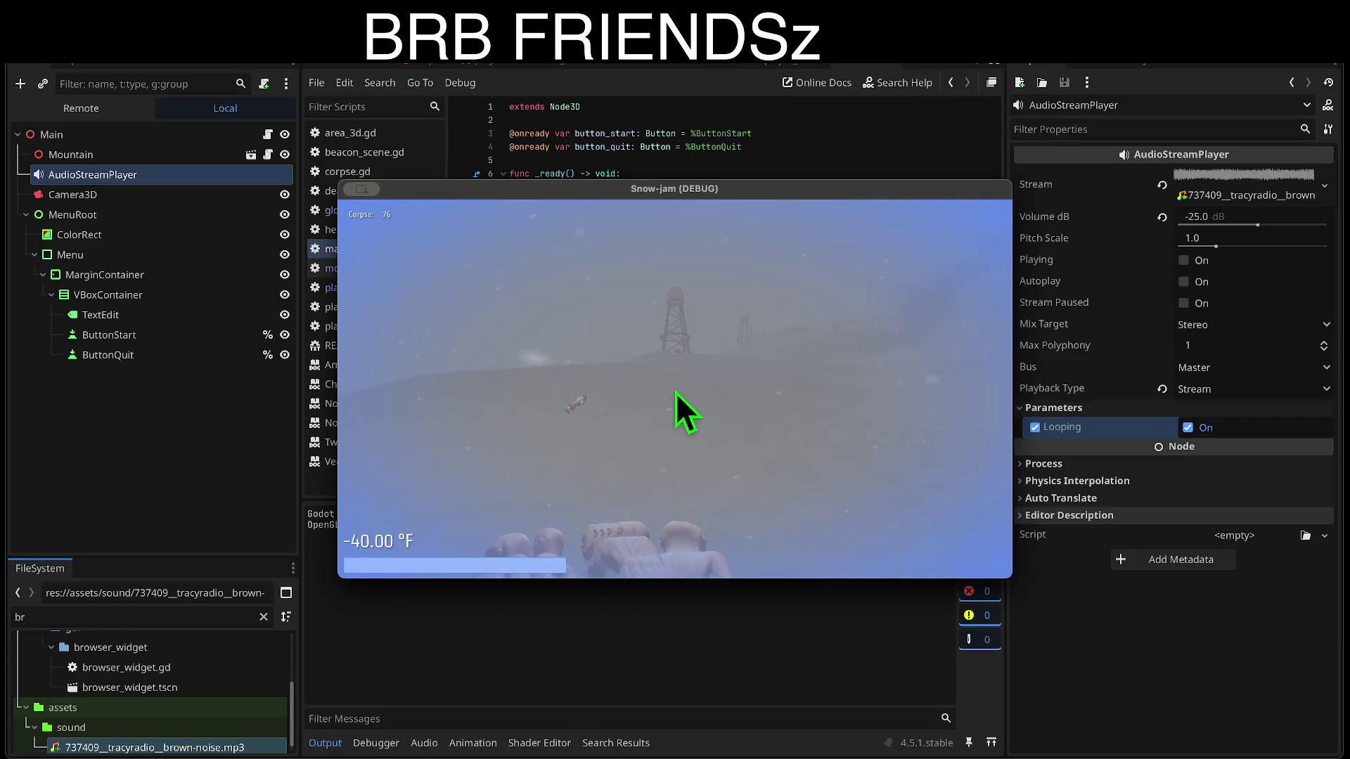
# Walk the player forward across the snow and punch the object ahead
pyautogui.press('w')
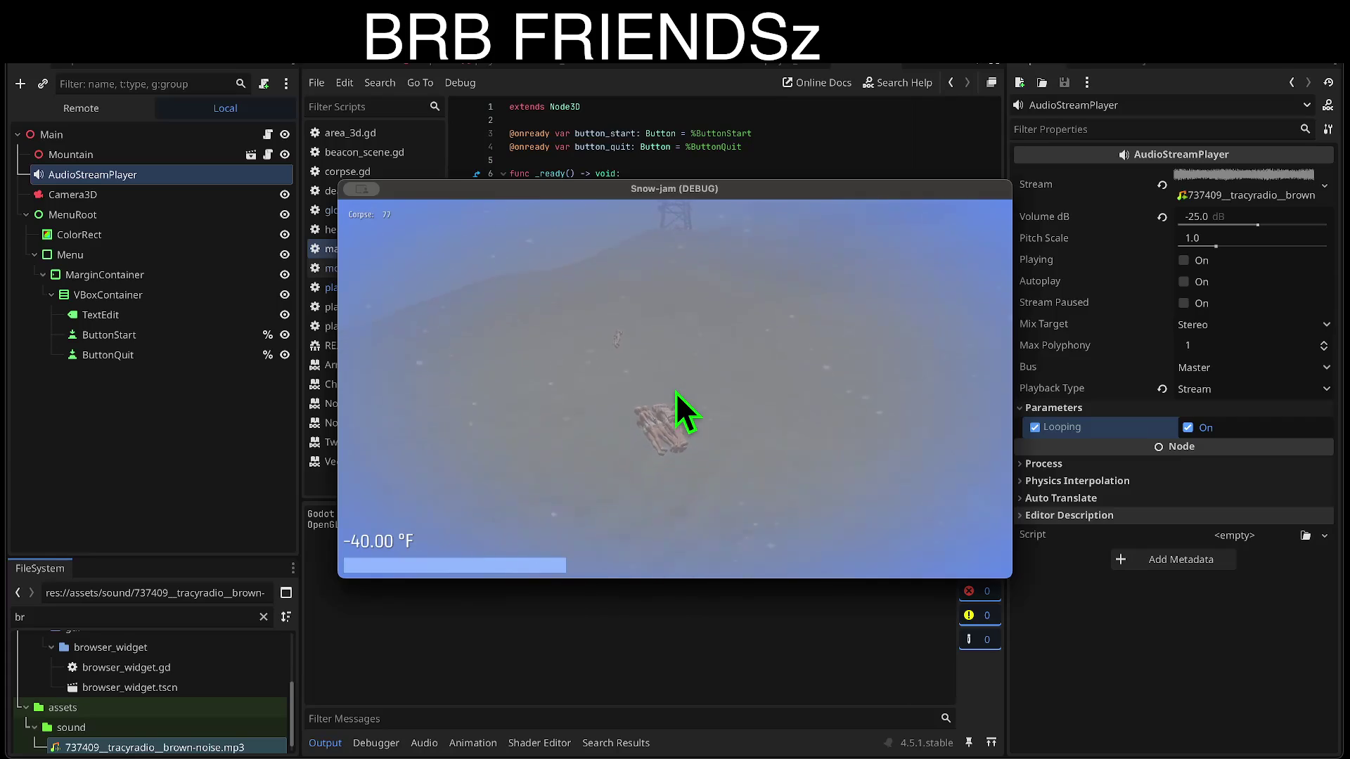
pyautogui.click(675, 391)
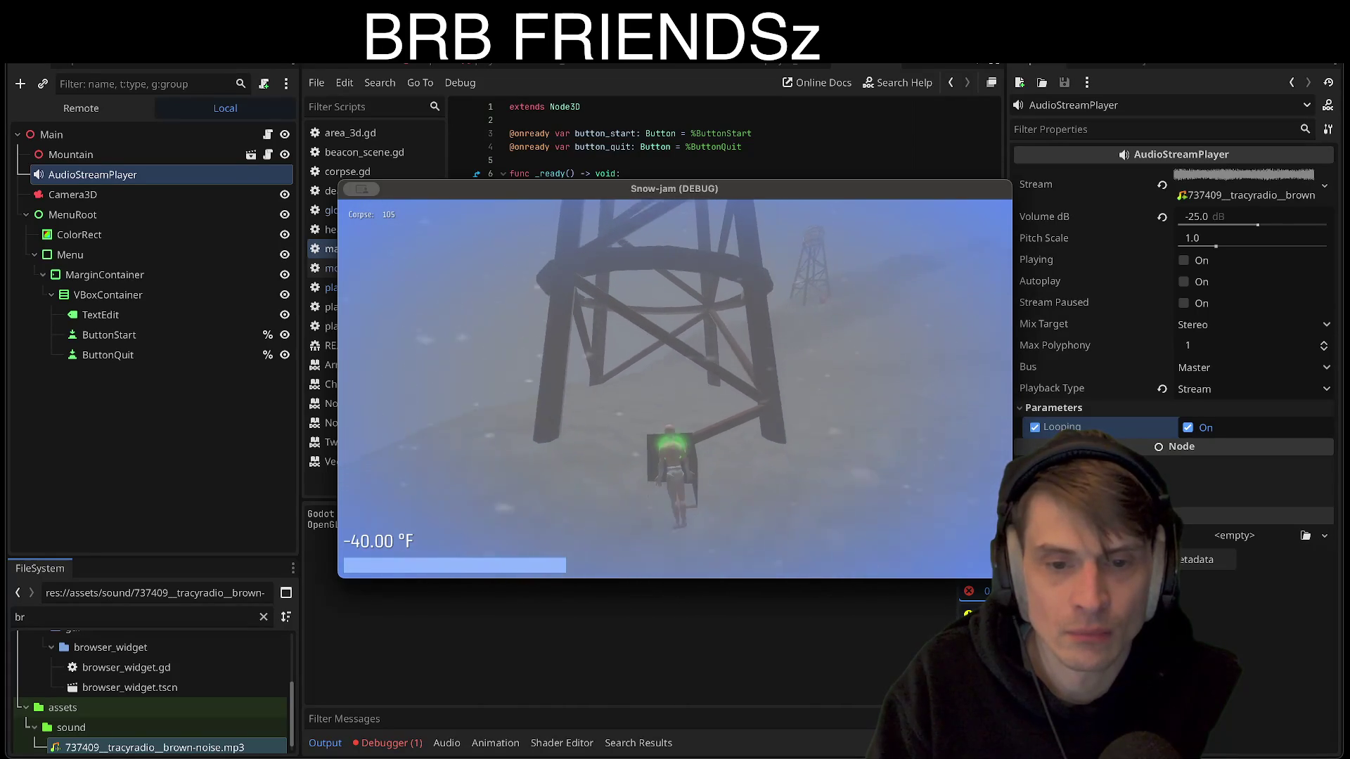
# Stop the running Snow-jam game and switch to the BeaconScene scene
pyautogui.press('super+q')
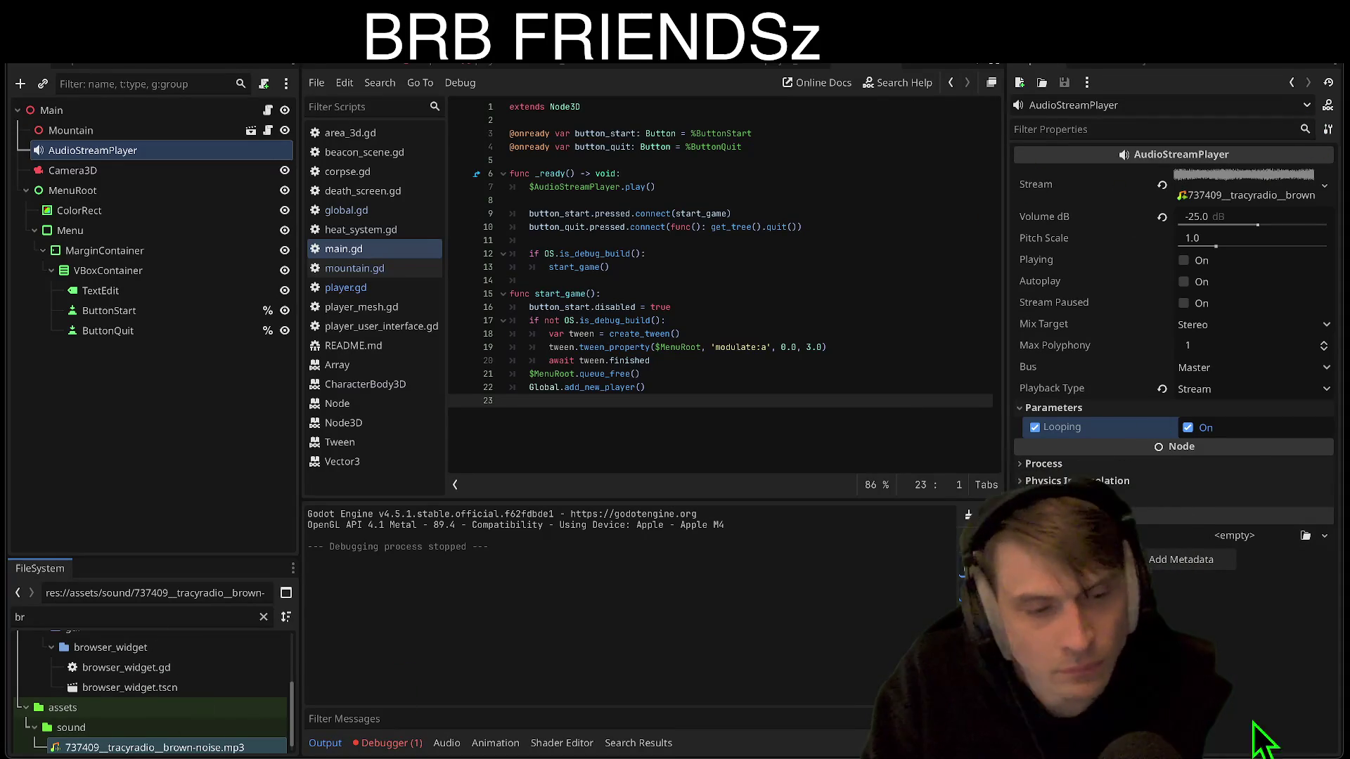
pyautogui.press('super+shift+4')
pyautogui.press('Escape')
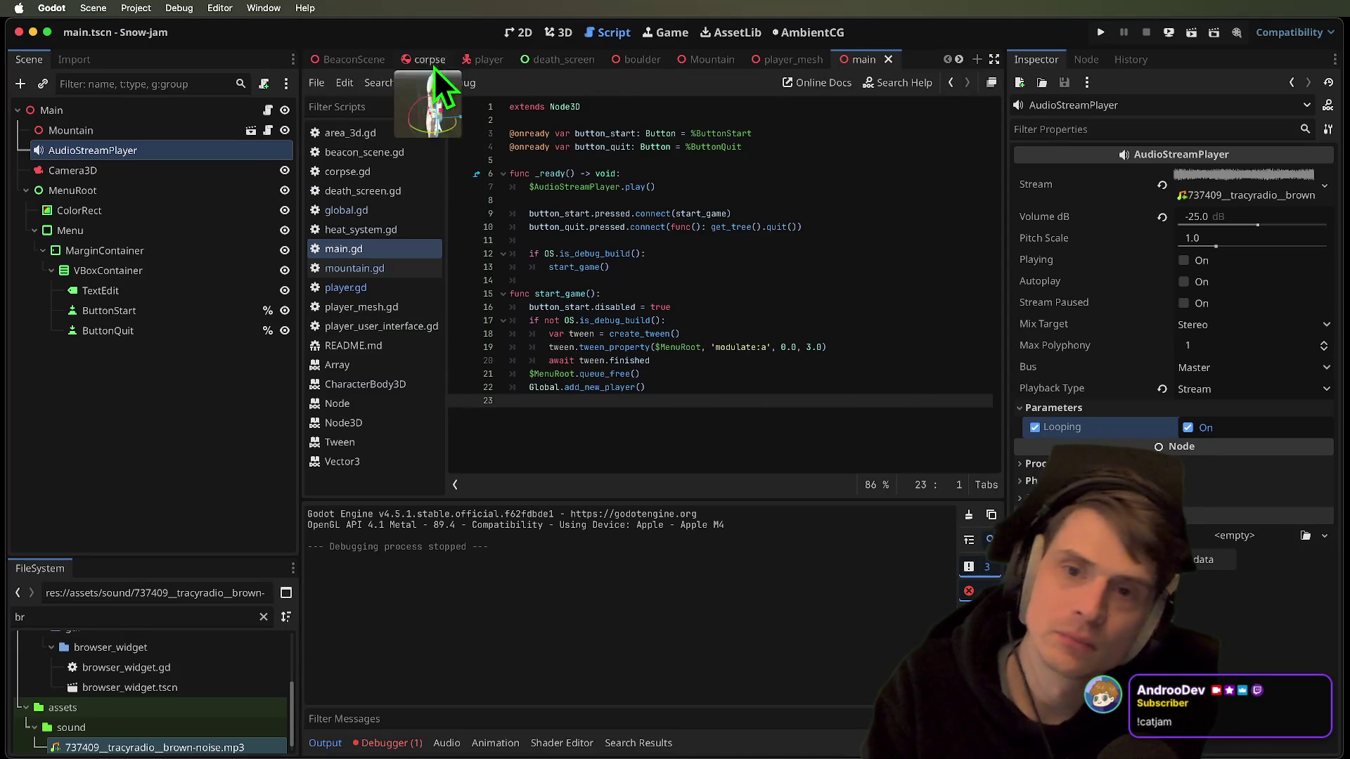
pyautogui.click(369, 64)
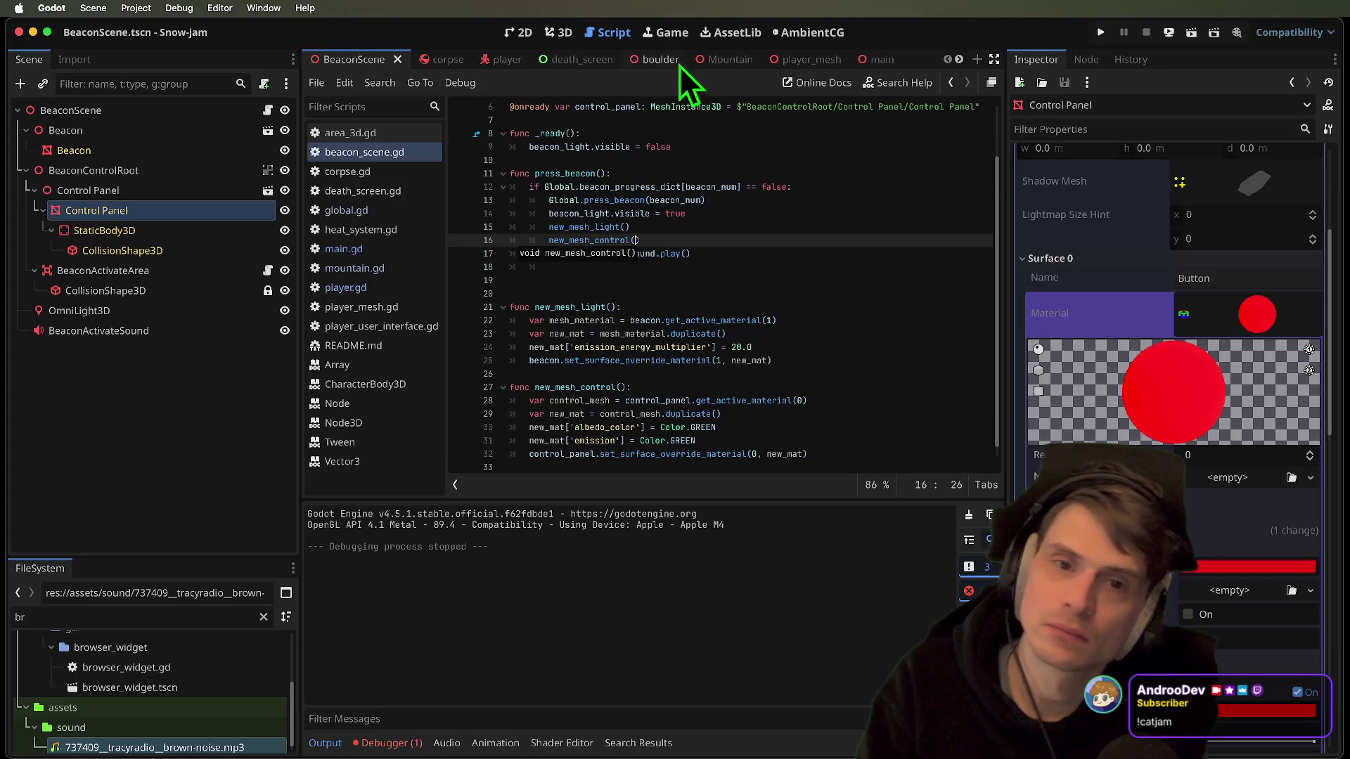
# Check the Mountain scene's Floor node, then close the Mountain, player_mesh and main scenes
pyautogui.click(727, 60)
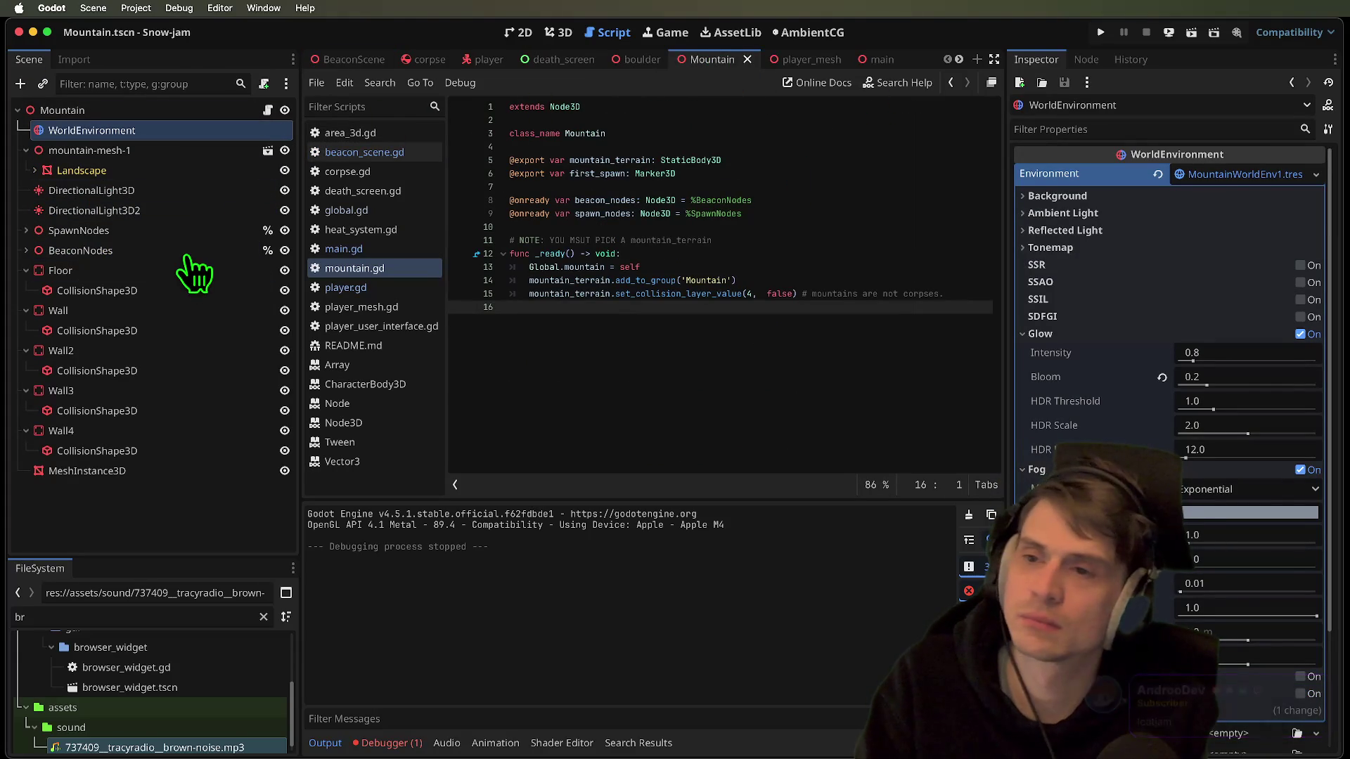
pyautogui.click(174, 275)
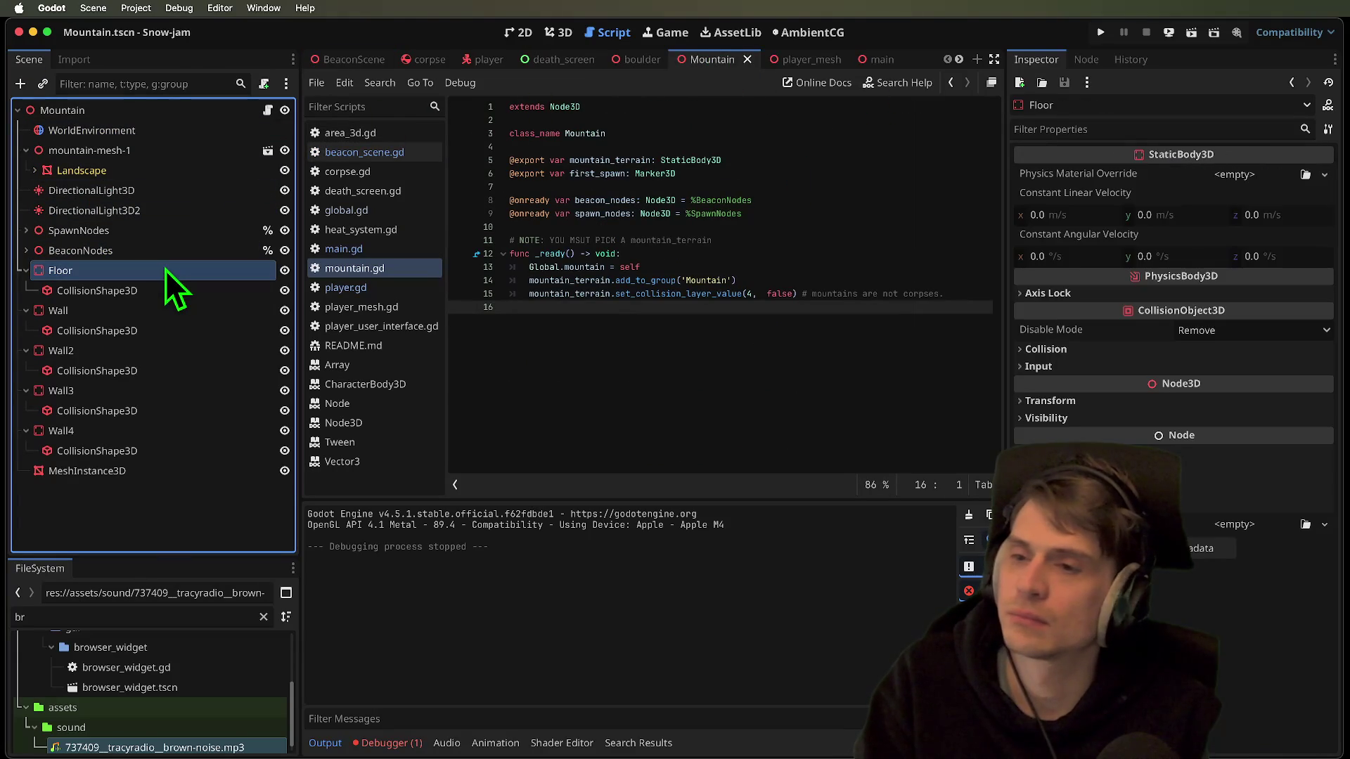
pyautogui.middleClick(723, 61)
pyautogui.middleClick(722, 60)
pyautogui.middleClick(705, 60)
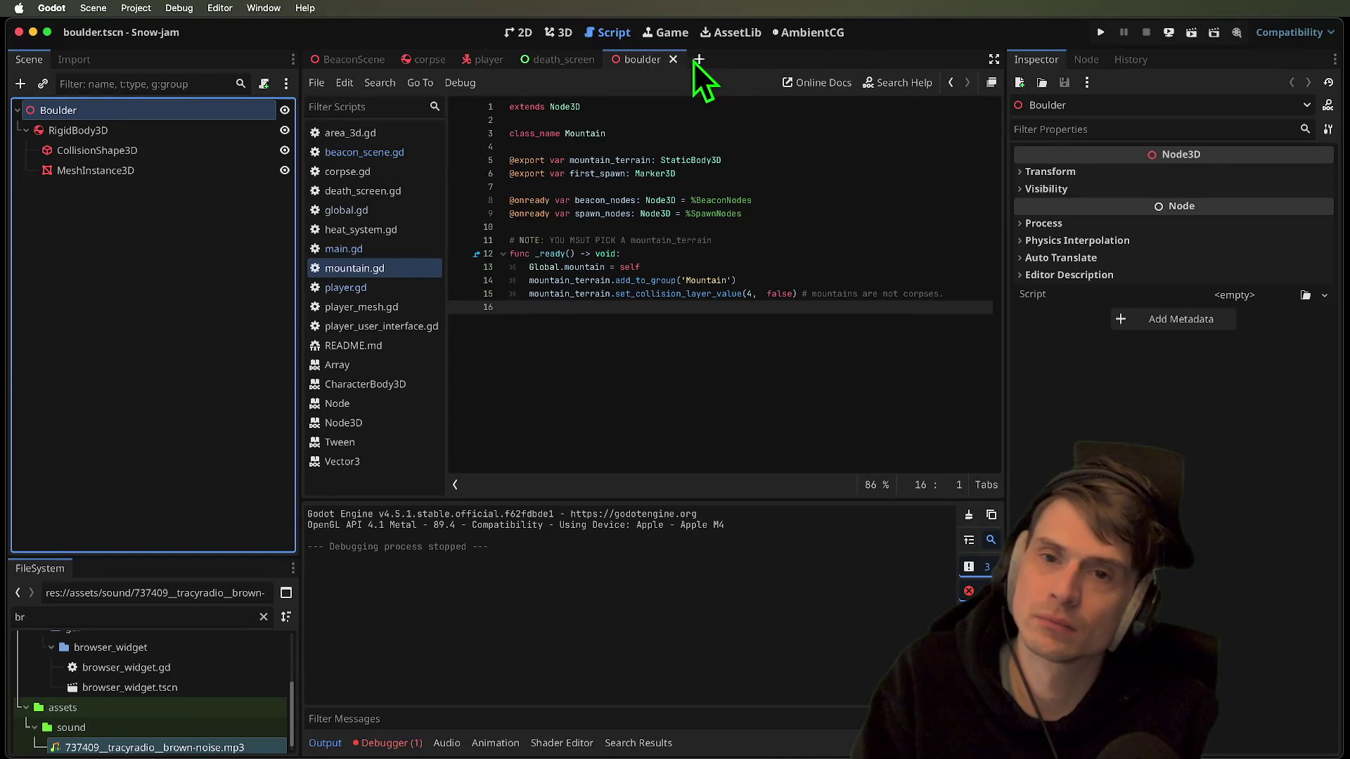
# Open the player scene, expand UserInterface and select its SpeedLines node
pyautogui.click(600, 61)
pyautogui.click(504, 63)
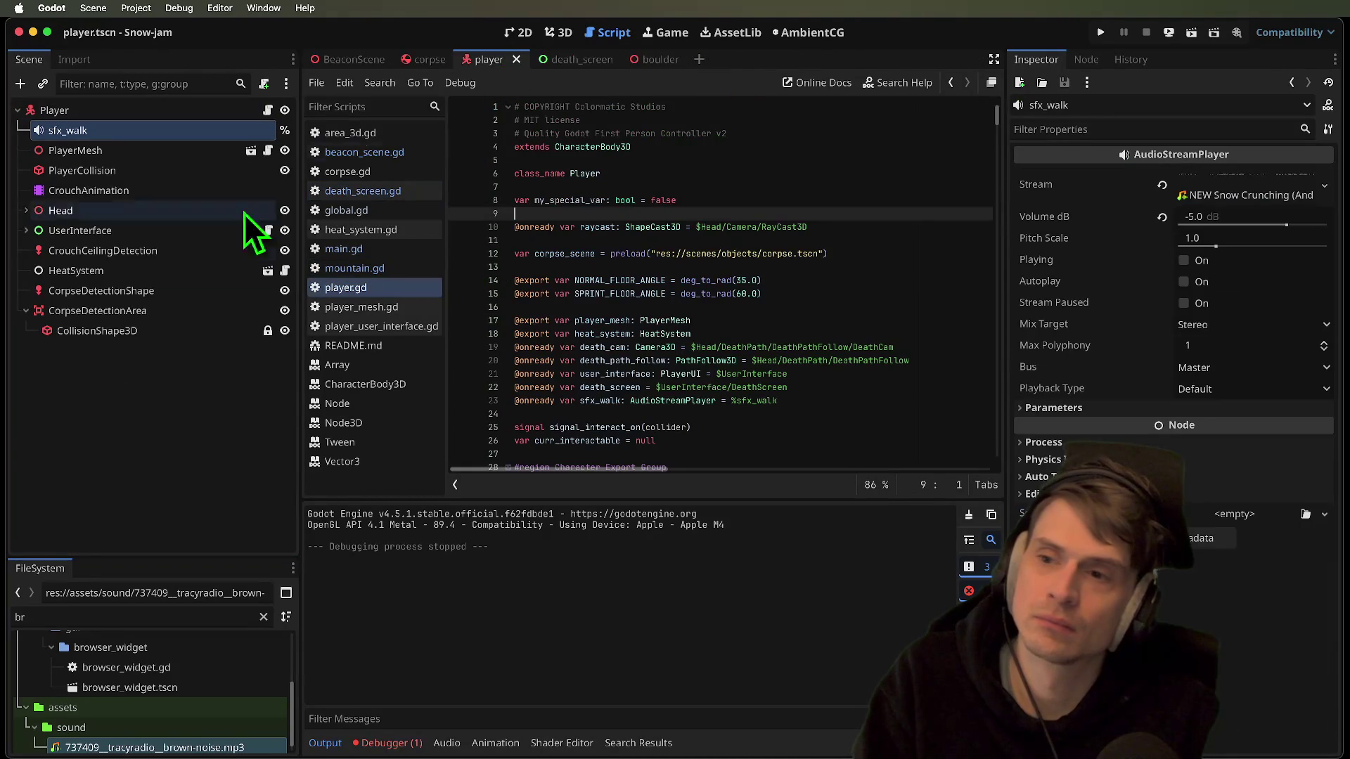
pyautogui.click(130, 232)
pyautogui.click(119, 272)
pyautogui.click(126, 251)
pyautogui.click(132, 216)
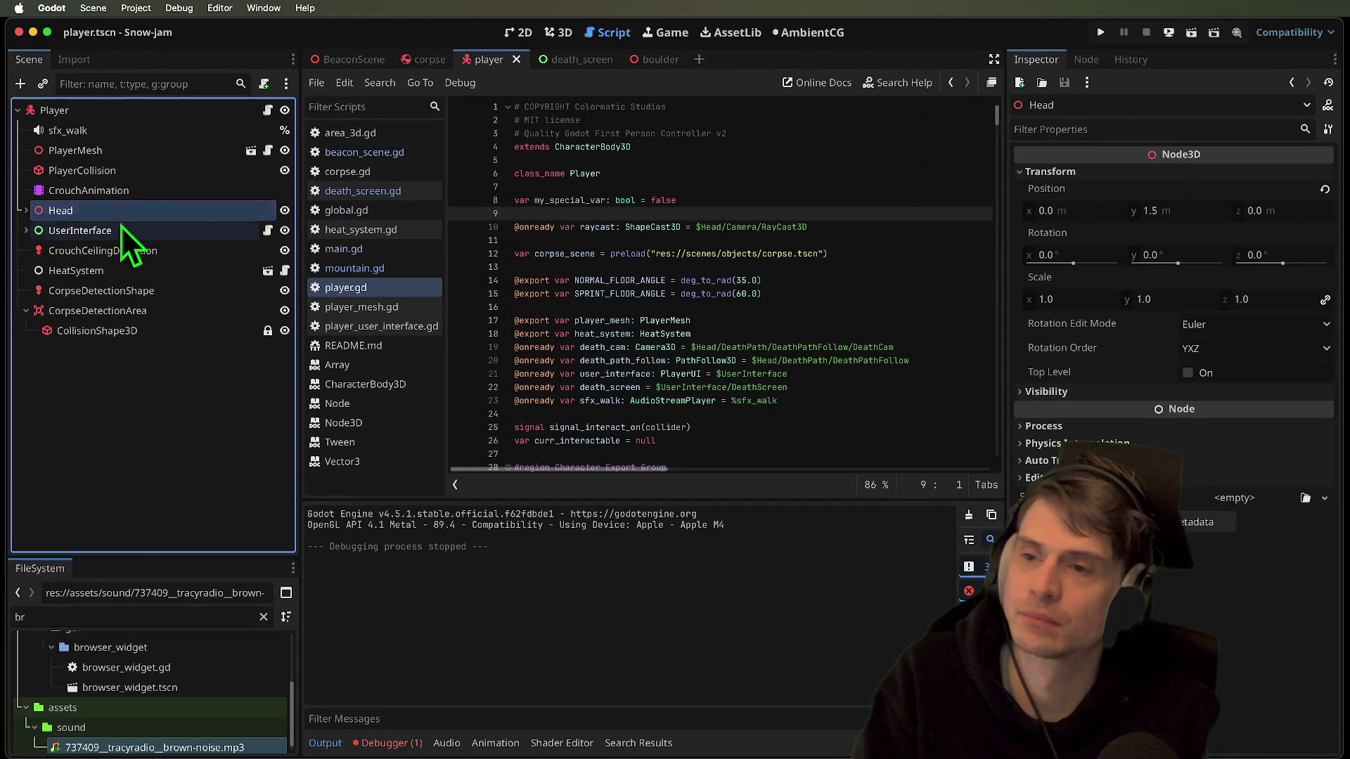
pyautogui.click(21, 233)
pyautogui.click(156, 252)
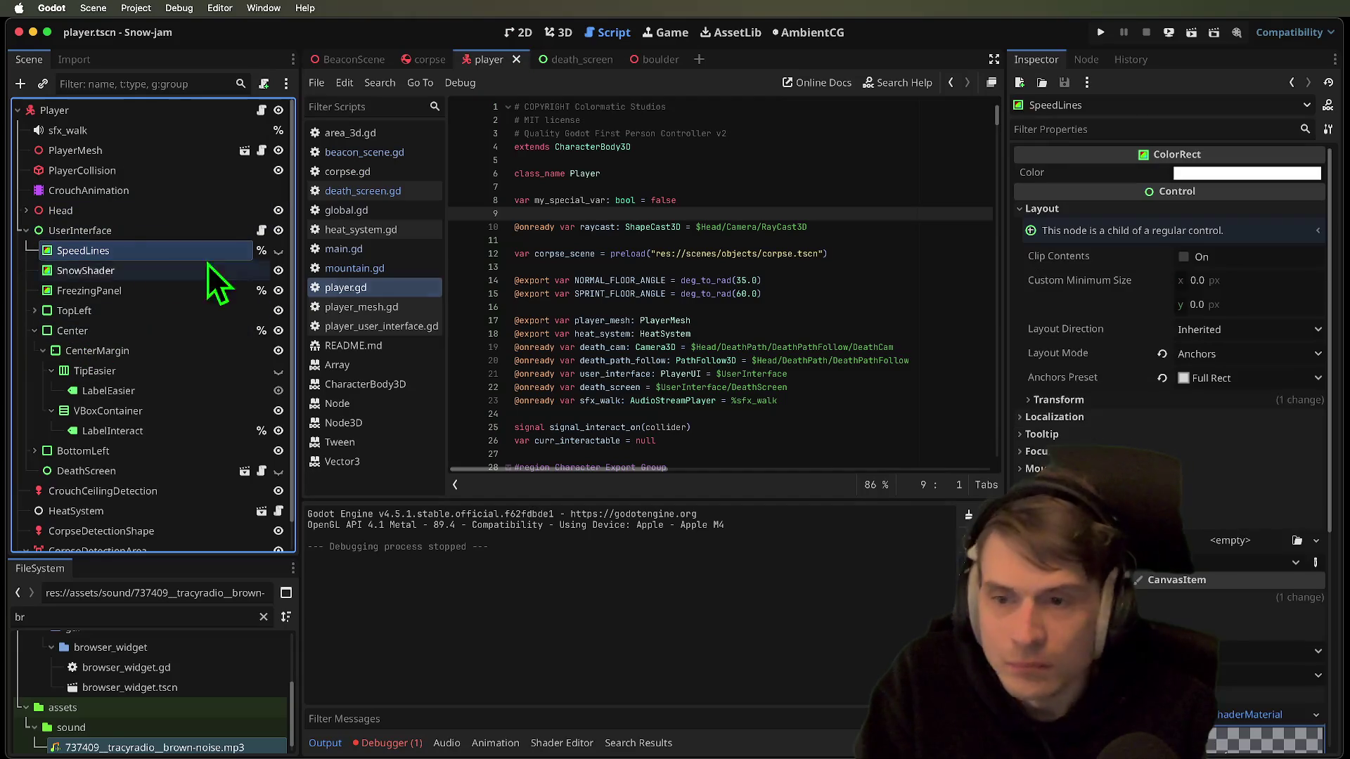
# Expand SpeedLines' ShaderMaterial and open speedlines.gdshader for editing
pyautogui.scroll(-5, 1262, 678)
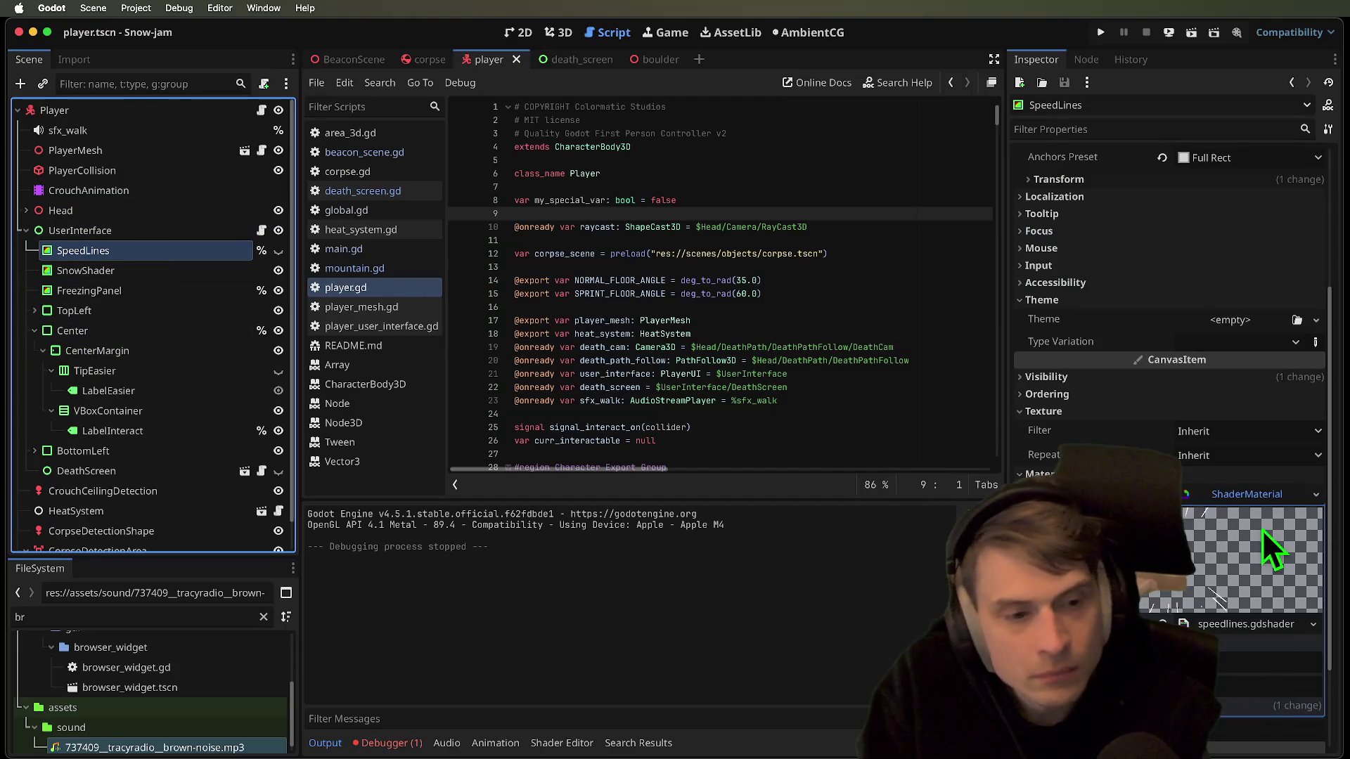
pyautogui.click(1264, 585)
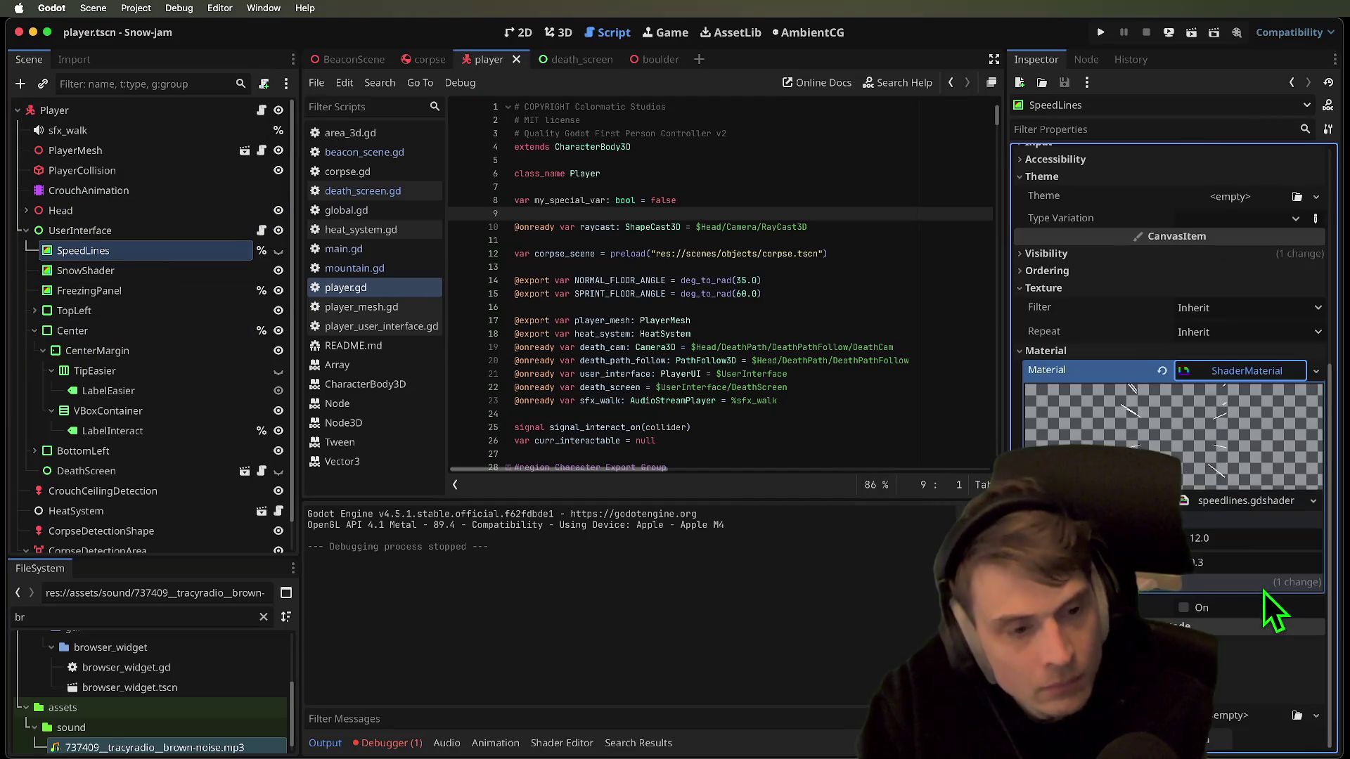
pyautogui.click(1255, 503)
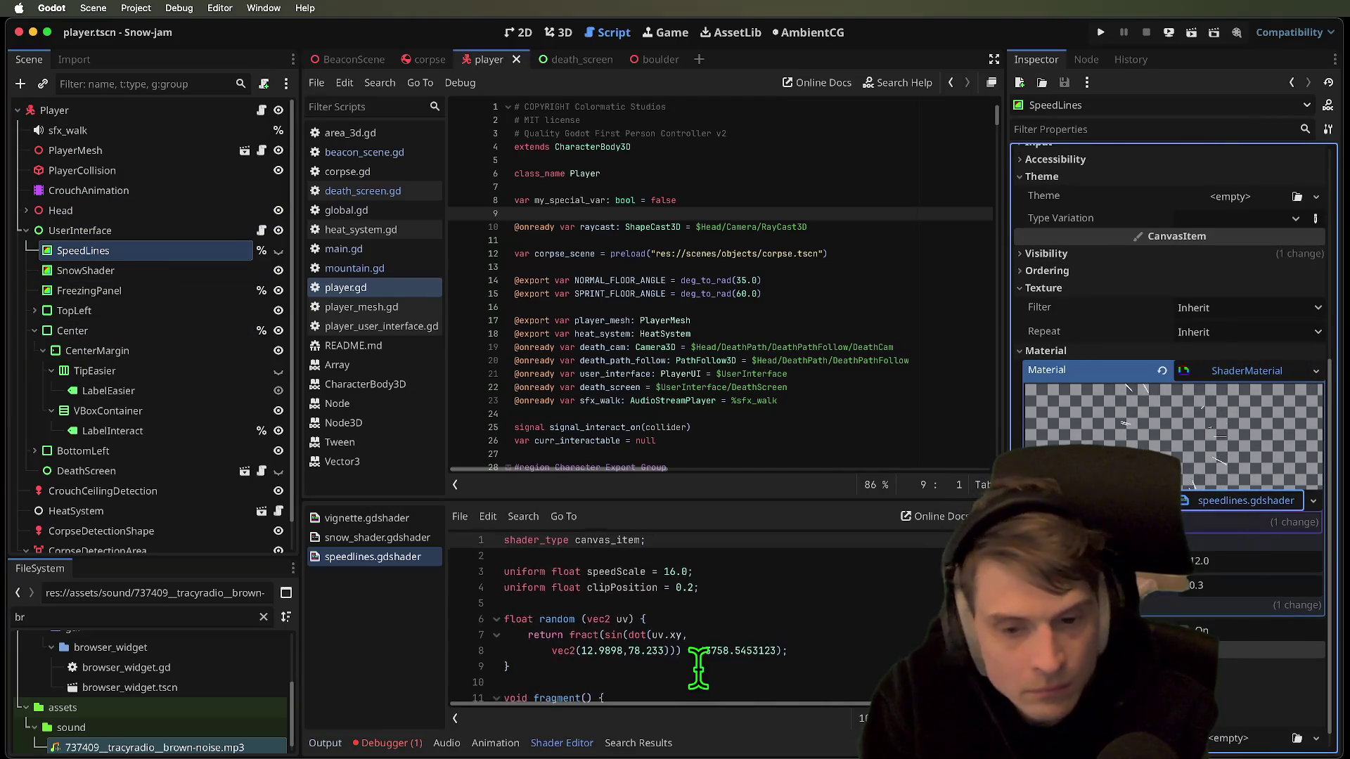
pyautogui.scroll(-3, 707, 661)
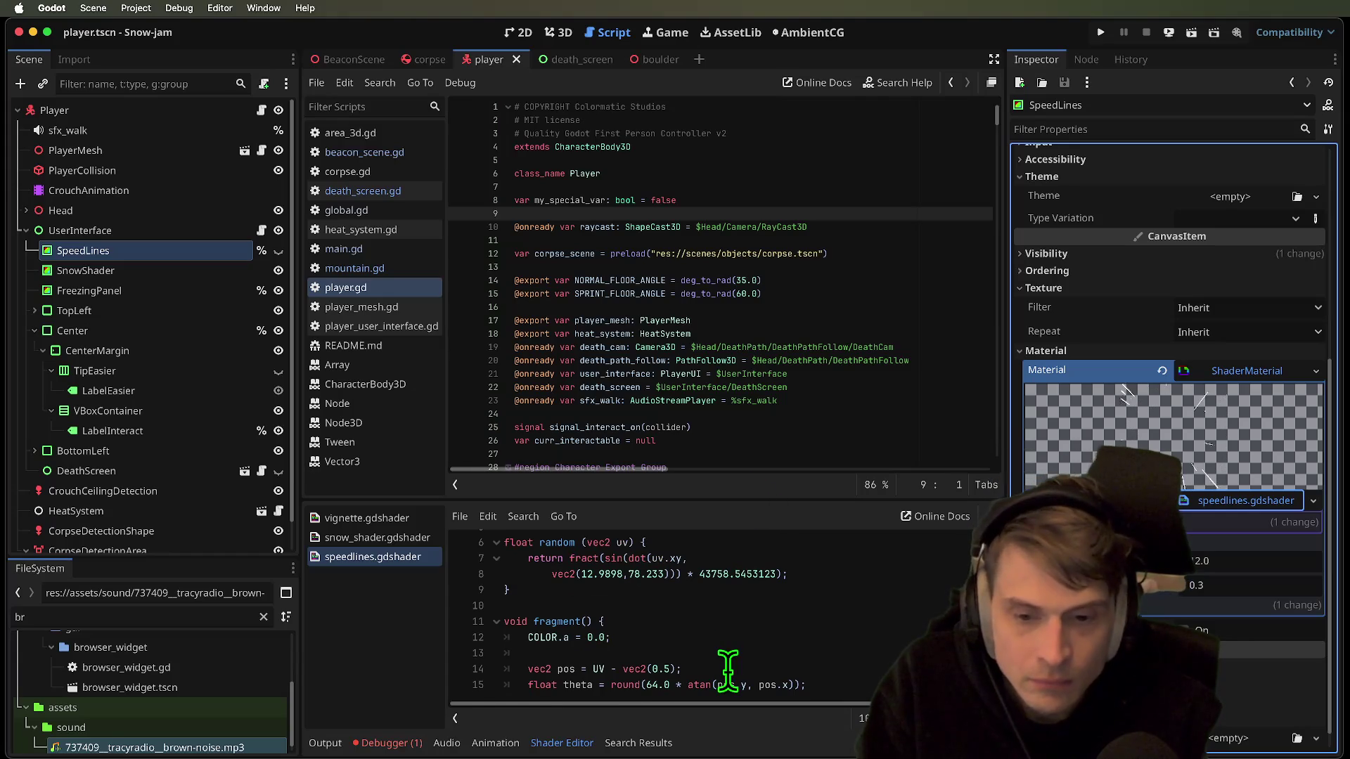
# Change the last digit of the centre offset value on line 14 to 5
pyautogui.tripleClick(728, 670)
pyautogui.scroll(-3, 837, 668)
pyautogui.click(862, 671)
pyautogui.moveTo(802, 704)
pyautogui.mouseDown()
pyautogui.moveTo(883, 704)
pyautogui.moveTo(497, 706)
pyautogui.mouseUp()
pyautogui.scroll(1, 769, 637)
pyautogui.click(671, 593)
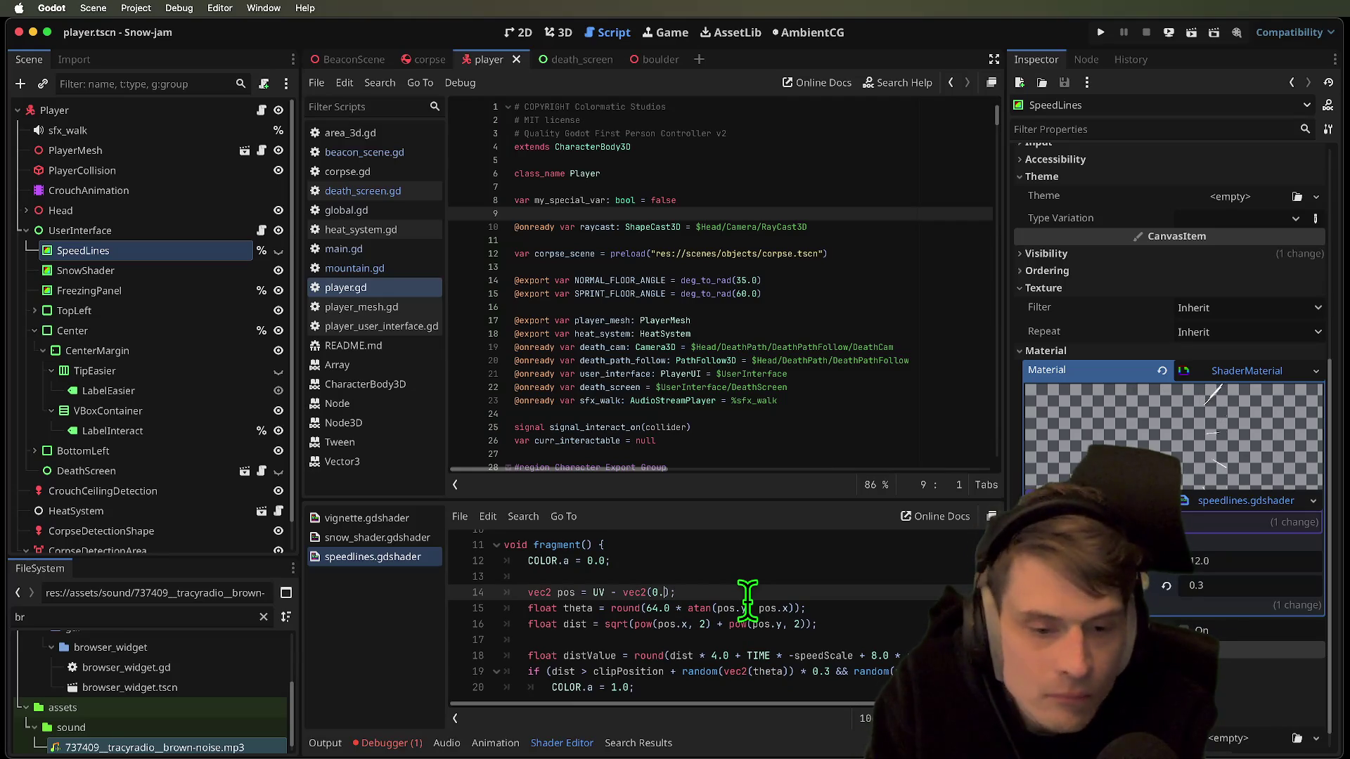
pyautogui.press('BackSpace')
pyautogui.write('0')
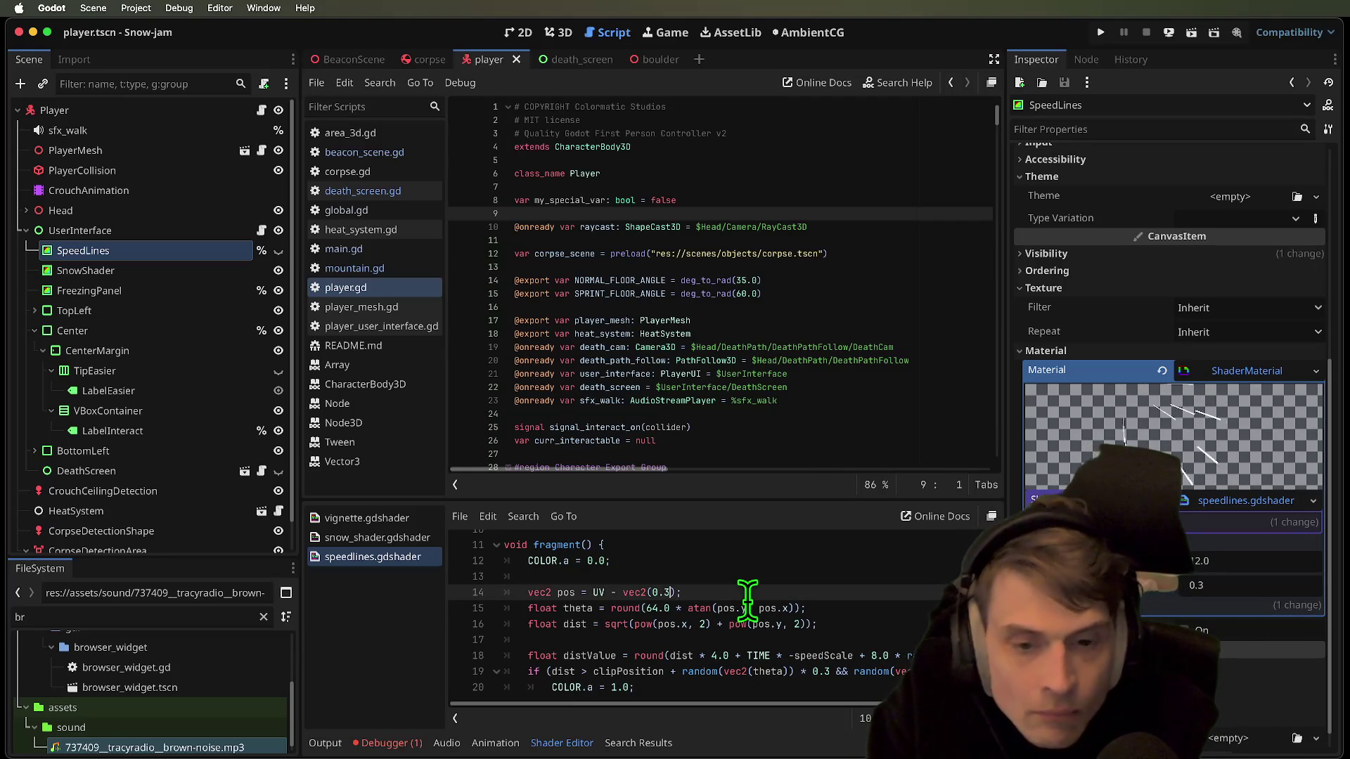
pyautogui.press('BackSpace')
pyautogui.write('5')
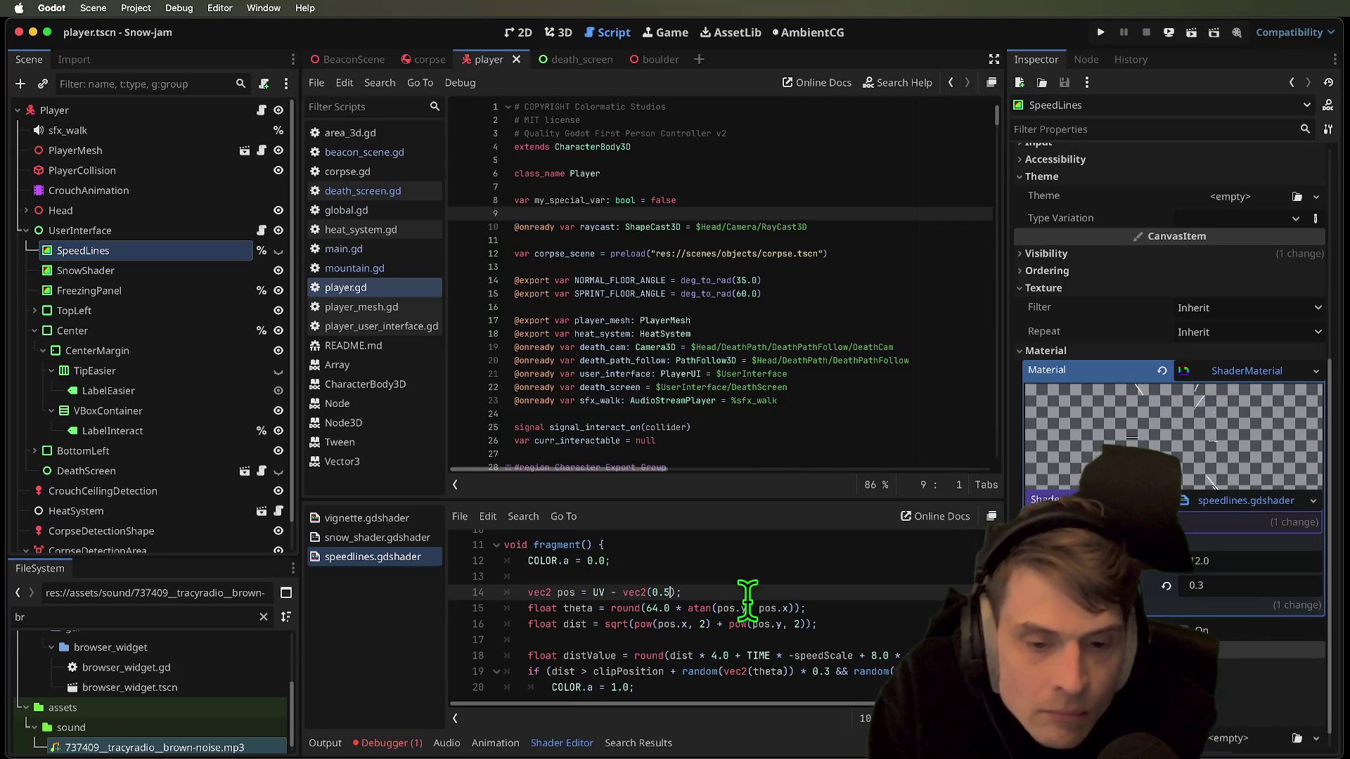
# Set line 20 to COLOR.a = 0.5; and run the game to test it
pyautogui.scroll(-1, 747, 599)
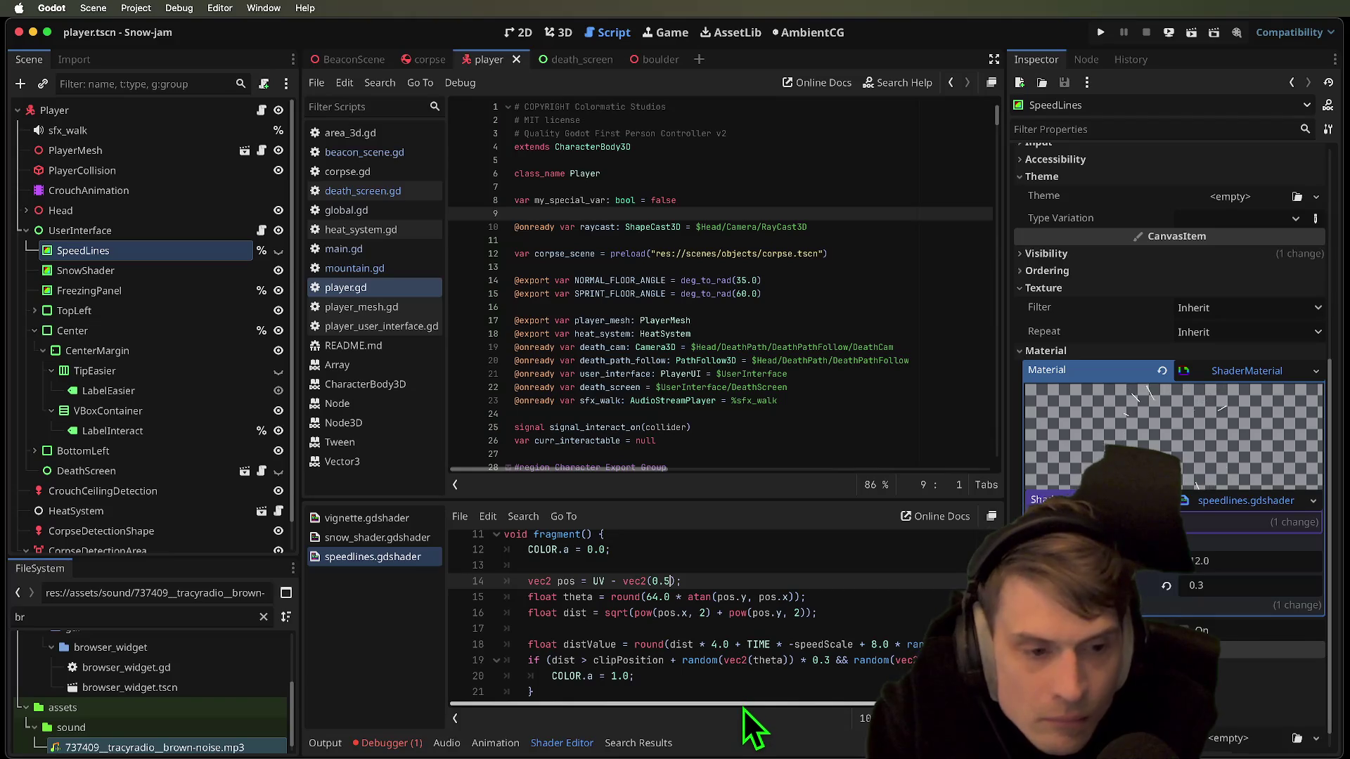
pyautogui.moveTo(746, 707)
pyautogui.mouseDown()
pyautogui.moveTo(833, 706)
pyautogui.moveTo(687, 706)
pyautogui.mouseUp()
pyautogui.click(864, 615)
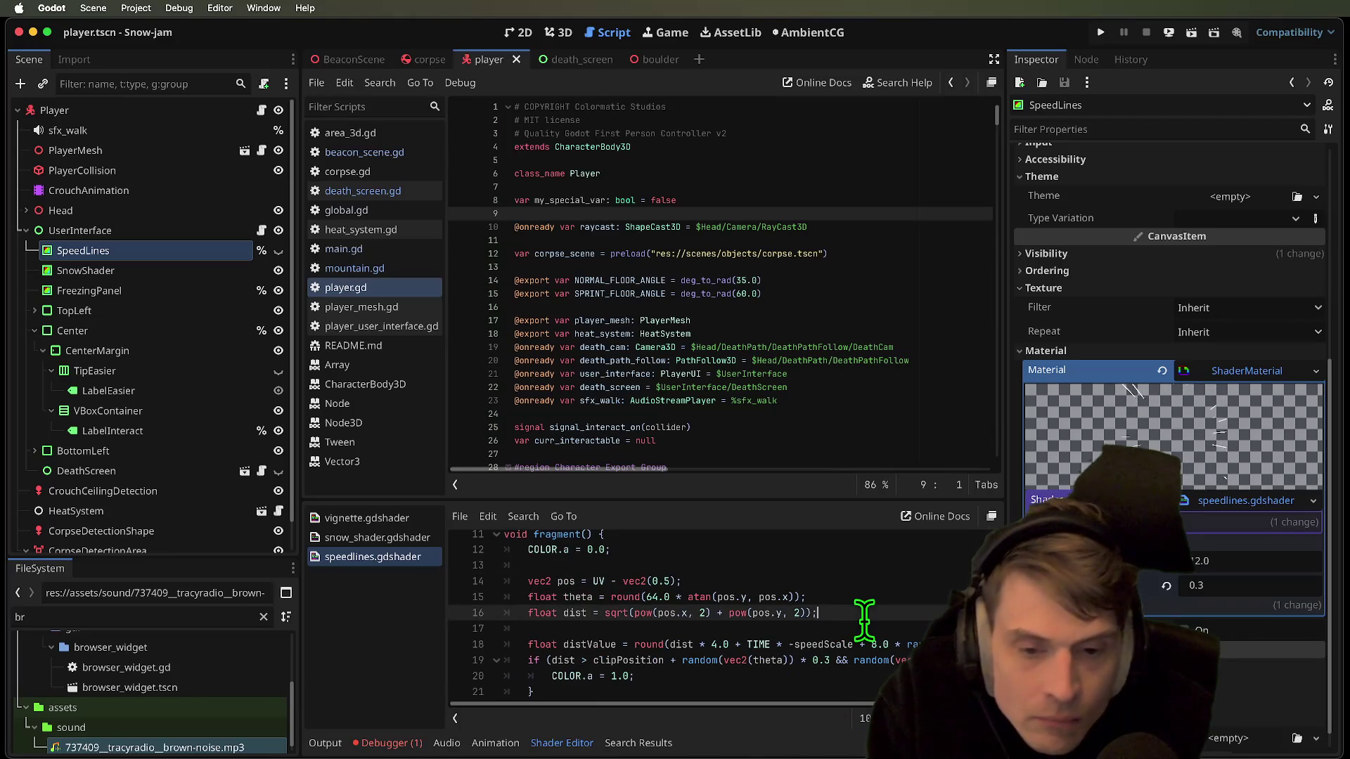
pyautogui.moveTo(824, 706)
pyautogui.mouseDown()
pyautogui.moveTo(900, 705)
pyautogui.moveTo(534, 693)
pyautogui.mouseUp()
pyautogui.scroll(-2, 533, 693)
pyautogui.scroll(5, 678, 642)
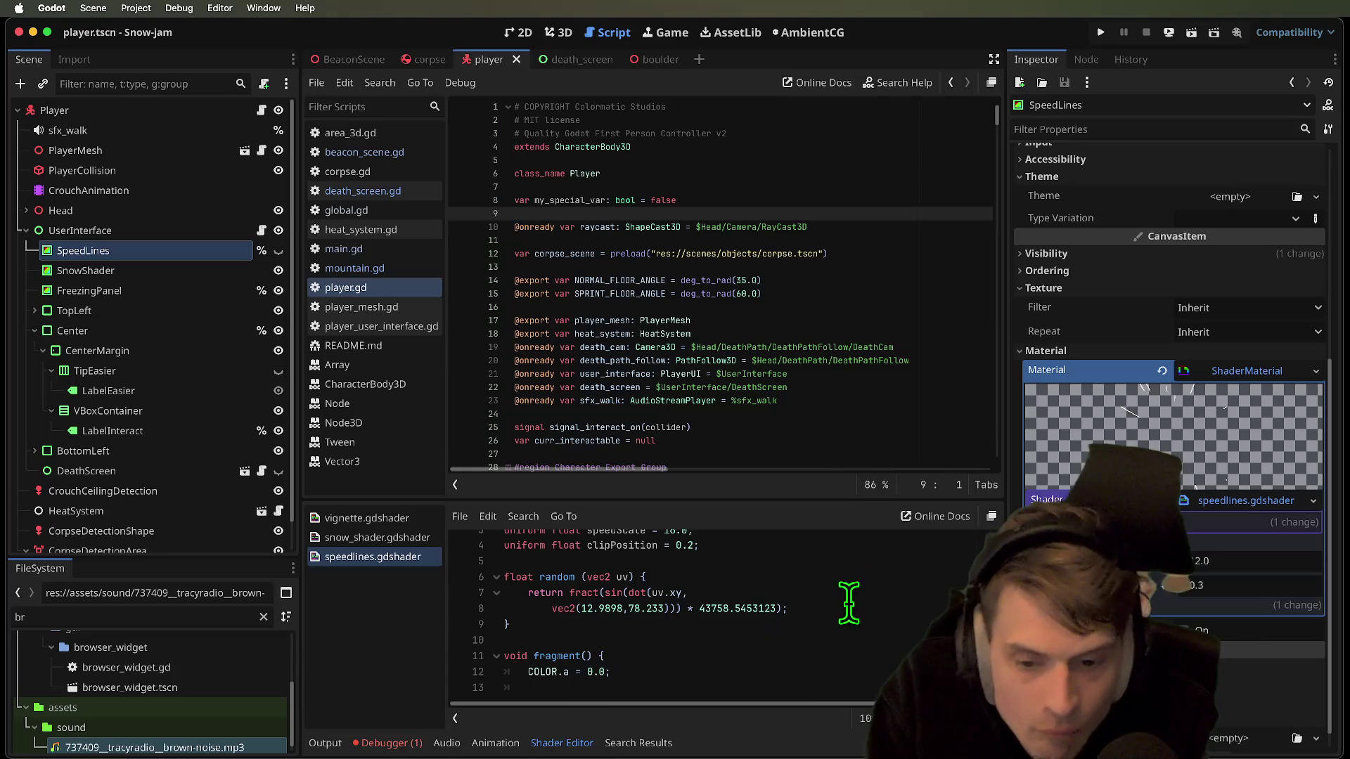
pyautogui.scroll(-1, 849, 601)
pyautogui.scroll(-3, 829, 622)
pyautogui.scroll(5, 831, 622)
pyautogui.scroll(-5, 831, 622)
pyautogui.click(840, 655)
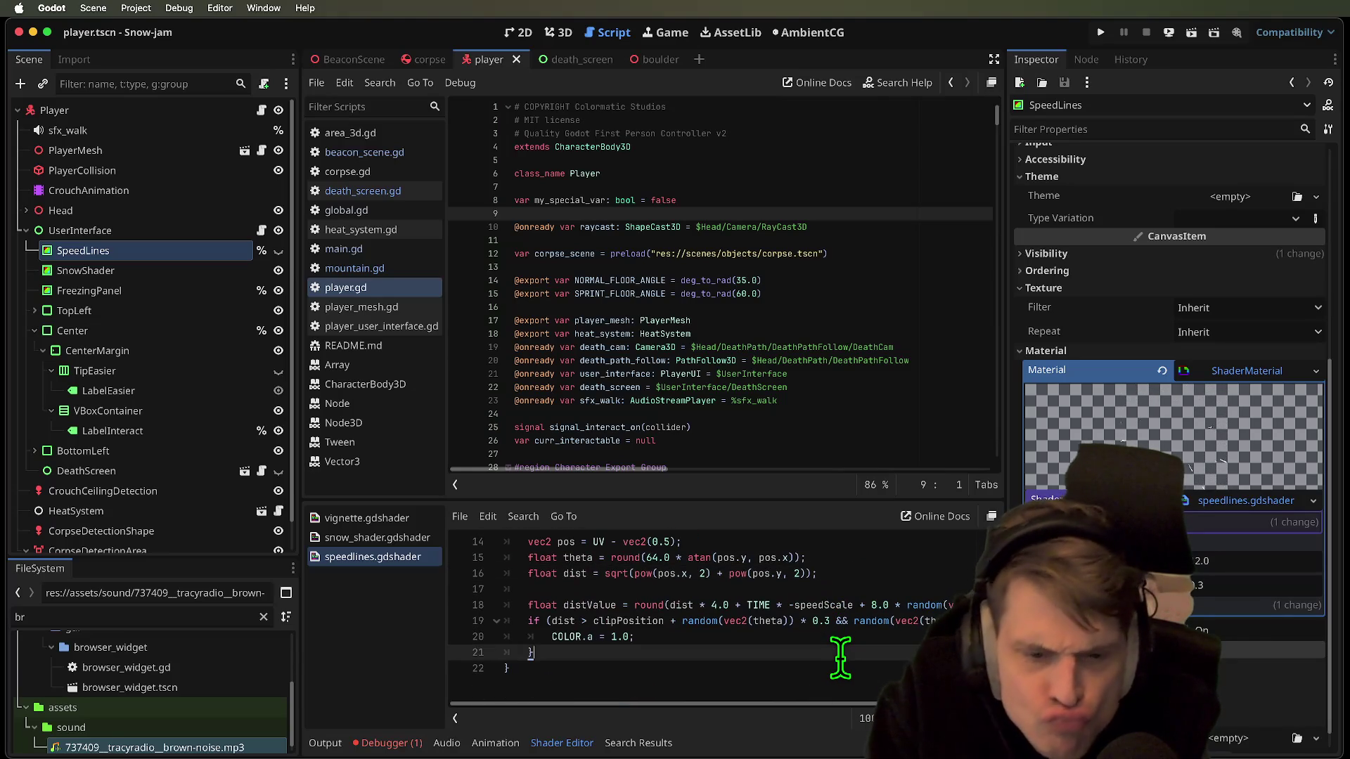
pyautogui.click(809, 636)
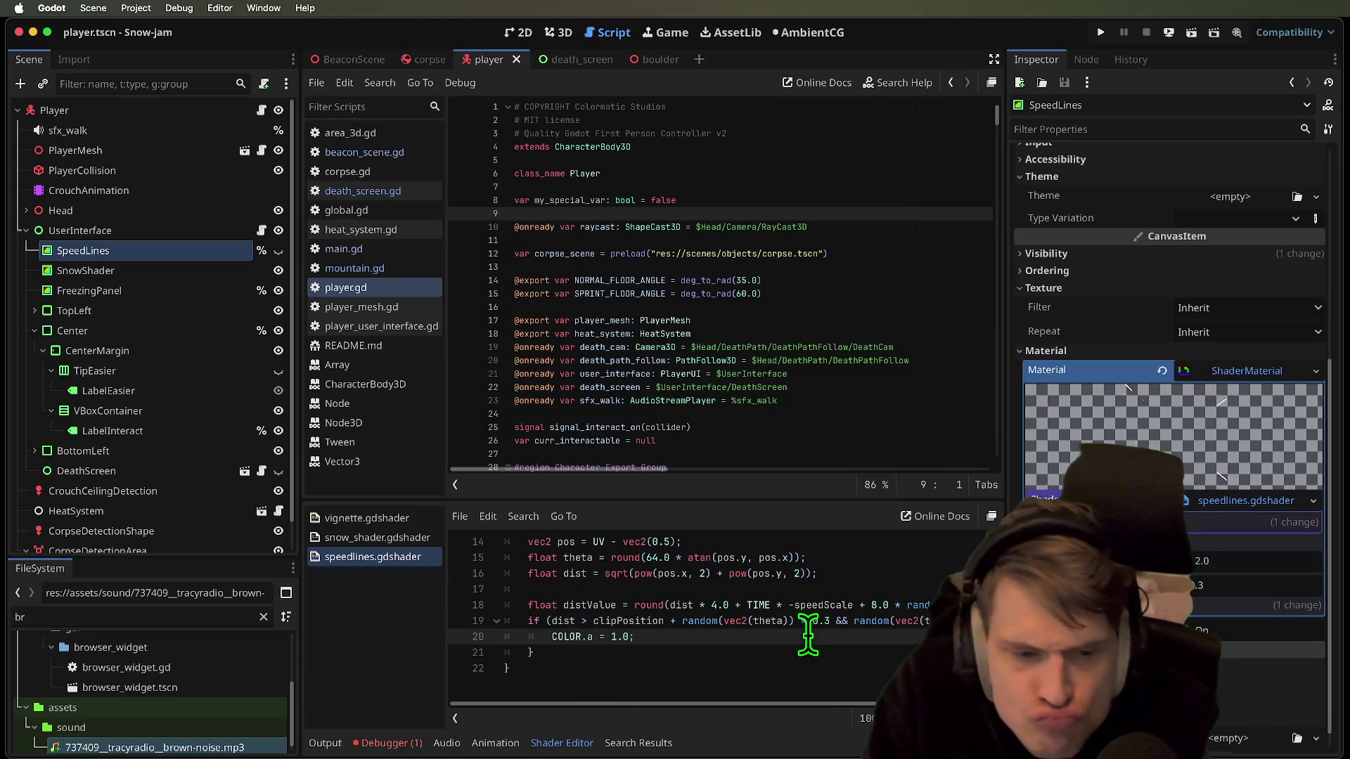
pyautogui.press('Left')
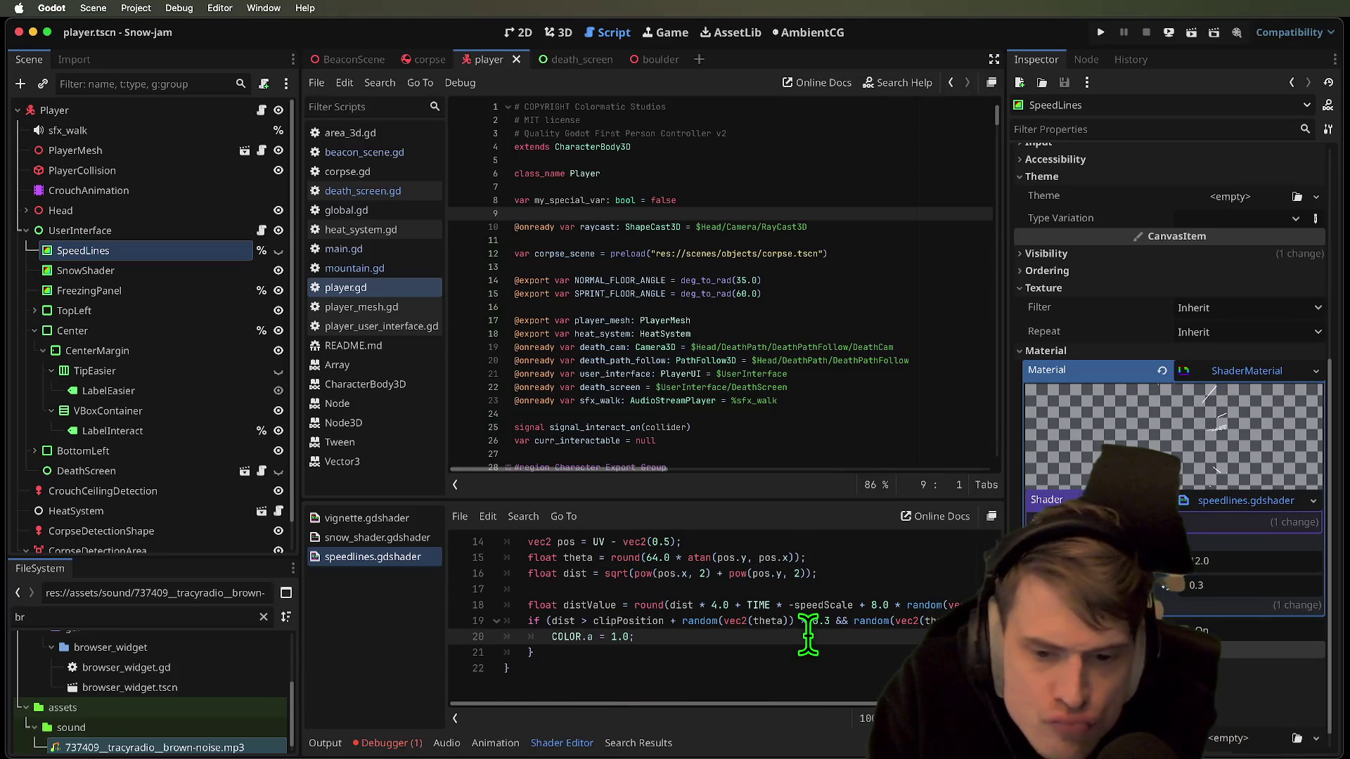
pyautogui.write('5')
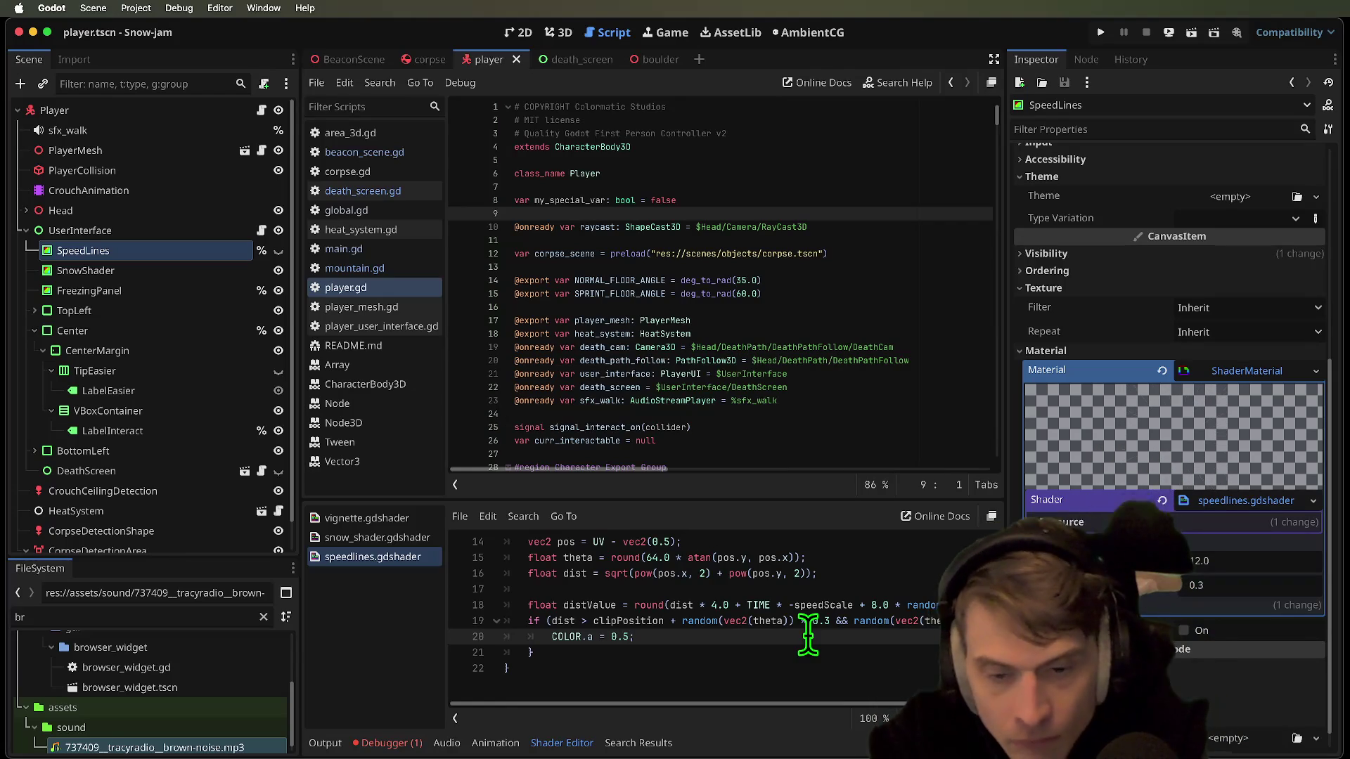
pyautogui.press('super+b')
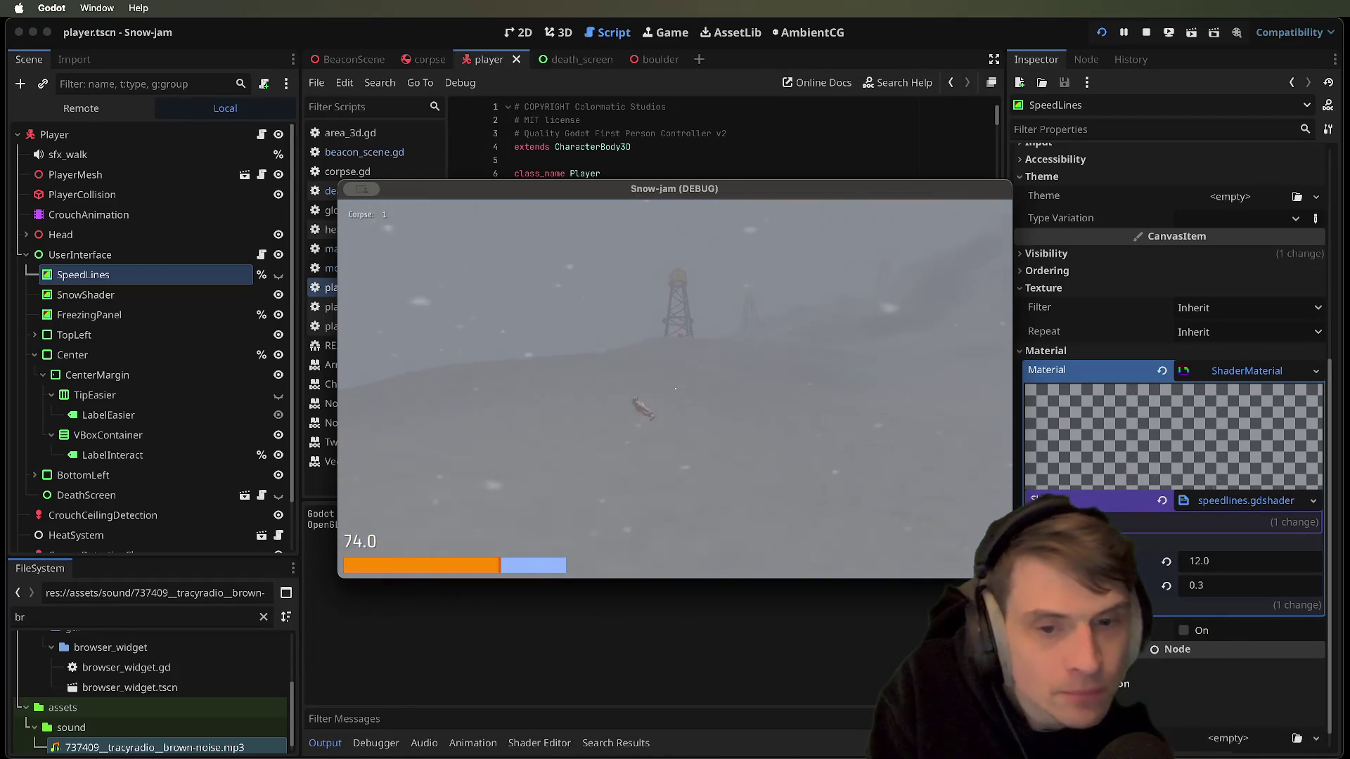
# Walk toward the towers past the corpse to watch the speed lines, then stop the game
pyautogui.press('w')
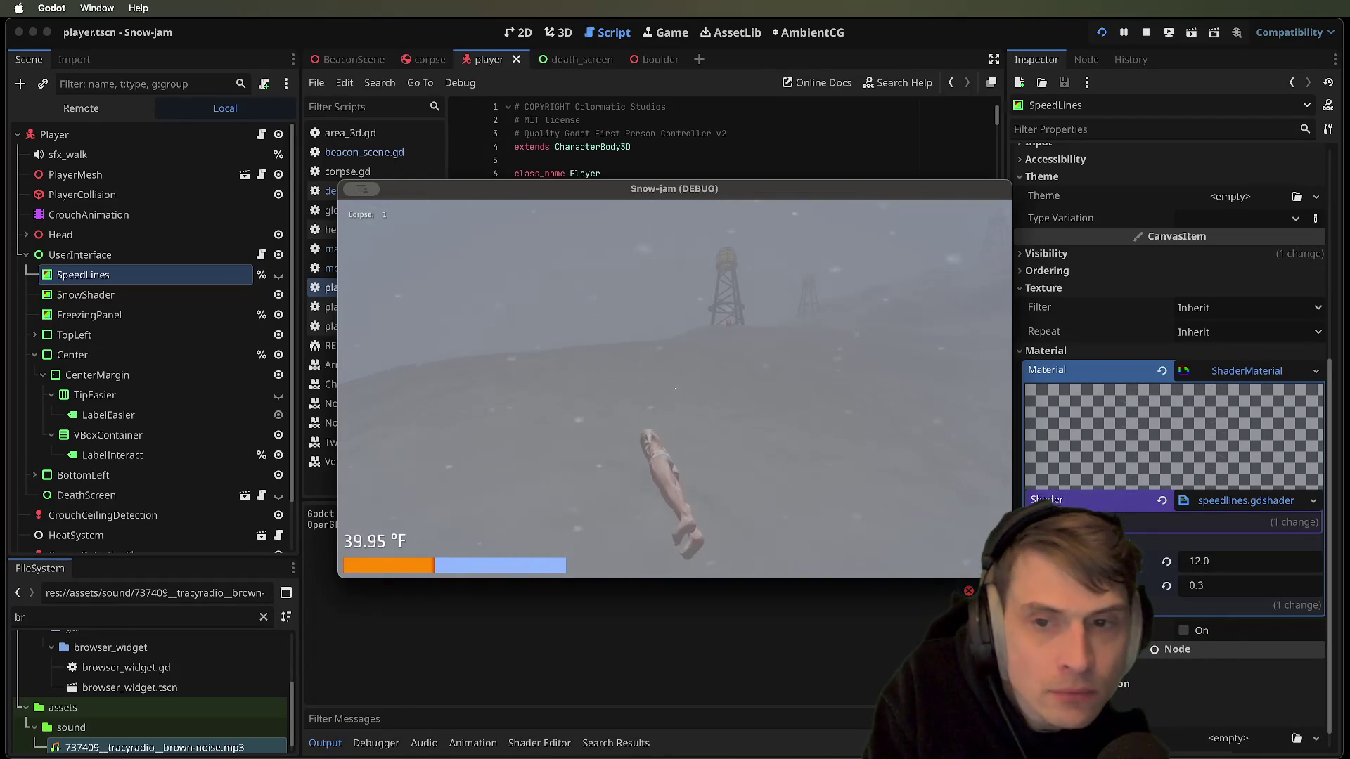
pyautogui.press('w')
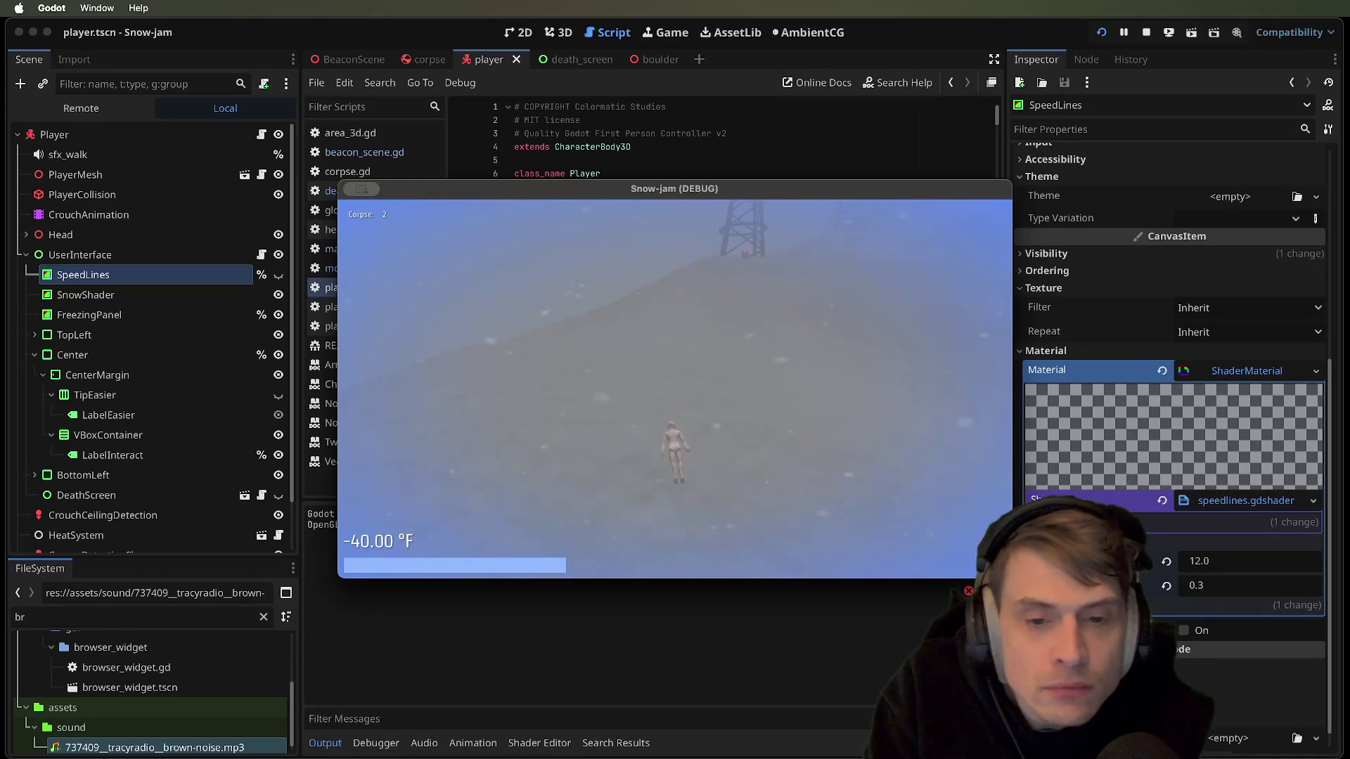
pyautogui.press('w')
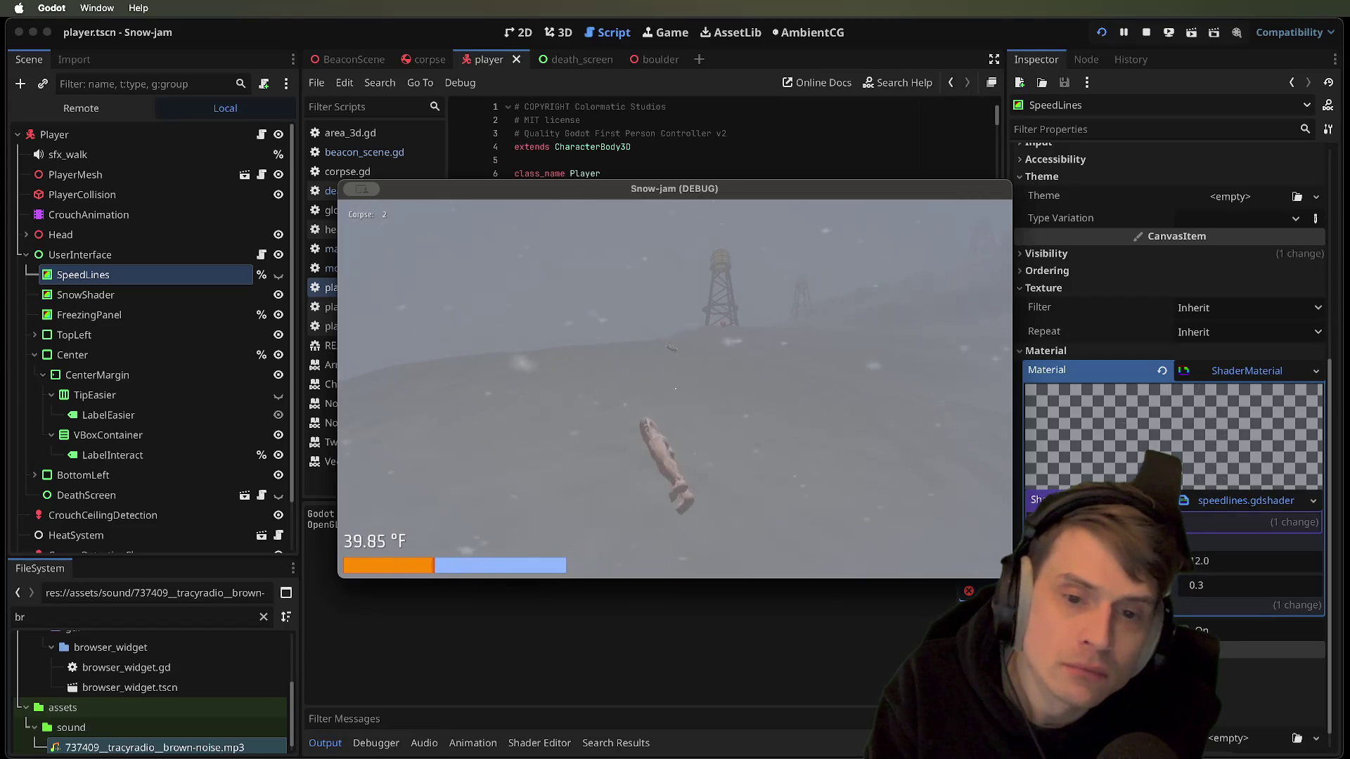
pyautogui.press('shift')
pyautogui.press('w')
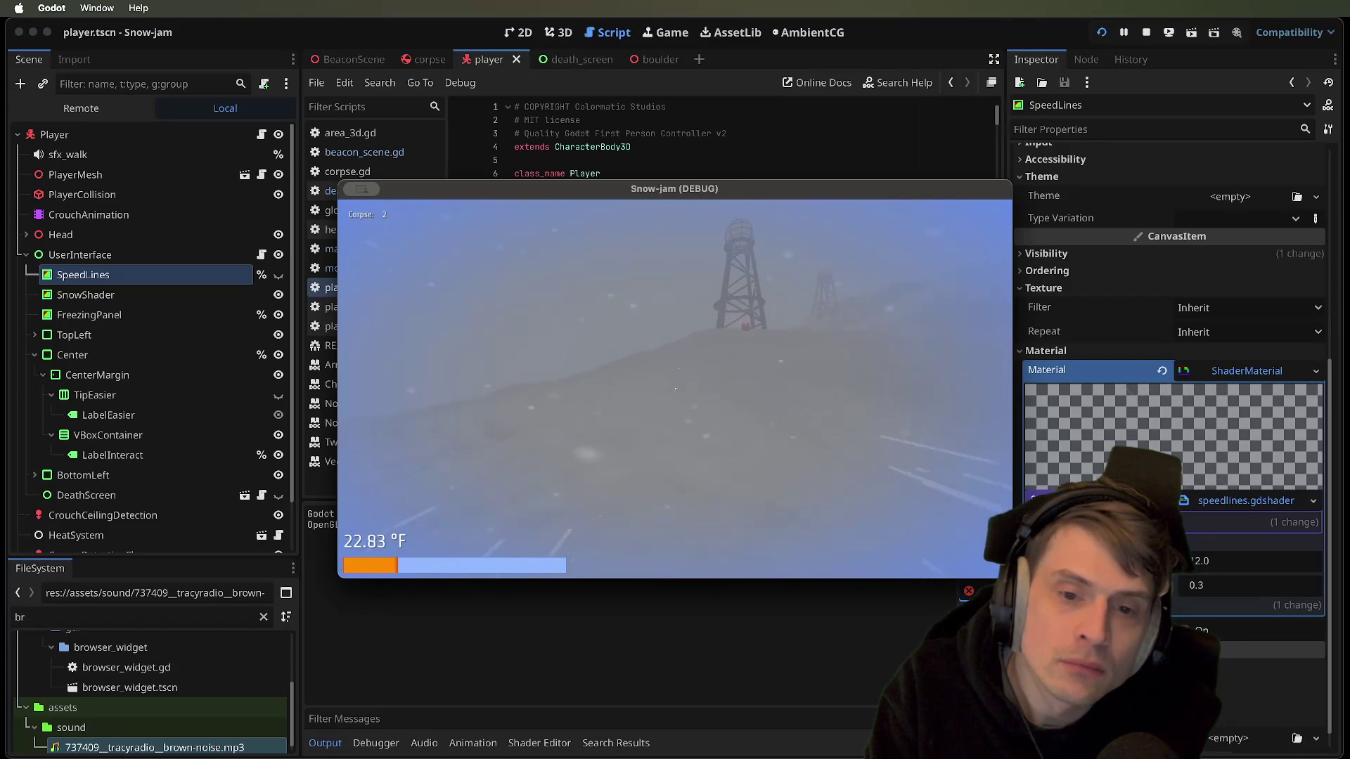
pyautogui.press('super+q')
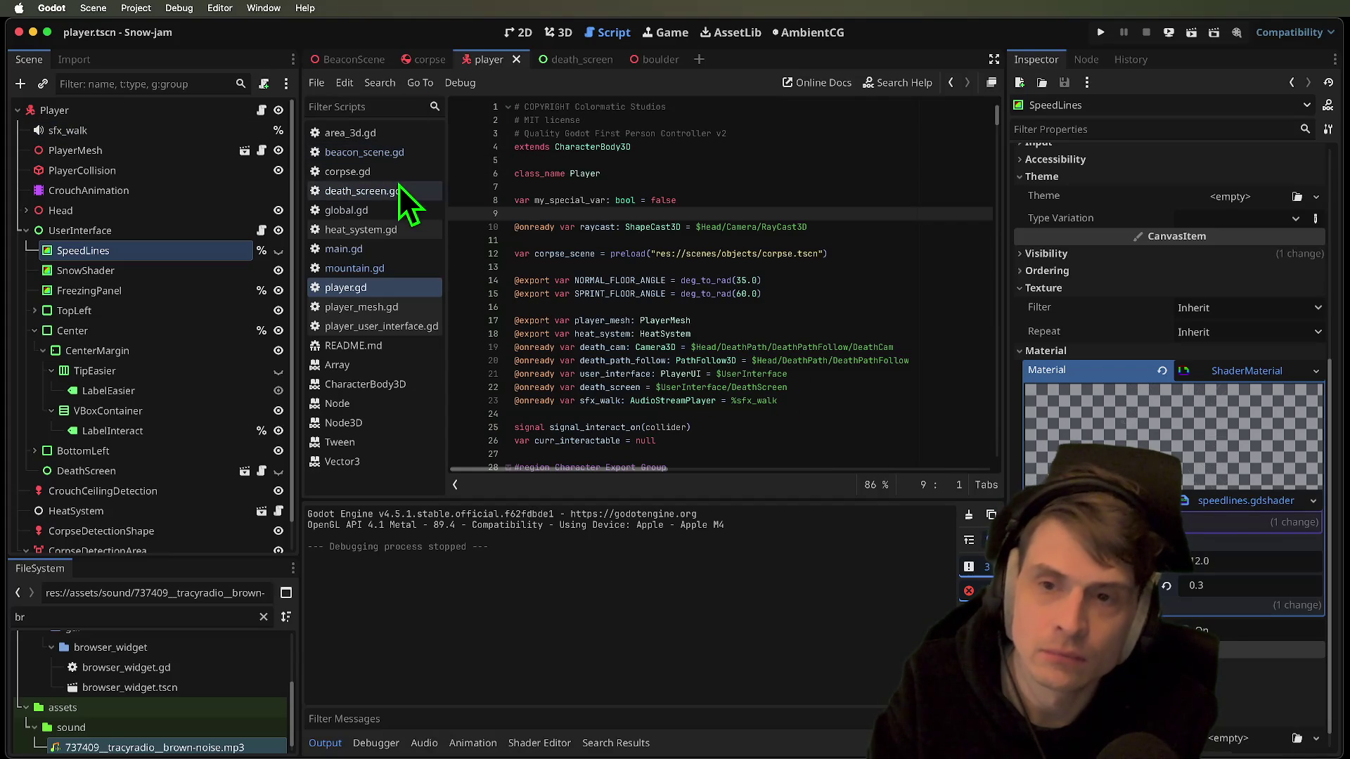
# Search player.gd for 'speedli' and delete the %SpeedLines.hide() line
pyautogui.click(368, 288)
pyautogui.click(731, 253)
pyautogui.hotkey('ctrl', 'f')
pyautogui.write('s')
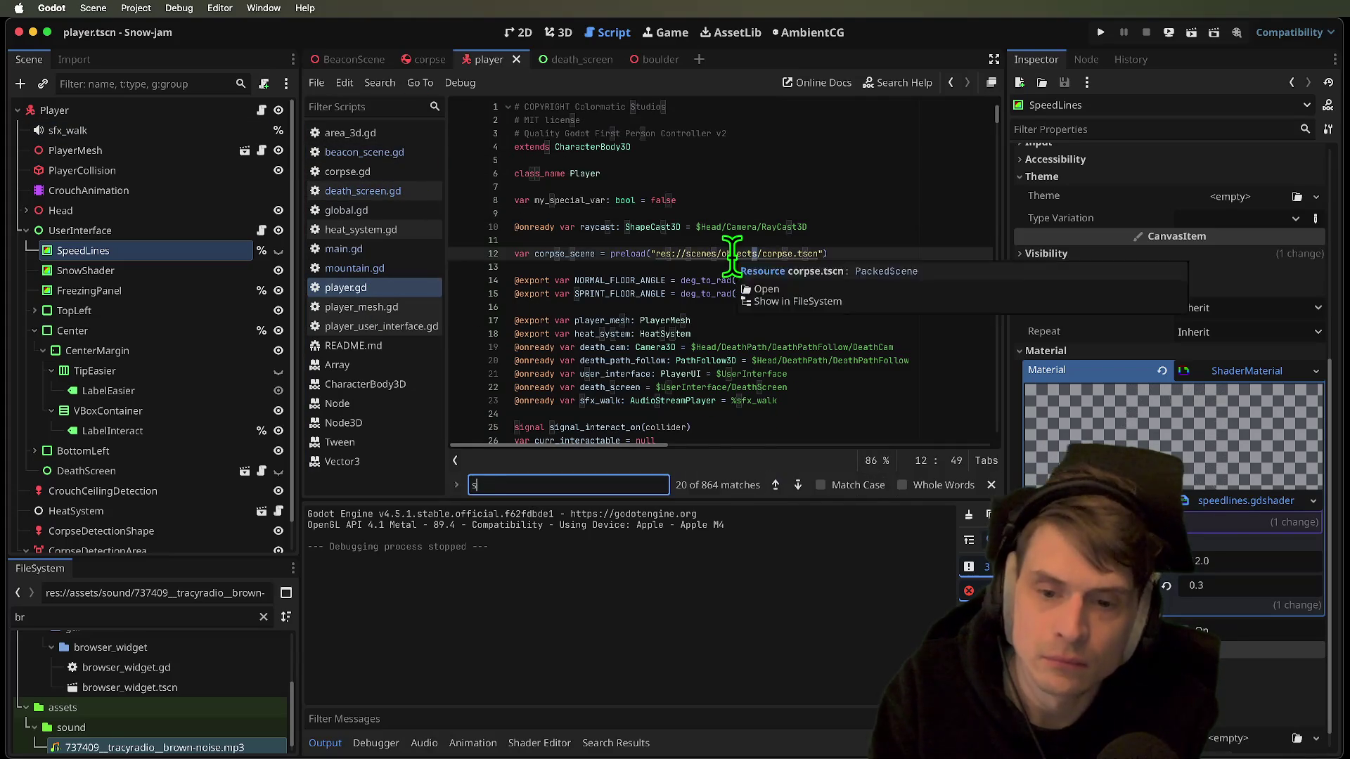
pyautogui.write('peed')
pyautogui.press('Return')
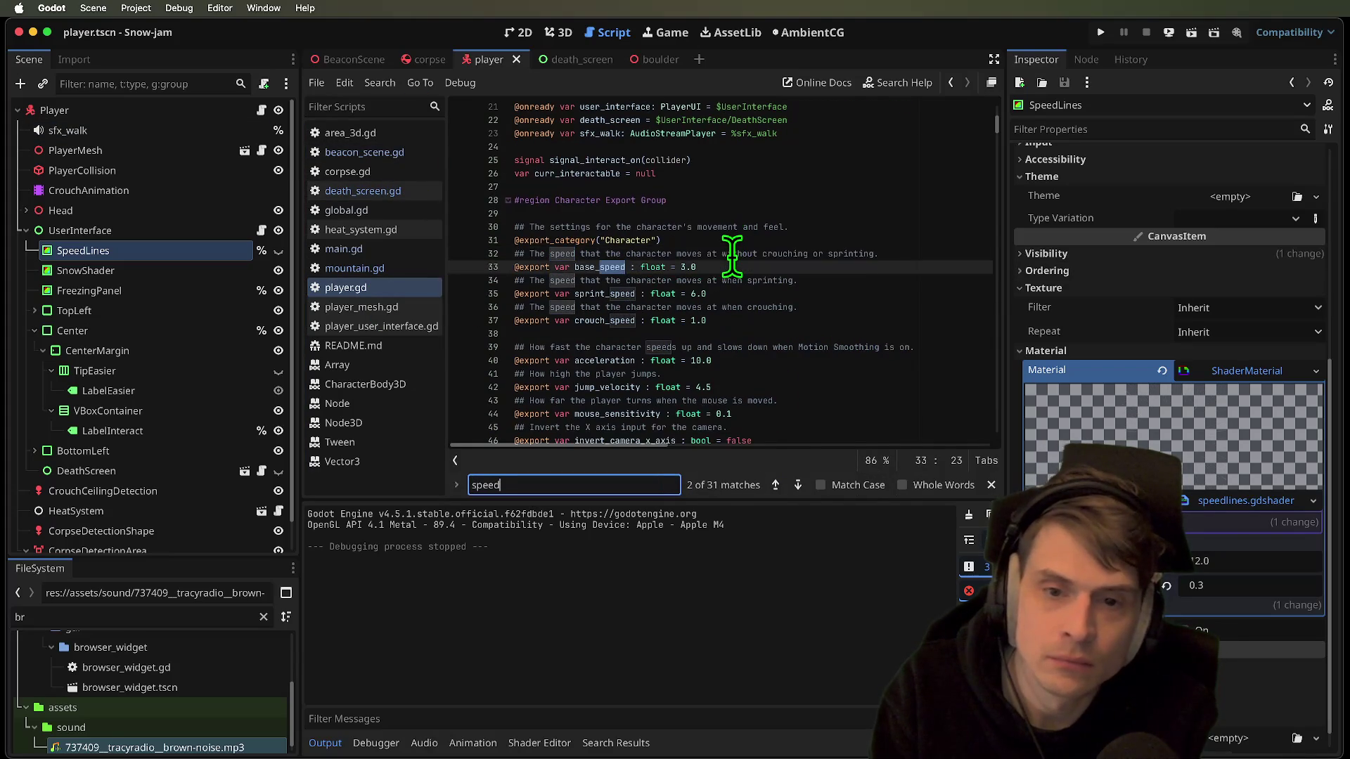
pyautogui.write('line')
pyautogui.press('Escape')
pyautogui.tripleClick(787, 271)
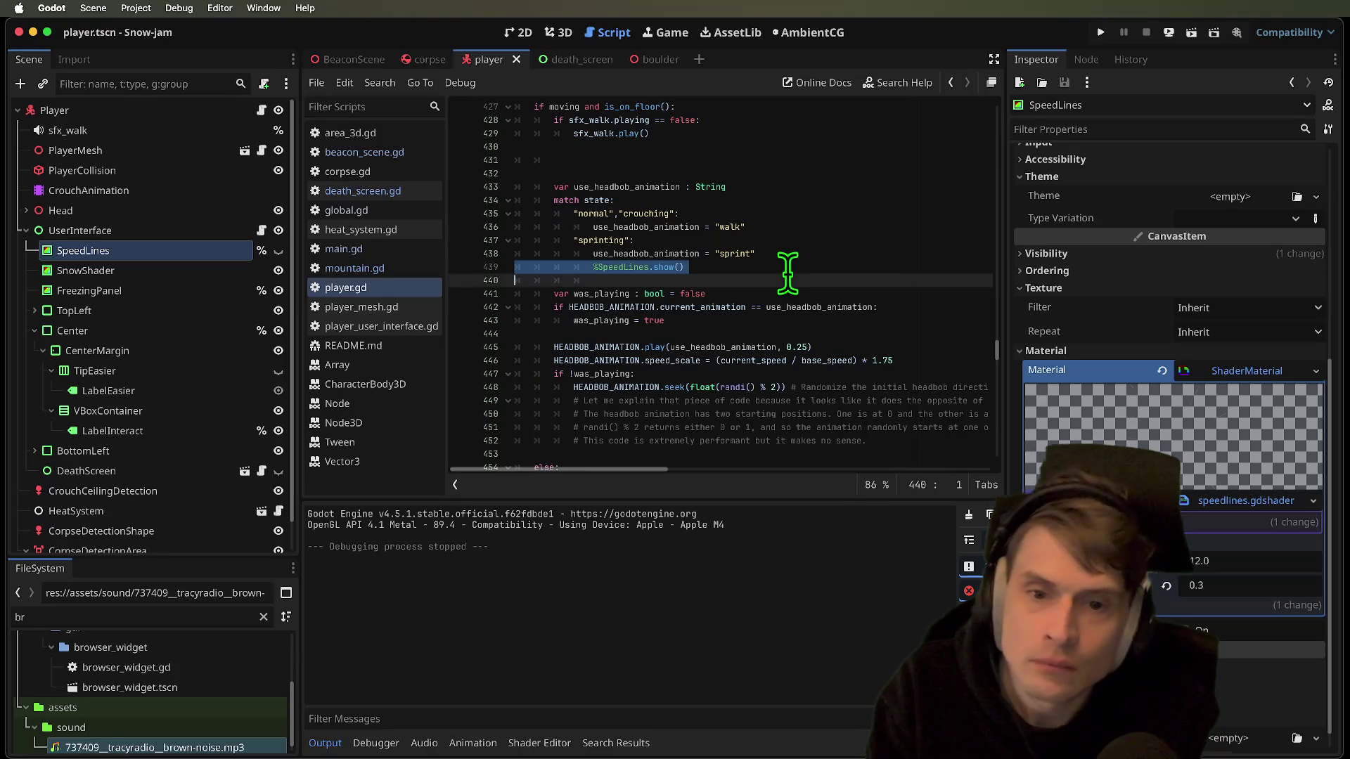
pyautogui.scroll(-5, 787, 270)
pyautogui.tripleClick(653, 359)
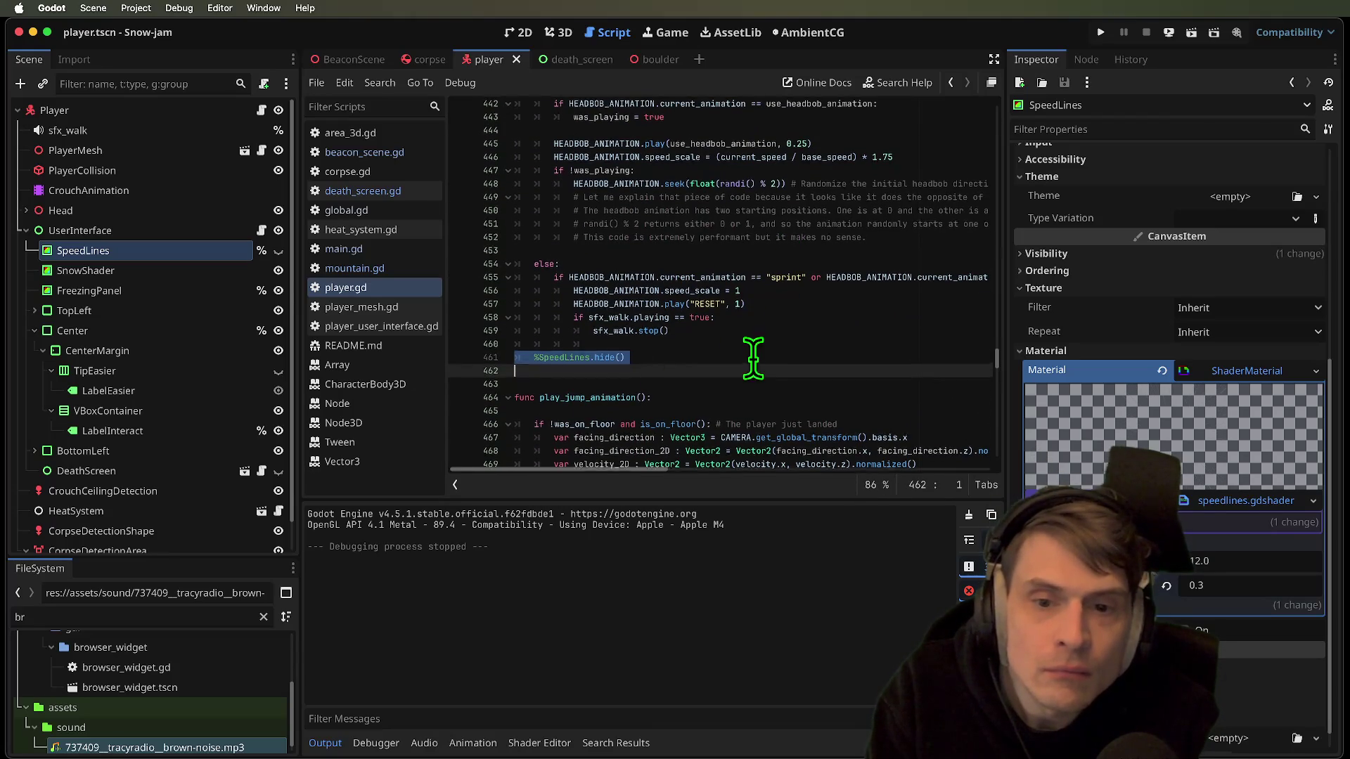
pyautogui.scroll(6, 753, 358)
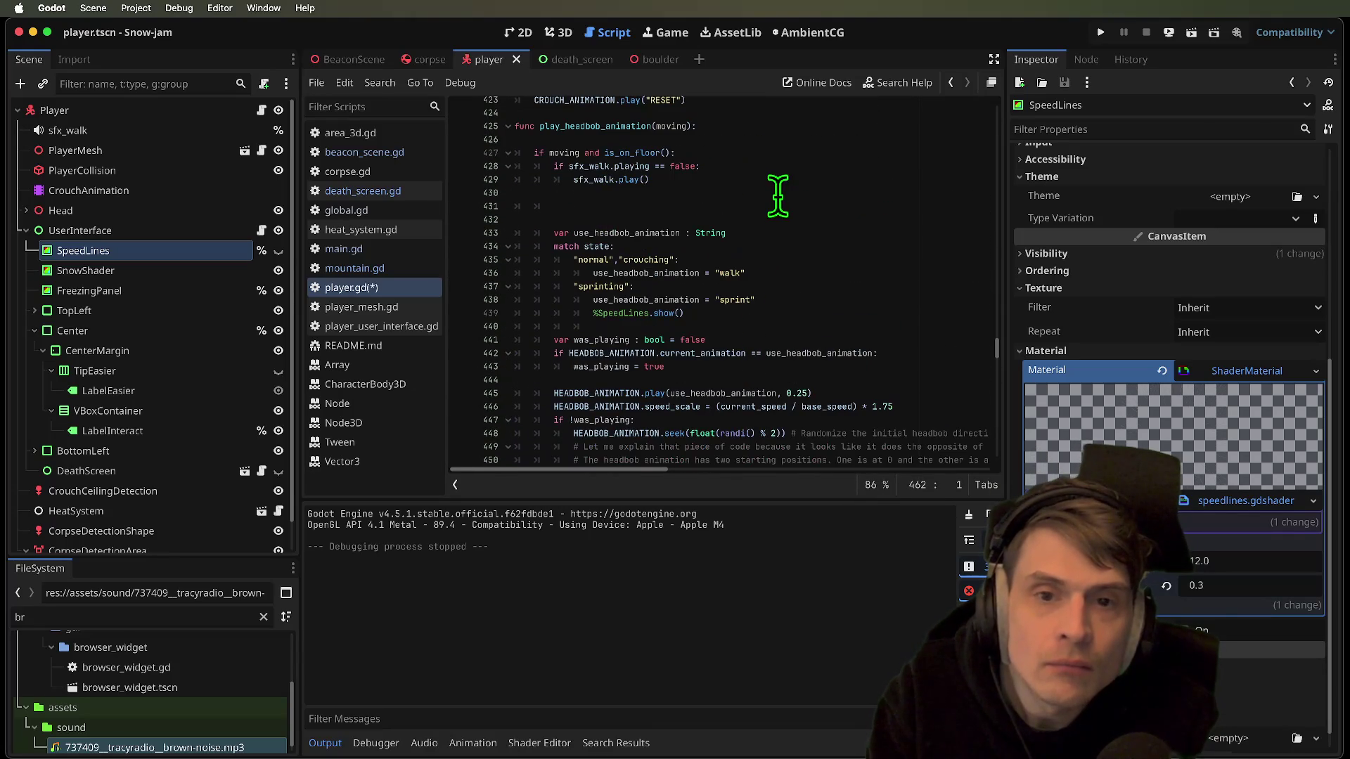
pyautogui.scroll(-5, 778, 195)
pyautogui.press('BackSpace')
pyautogui.scroll(-5, 778, 209)
# Search for 'wal' and 'enter_wa' to review the walk code, then run the game
pyautogui.hotkey('ctrl', 'f')
pyautogui.write('wal')
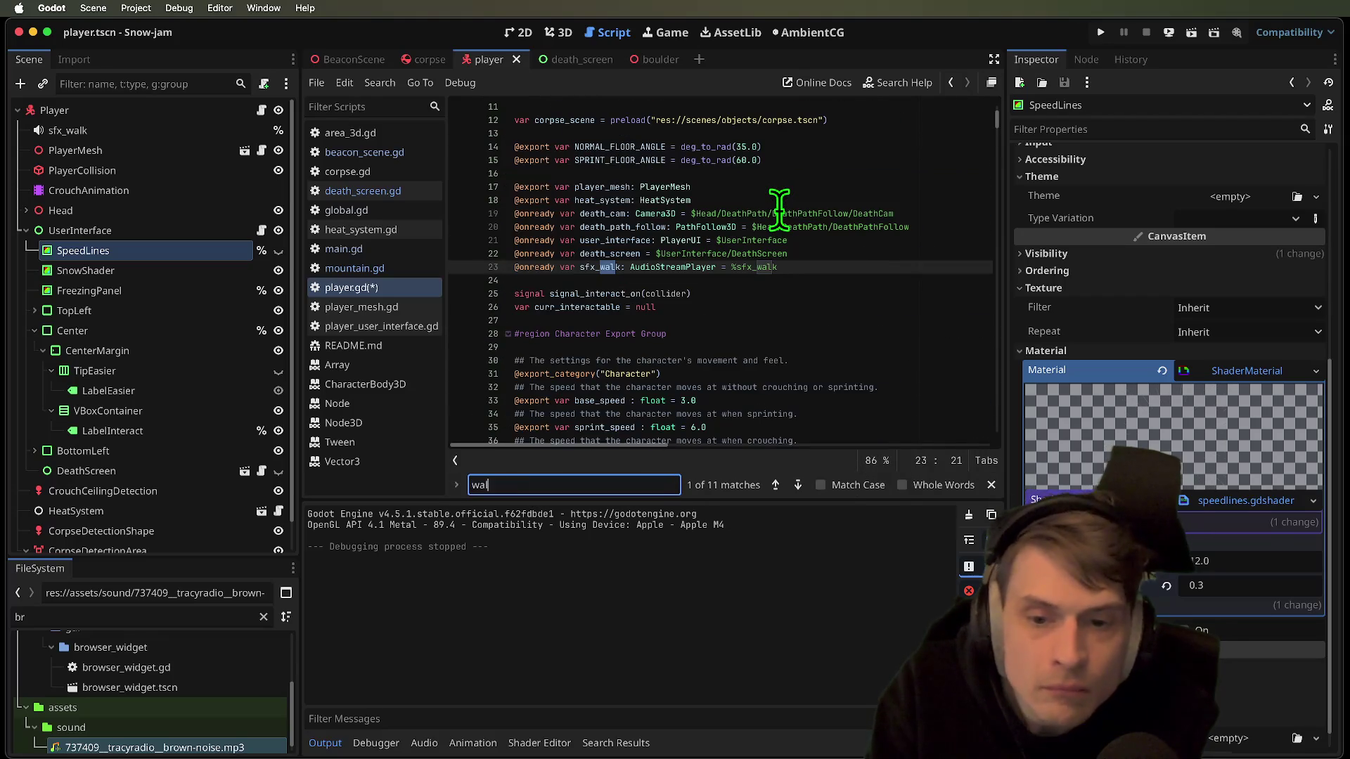
pyautogui.hotkey('shift', 'Return')
pyautogui.hotkey('shift', 'Return')
pyautogui.hotkey('shift', 'Return')
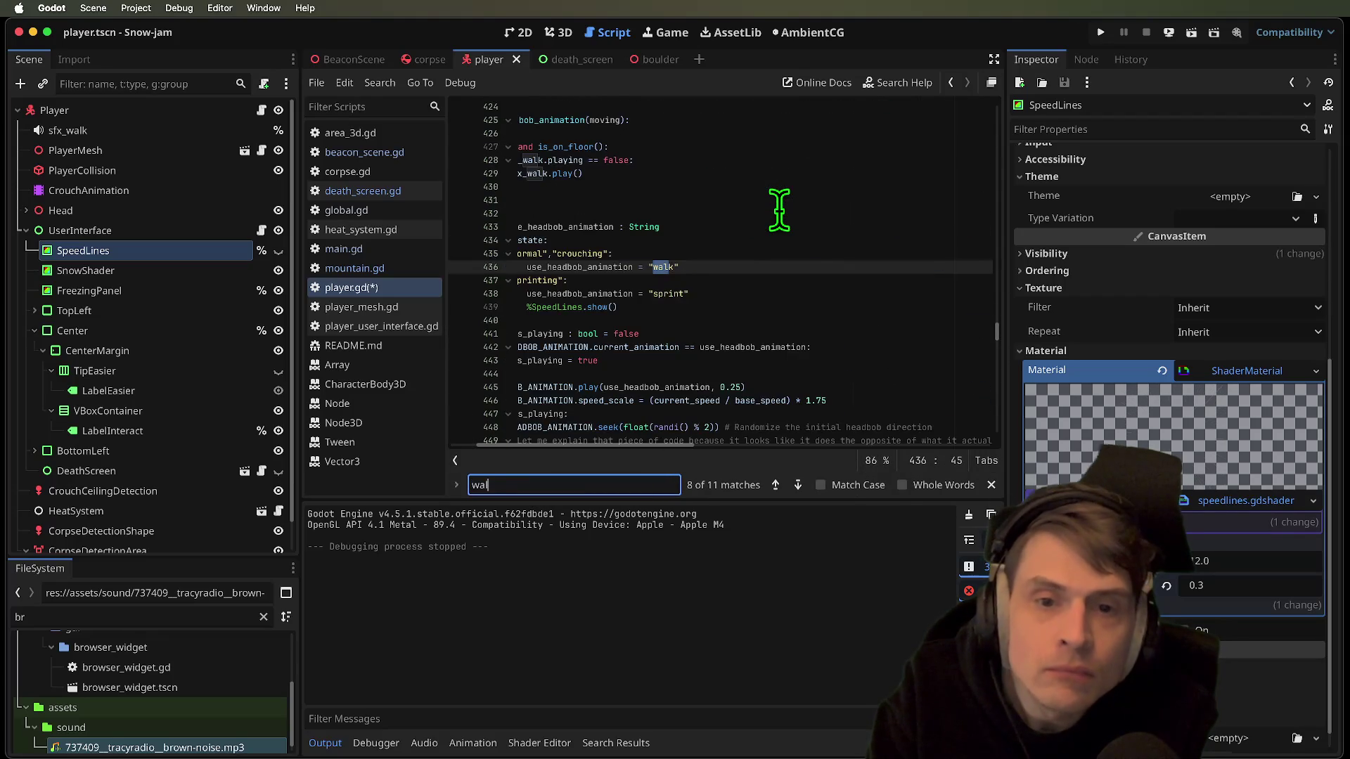
pyautogui.press('Return')
pyautogui.press('Return')
pyautogui.press('Return')
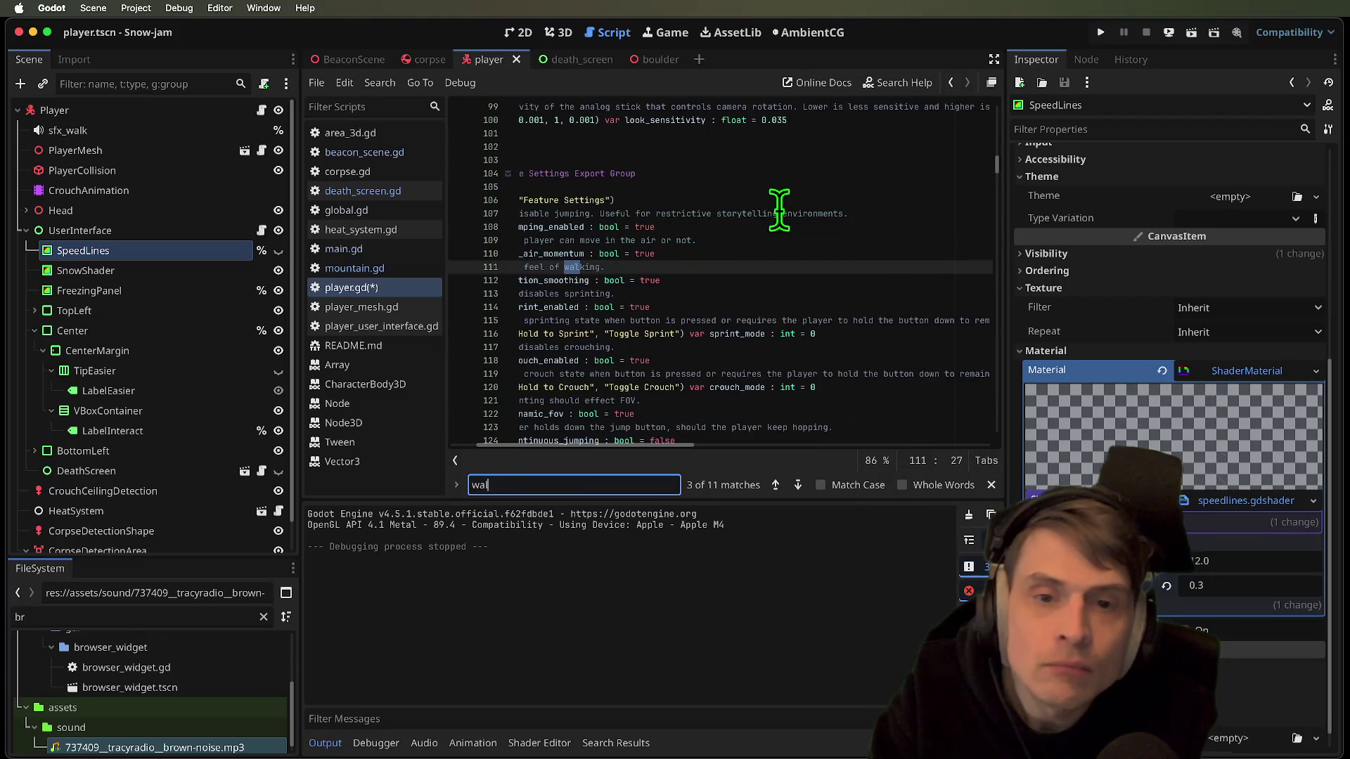
pyautogui.press('Return')
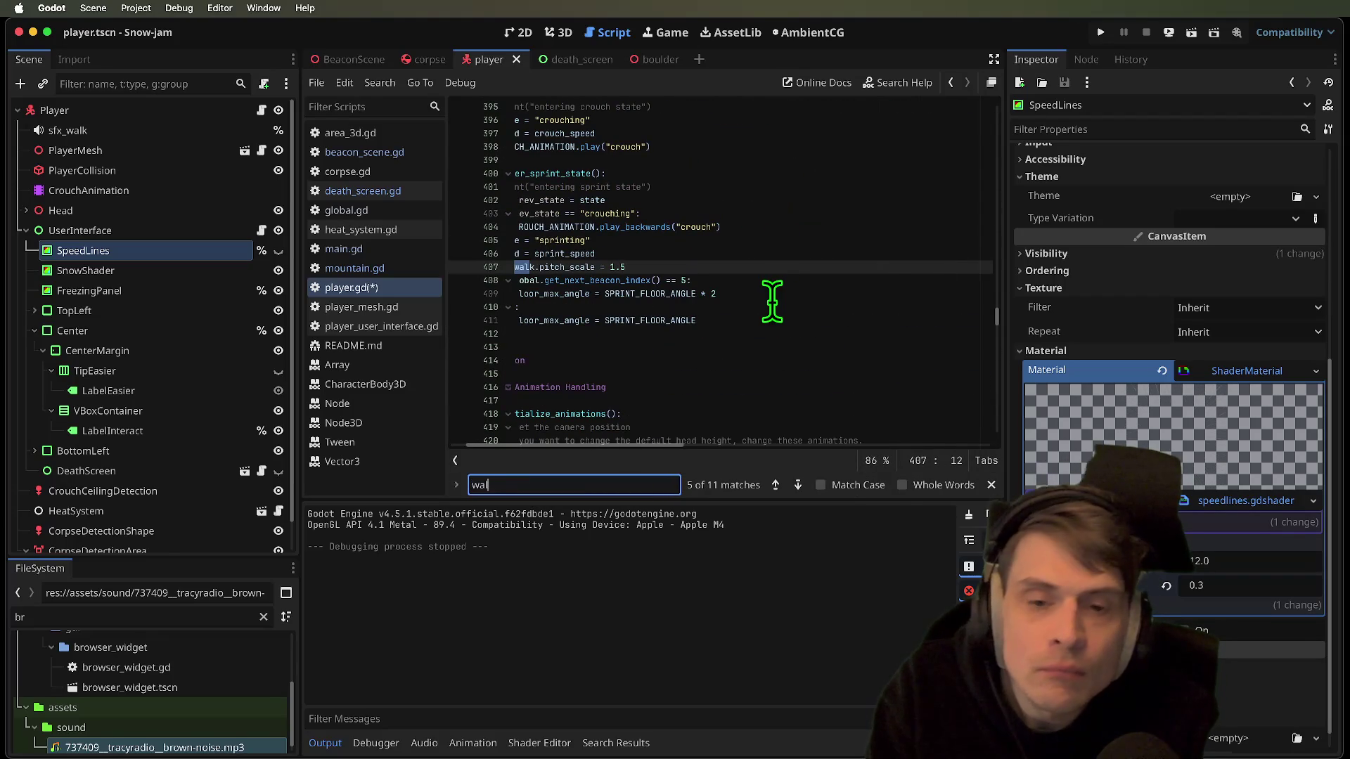
pyautogui.press('Return')
pyautogui.press('BackSpace')
pyautogui.press('BackSpace')
pyautogui.press('BackSpace')
pyautogui.write('e')
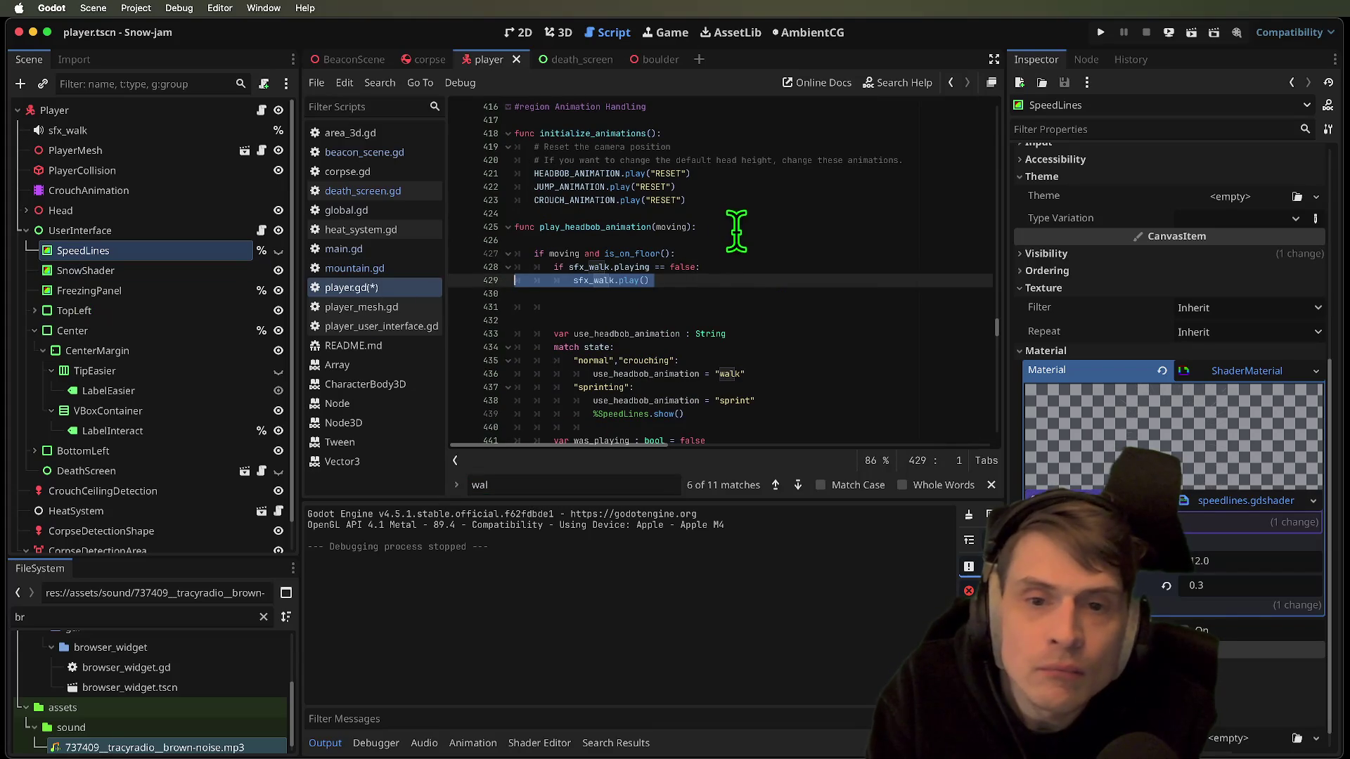
pyautogui.press('Return')
pyautogui.write('nter_wa')
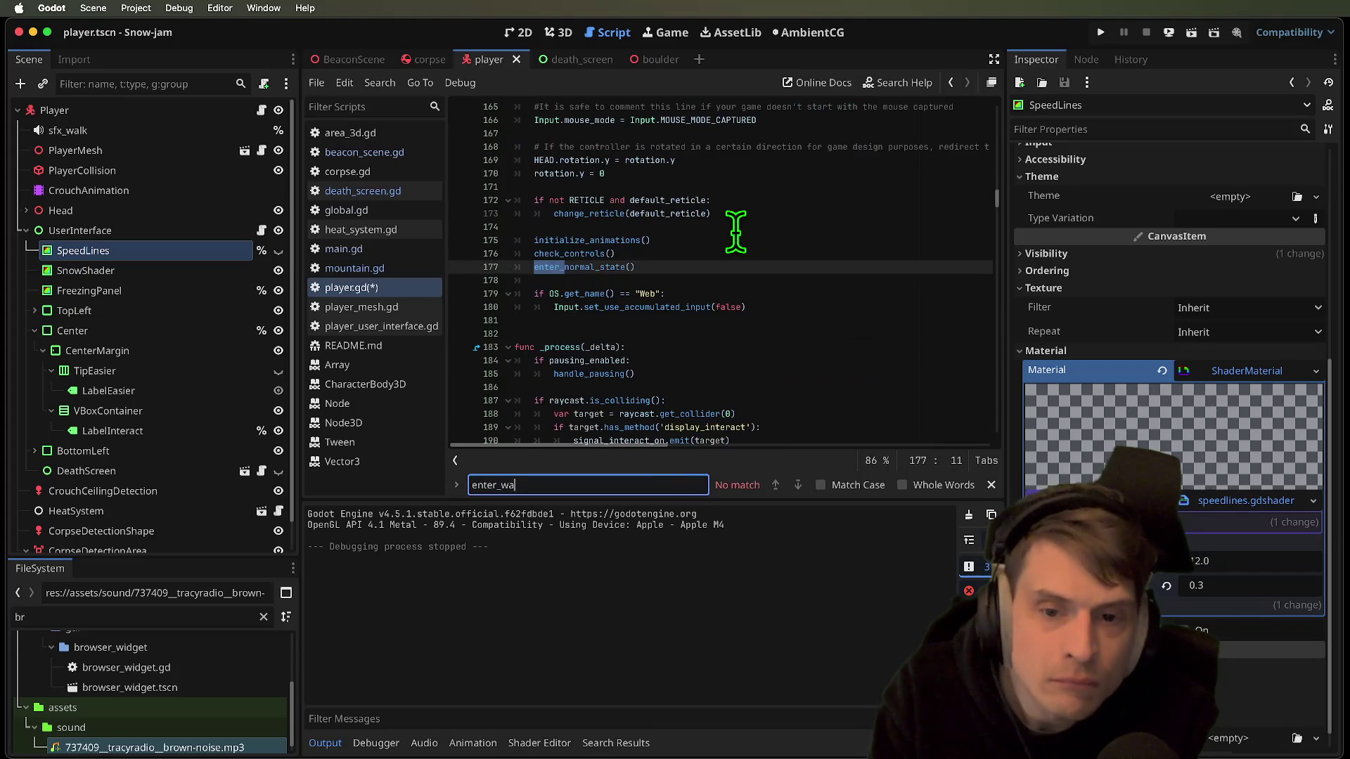
pyautogui.press('super+b')
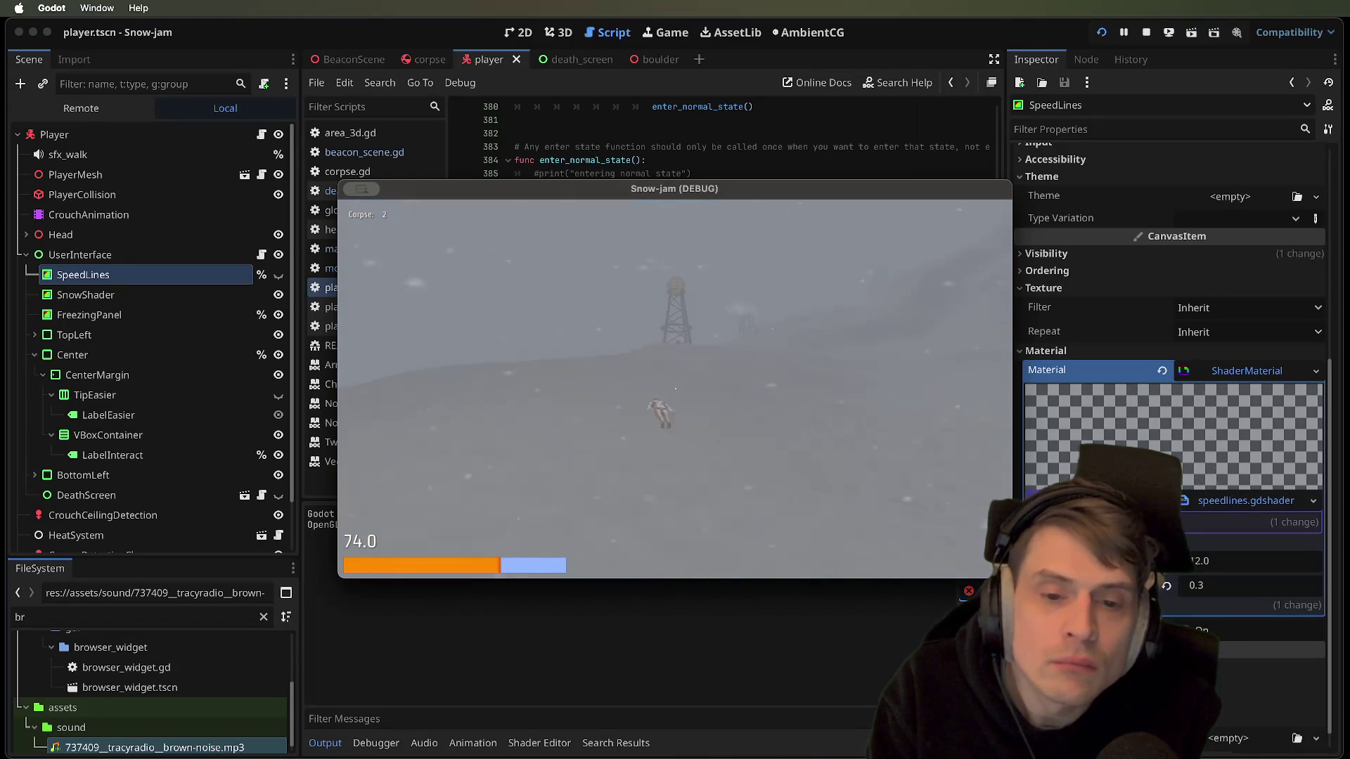
# Walk forward past the corpse toward the tower to see when the speed lines appear
pyautogui.press('w')
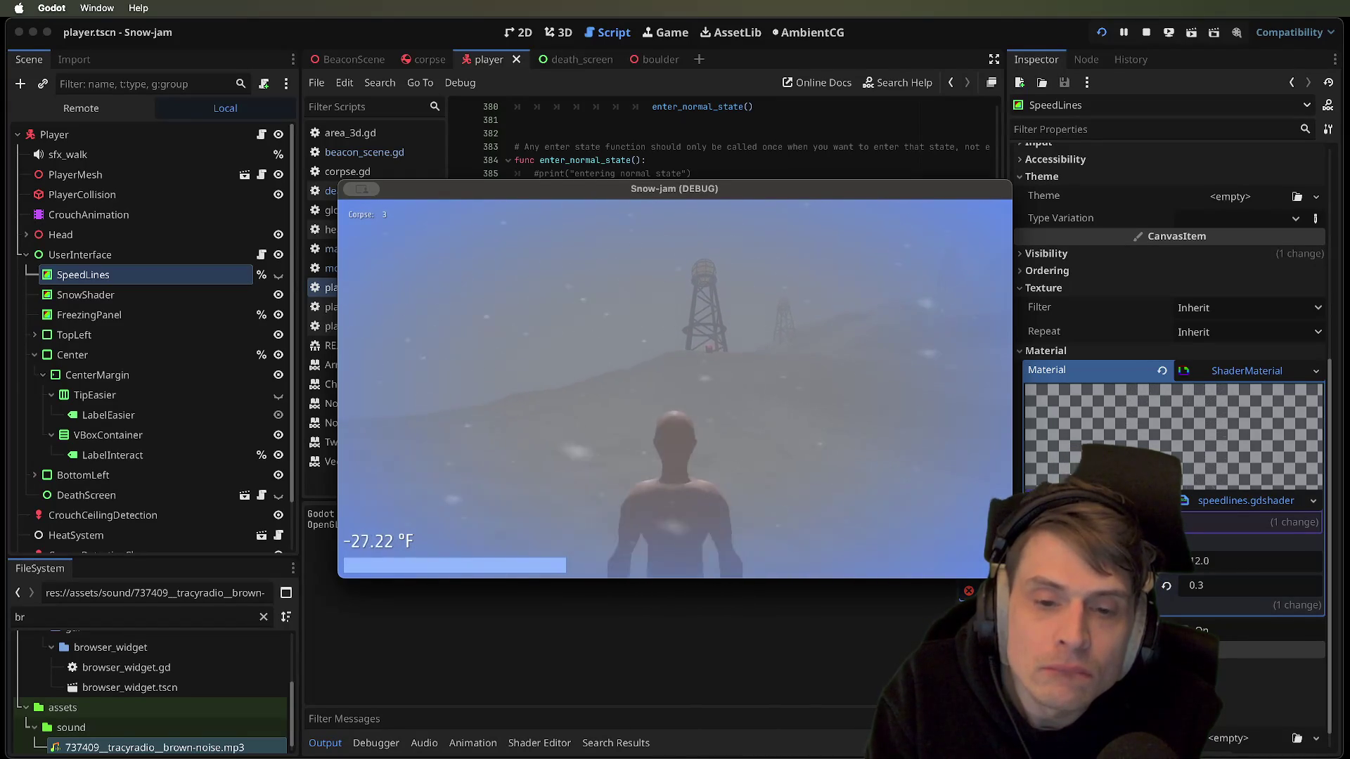
# Add %SpeedLines.hide() after sfx_walk.stop() on line 460, then run and stop the game
pyautogui.press('Escape')
pyautogui.scroll(3, 736, 296)
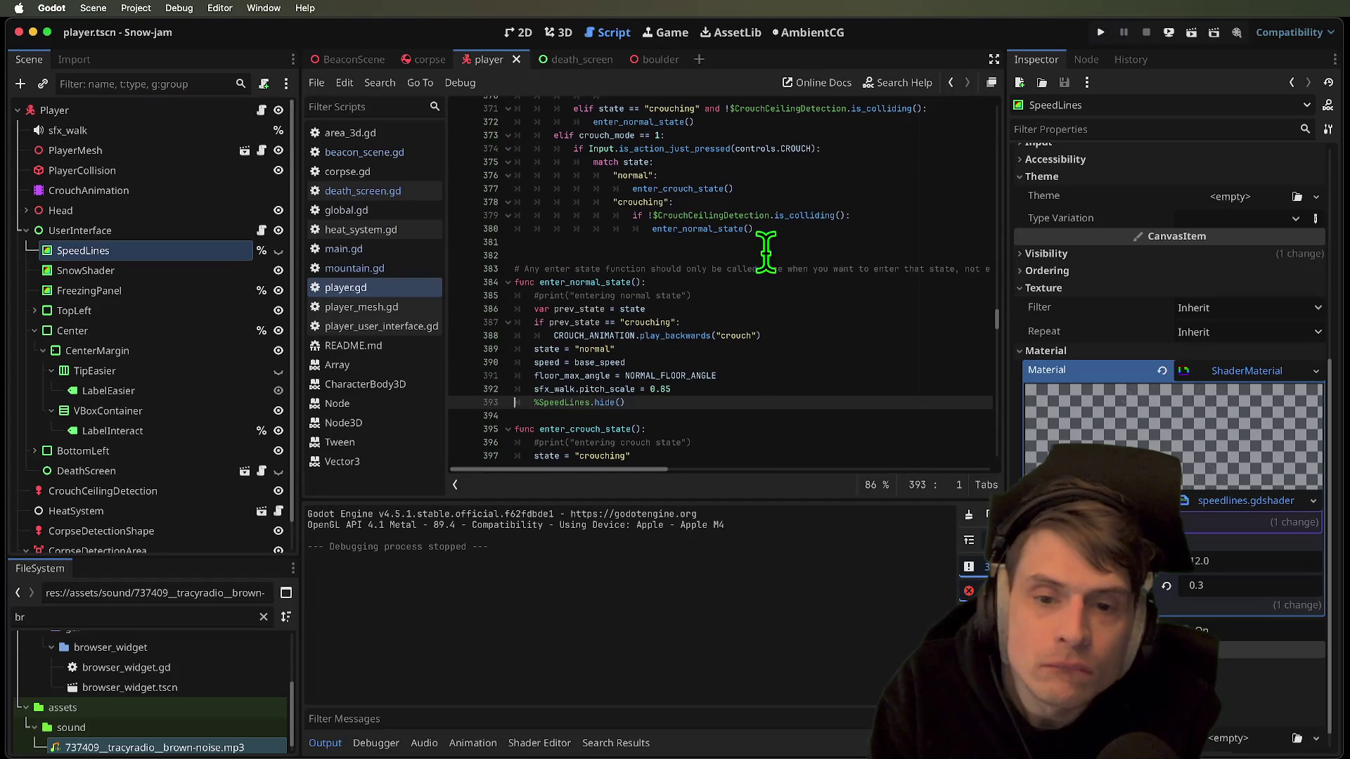
pyautogui.scroll(-15, 577, 402)
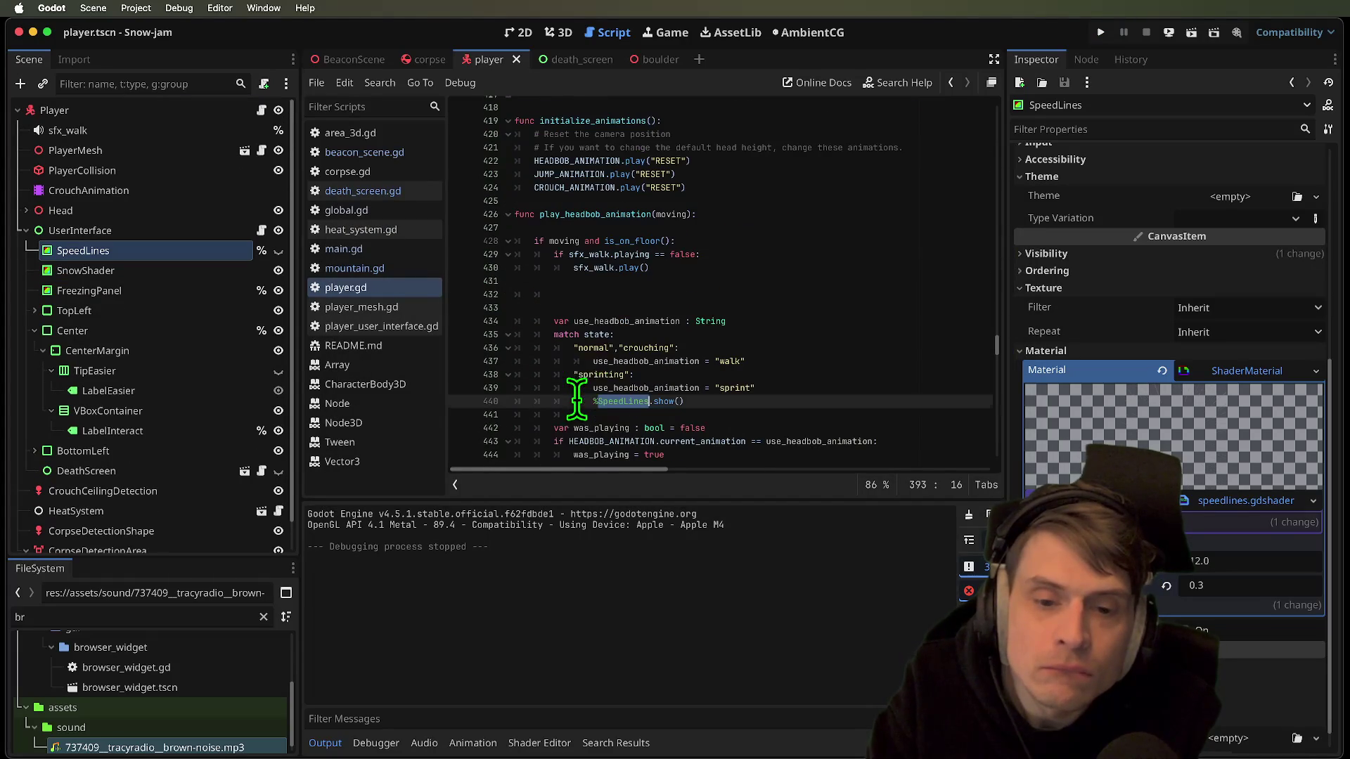
pyautogui.click(595, 402)
pyautogui.click(703, 401)
pyautogui.scroll(-9, 703, 398)
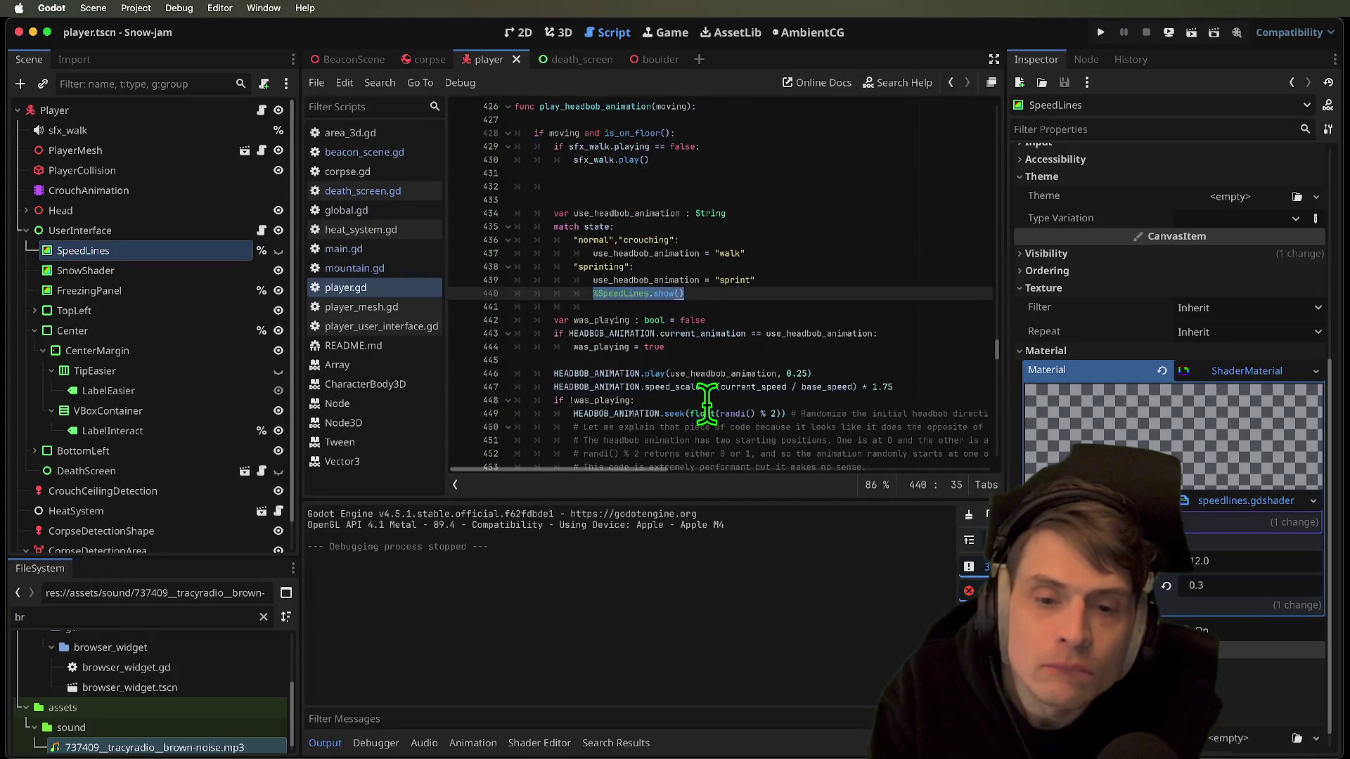
pyautogui.click(774, 303)
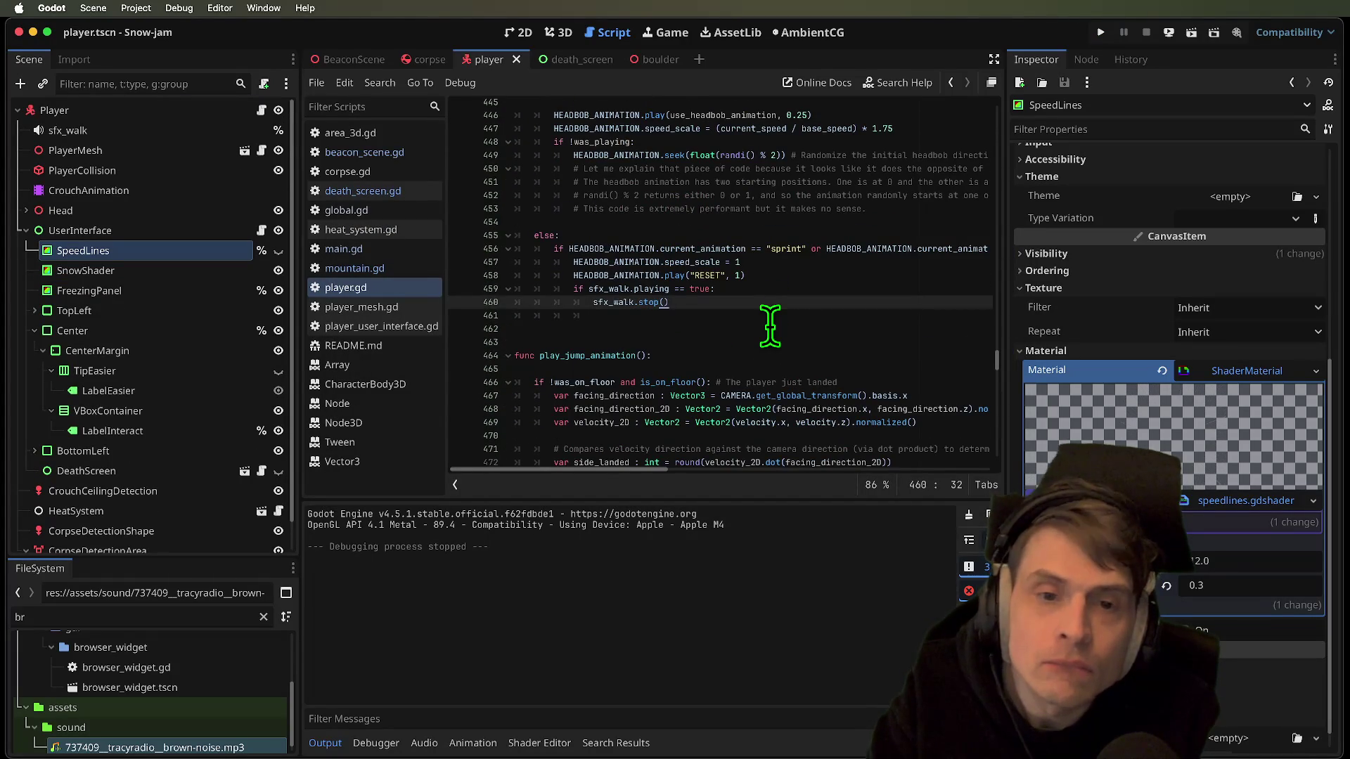
pyautogui.press('Return')
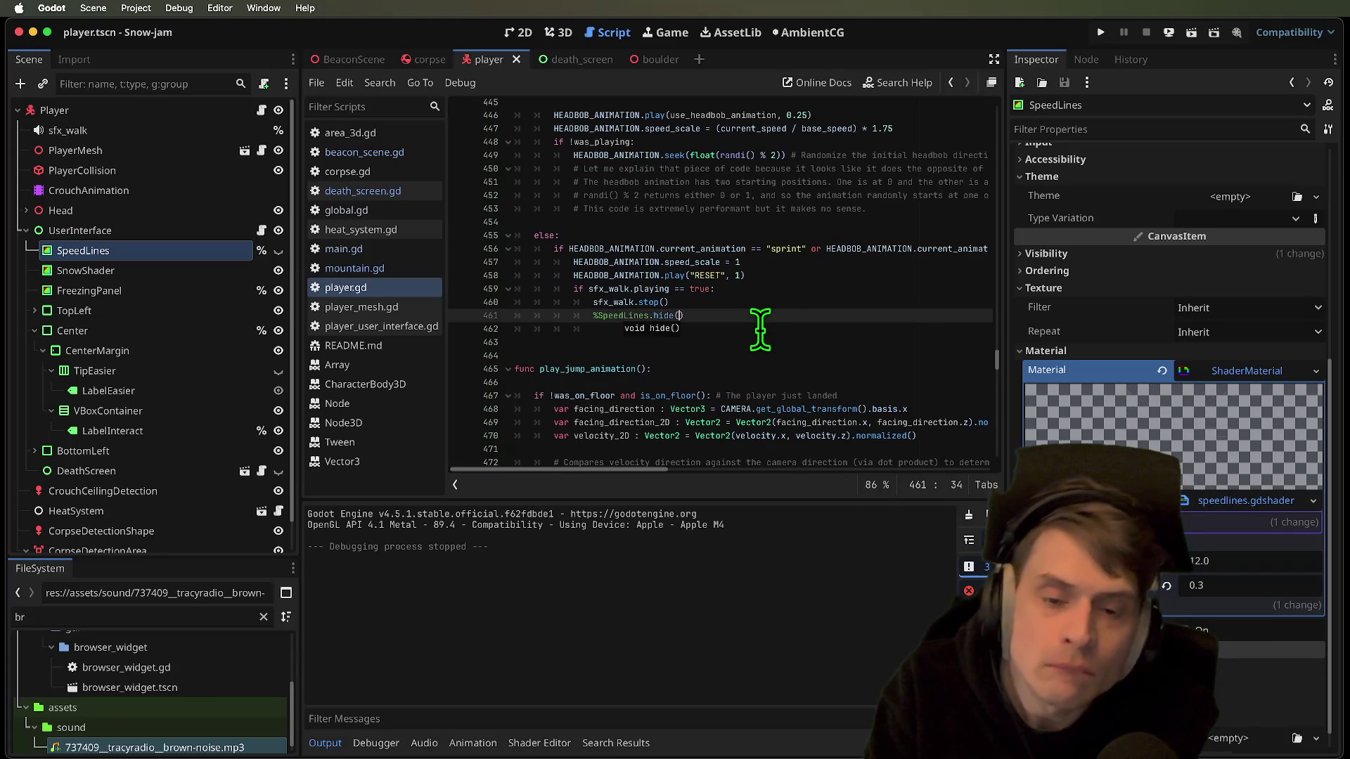
pyautogui.write('()')
pyautogui.press('Down')
pyautogui.press('super+shift+k')
pyautogui.press('super+b')
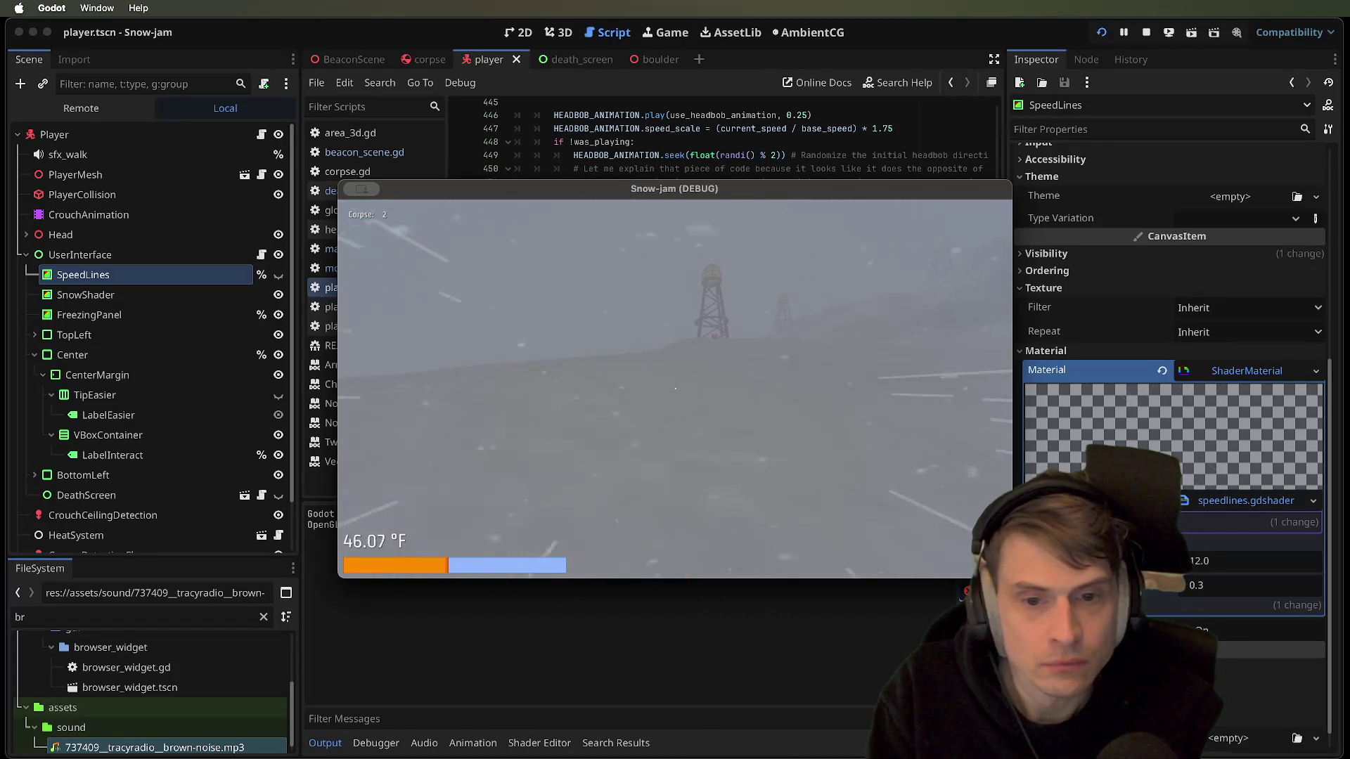
pyautogui.press('super+period')
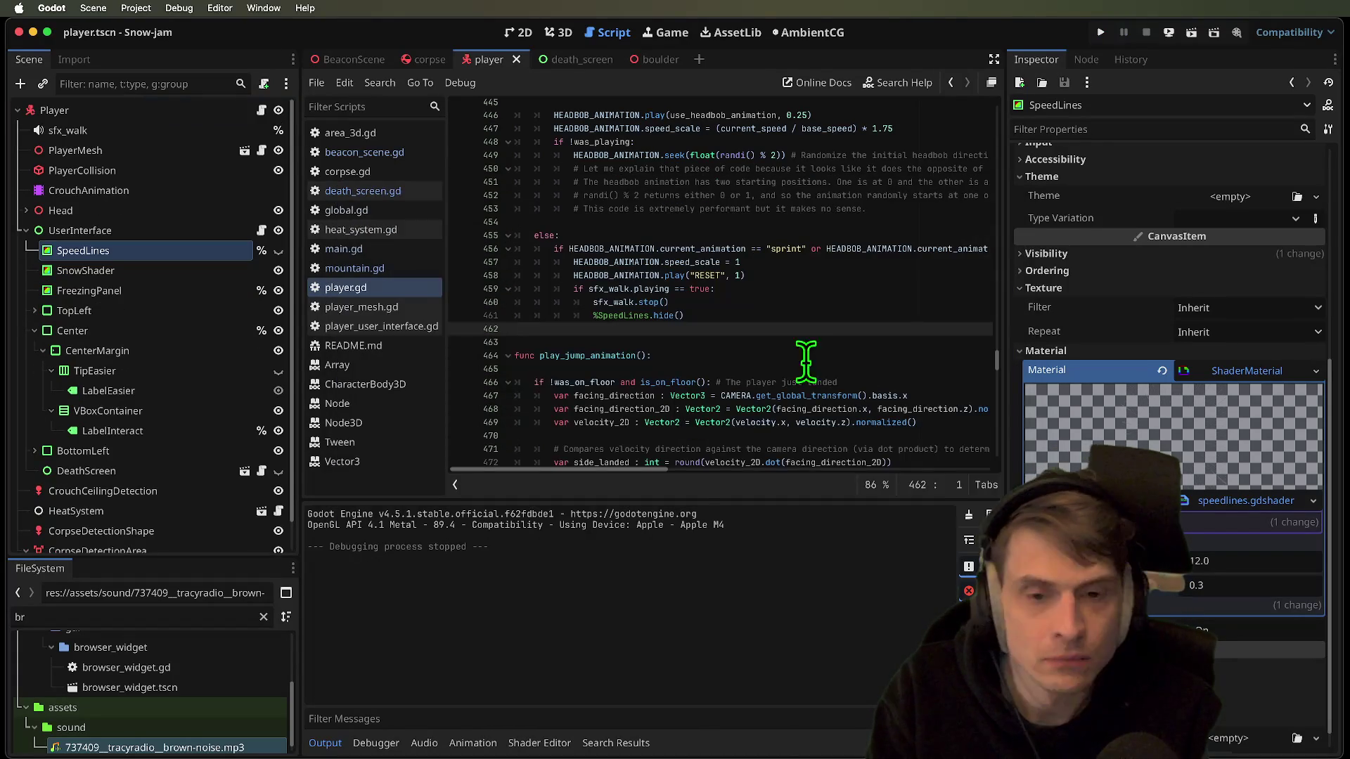
# Search for 'speed_s' and 'playsfx' to reach the pitch-scale line 408 in enter_sprint_state
pyautogui.press('super+f')
pyautogui.write('speed_sc')
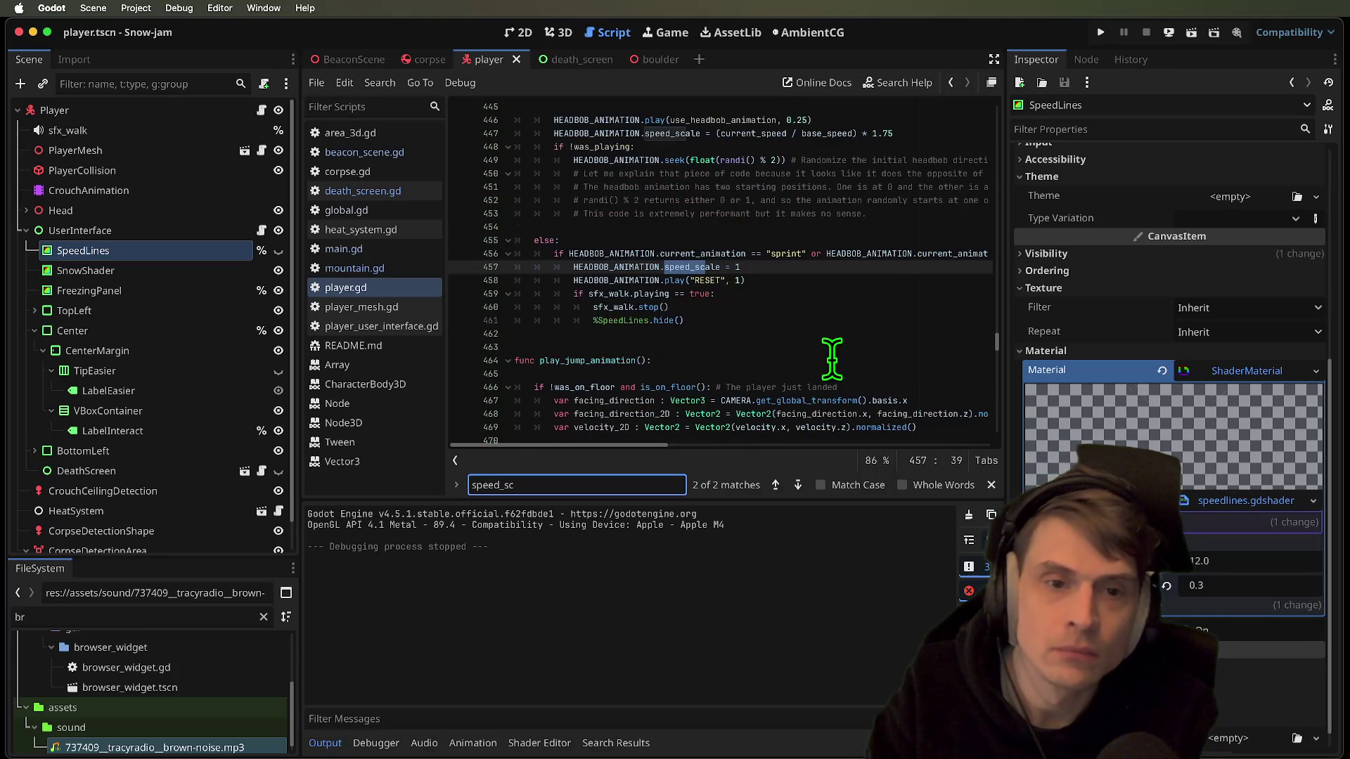
pyautogui.press('Return')
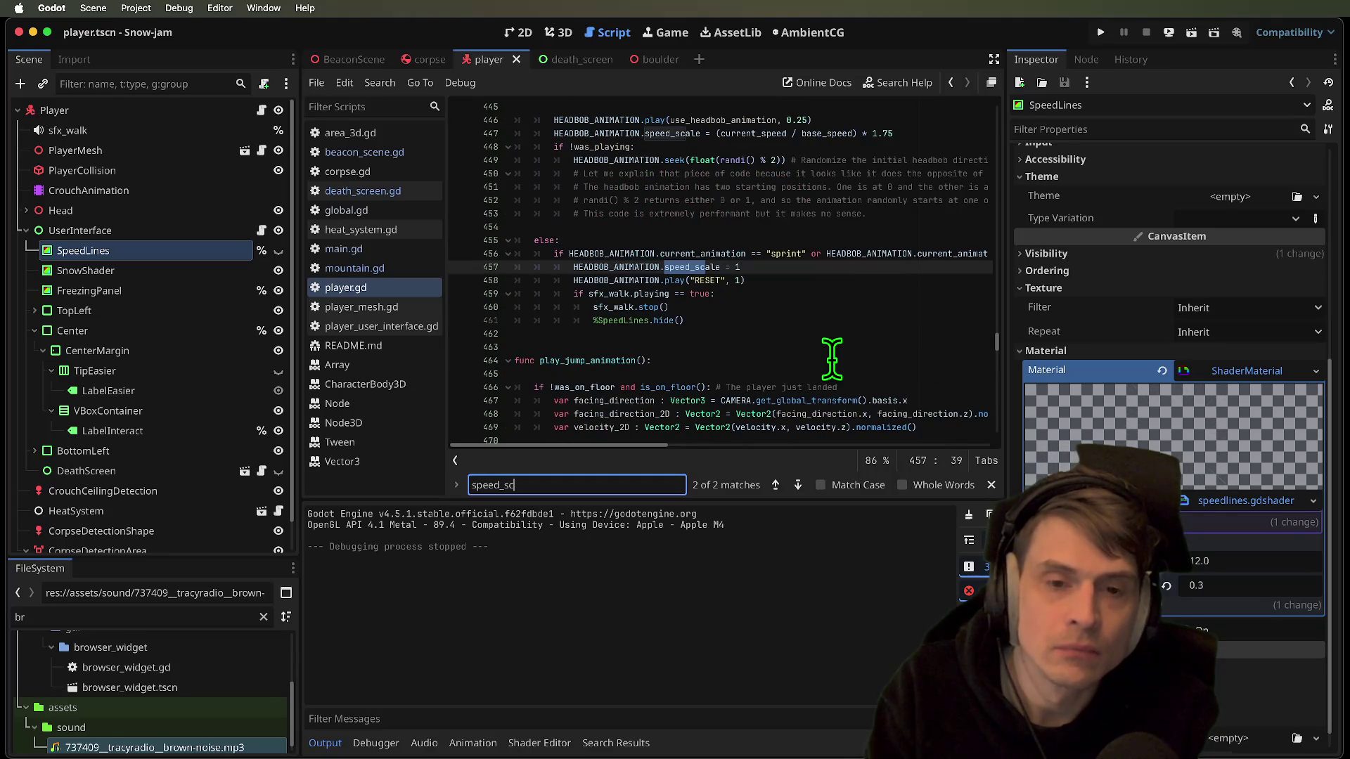
pyautogui.write('play')
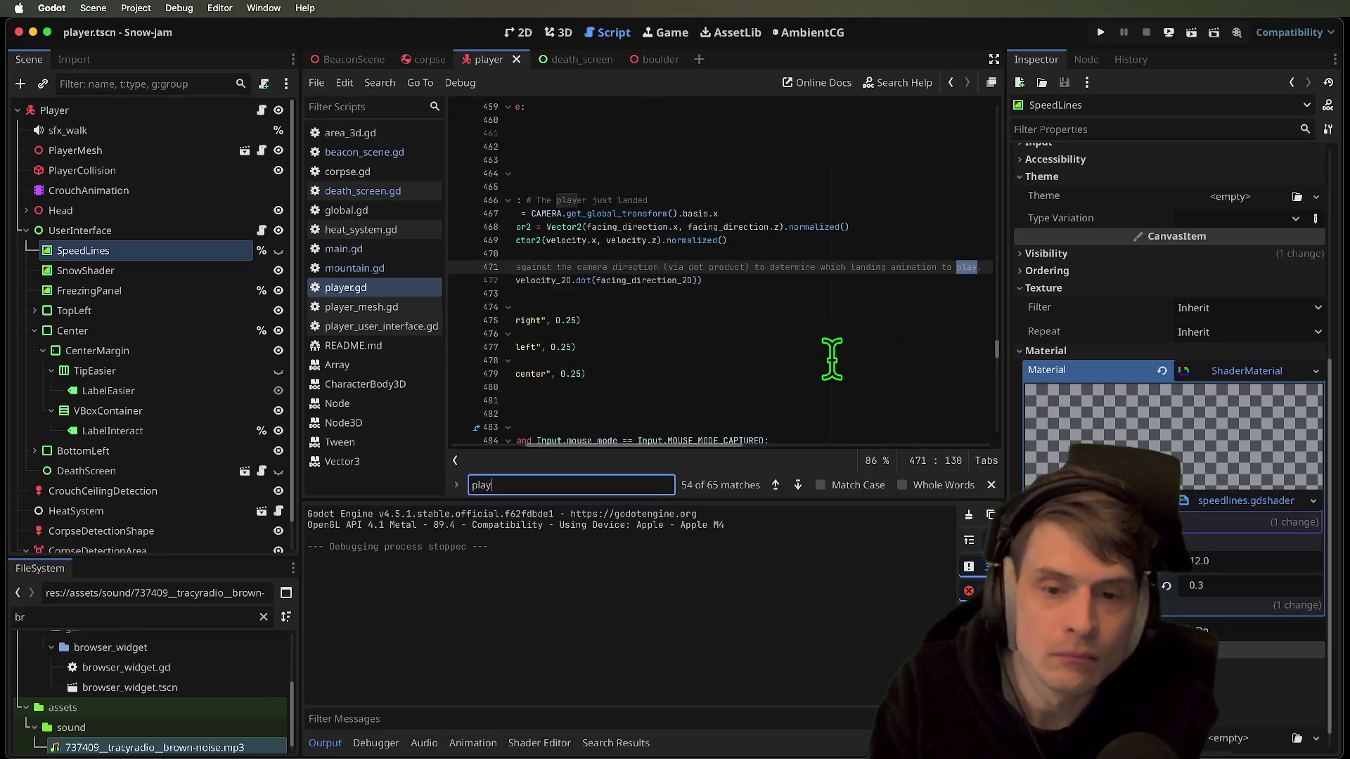
pyautogui.write('sfx')
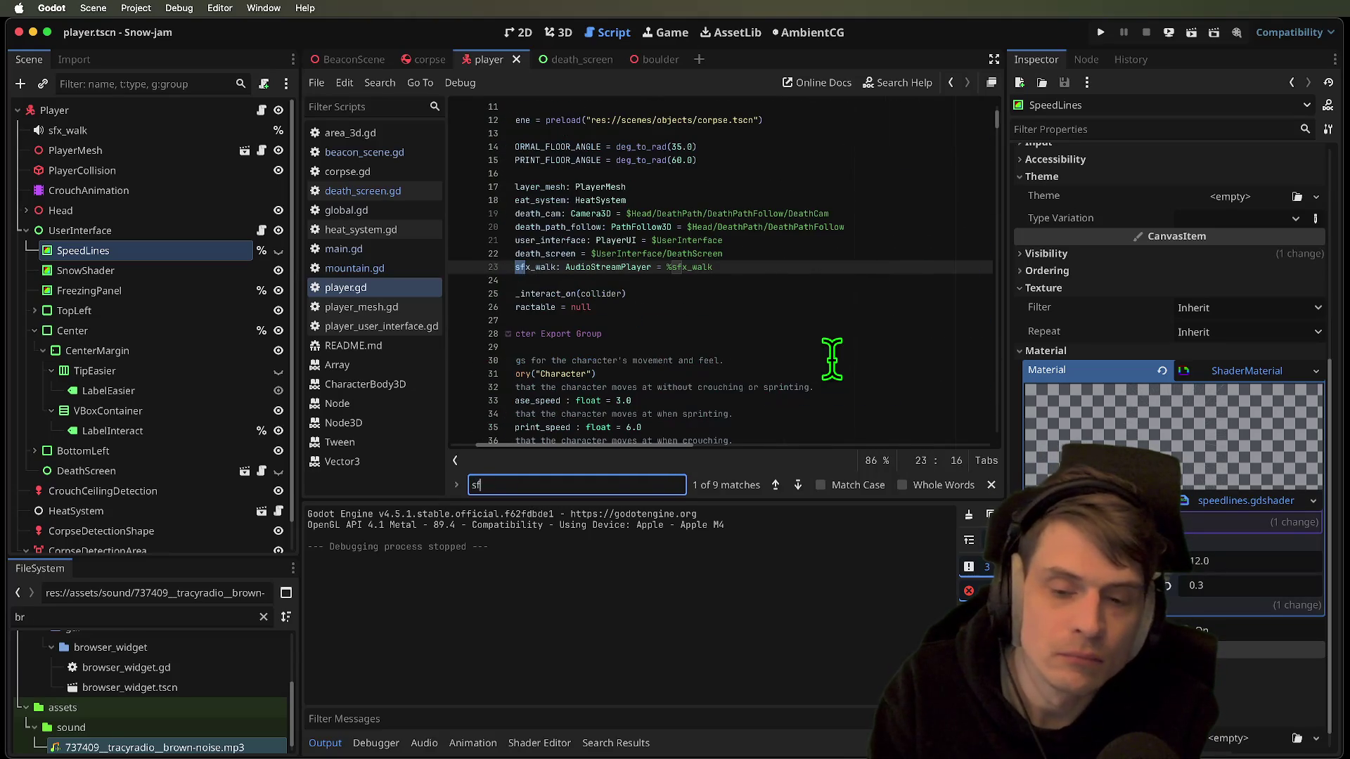
pyautogui.hotkey('shift', 'Return')
pyautogui.hotkey('shift', 'Return')
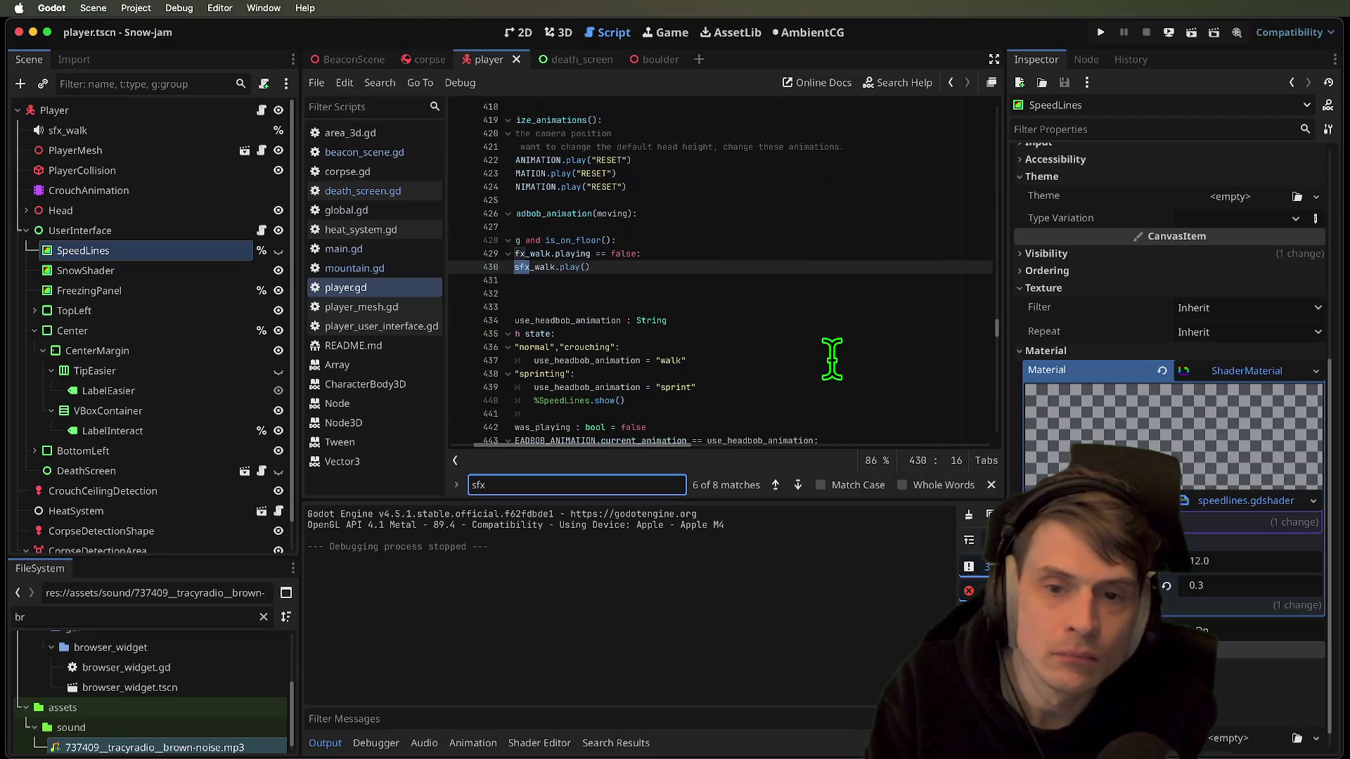
pyautogui.hotkey('shift', 'Return')
pyautogui.hotkey('shift', 'Return')
pyautogui.press('Escape')
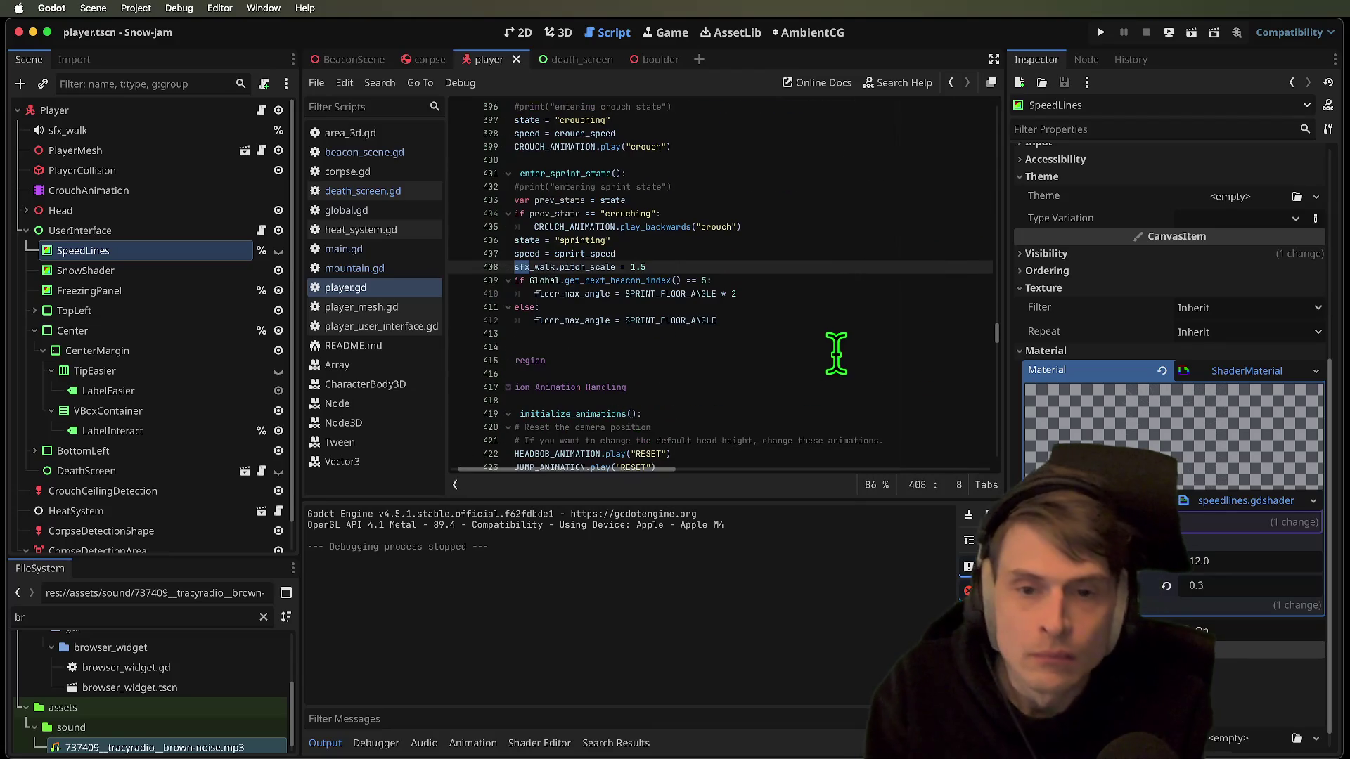
pyautogui.click(819, 267)
pyautogui.tripleClick(819, 267)
pyautogui.click(819, 267)
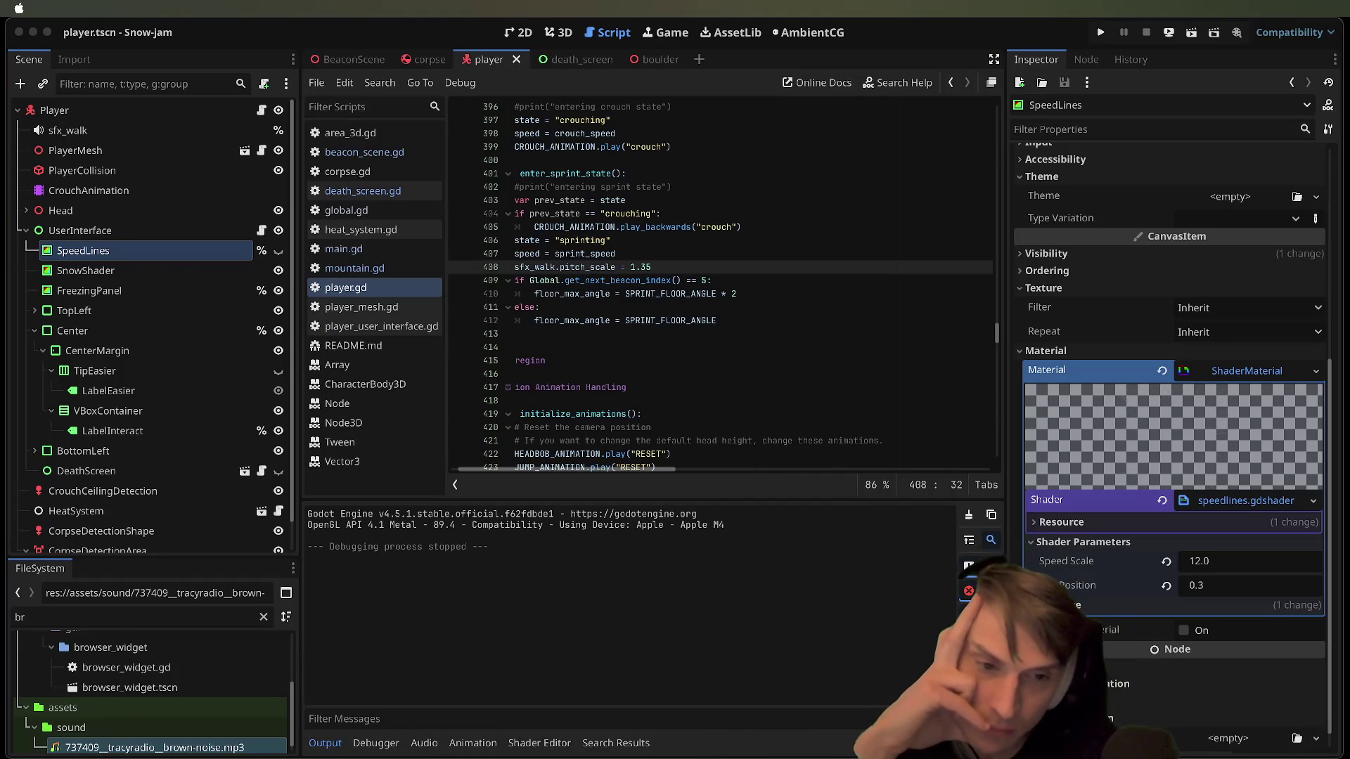
# Select the TipEasier node in the Scene dock and open player_user_interface.gd
pyautogui.press('super+Tab')
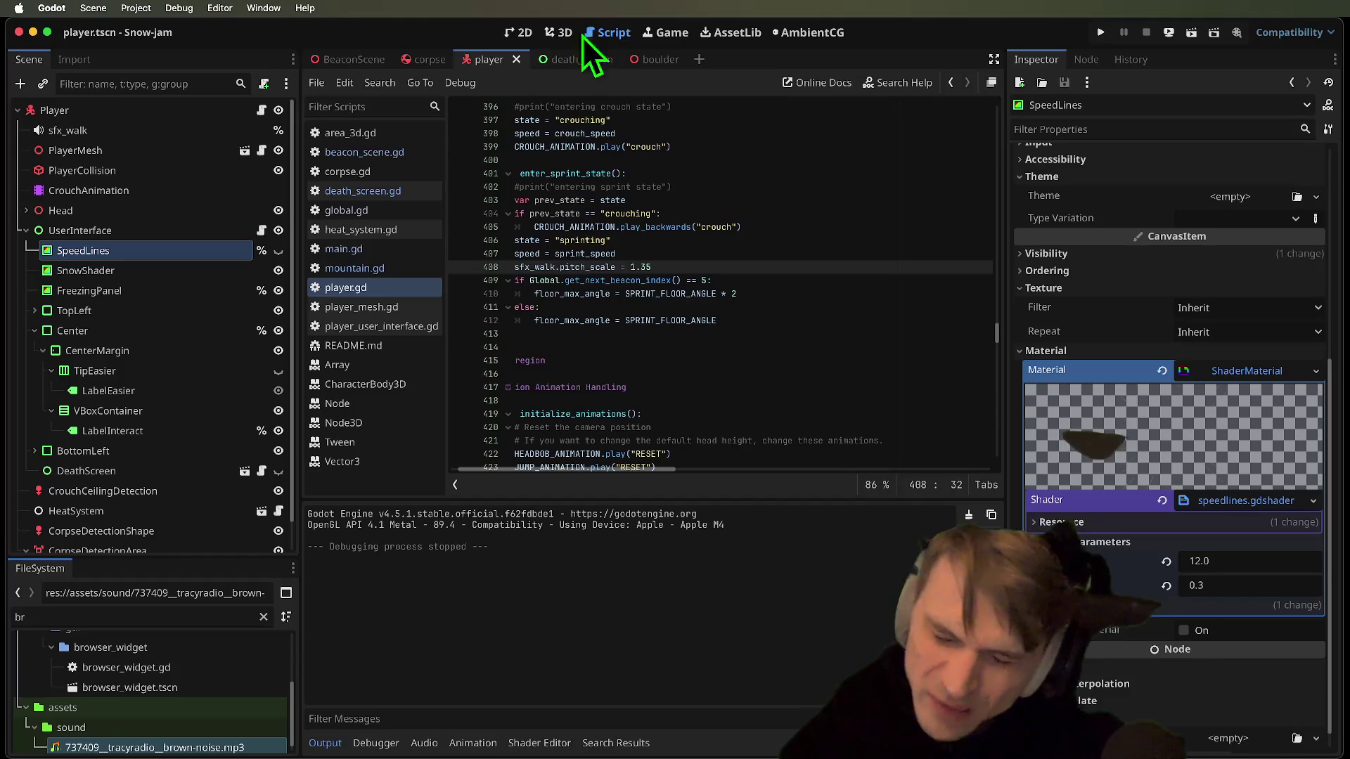
pyautogui.click(201, 377)
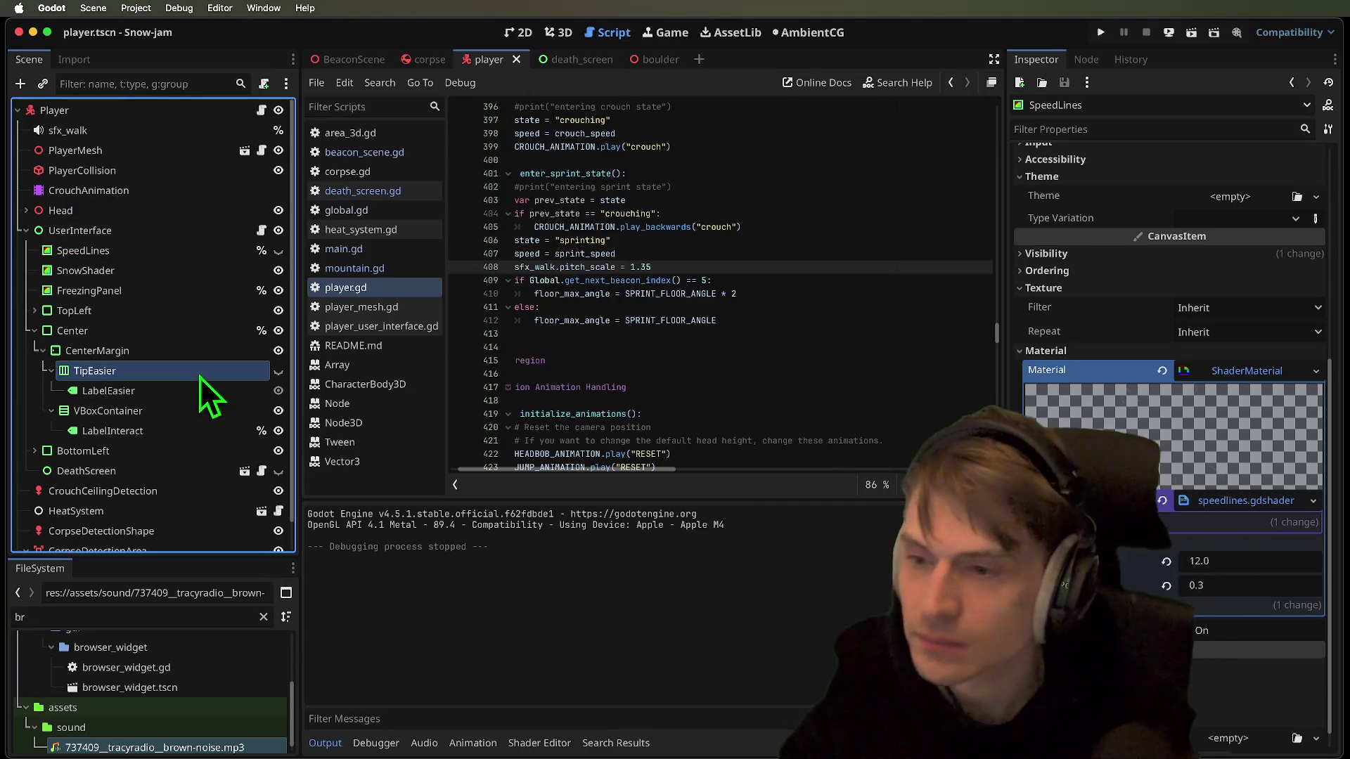
pyautogui.moveTo(820, 292); pyautogui.dragTo(356, 356)
pyautogui.scroll(10, 783, 322)
pyautogui.click(823, 287)
pyautogui.scroll(1, 822, 287)
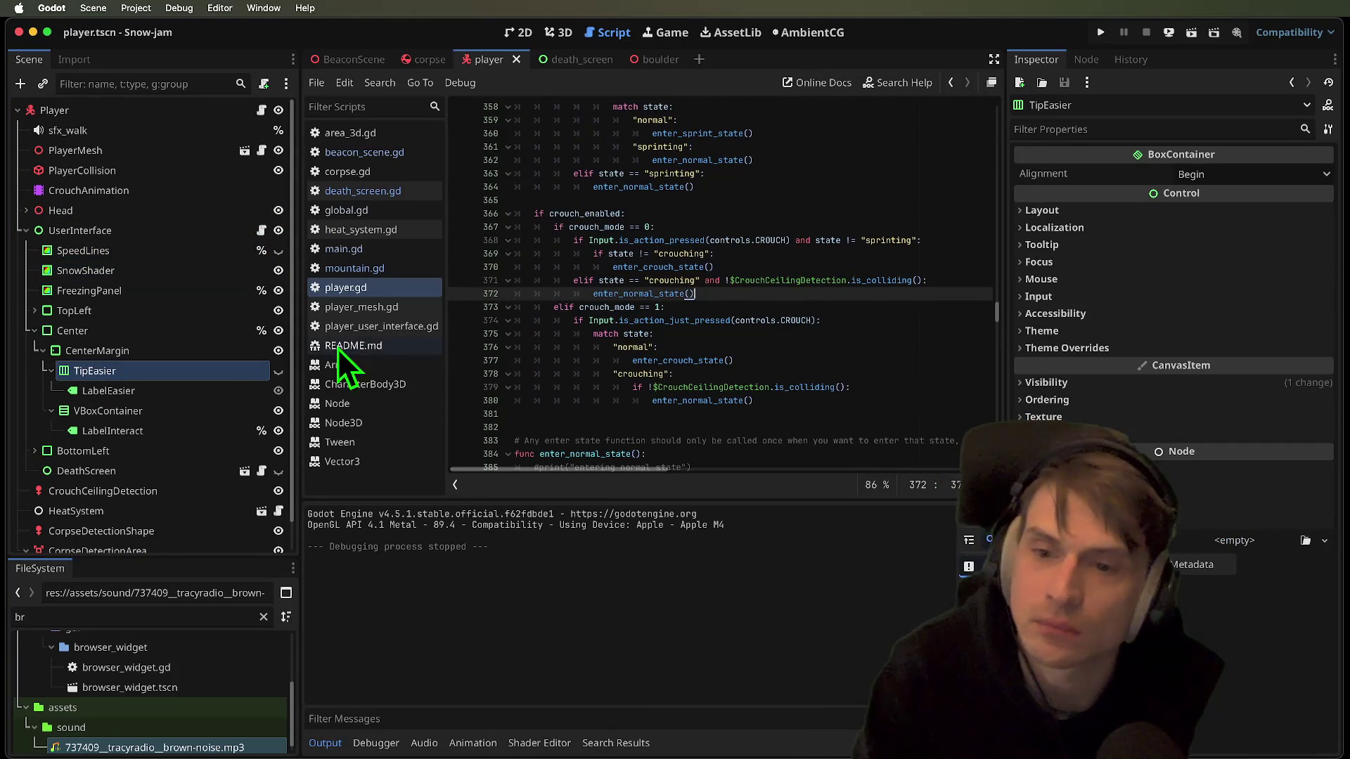
pyautogui.click(366, 327)
pyautogui.scroll(-5, 784, 415)
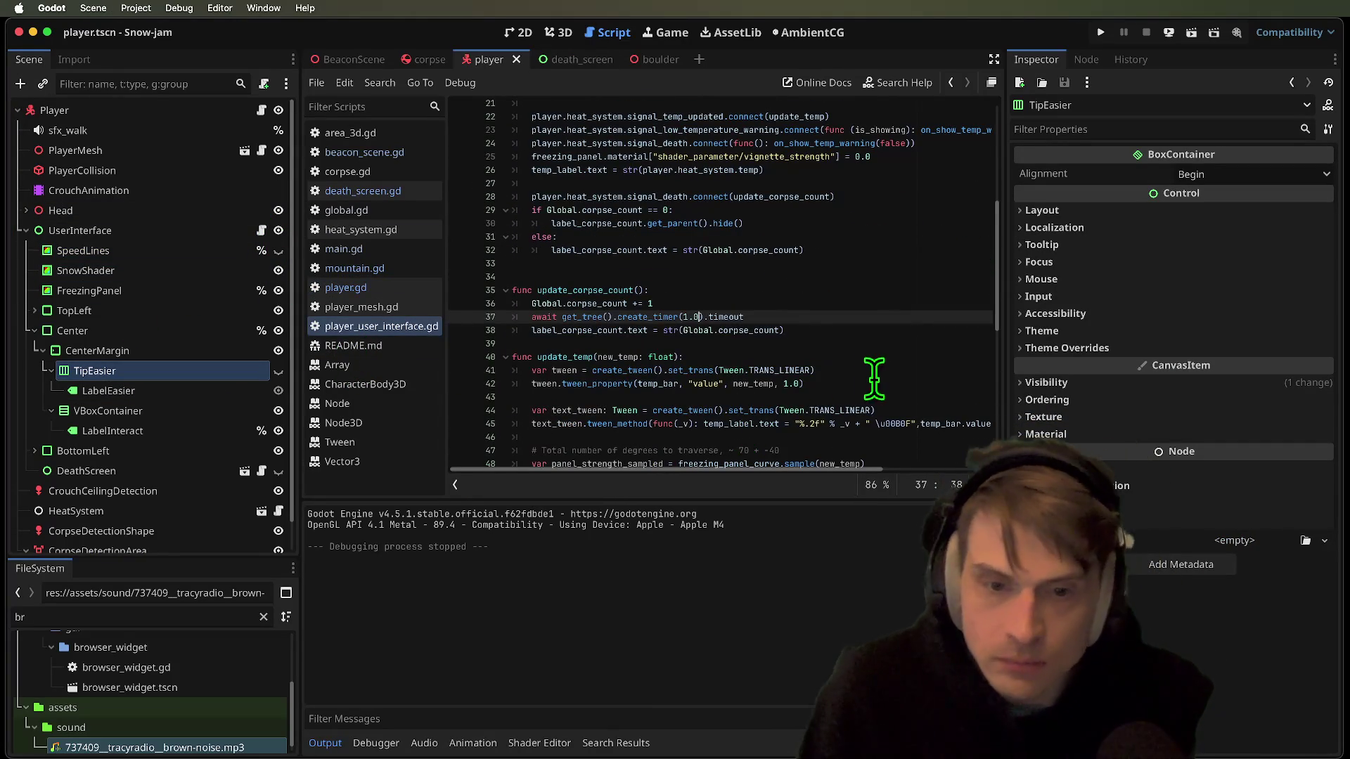
# Start an if block below update_corpse_count that compares Global.corpse_count with 1
pyautogui.press('Down')
pyautogui.press('End')
pyautogui.press('Return')
pyautogui.press('Return')
pyautogui.press('Return')
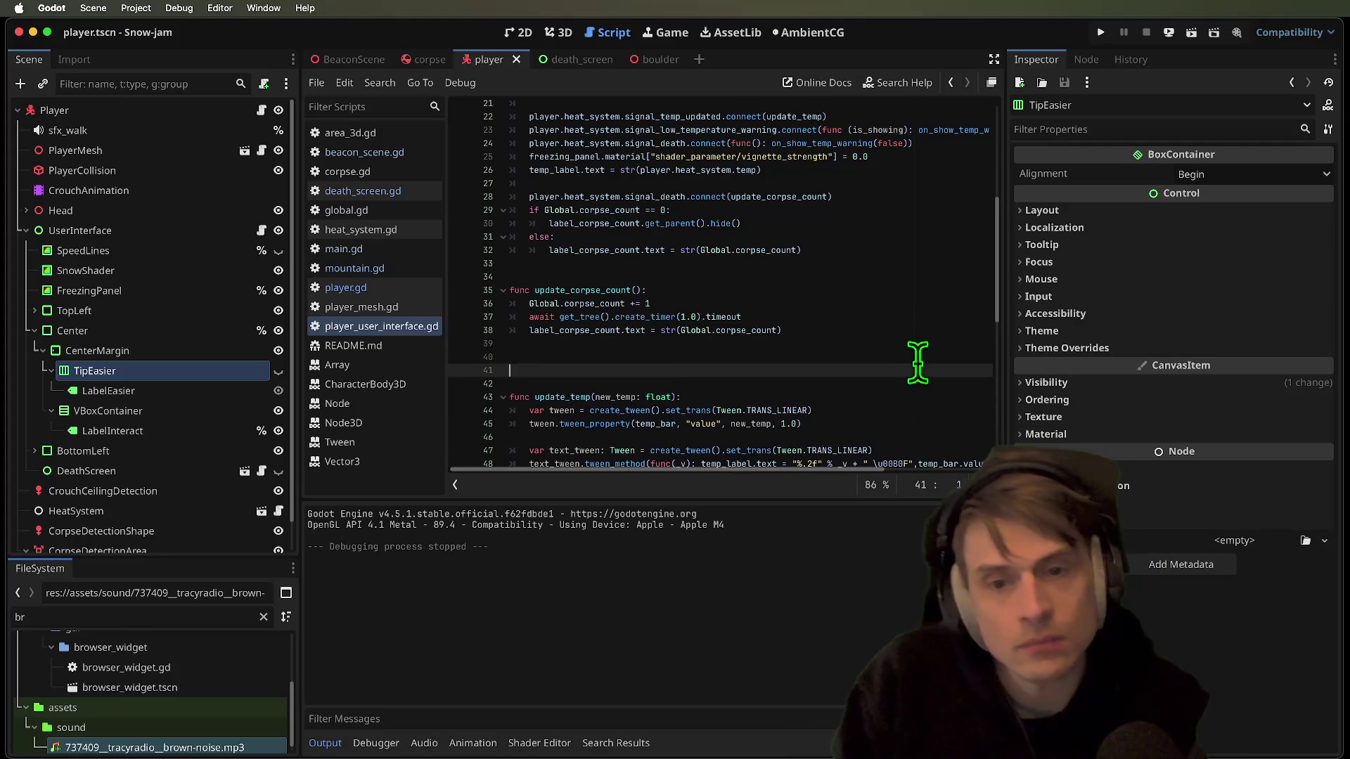
pyautogui.press('Up')
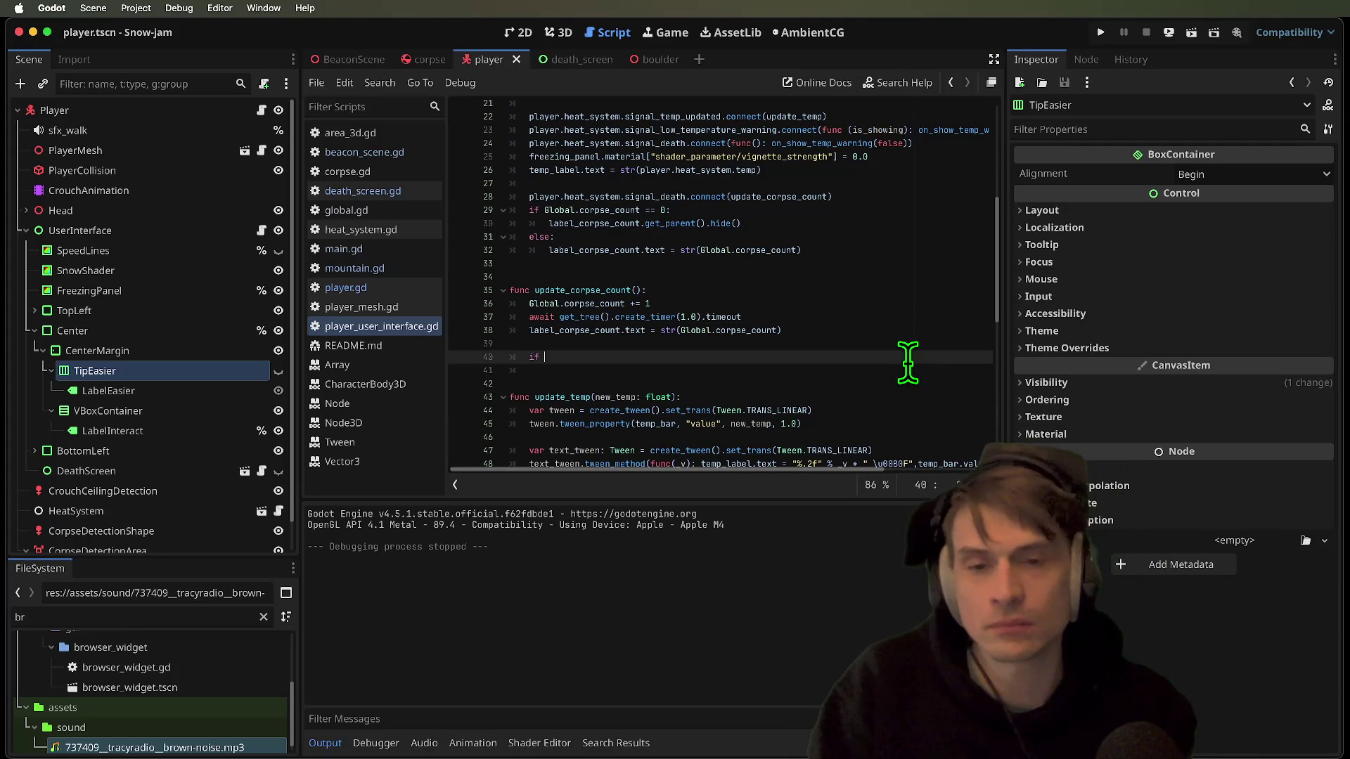
pyautogui.moveTo(624, 303); pyautogui.dragTo(535, 304)
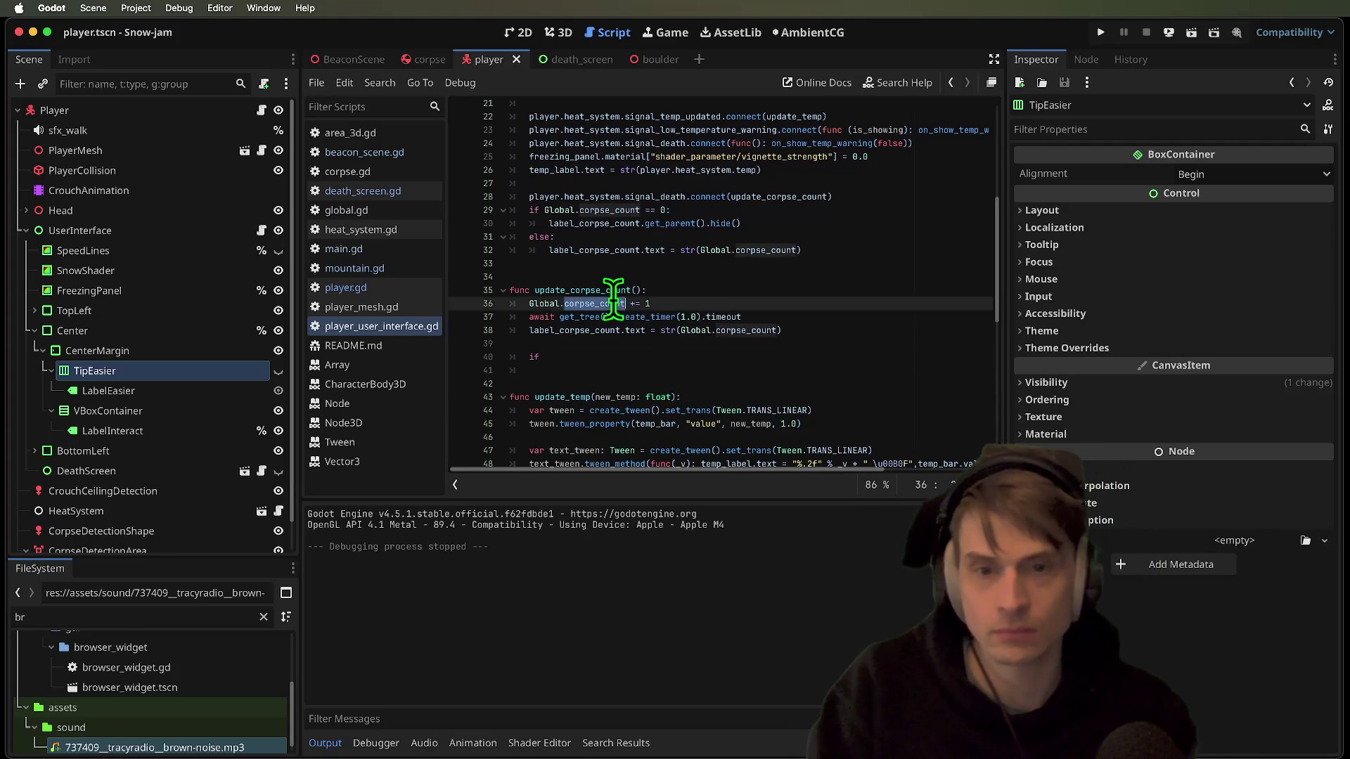
pyautogui.click(736, 363)
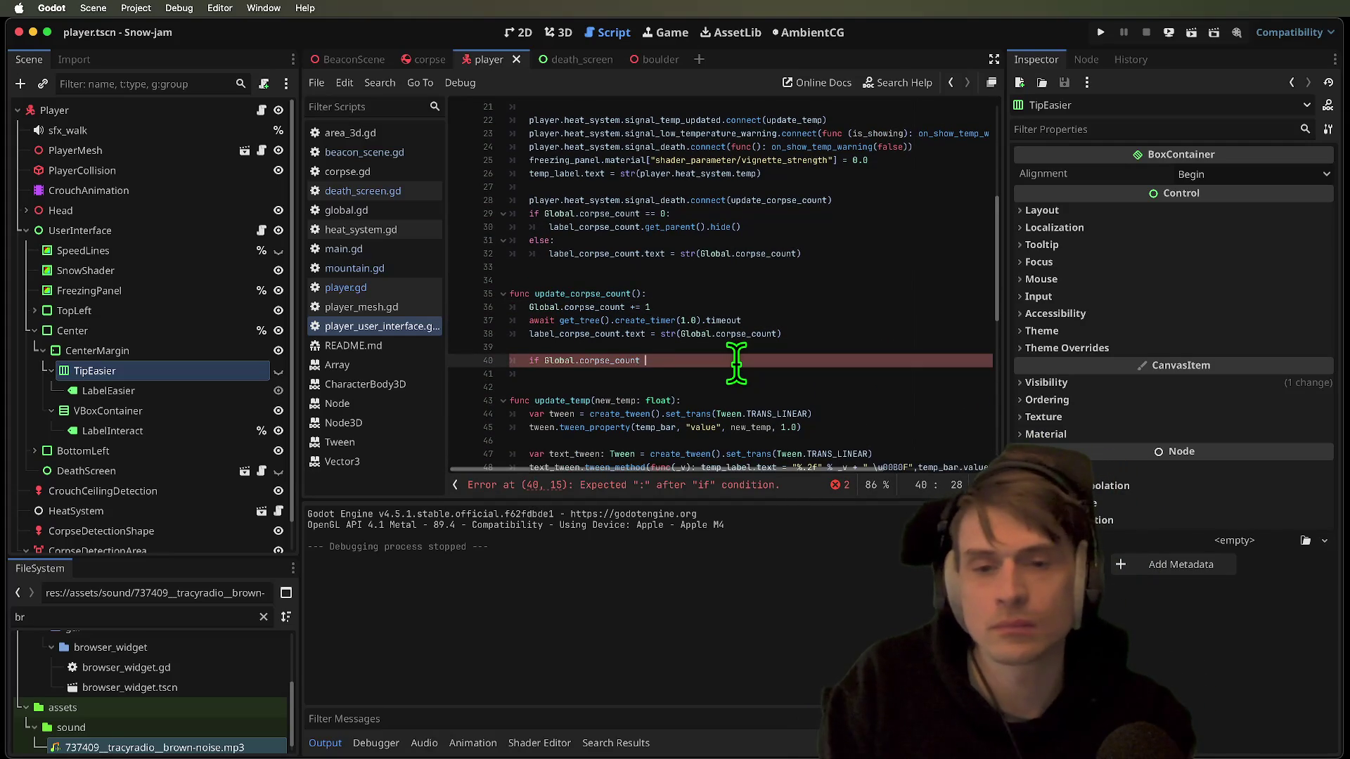
pyautogui.write('== 1:')
pyautogui.press('Return')
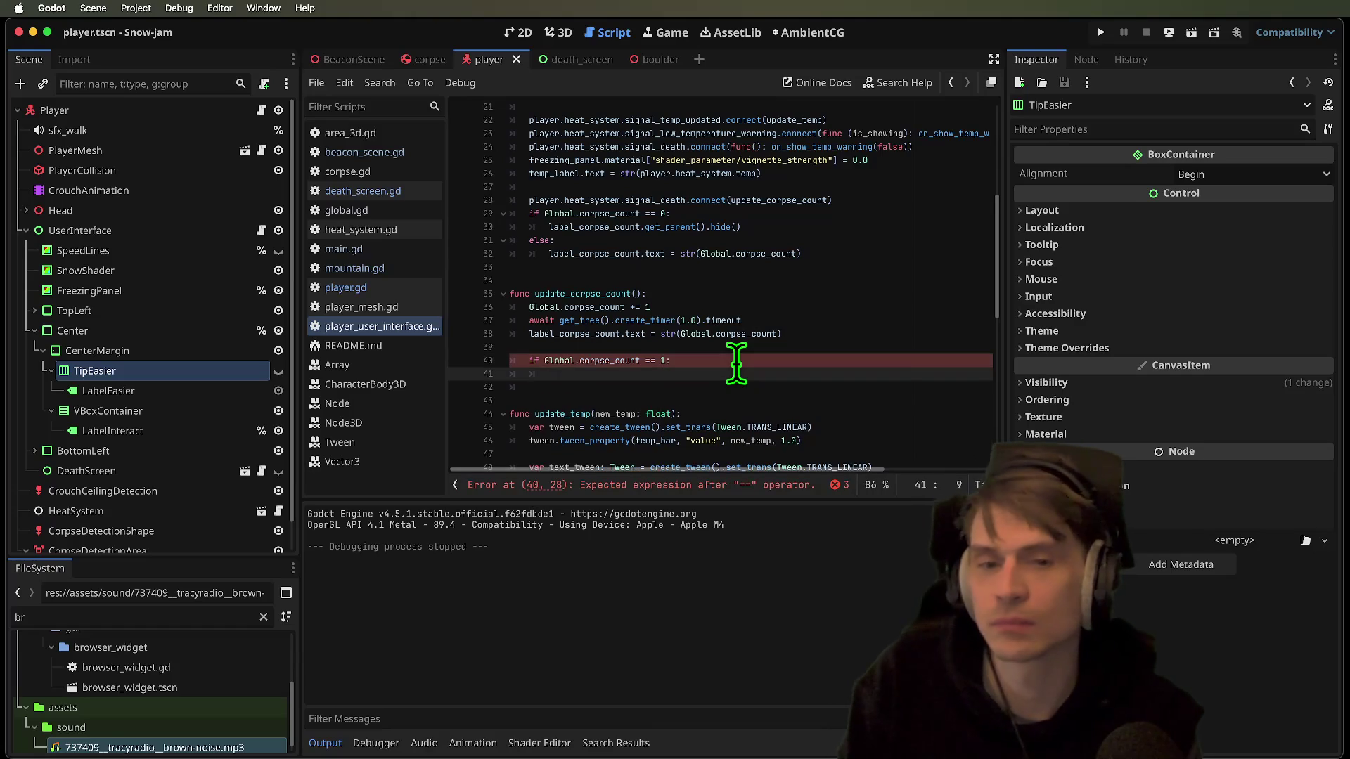
# Paste the one-second await into the if body, then delete the whole if block
pyautogui.click(727, 362)
pyautogui.press('Left')
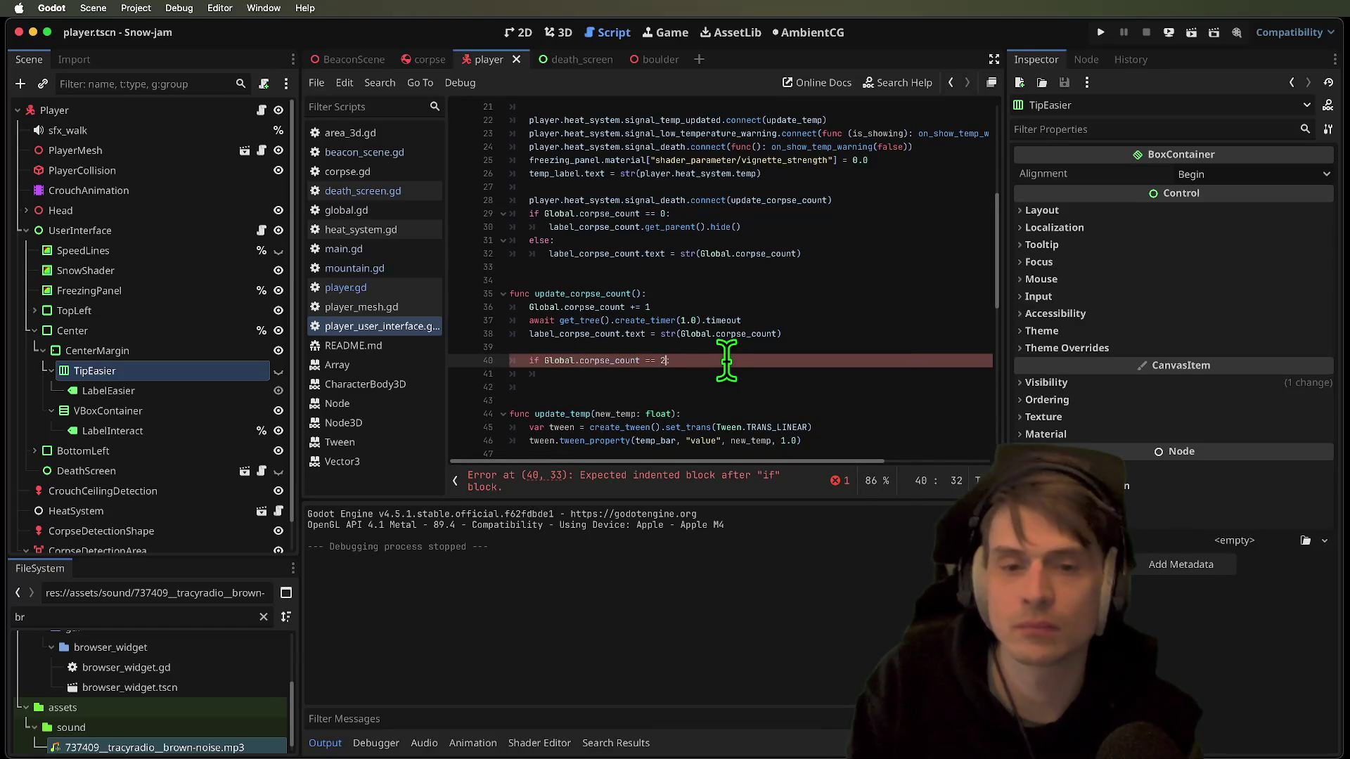
pyautogui.press('Down')
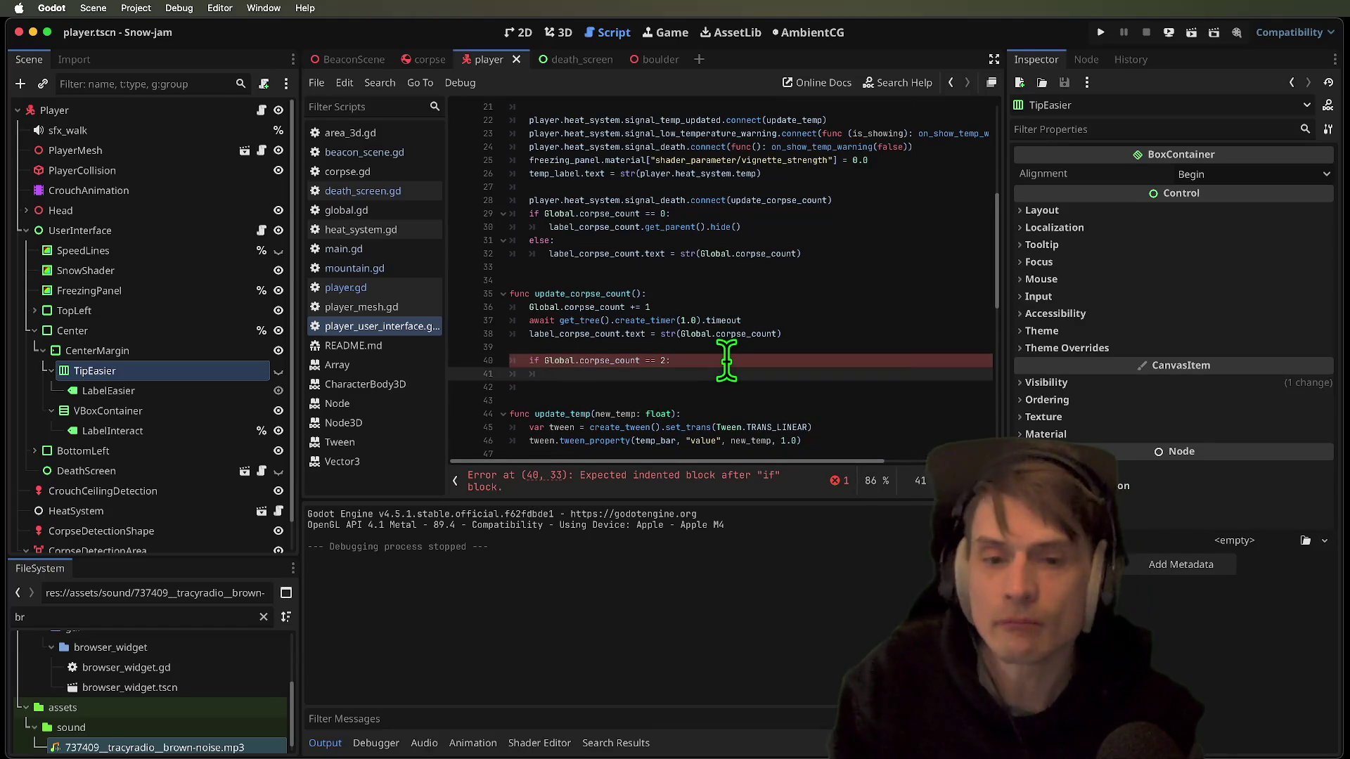
pyautogui.tripleClick(714, 321)
pyautogui.press('super+c')
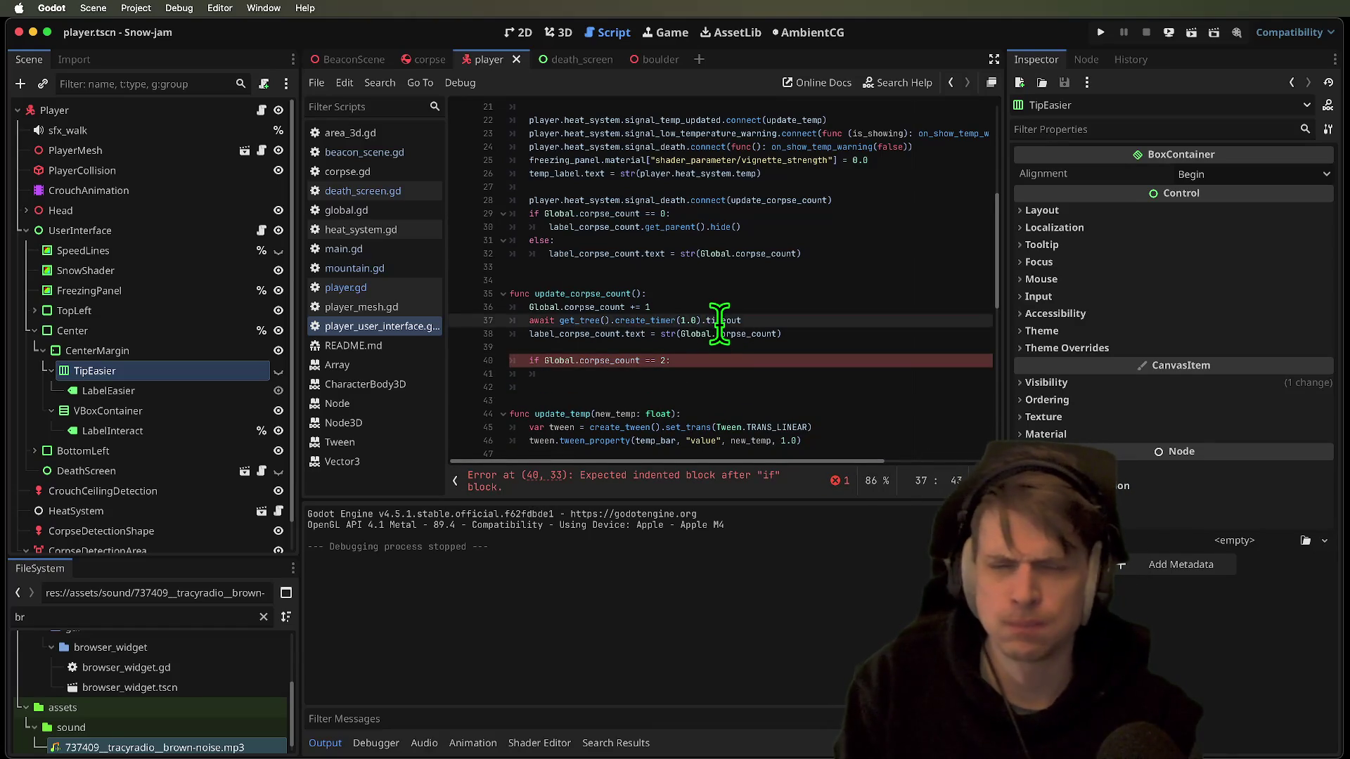
pyautogui.tripleClick(776, 373)
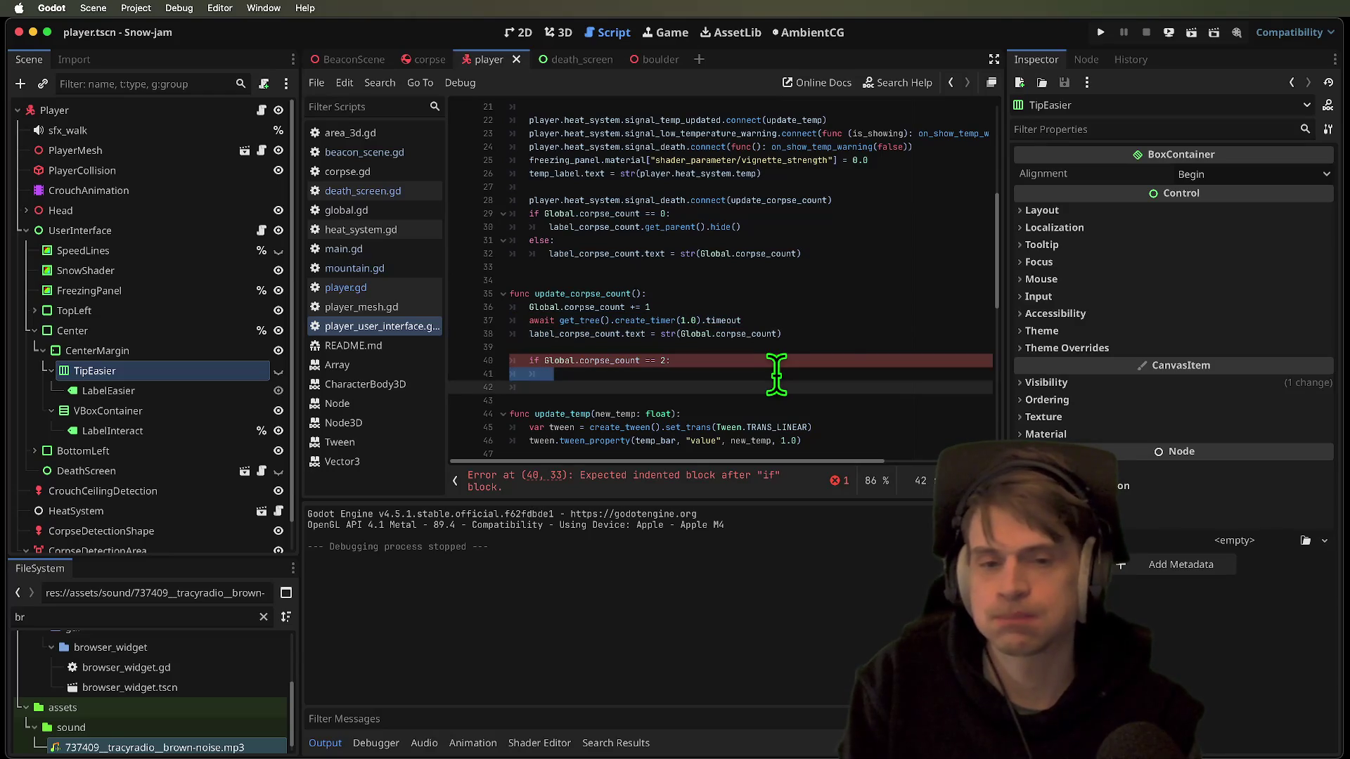
pyautogui.press('super+v')
pyautogui.press('Up')
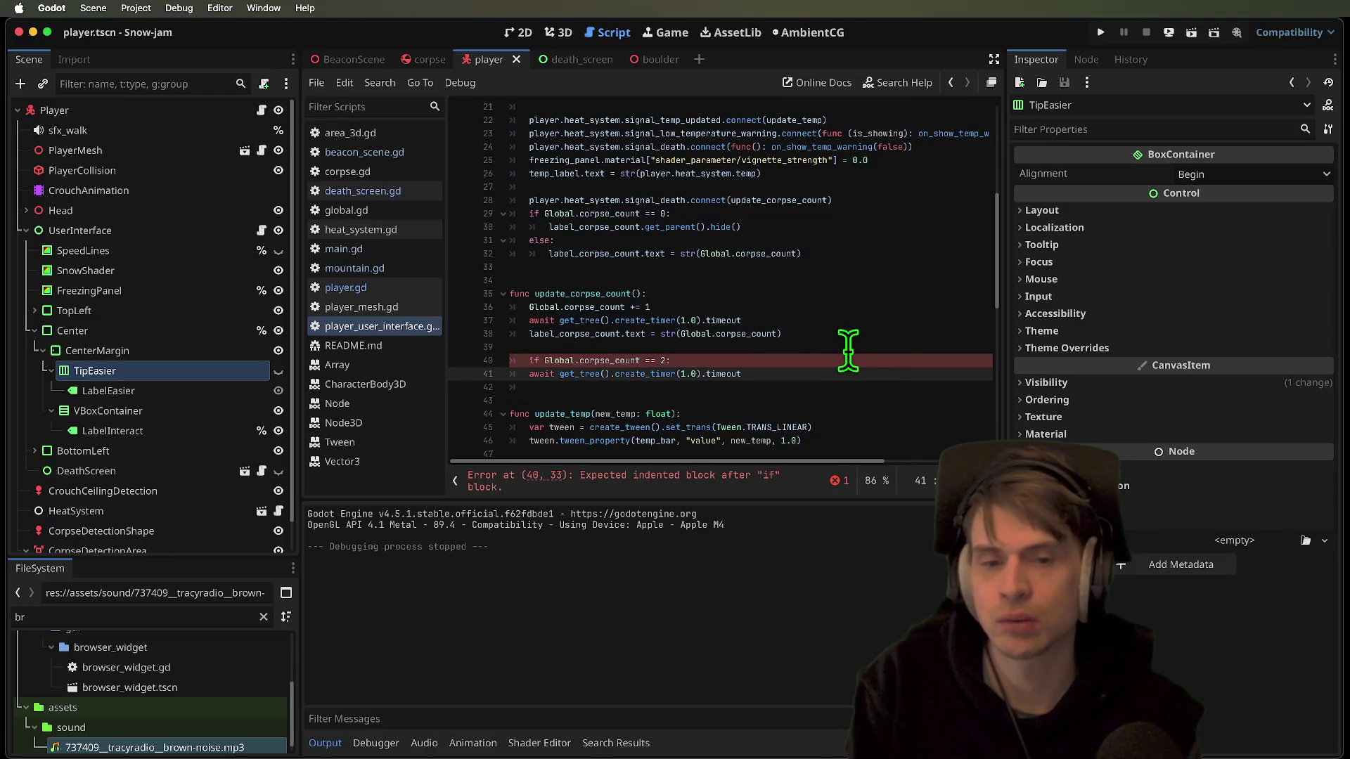
pyautogui.moveTo(778, 364); pyautogui.dragTo(776, 372)
pyautogui.press('BackSpace')
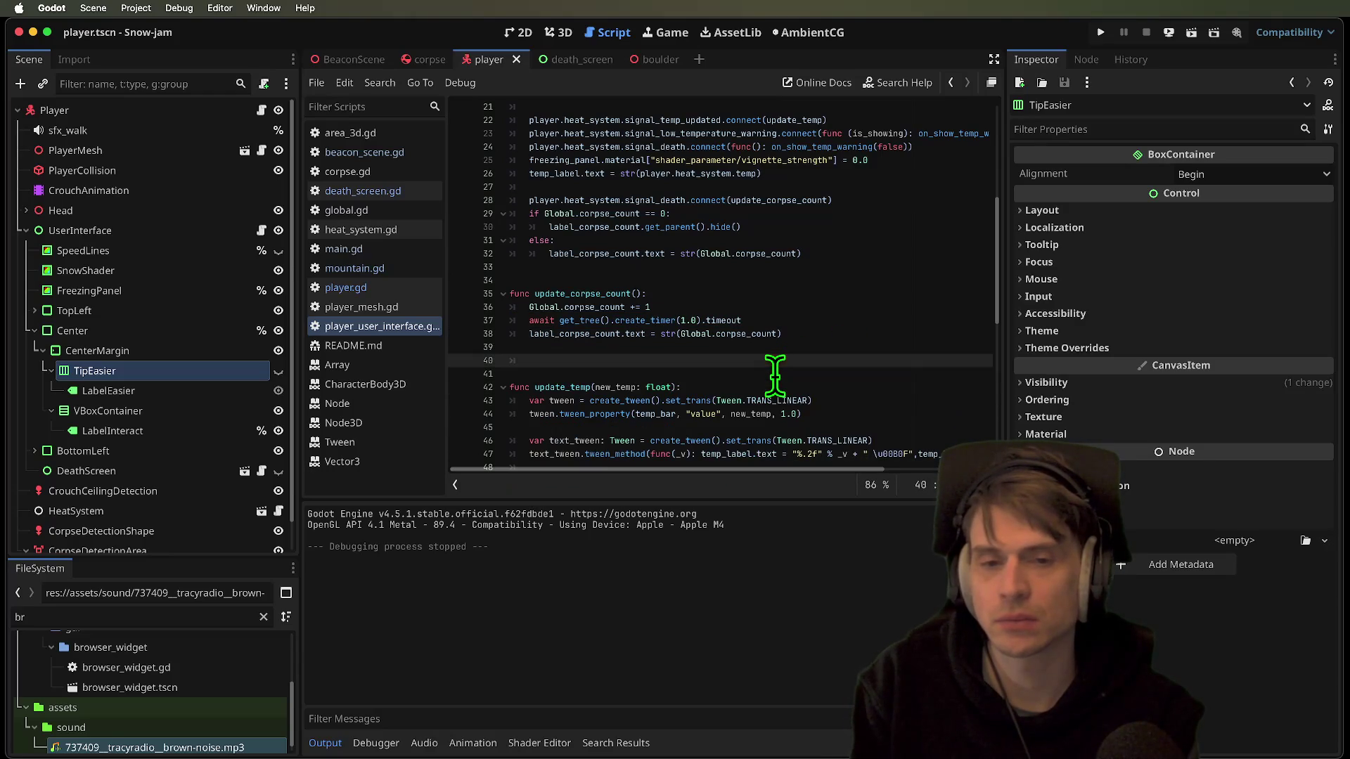
# Duplicate the line connecting signal_death to update_corpse_count
pyautogui.doubleClick(554, 293)
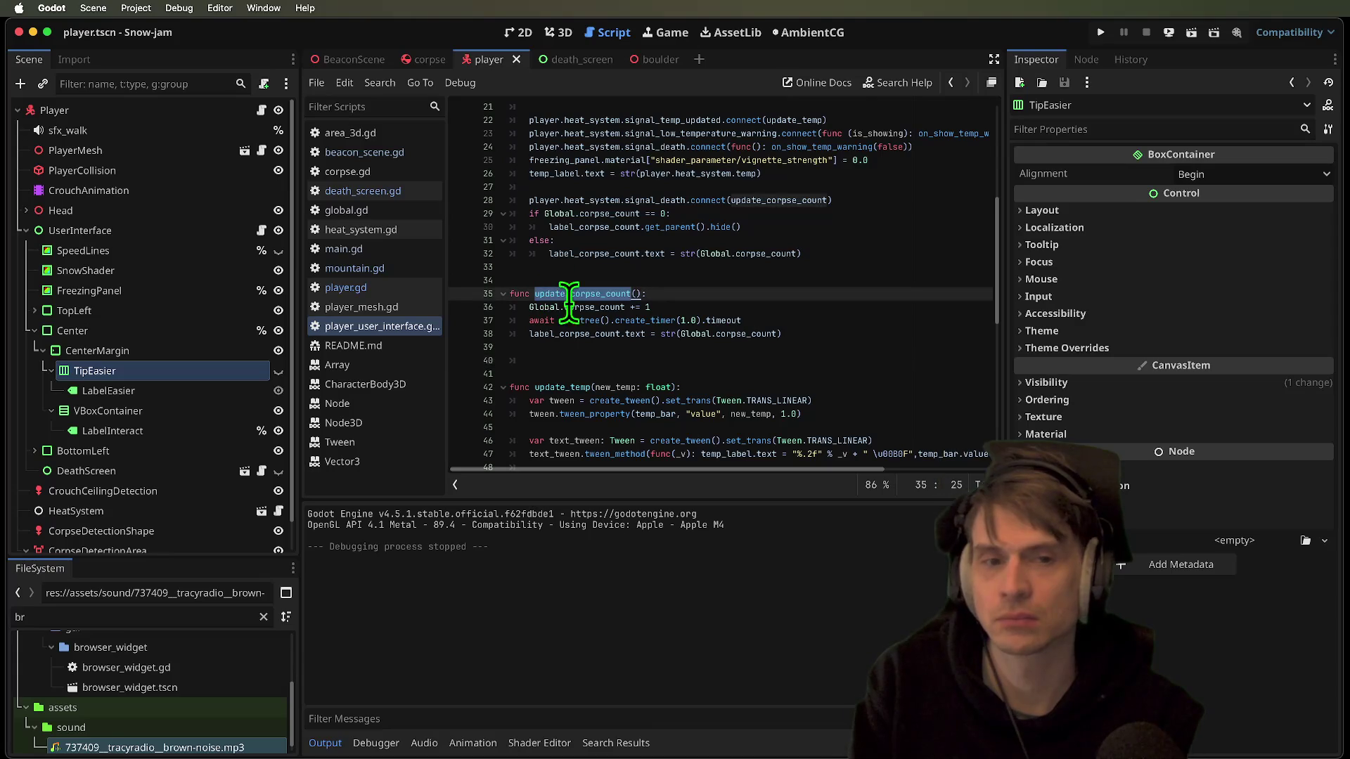
pyautogui.tripleClick(814, 202)
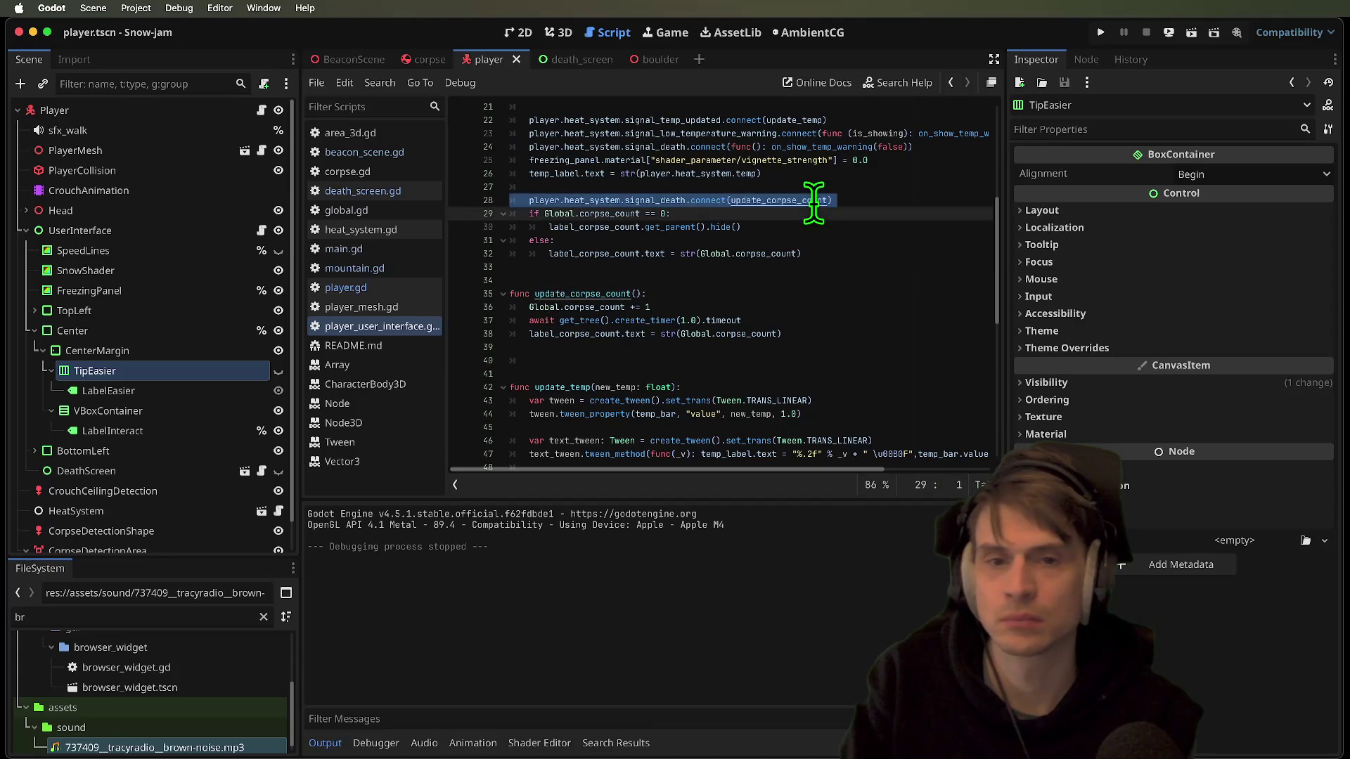
pyautogui.hotkey('ctrl', 'shift', 'd')
pyautogui.click(785, 214)
pyautogui.doubleClick(785, 213)
# Point the duplicated connection to show_tip and declare a new show_tip function below update_corpse_count
pyautogui.write('show_ti')
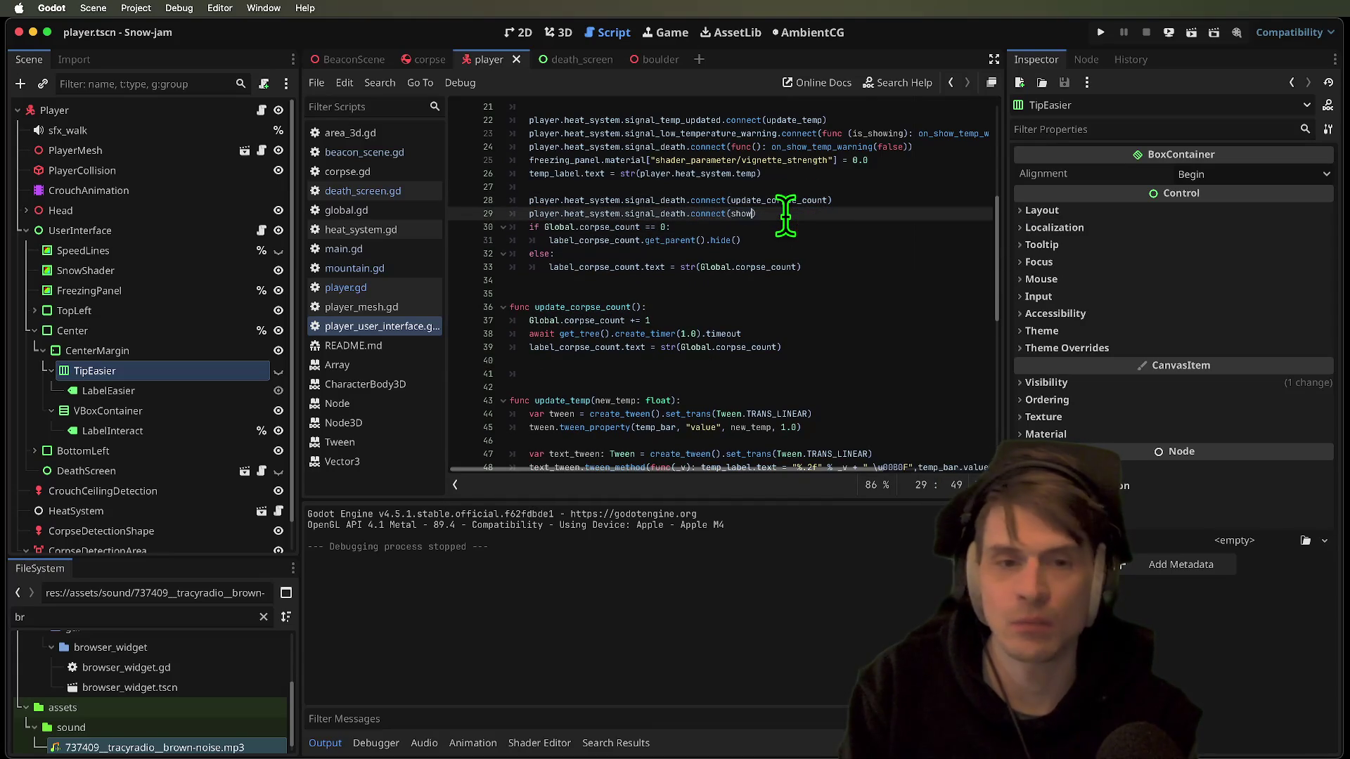
pyautogui.write('p')
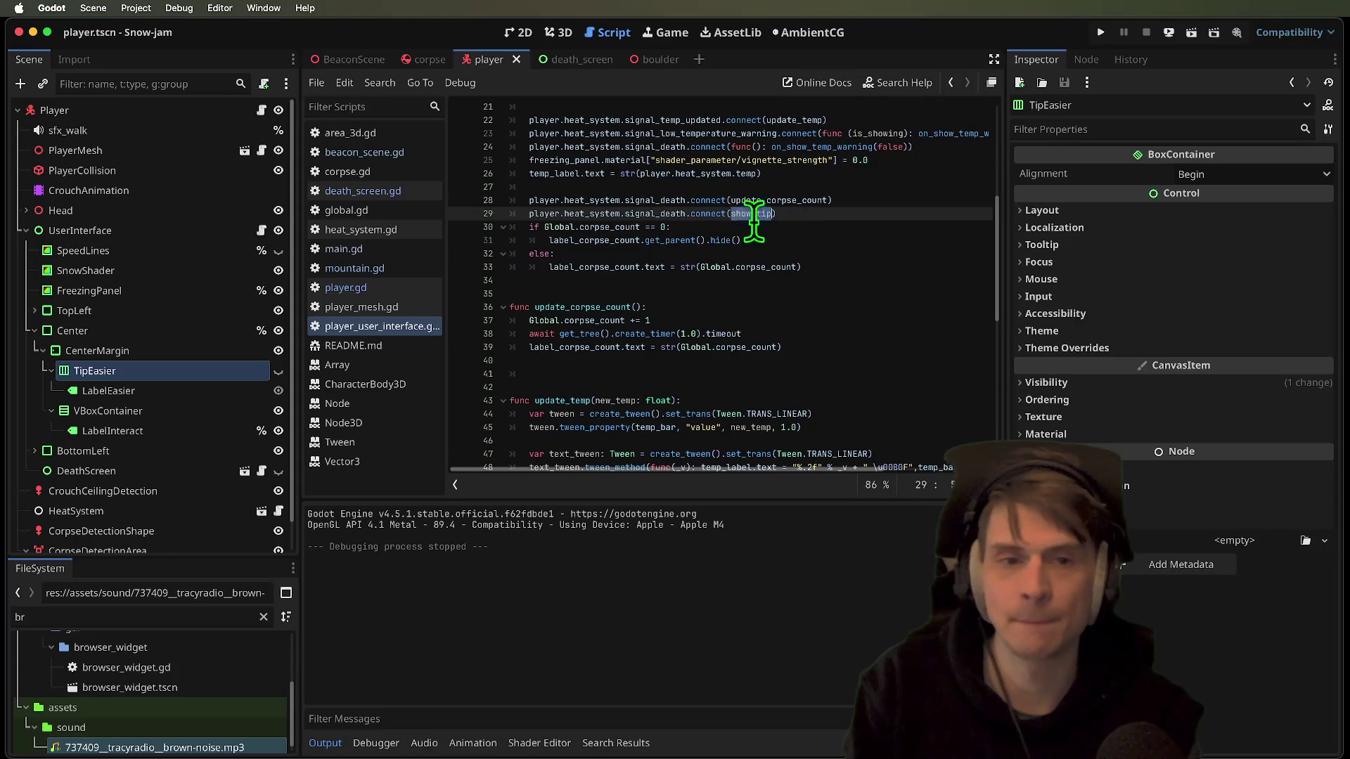
pyautogui.click(860, 340)
pyautogui.press('Down')
pyautogui.press('Down')
pyautogui.press('Return')
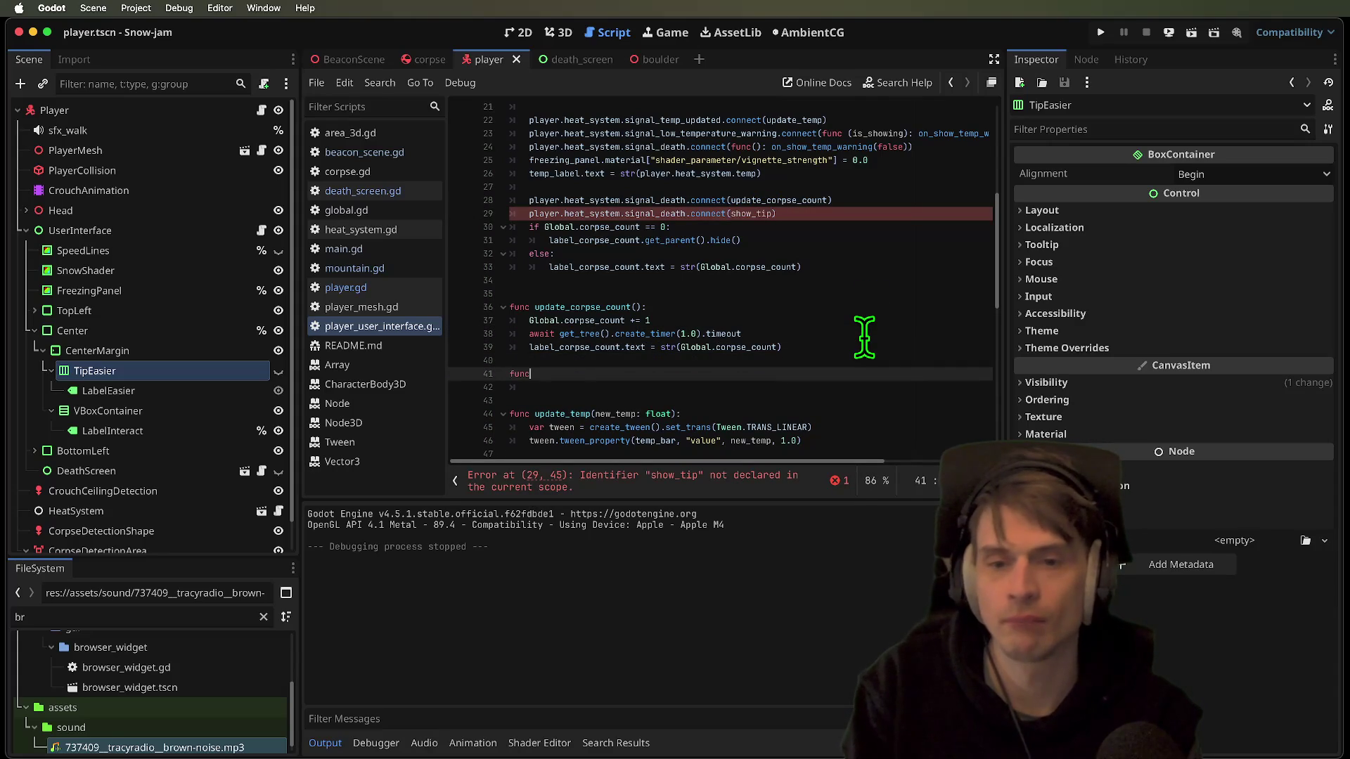
pyautogui.write(':')
pyautogui.press('Return')
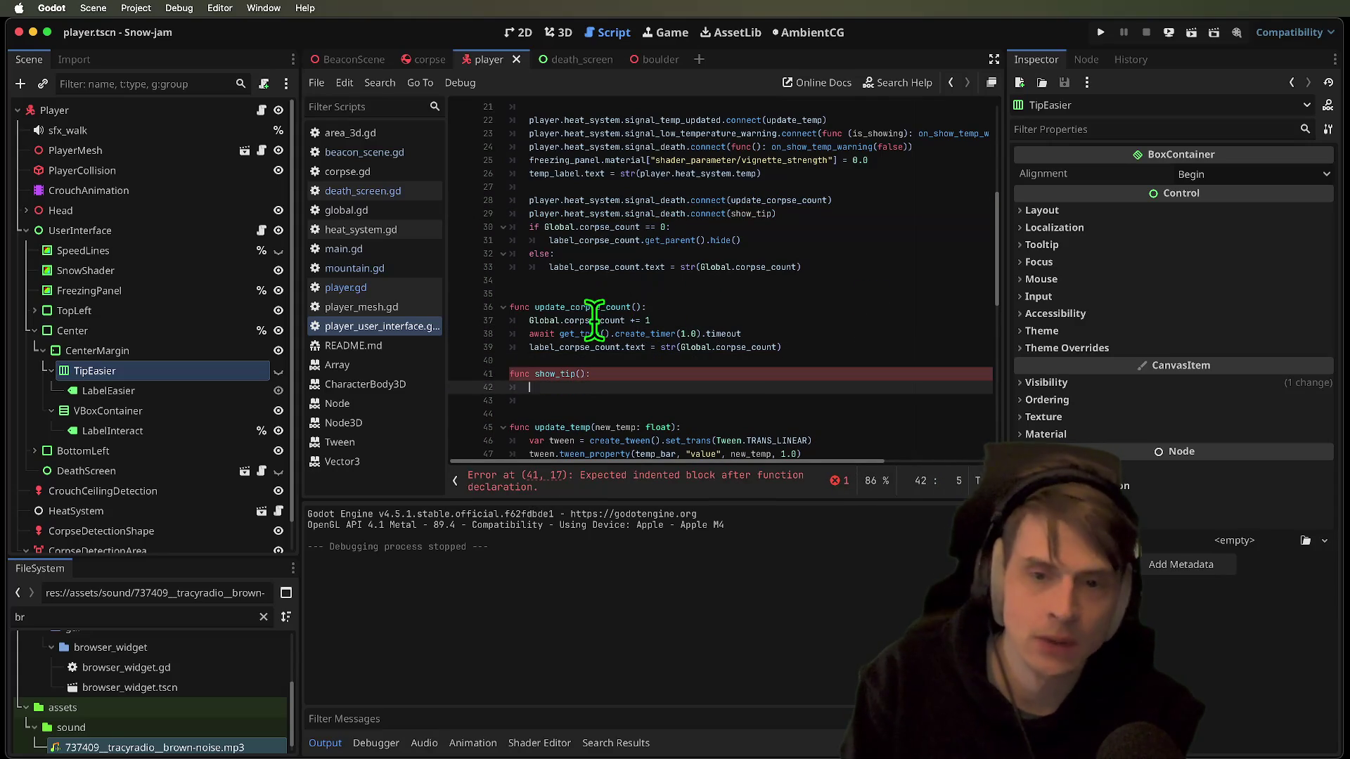
# Complete show_tip's first line as 'if Global.corpse_count == 2:' and select the corpse-count if/else block
pyautogui.click(619, 376)
pyautogui.click(622, 382)
pyautogui.write('if Global.corpse_count ==')
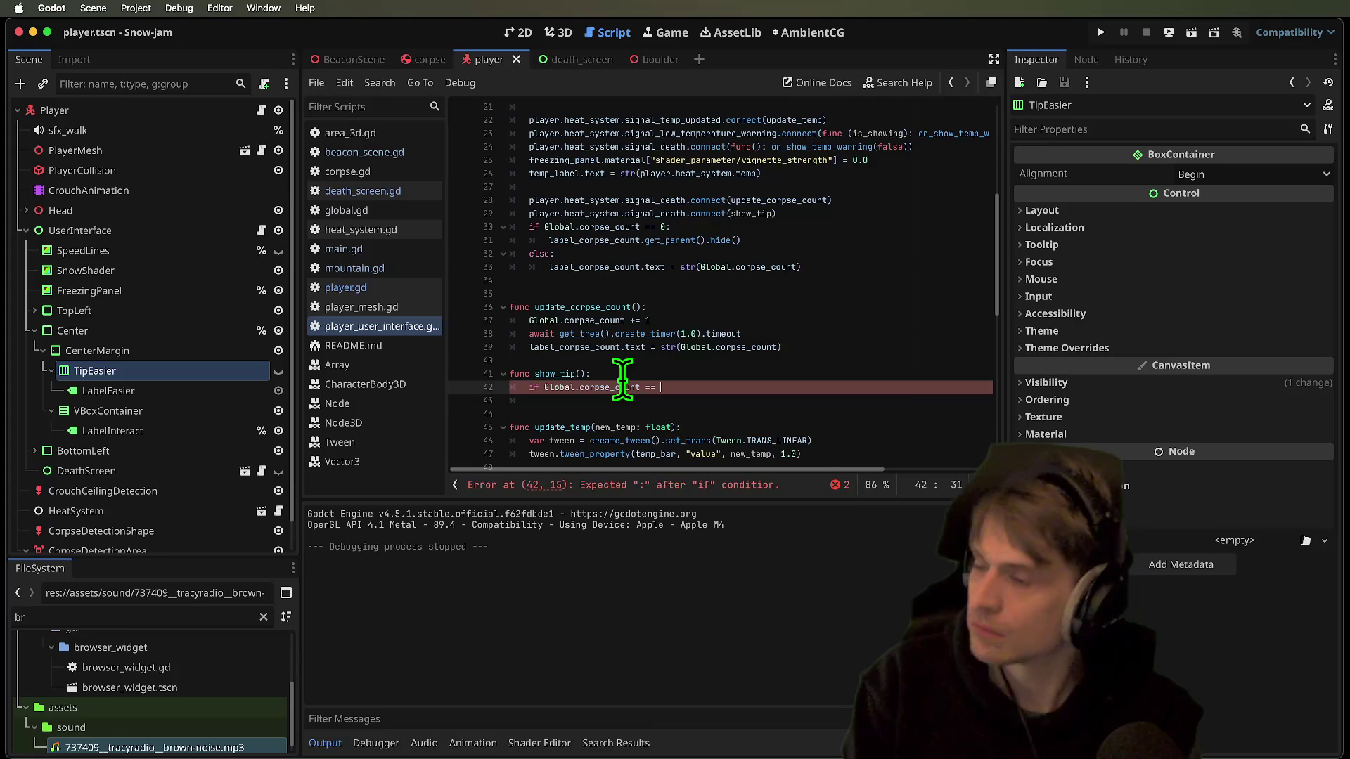
pyautogui.write('2')
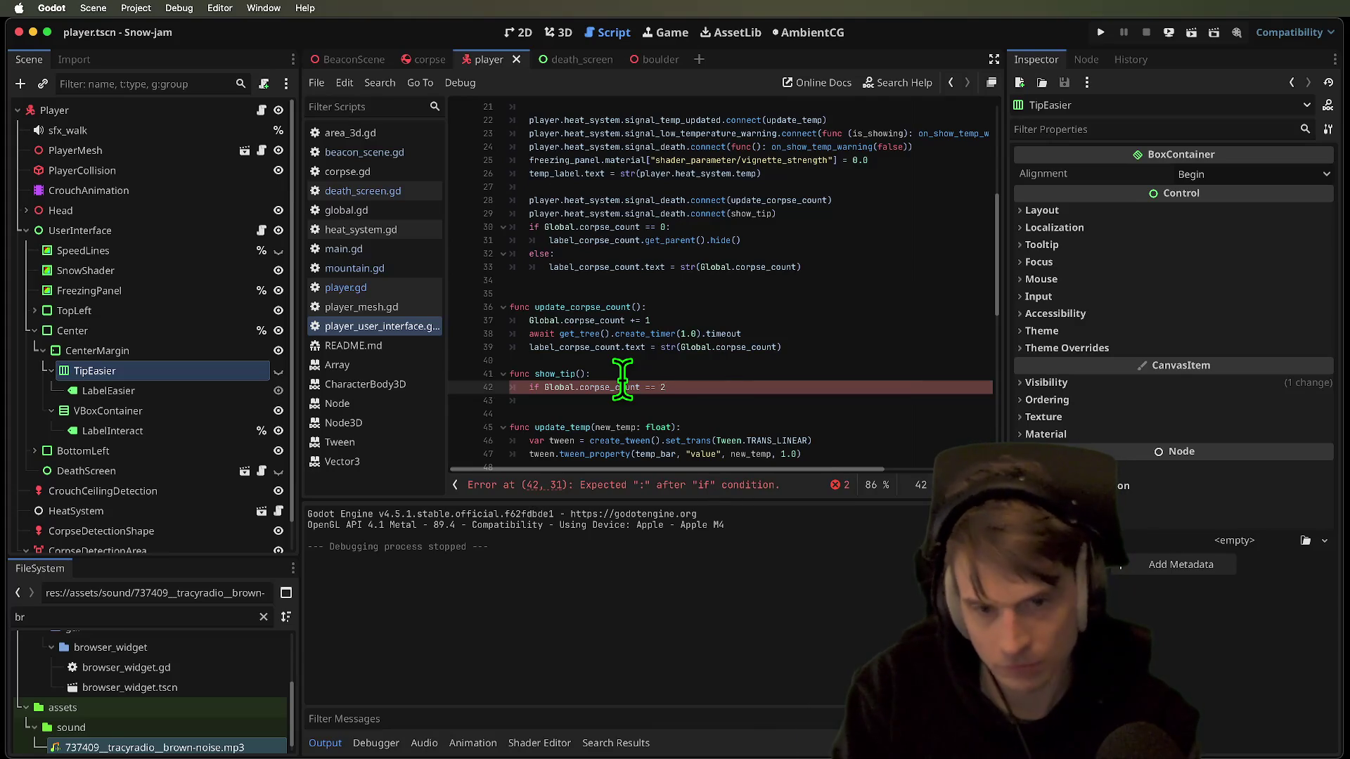
pyautogui.write(':')
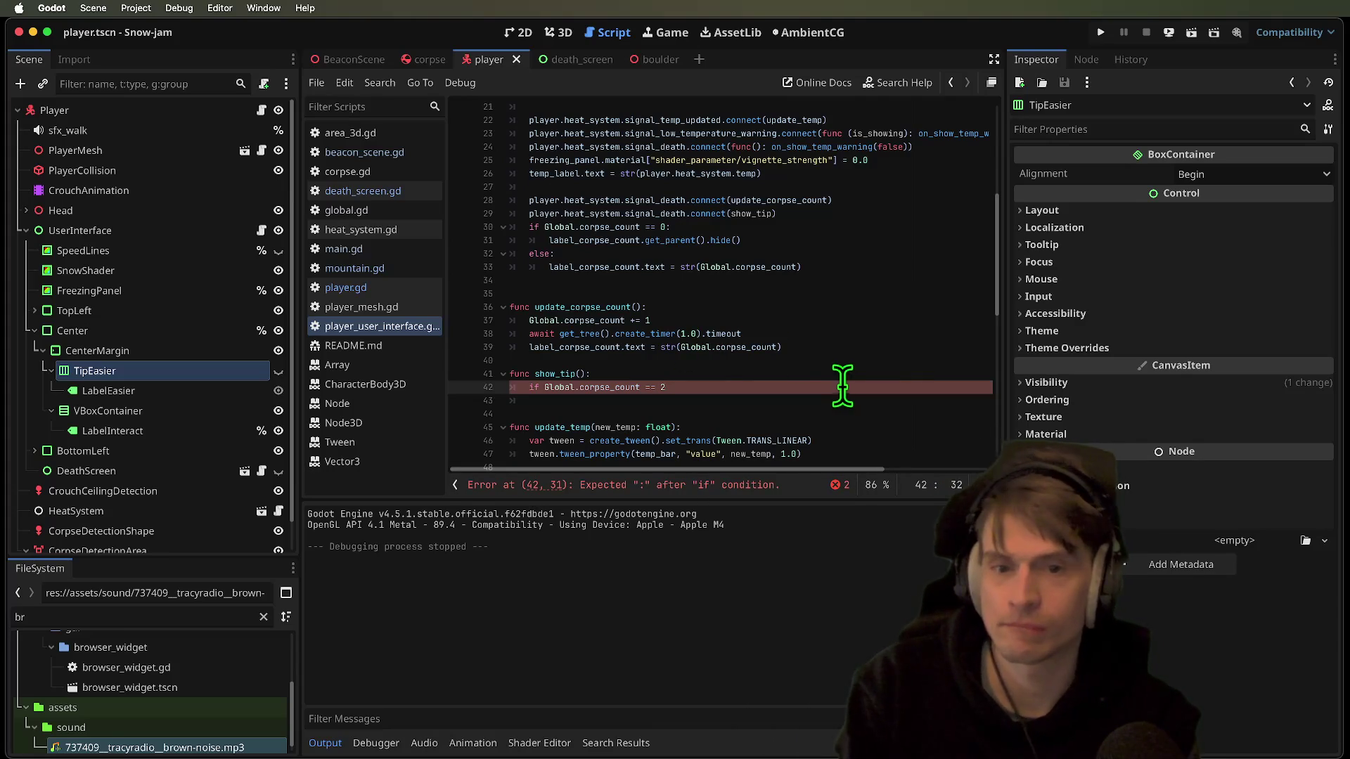
pyautogui.click(780, 213)
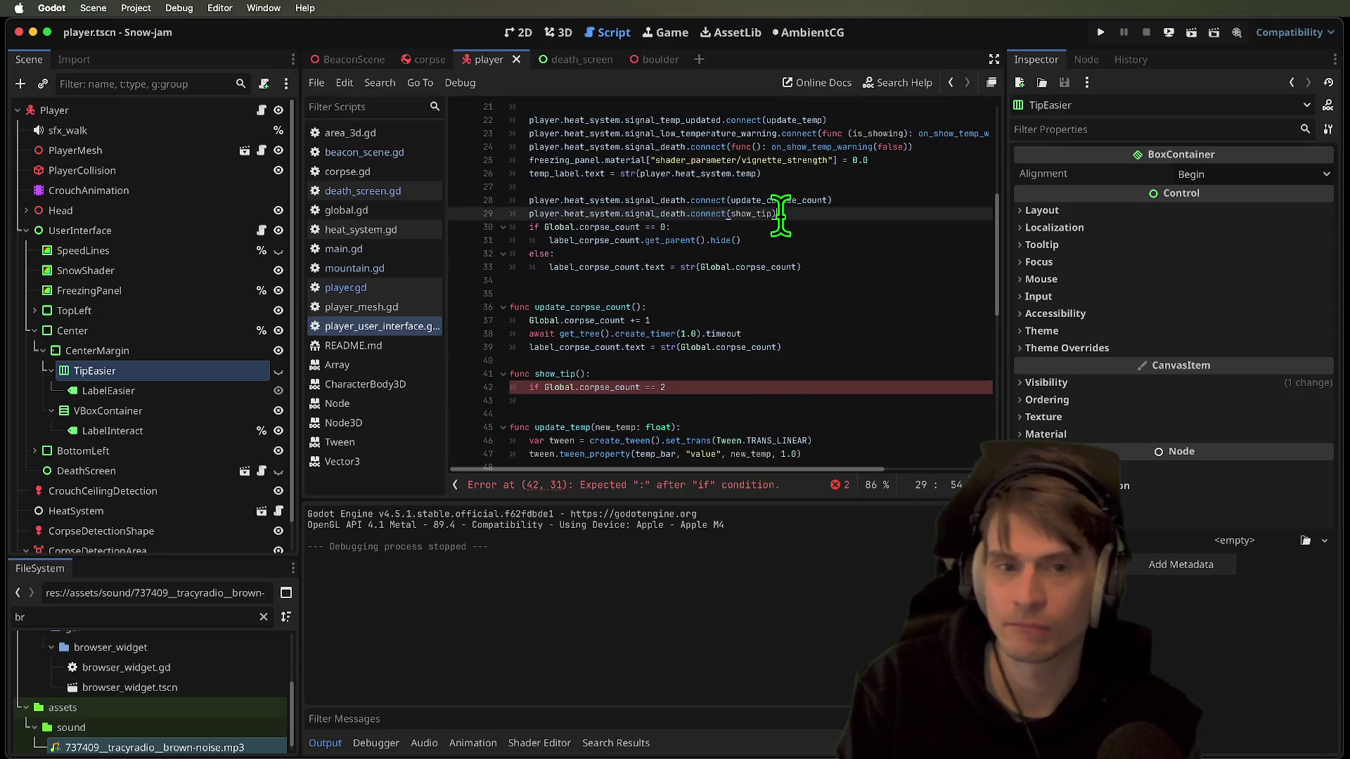
pyautogui.click(749, 385)
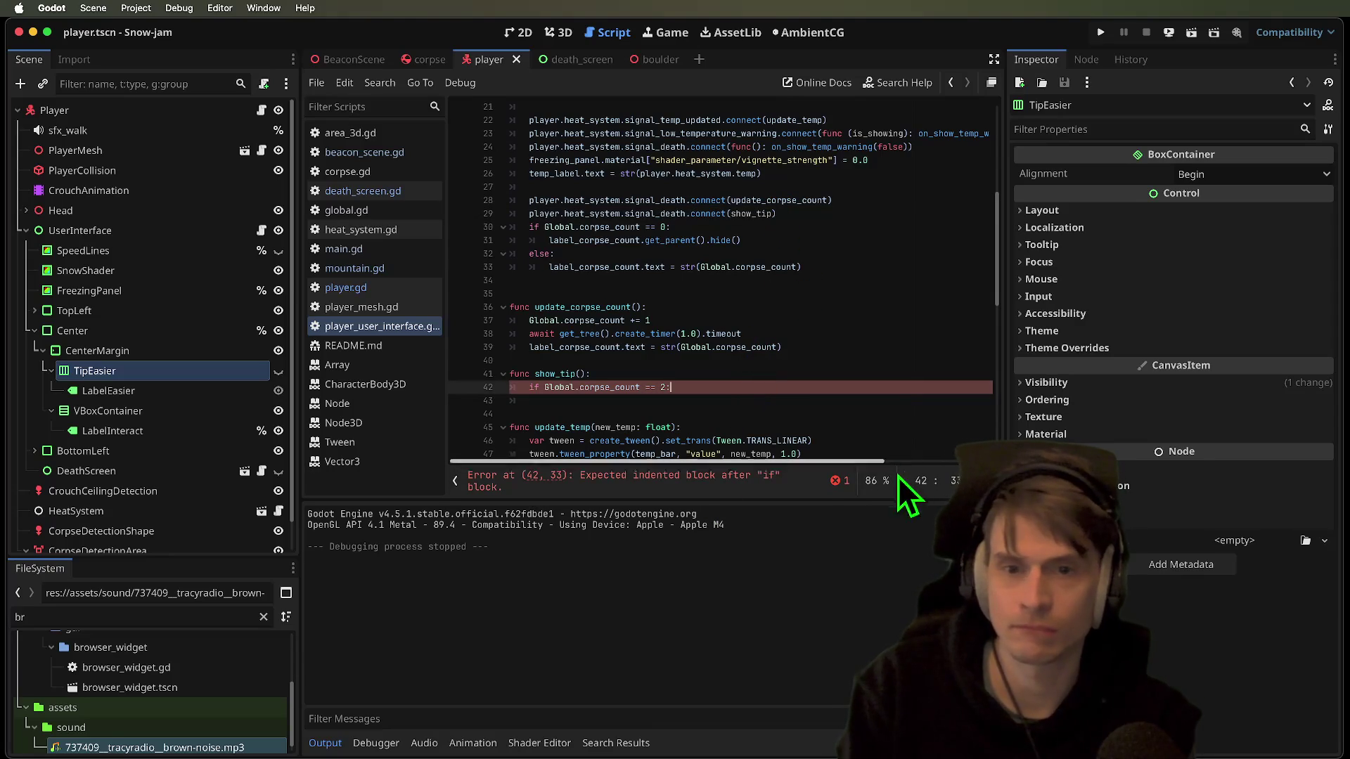
pyautogui.moveTo(895, 260); pyautogui.dragTo(458, 227)
pyautogui.hotkey('ctrl', 'c')
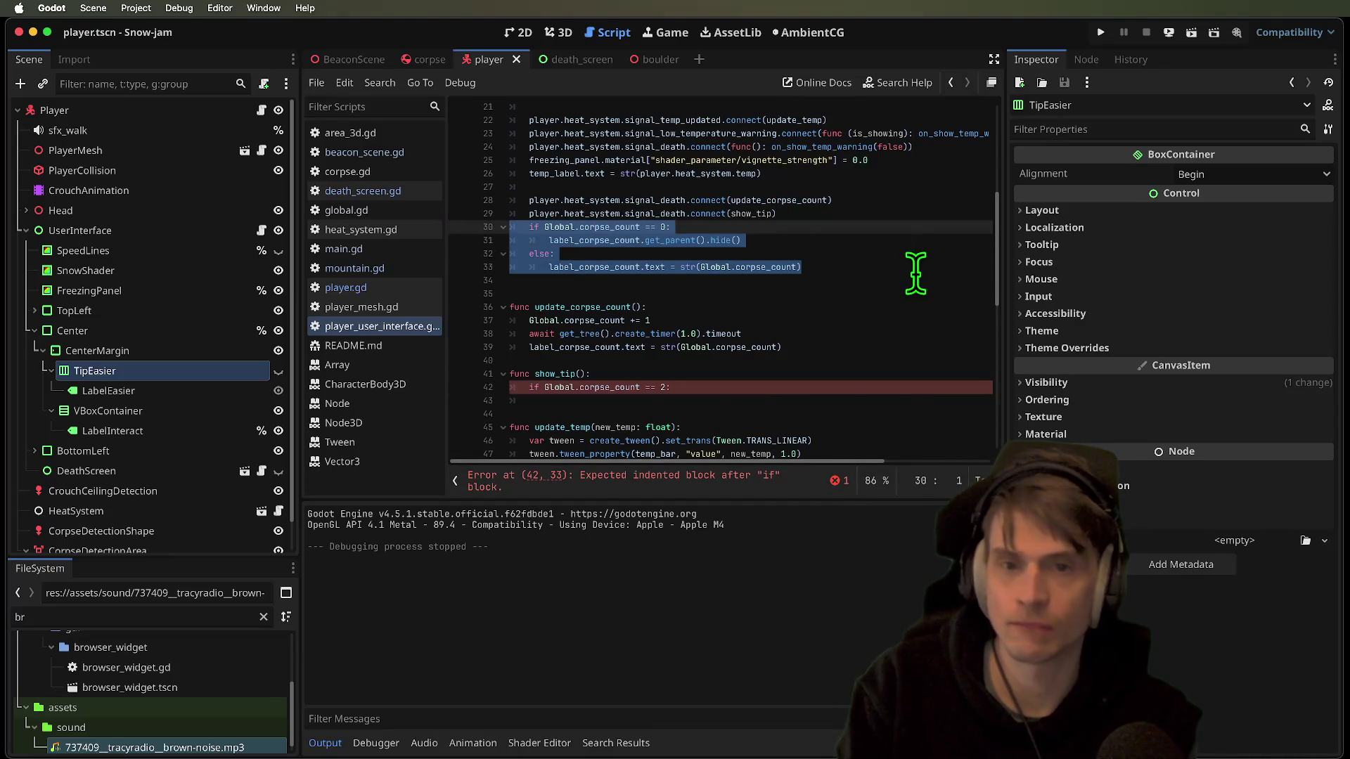
# Move the corpse-count if/else block into show_tip, replacing the == 2 condition
pyautogui.press('BackSpace')
pyautogui.click(864, 369)
pyautogui.press('Return')
pyautogui.press('Return')
pyautogui.press('Return')
pyautogui.hotkey('ctrl', 'v')
# Add a show_tip() call after the signal connections and remove stray blank lines in show_tip
pyautogui.click(840, 243)
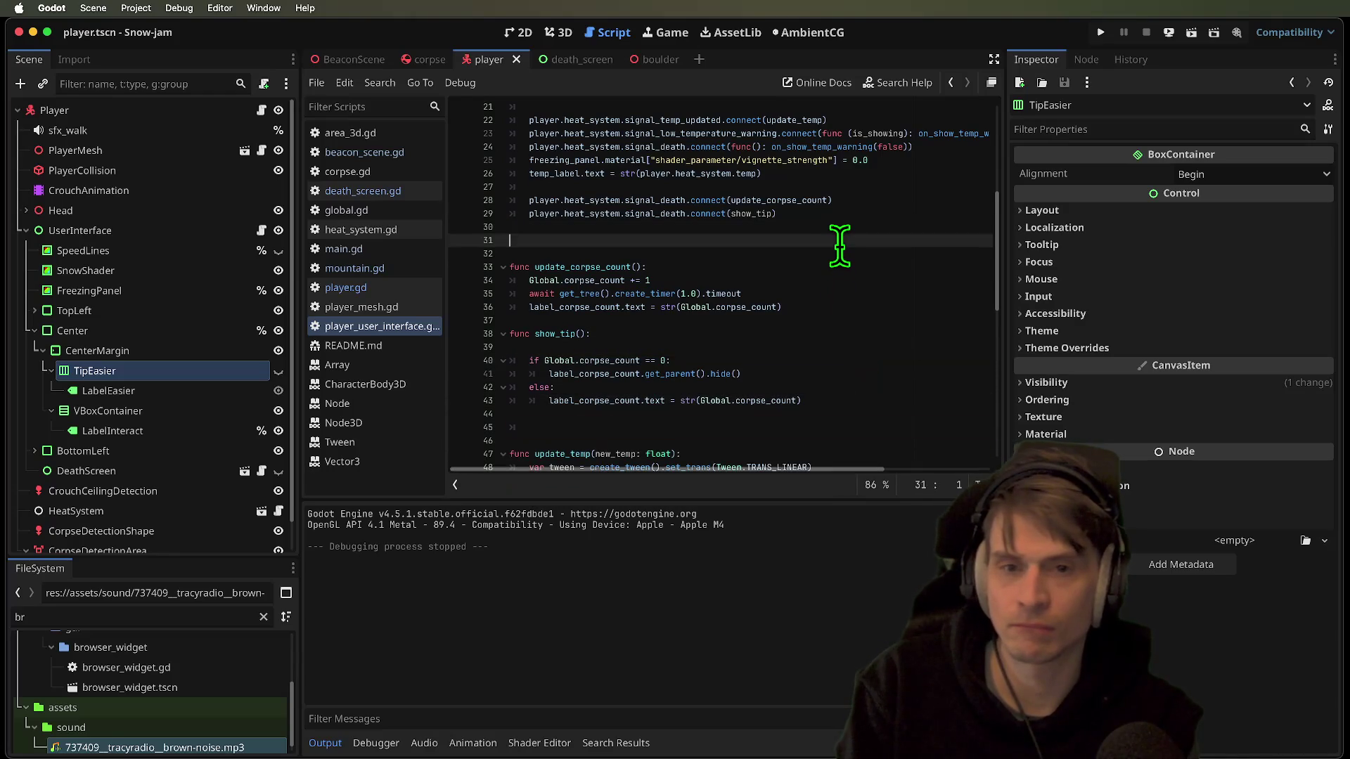
pyautogui.write('show_t')
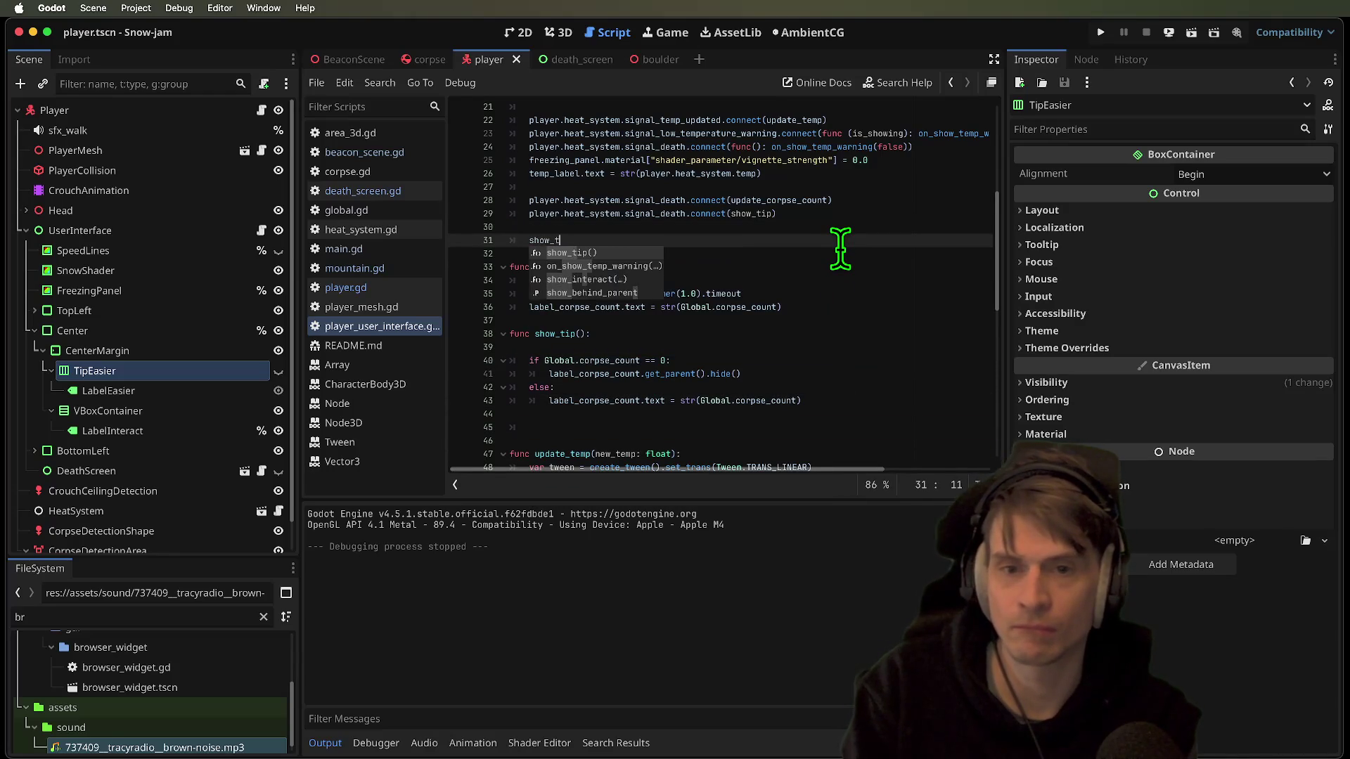
pyautogui.press('Return')
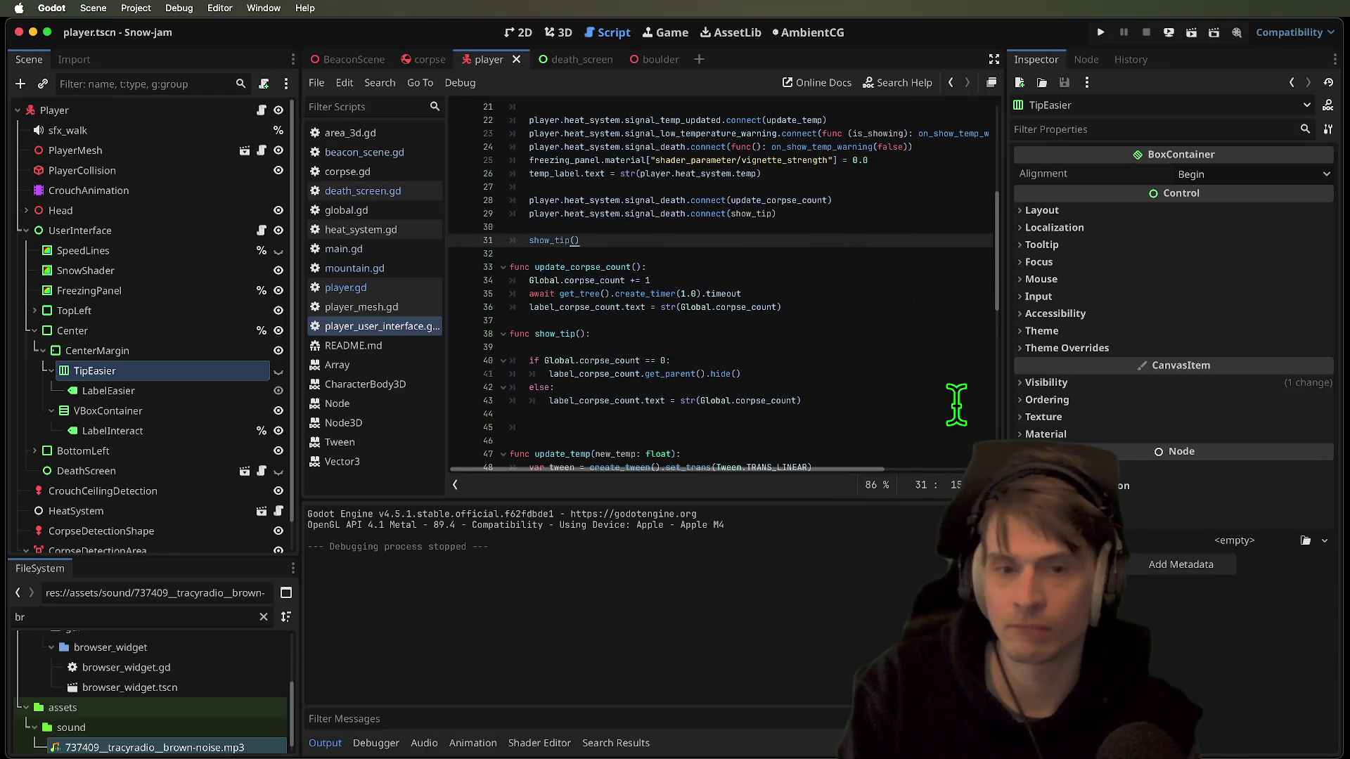
pyautogui.click(854, 347)
pyautogui.press('Delete')
pyautogui.click(876, 401)
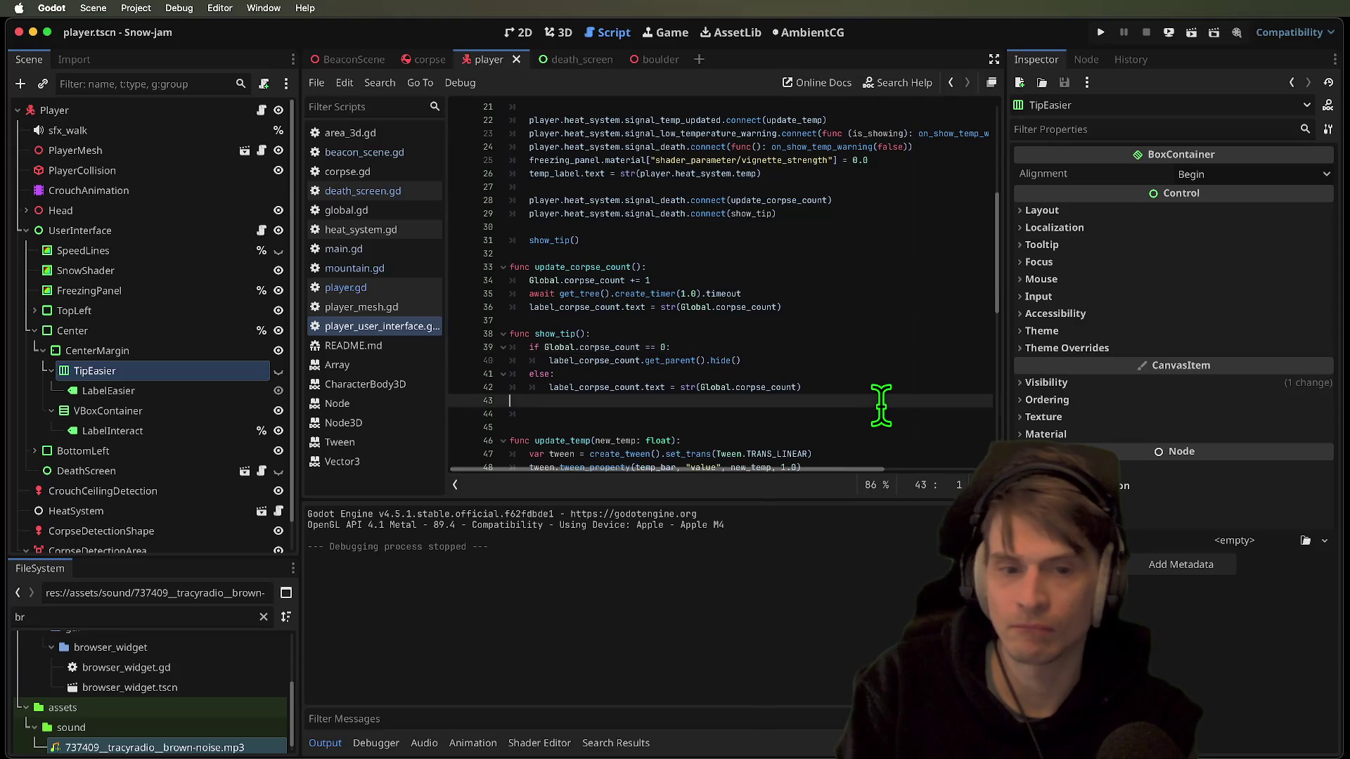
pyautogui.press('Delete')
# Open a new indented line inside show_tip's else branch
pyautogui.click(906, 414)
pyautogui.click(906, 402)
pyautogui.press('Return')
pyautogui.press('Return')
pyautogui.press('Up')
pyautogui.press('Up')
pyautogui.press('Tab')
pyautogui.press('Return')
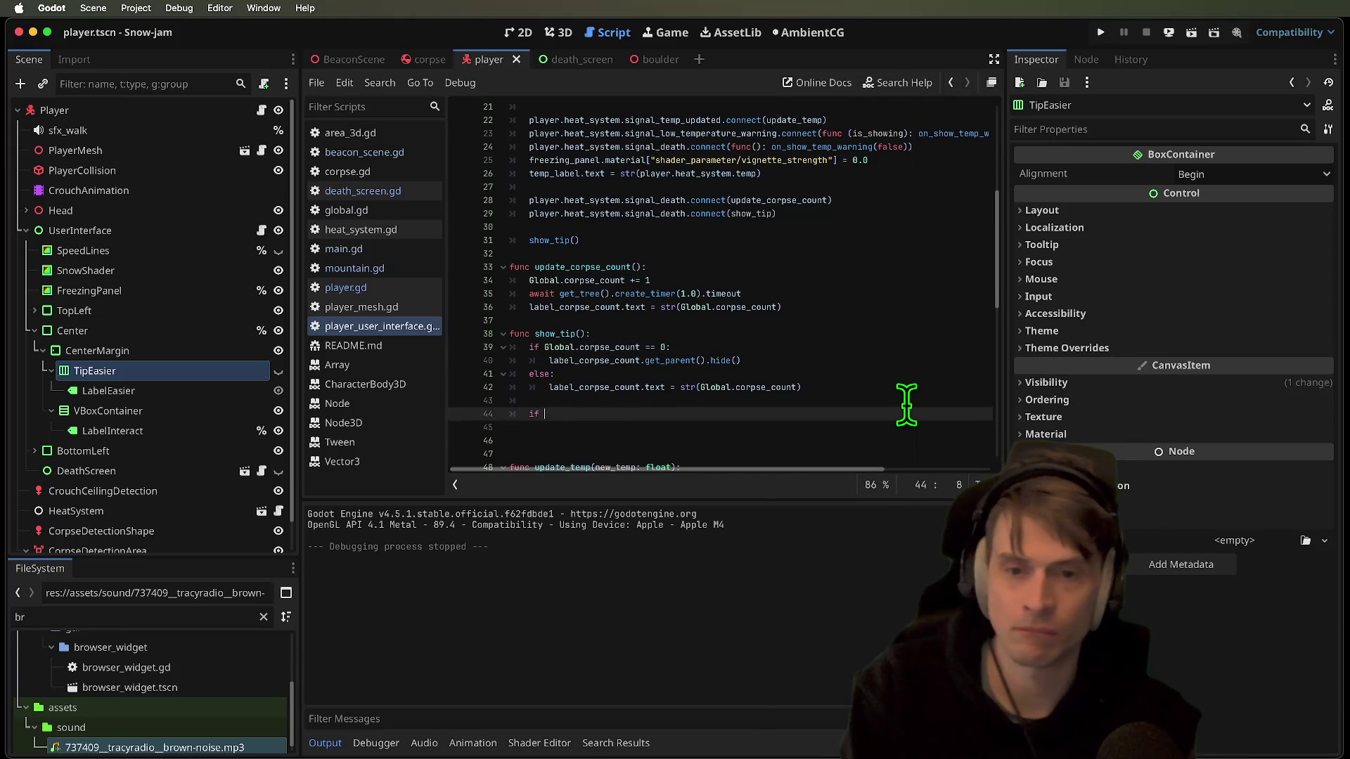
pyautogui.click(556, 425)
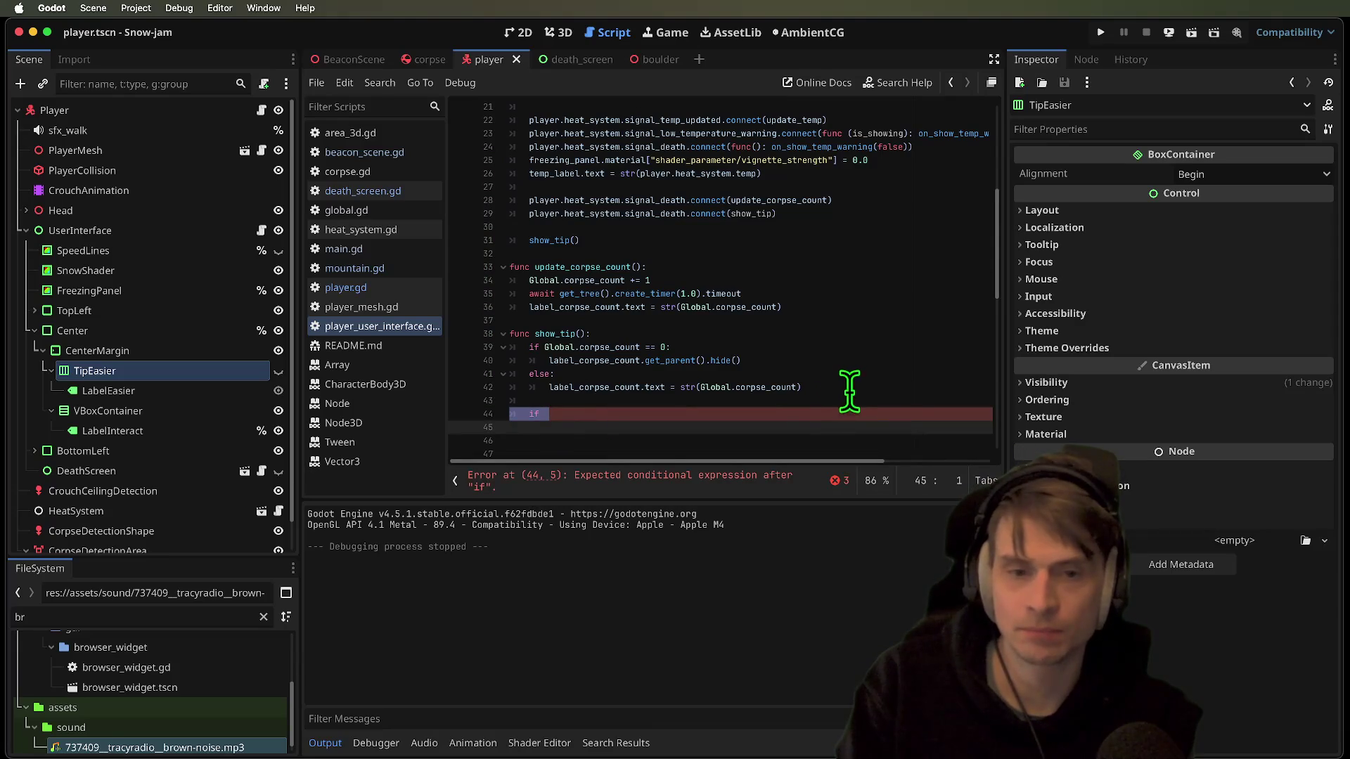
pyautogui.hotkey('ctrl', 'z')
pyautogui.press('Up')
pyautogui.press('Tab')
# Begin 'if Global.corpse_count ==' in the else branch, reusing the copied Global.corpse_count
pyautogui.write('i')
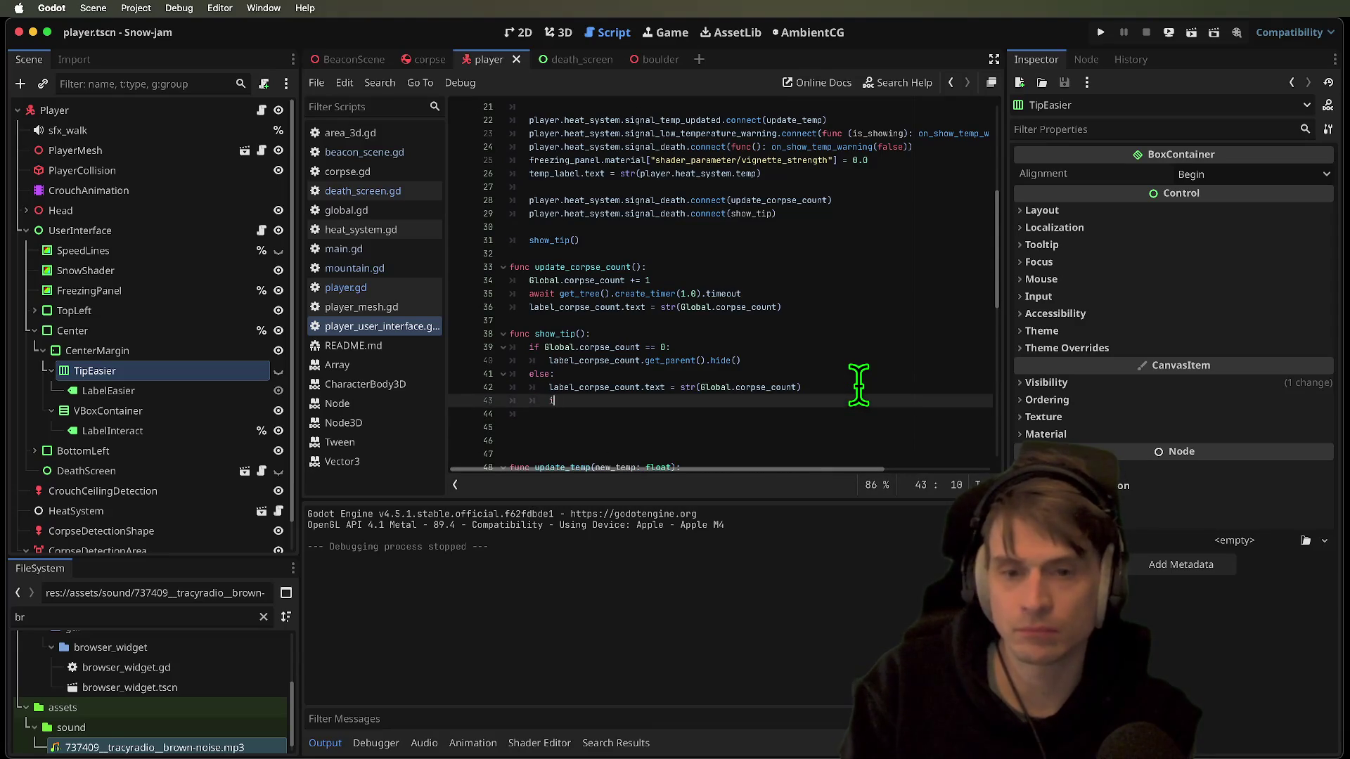
pyautogui.doubleClick(598, 387)
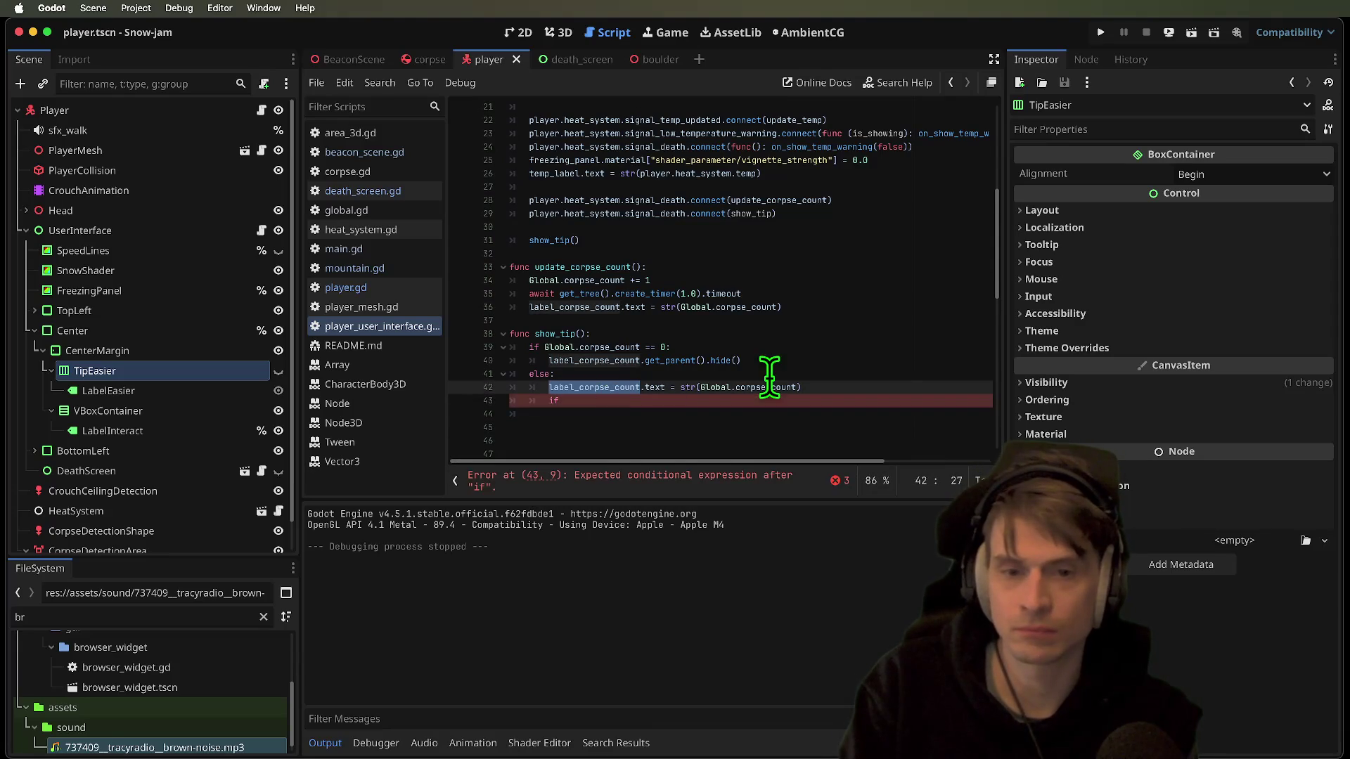
pyautogui.moveTo(640, 347); pyautogui.dragTo(546, 347)
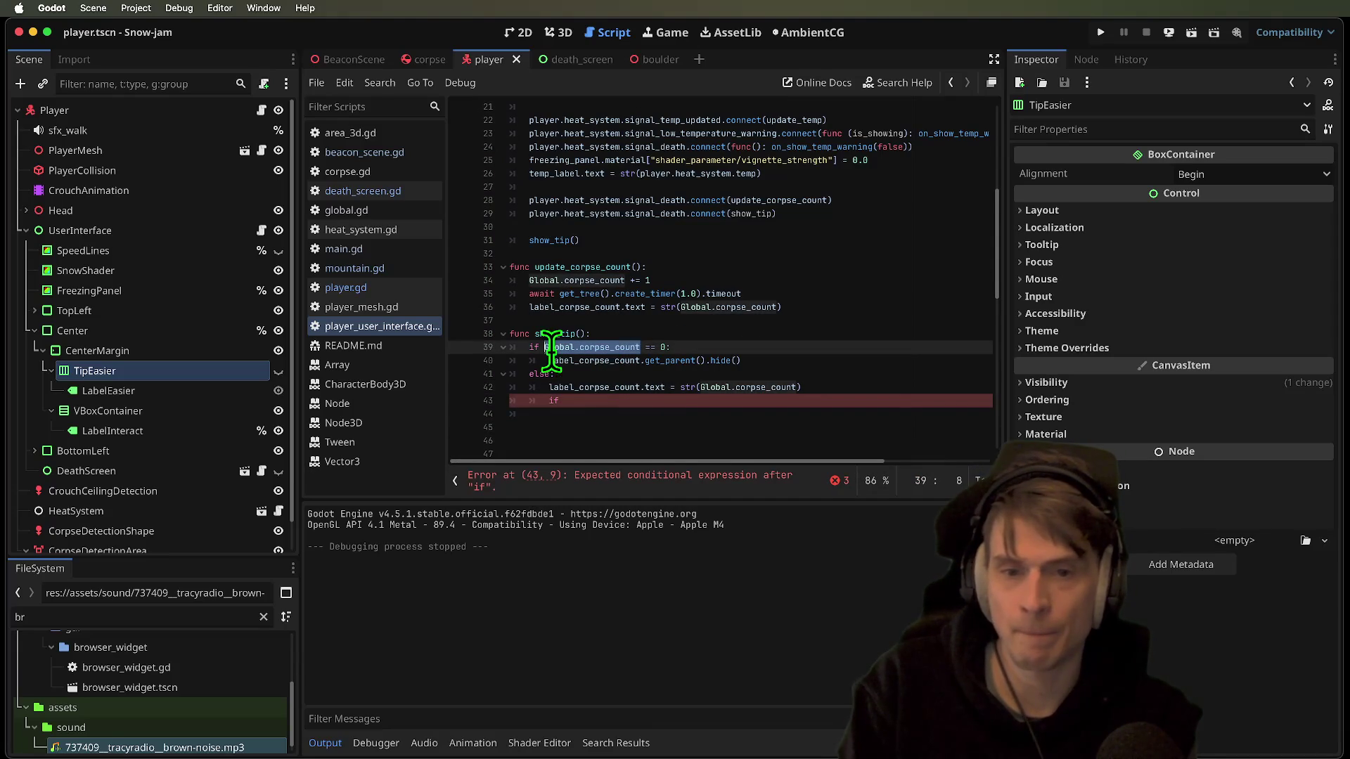
pyautogui.press('super+c')
pyautogui.click(660, 400)
pyautogui.press('super+v')
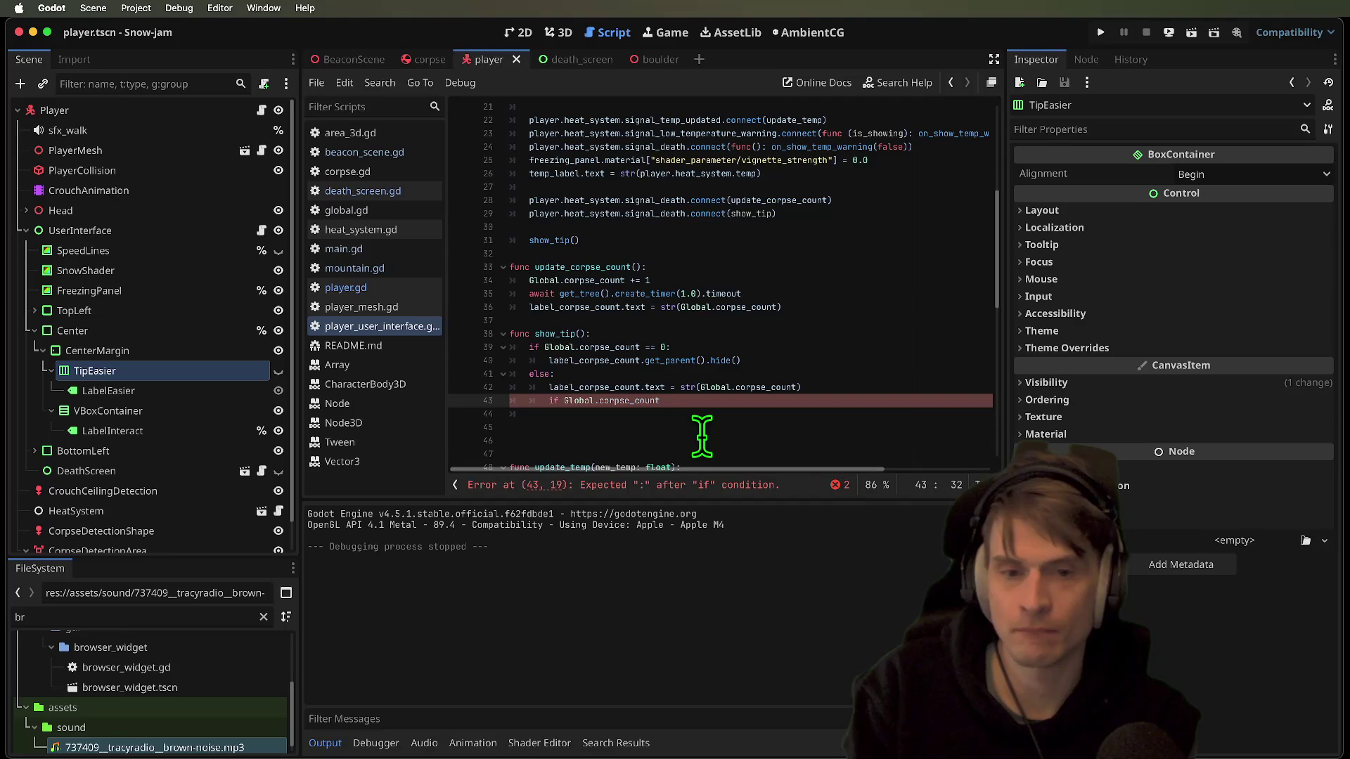
pyautogui.write('==')
pyautogui.click(703, 428)
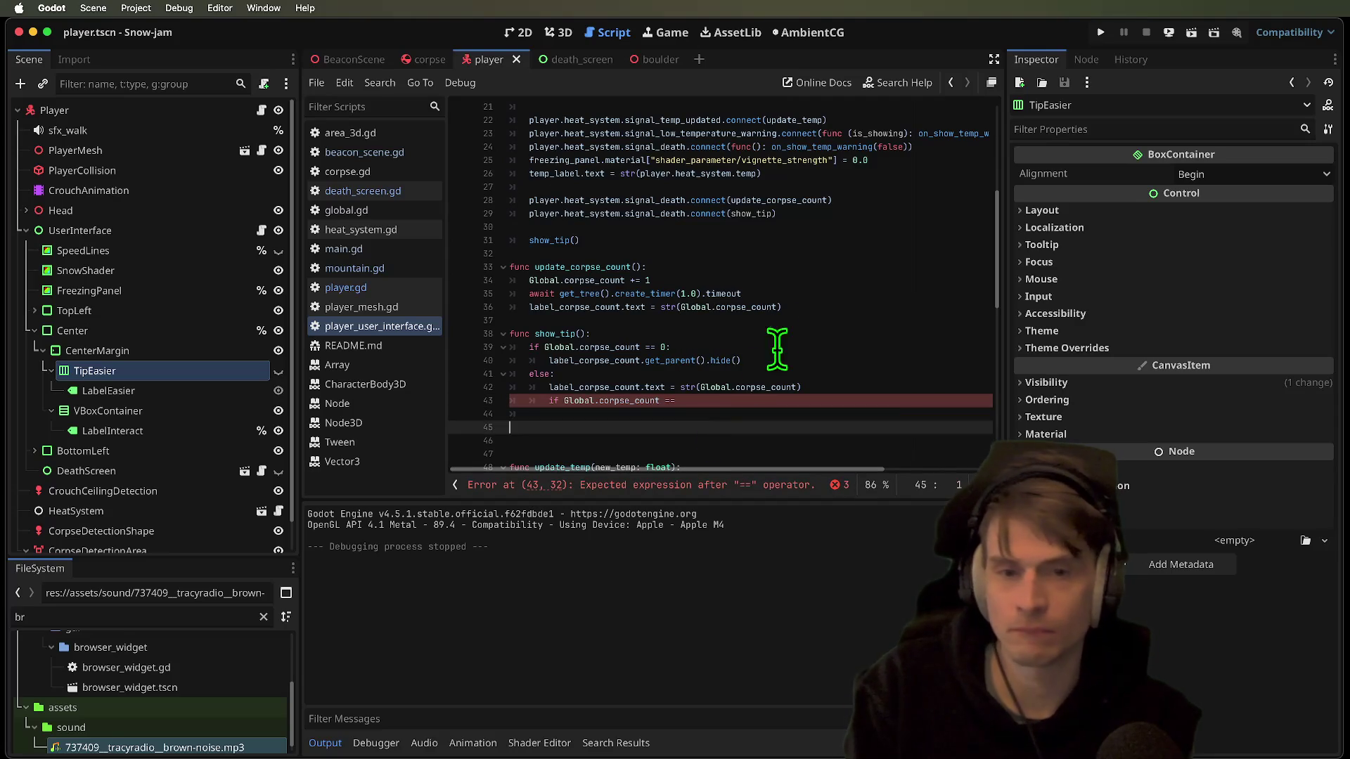
# Delete the blank line before the show_tip() call
pyautogui.doubleClick(551, 333)
pyautogui.click(773, 217)
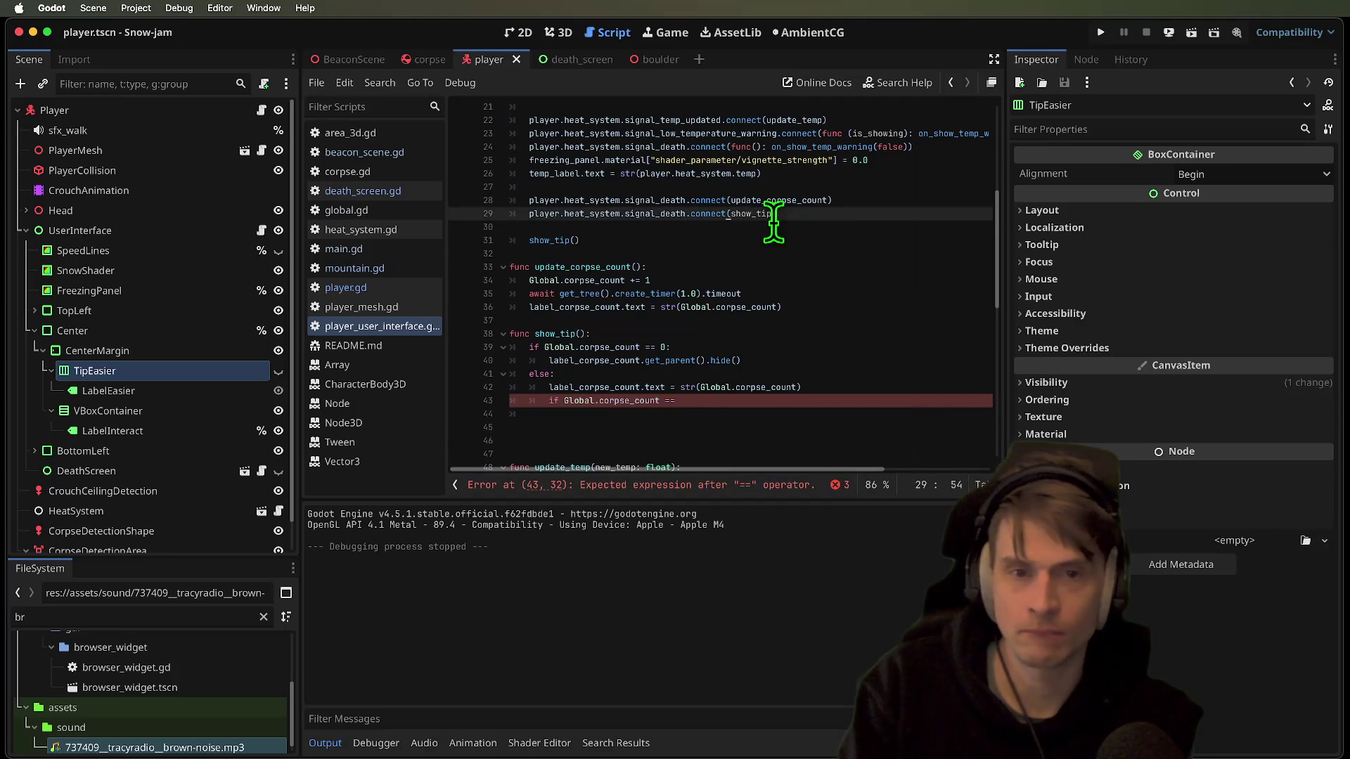
pyautogui.click(866, 227)
pyautogui.press('Delete')
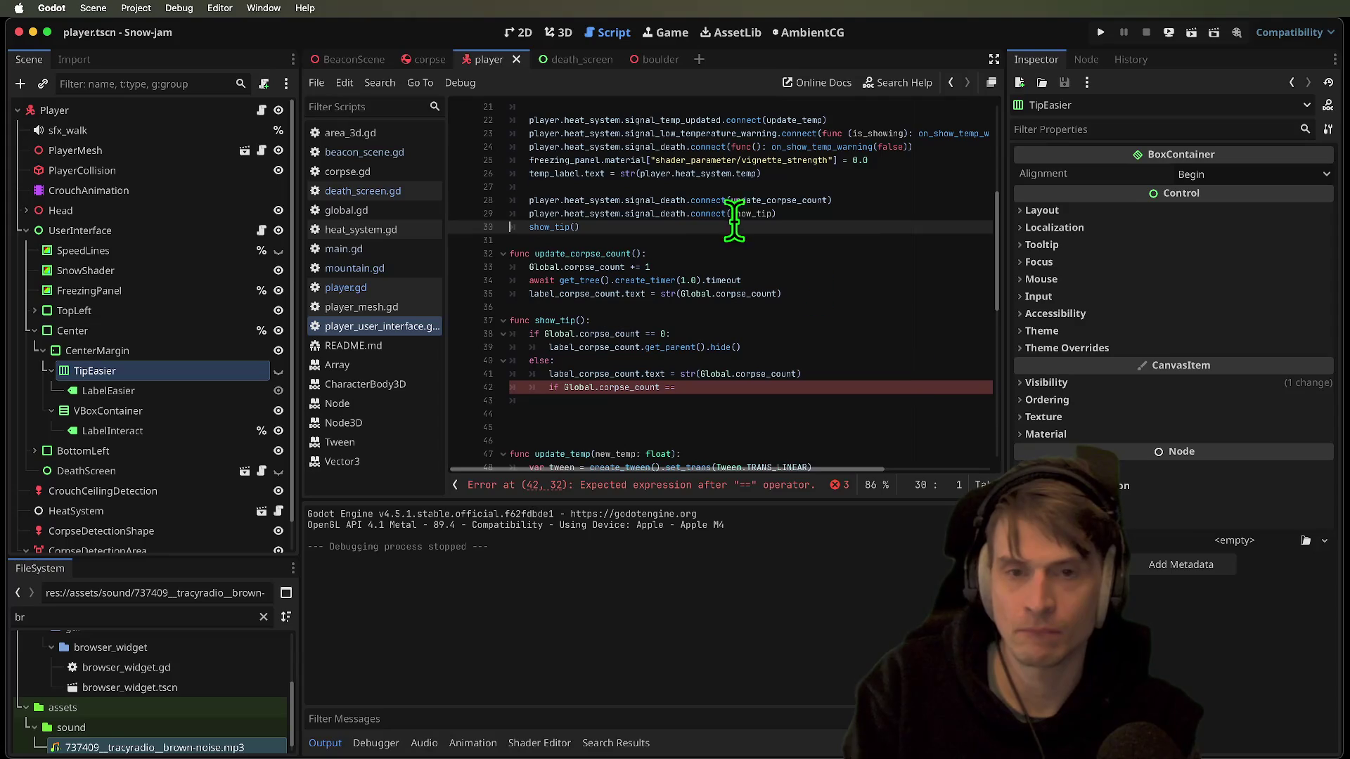
# Undo an accidental line join and rename every show_tip occurrence to update_next_tip
pyautogui.hotkey('shift', 'Left')
pyautogui.press('Delete')
pyautogui.hotkey('ctrl', 'z')
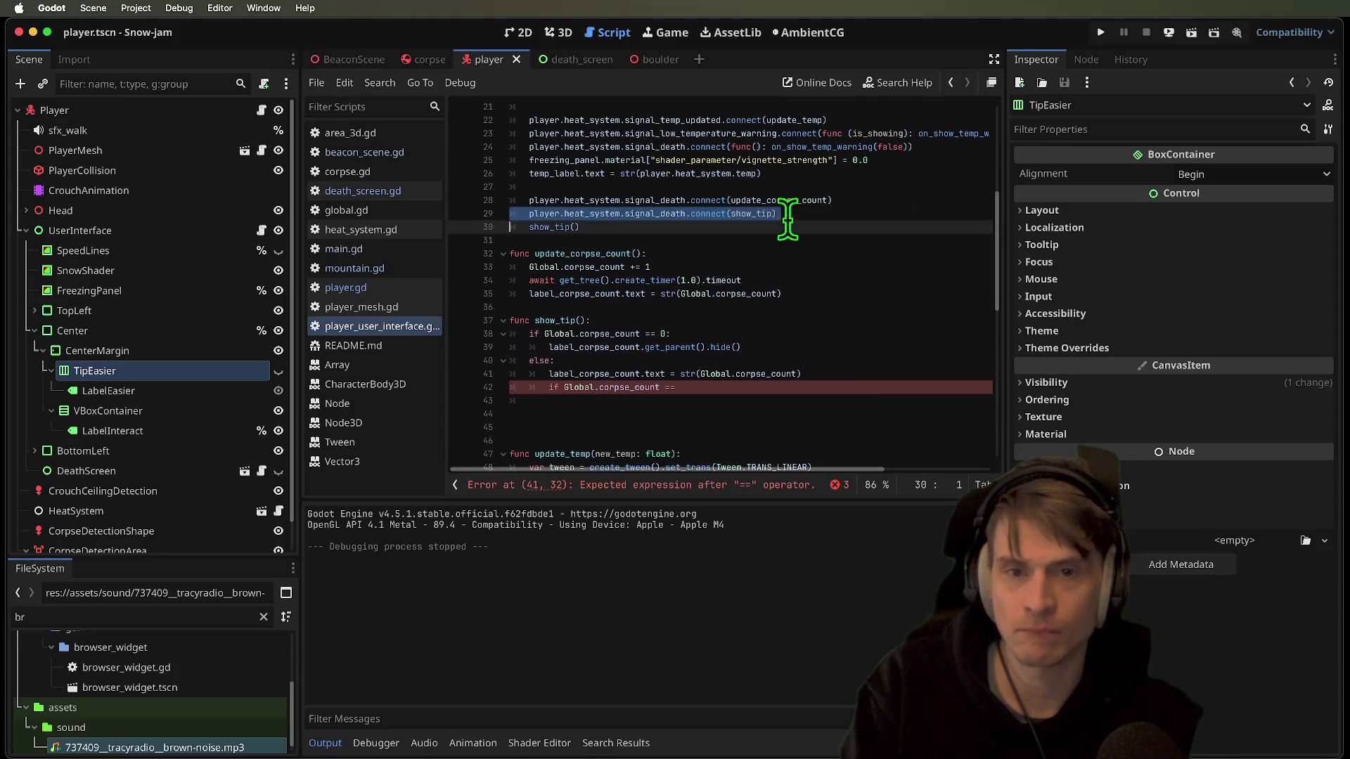
pyautogui.doubleClick(758, 213)
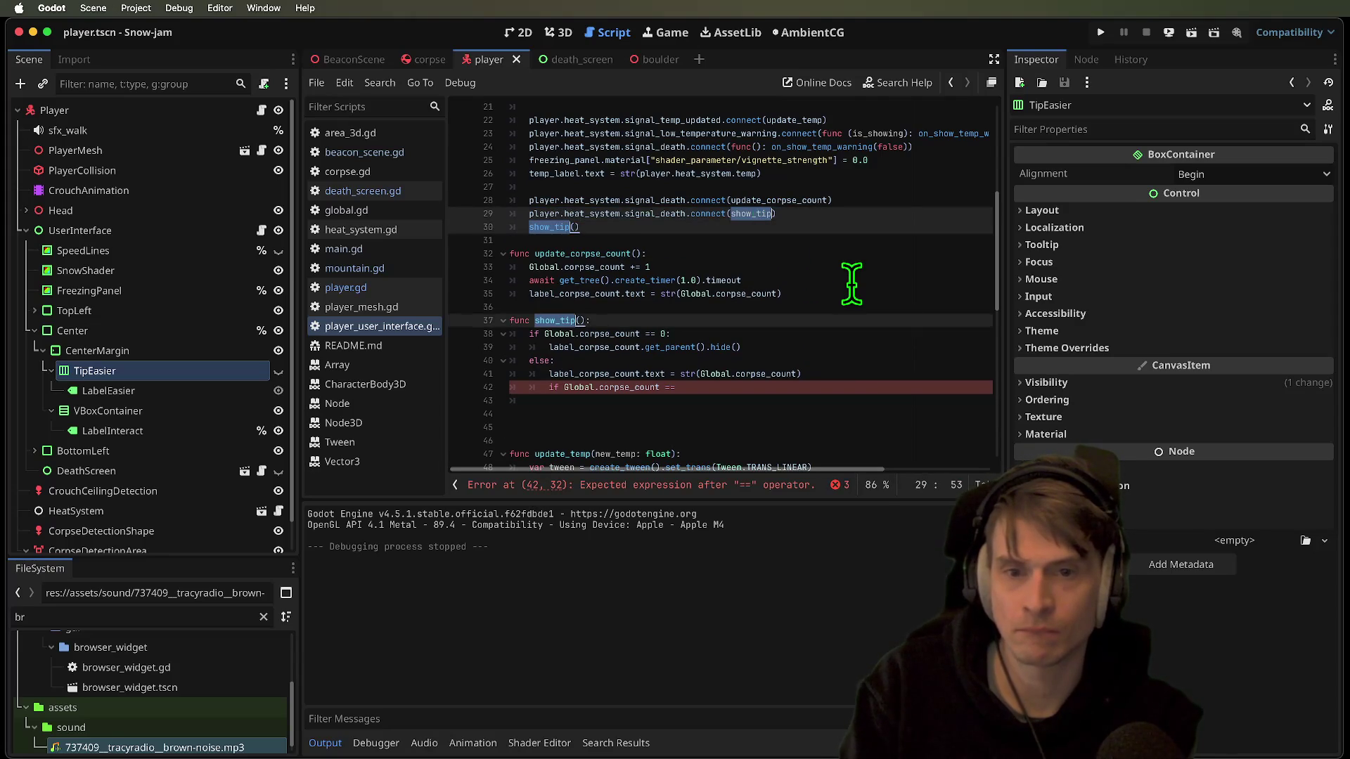
pyautogui.write('updat')
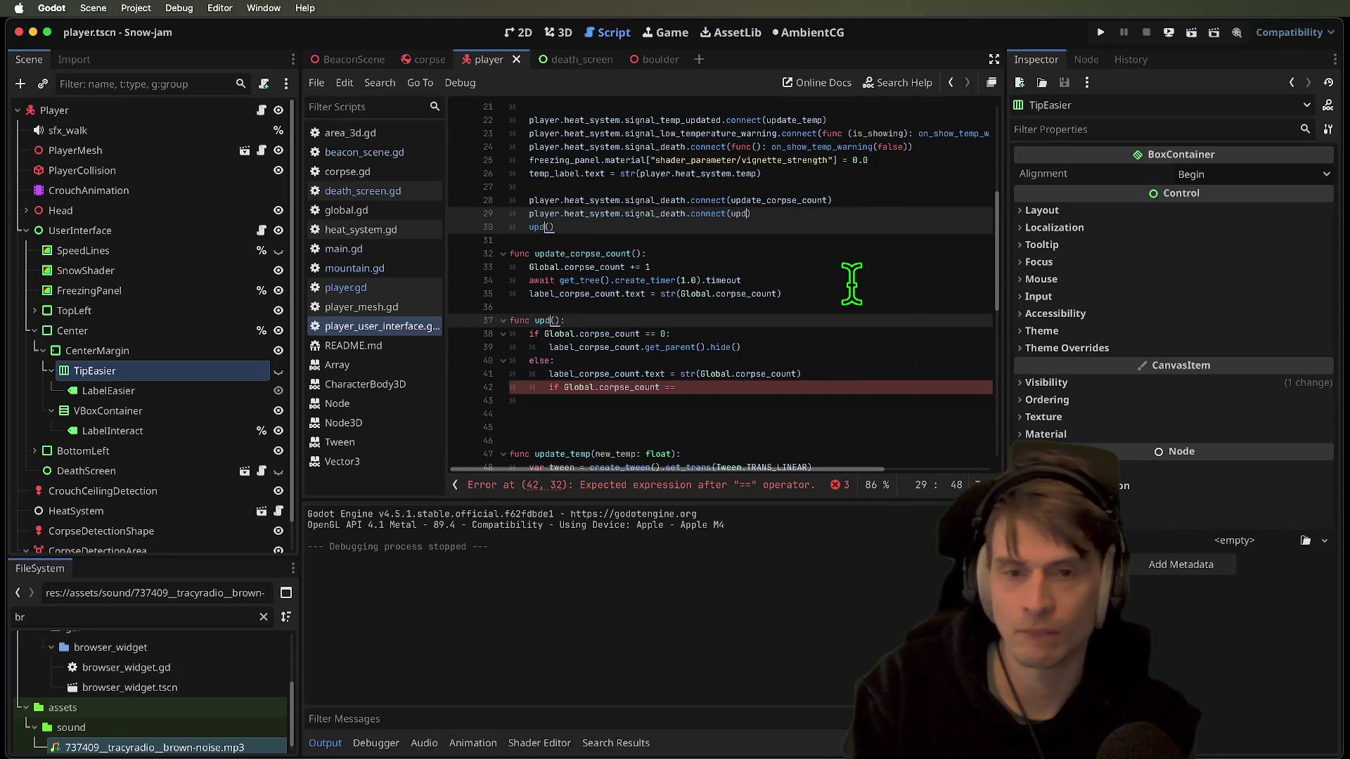
pyautogui.write('e_next_')
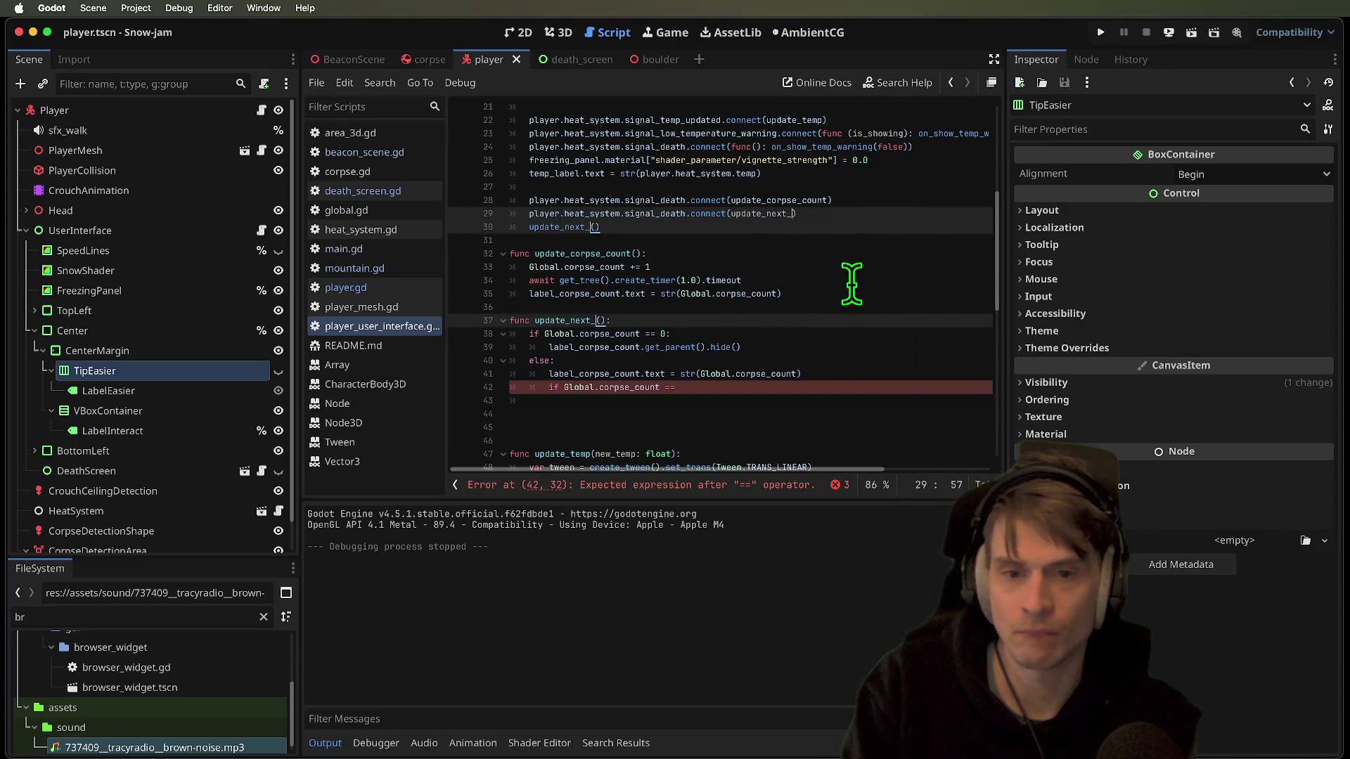
pyautogui.press('Escape')
pyautogui.press('super+d')
pyautogui.press('super+d')
pyautogui.press('super+d')
pyautogui.write('u')
pyautogui.write('nex')
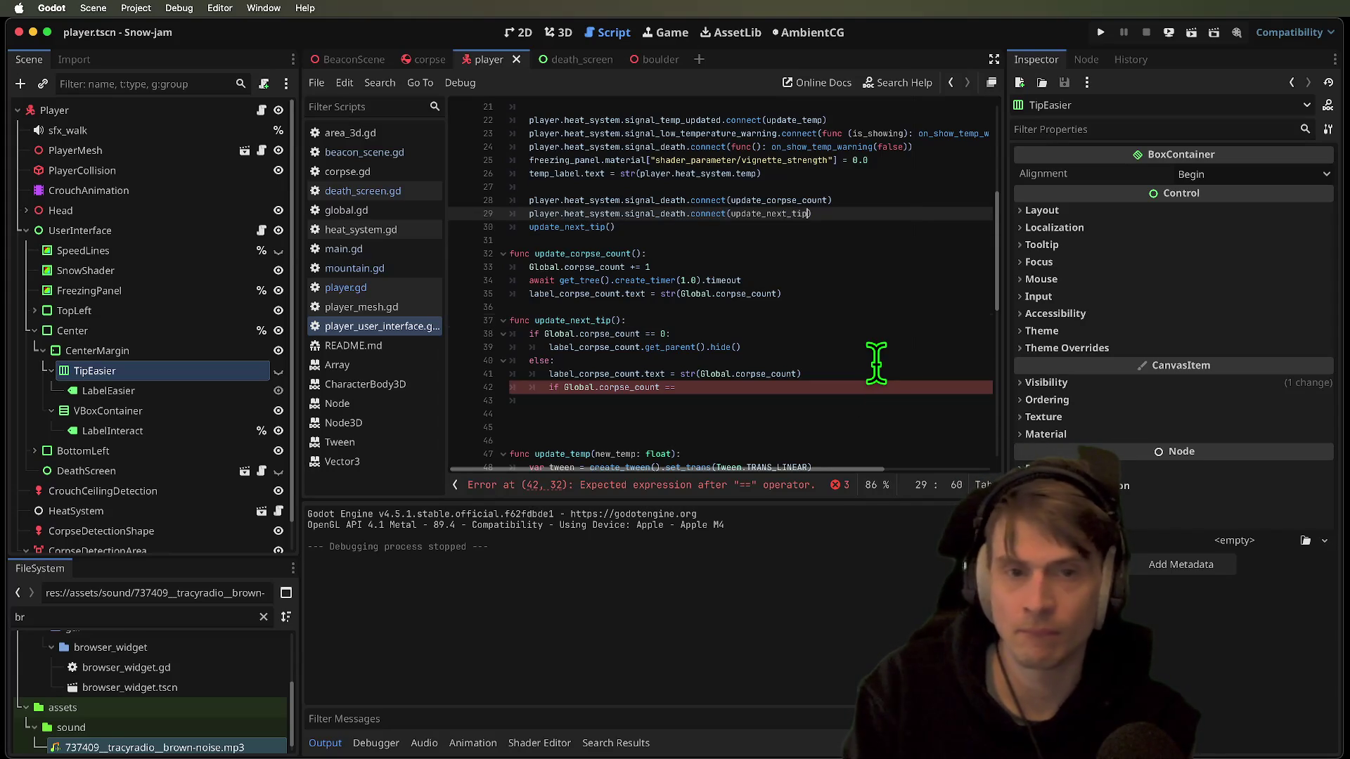
# Delete the signal_death.connect(update_next_tip) line, keeping only the direct update_next_tip() call
pyautogui.tripleClick(718, 213)
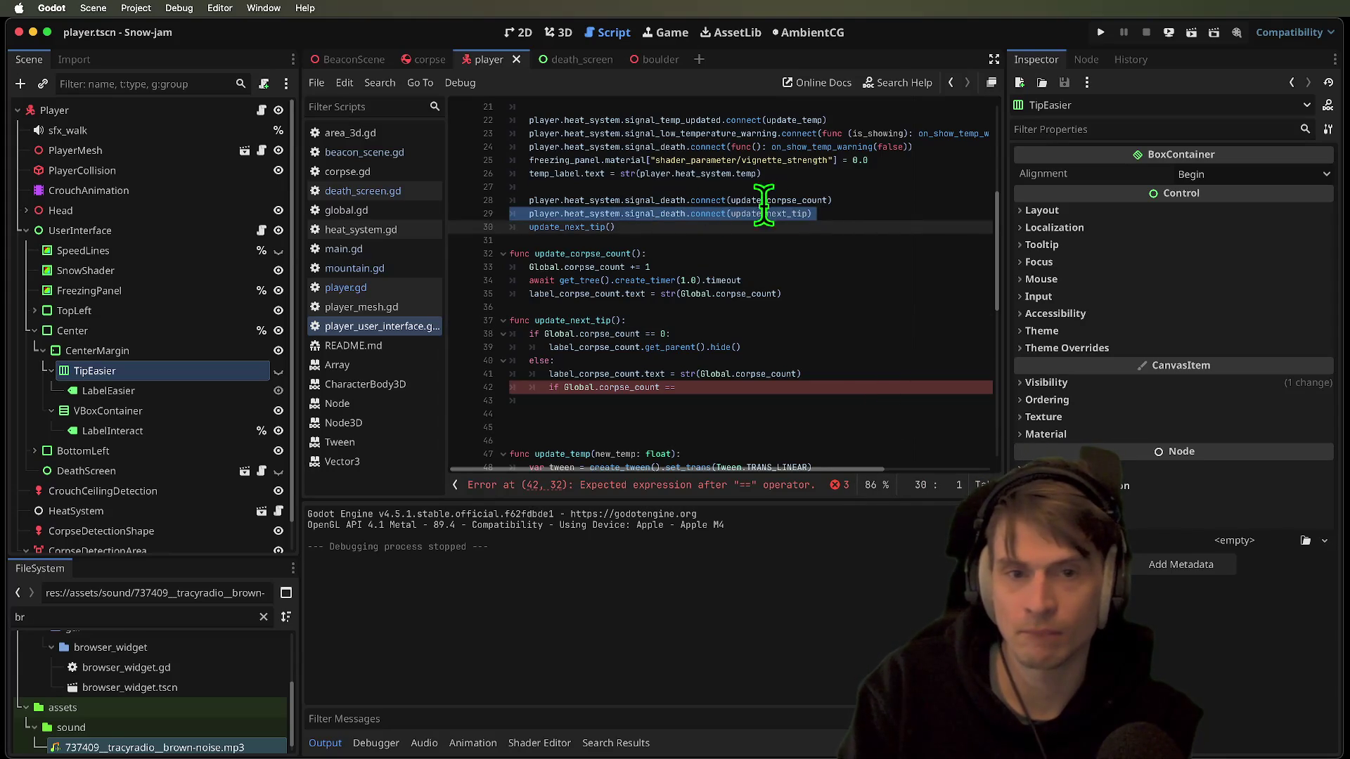
pyautogui.press('BackSpace')
pyautogui.click(870, 334)
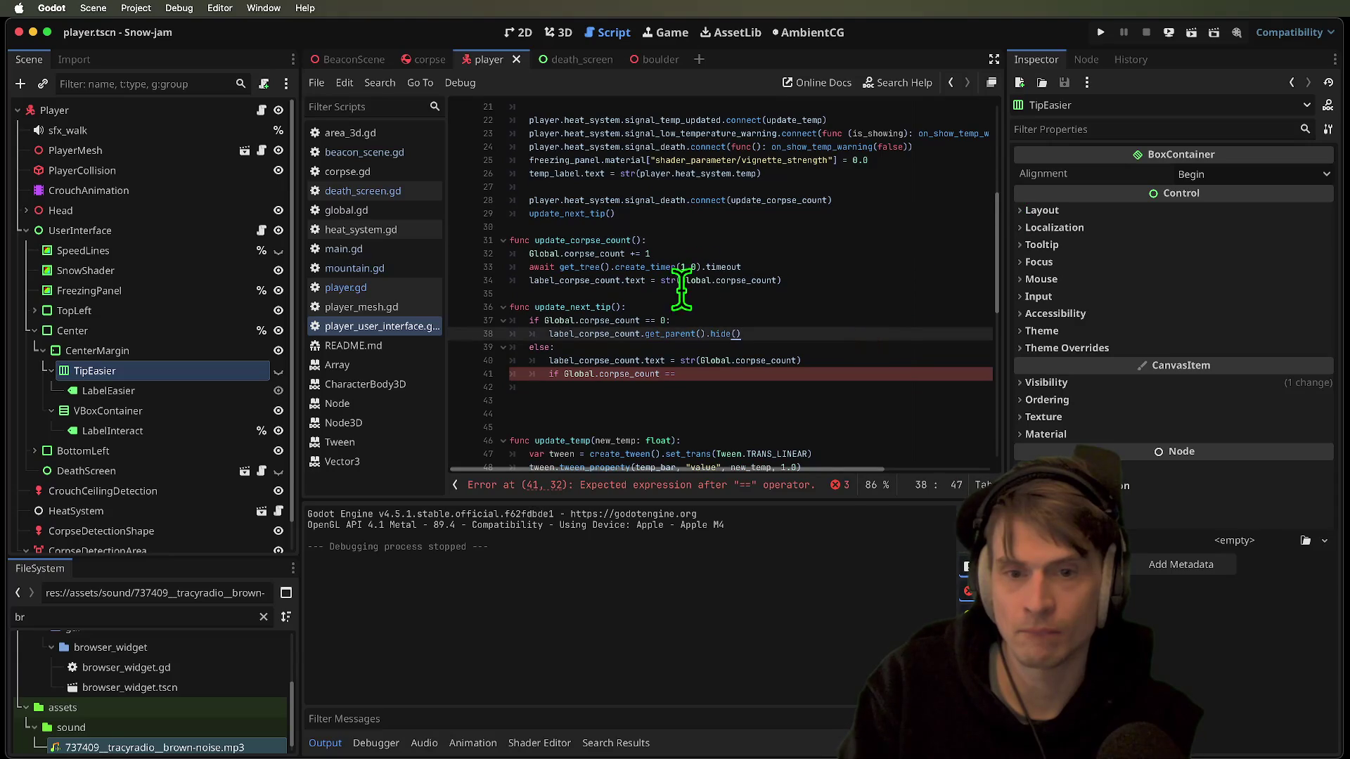
pyautogui.doubleClick(569, 307)
pyautogui.doubleClick(570, 214)
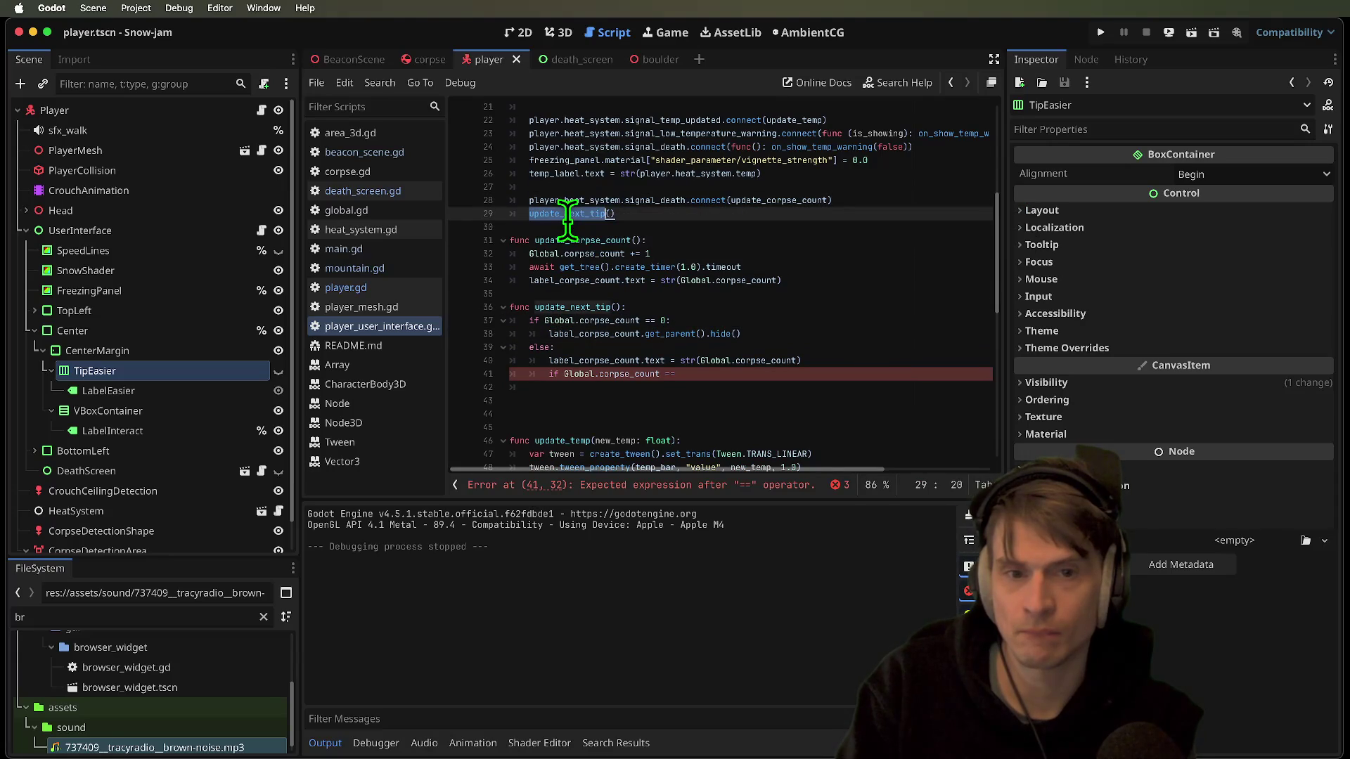
pyautogui.click(642, 389)
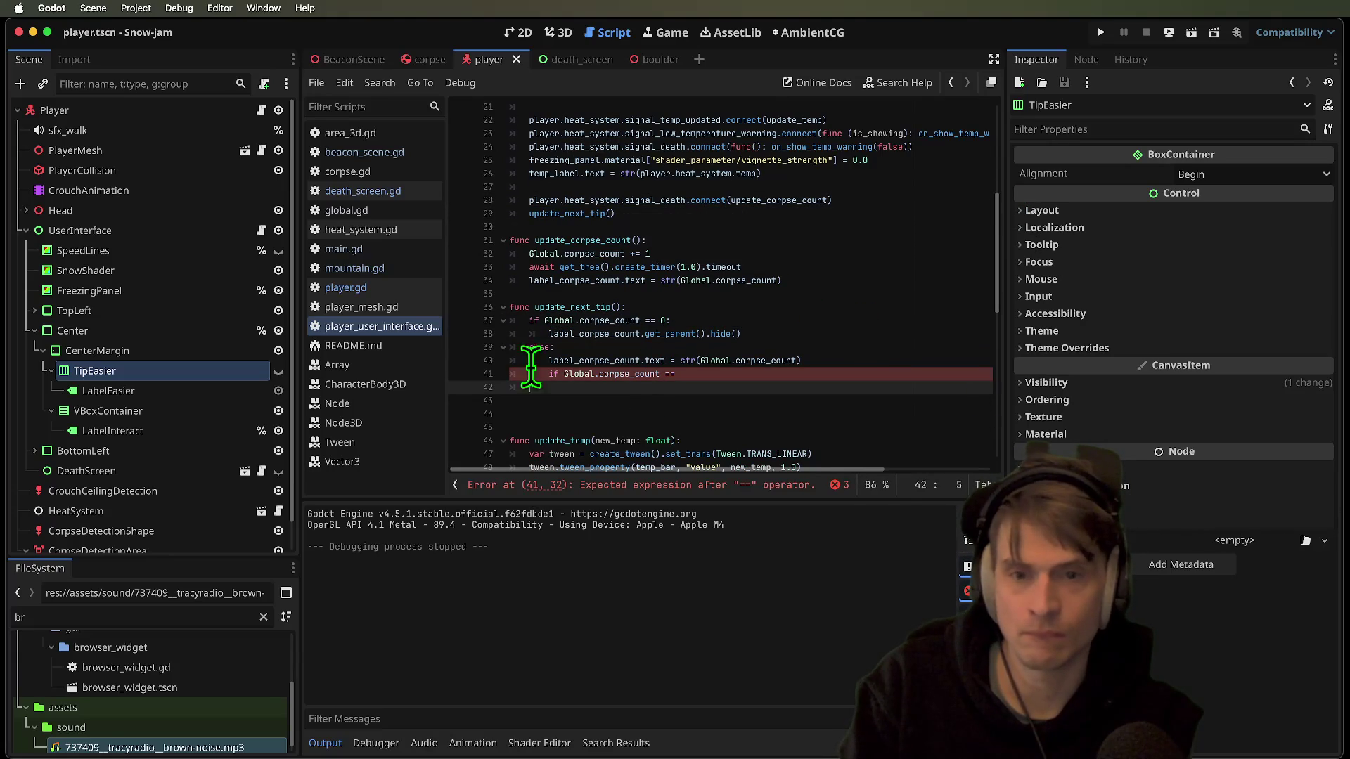
pyautogui.doubleClick(583, 307)
pyautogui.click(738, 359)
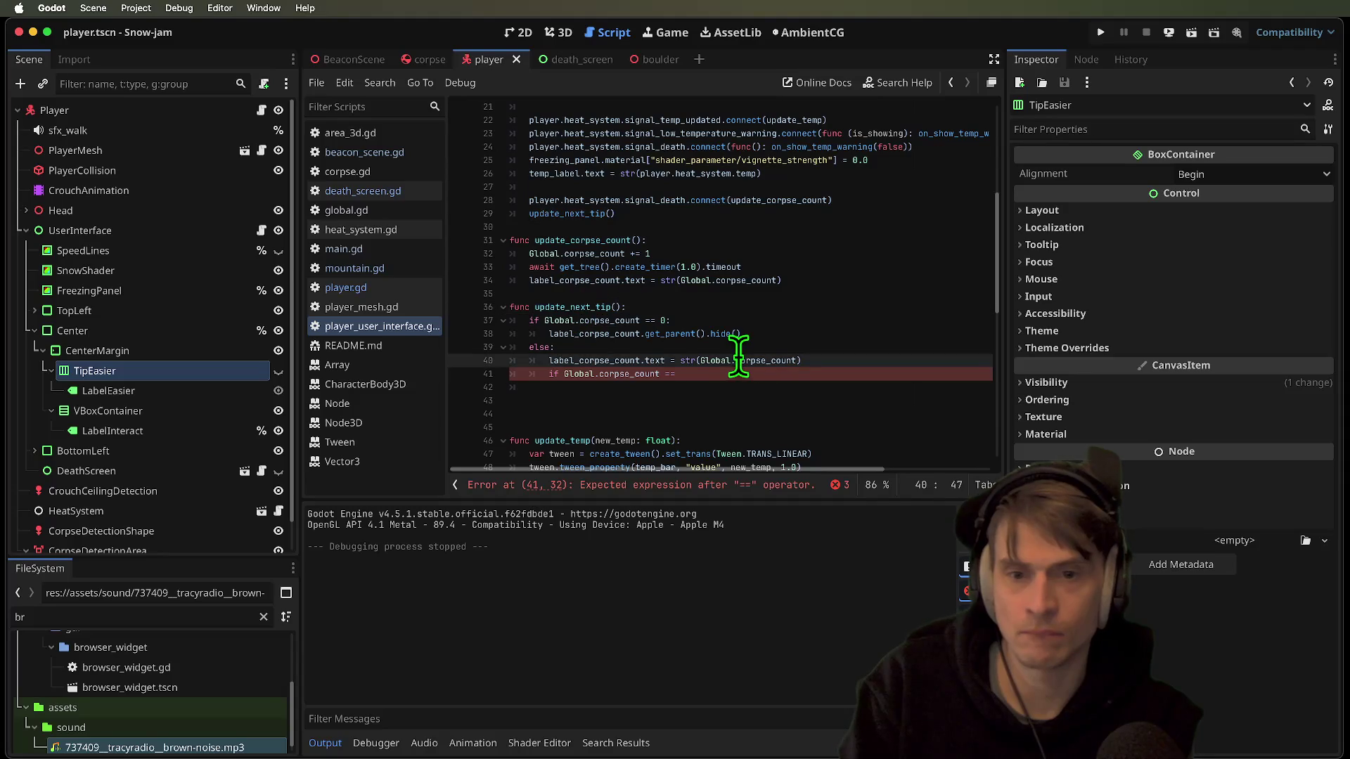
# Replace the unfinished if line with 'match Global.corpse_count:'
pyautogui.tripleClick(824, 376)
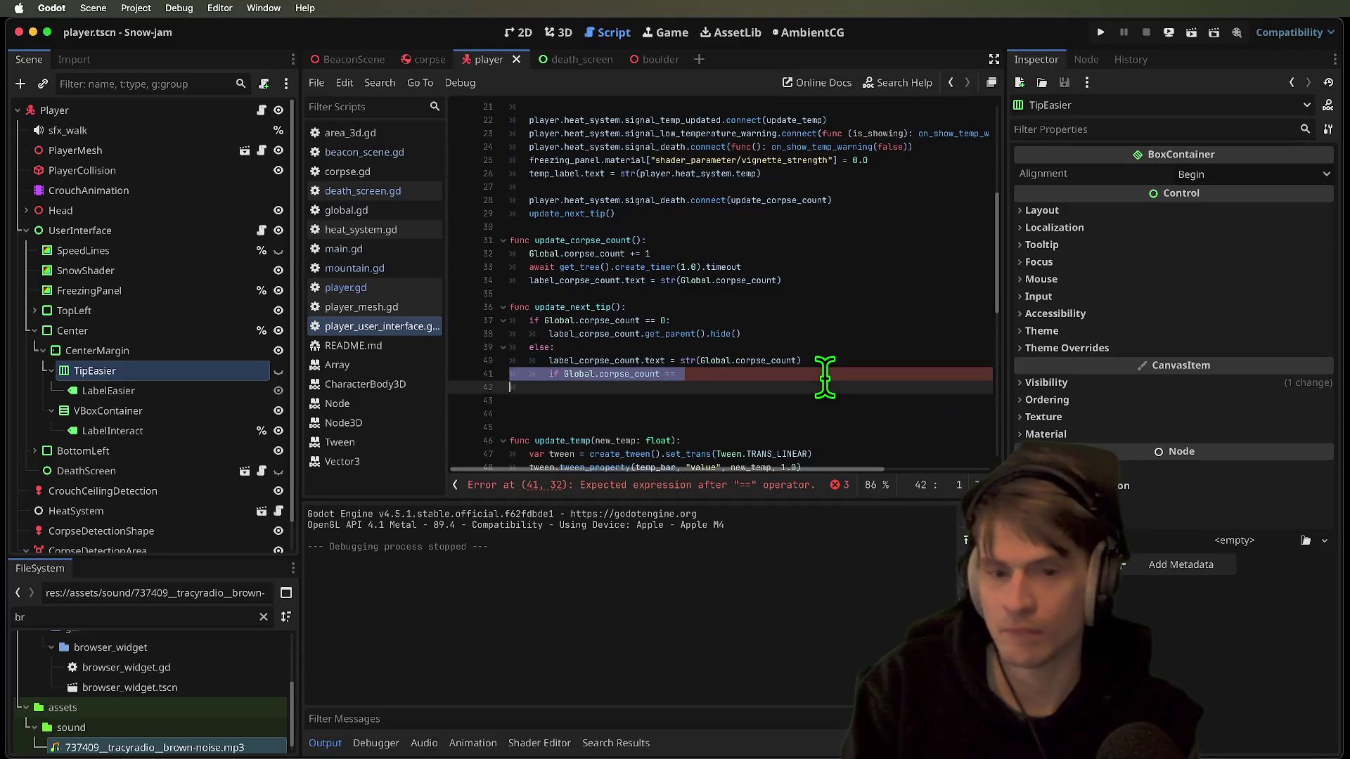
pyautogui.press('BackSpace')
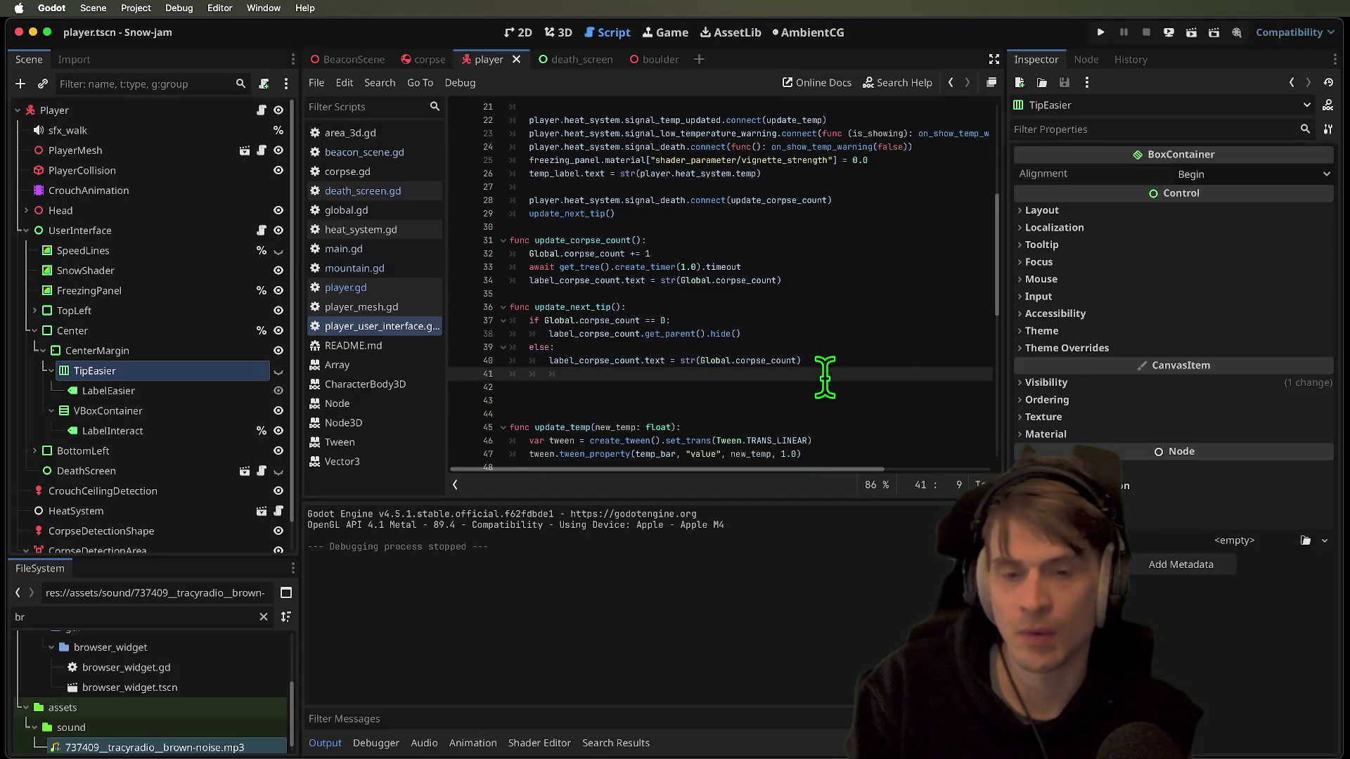
pyautogui.write('match co')
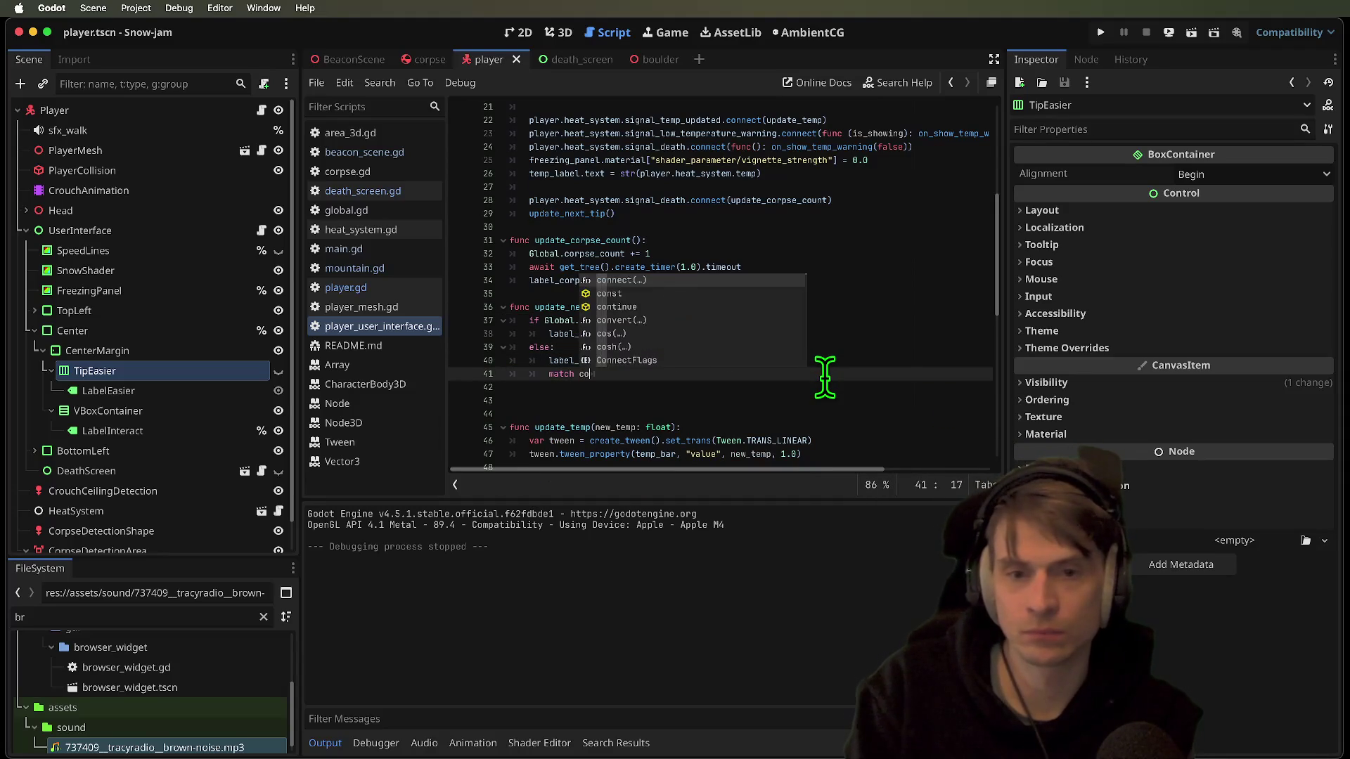
pyautogui.press('BackSpace')
pyautogui.press('BackSpace')
pyautogui.write('Globa')
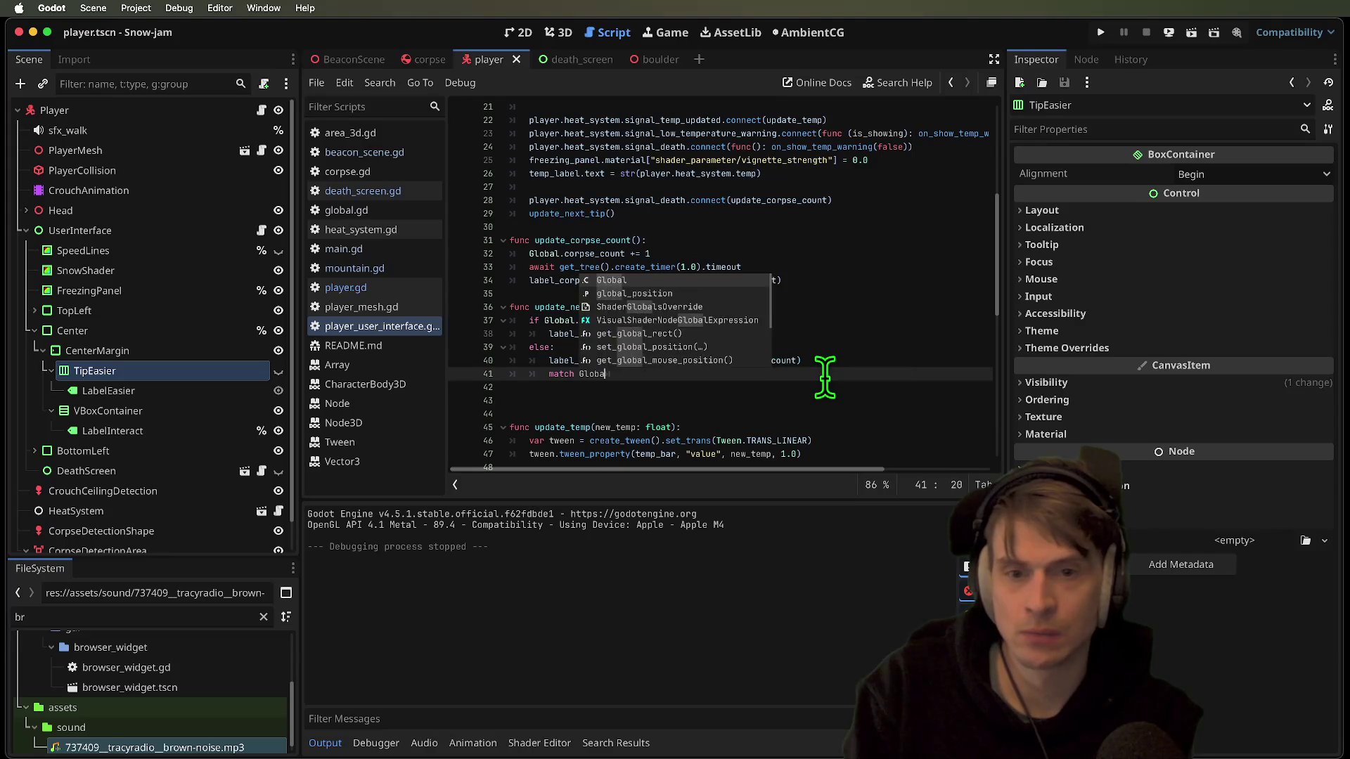
pyautogui.write('l.corpse')
pyautogui.press('Return')
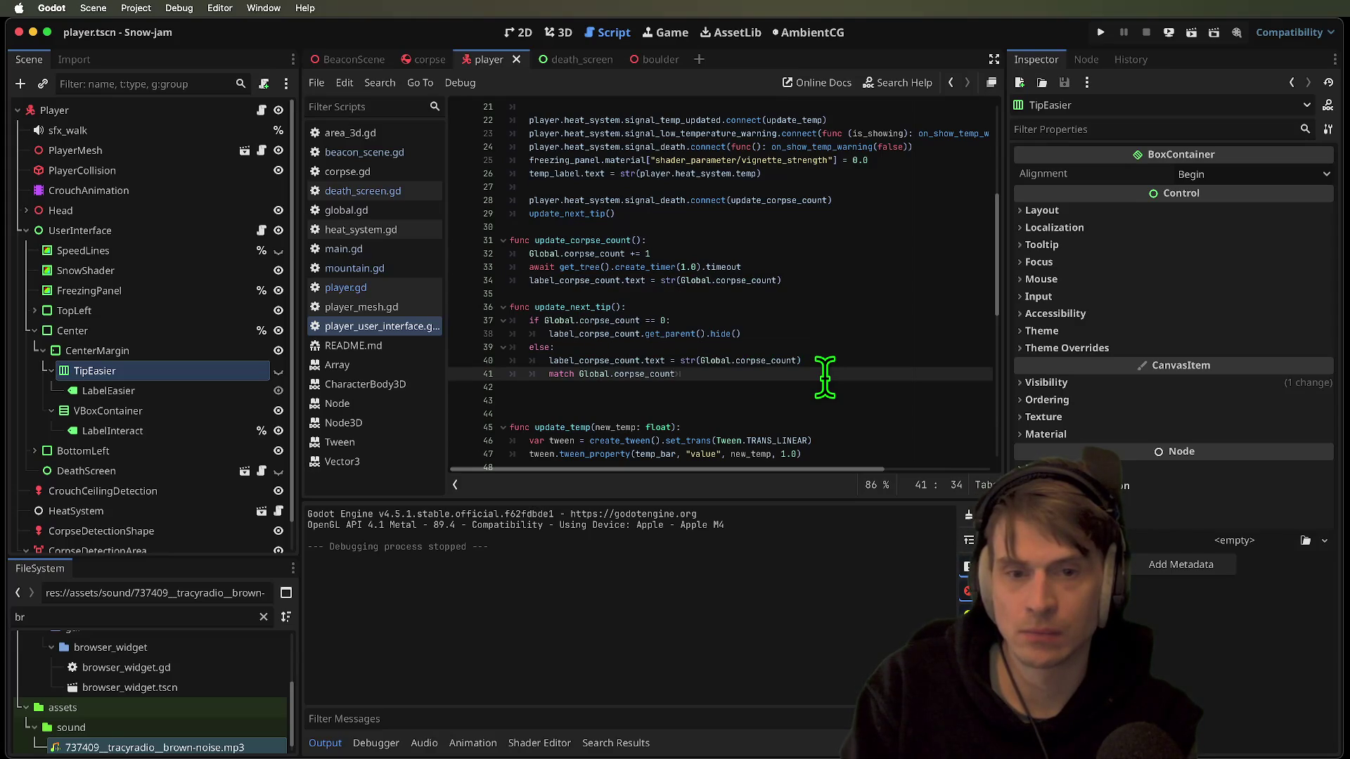
pyautogui.press('Return')
pyautogui.write('case 1:')
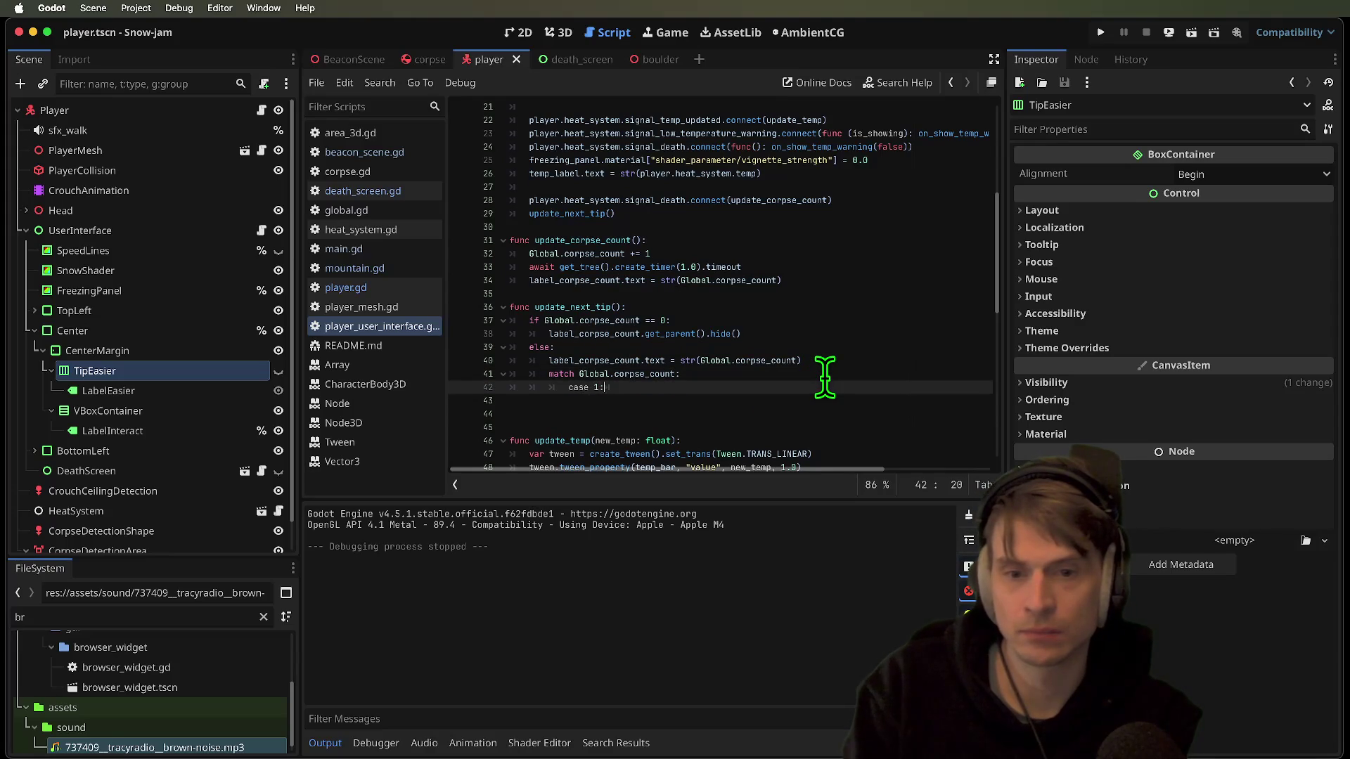
# Add a '1:' pattern under the match with an indented empty body line
pyautogui.press('Return')
pyautogui.press('Up')
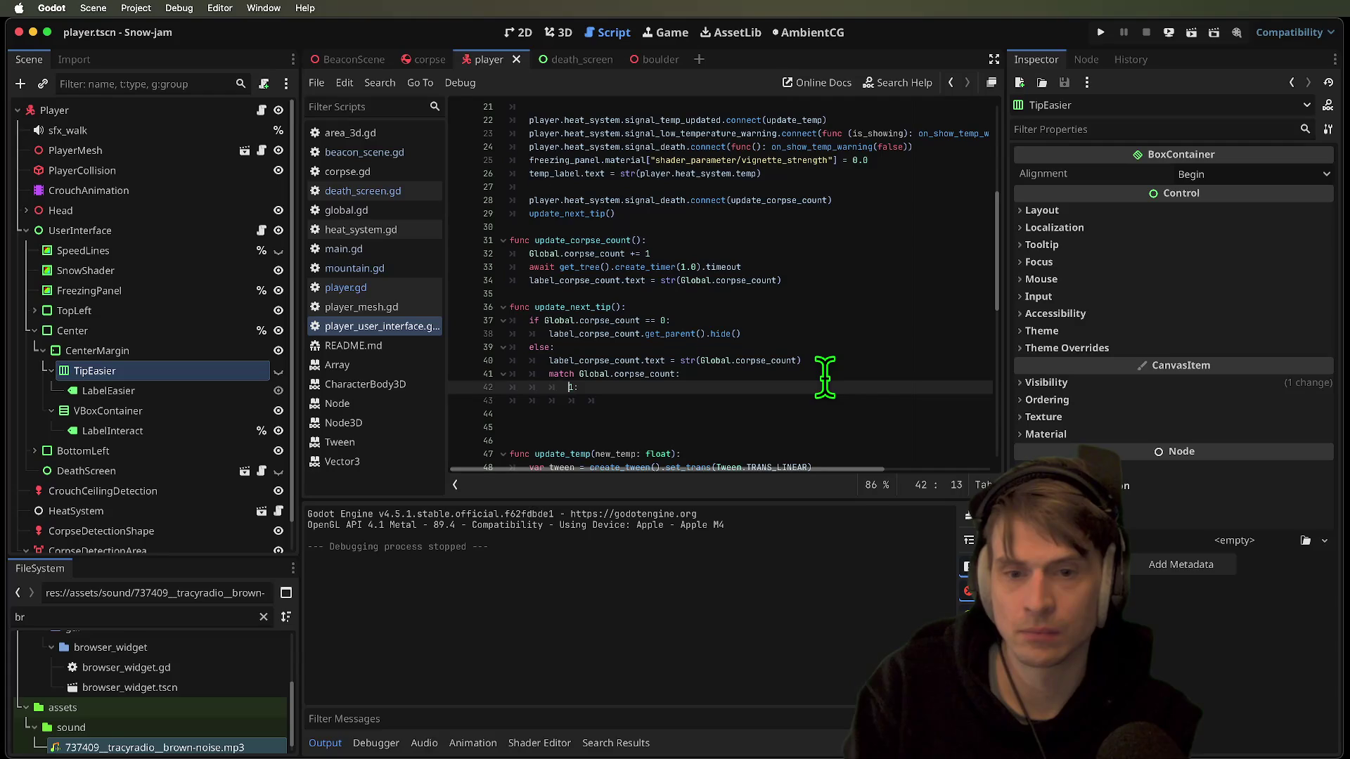
pyautogui.press('Down')
pyautogui.press('End')
pyautogui.press('Return')
pyautogui.press('Up')
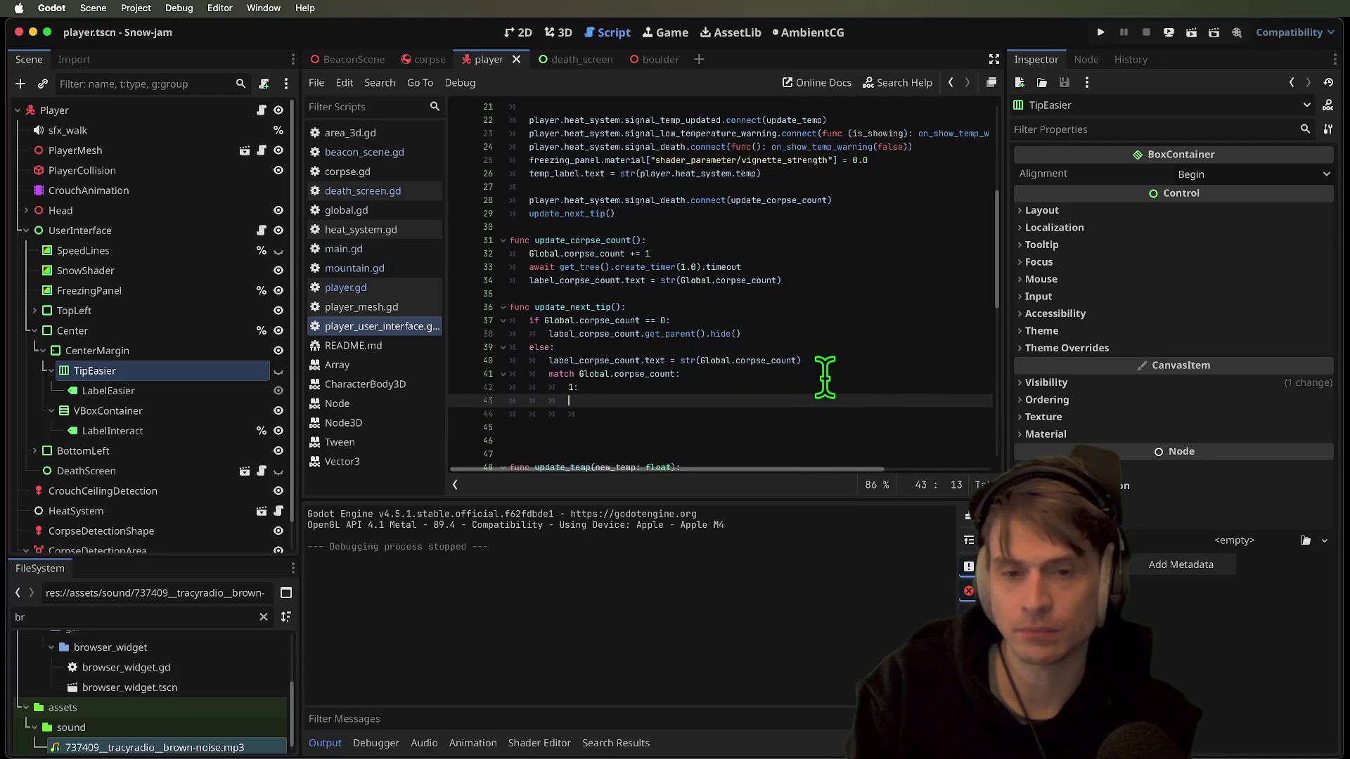
pyautogui.press('Tab')
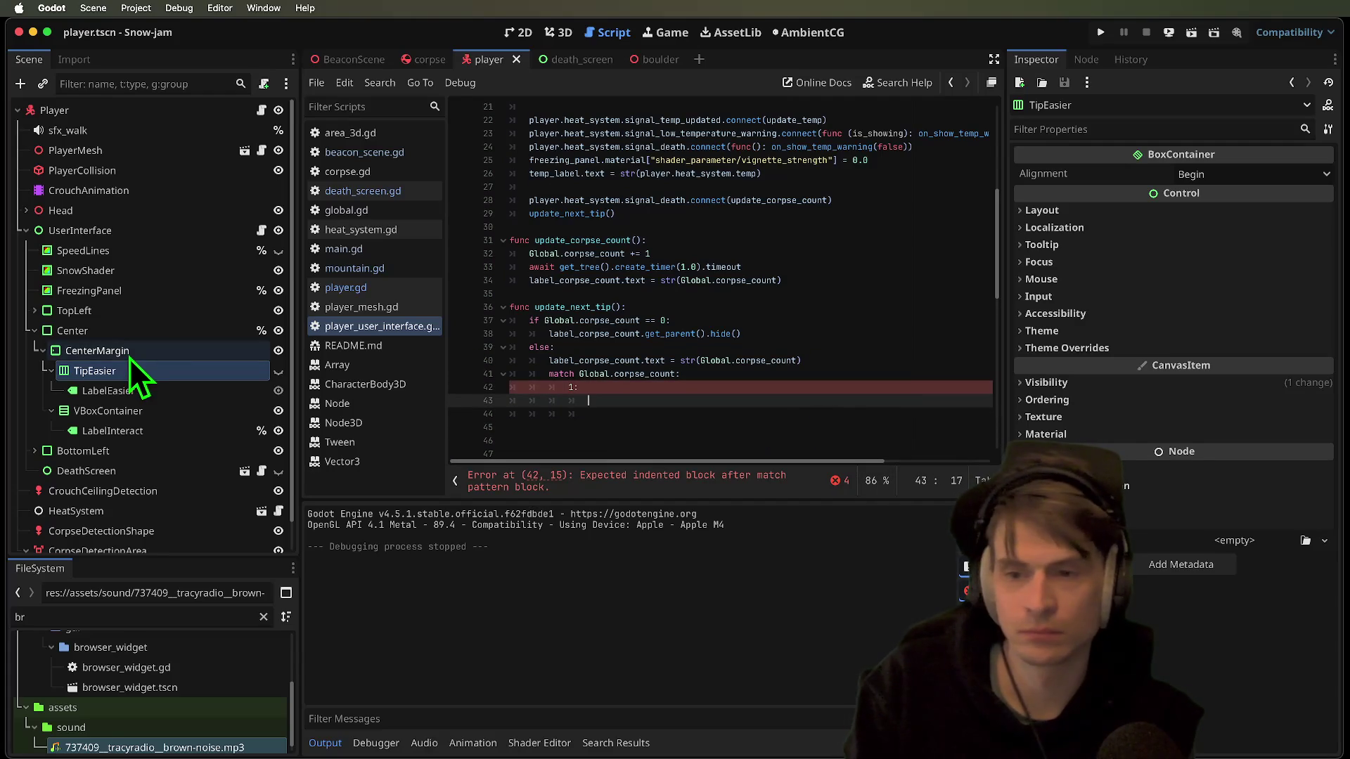
# Give the TipEasier node a scene-unique name (%TipEasier), undoing a misplaced drag into the script
pyautogui.rightClick(133, 374)
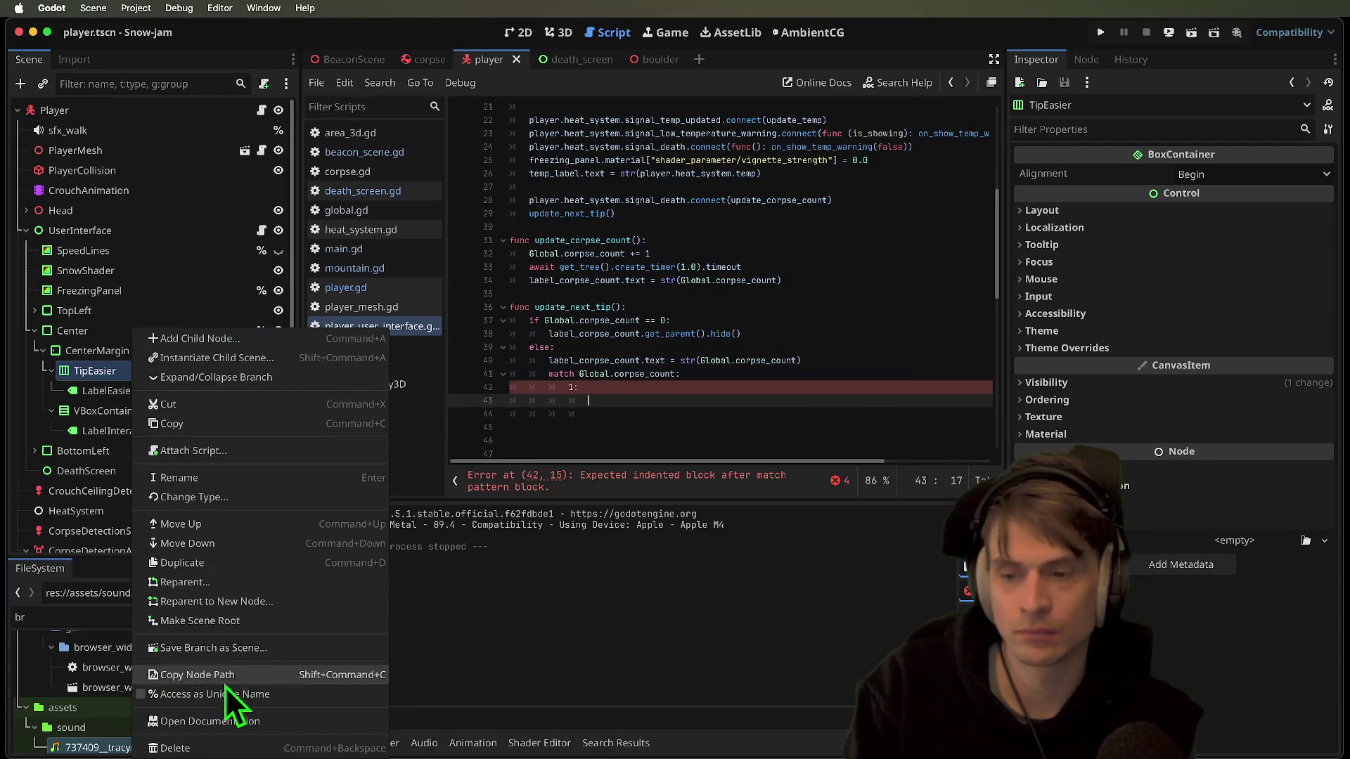
pyautogui.click(222, 695)
pyautogui.moveTo(172, 372); pyautogui.dragTo(774, 399)
pyautogui.hotkey('ctrl', 'z')
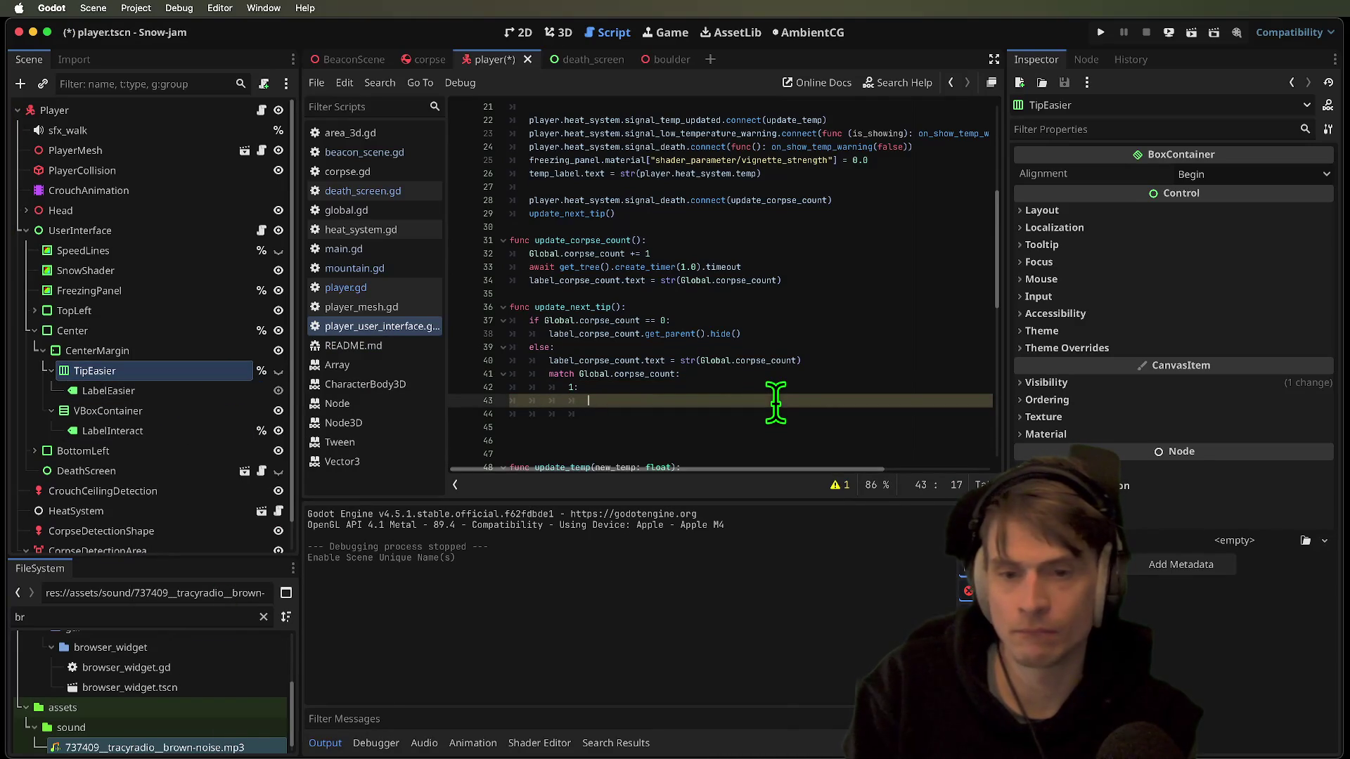
pyautogui.scroll(7, 775, 402)
pyautogui.moveTo(139, 369)
pyautogui.mouseDown()
pyautogui.moveTo(436, 377)
pyautogui.moveTo(687, 293)
pyautogui.moveTo(868, 298)
pyautogui.mouseUp()
pyautogui.hotkey('ctrl', 'z')
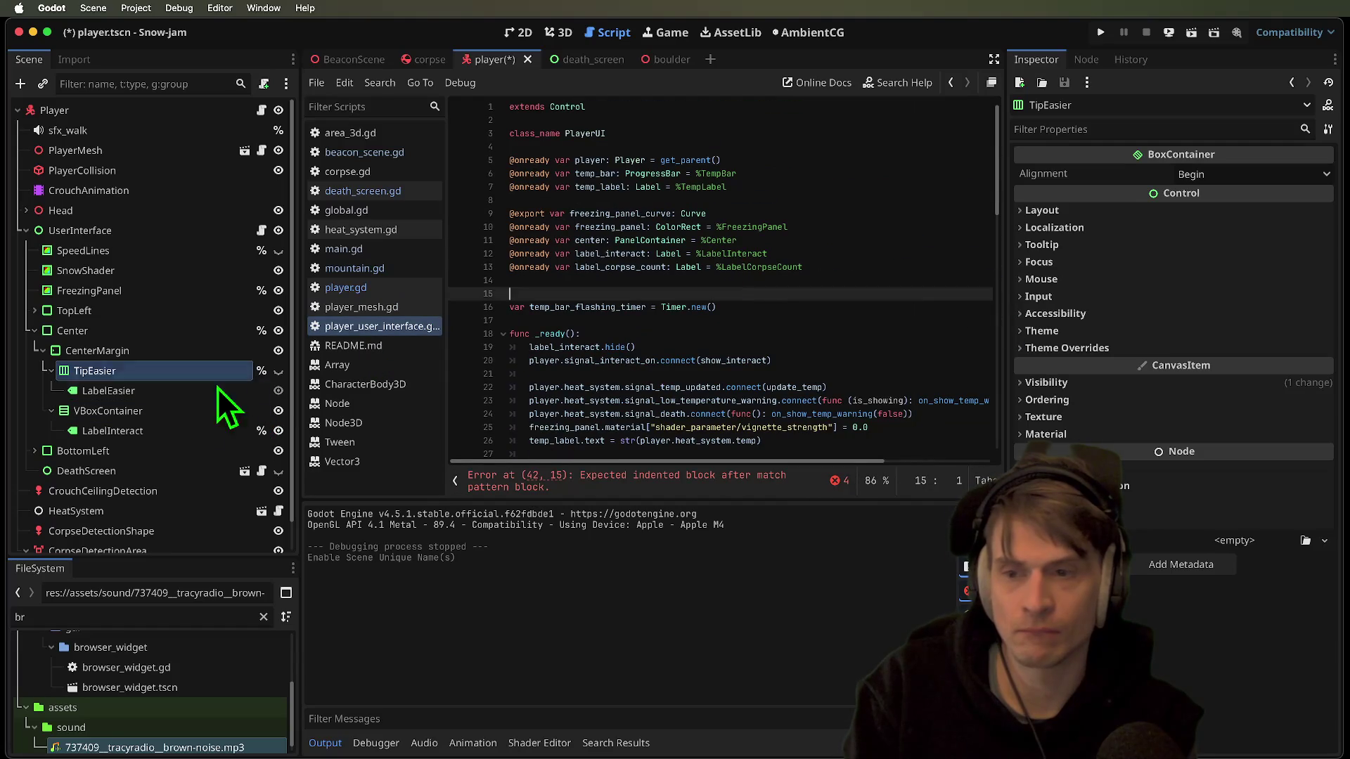
pyautogui.moveTo(147, 374)
pyautogui.mouseDown()
pyautogui.moveTo(626, 292)
pyautogui.moveTo(602, 272)
pyautogui.moveTo(771, 292)
pyautogui.mouseUp()
pyautogui.doubleClick(605, 280)
pyautogui.scroll(-6, 781, 358)
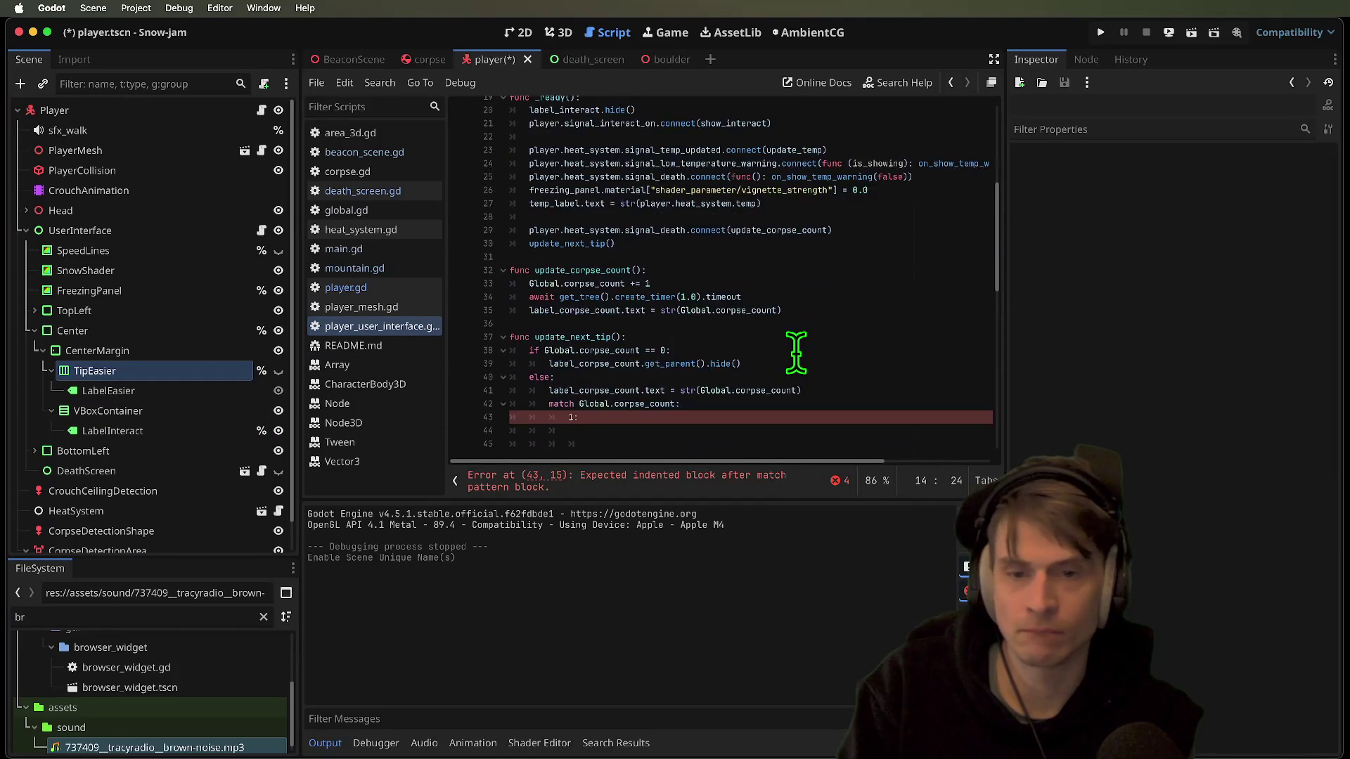
# Add tip_easier.show() under the 1: branch of update_next_tip
pyautogui.click(795, 306)
pyautogui.write('tip_easier')
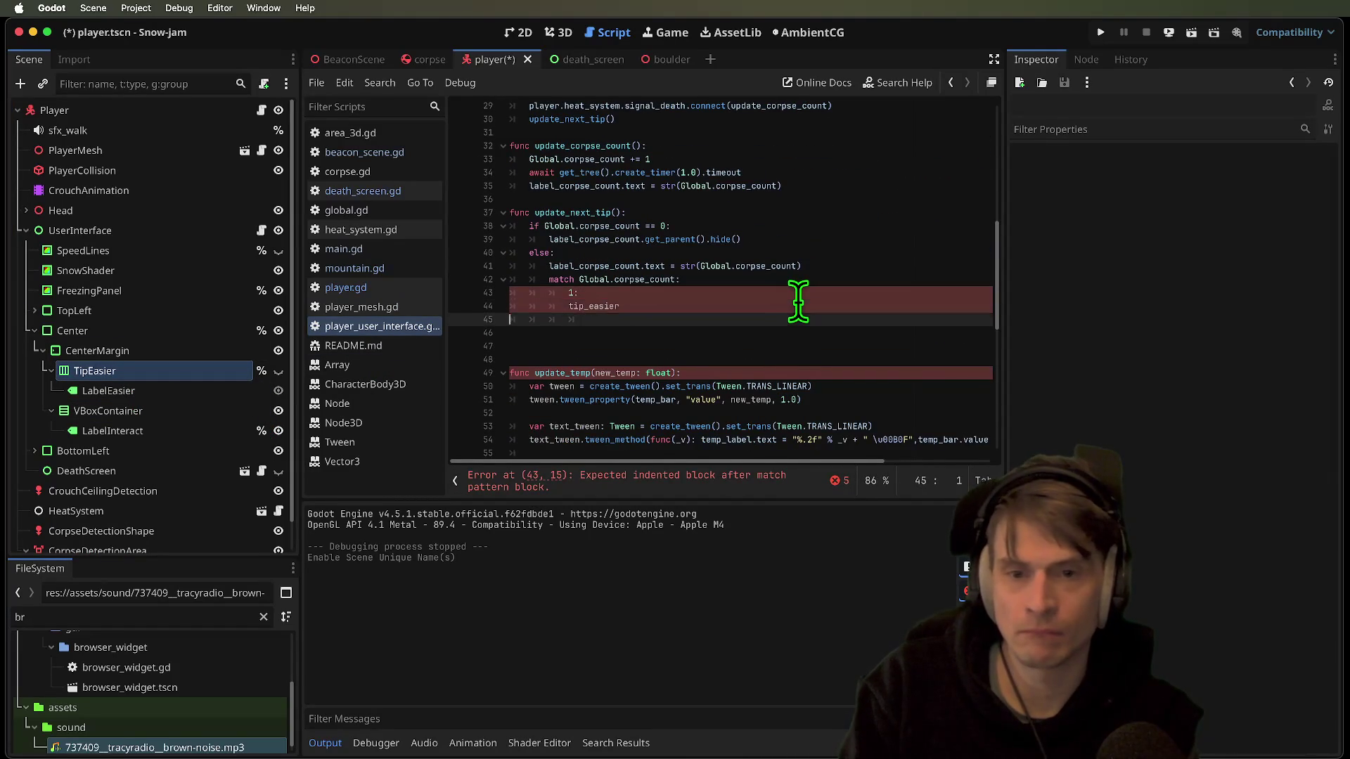
pyautogui.press('End')
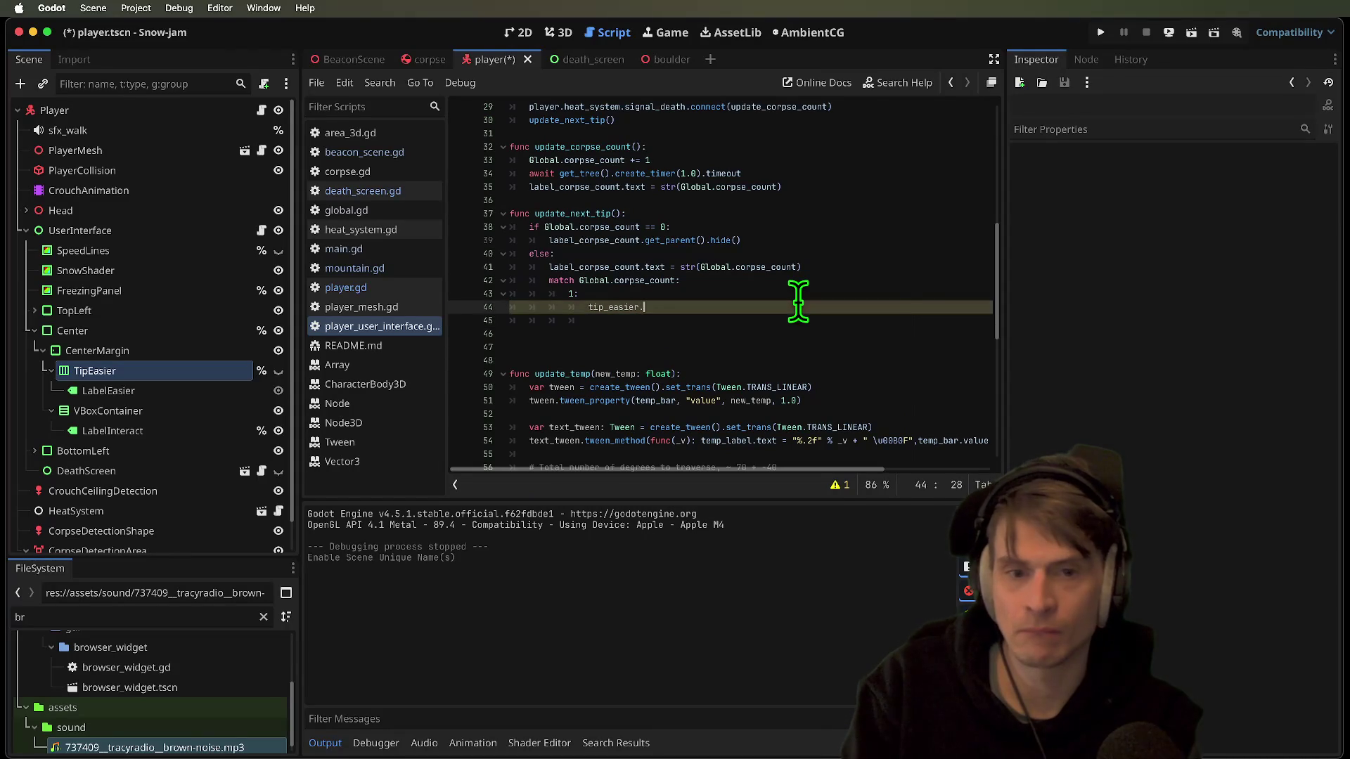
pyautogui.write('sh')
pyautogui.press('Return')
# Insert 'await get_tree().create_timer(1.0).timeout' above the show call, indented under 1:
pyautogui.press('Home')
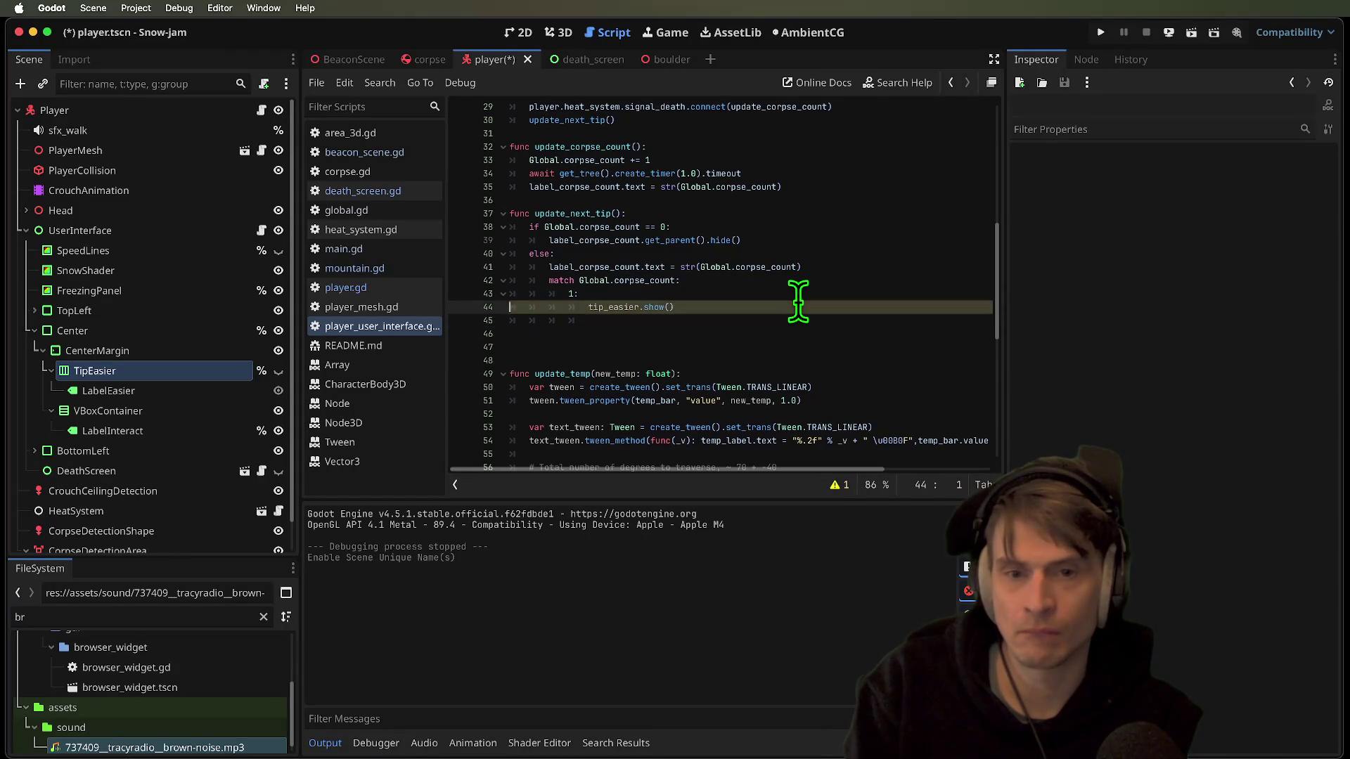
pyautogui.hotkey('ctrl', 'shift', 'Return')
pyautogui.press('Tab')
pyautogui.write('await')
pyautogui.tripleClick(813, 175)
pyautogui.hotkey('ctrl', 'c')
pyautogui.tripleClick(819, 308)
pyautogui.hotkey('ctrl', 'v')
pyautogui.press('Up')
pyautogui.press('Tab')
pyautogui.press('Tab')
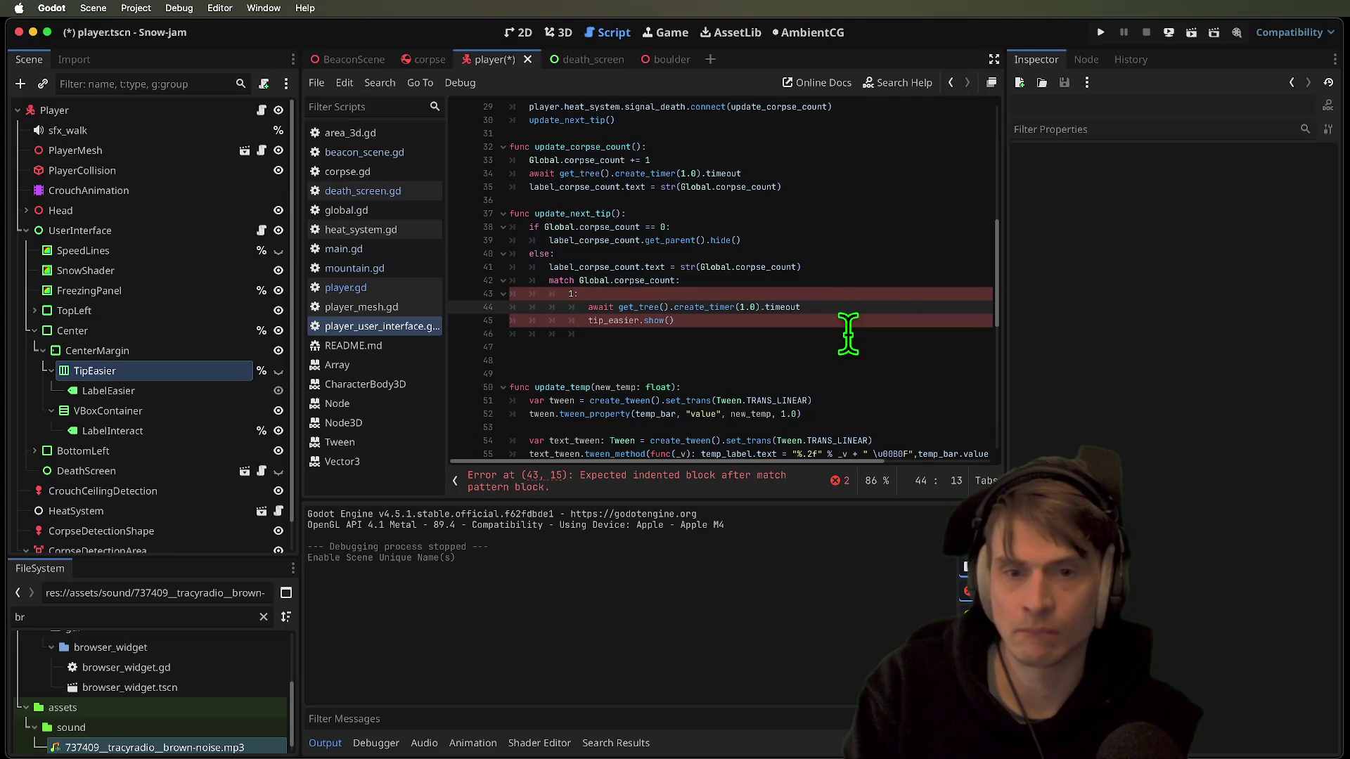
# Add a second await after the show call and change its wait to 5 seconds
pyautogui.press('Down')
pyautogui.press('End')
pyautogui.press('Delete')
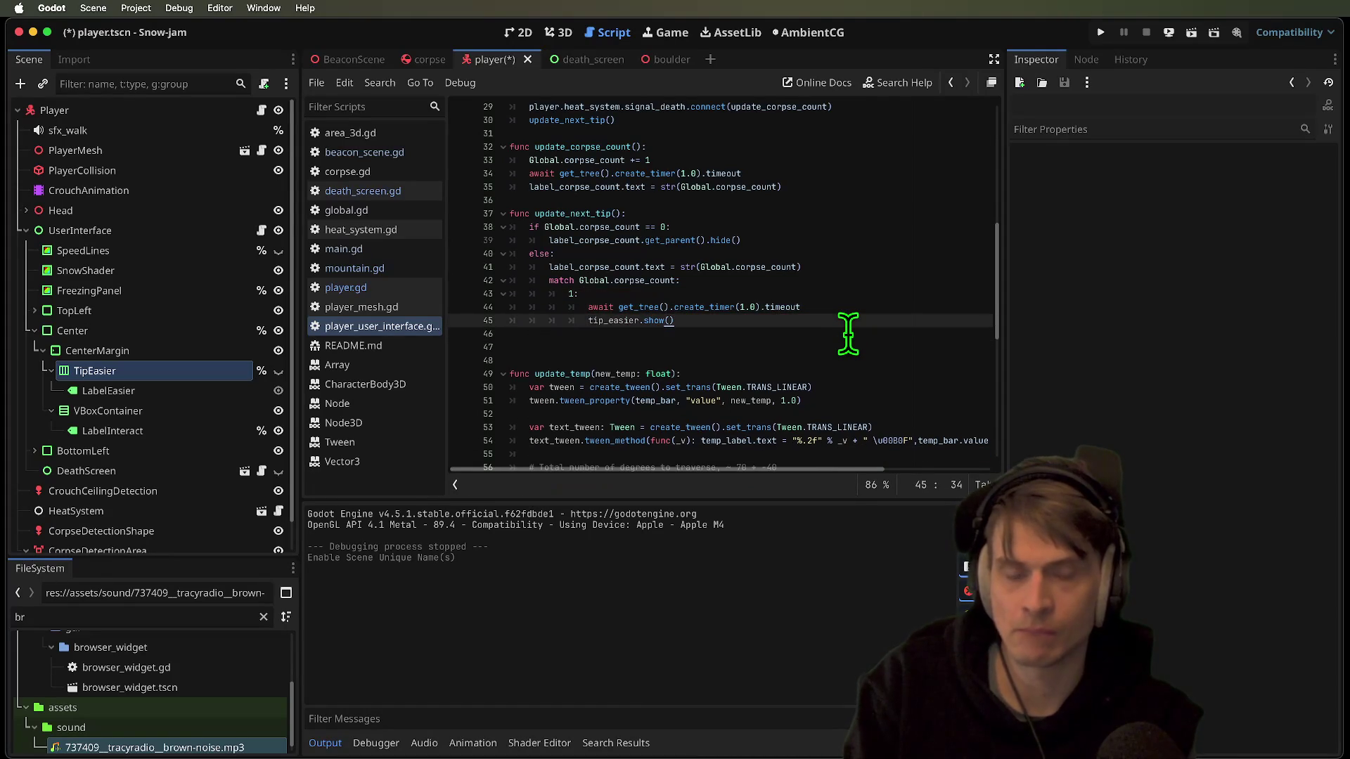
pyautogui.tripleClick(870, 307)
pyautogui.hotkey('ctrl', 'c')
pyautogui.press('Down')
pyautogui.hotkey('ctrl', 'v')
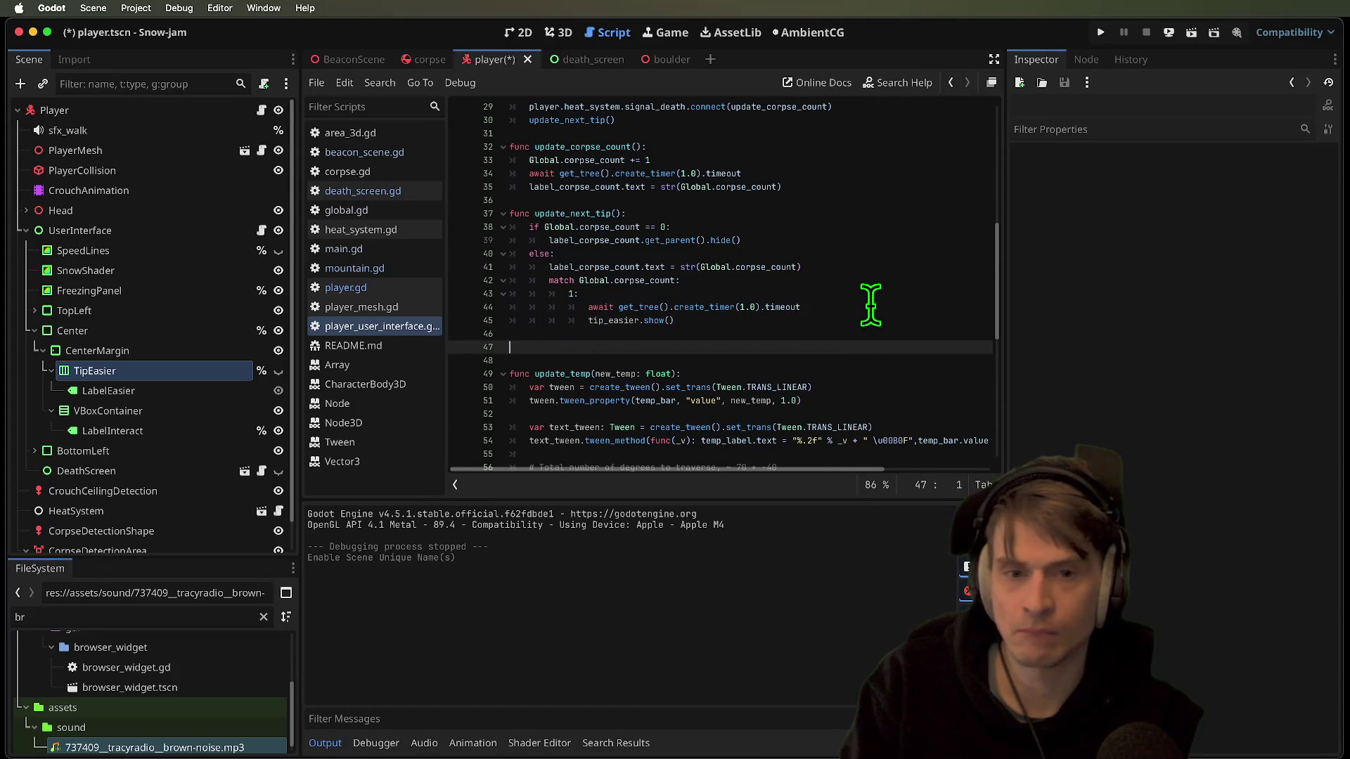
pyautogui.press('BackSpace')
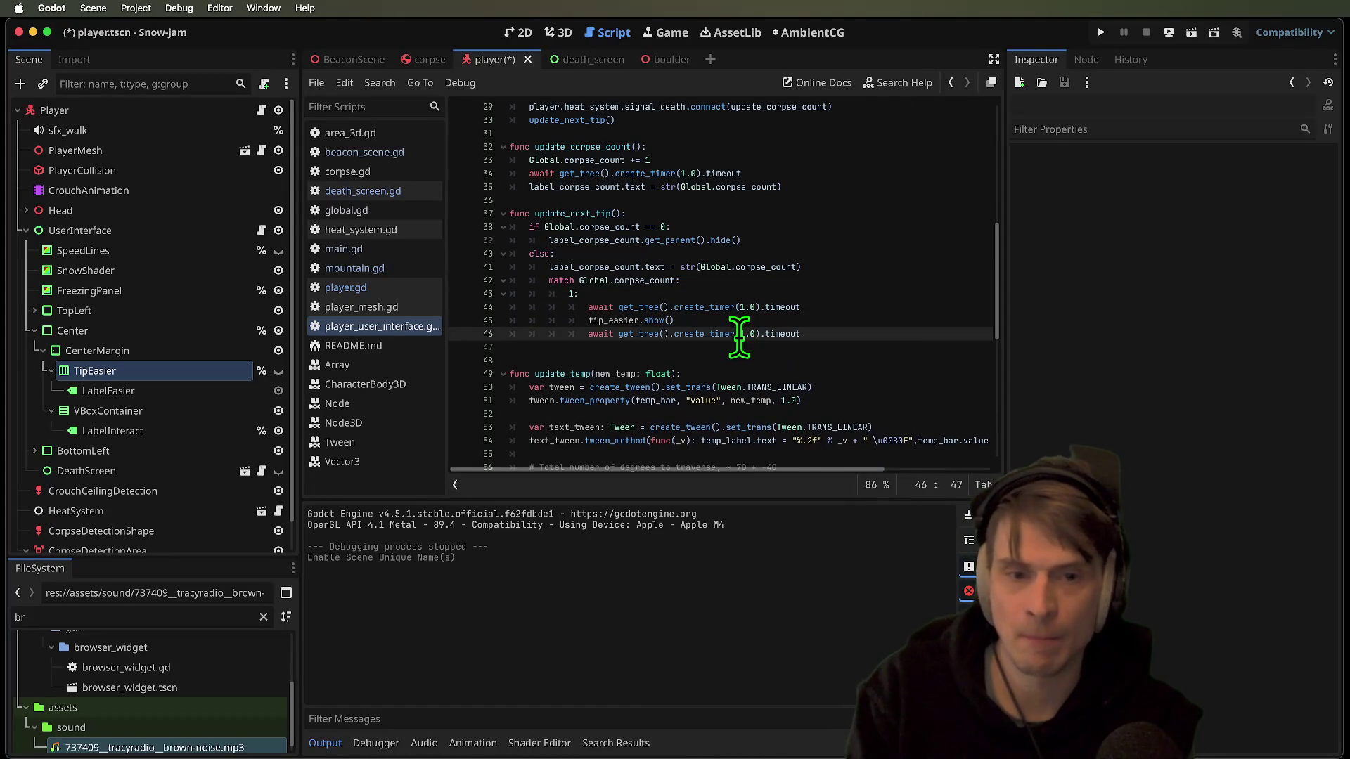
pyautogui.press('Delete')
pyautogui.write('5')
# Delete the five-second await line and save the script
pyautogui.tripleClick(857, 323)
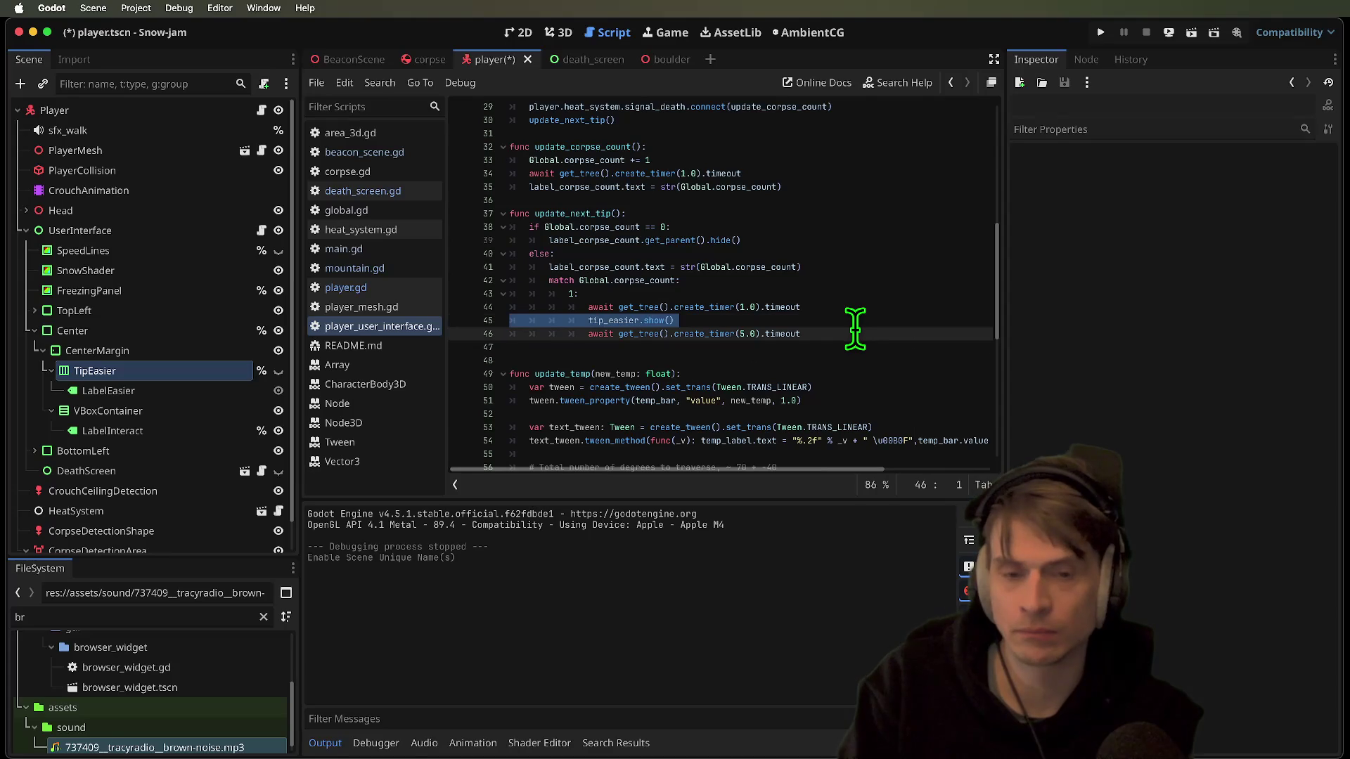
pyautogui.tripleClick(857, 333)
pyautogui.press('BackSpace')
pyautogui.hotkey('ctrl', 's')
pyautogui.press('Left')
# Review the update_next_tip call in _ready and the TipEasier node before testing
pyautogui.doubleClick(601, 320)
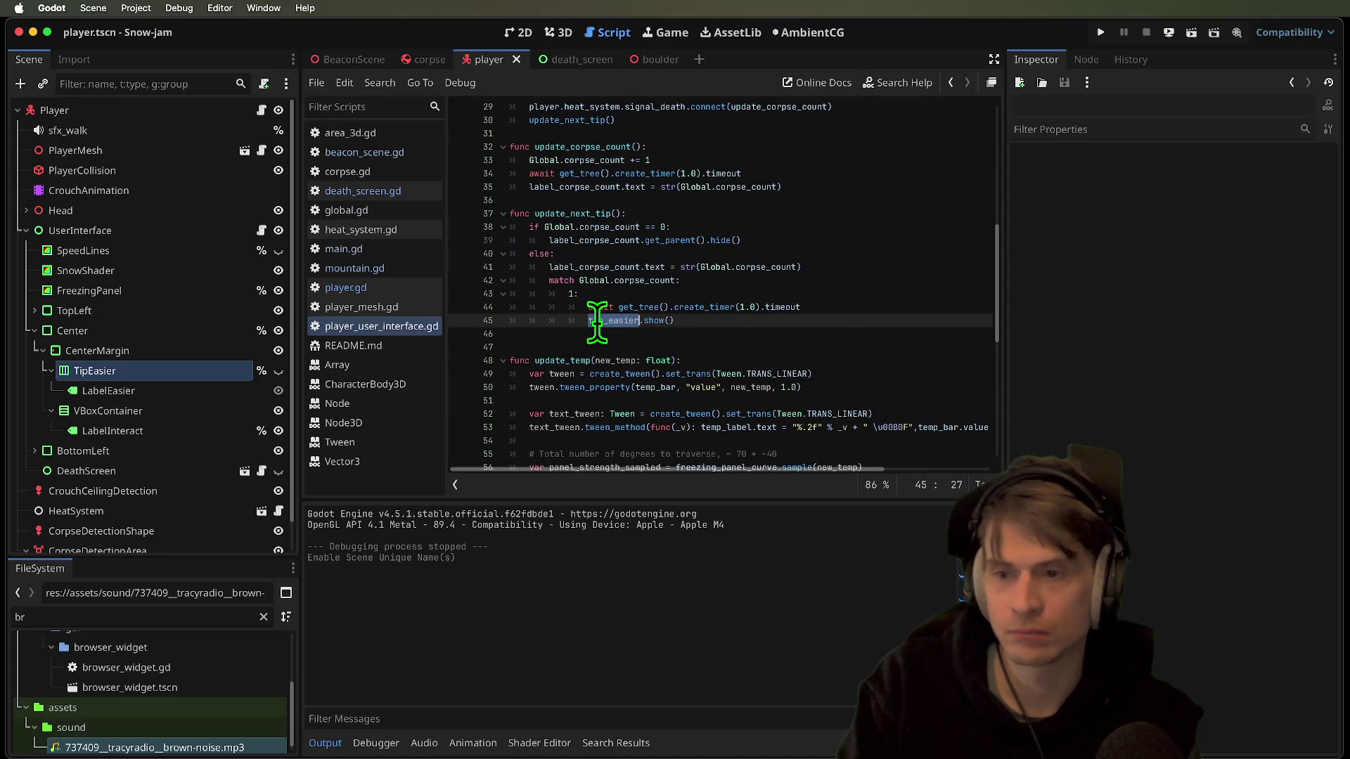
pyautogui.scroll(4, 844, 266)
pyautogui.click(879, 225)
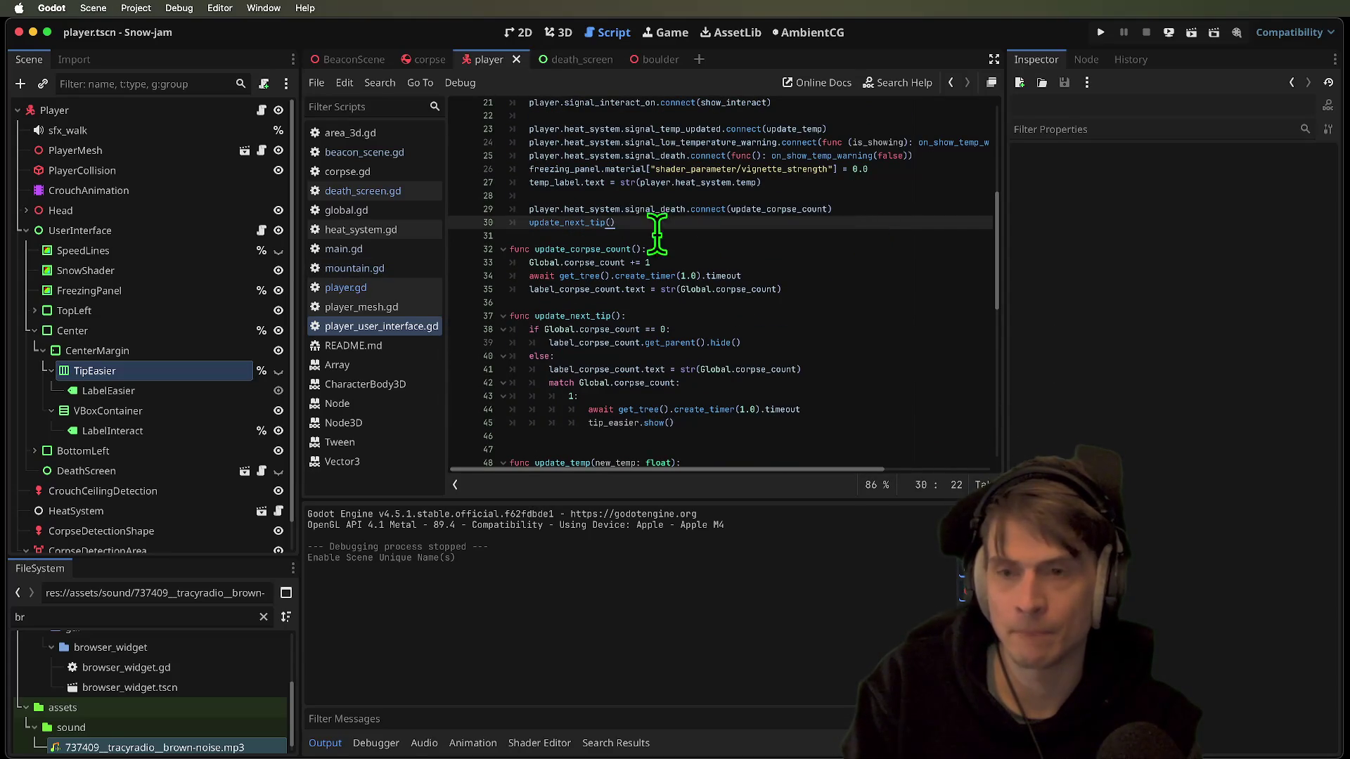
pyautogui.click(213, 372)
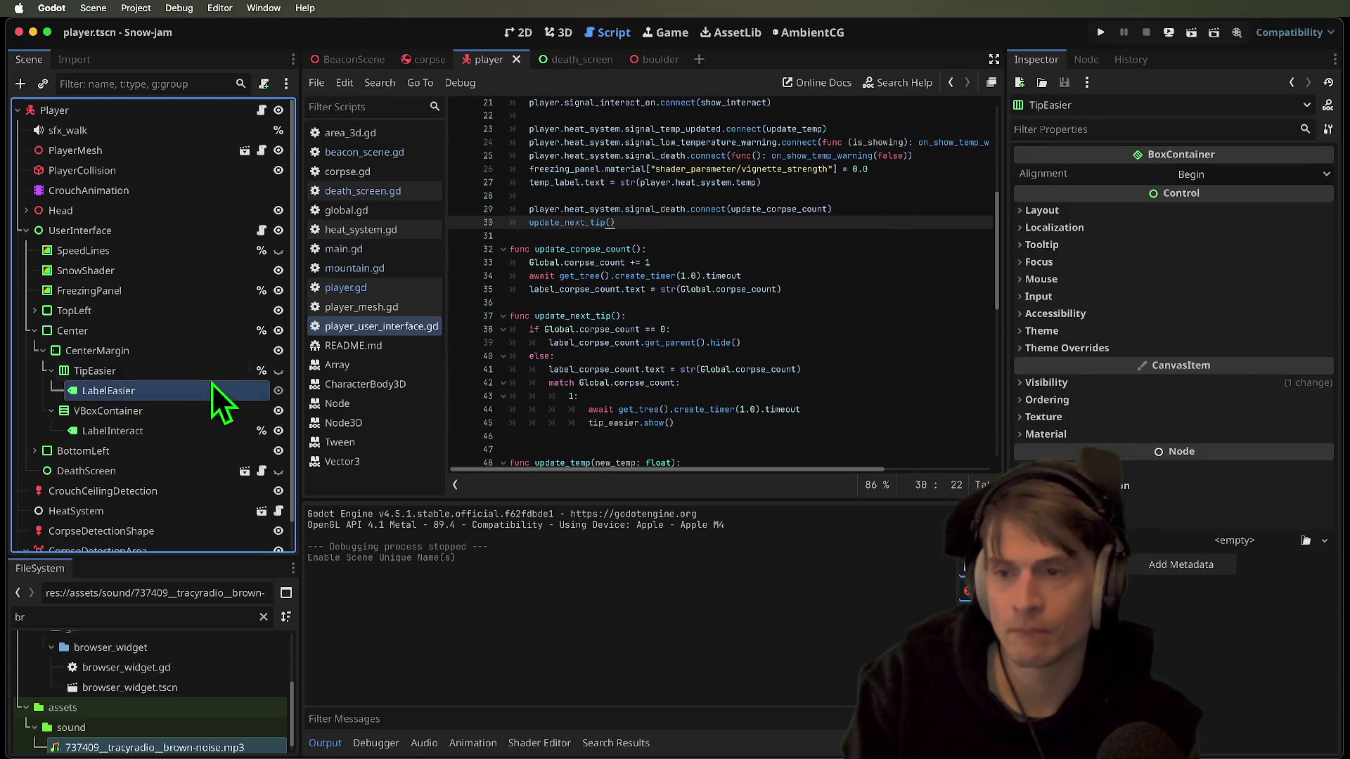
pyautogui.scroll(-2, 841, 373)
pyautogui.click(841, 368)
# Playtest Snow-jam twice, stopping each run and returning to the match branch
pyautogui.press('super+b')
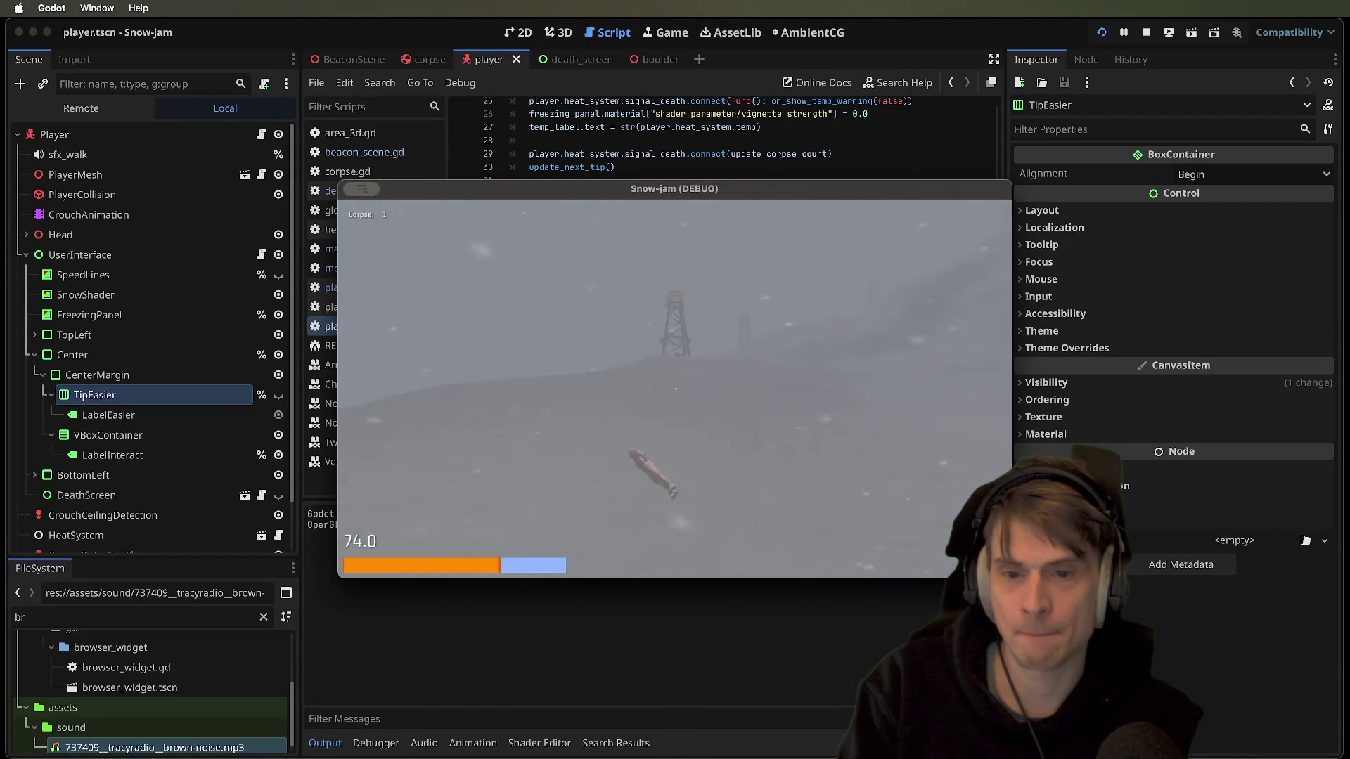
pyautogui.press('super+period')
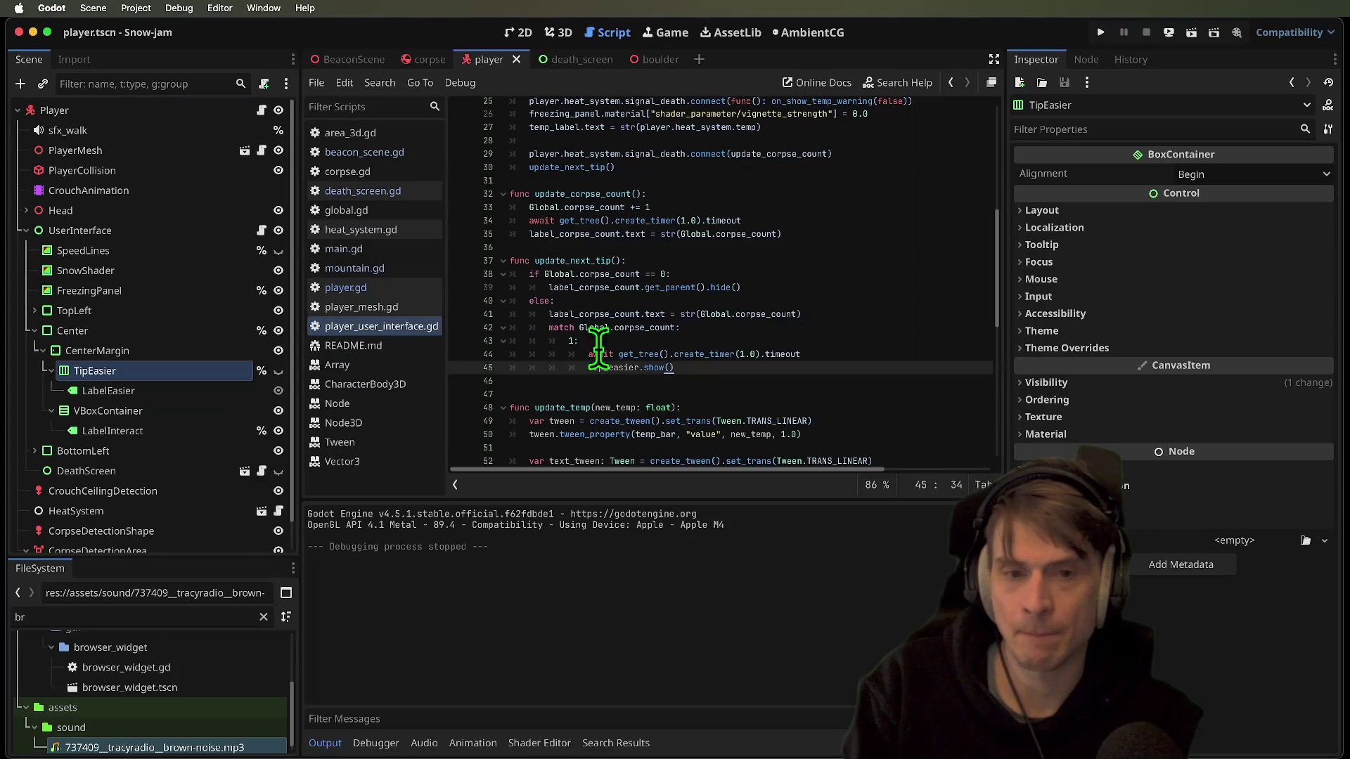
pyautogui.click(573, 341)
pyautogui.press('super+b')
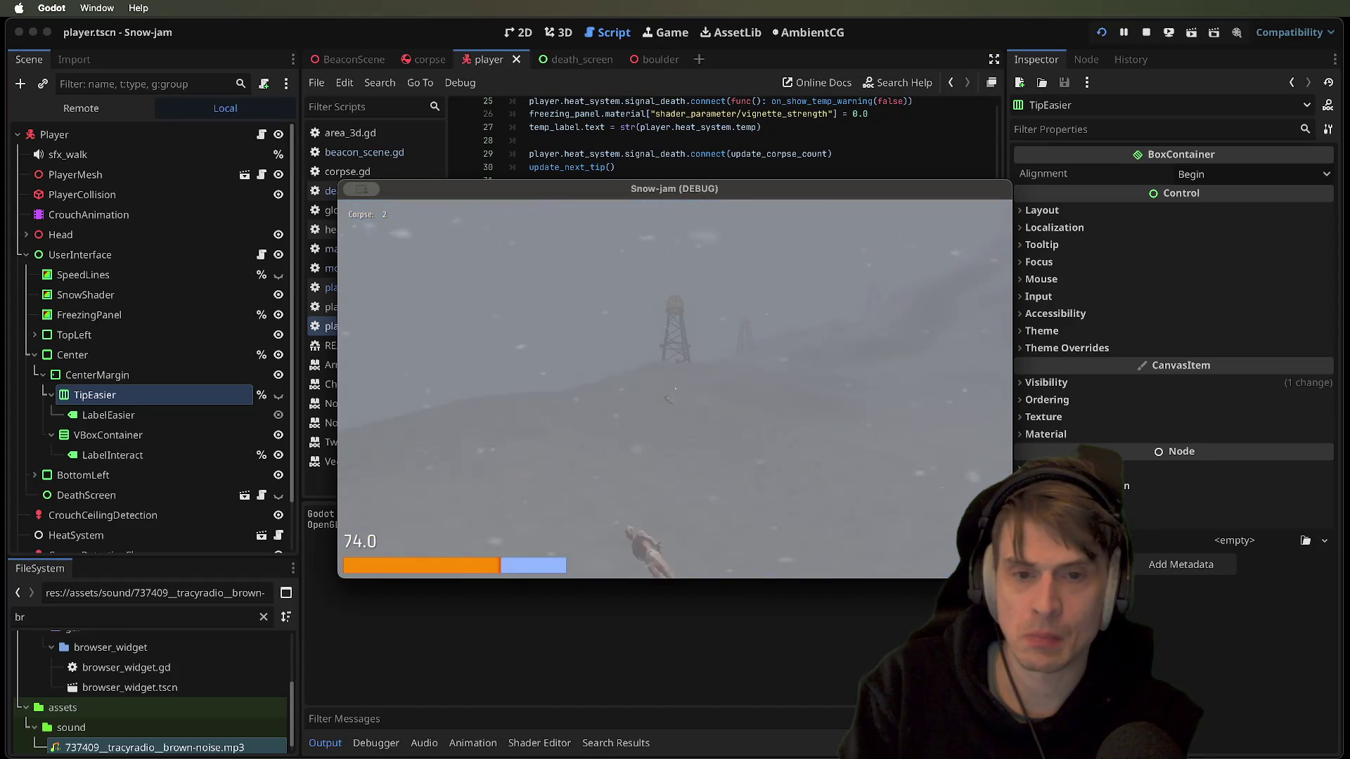
pyautogui.press('Escape')
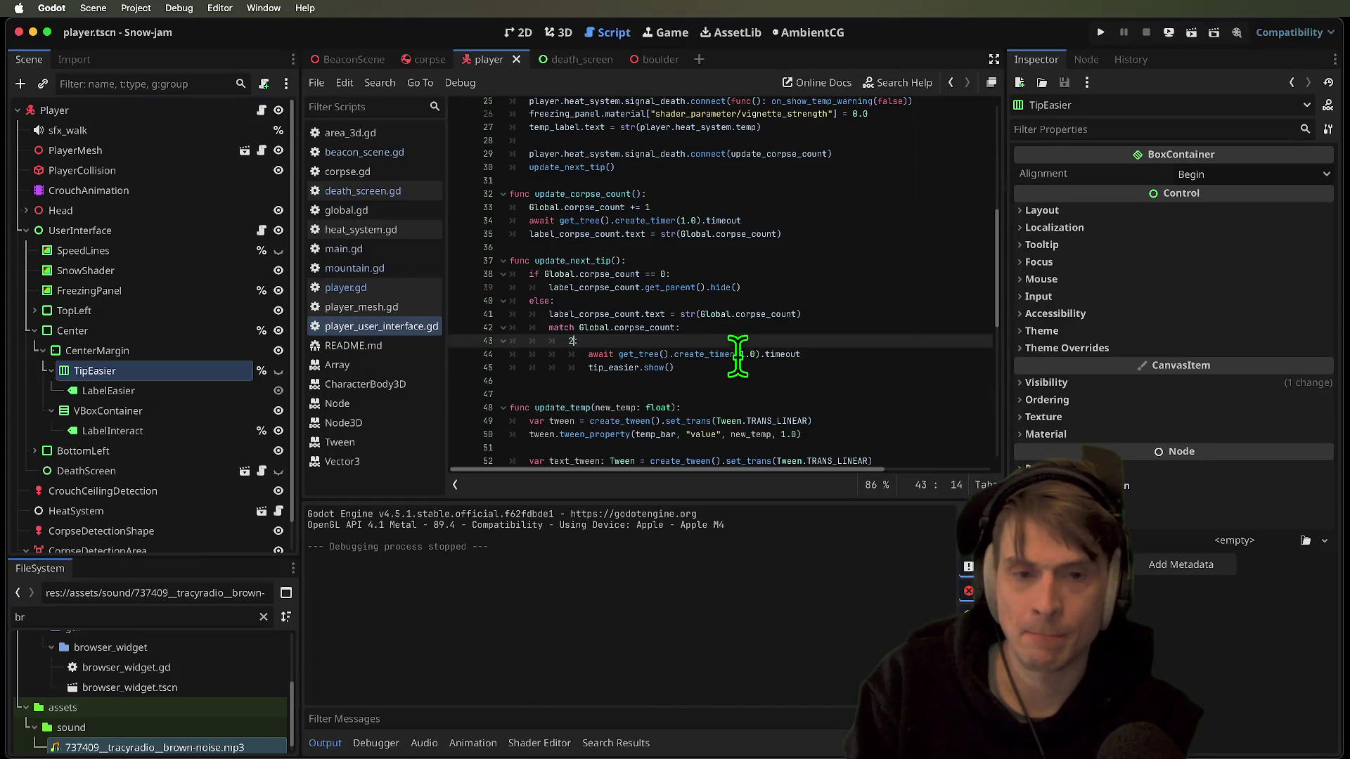
# Change the line 44 timer delay to 3.0 and complete the tip_easier.show() call
pyautogui.doubleClick(738, 354)
pyautogui.write('2')
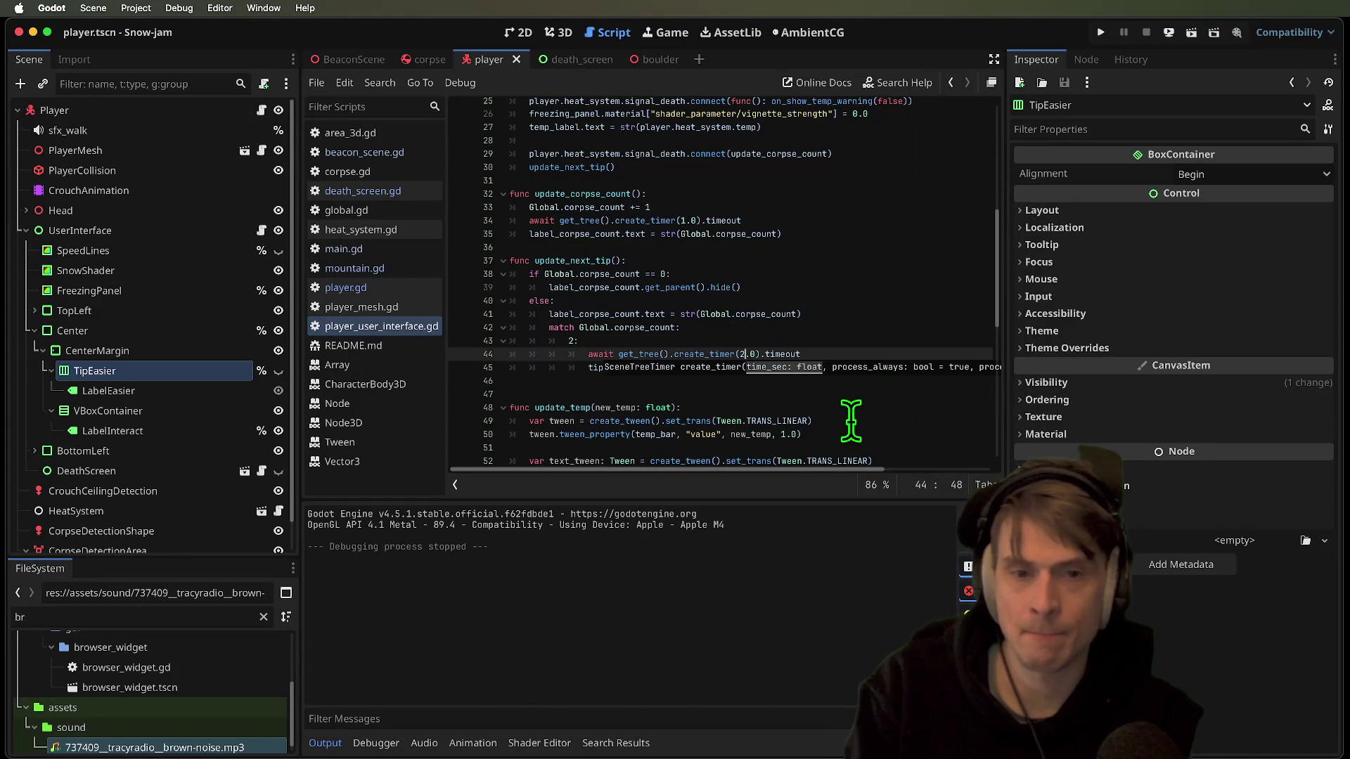
pyautogui.write('_easier.show()')
pyautogui.press('Down')
pyautogui.press('Delete')
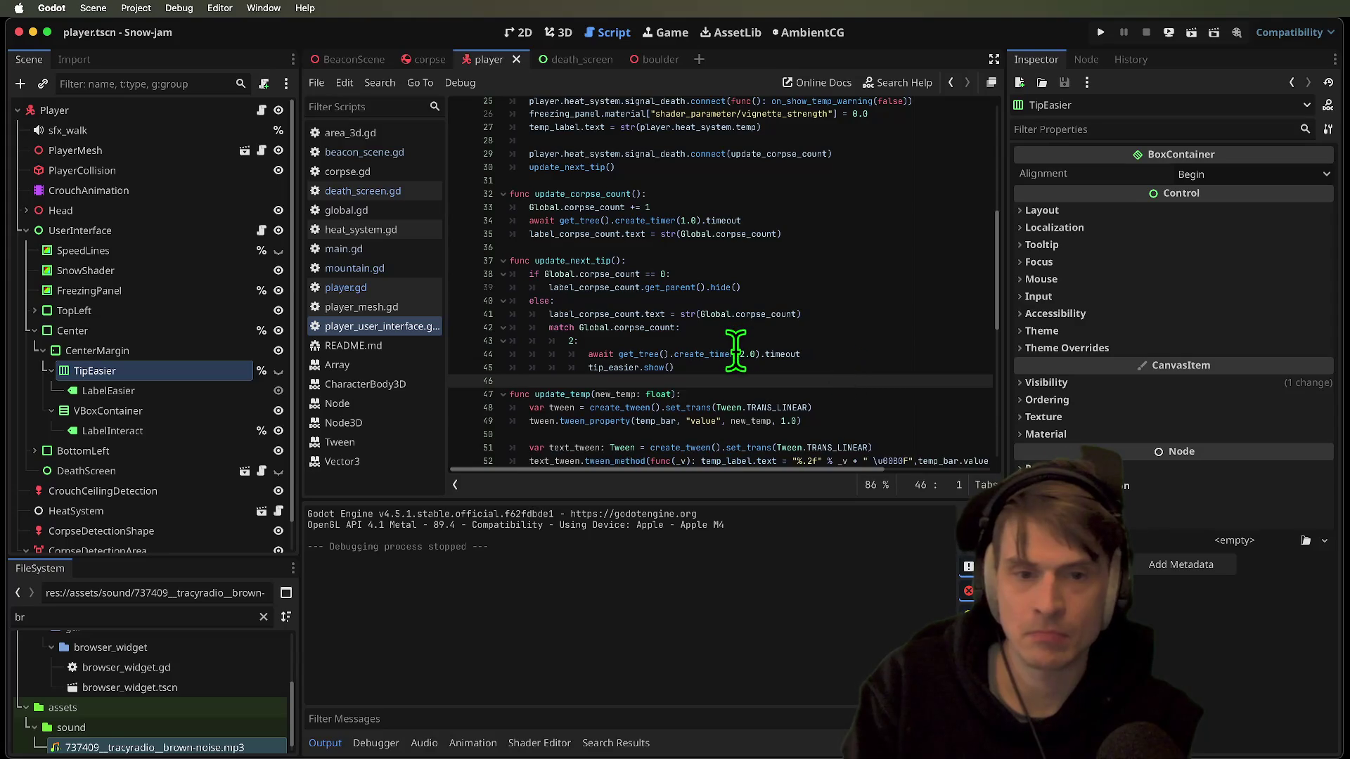
pyautogui.click(737, 354)
pyautogui.write('3')
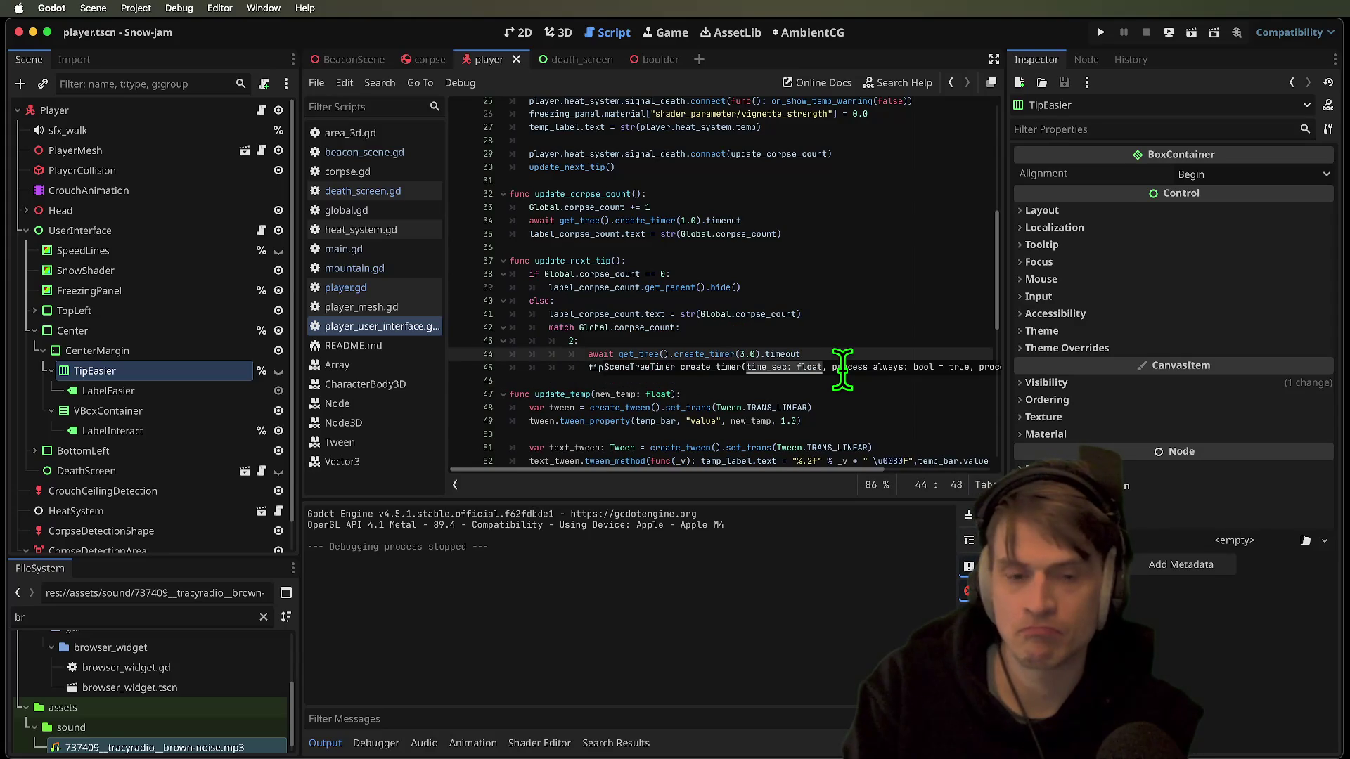
# Tidy the blank lines after the tip code, save, and select TipEasier in the scene tree
pyautogui.press('Down')
pyautogui.press('Down')
pyautogui.press('Return')
pyautogui.press('Return')
pyautogui.press('Up')
pyautogui.press('Up')
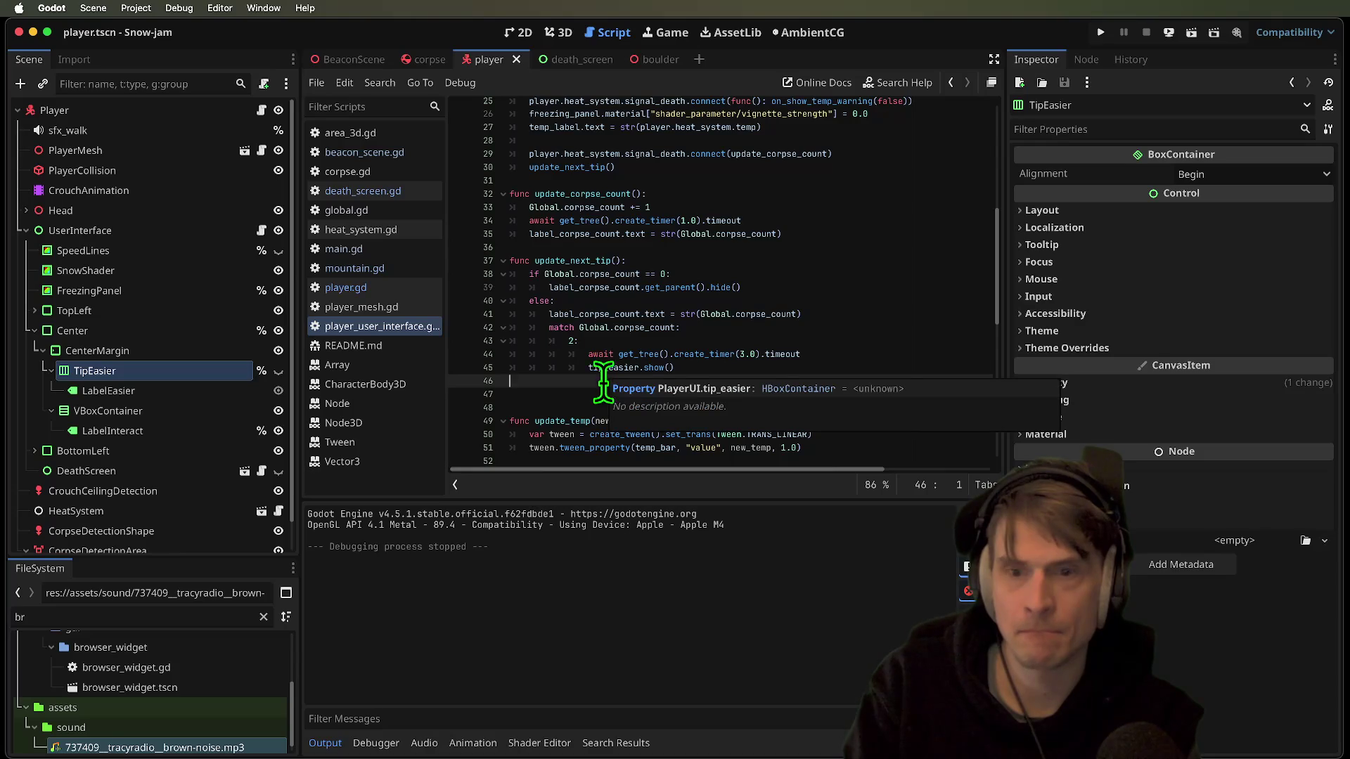
pyautogui.press('Left')
pyautogui.click(611, 380)
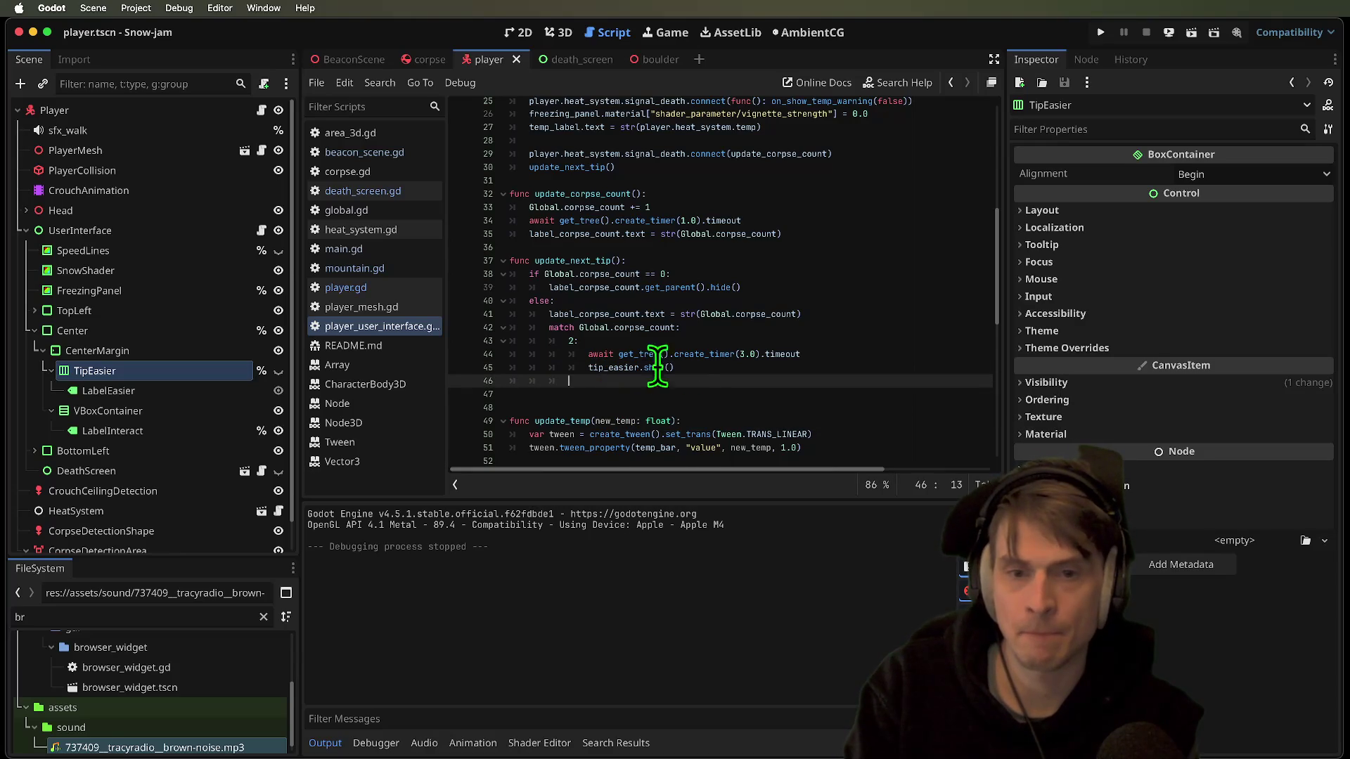
pyautogui.hotkey('ctrl', 'z')
pyautogui.moveTo(698, 365)
pyautogui.mouseDown()
pyautogui.moveTo(518, 352)
pyautogui.moveTo(819, 401)
pyautogui.mouseUp()
pyautogui.click(816, 385)
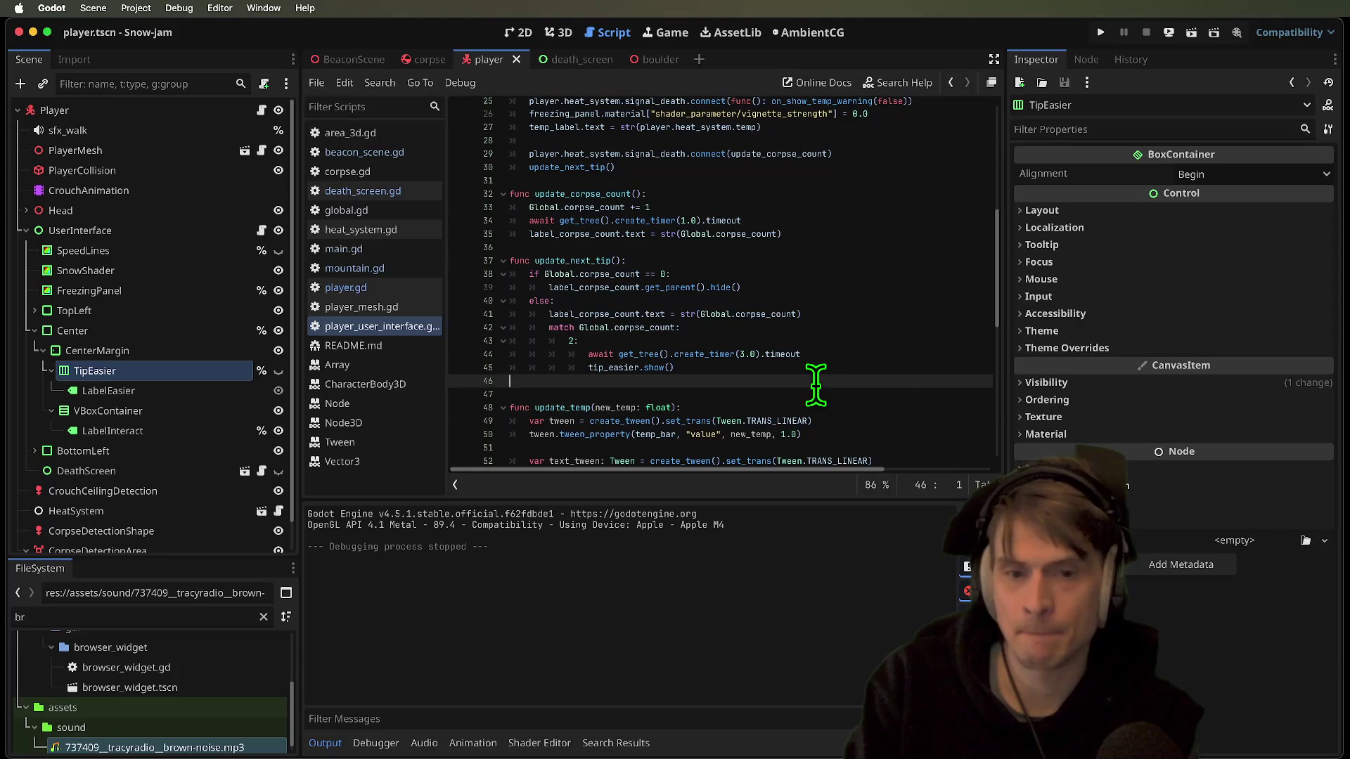
pyautogui.hotkey('ctrl', 's')
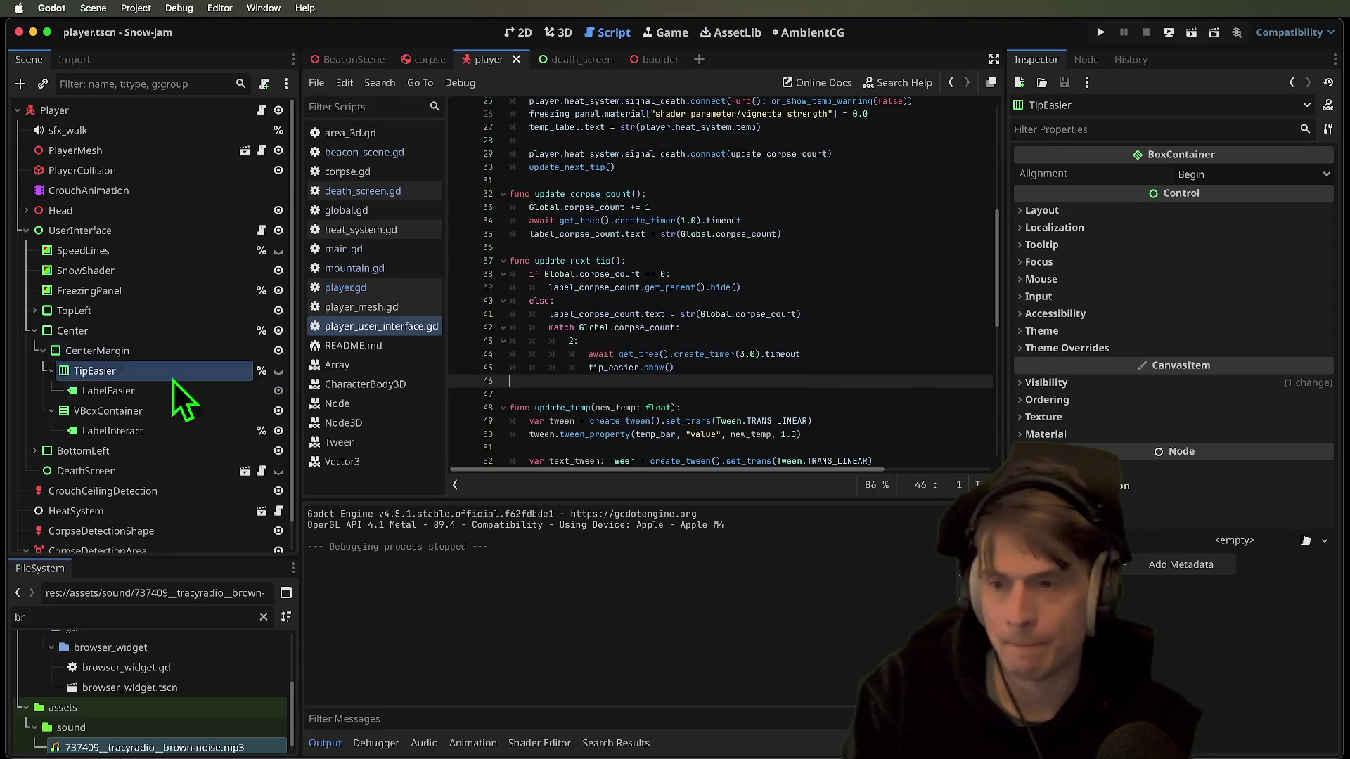
pyautogui.click(192, 371)
pyautogui.press('Down')
# Inspect the Center, CenterMargin, VBoxContainer and BottomLeft nodes, then expand TopLeft
pyautogui.press('Up')
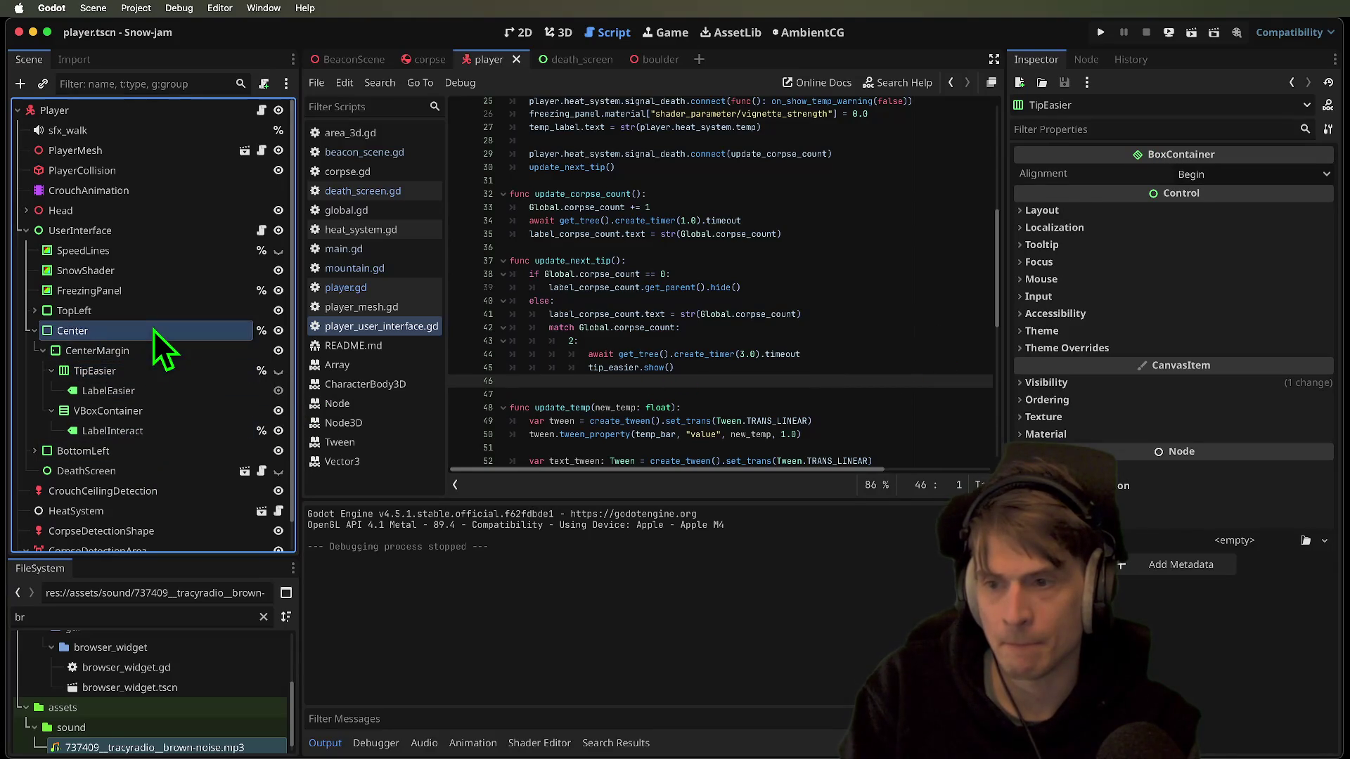
pyautogui.click(155, 330)
pyautogui.click(159, 351)
pyautogui.click(169, 412)
pyautogui.click(203, 444)
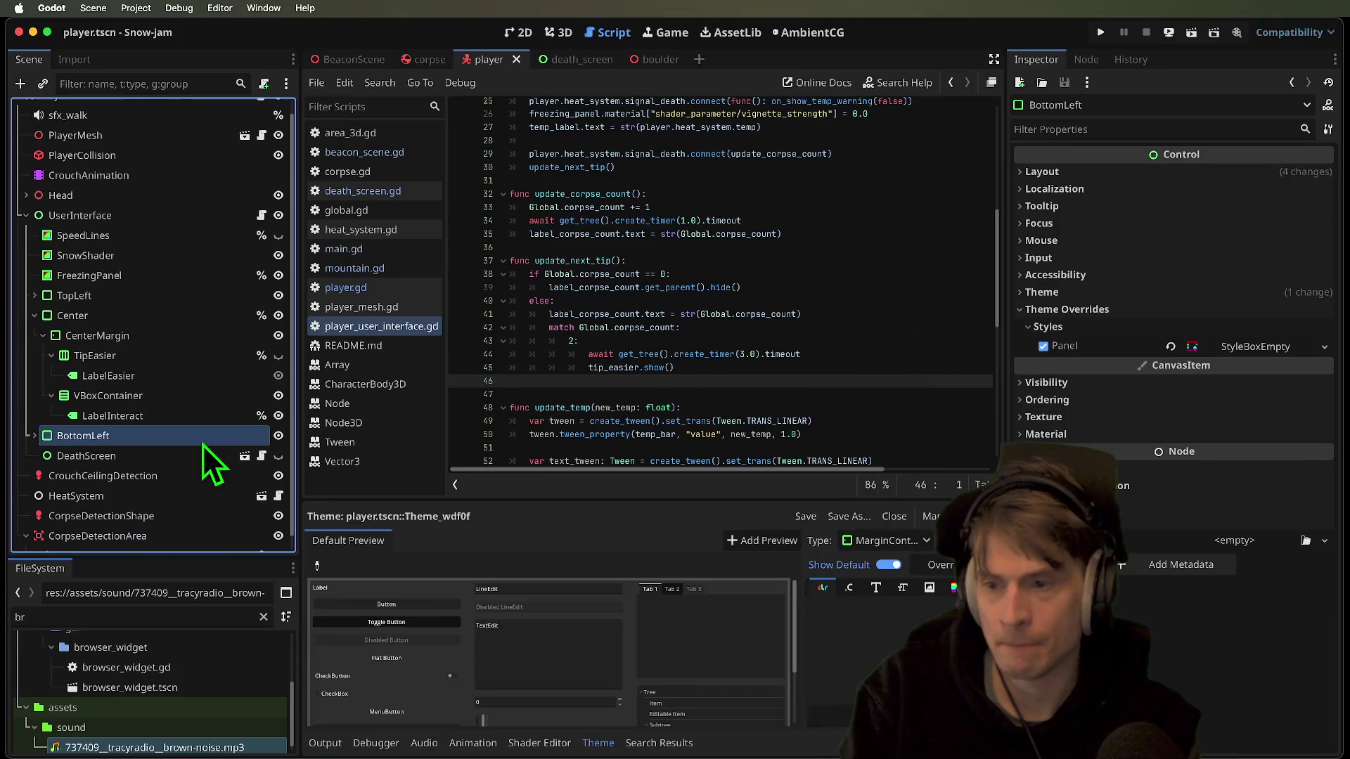
pyautogui.click(176, 338)
pyautogui.click(176, 300)
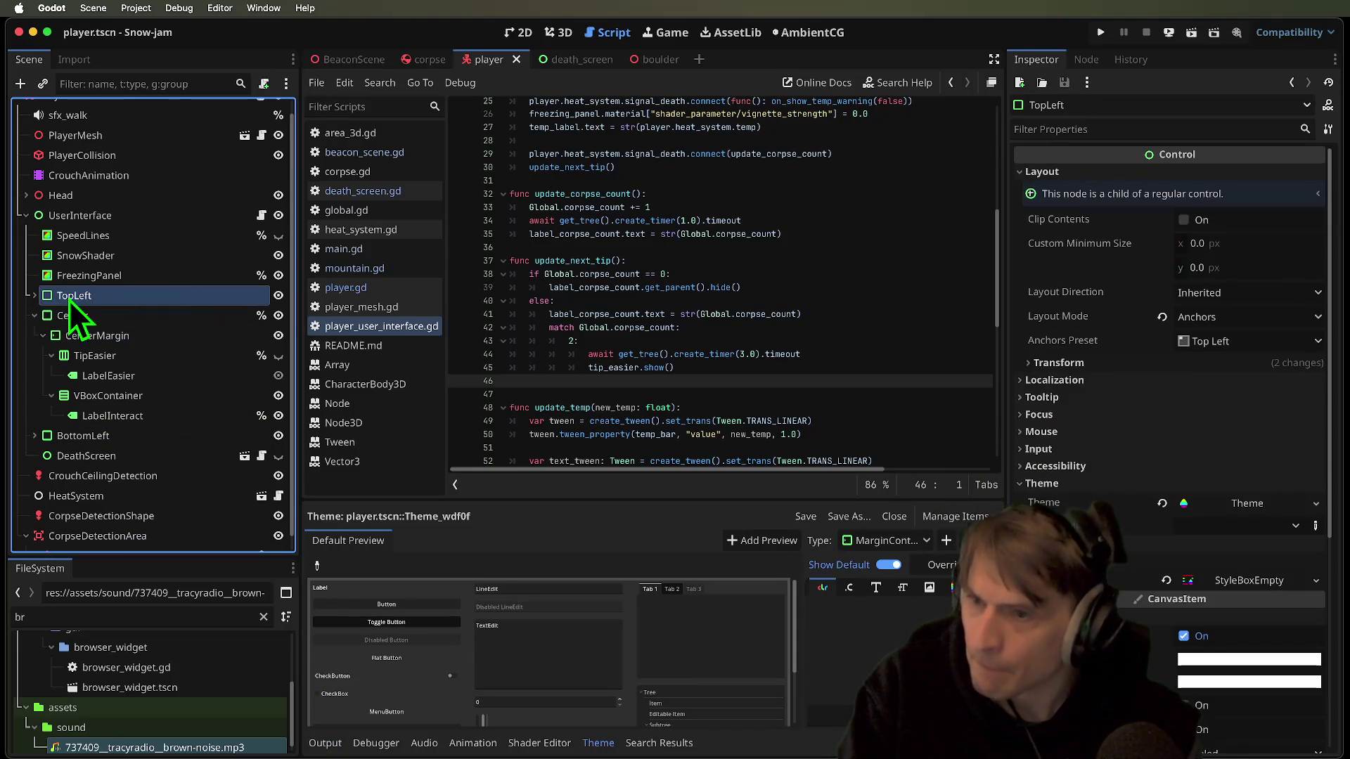
pyautogui.click(36, 296)
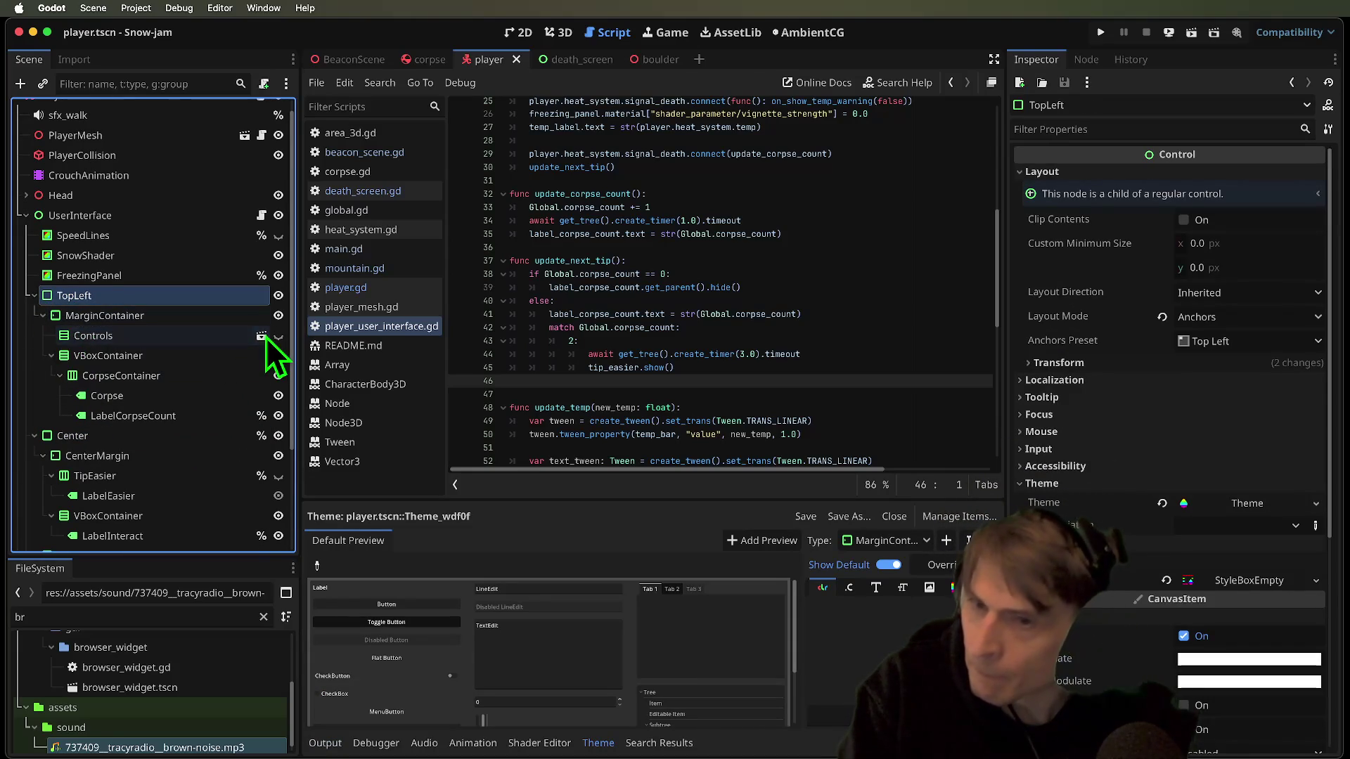
# Paste the SPACE icon TextureRect from controls.tscn into TipEasier after LabelEasier
pyautogui.click(263, 336)
pyautogui.click(132, 209)
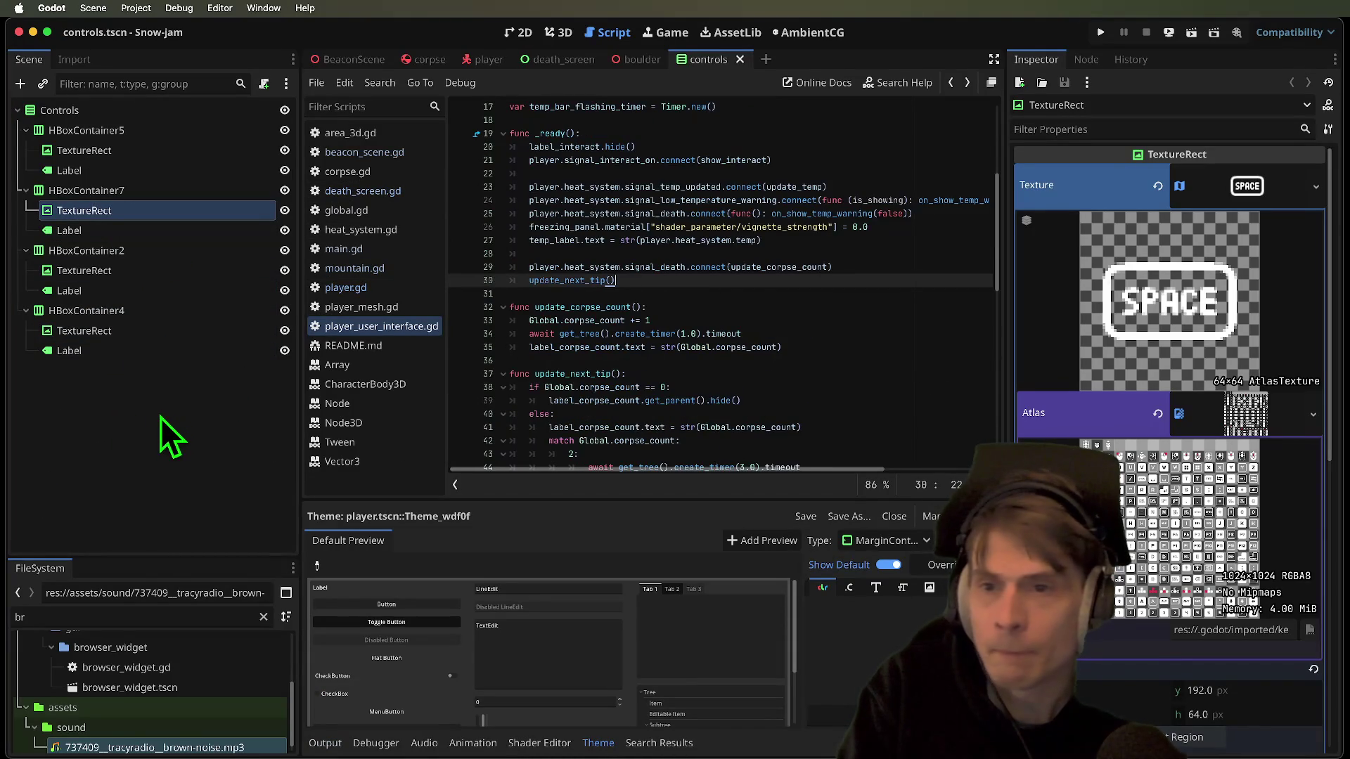
pyautogui.click(468, 60)
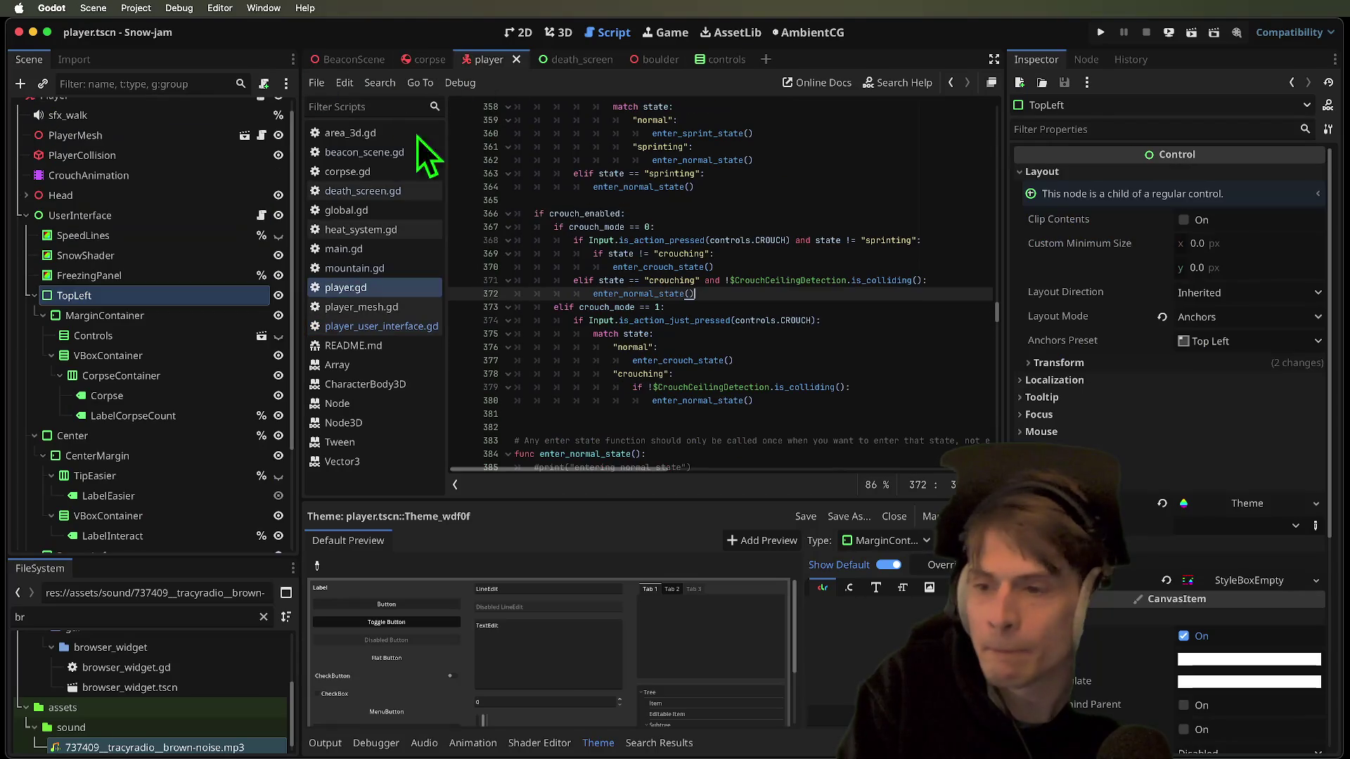
pyautogui.click(167, 375)
pyautogui.hotkey('ctrl', 'v')
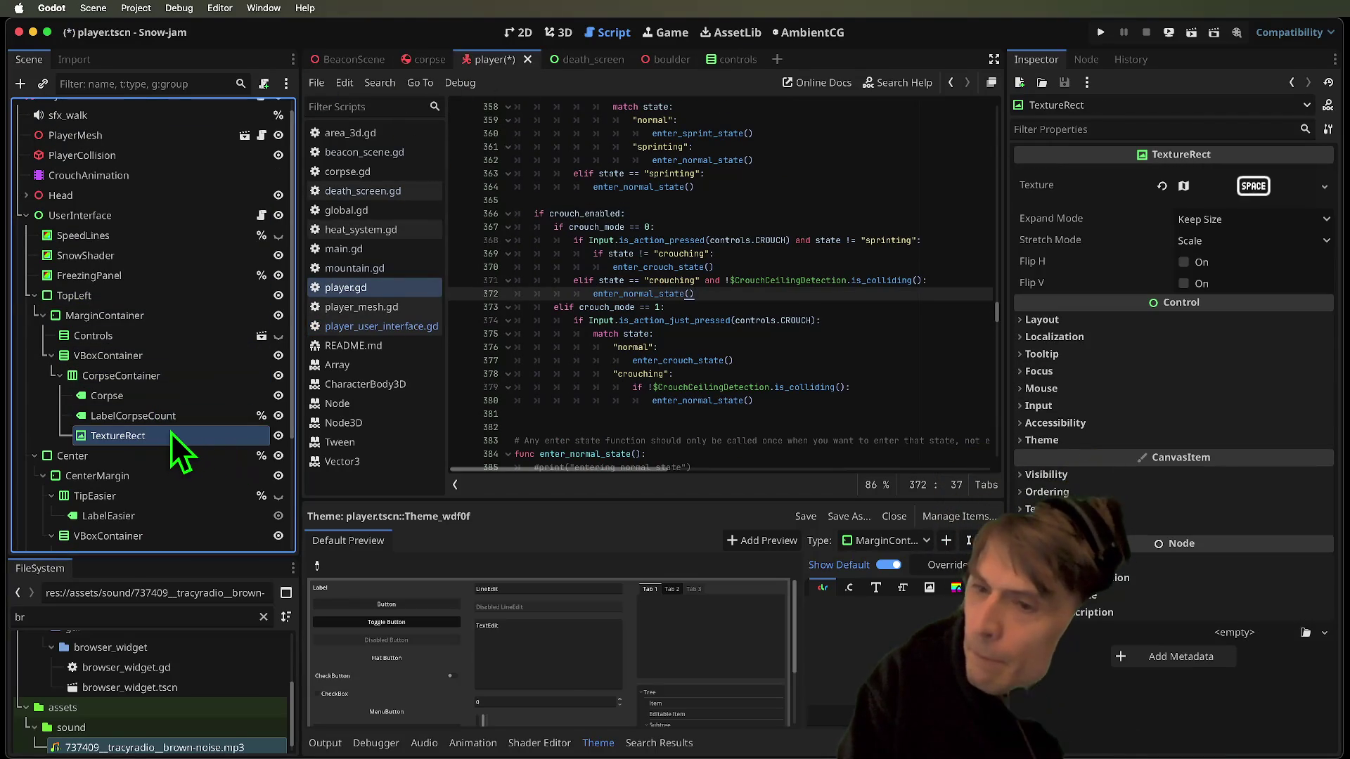
pyautogui.scroll(-1, 133, 479)
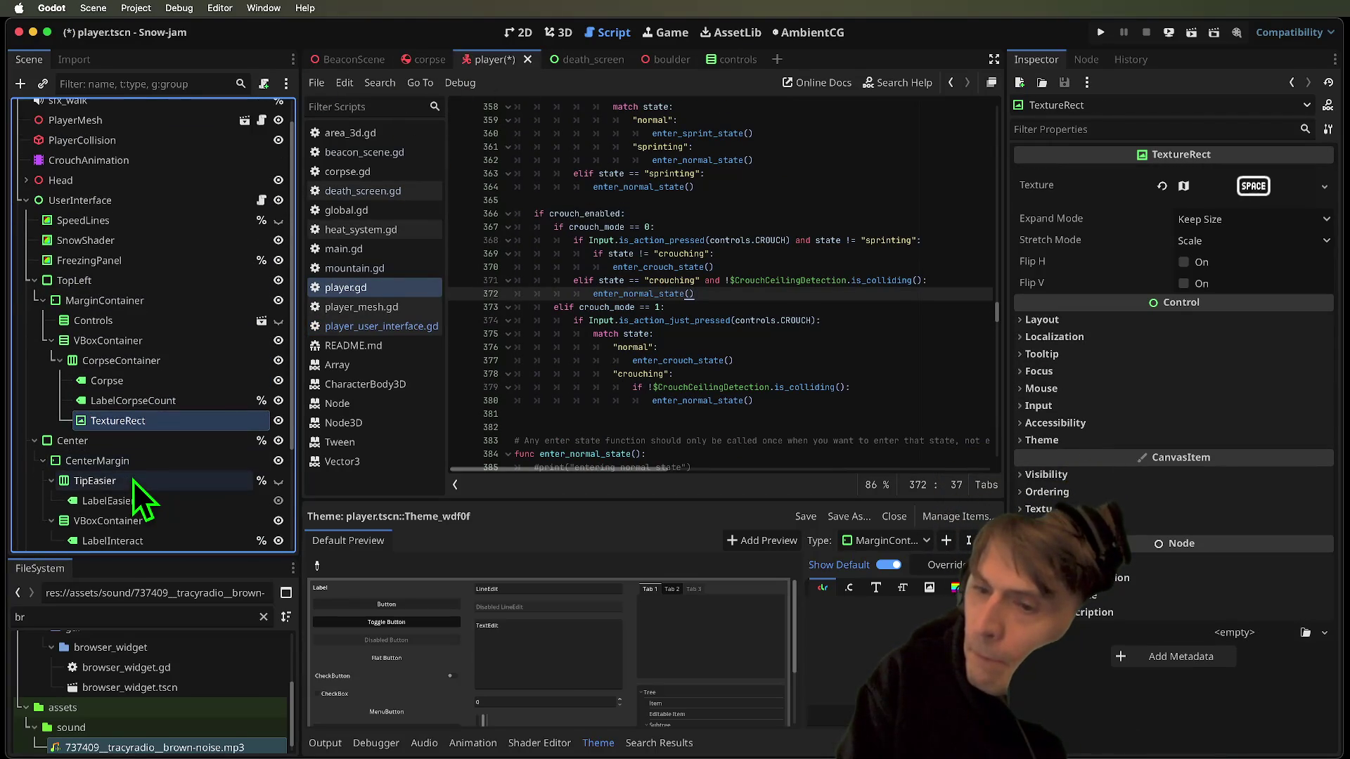
pyautogui.moveTo(161, 481); pyautogui.dragTo(163, 482)
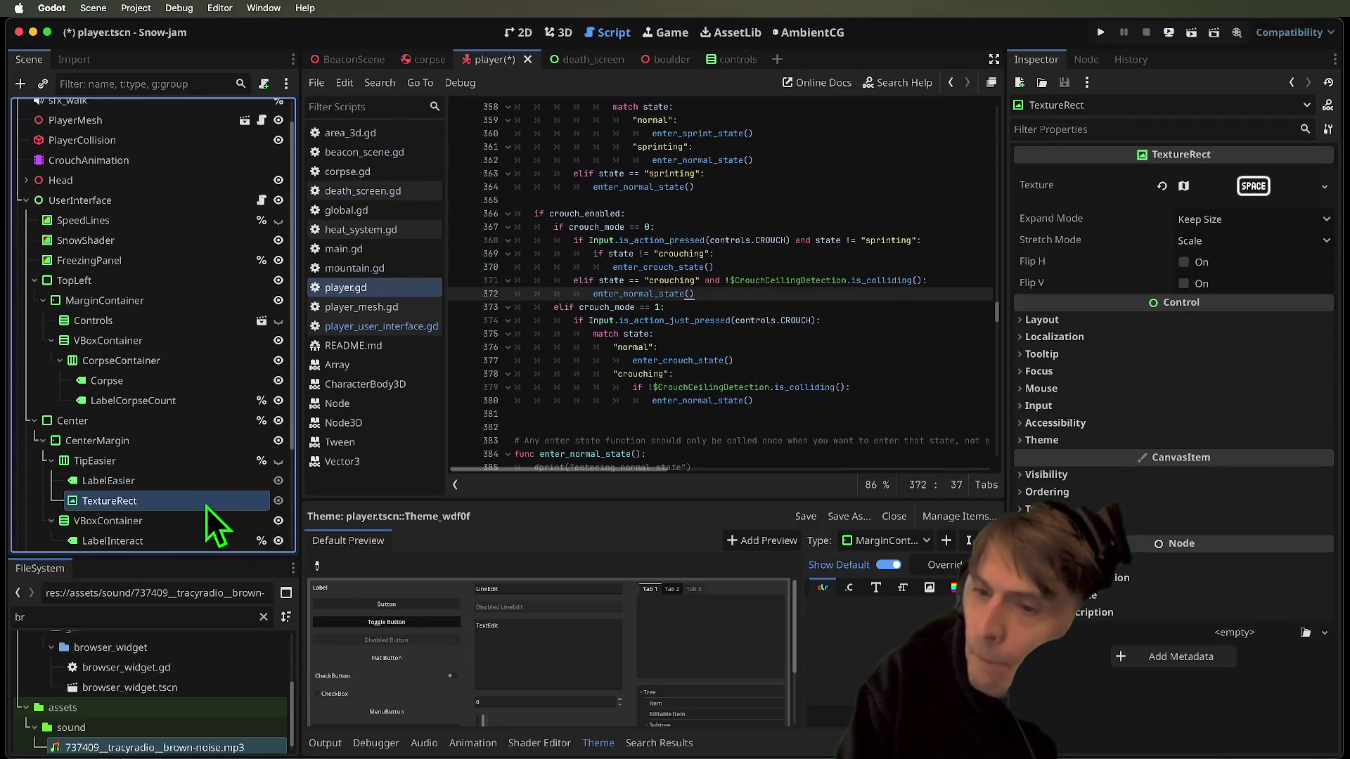
pyautogui.click(520, 32)
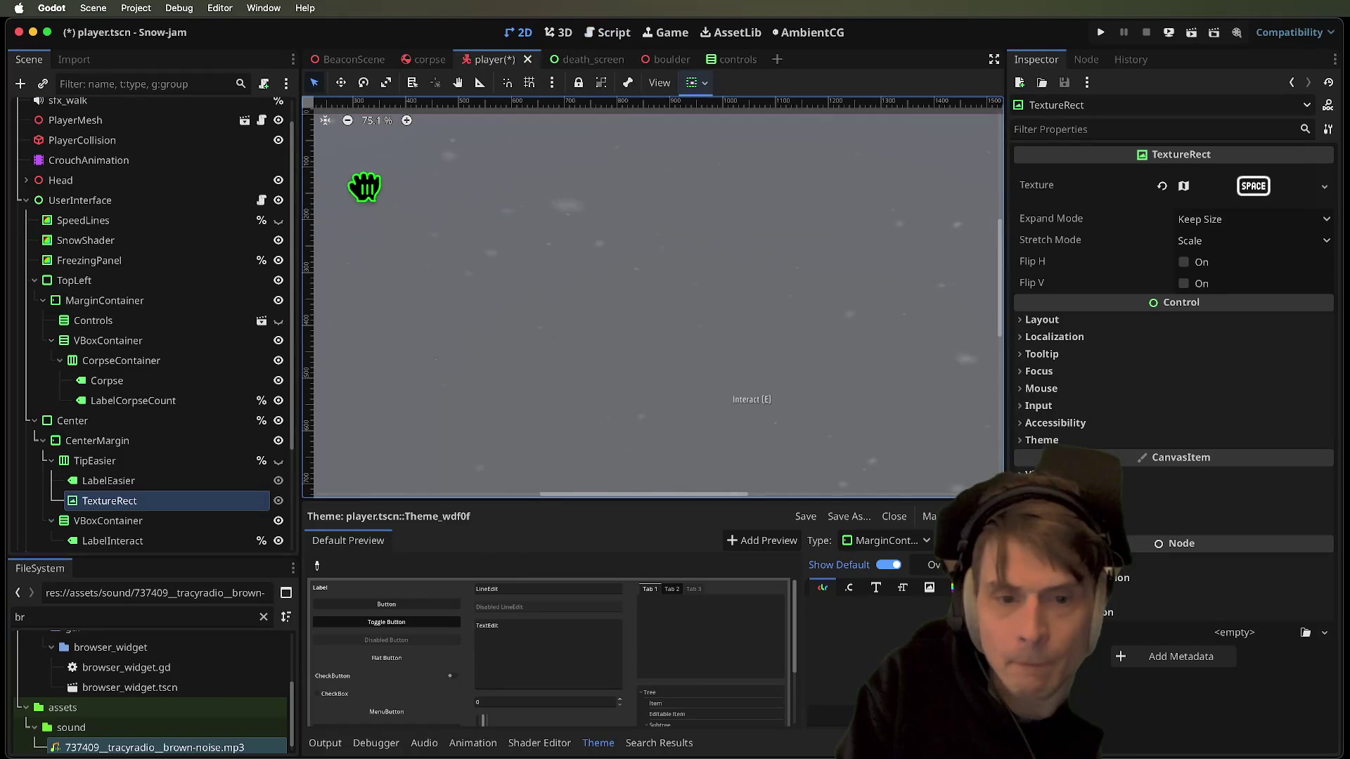
# Preview TipEasier's visibility and try the icon before, then after, LabelEasier
pyautogui.doubleClick(263, 499)
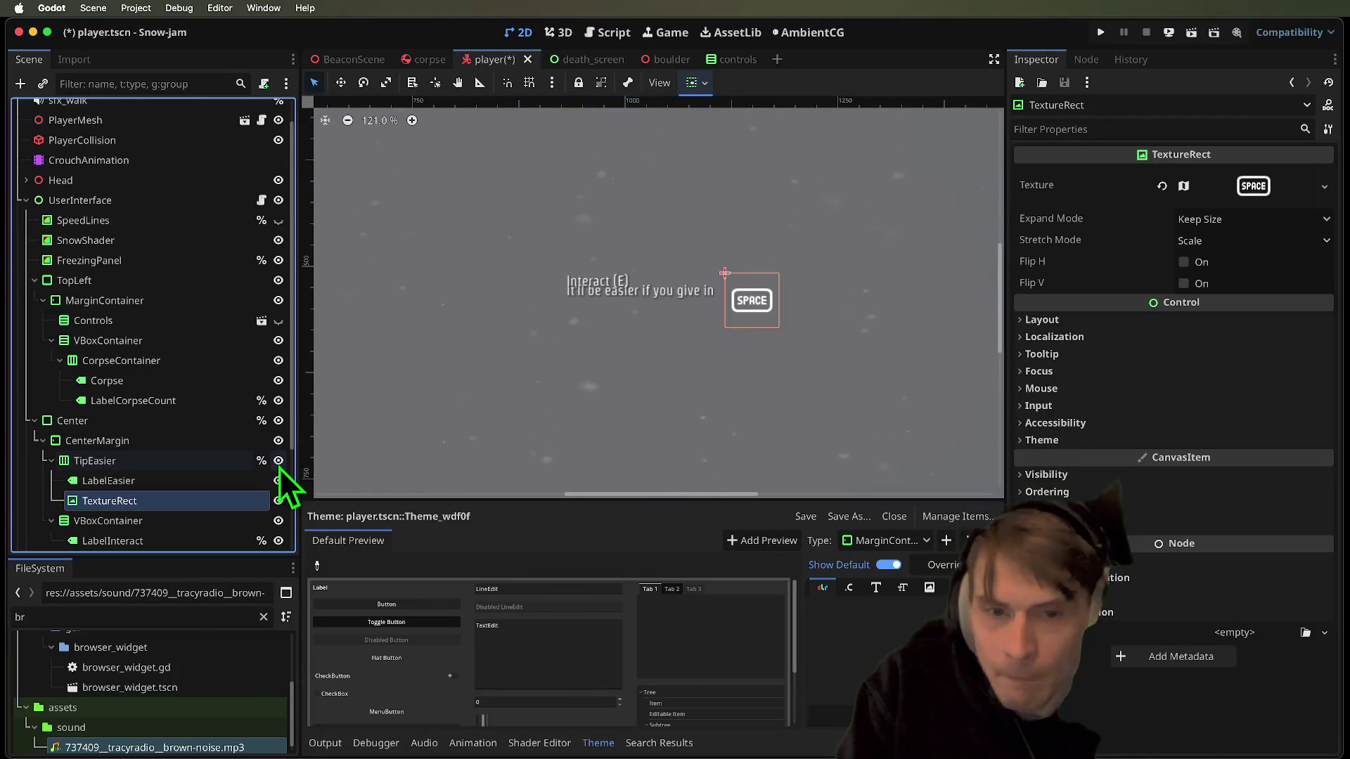
pyautogui.click(279, 463)
pyautogui.click(280, 465)
pyautogui.click(280, 465)
pyautogui.click(280, 467)
pyautogui.moveTo(146, 503); pyautogui.dragTo(155, 473)
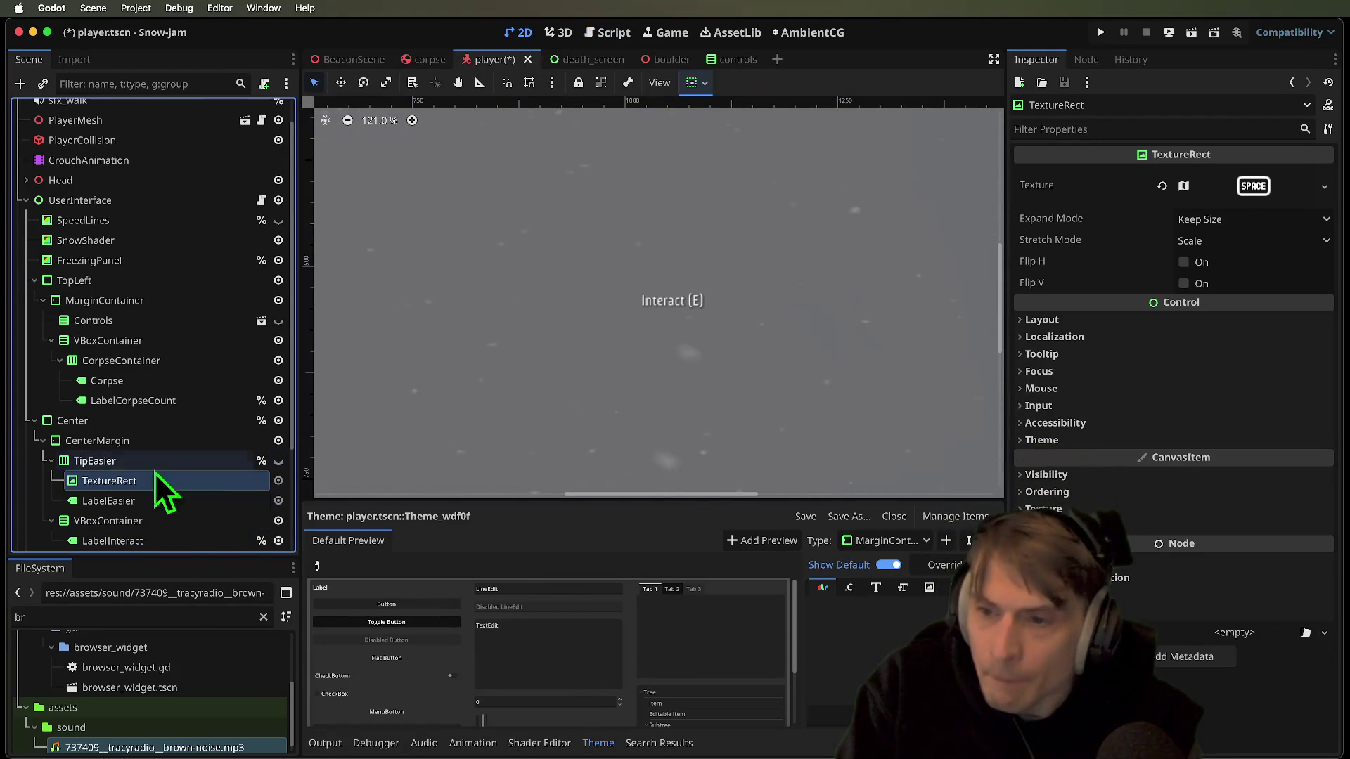
pyautogui.click(280, 461)
pyautogui.click(280, 461)
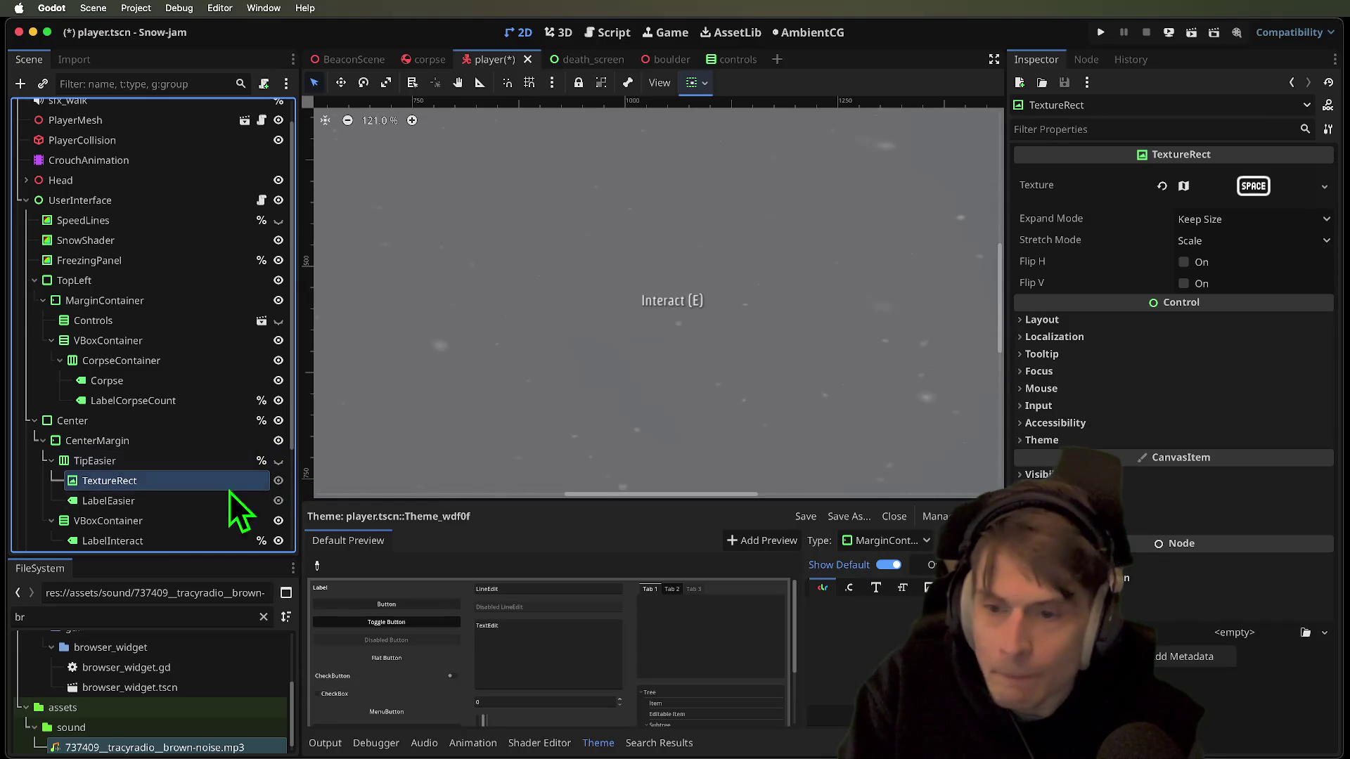
pyautogui.moveTo(166, 502); pyautogui.dragTo(182, 484)
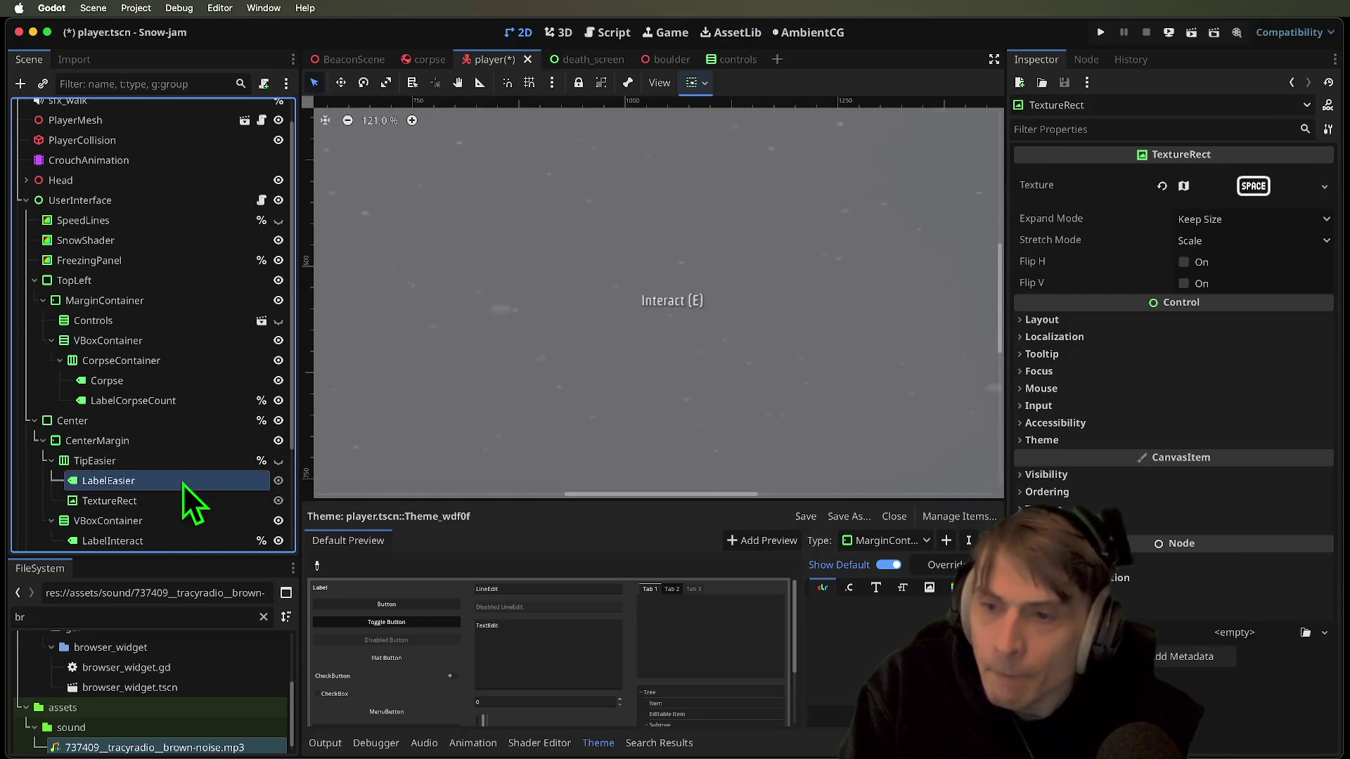
# Center TipEasier's contents and make it visible on the canvas
pyautogui.click(184, 464)
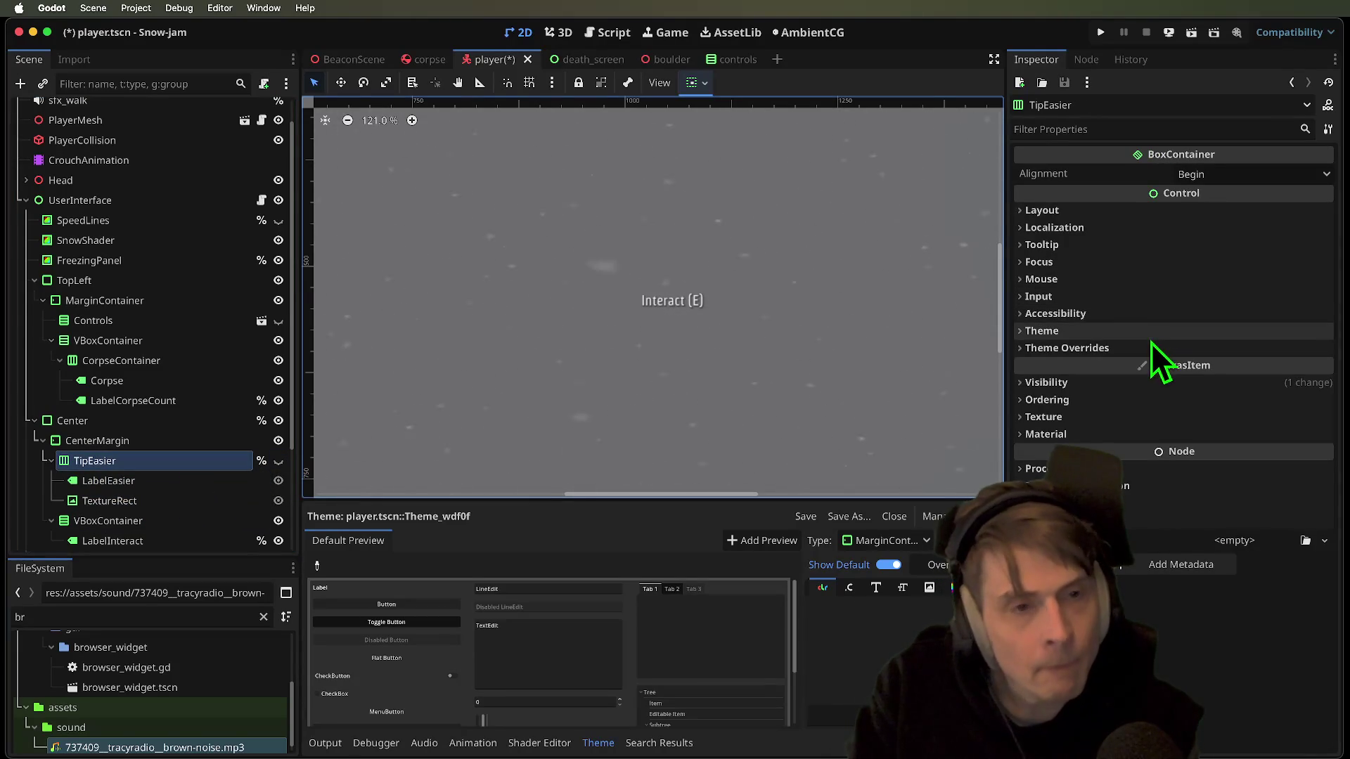
pyautogui.click(1141, 214)
pyautogui.click(1238, 180)
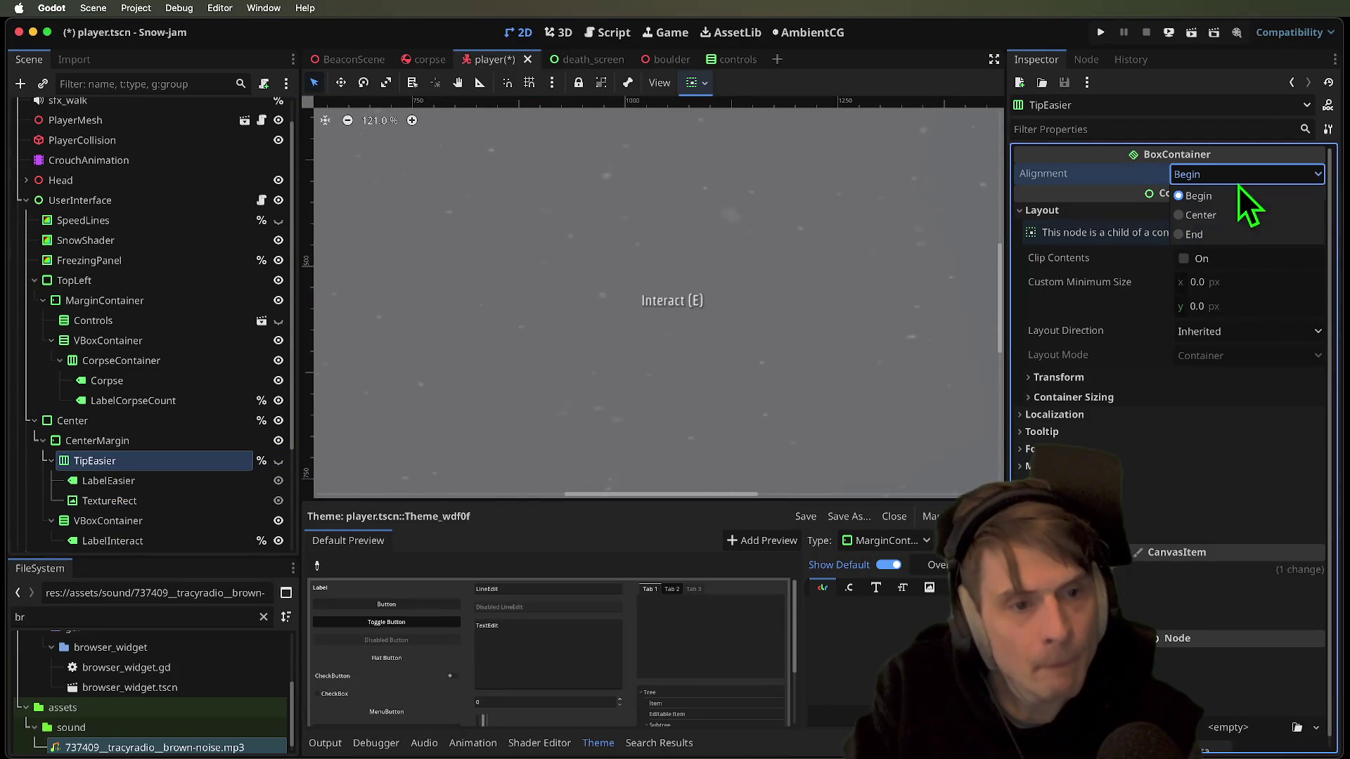
pyautogui.click(1233, 216)
pyautogui.click(279, 460)
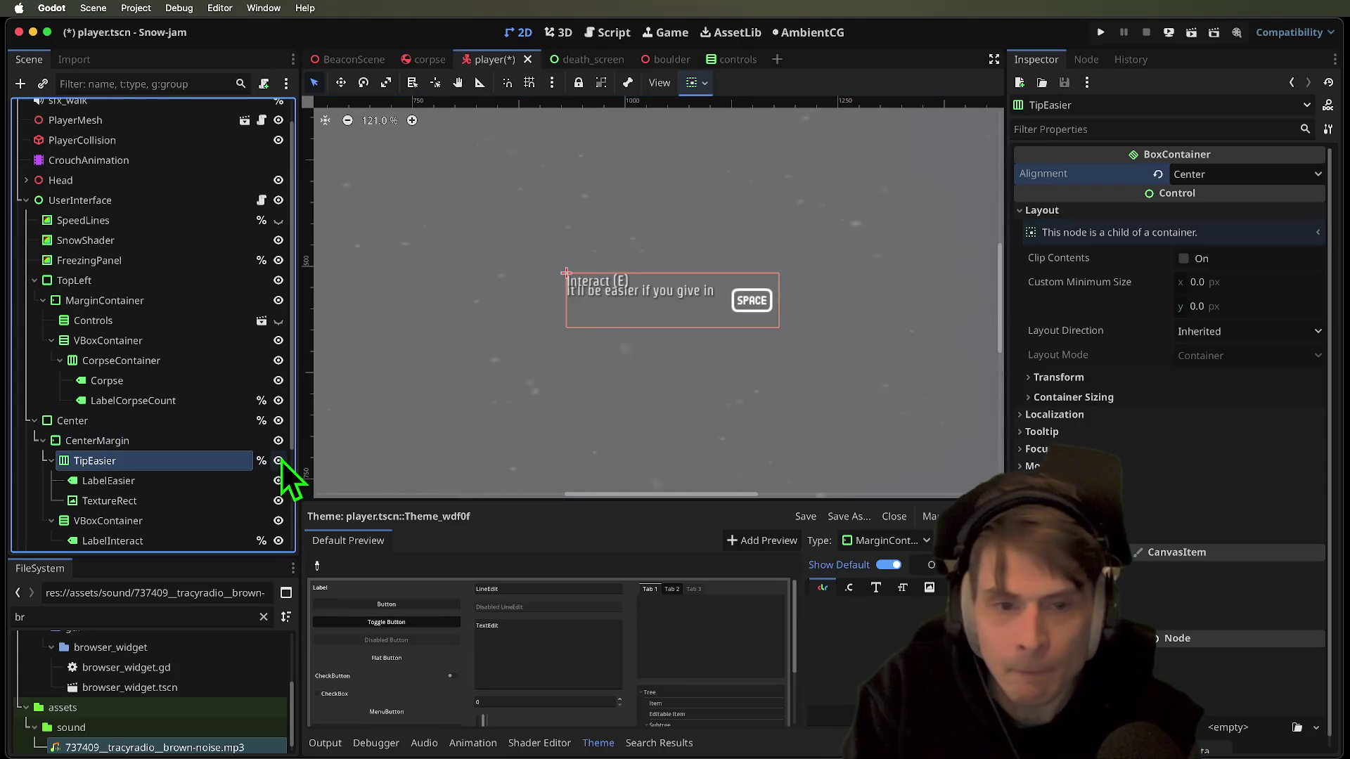
# Set LabelEasier to Left horizontal and Center vertical alignment
pyautogui.click(180, 488)
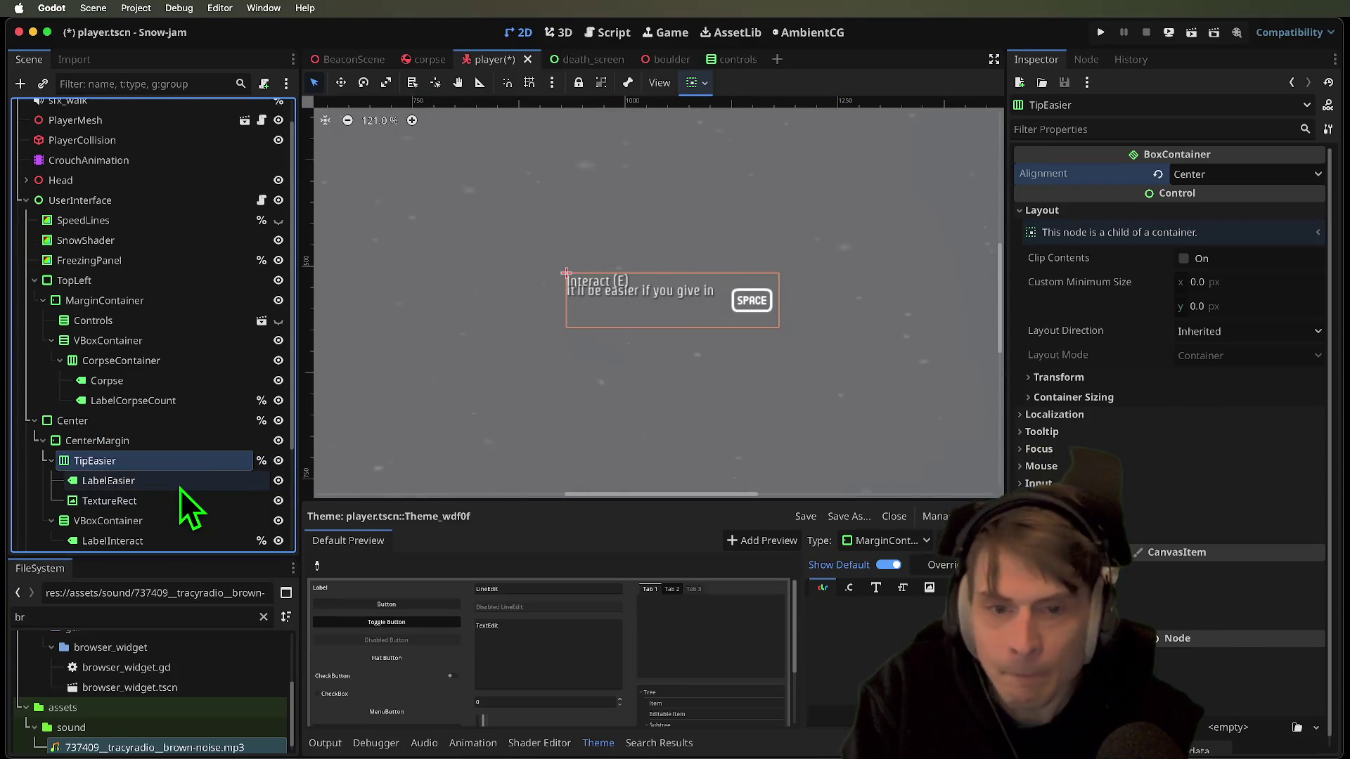
pyautogui.click(1244, 303)
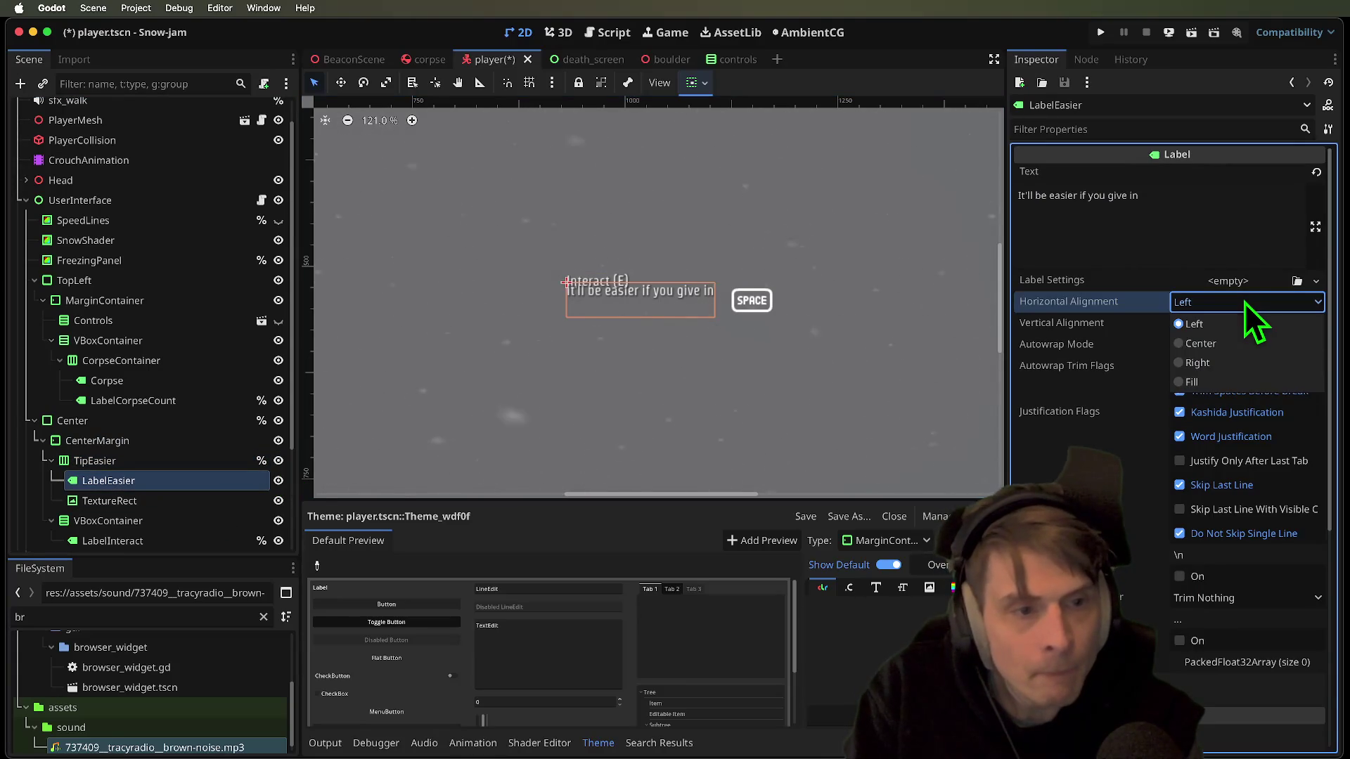
pyautogui.click(1238, 344)
pyautogui.click(1235, 313)
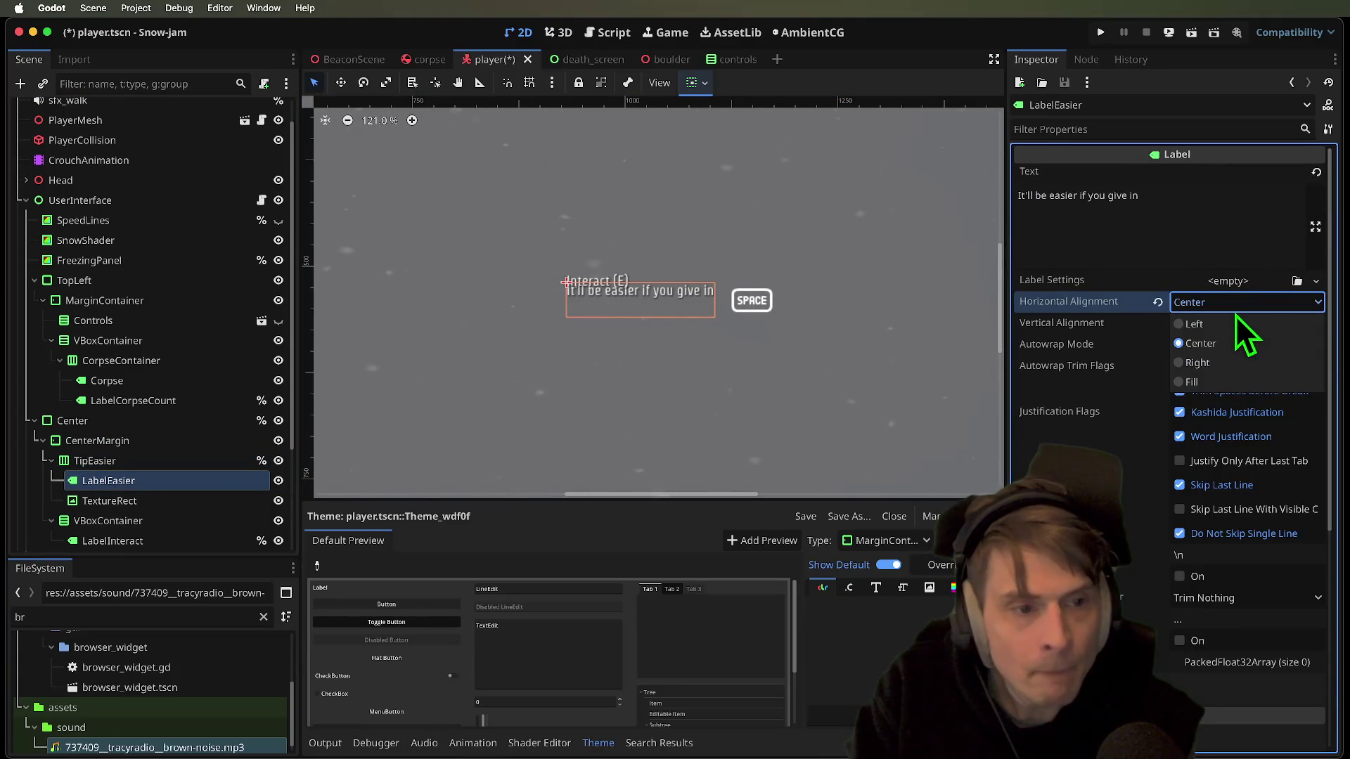
pyautogui.click(1224, 325)
pyautogui.click(1225, 324)
pyautogui.click(1224, 371)
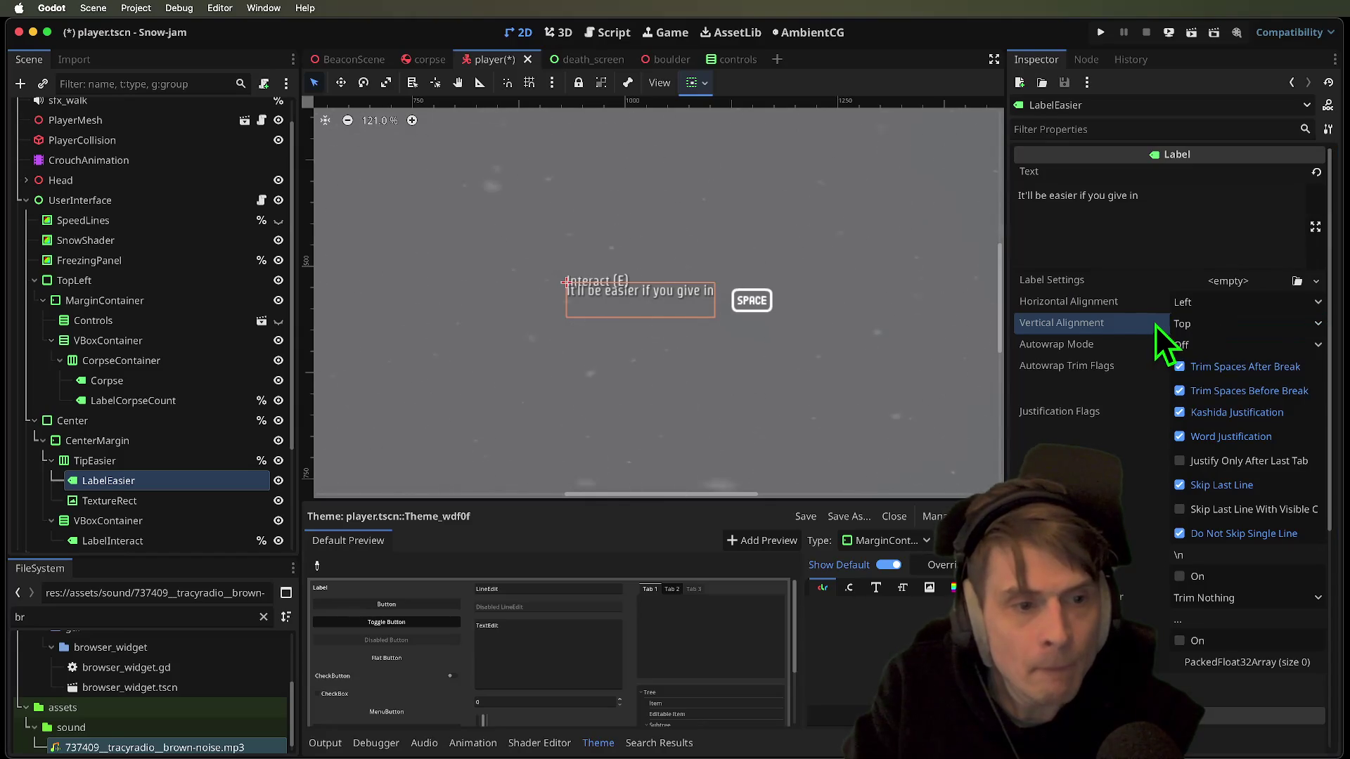
pyautogui.click(1188, 325)
pyautogui.click(1204, 366)
# Delete the trailing line break from the hint text
pyautogui.click(1145, 235)
pyautogui.press('BackSpace')
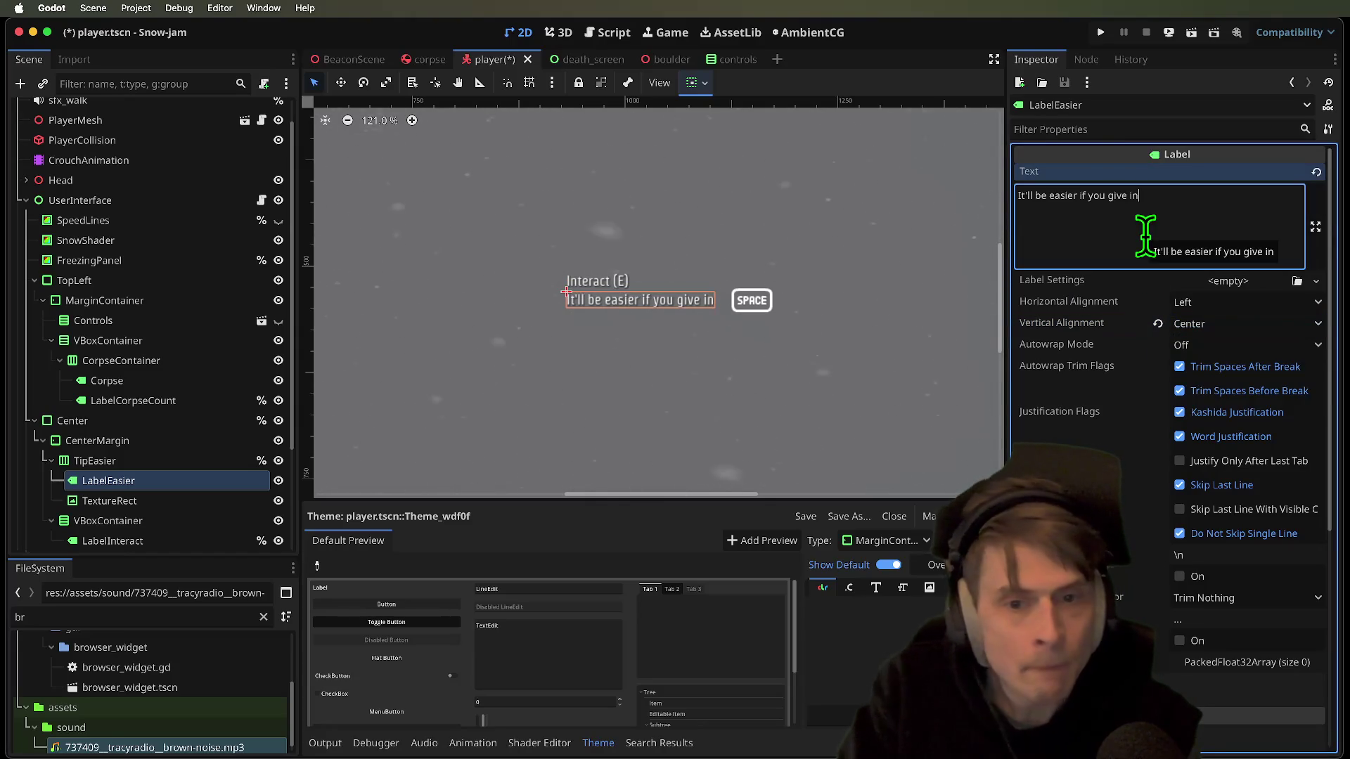
pyautogui.click(155, 503)
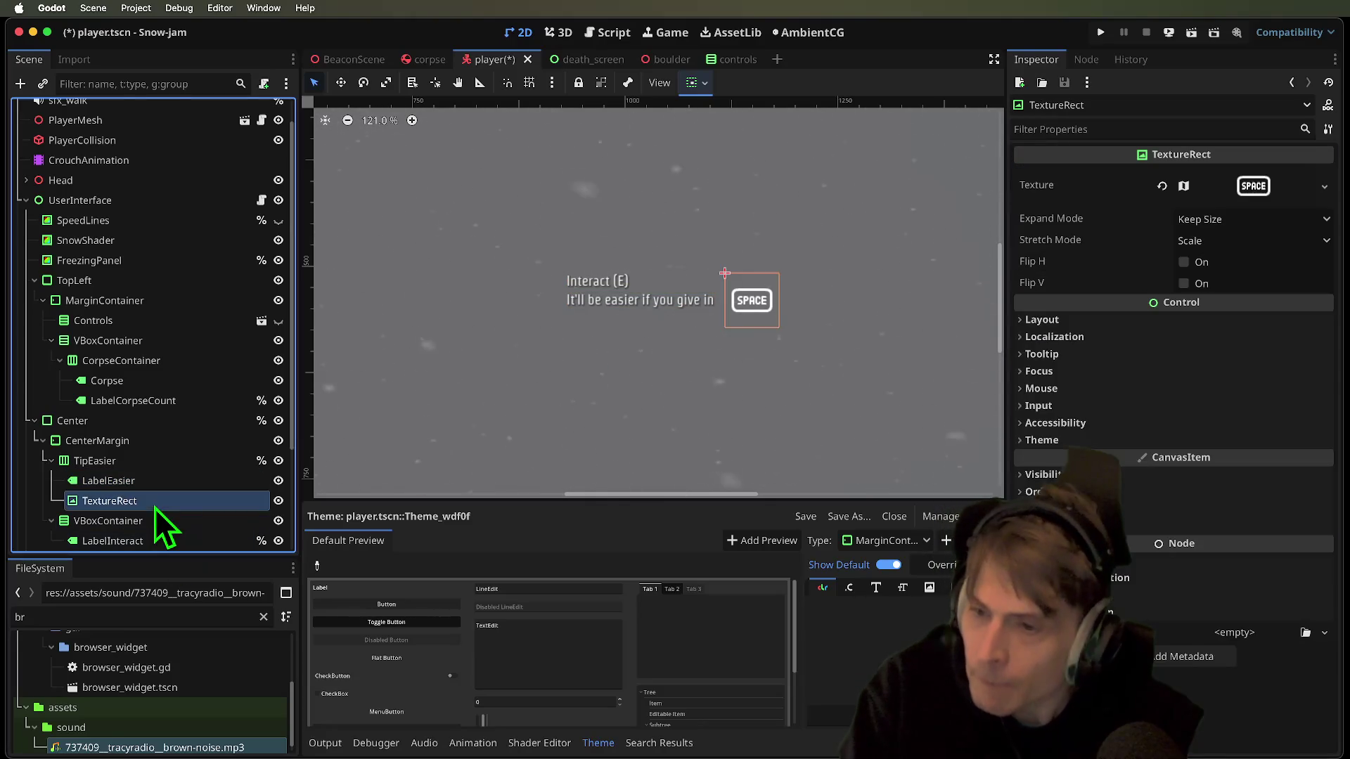
# Set the TextureRect's atlas region to the F key tile, then run the game
pyautogui.click(1252, 185)
pyautogui.scroll(-3, 1235, 411)
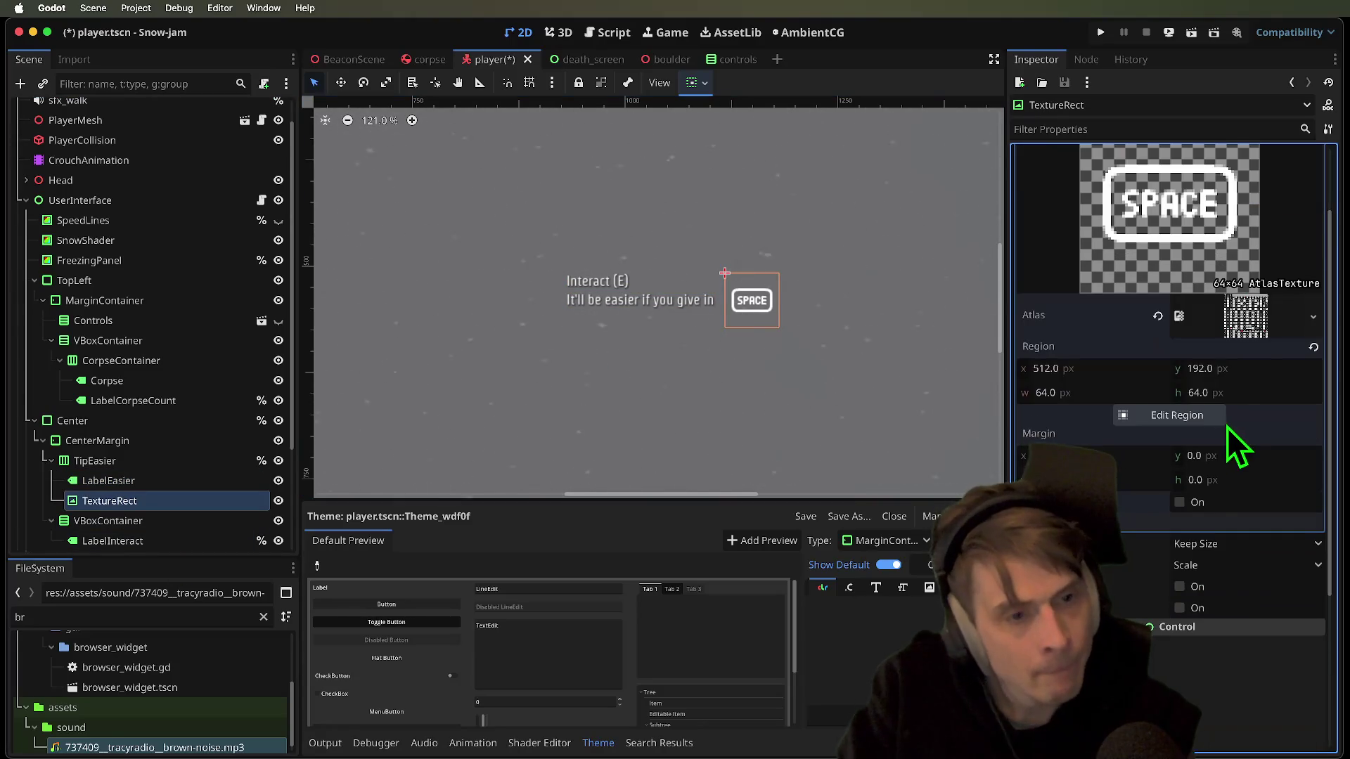
pyautogui.click(1246, 310)
pyautogui.rightClick(1245, 310)
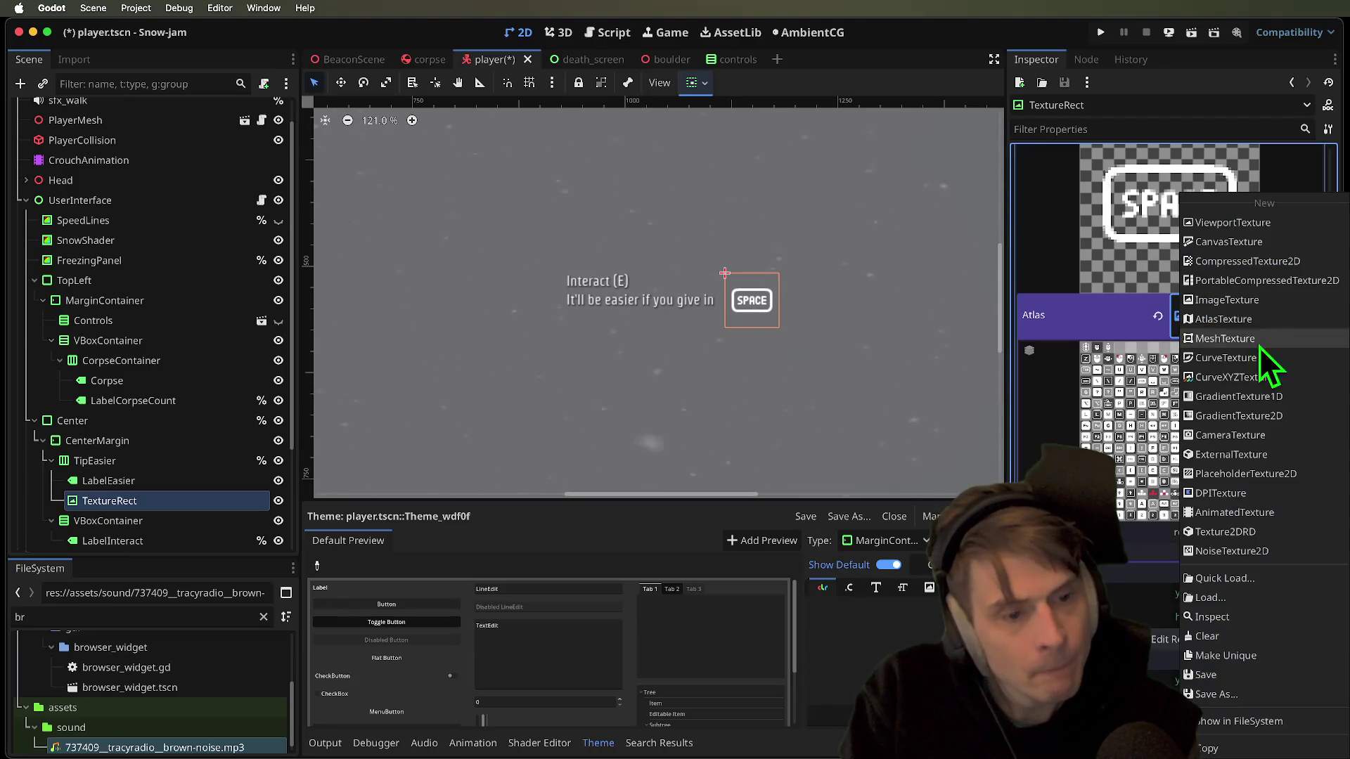
pyautogui.click(1268, 658)
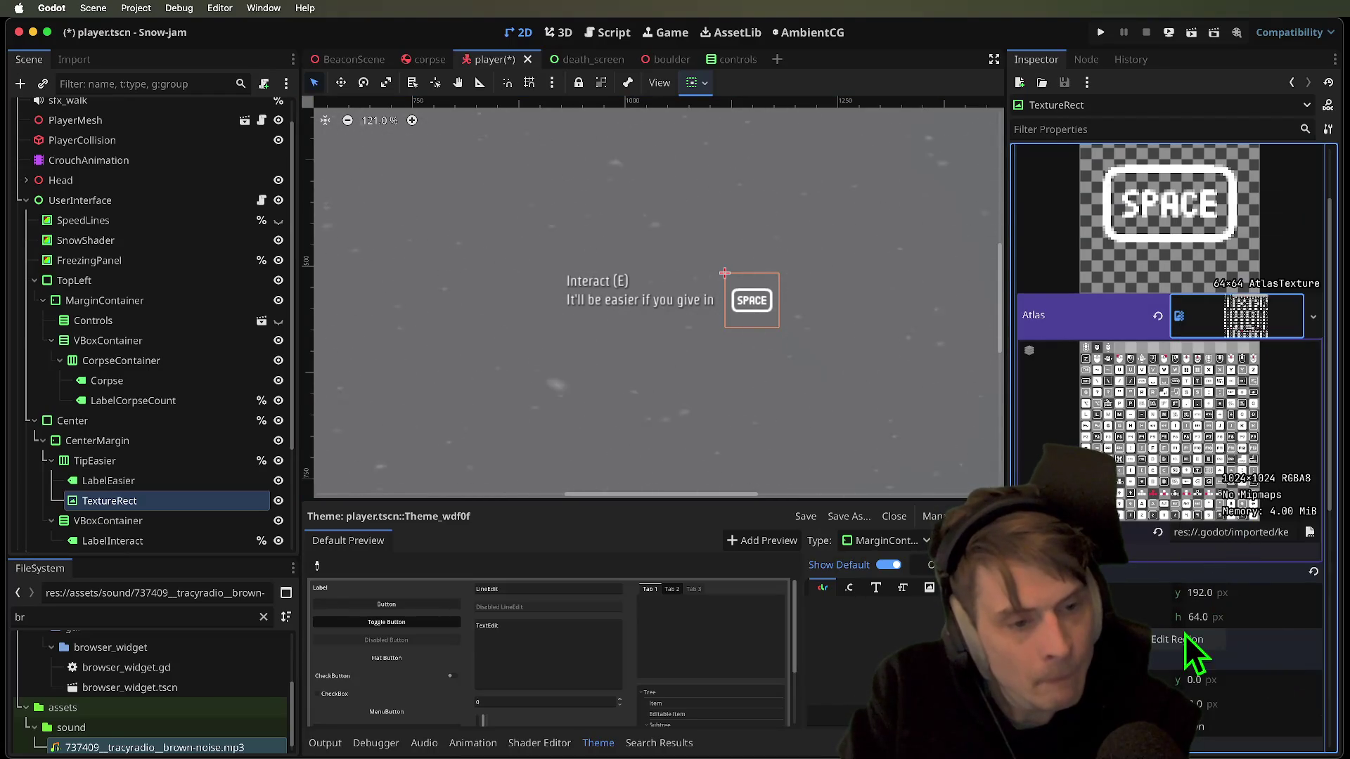
pyautogui.click(1177, 637)
pyautogui.scroll(-3, 827, 452)
pyautogui.scroll(-1, 827, 453)
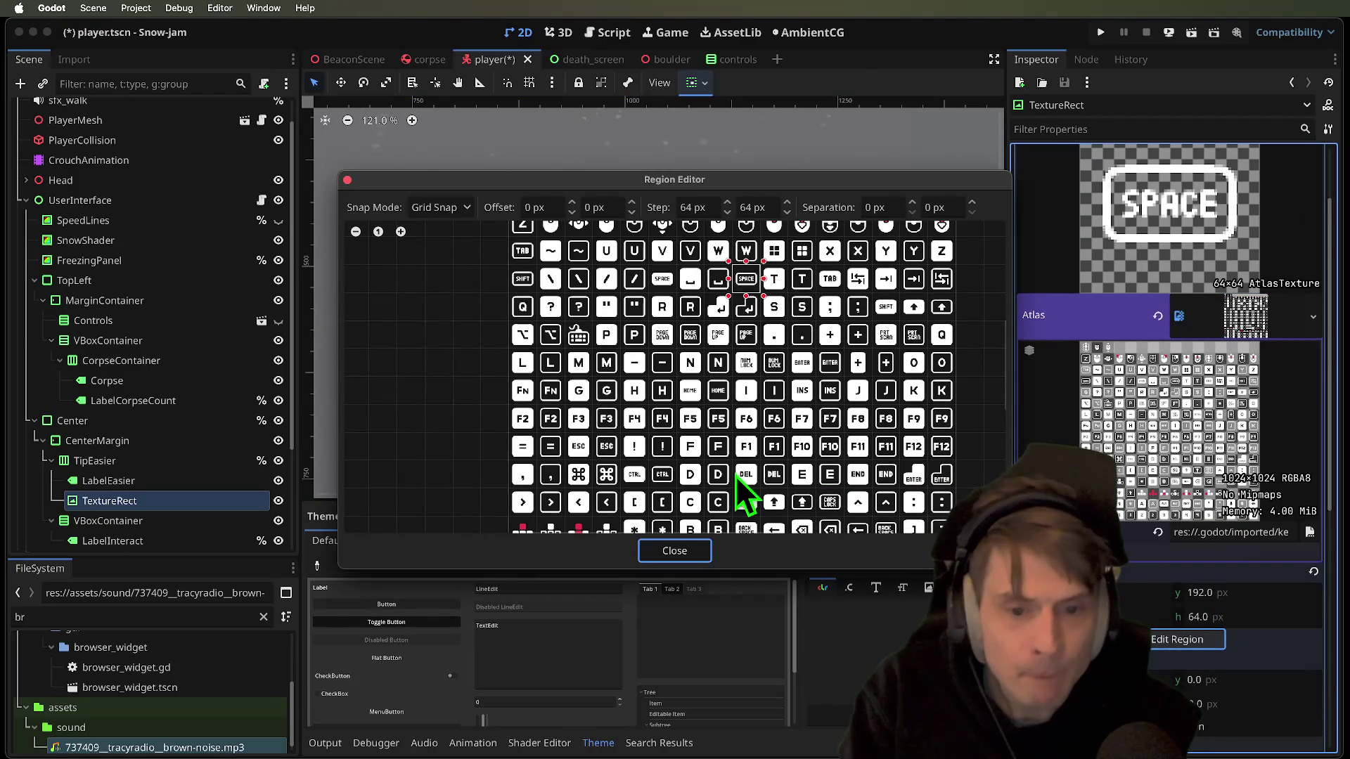
pyautogui.click(718, 448)
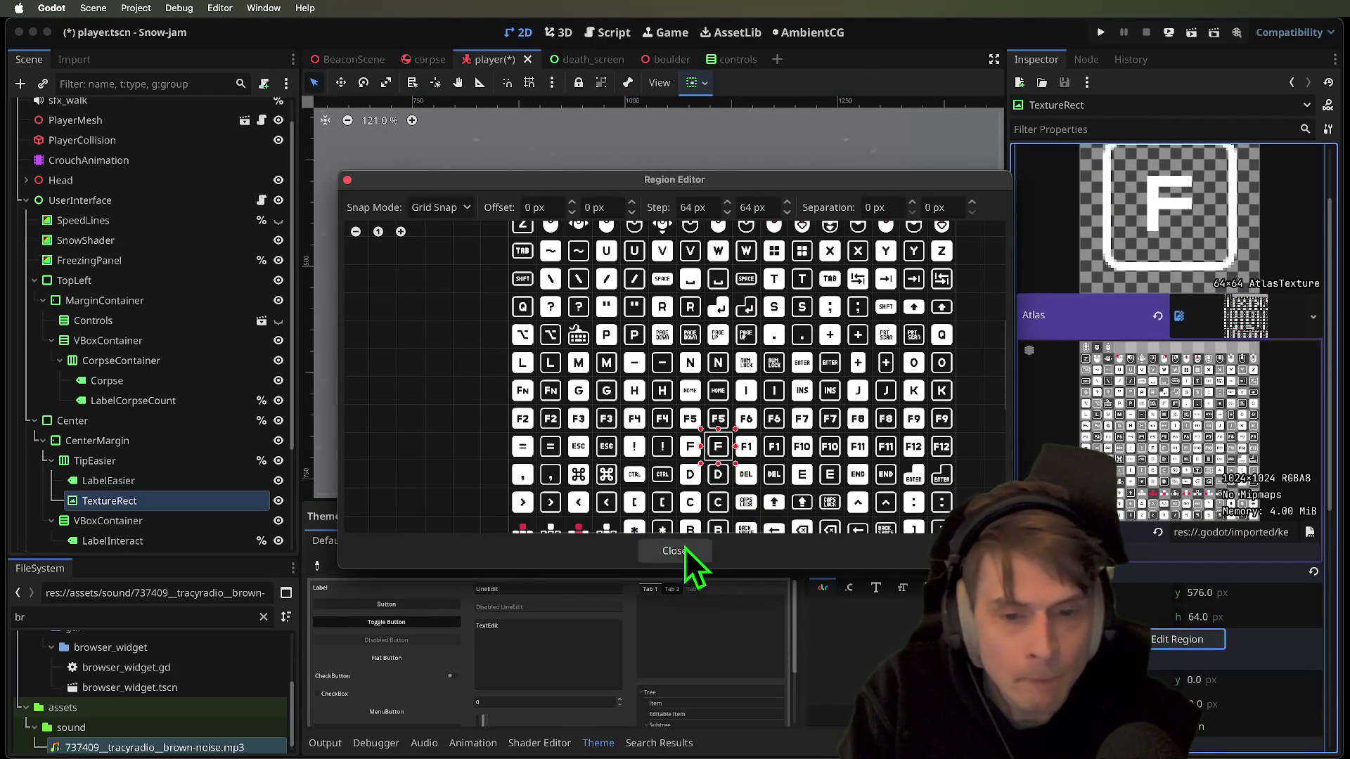
pyautogui.click(685, 550)
pyautogui.press('super+b')
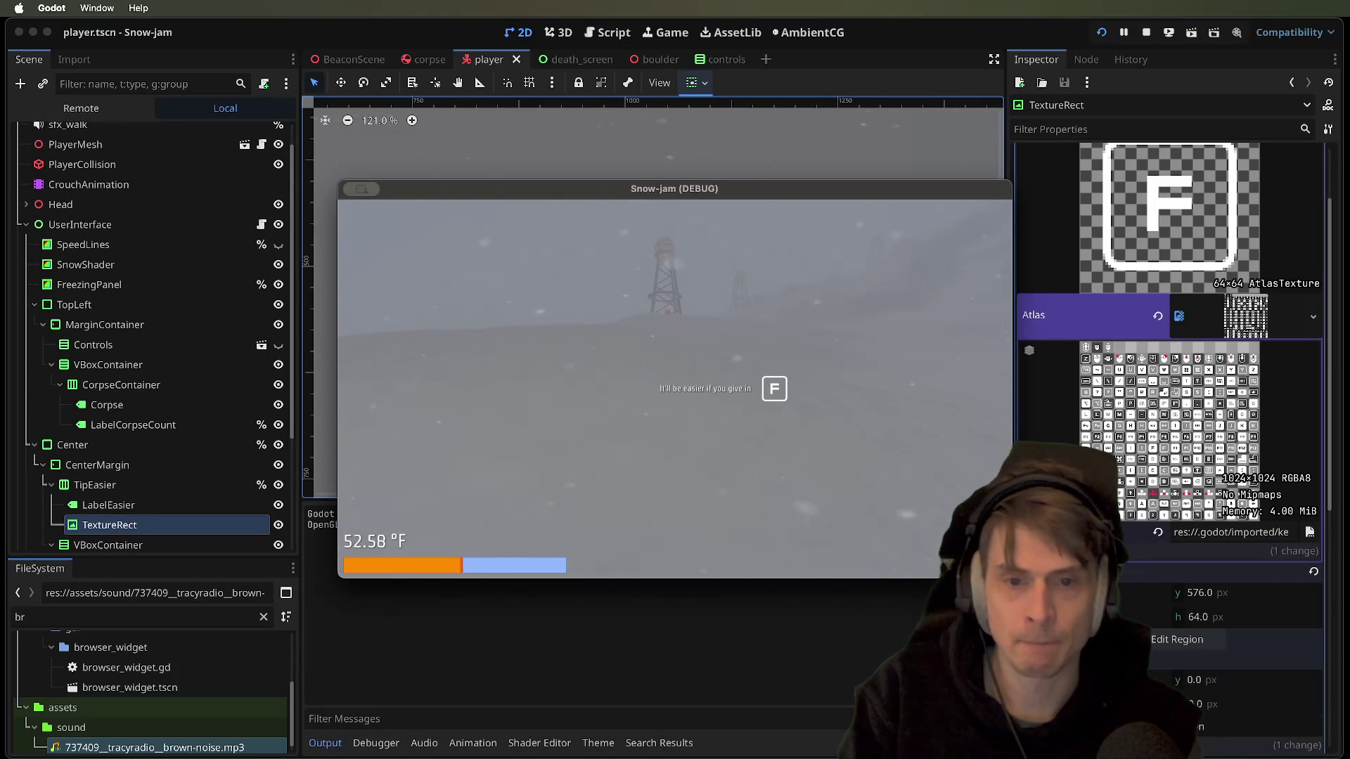
# Press F twice in the running game to give in, then quit it
pyautogui.press('f')
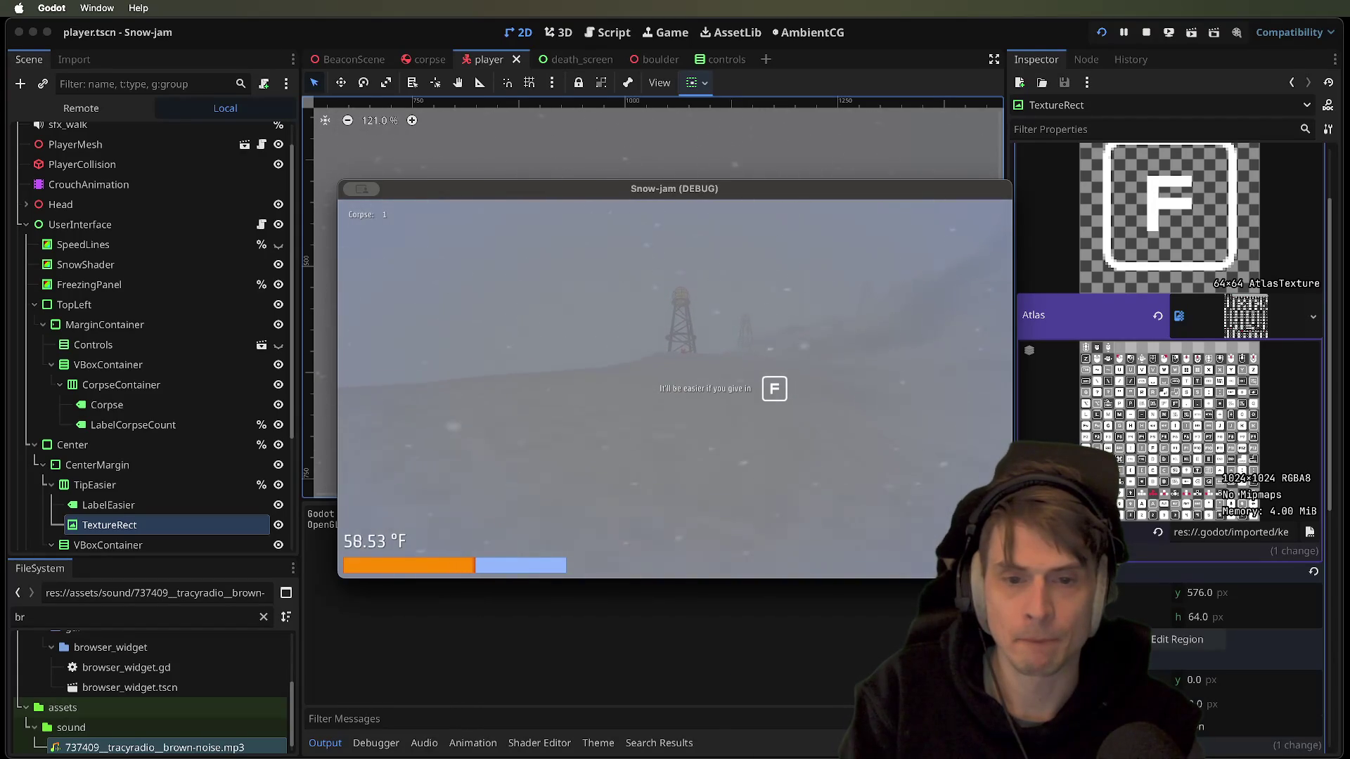
pyautogui.press('f')
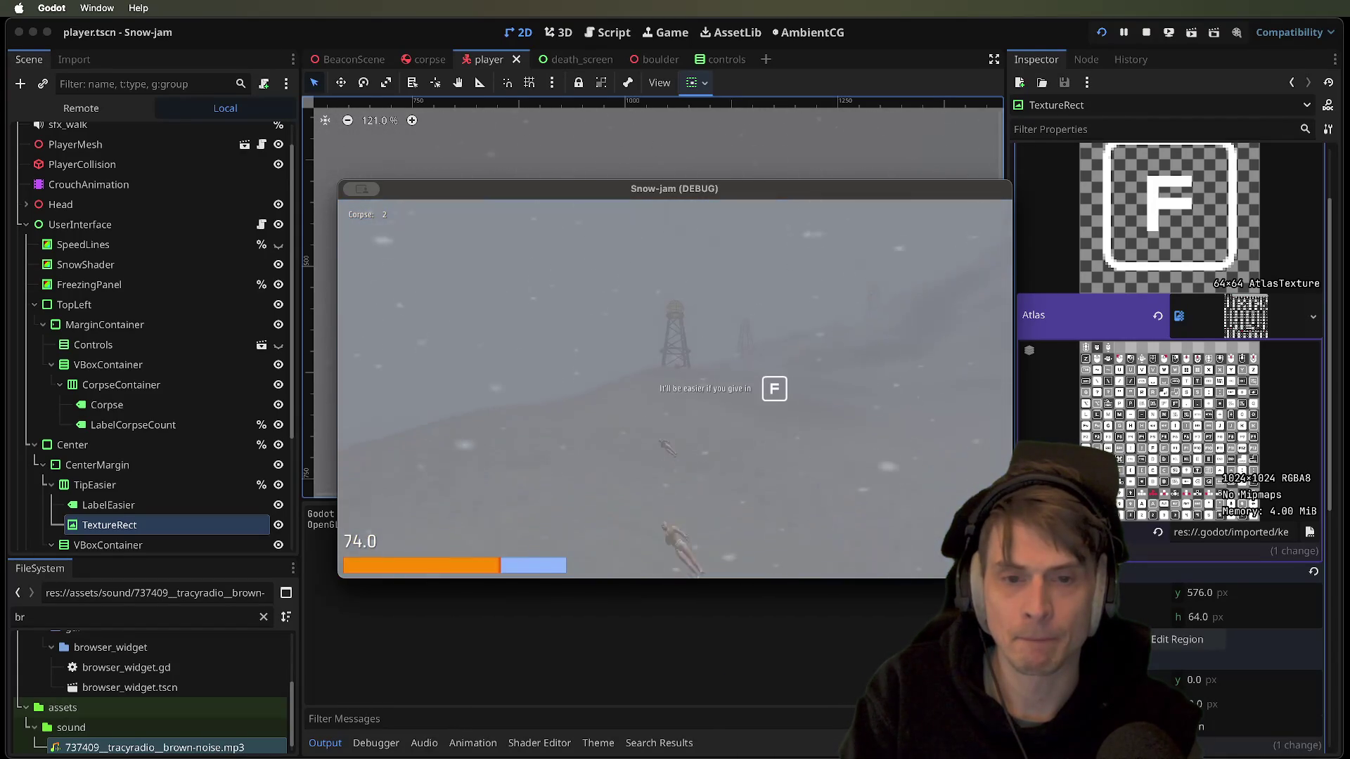
pyautogui.press('super+q')
pyautogui.scroll(-1, 279, 457)
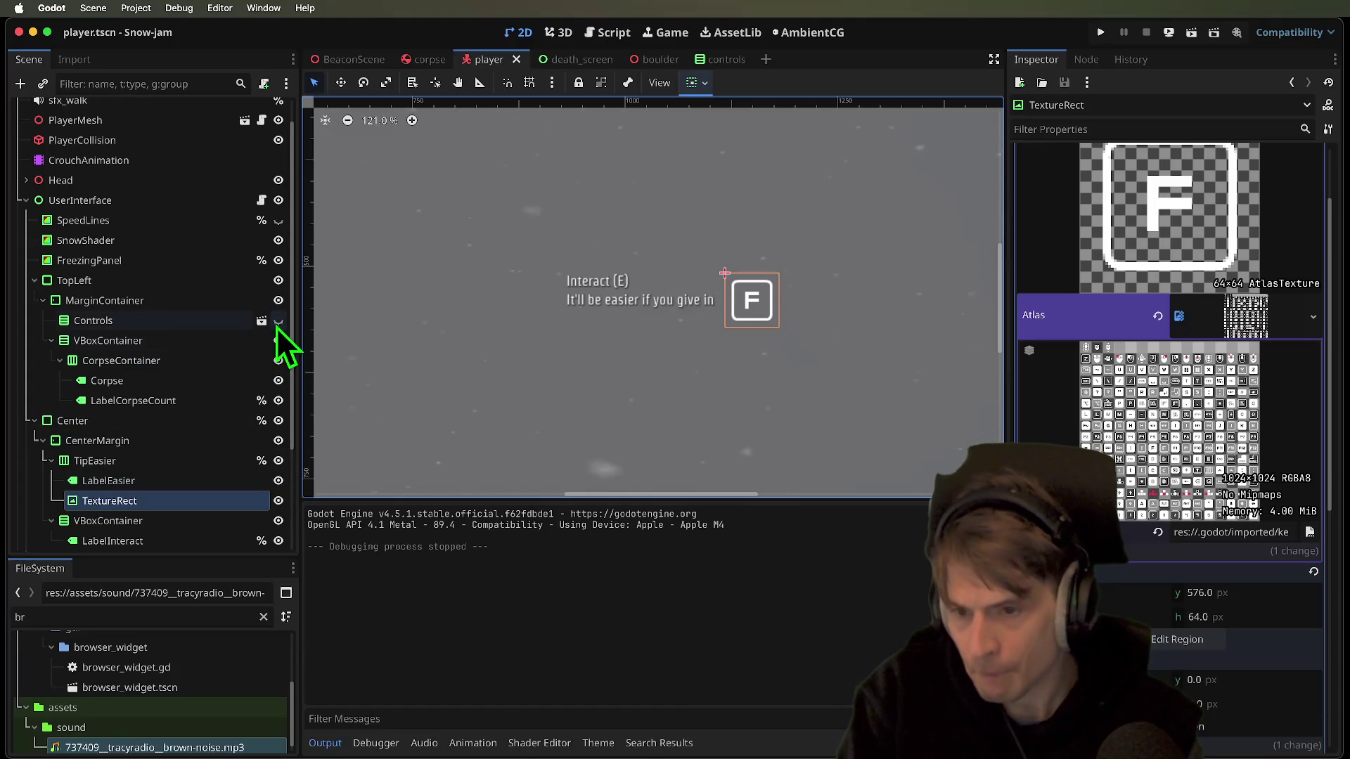
# Hide TipEasier in the editor and open player_user_interface.gd
pyautogui.click(225, 464)
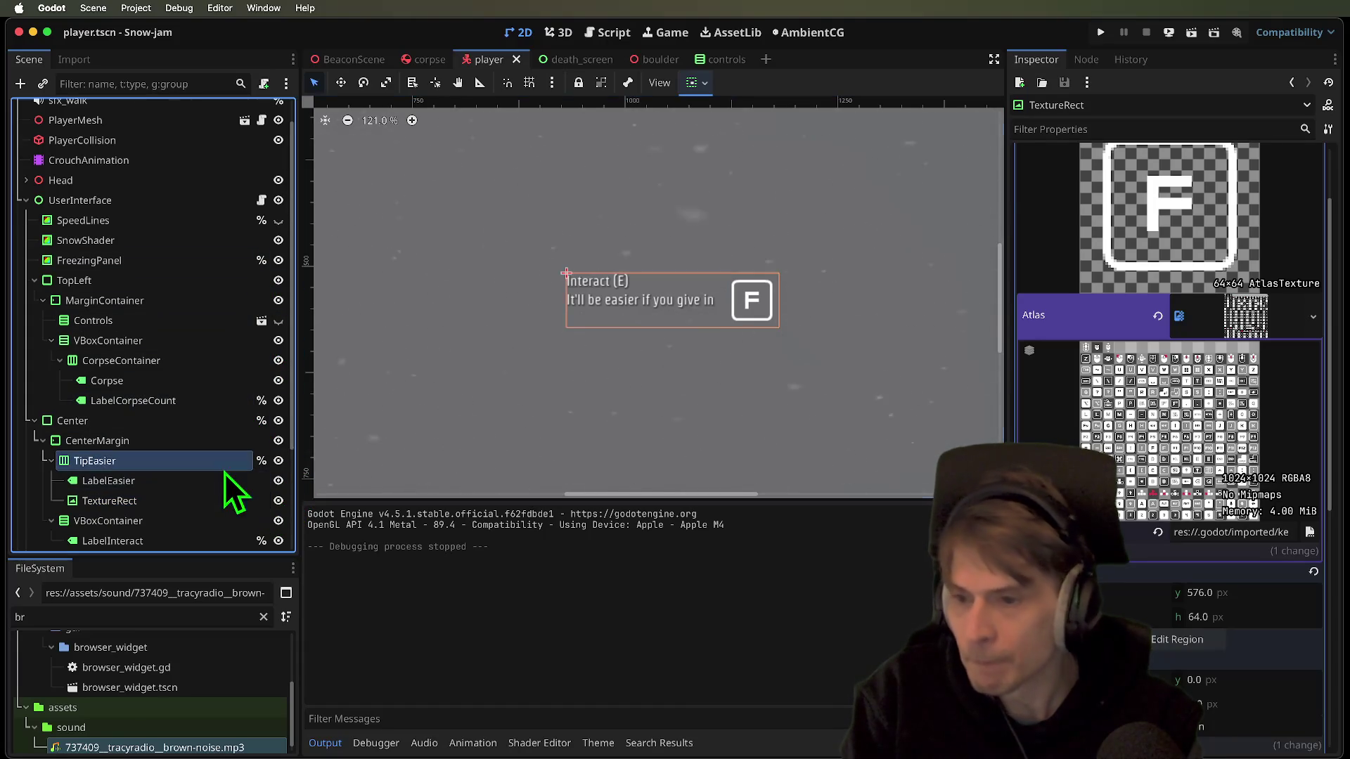
pyautogui.click(279, 460)
pyautogui.scroll(1, 253, 147)
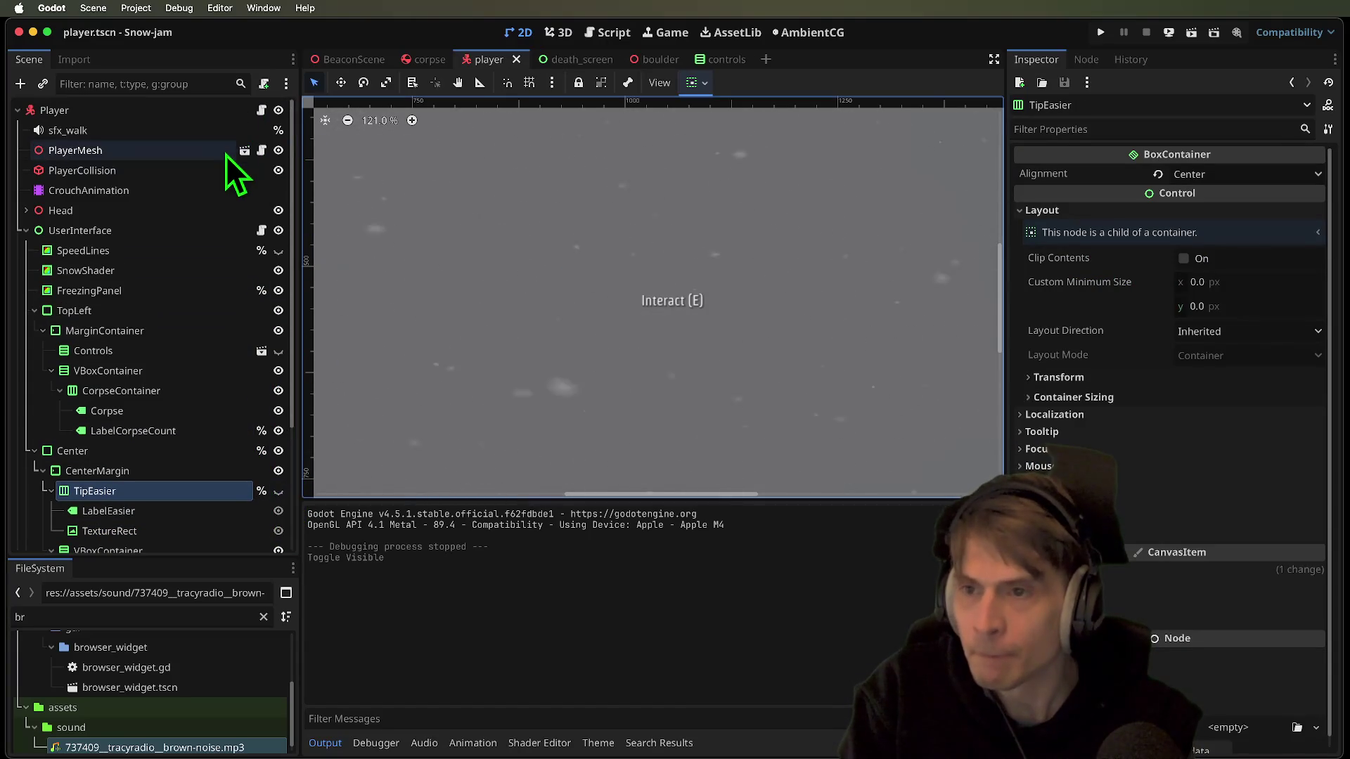
pyautogui.click(260, 111)
pyautogui.scroll(15, 762, 210)
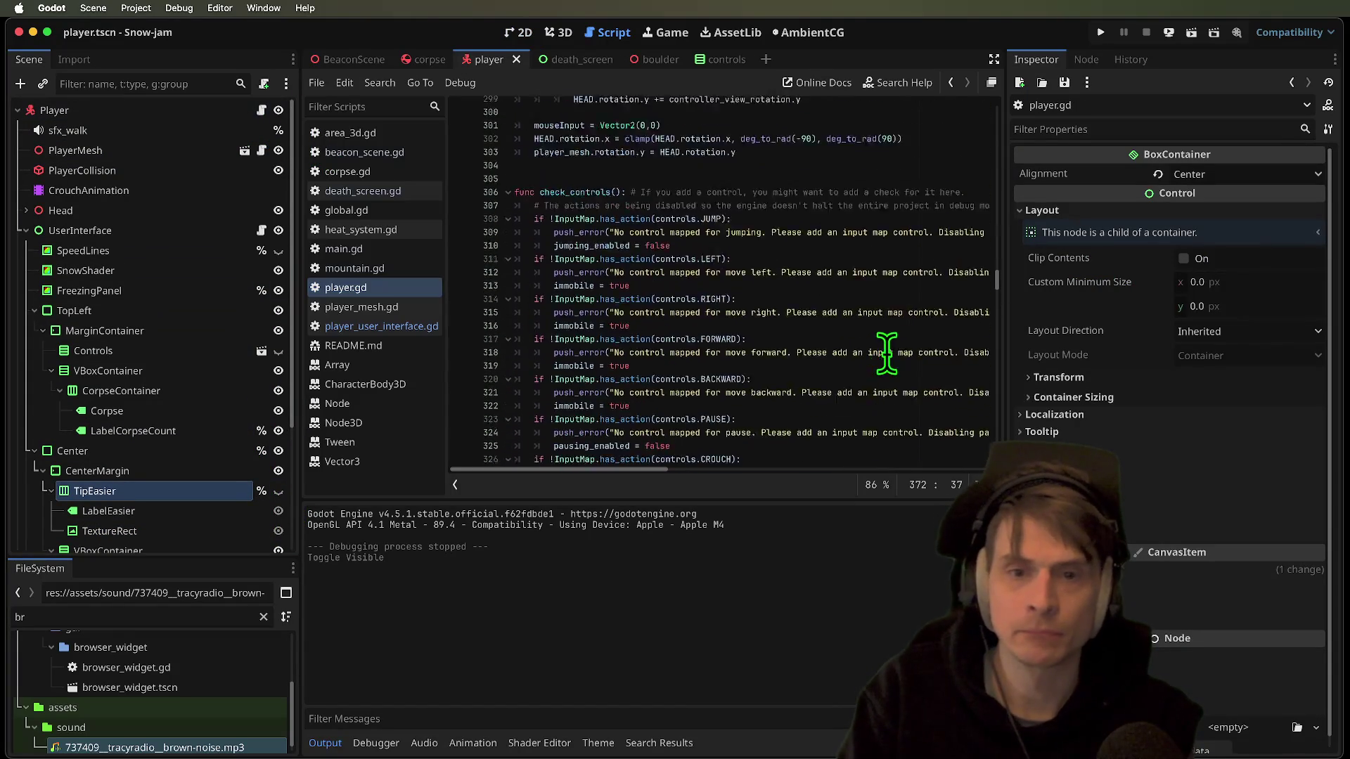
pyautogui.click(380, 327)
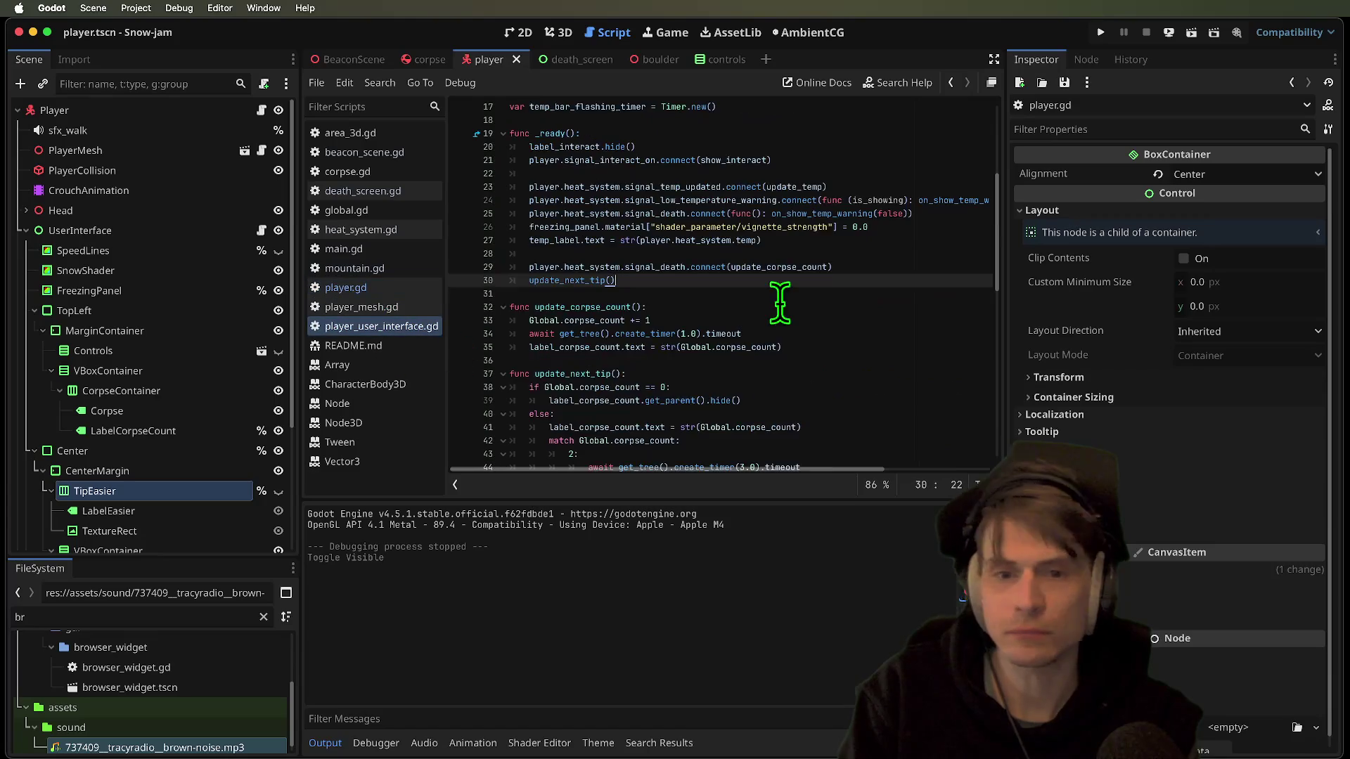
# Review the label_corpse_count, Global and tip_easier uses in the script
pyautogui.scroll(5, 774, 315)
pyautogui.scroll(-5, 774, 314)
pyautogui.click(847, 158)
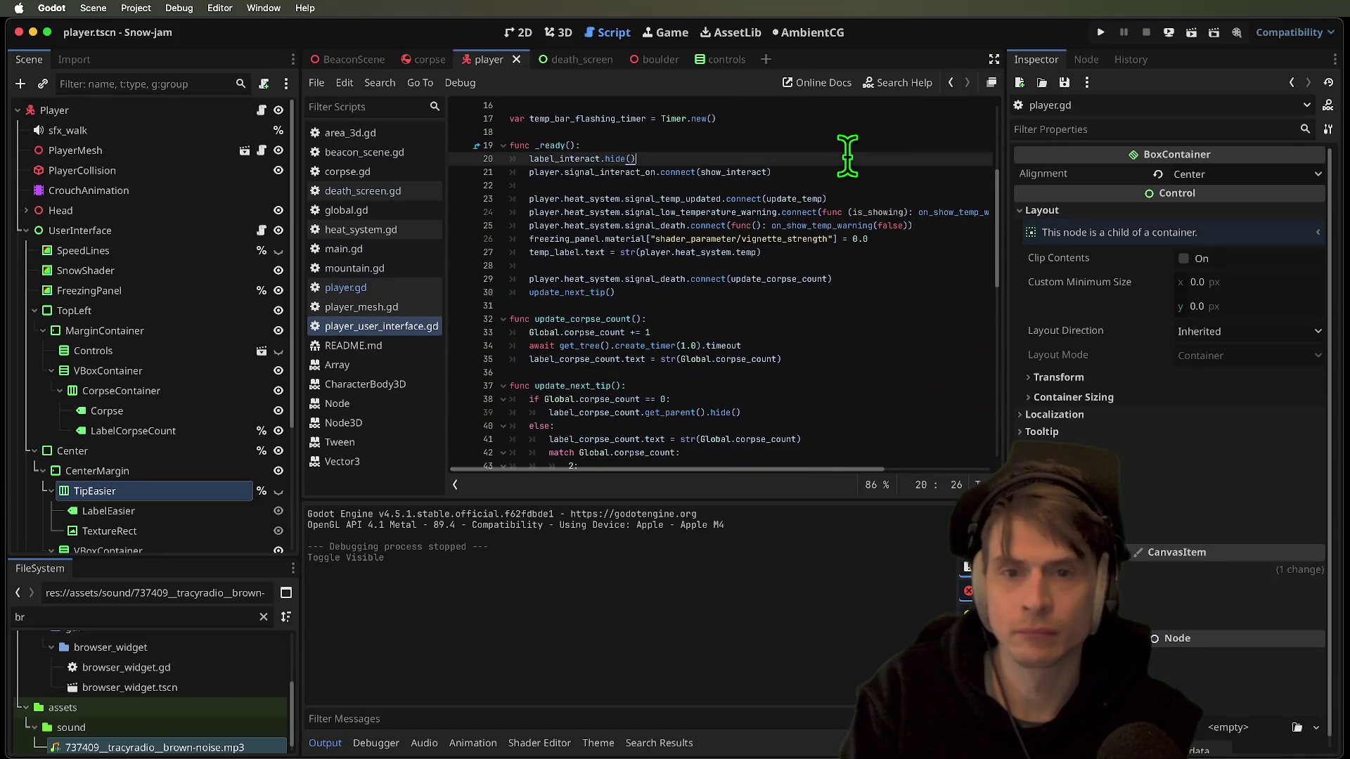
pyautogui.doubleClick(575, 360)
pyautogui.click(577, 415)
pyautogui.scroll(-2, 582, 411)
pyautogui.doubleClick(587, 402)
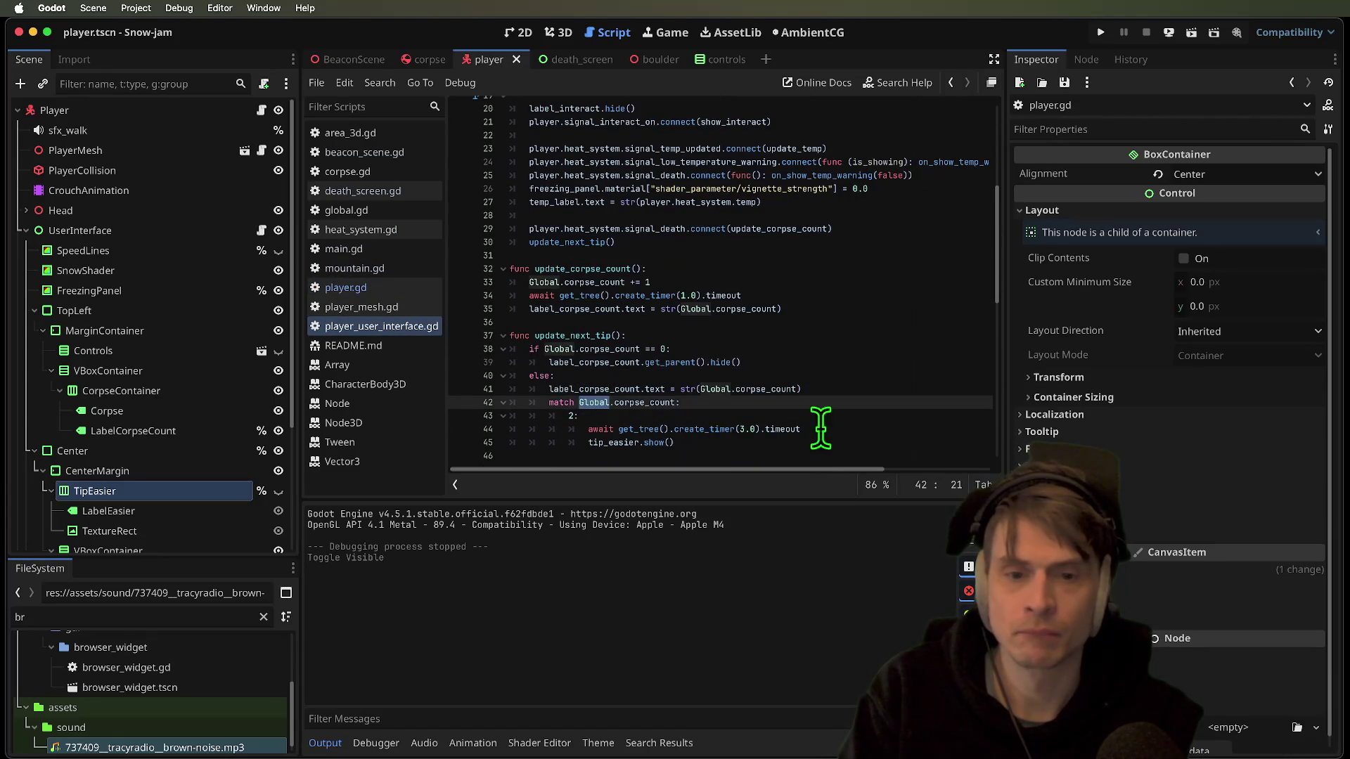
pyautogui.scroll(1, 620, 443)
pyautogui.click(622, 442)
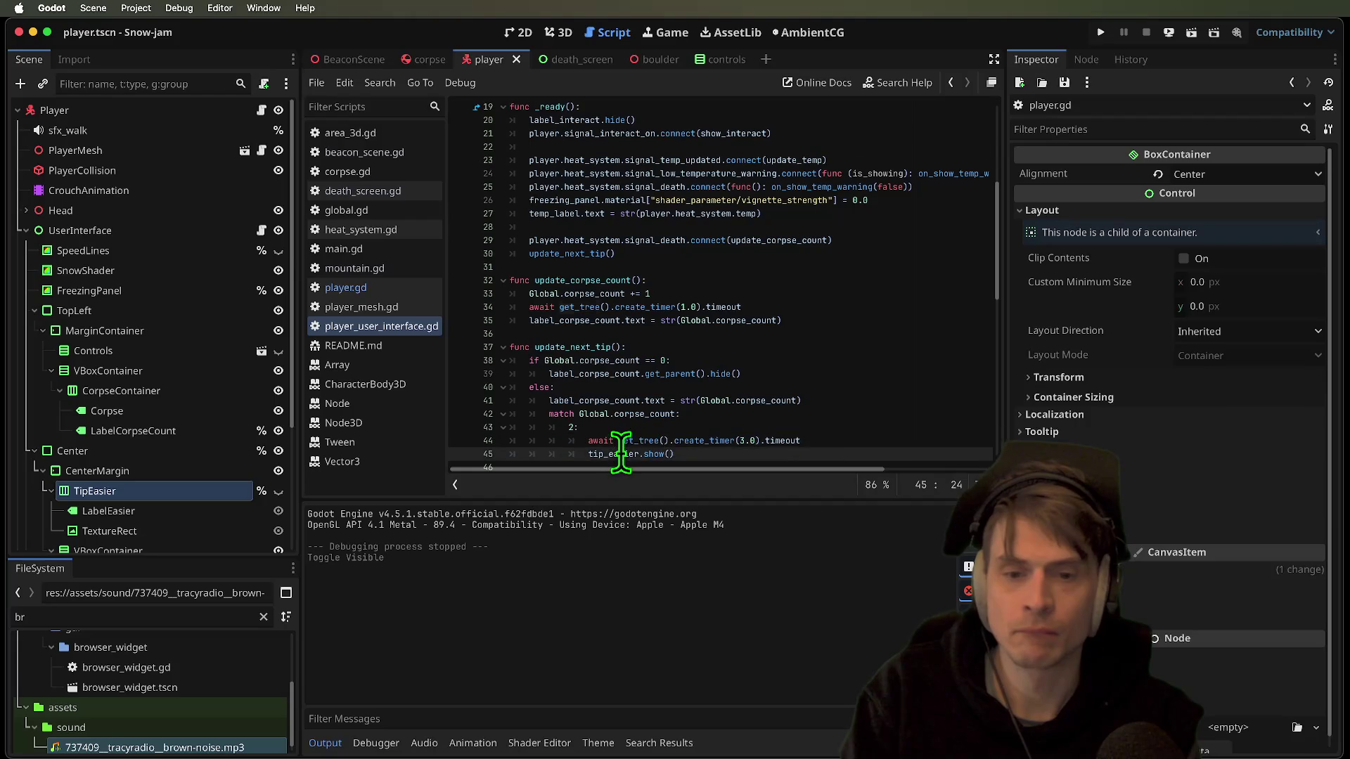
pyautogui.scroll(4, 745, 232)
# Add tip_easier.hide() on a new line under func _ready() and run the game
pyautogui.click(737, 218)
pyautogui.press('End')
pyautogui.press('Return')
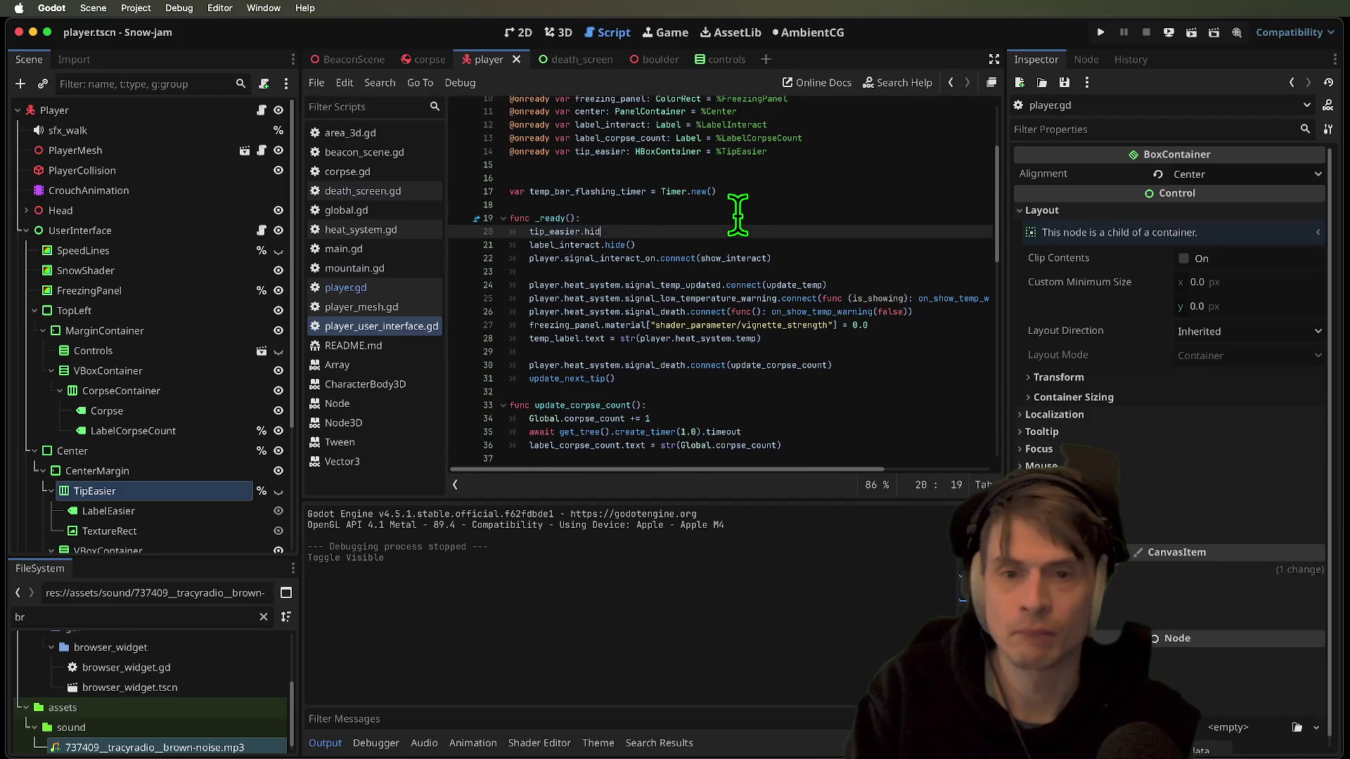
pyautogui.press('super+b')
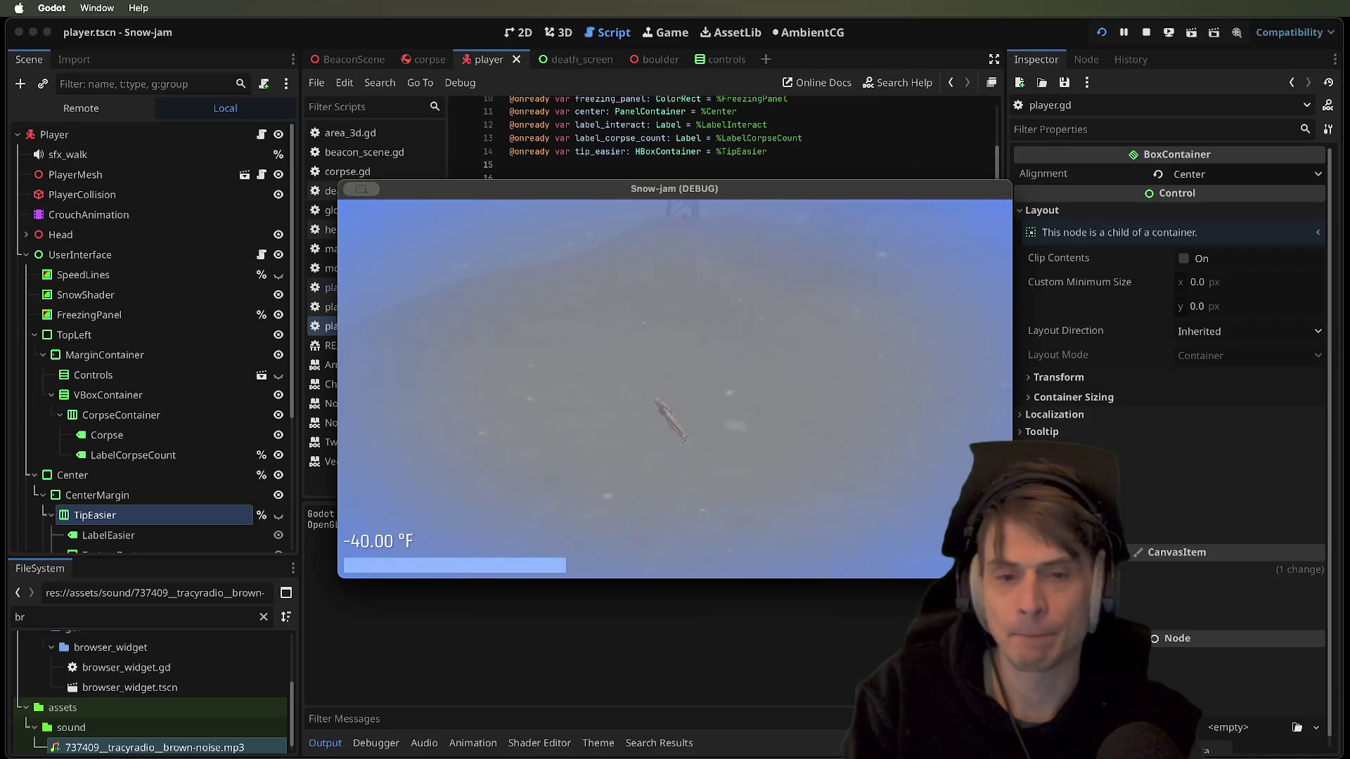
# Walk toward the tower, give in with F once the hint appears, then stop
pyautogui.press('w')
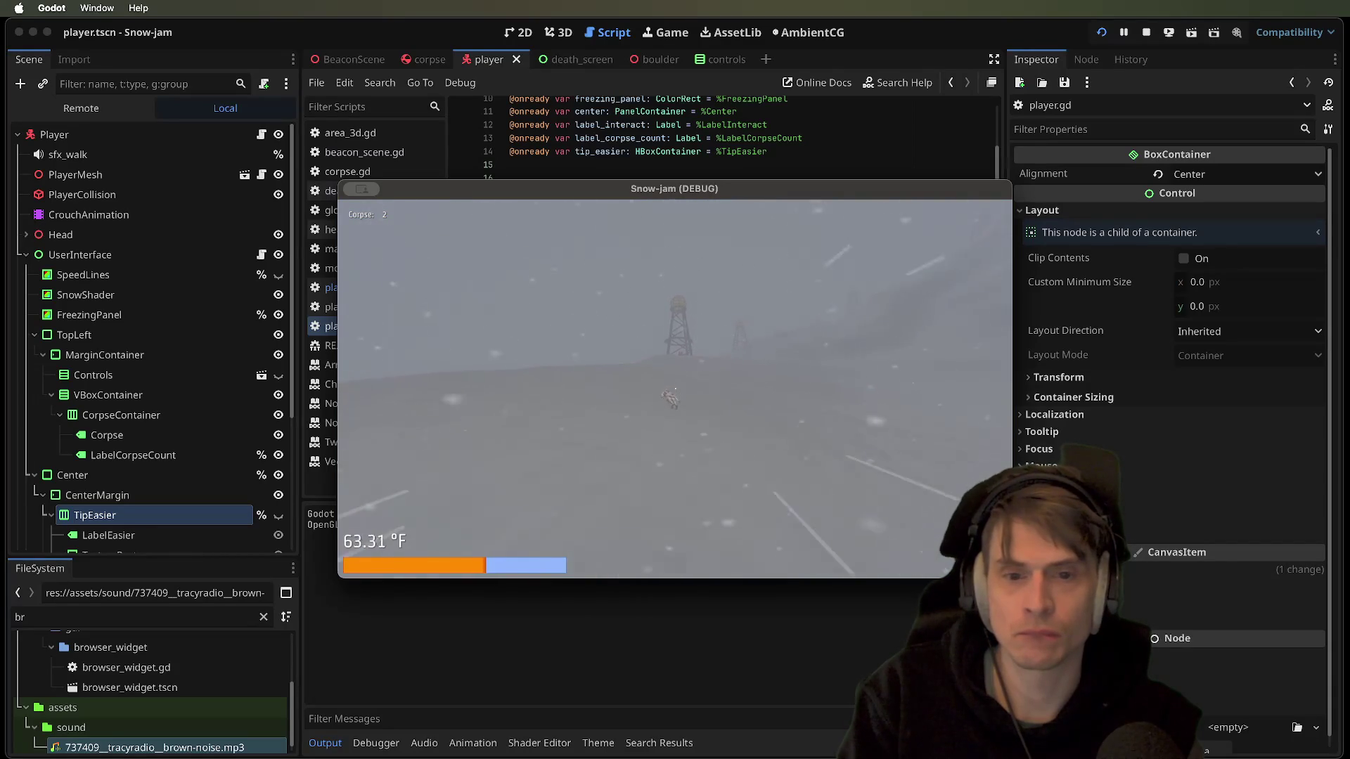
pyautogui.press('w')
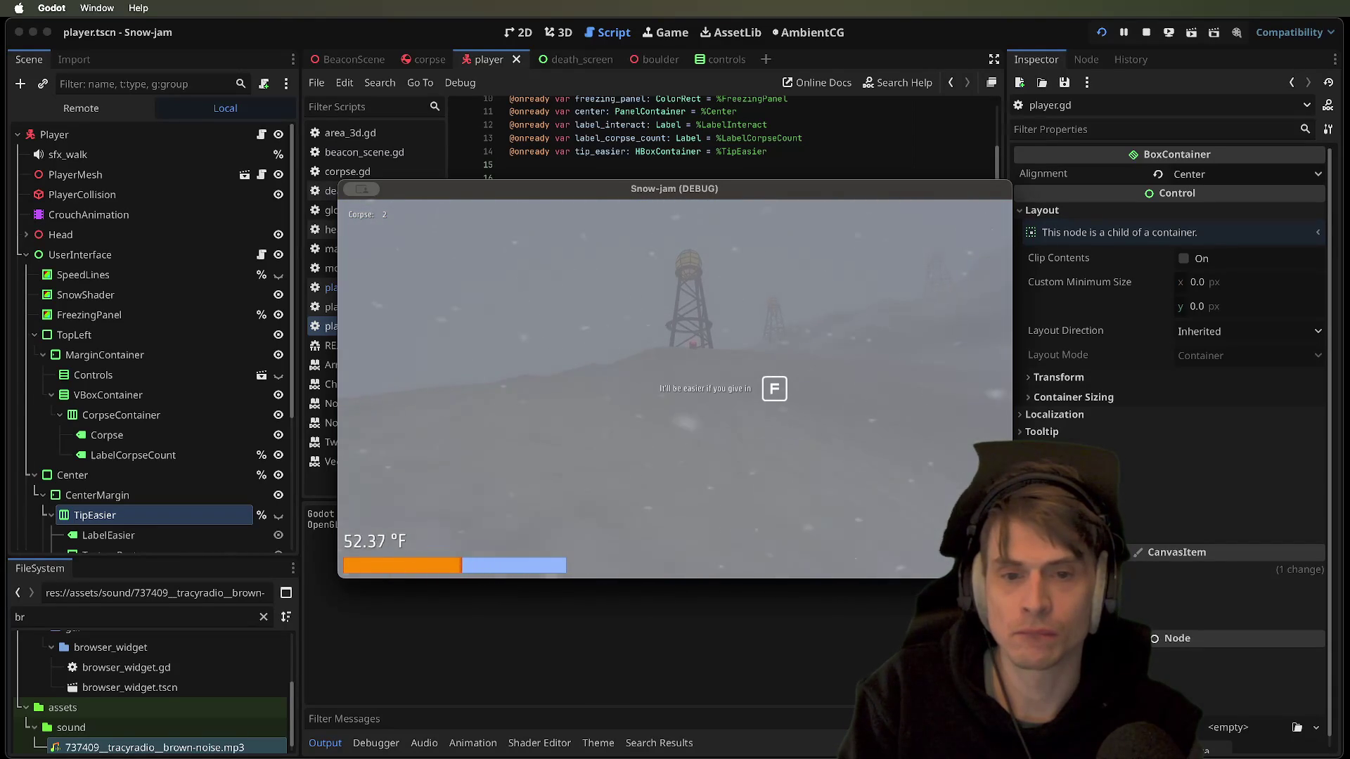
pyautogui.press('w')
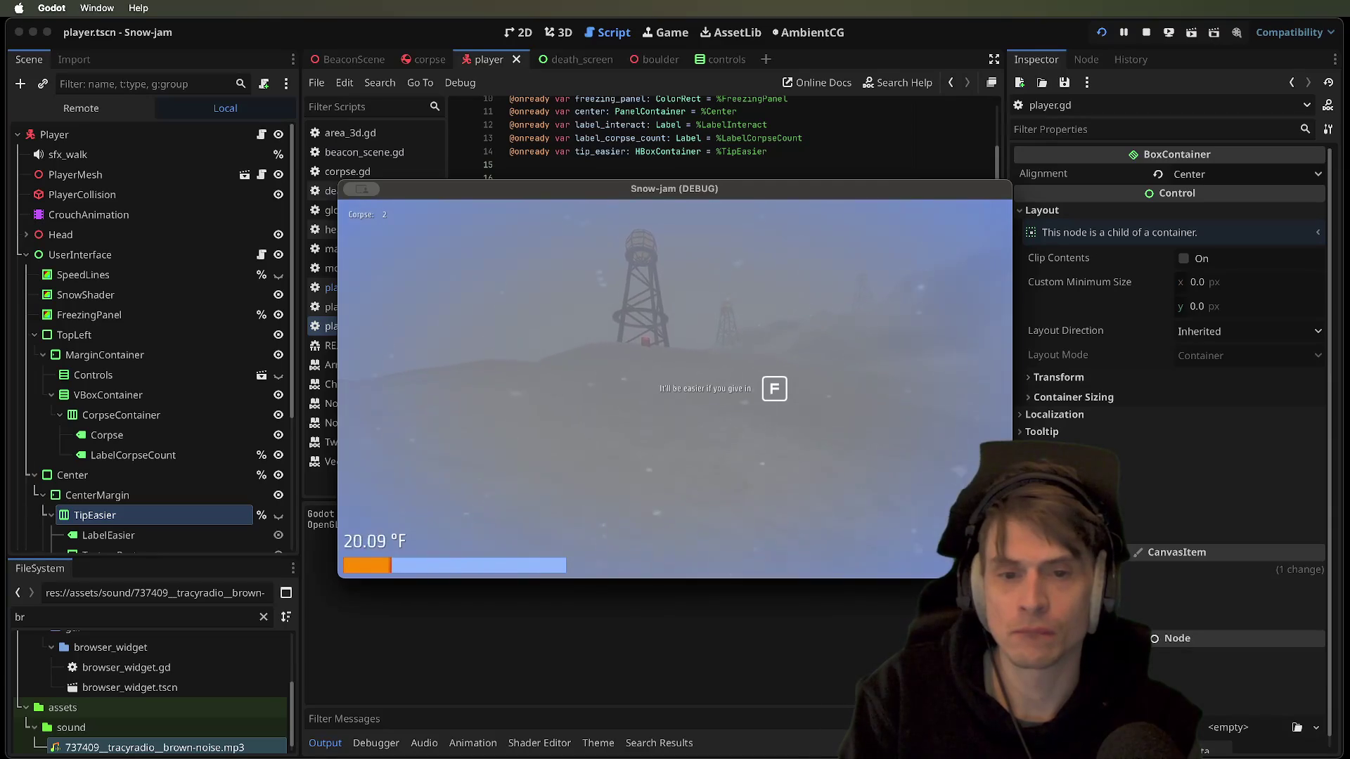
pyautogui.press('f')
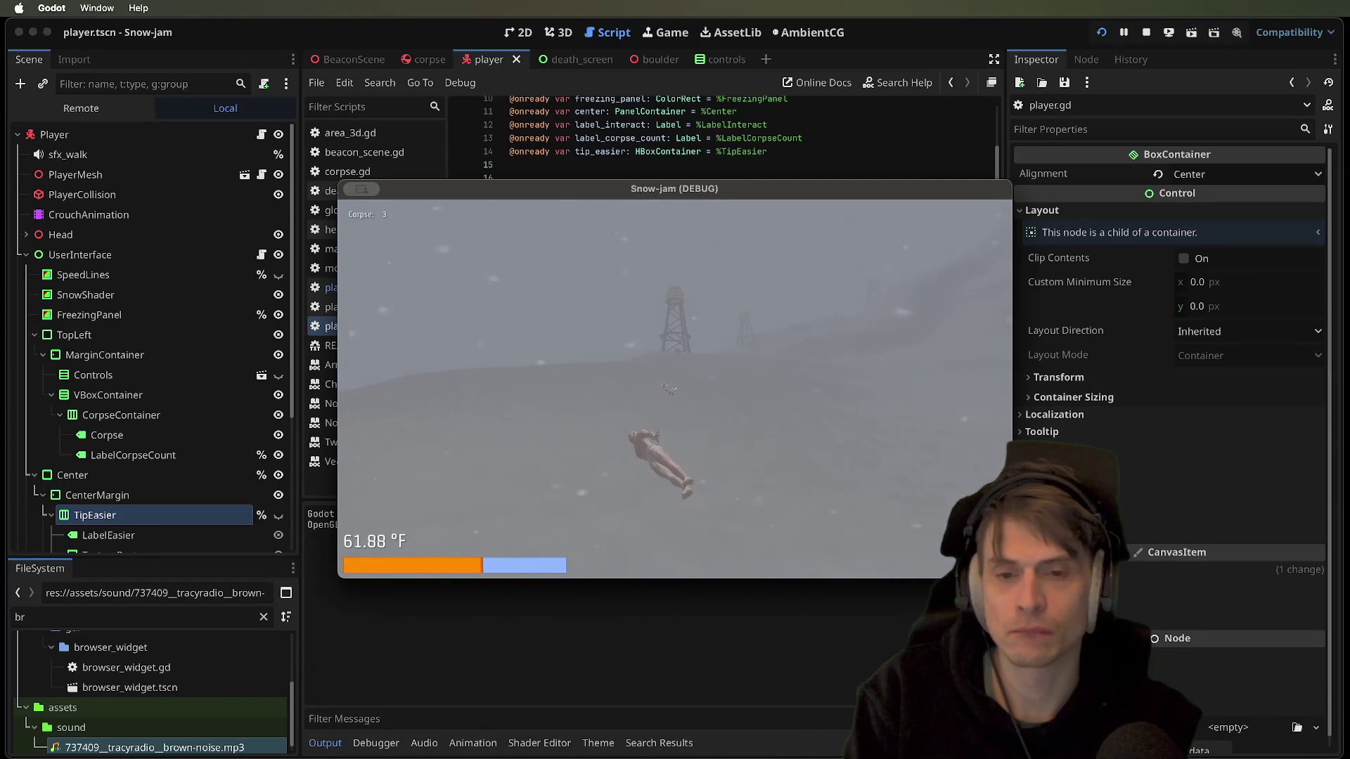
pyautogui.press('super+period')
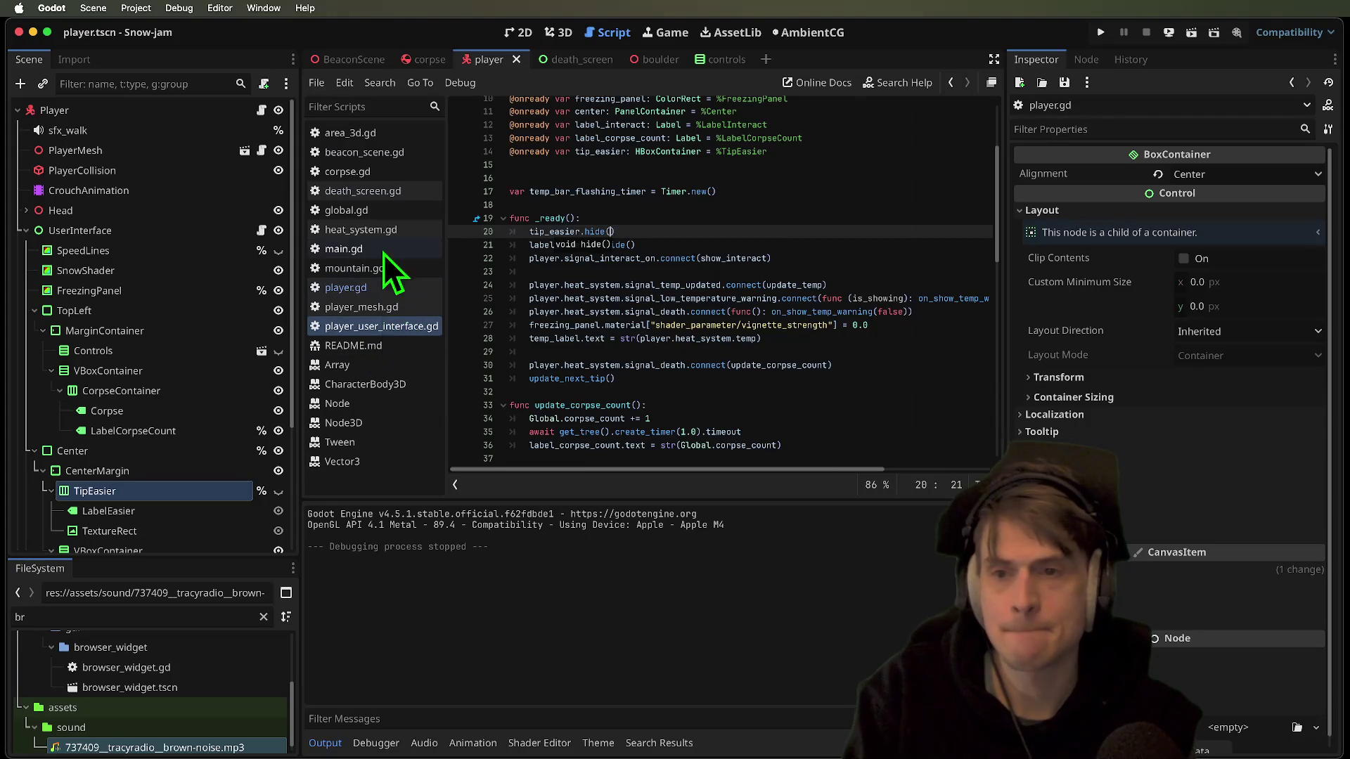
# Try changing the timer wait in the 2: branch to 4 seconds, then undo back to 3.0
pyautogui.scroll(-5, 829, 341)
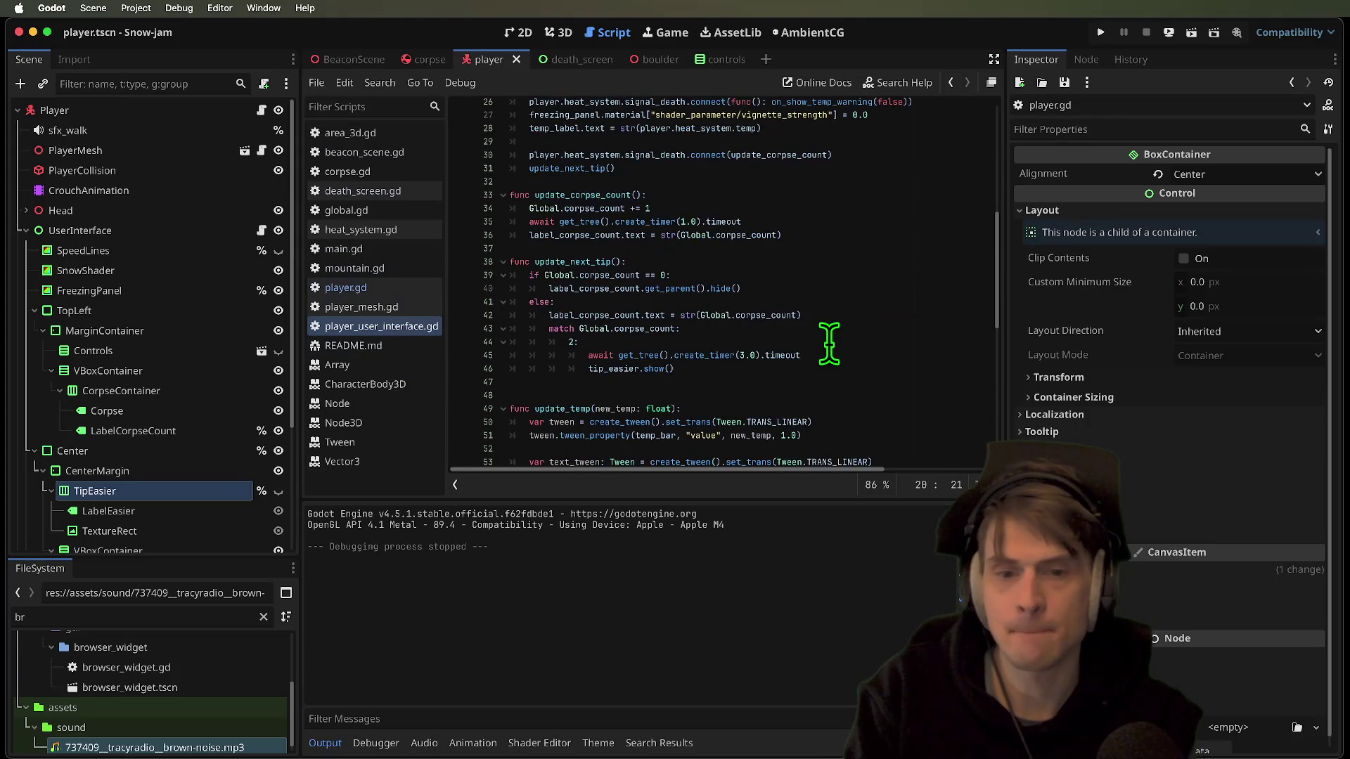
pyautogui.click(834, 338)
pyautogui.press('Right')
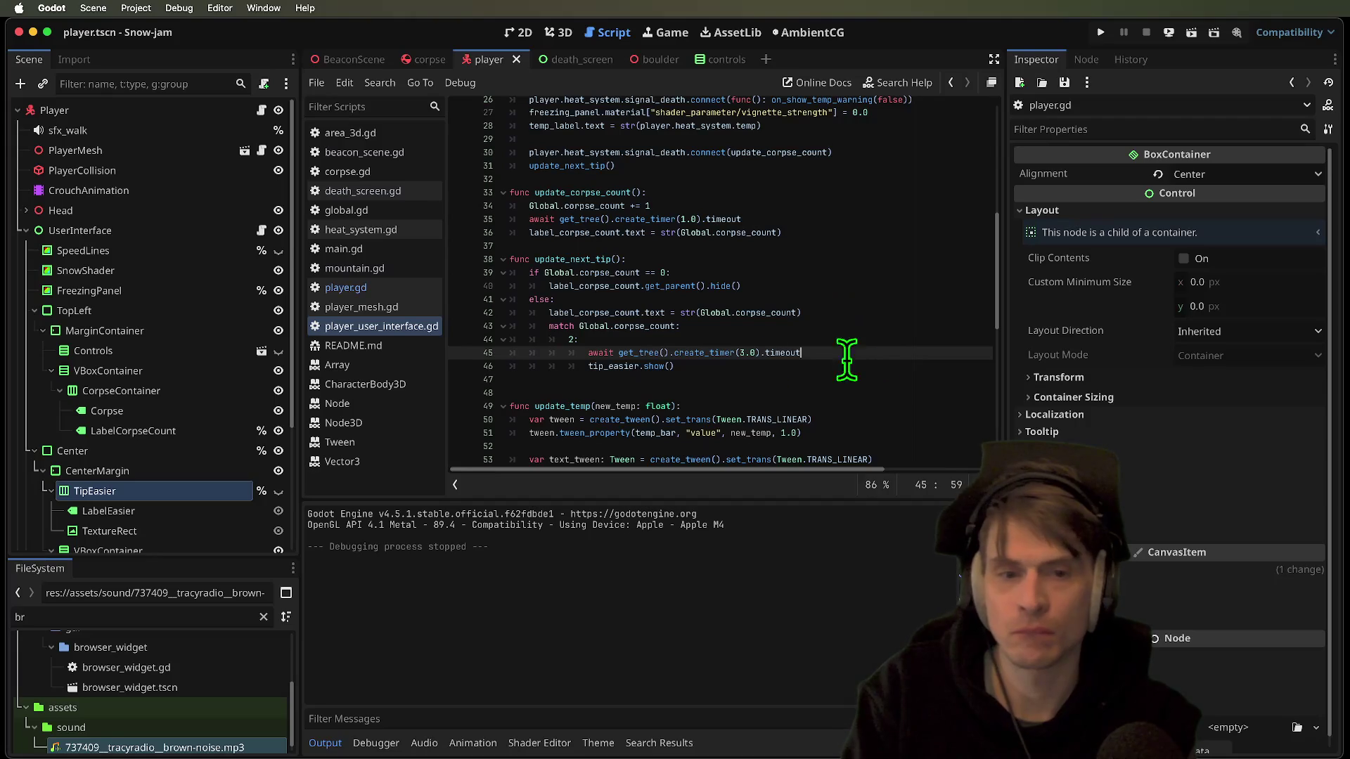
pyautogui.press('Left')
pyautogui.press('Left')
pyautogui.press('Left')
pyautogui.press('BackSpace')
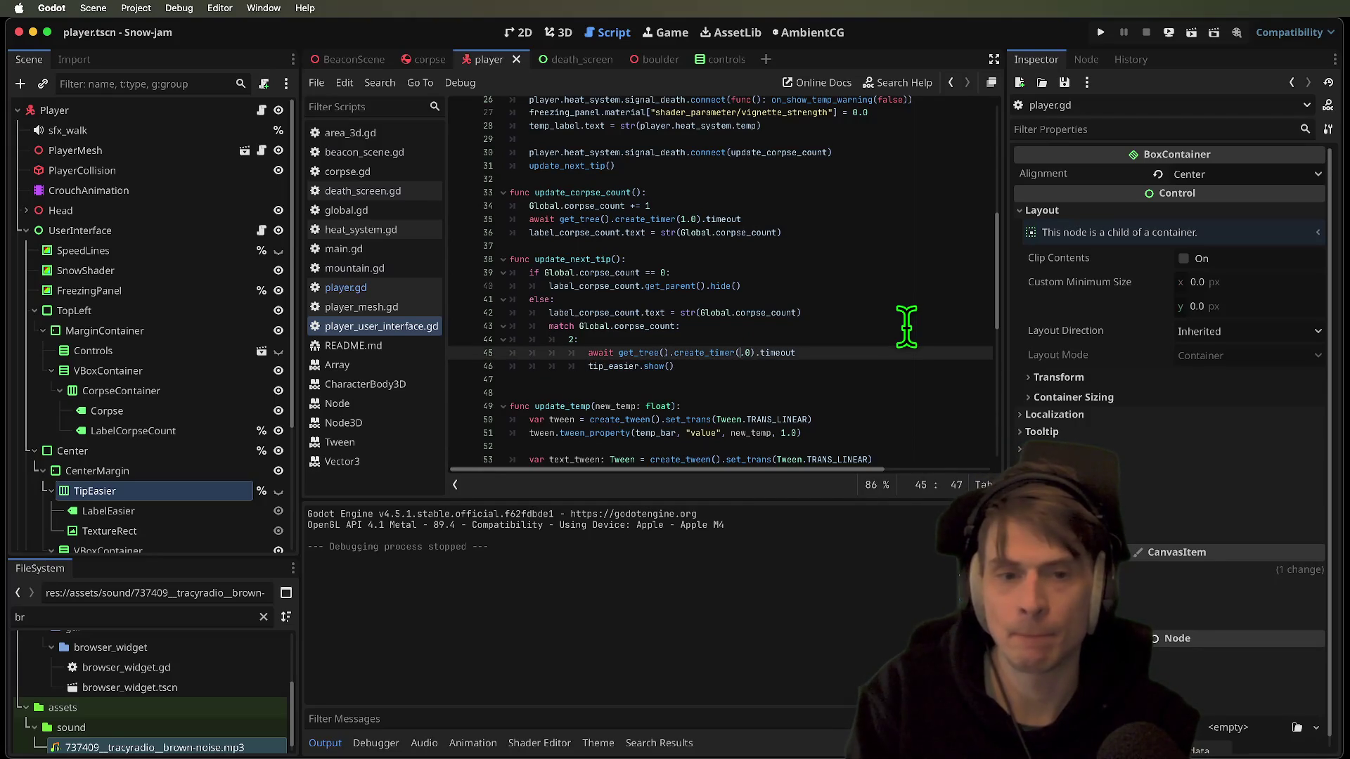
pyautogui.write('4')
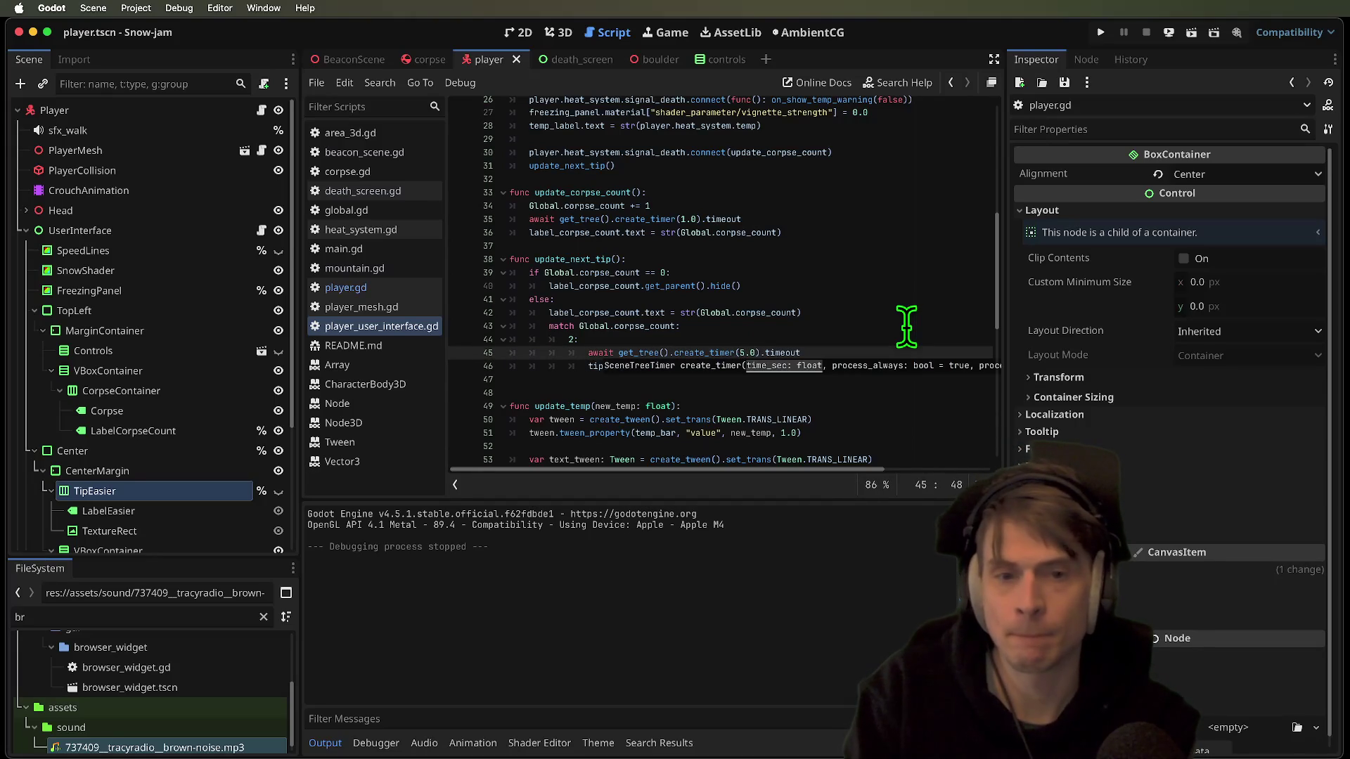
pyautogui.press('Down')
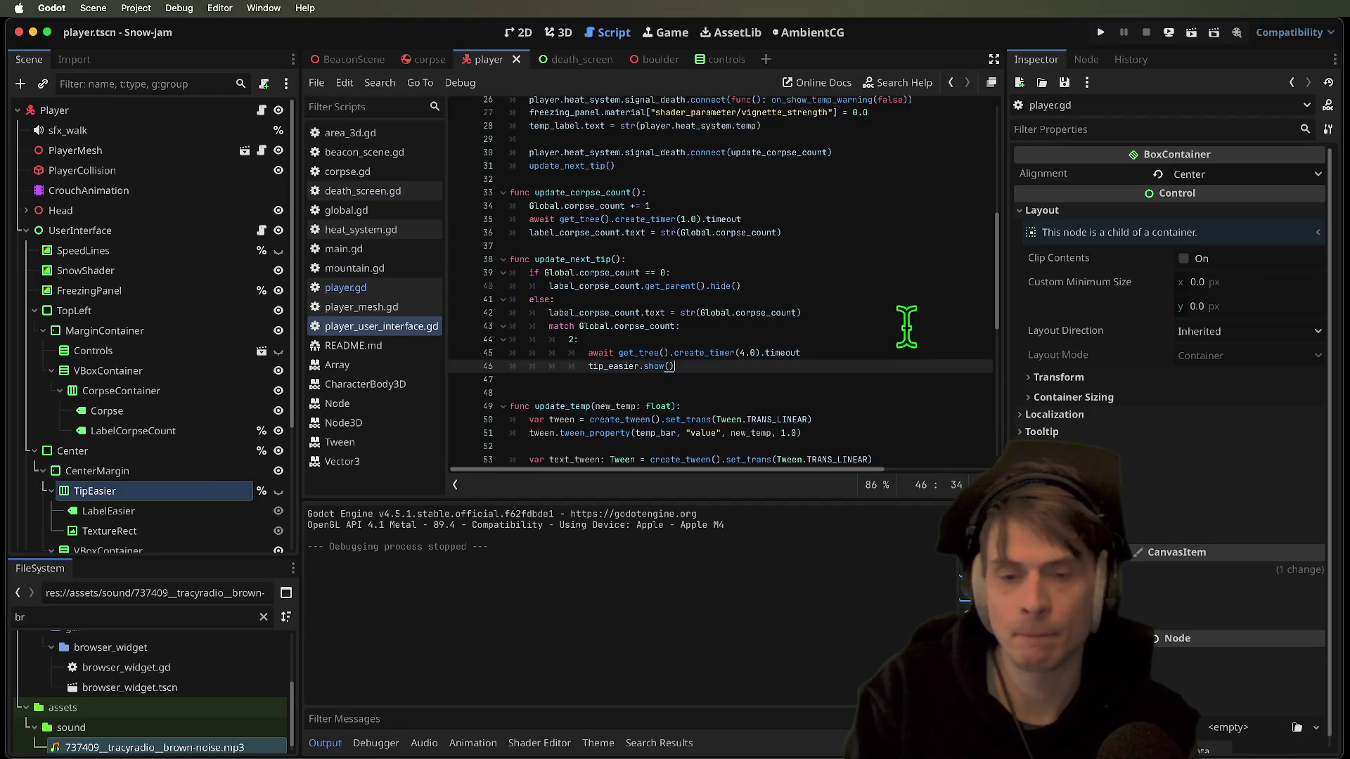
pyautogui.hotkey('ctrl', 'shift', 'Return')
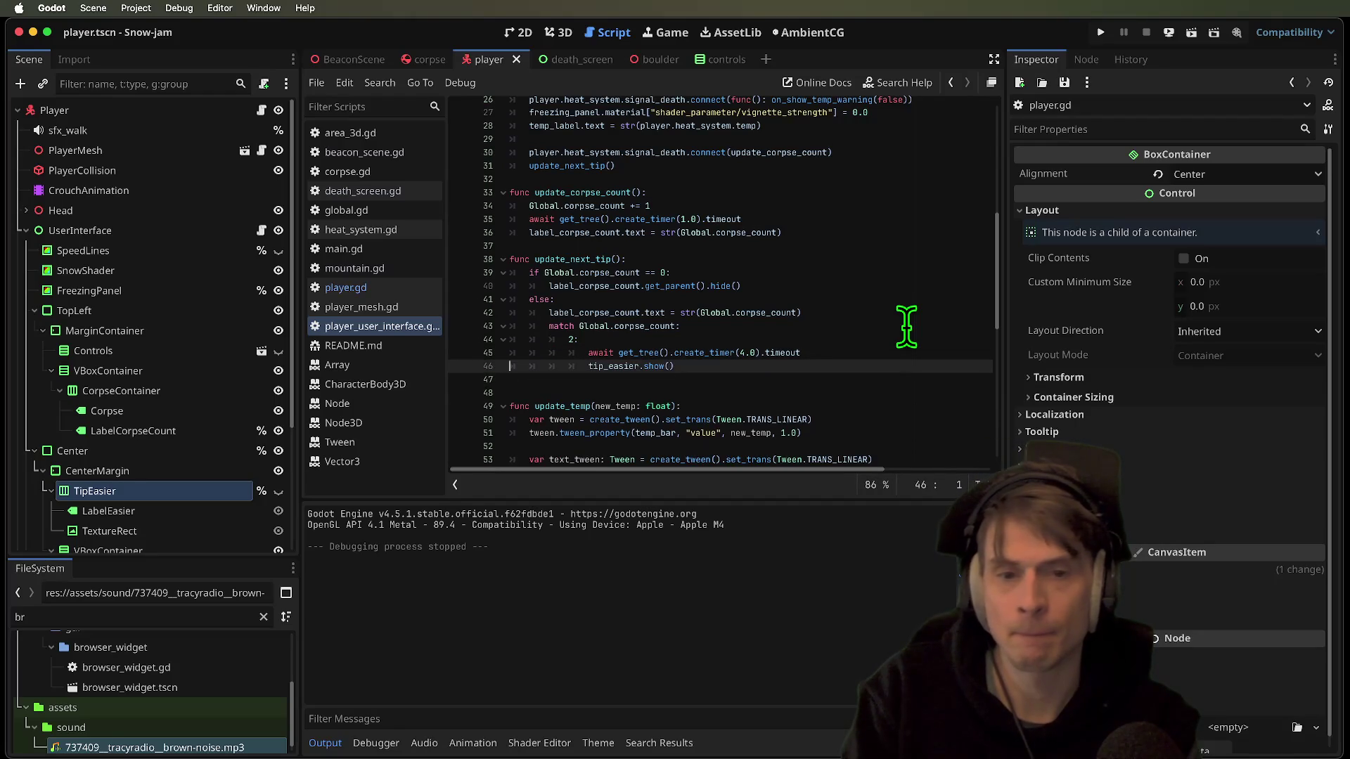
pyautogui.press('Tab')
pyautogui.press('Tab')
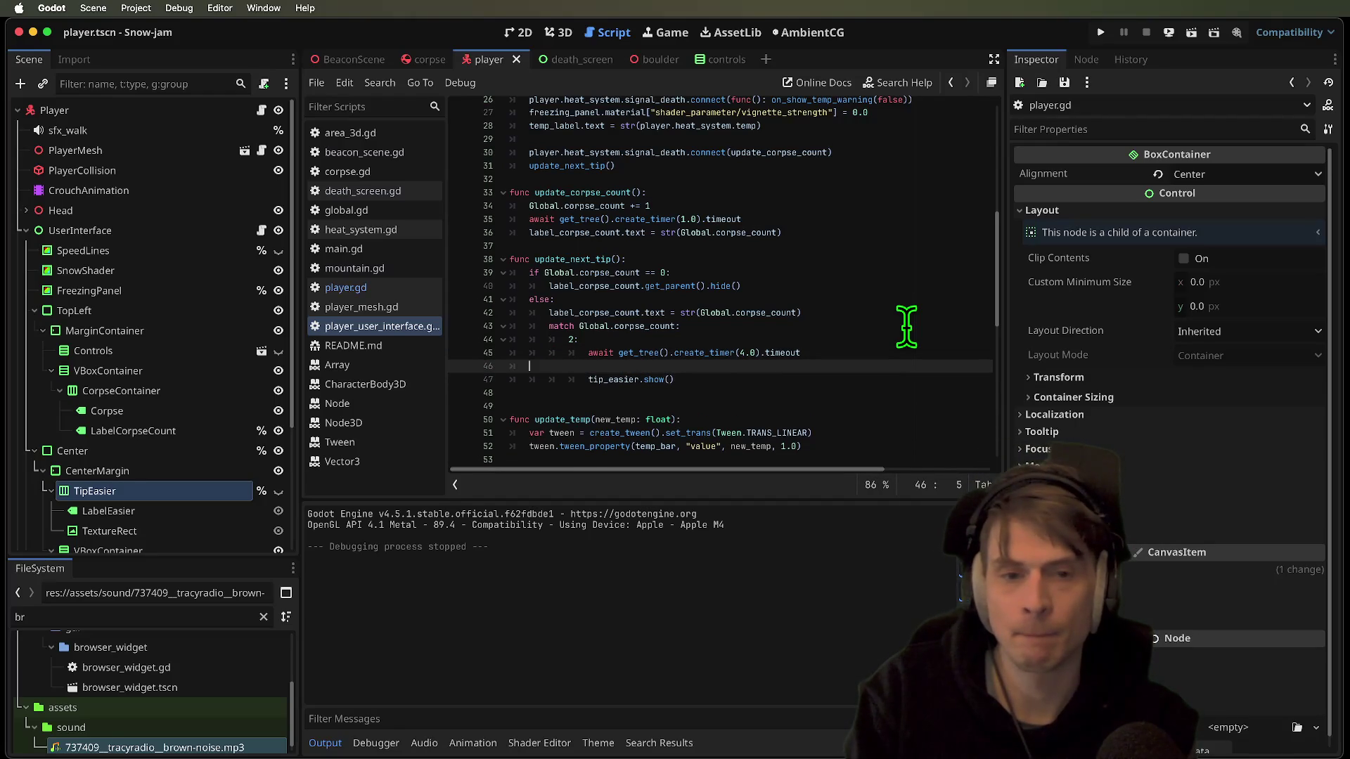
pyautogui.hotkey('ctrl', 'z')
pyautogui.hotkey('ctrl', 'z')
pyautogui.hotkey('ctrl', 'z')
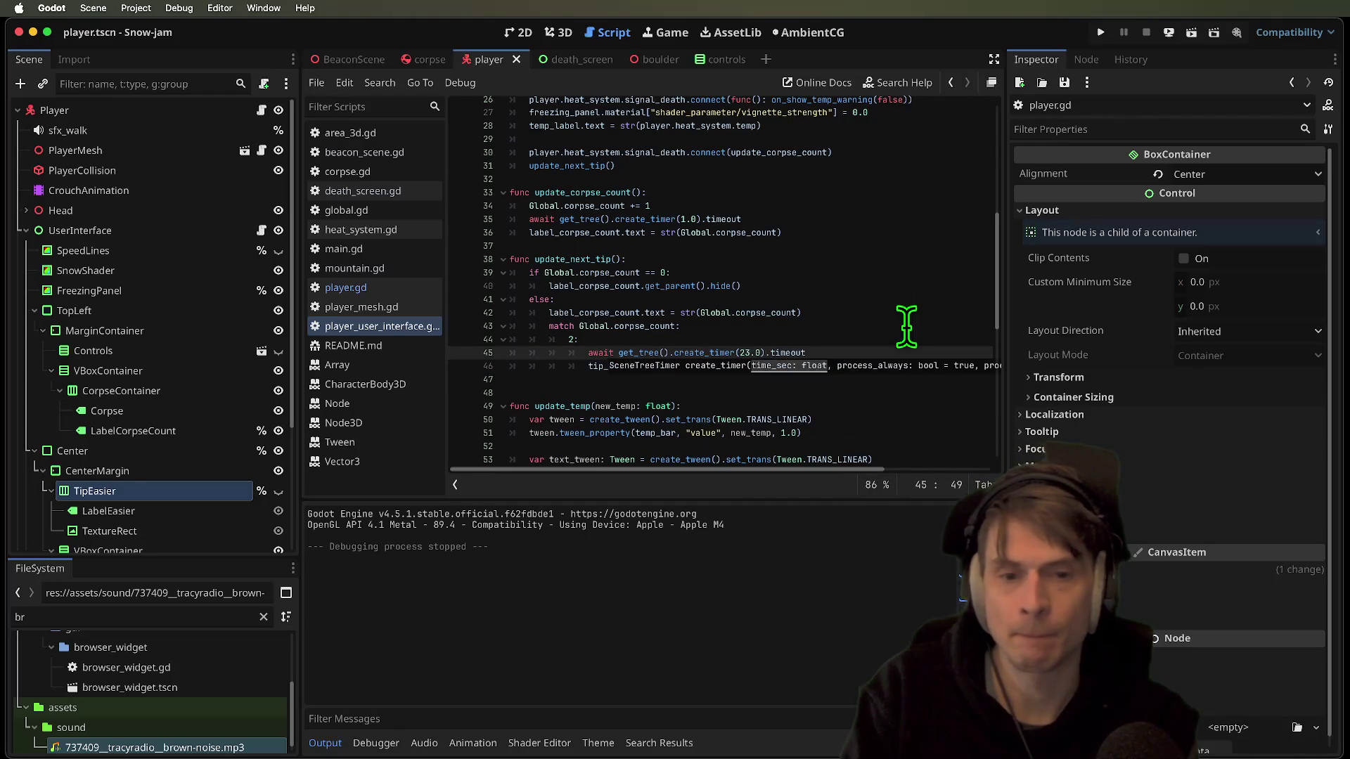
# Add a new indented line after the timer wait and begin typing a var declaration
pyautogui.press('End')
pyautogui.press('Return')
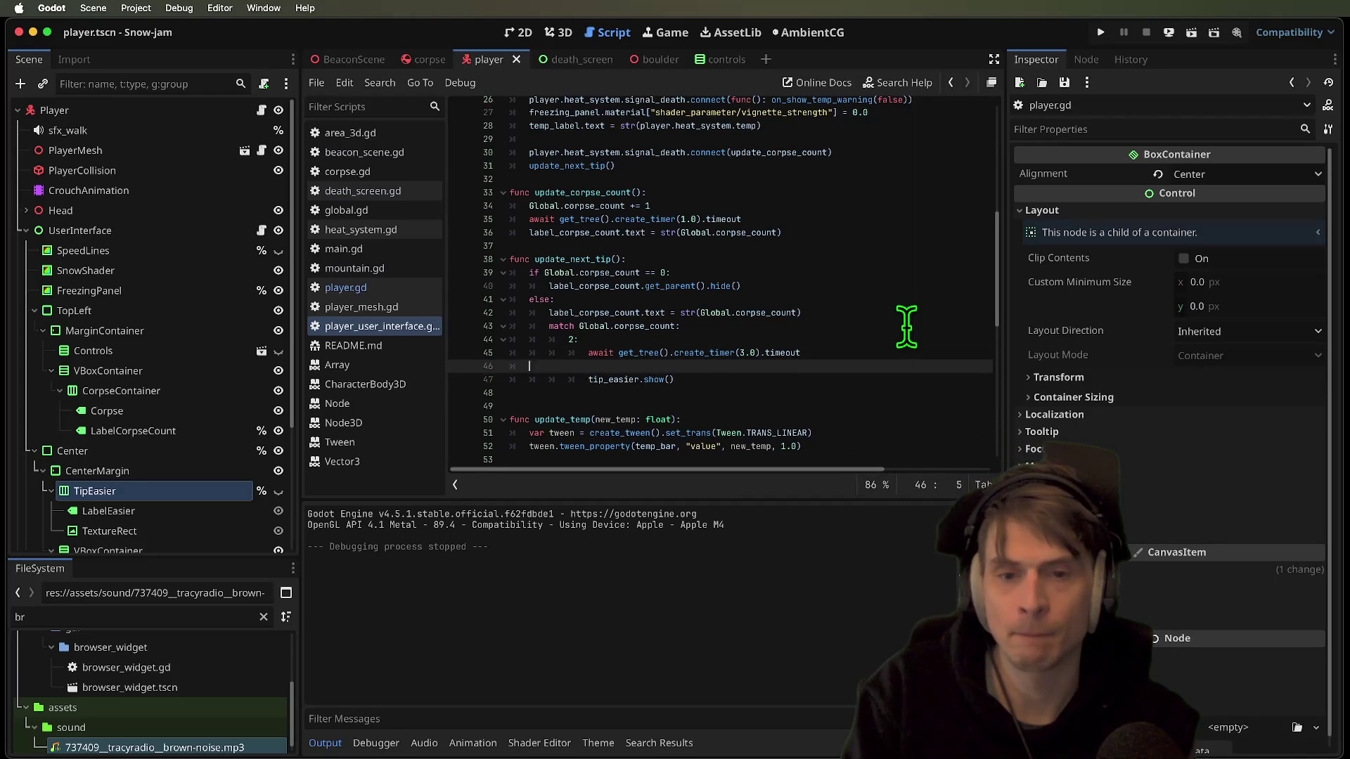
pyautogui.press('BackSpace')
pyautogui.press('BackSpace')
pyautogui.write('r create')
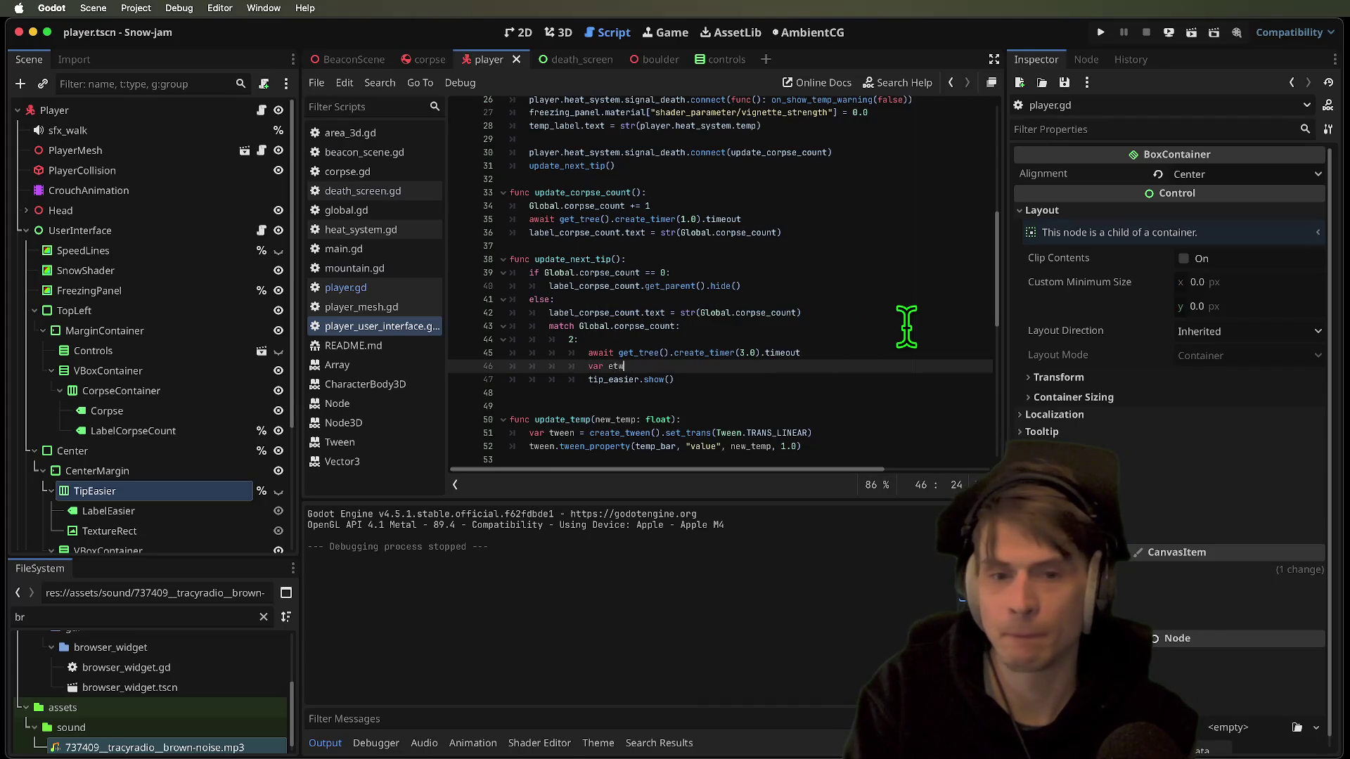
# Complete 'var etween = create_tween()' and start an etween.tween_property call on the next line
pyautogui.write('_t')
pyautogui.press('Return')
pyautogui.press('Return')
pyautogui.write('tip_easier.')
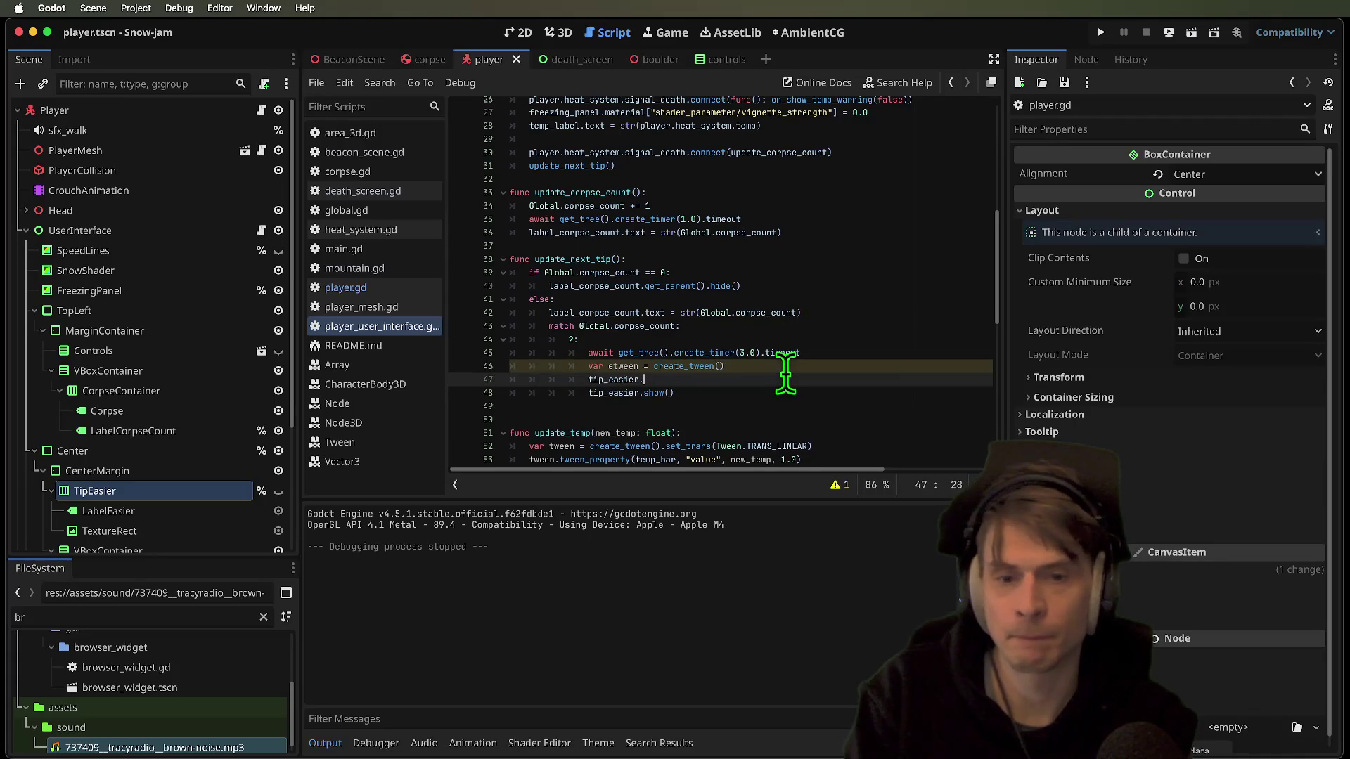
pyautogui.write('proper')
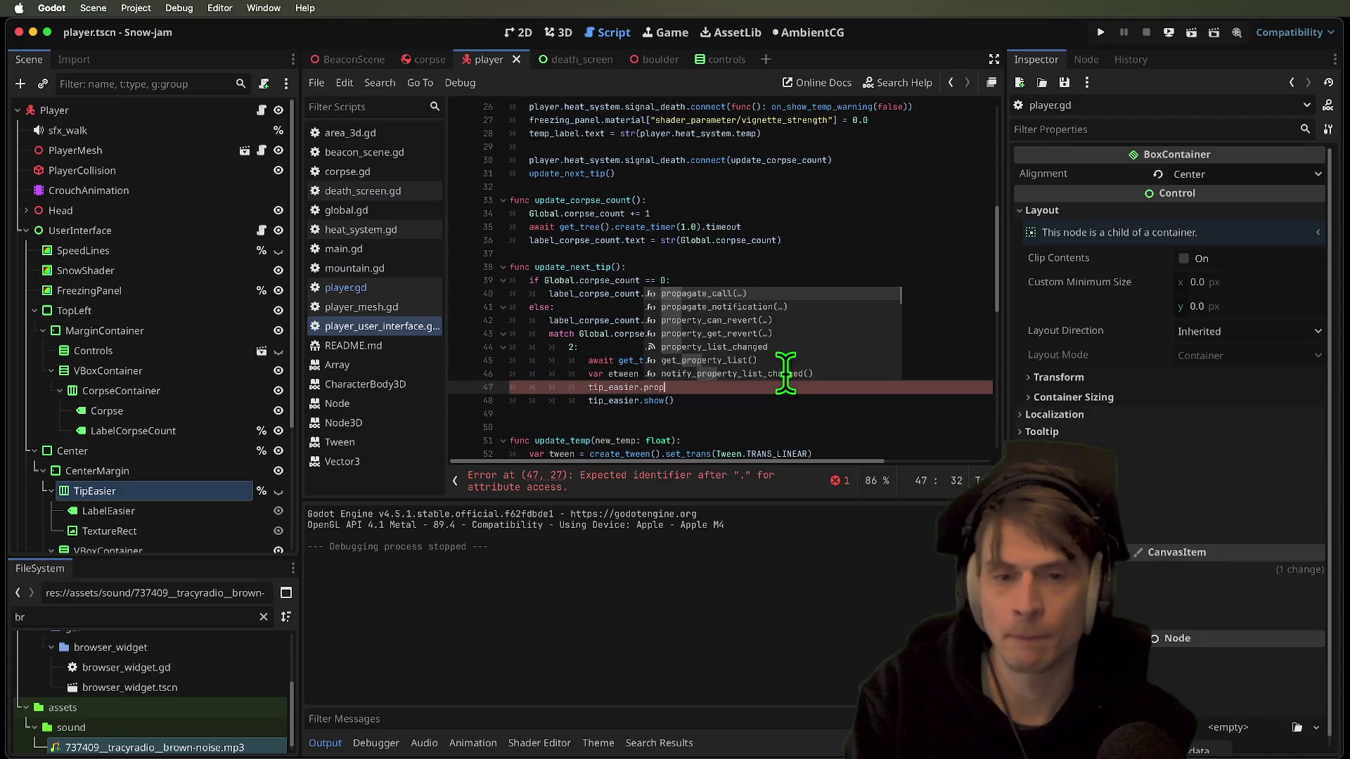
pyautogui.doubleClick(622, 386)
pyautogui.write('etween')
pyautogui.click(779, 388)
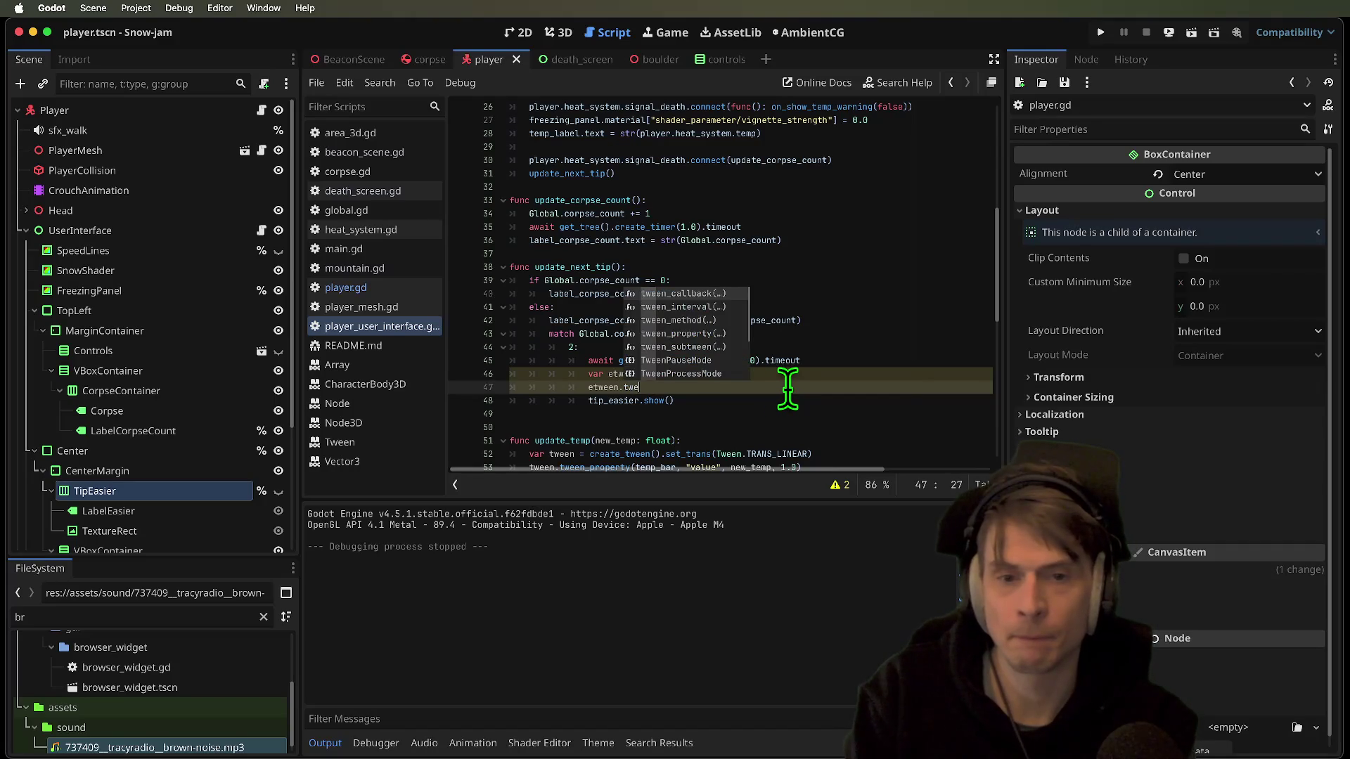
pyautogui.press('Down')
pyautogui.press('Down')
pyautogui.press('Down')
pyautogui.press('Return')
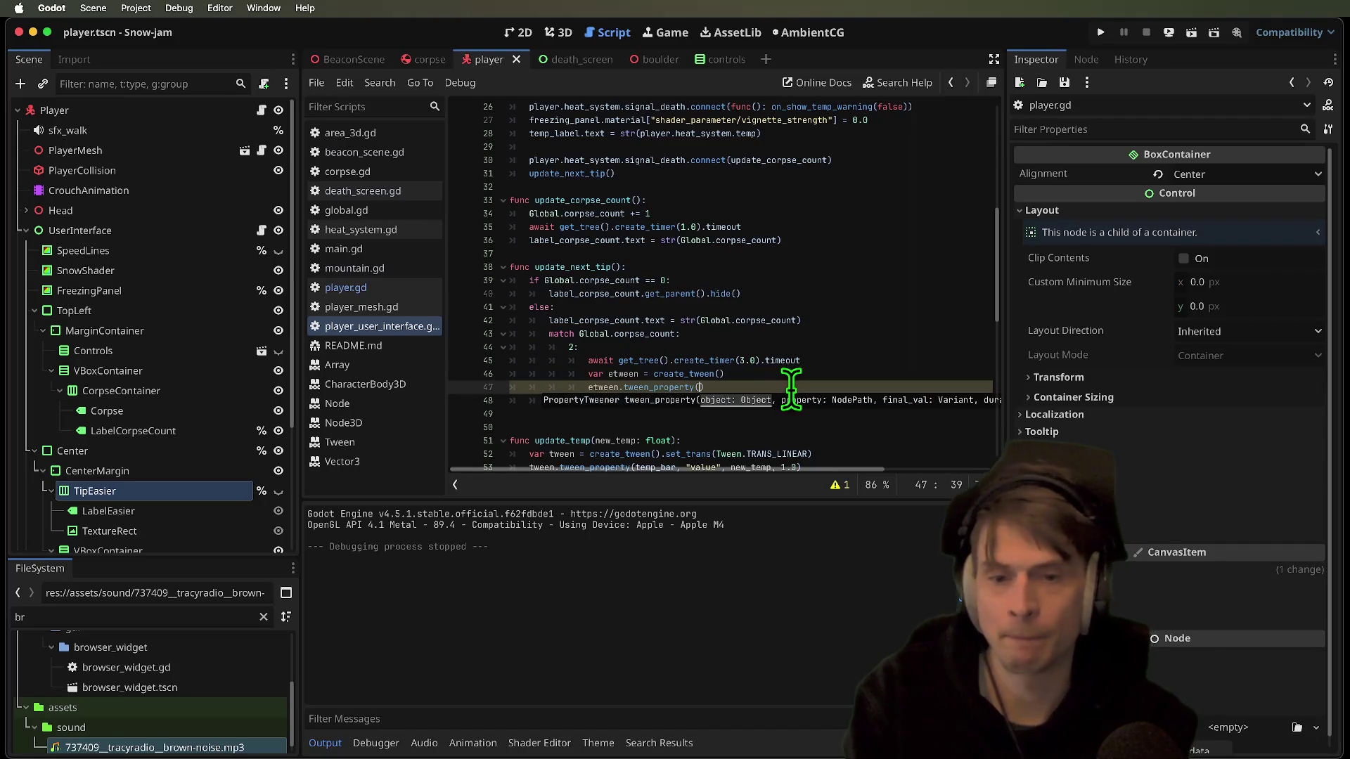
# Pass tip_easier, 'modulate:a' and target value 1.0 to tween_property
pyautogui.write('tip')
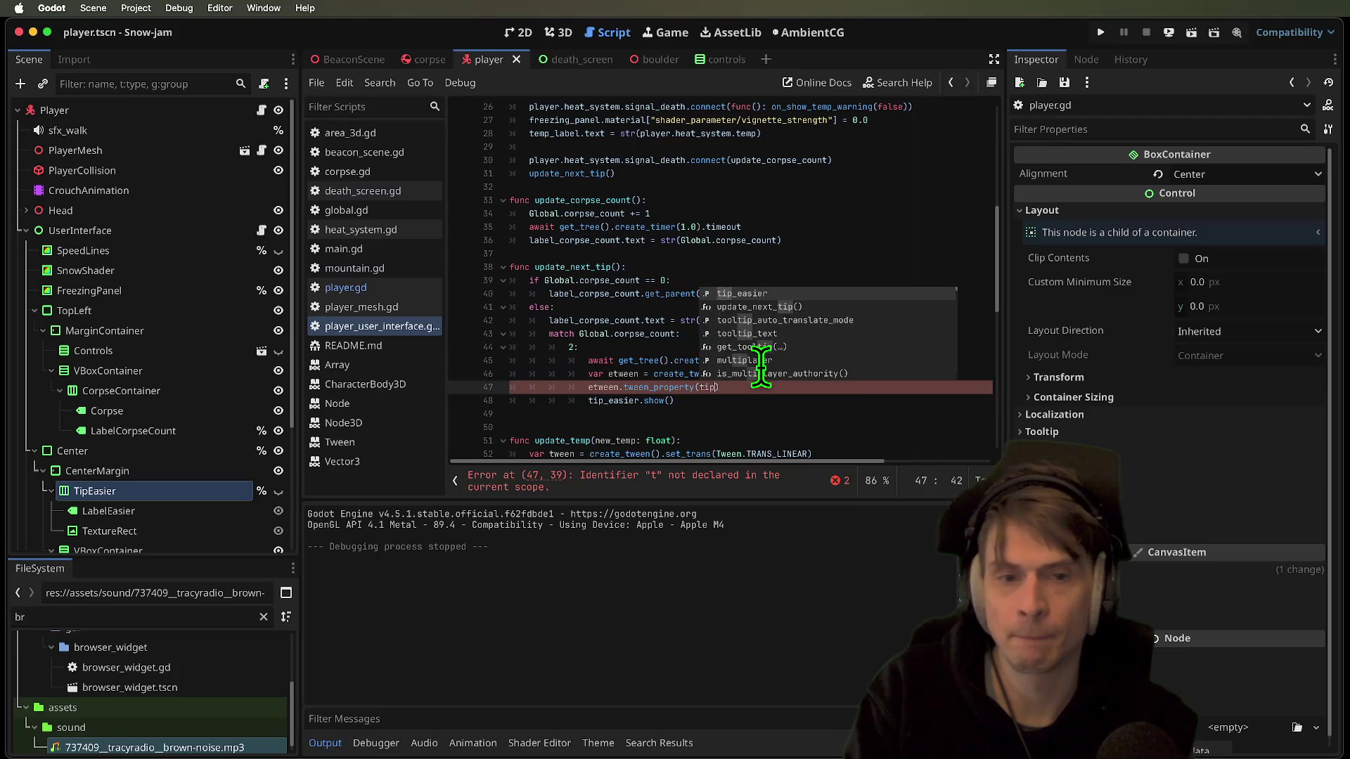
pyautogui.press('Return')
pyautogui.write(", 'modul")
pyautogui.press('Return')
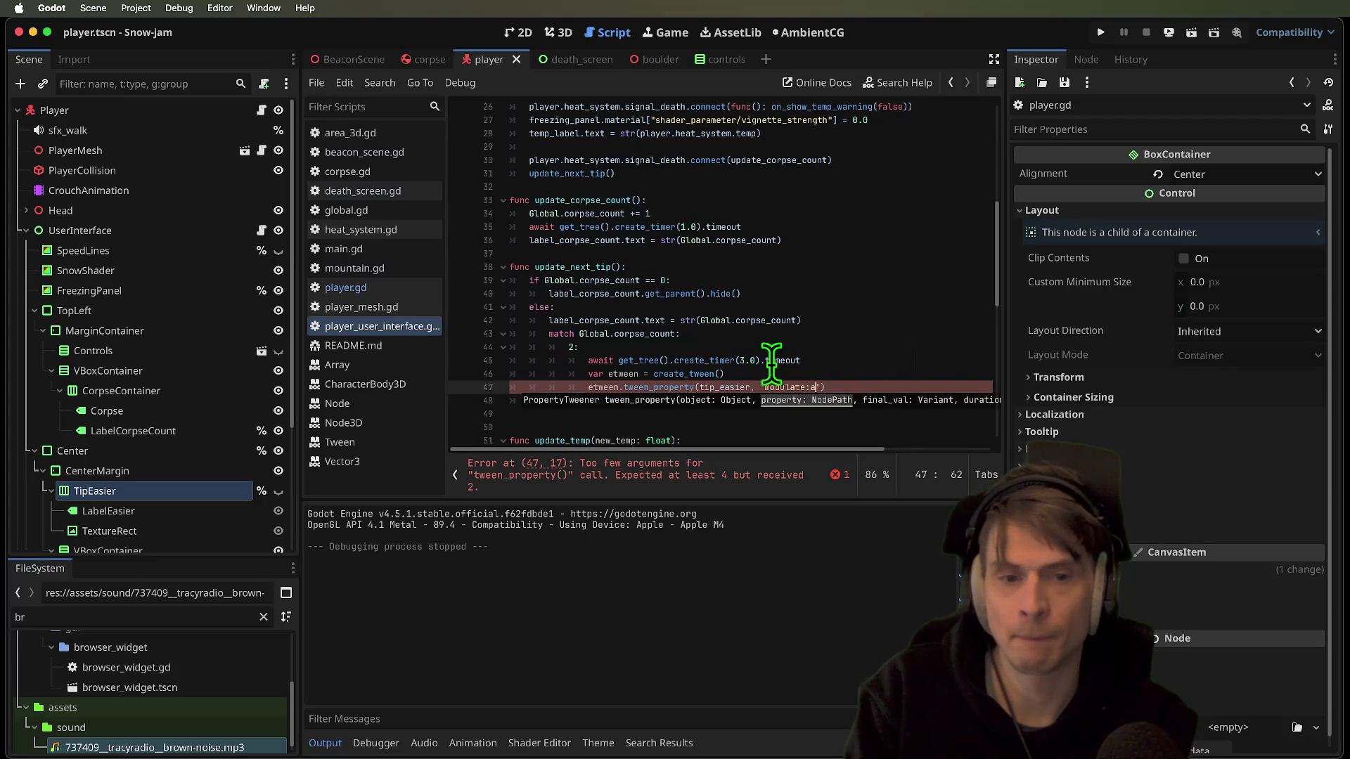
pyautogui.write(', 1.0')
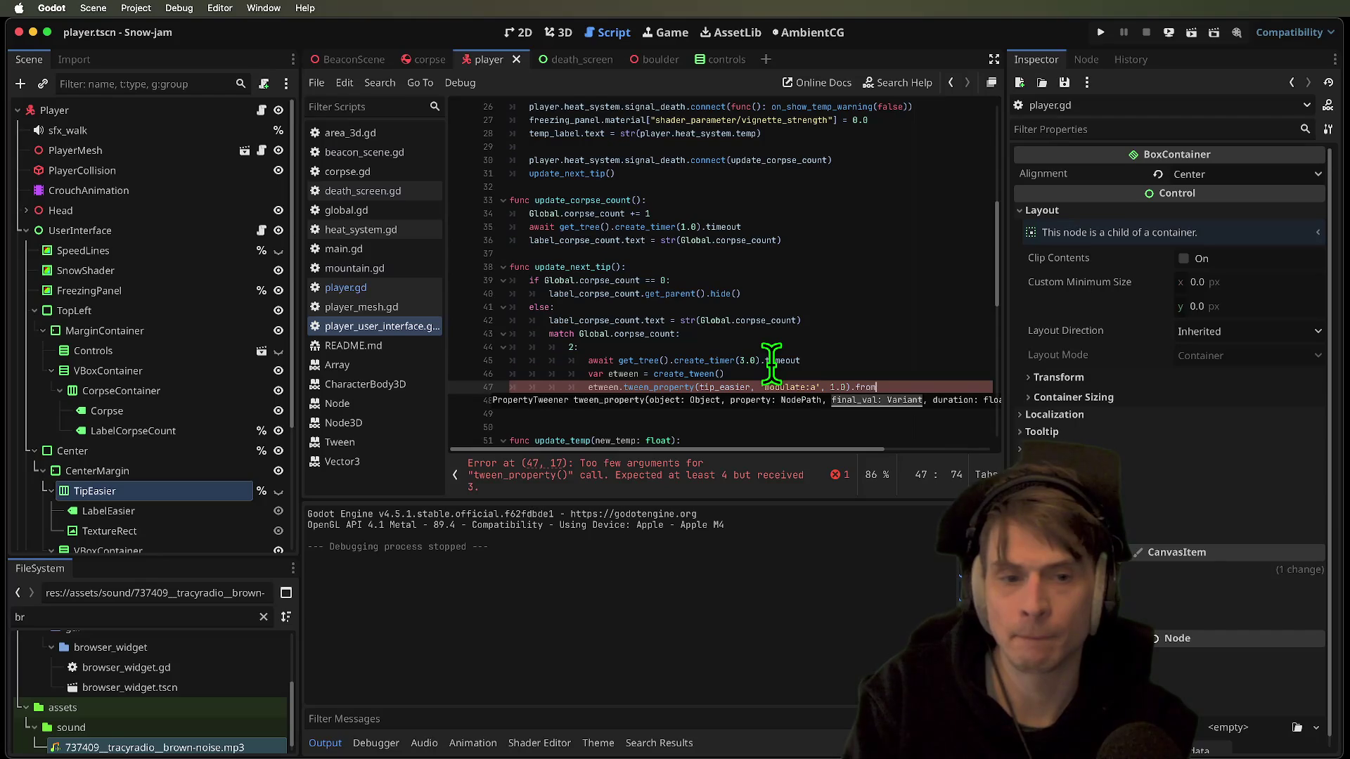
pyautogui.write('.1)')
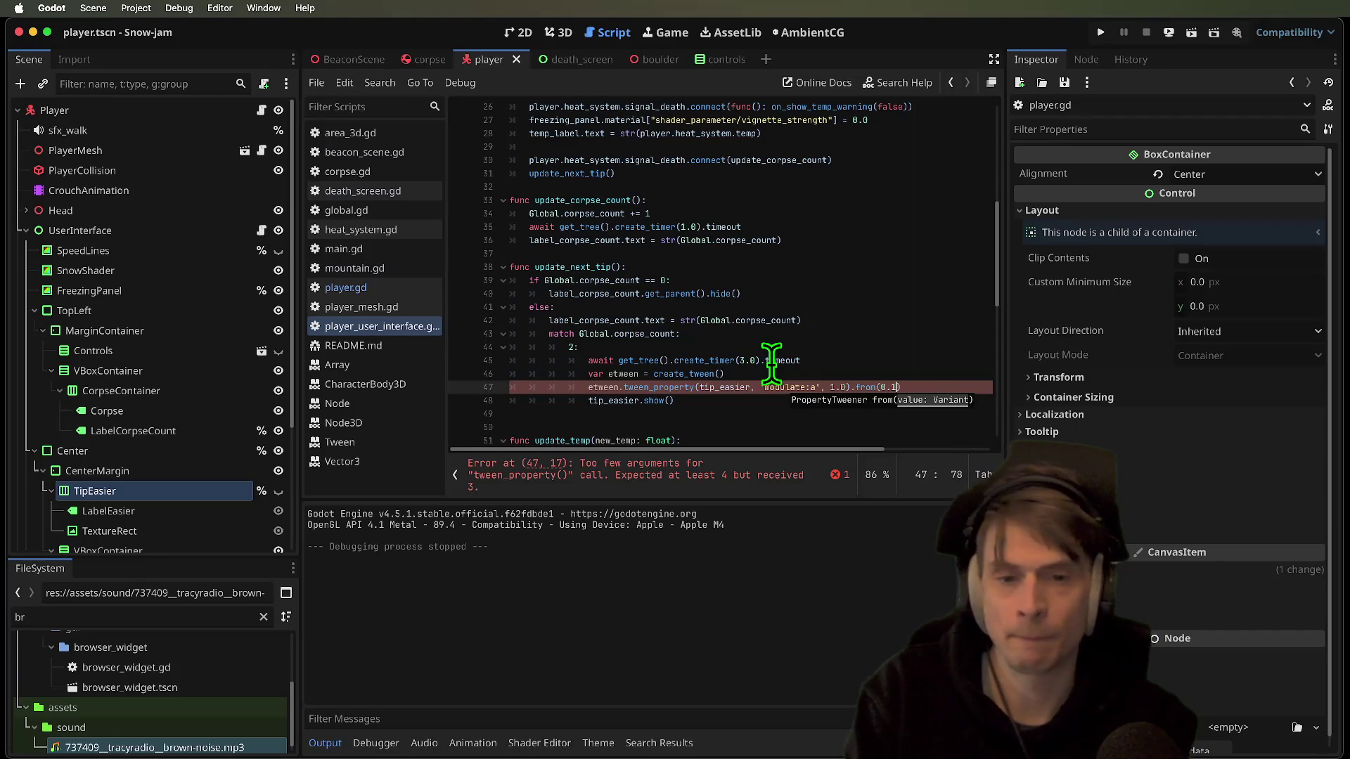
pyautogui.press('BackSpace')
pyautogui.write('1)')
pyautogui.press('Right')
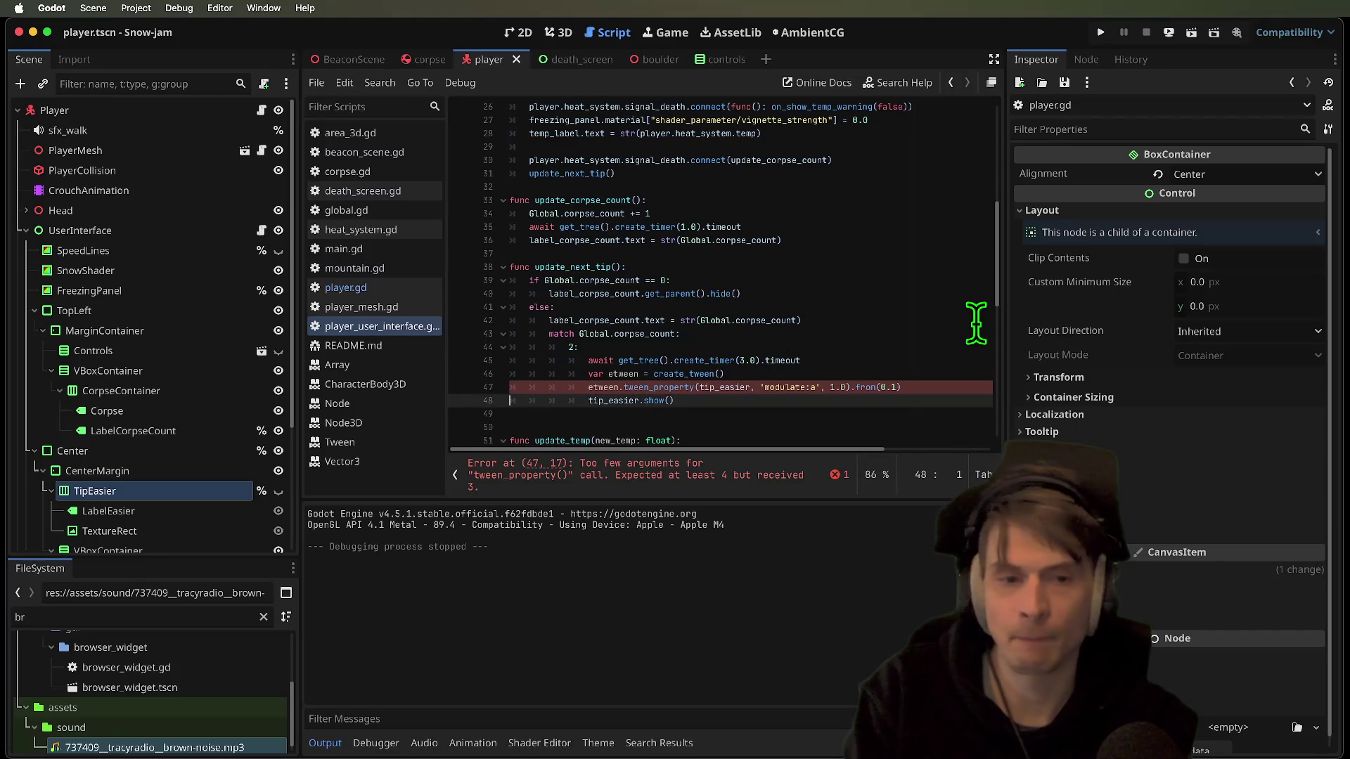
# Set the tween duration to 3.0, add .from(0.0), then save and run the game
pyautogui.doubleClick(601, 387)
pyautogui.moveTo(601, 387); pyautogui.dragTo(956, 390)
pyautogui.click(956, 390)
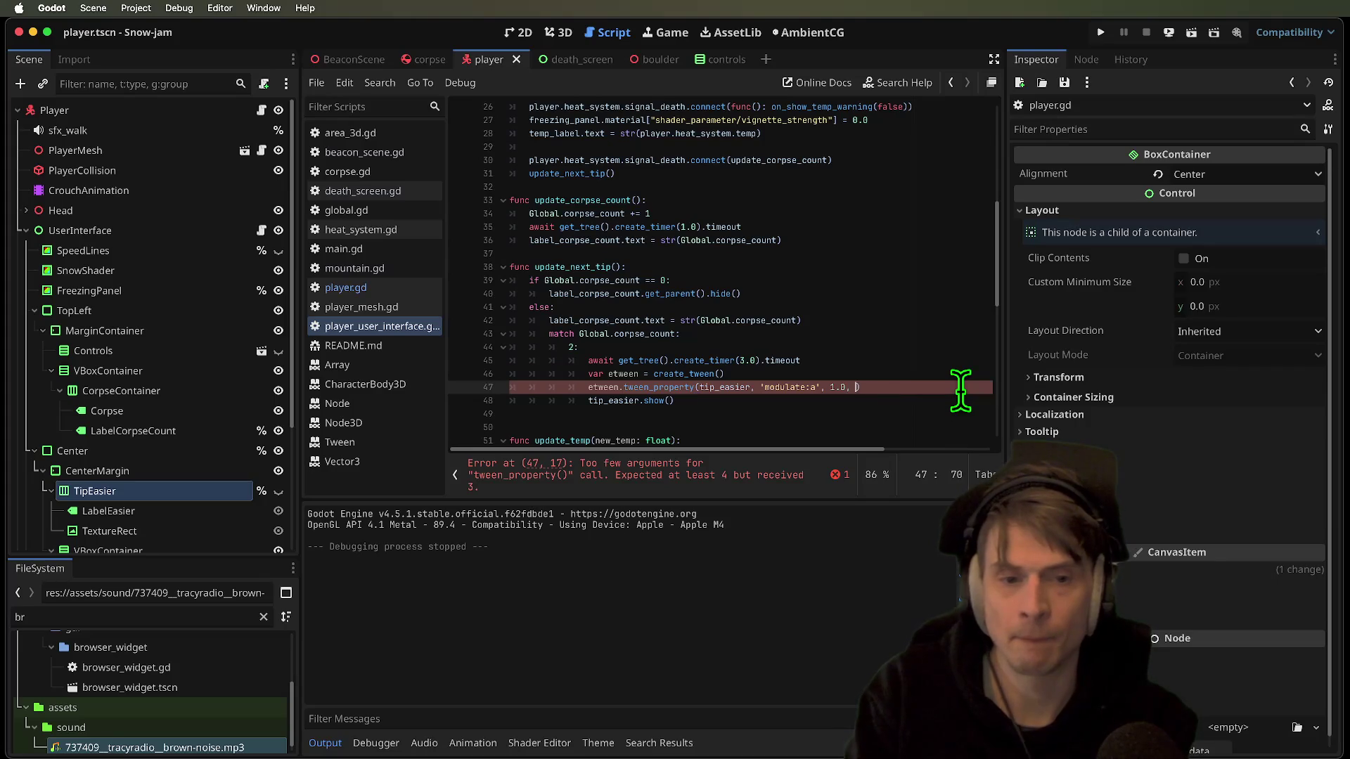
pyautogui.write('3.0')
pyautogui.press('Down')
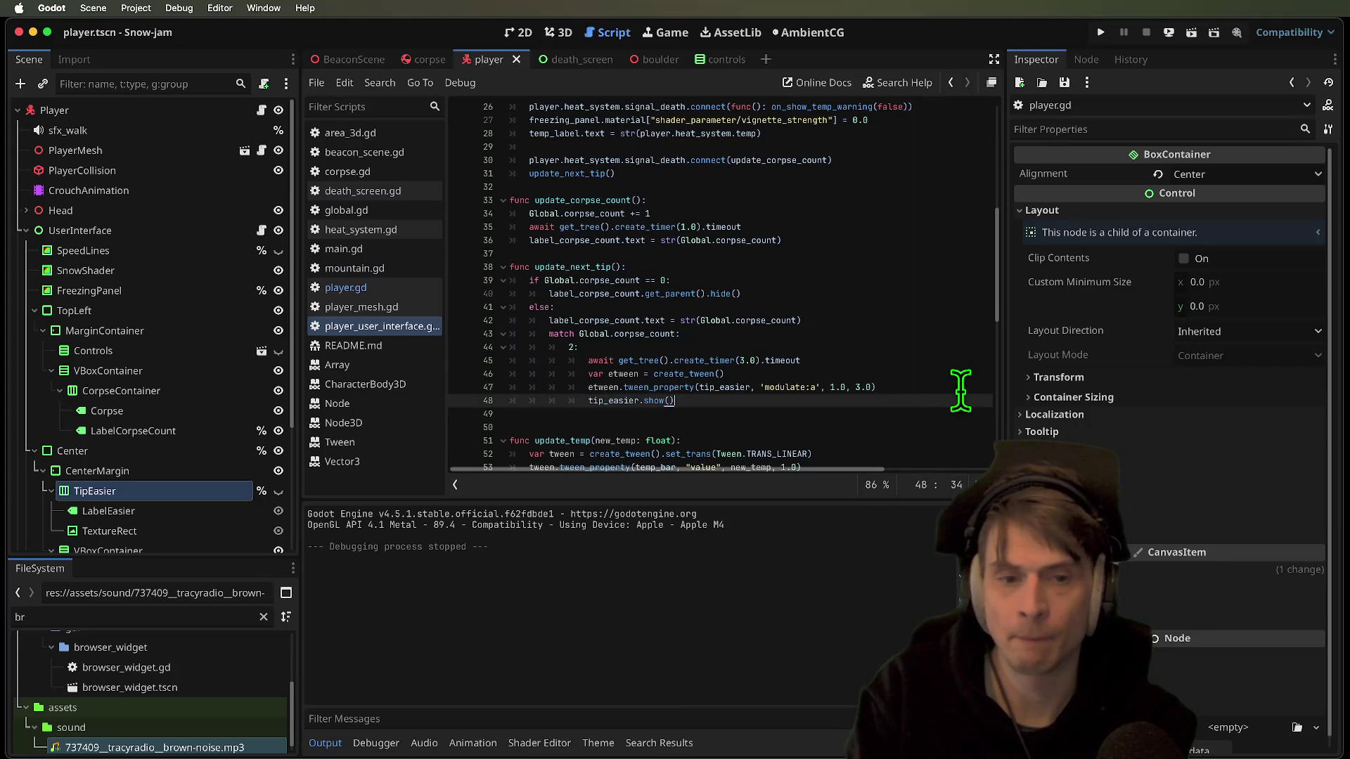
pyautogui.press('BackSpace')
pyautogui.click(960, 390)
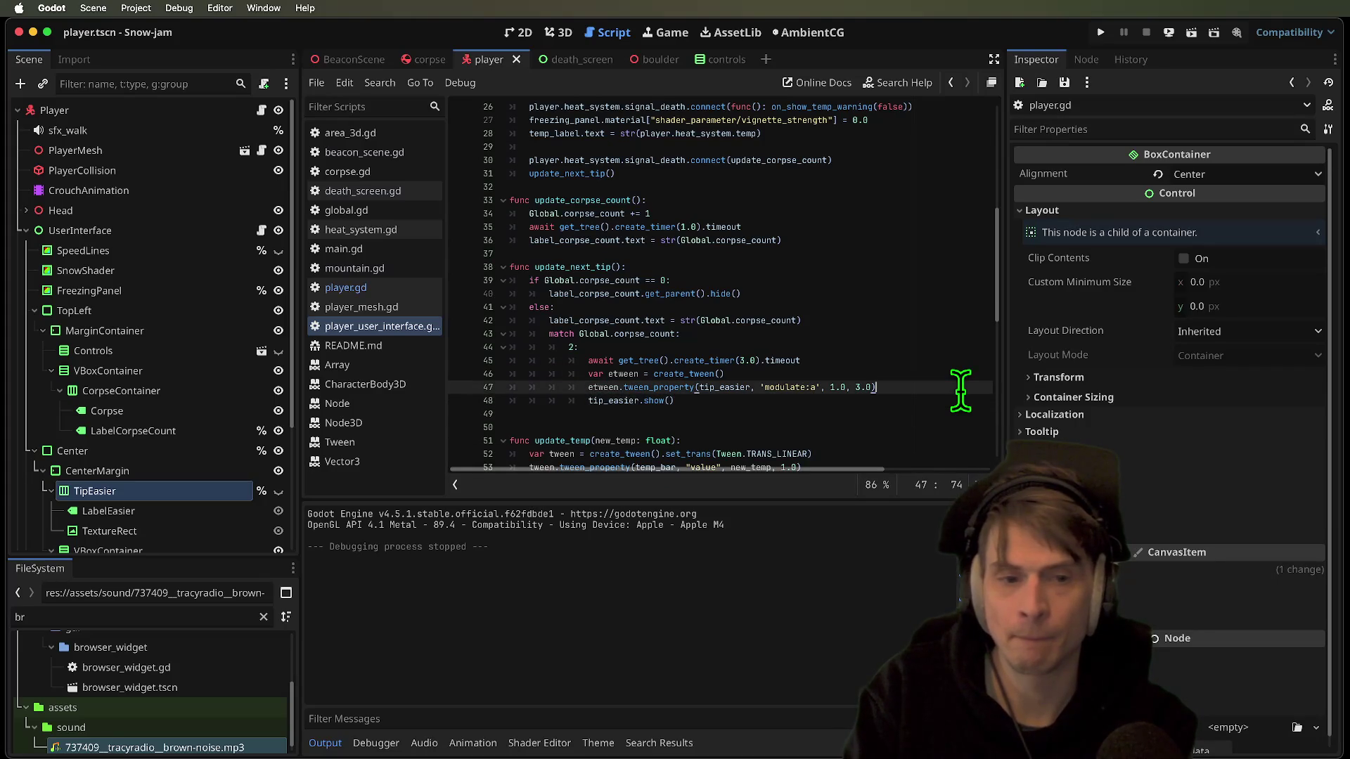
pyautogui.write('.f')
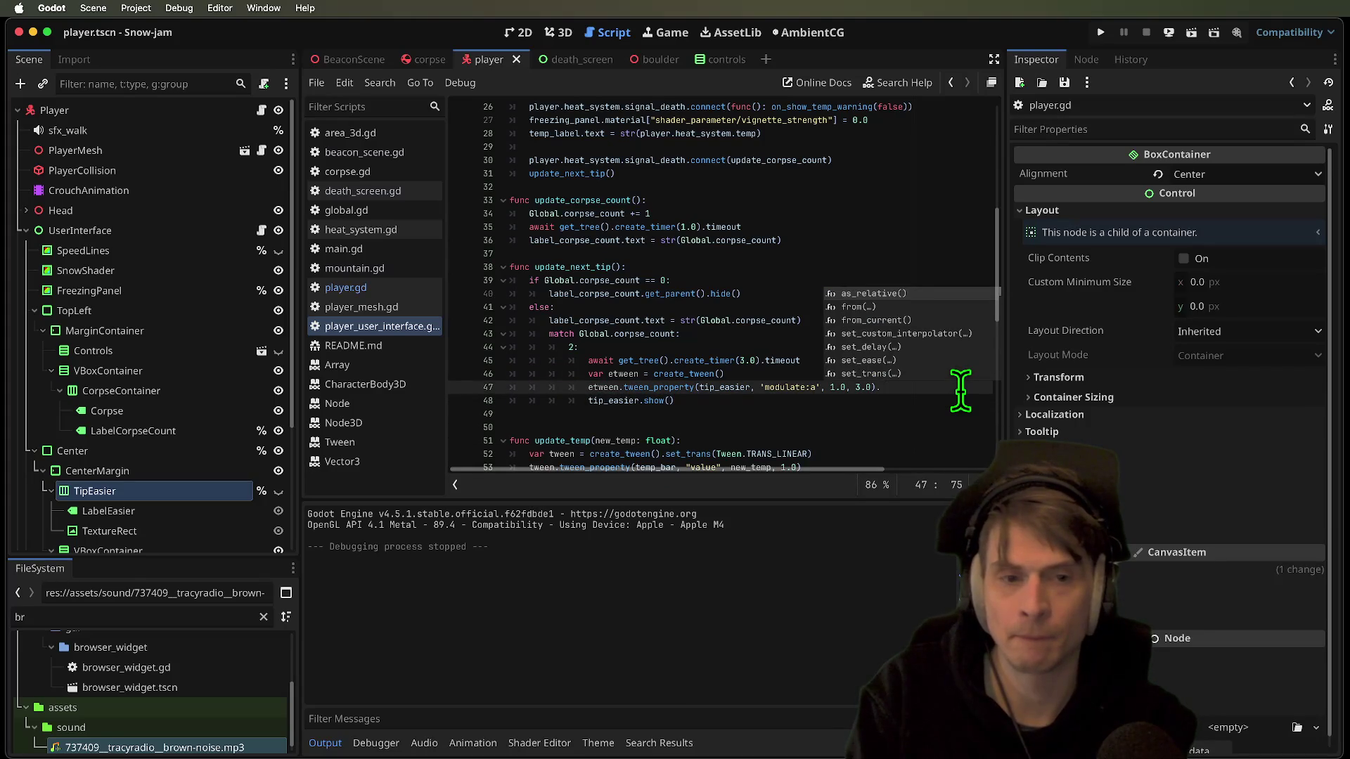
pyautogui.press('Return')
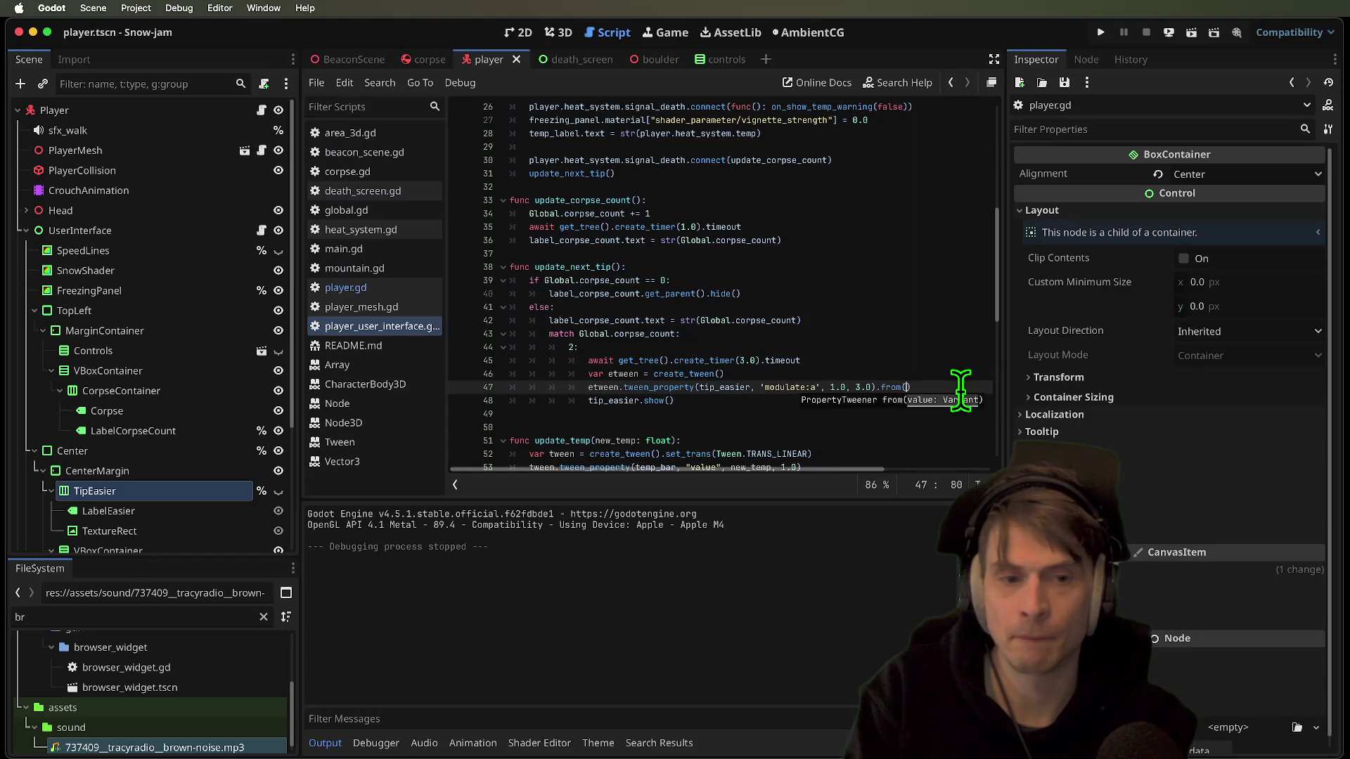
pyautogui.write('0.')
pyautogui.press('super+b')
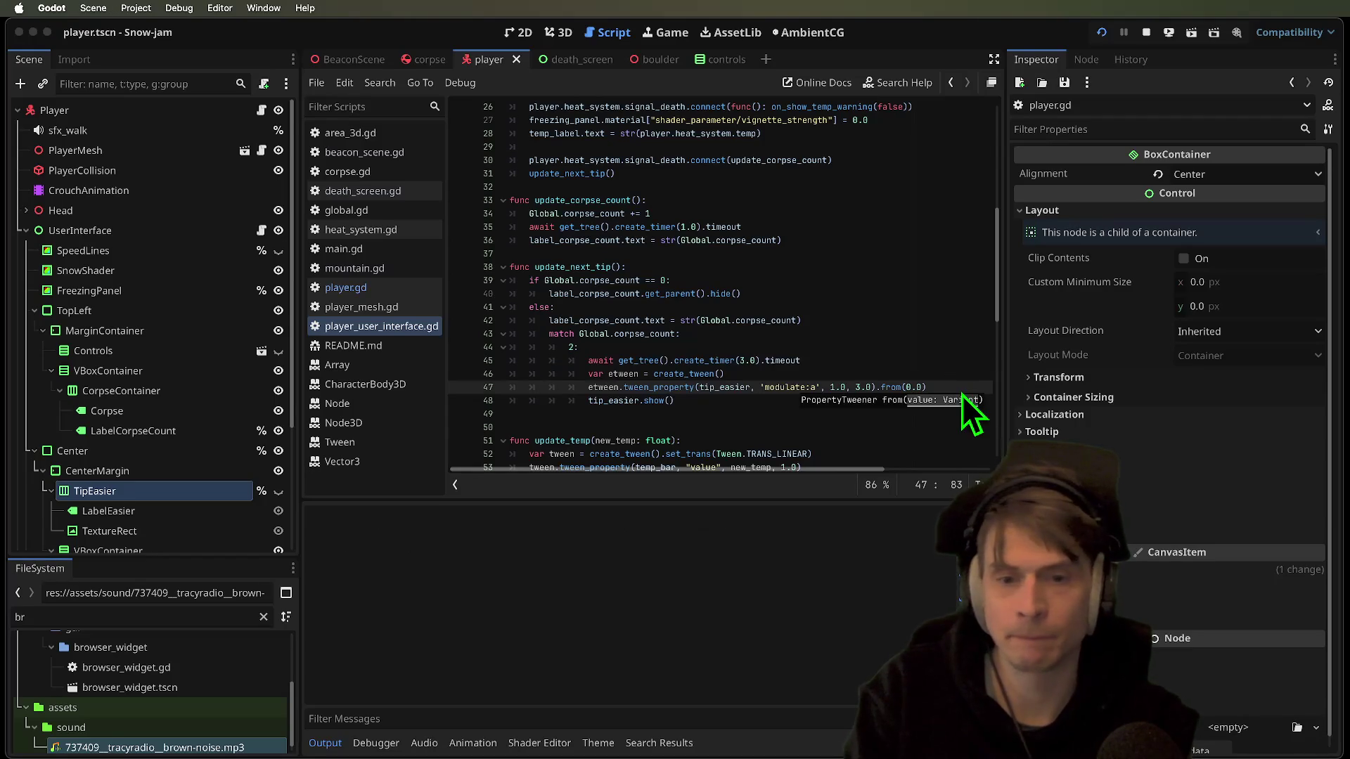
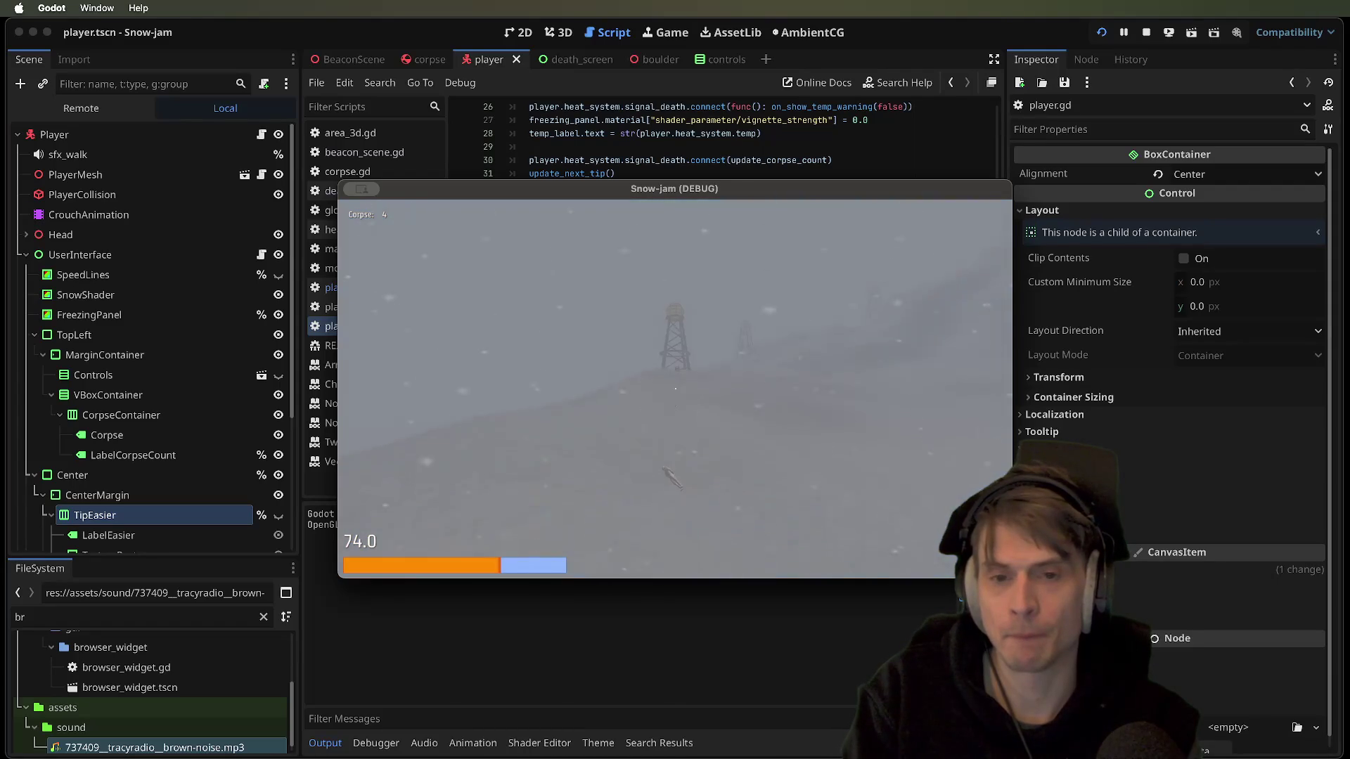
# Stop the game and make the TipEasier panel visible in the 2D editor
pyautogui.press('Escape')
pyautogui.click(536, 31)
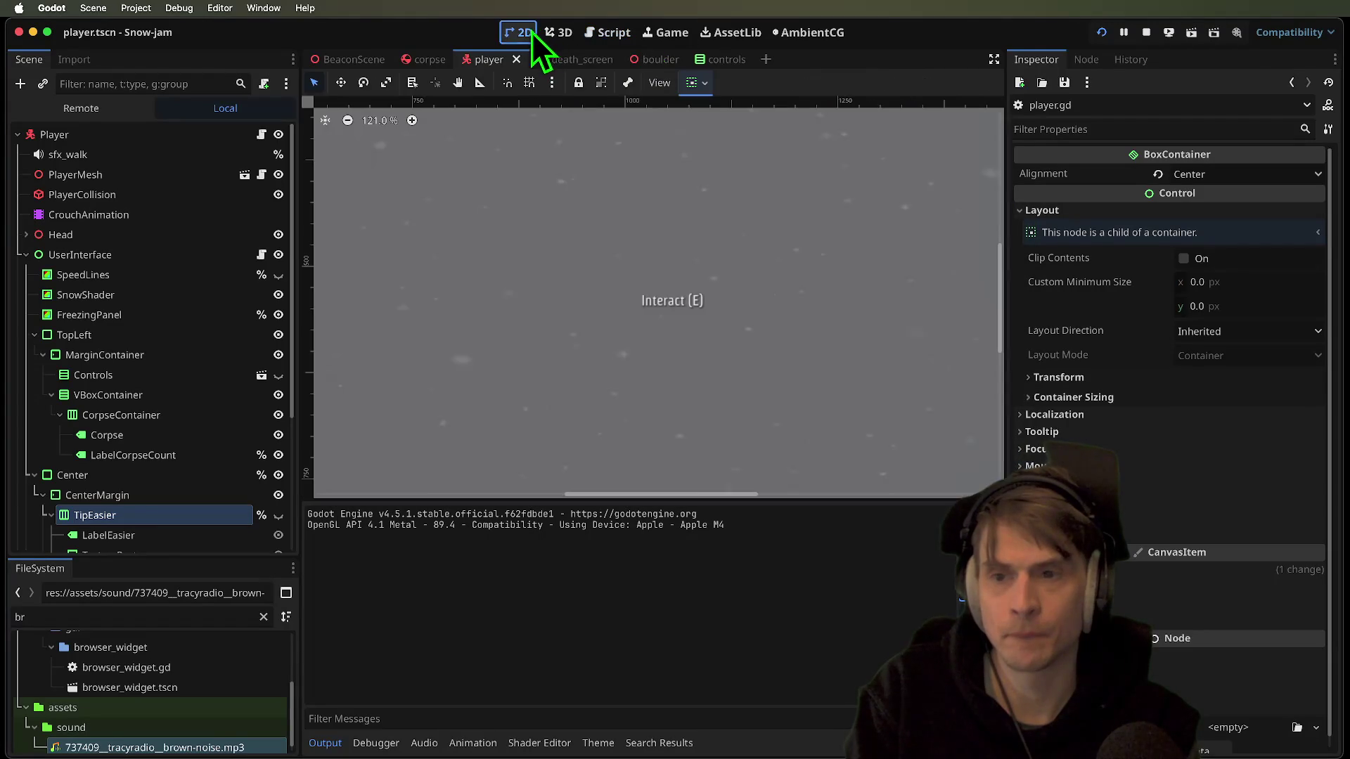
pyautogui.click(278, 516)
# Inspect the TipEasier and CenterMargin nodes, recentring the tip panel on the canvas
pyautogui.click(648, 294)
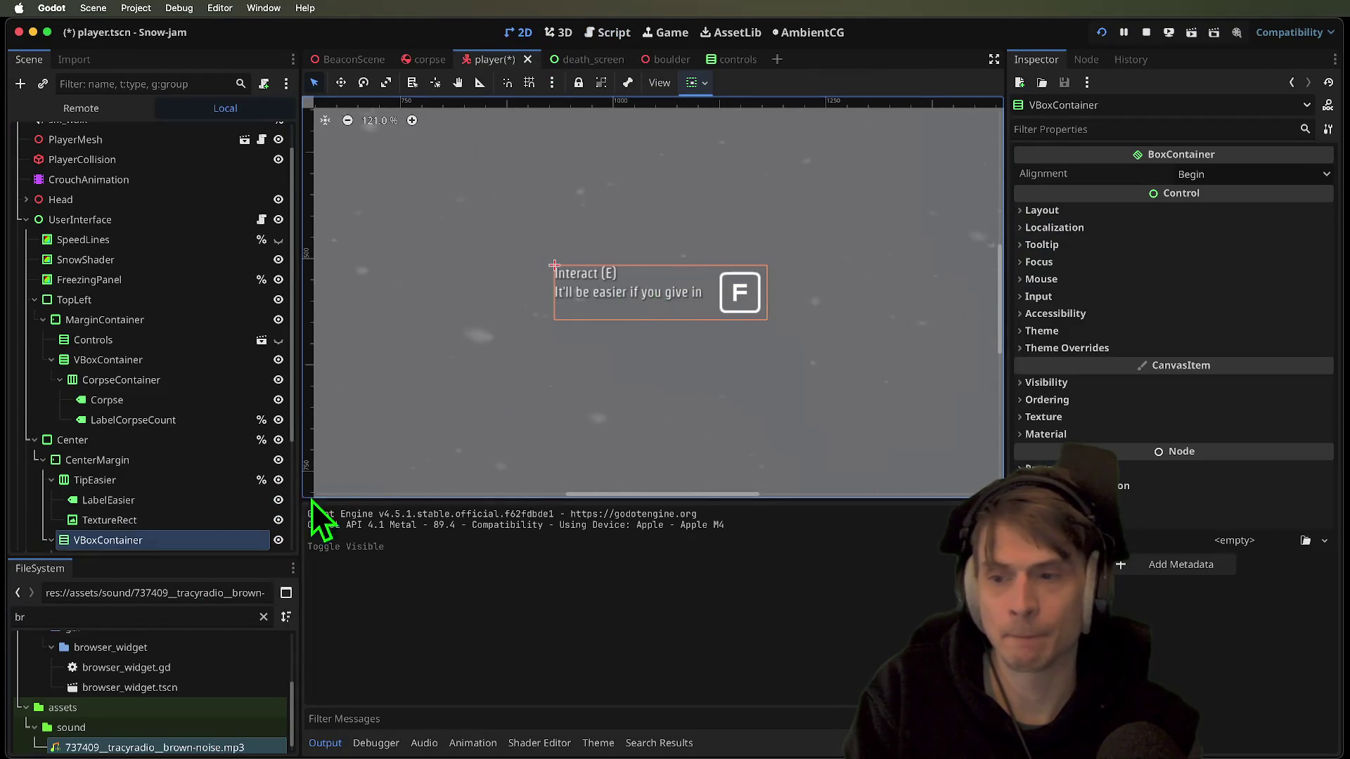
pyautogui.scroll(-3, 149, 533)
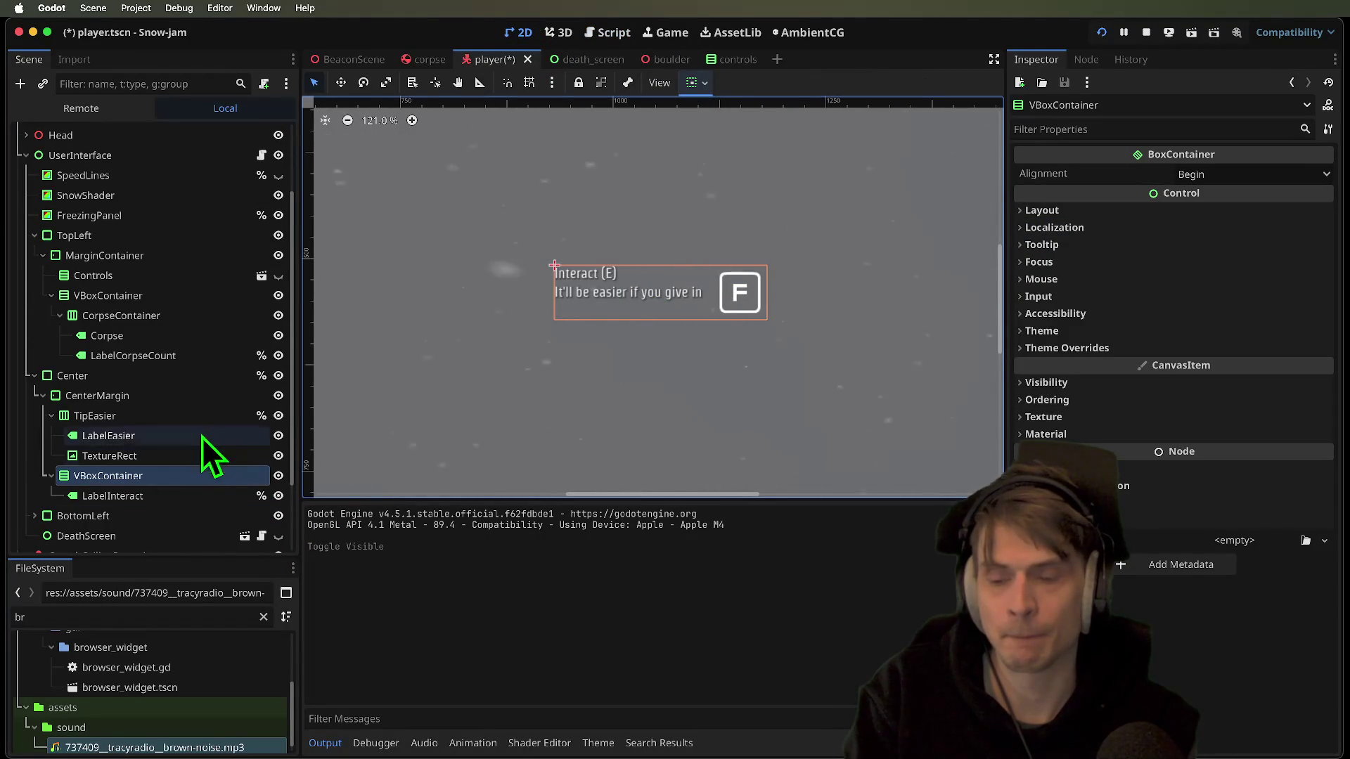
pyautogui.click(191, 415)
pyautogui.click(145, 397)
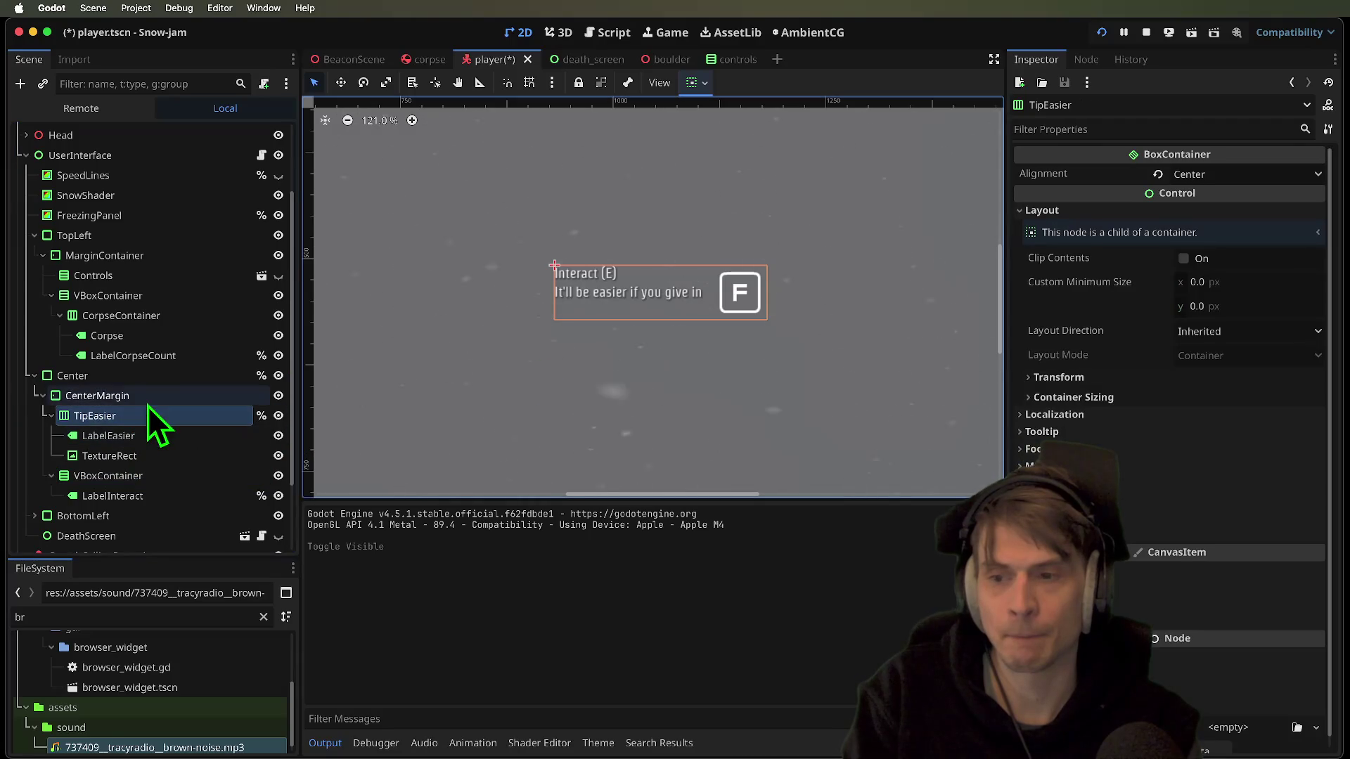
pyautogui.scroll(-2, 575, 317)
pyautogui.scroll(-1, 534, 337)
pyautogui.moveTo(512, 341)
pyautogui.mouseDown()
pyautogui.moveTo(639, 388)
pyautogui.moveTo(581, 374)
pyautogui.mouseUp()
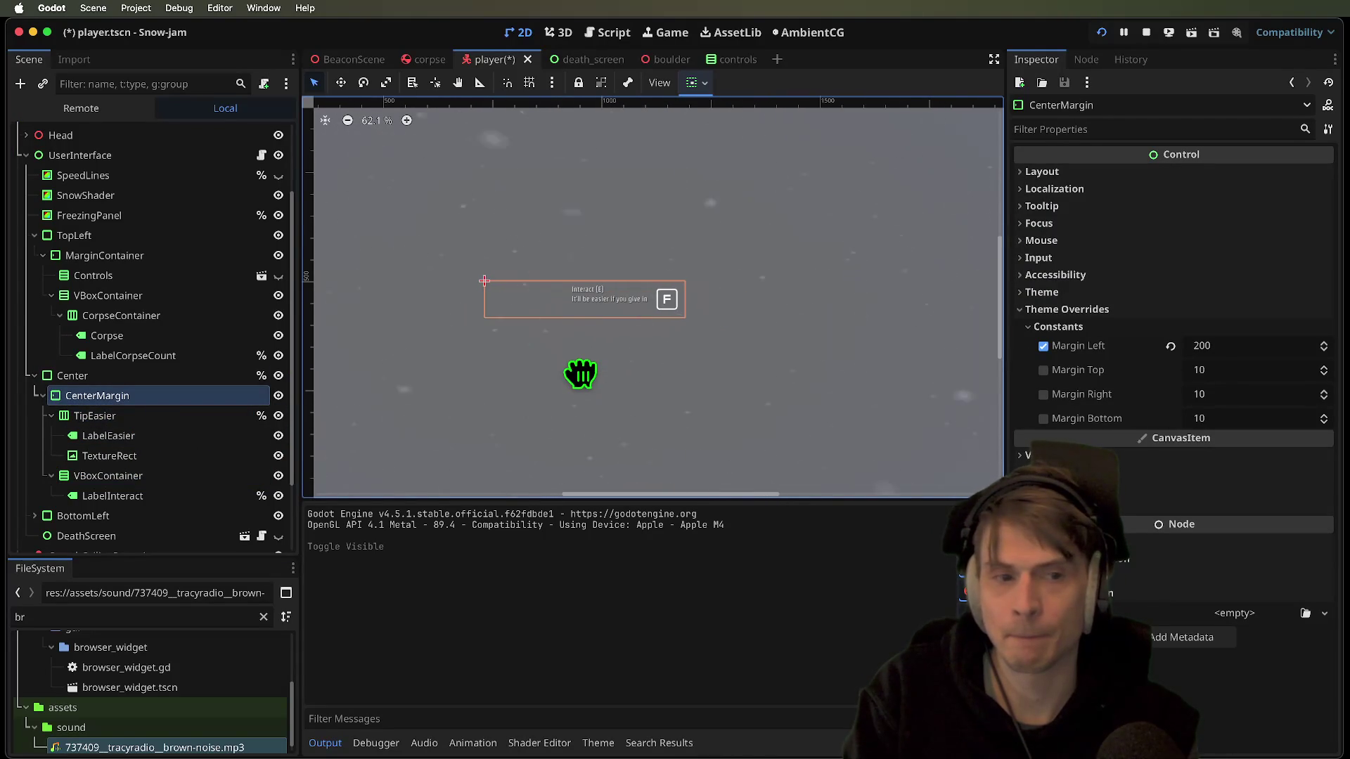
pyautogui.click(168, 421)
pyautogui.click(178, 399)
pyautogui.click(177, 414)
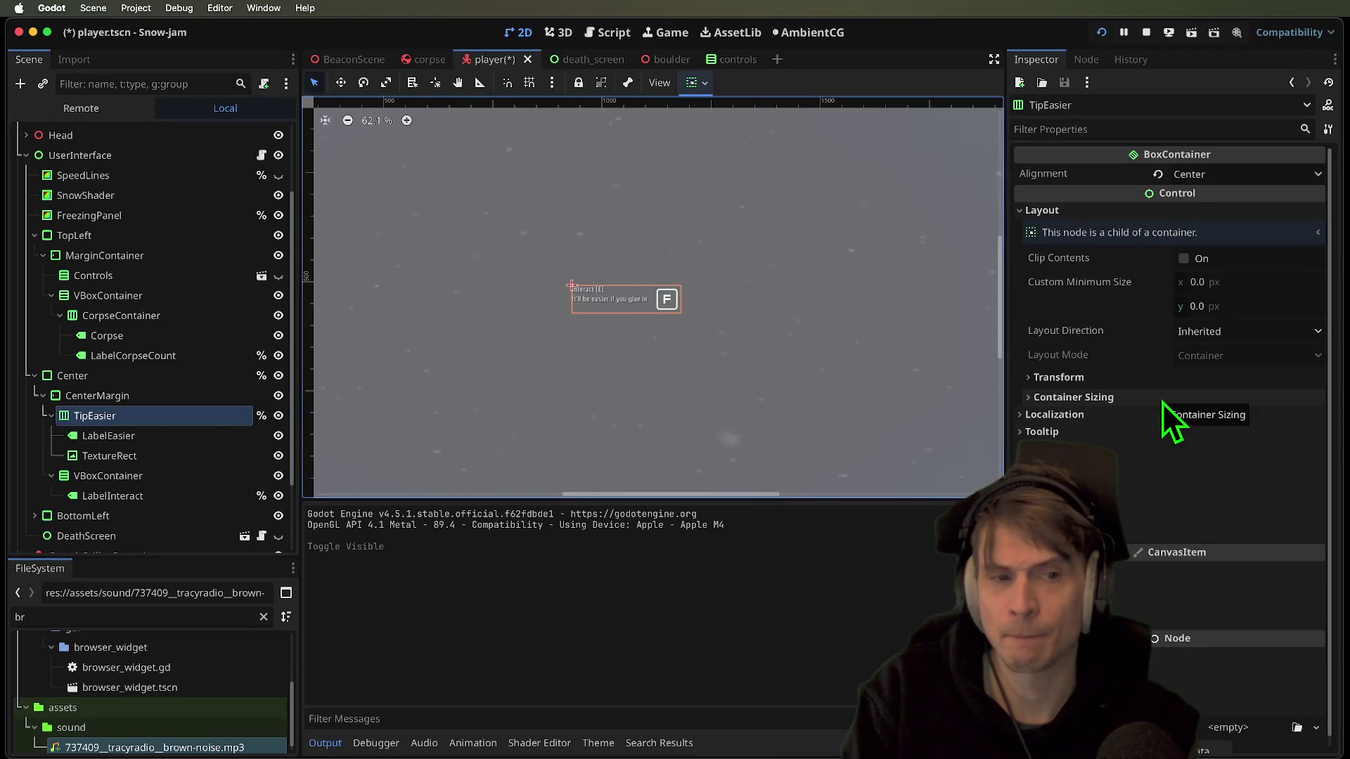
# Toggle TipEasier's visibility off and on while comparing against the running game
pyautogui.press('super+Tab')
pyautogui.press('super+Tab')
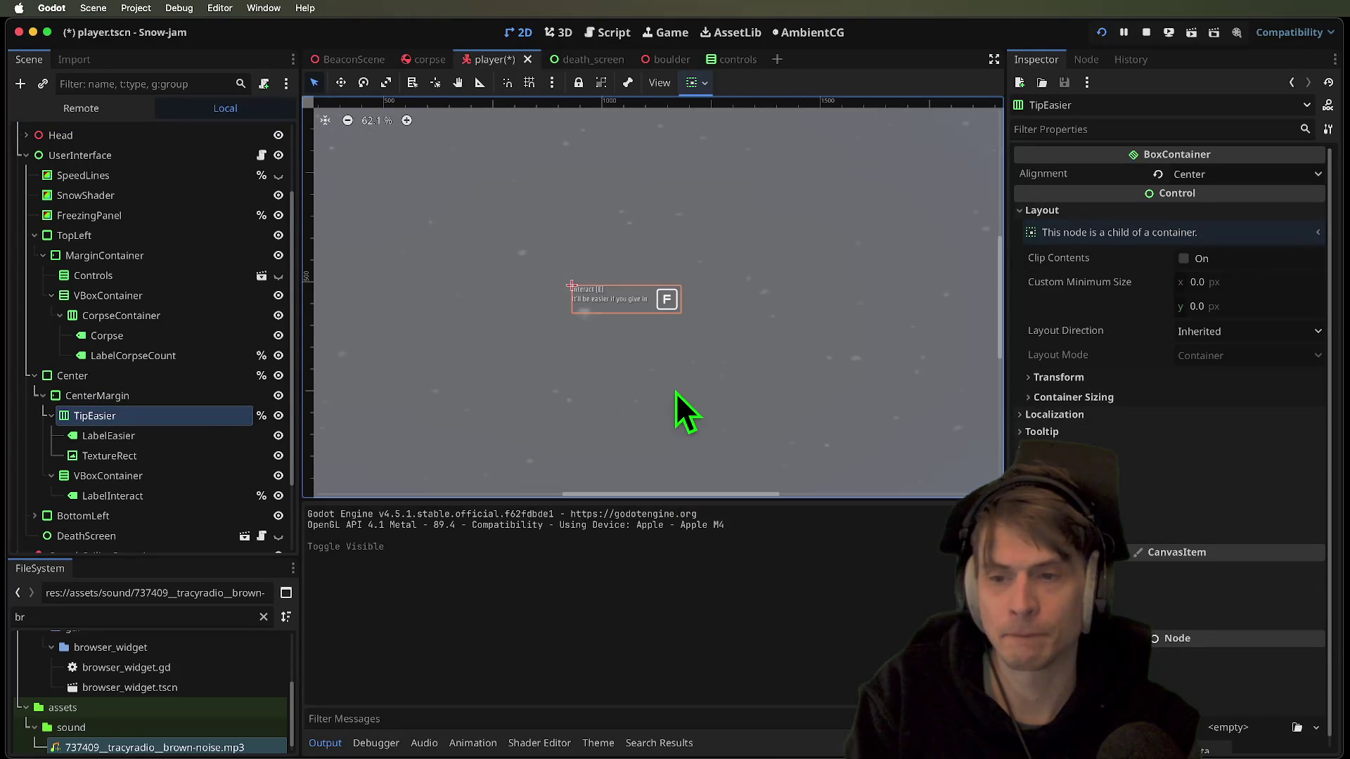
pyautogui.click(281, 427)
pyautogui.click(281, 426)
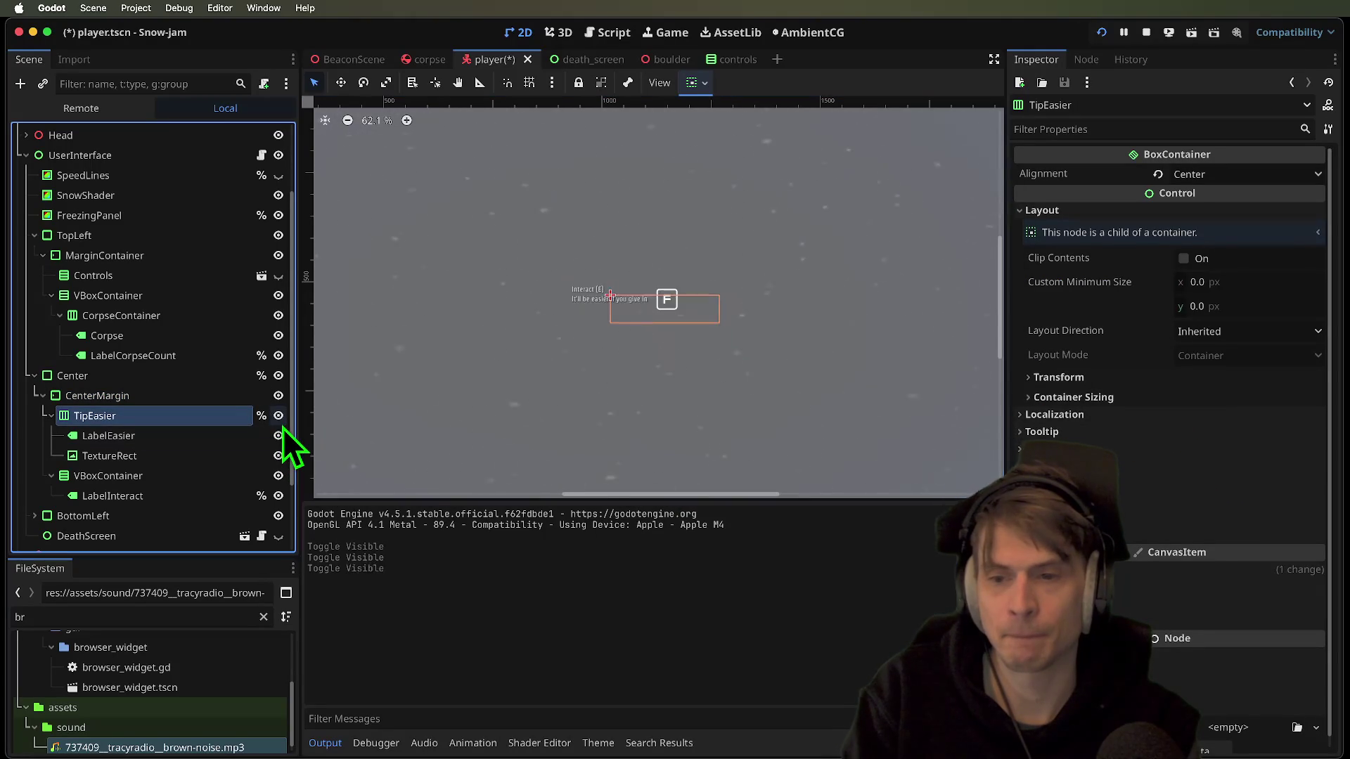
pyautogui.press('super+Tab')
pyautogui.press('super+Tab')
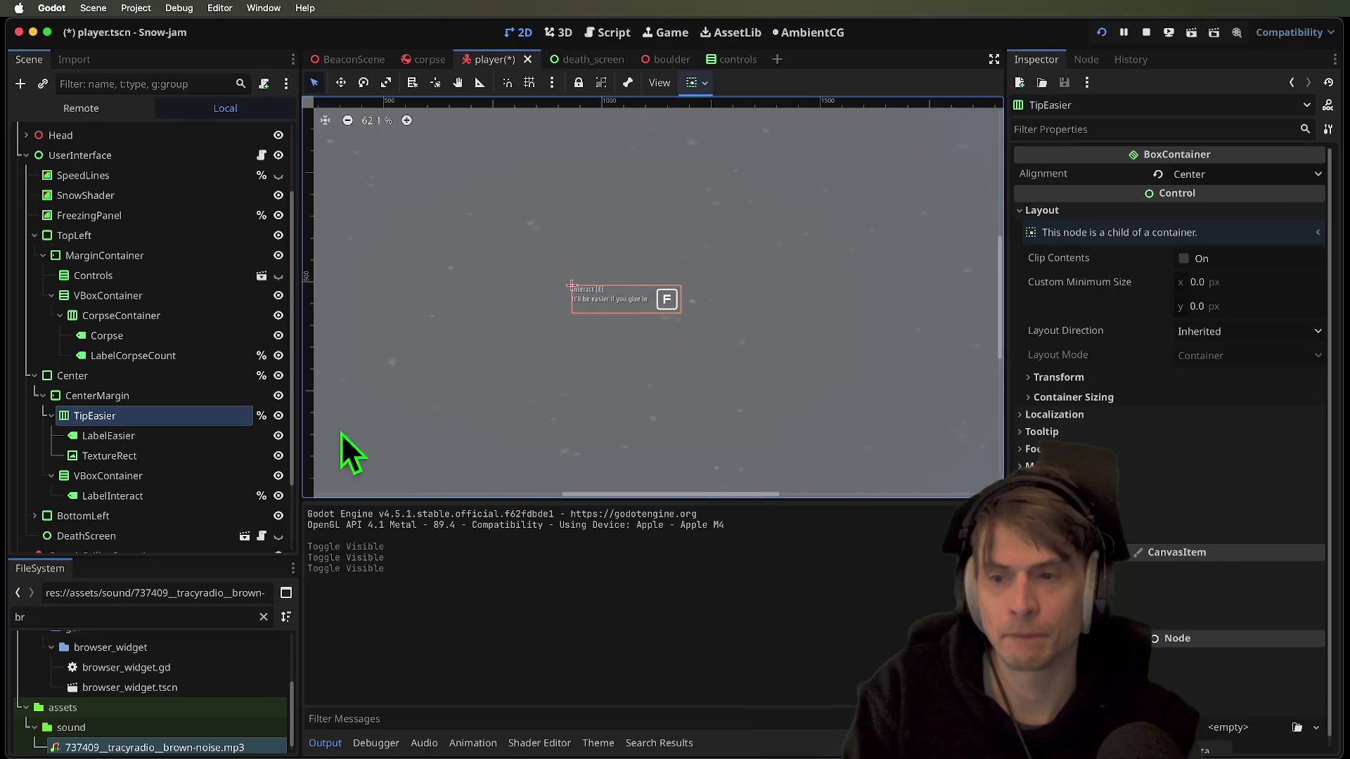
pyautogui.click(279, 415)
pyautogui.click(278, 415)
pyautogui.press('super+Tab')
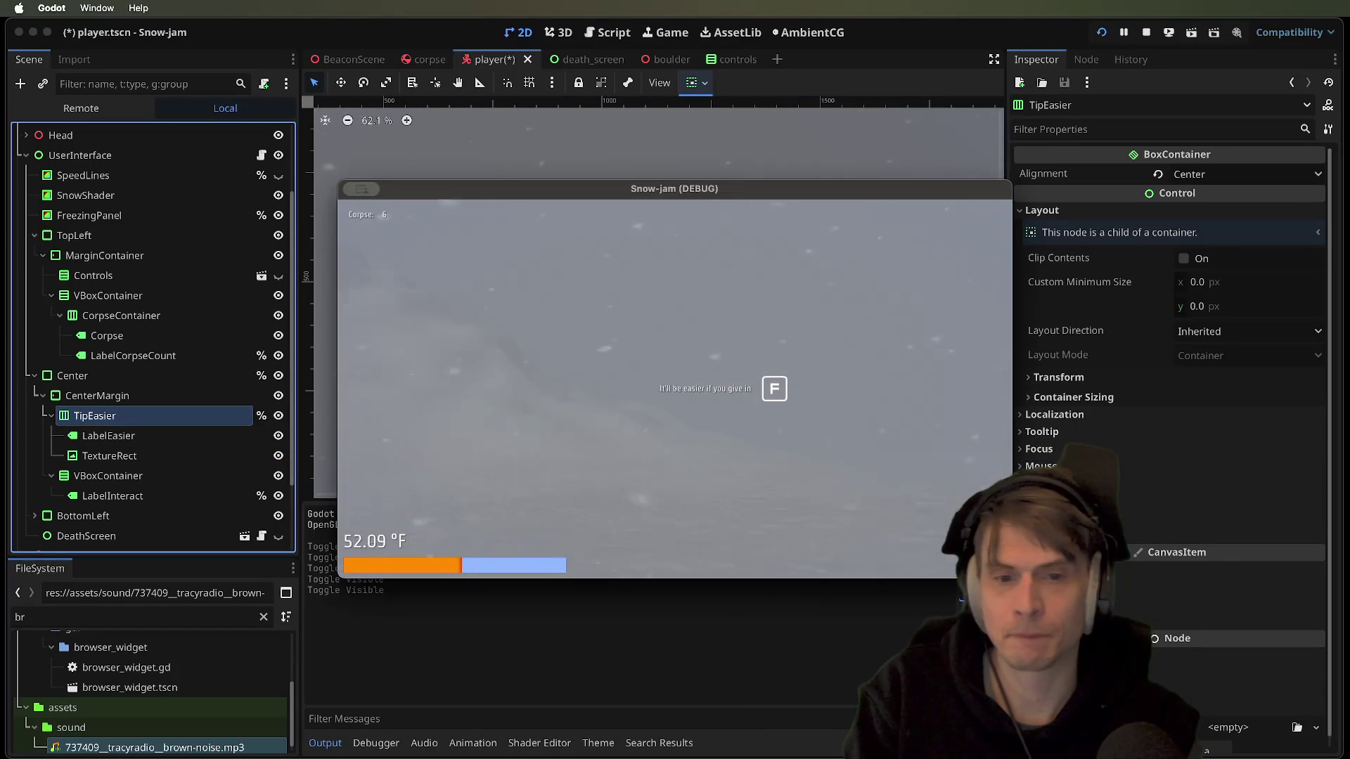
pyautogui.press('super+Tab')
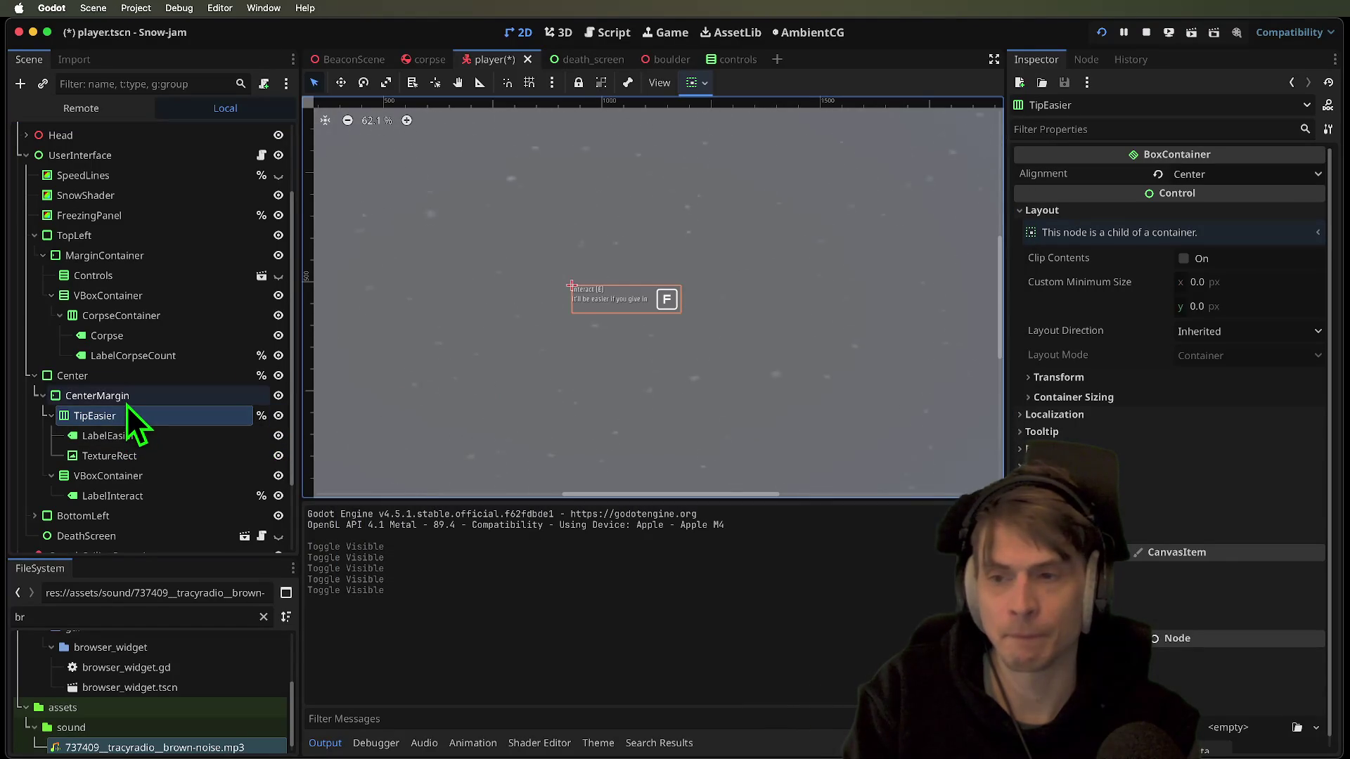
# Set CenterMargin's top margin theme override to 20
pyautogui.click(126, 397)
pyautogui.click(1231, 374)
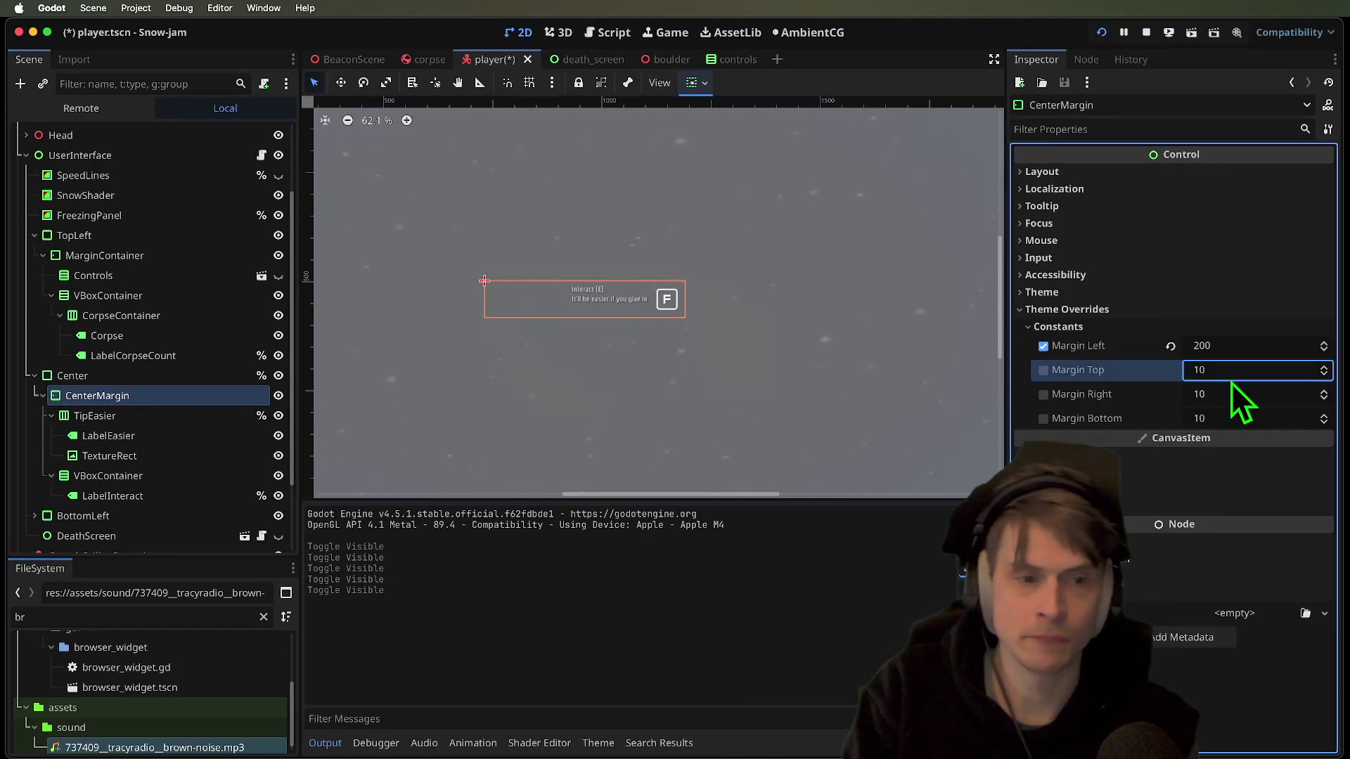
pyautogui.press('Up')
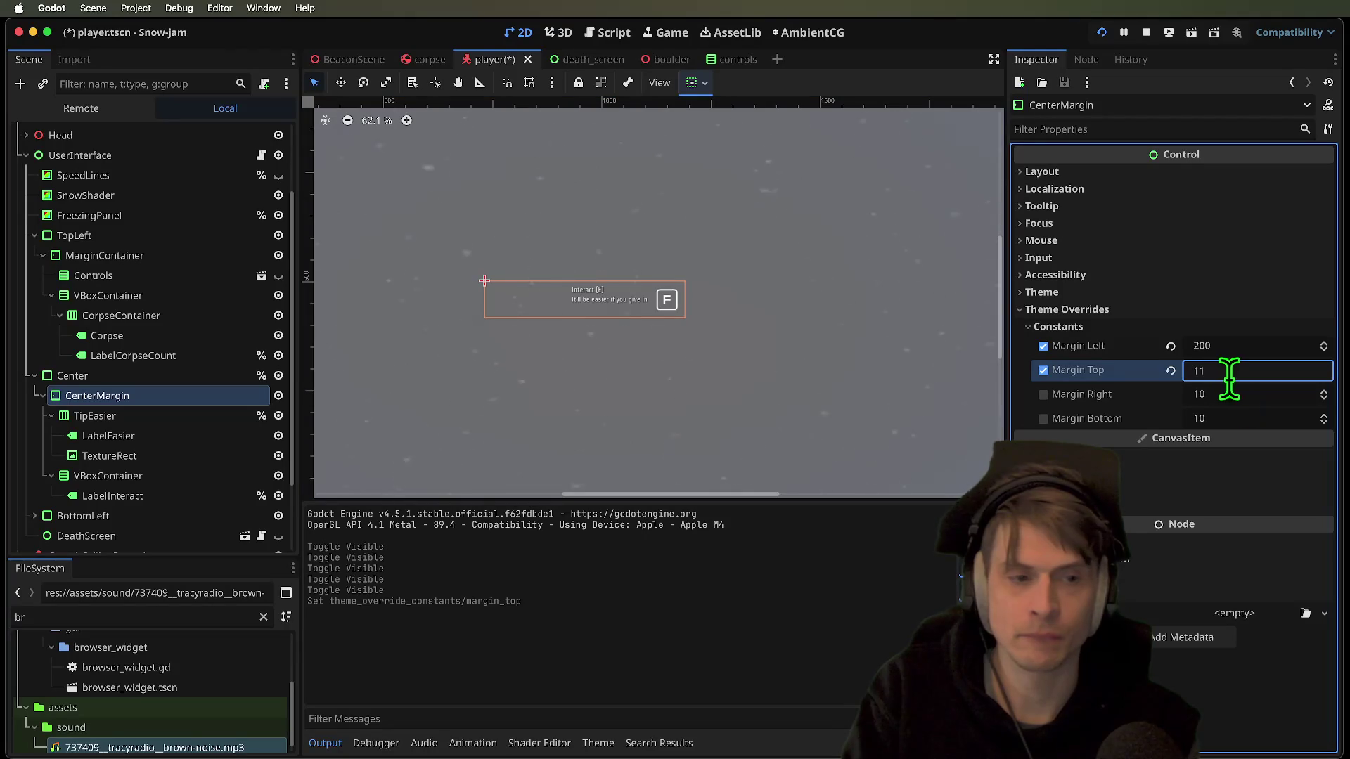
pyautogui.write('20')
pyautogui.press('Return')
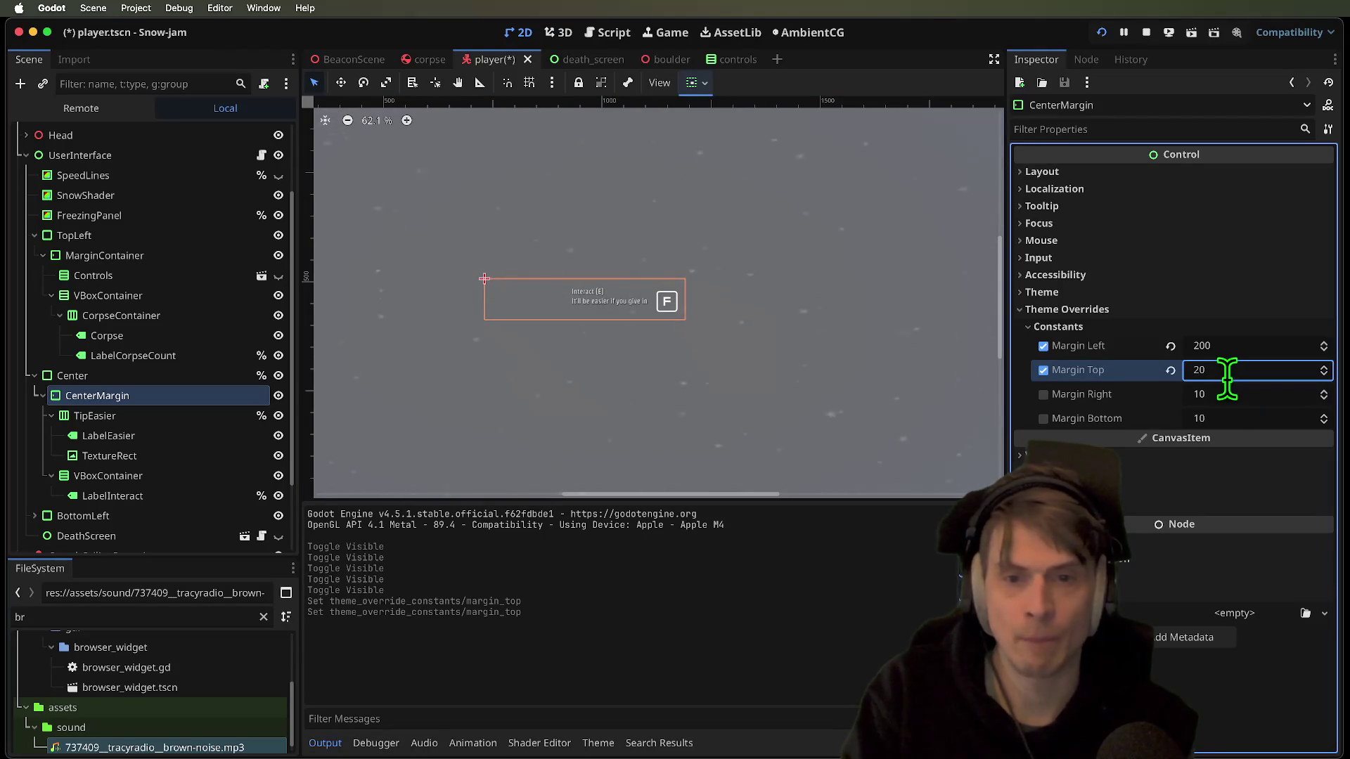
# Toggle CenterMargin's visibility to compare the tip in the running game, then stop it
pyautogui.press('super+Tab')
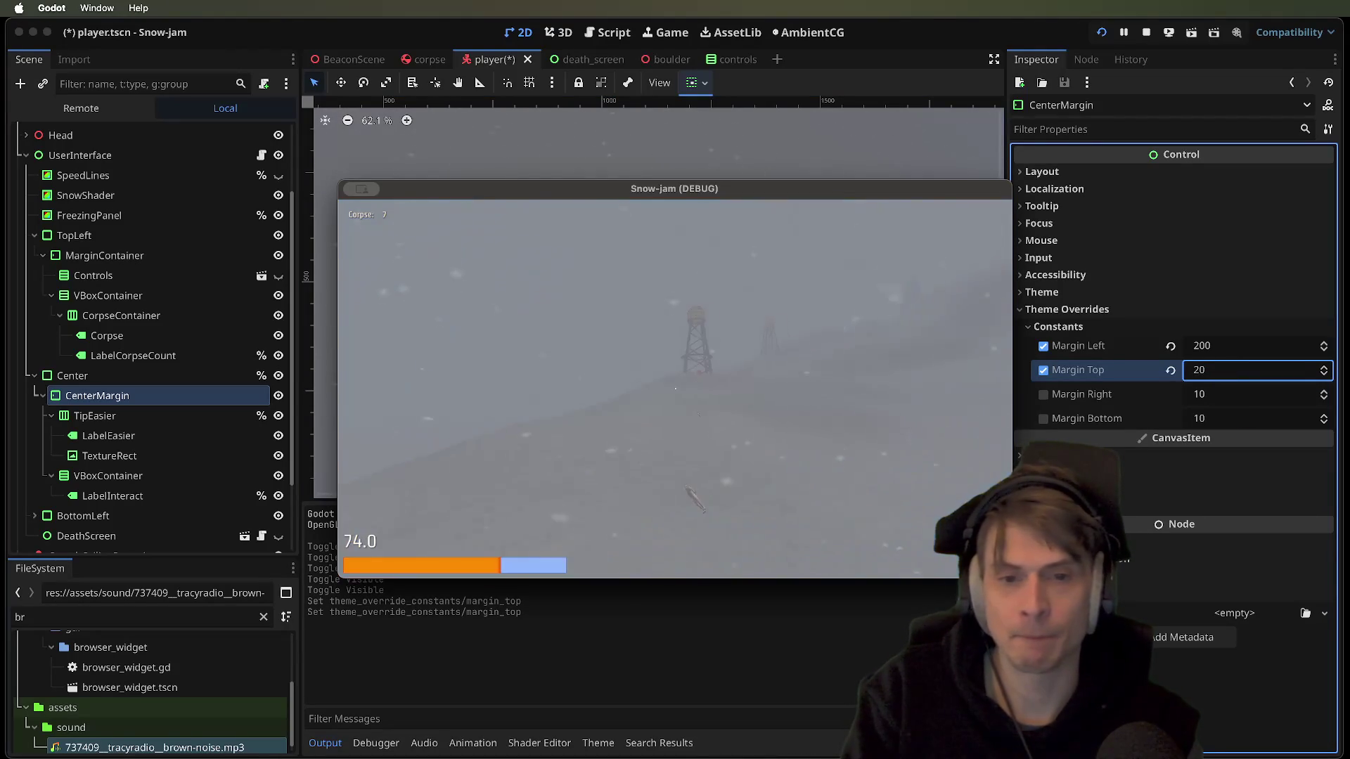
pyautogui.press('super+Tab')
pyautogui.click(279, 396)
pyautogui.click(278, 396)
pyautogui.press('super+Tab')
pyautogui.press('super+Tab')
pyautogui.press('super+Tab')
pyautogui.press('super+Tab')
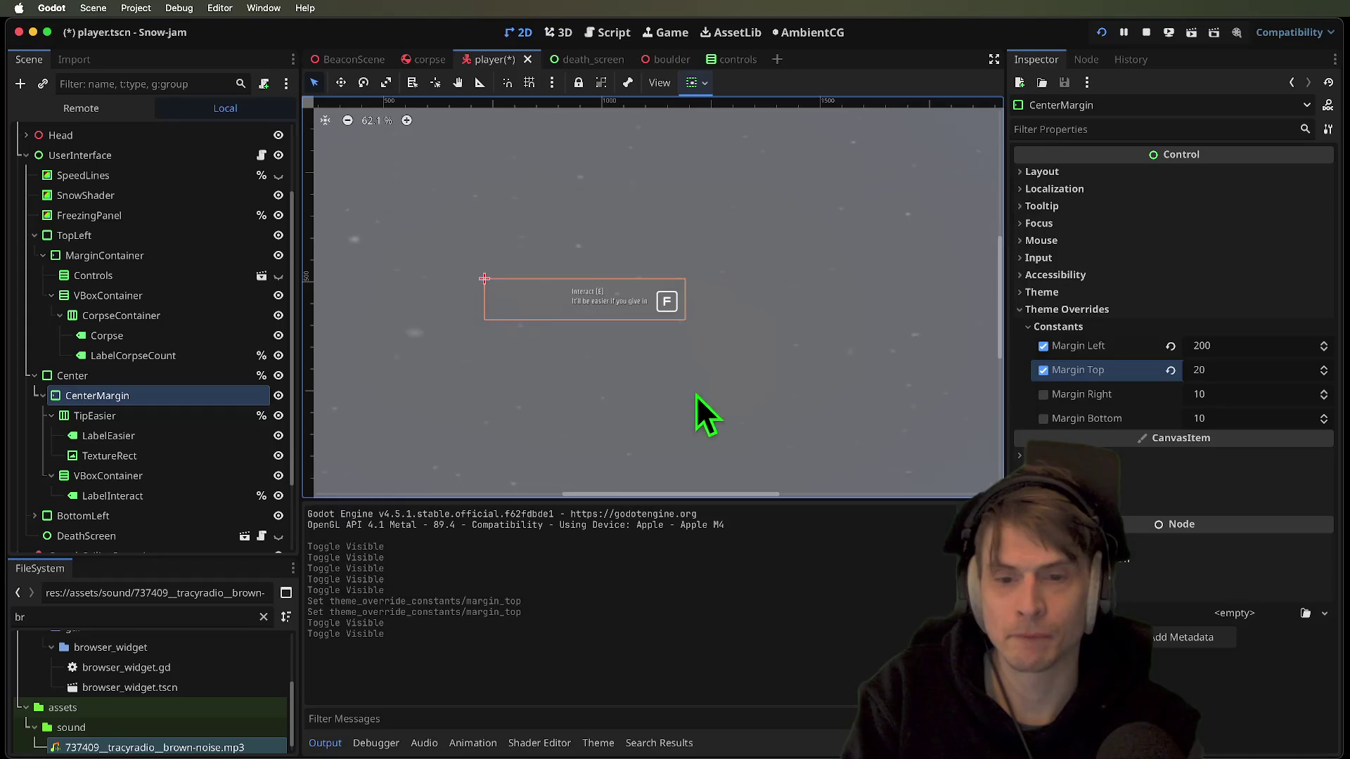
pyautogui.click(279, 415)
pyautogui.click(278, 415)
pyautogui.press('super+Tab')
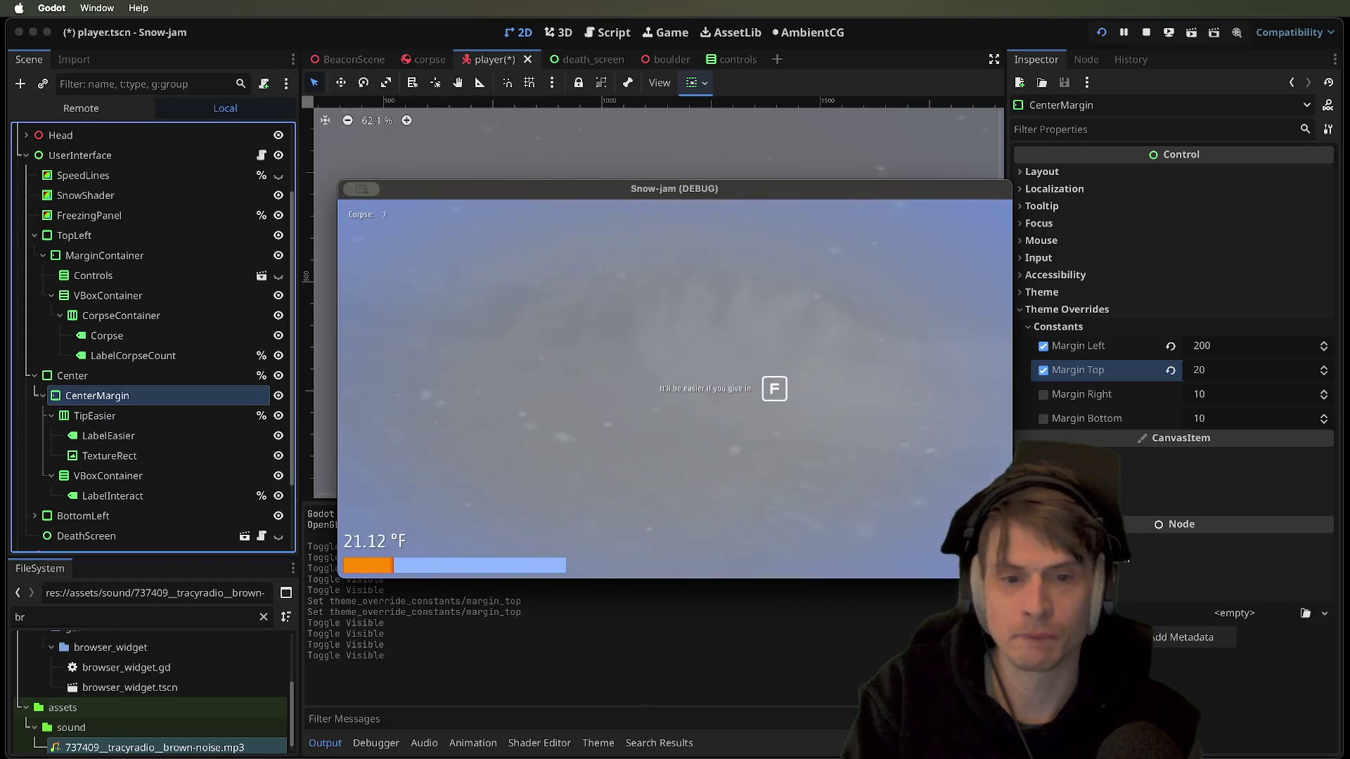
pyautogui.press('super+q')
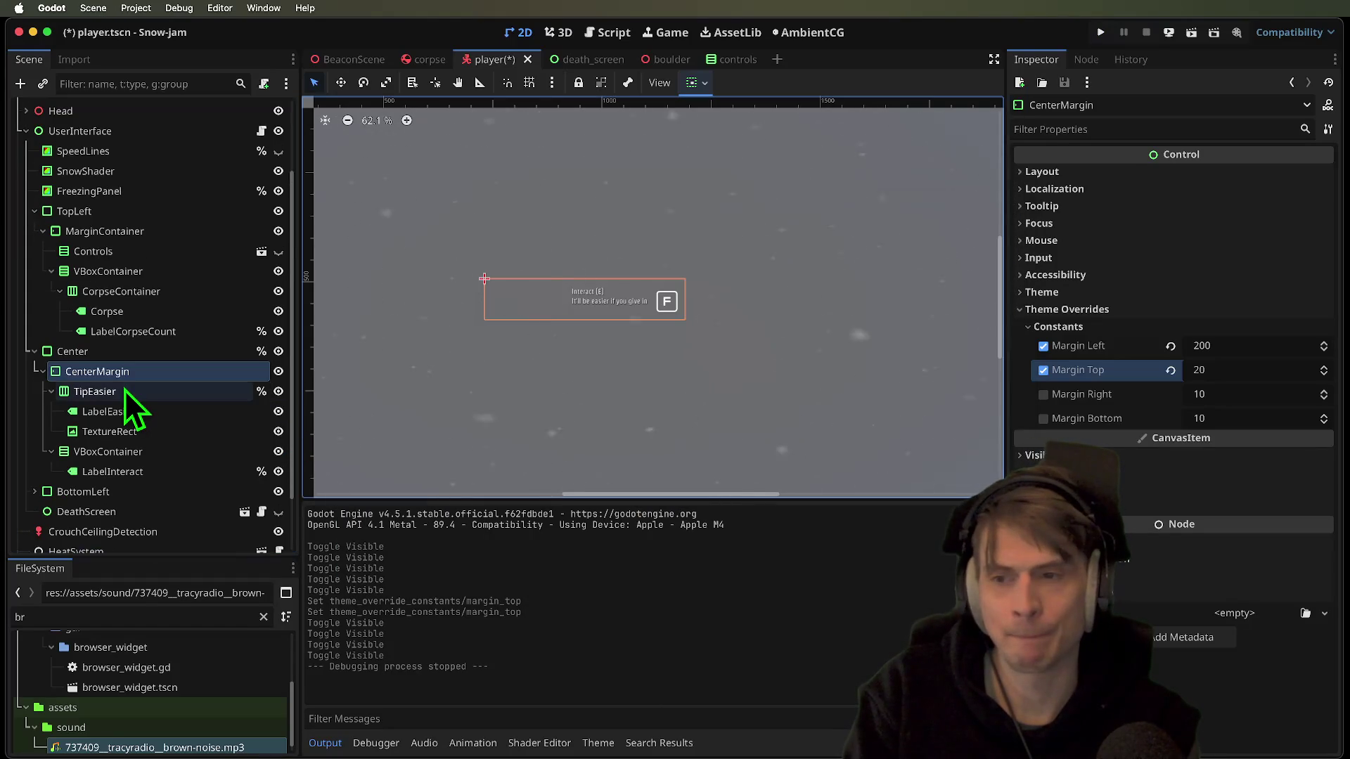
# Revert CenterMargin's left and top margin overrides to 10, save via a test run, then stop it
pyautogui.click(125, 390)
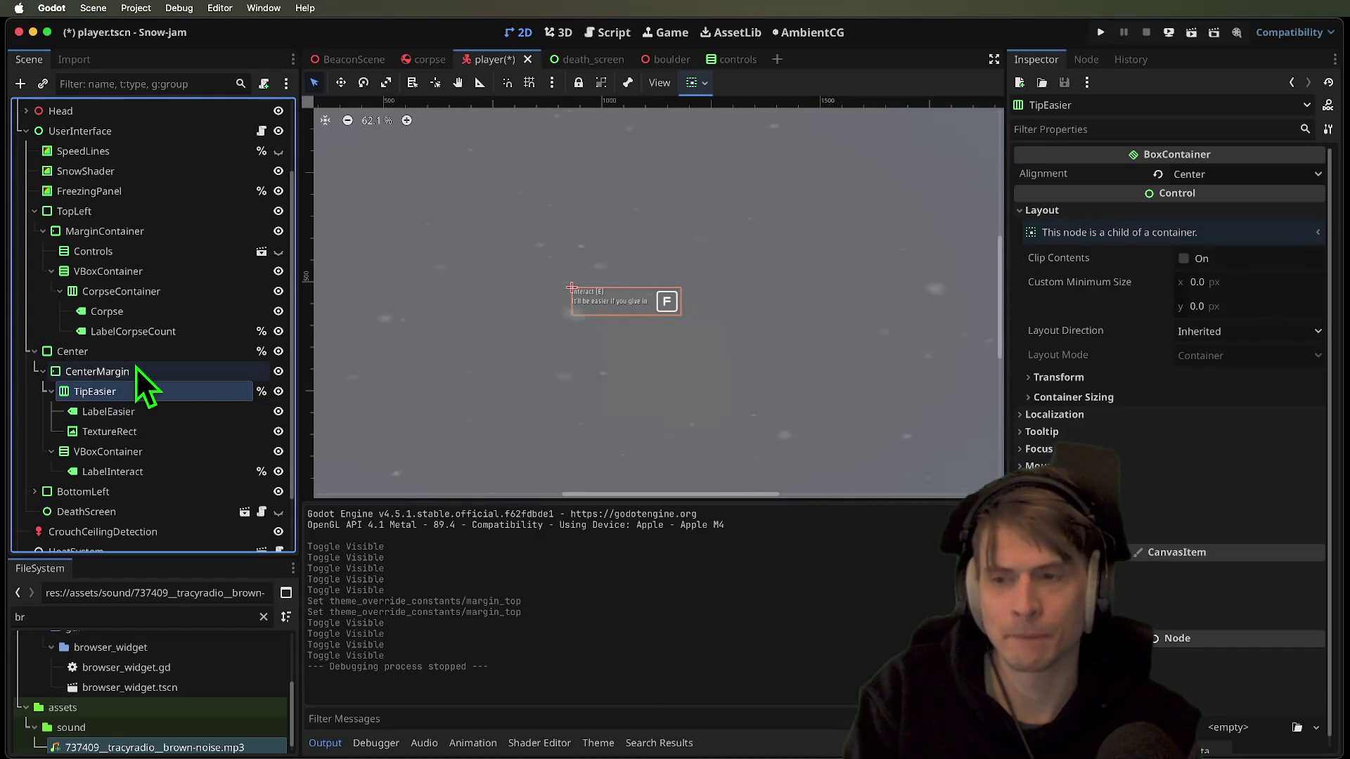
pyautogui.click(137, 359)
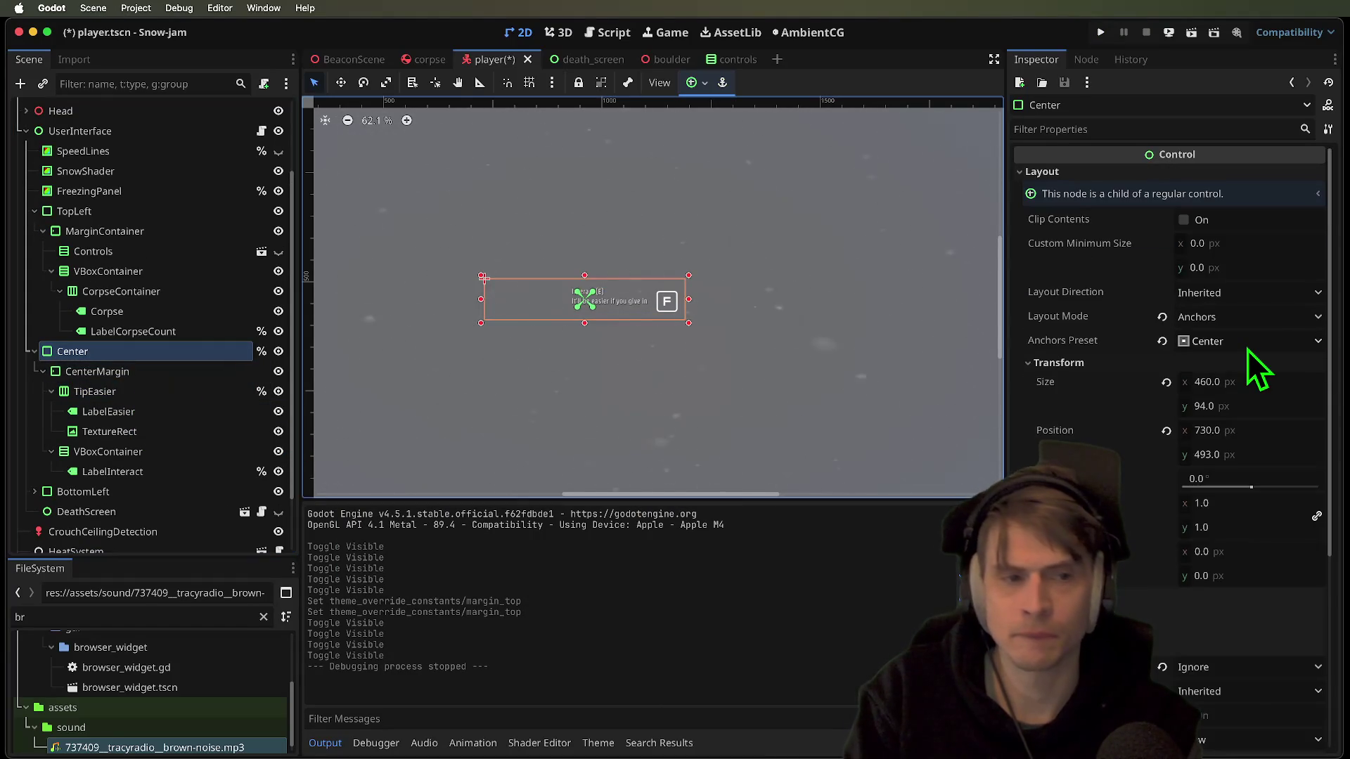
pyautogui.scroll(6, 557, 377)
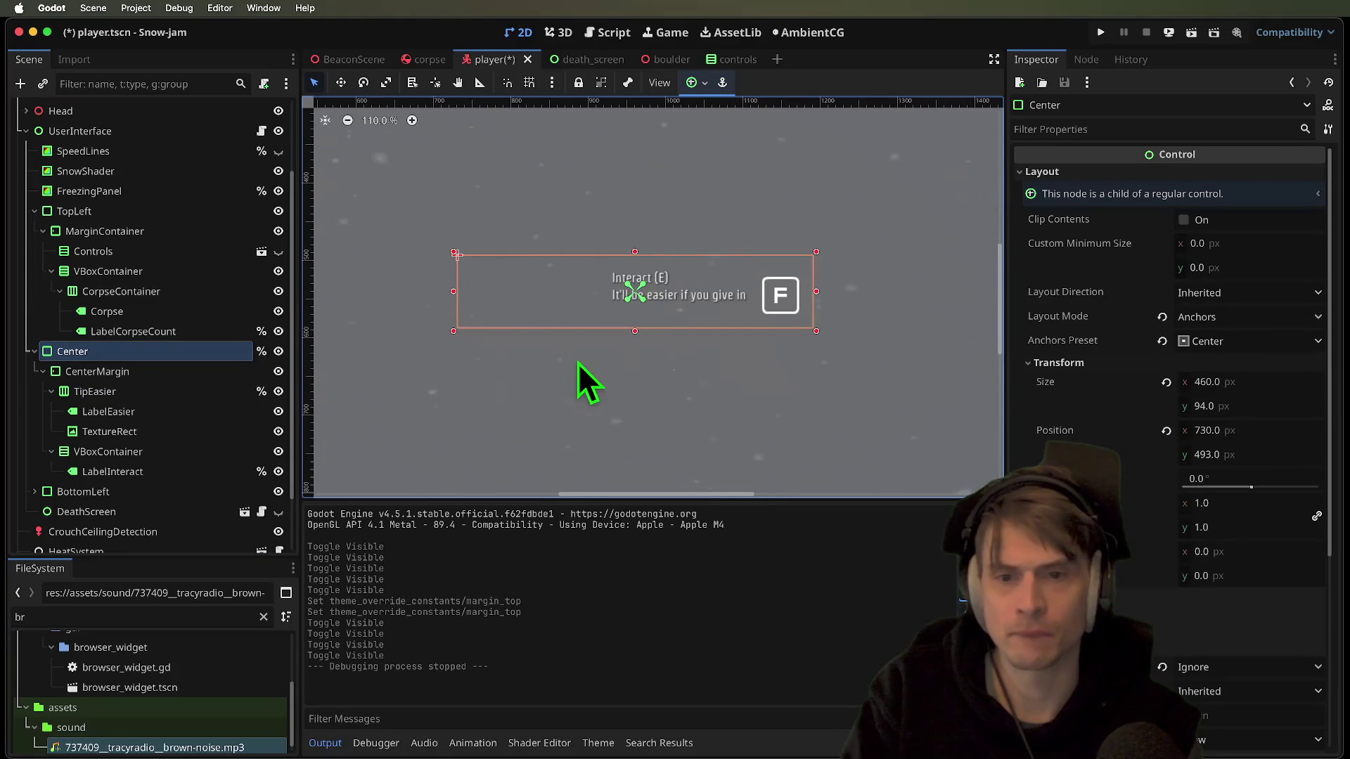
pyautogui.click(125, 377)
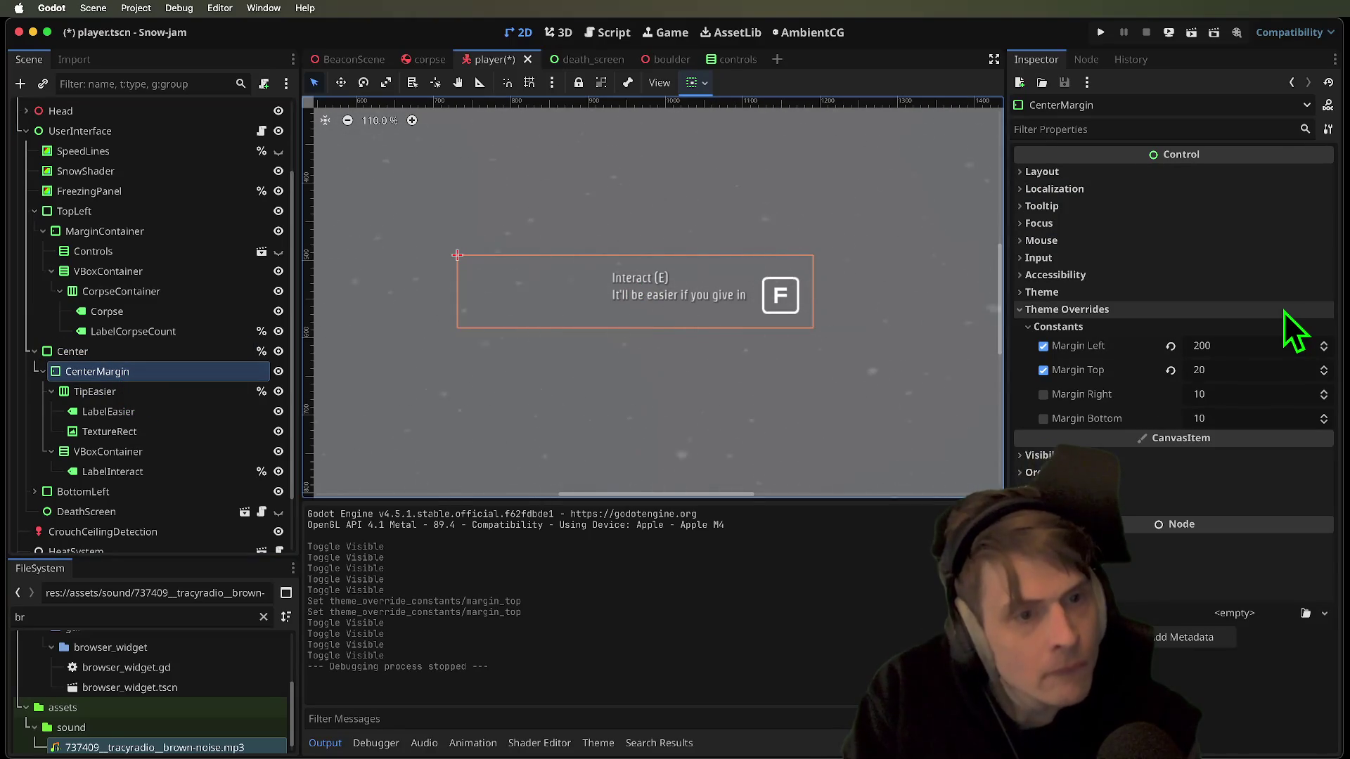
pyautogui.click(119, 389)
pyautogui.click(124, 377)
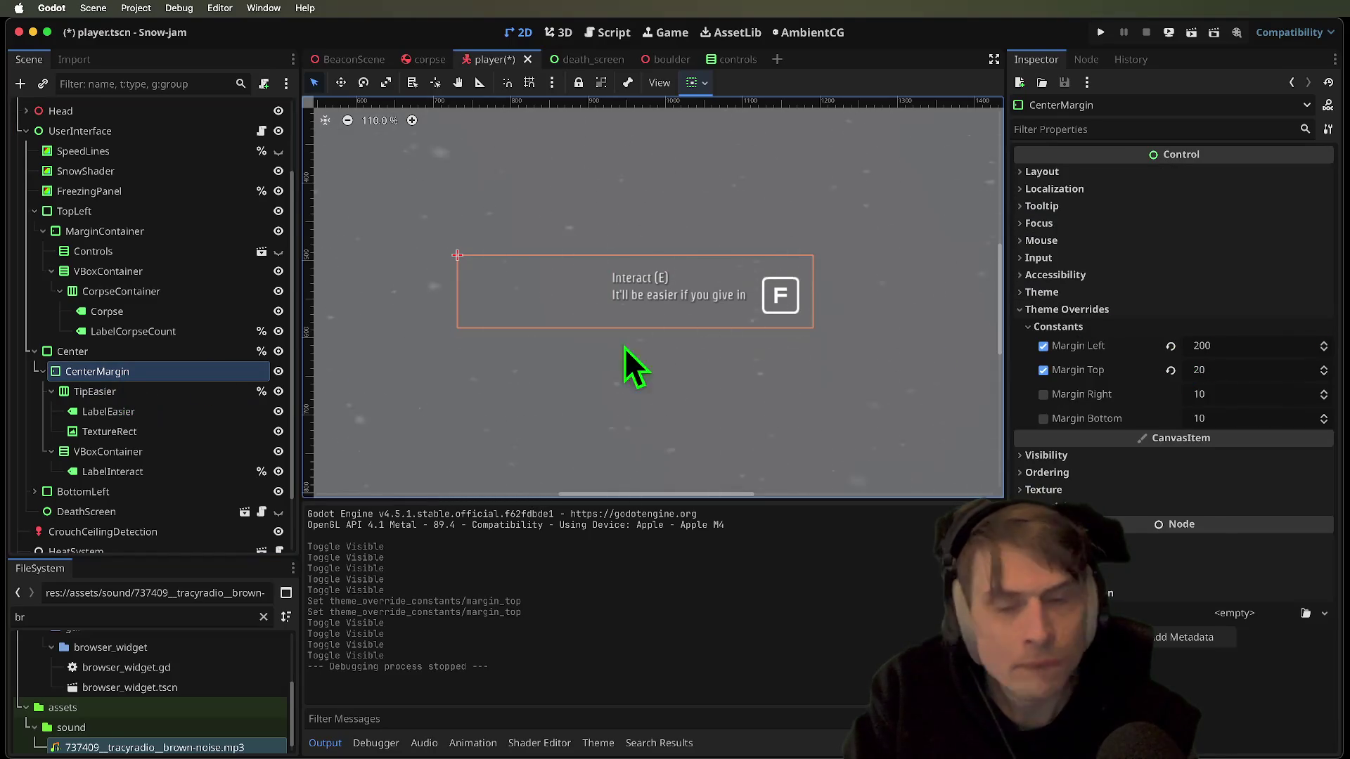
pyautogui.click(1171, 345)
pyautogui.click(1170, 370)
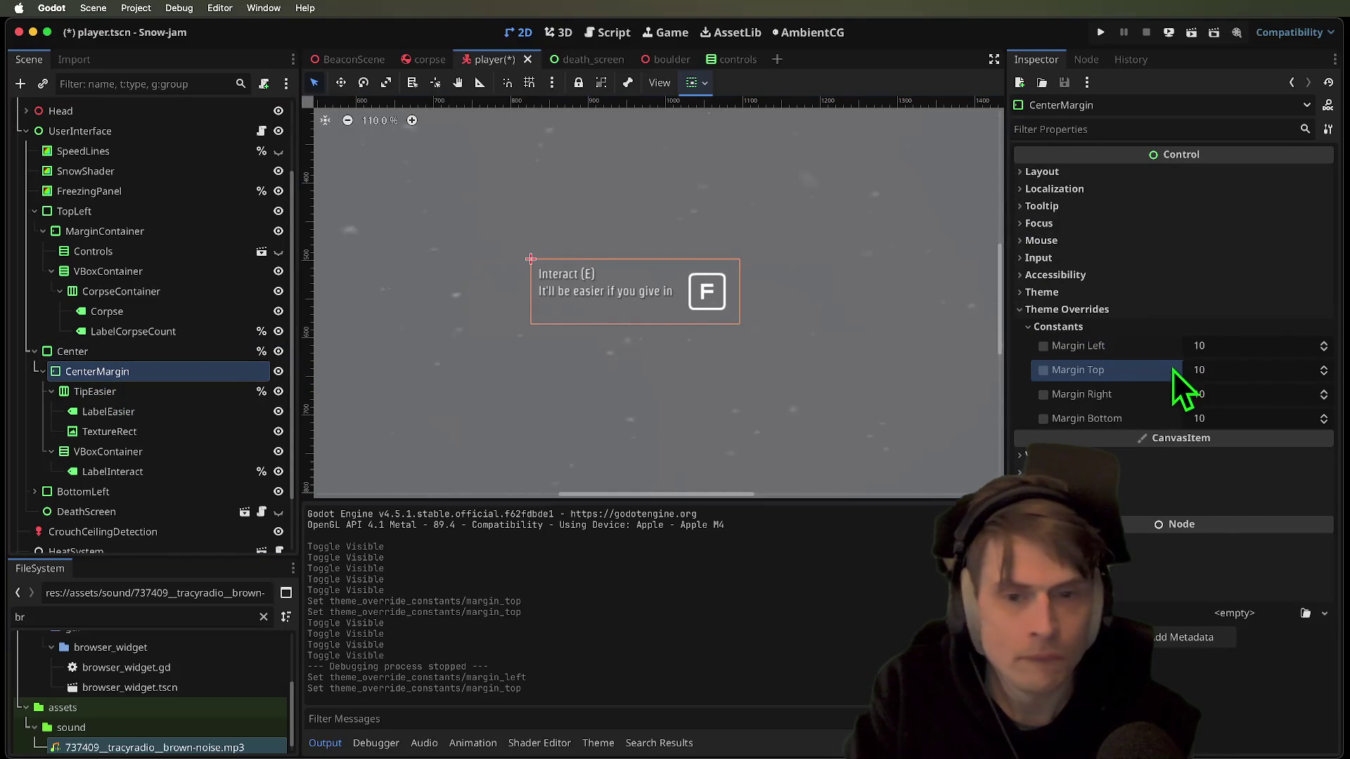
pyautogui.press('super+b')
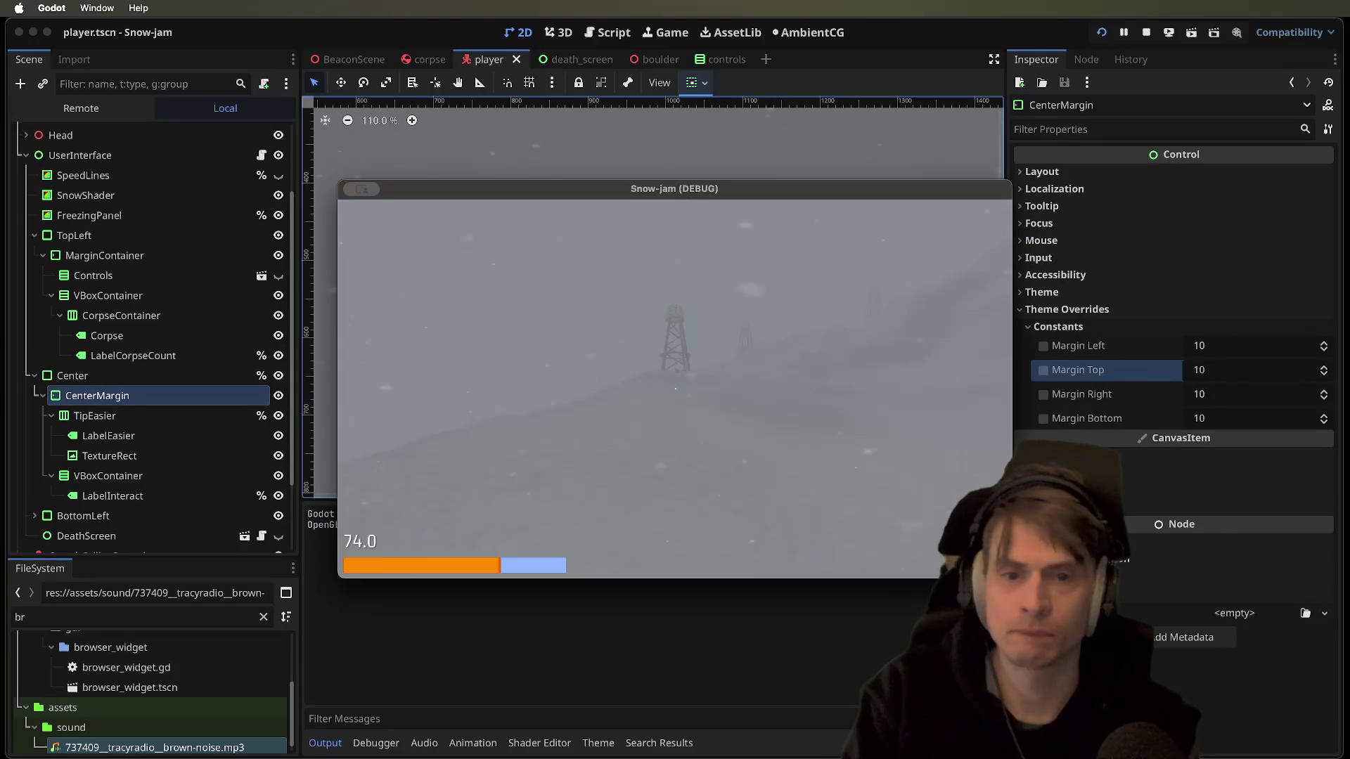
pyautogui.press('super+period')
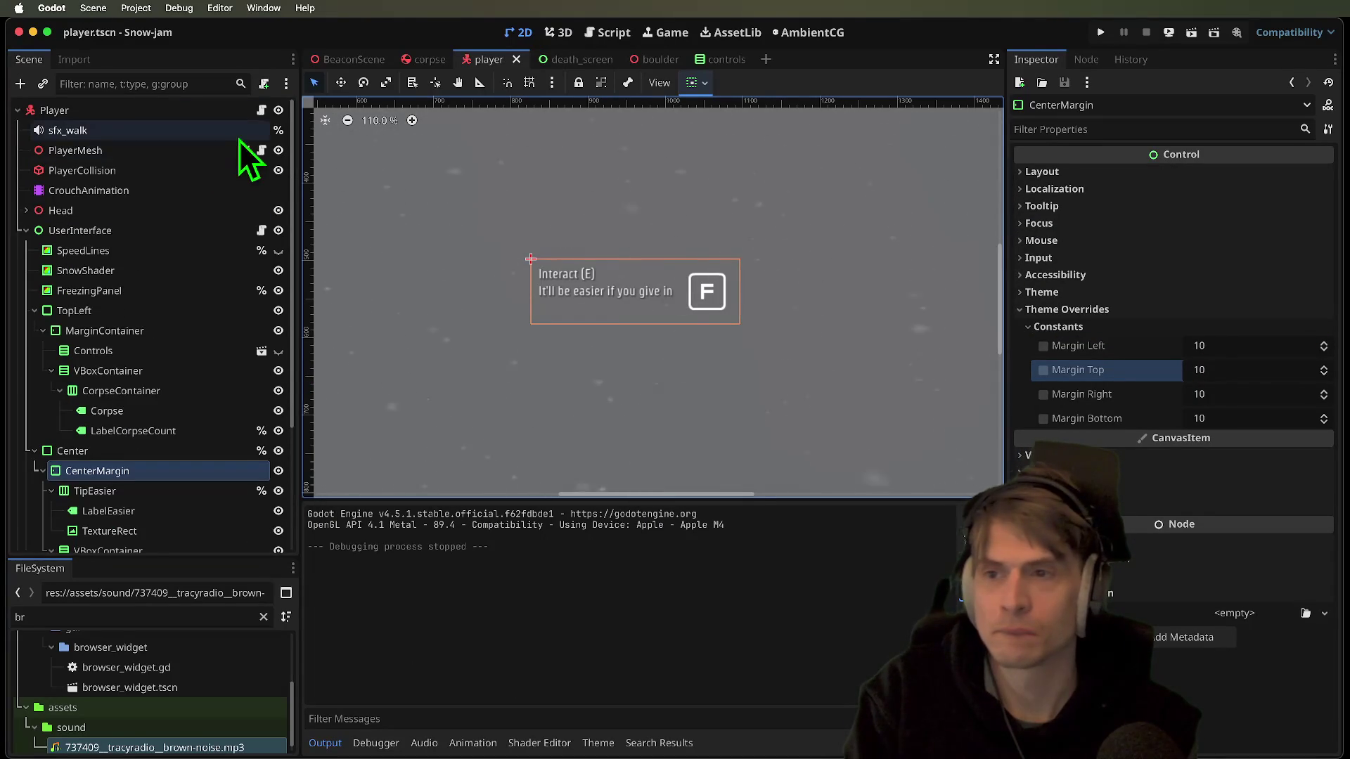
# Comment out label_interact.hide() in _ready of player_user_interface.gd
pyautogui.click(262, 111)
pyautogui.click(262, 231)
pyautogui.scroll(5, 724, 259)
pyautogui.scroll(3, 724, 260)
pyautogui.scroll(-5, 750, 304)
pyautogui.scroll(5, 808, 180)
pyautogui.click(784, 265)
pyautogui.press('Down')
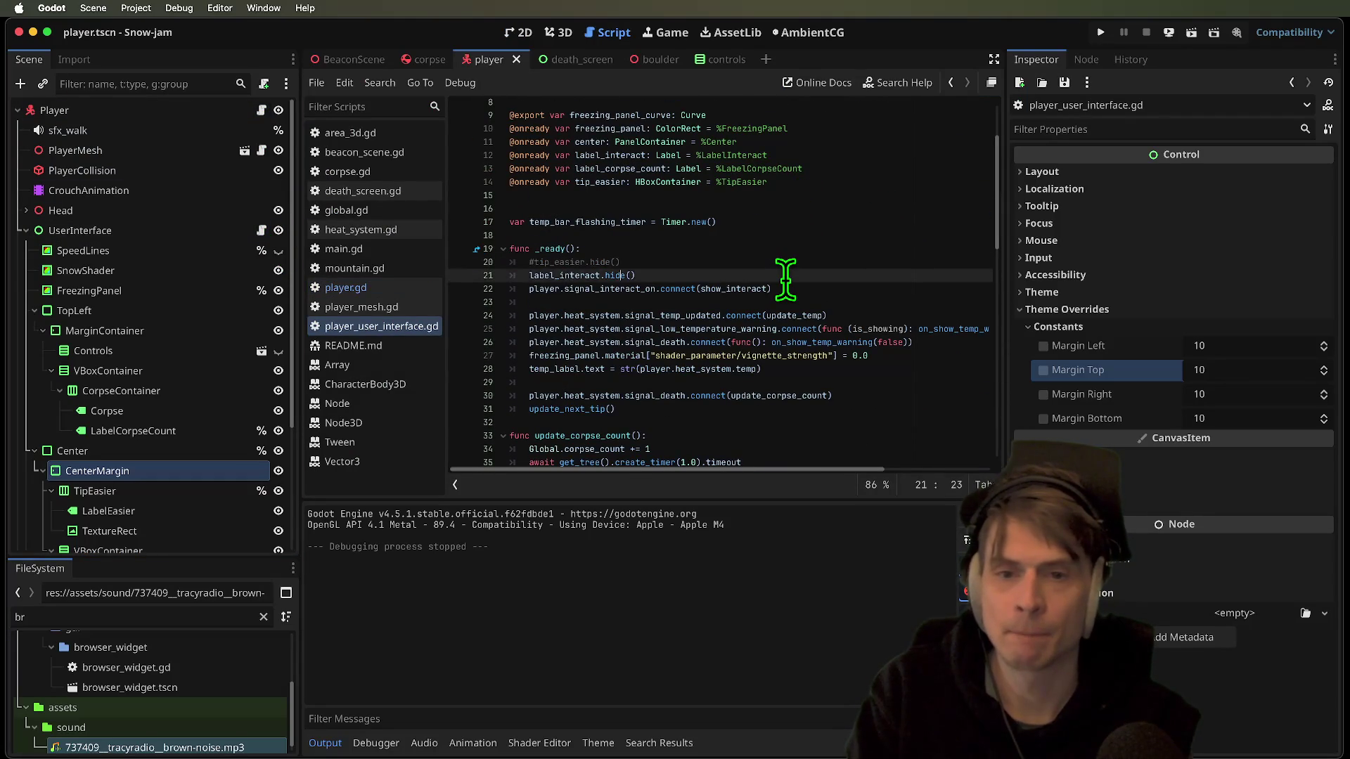
# Test-run the game, then go back to the 2D scene editor
pyautogui.press('super+b')
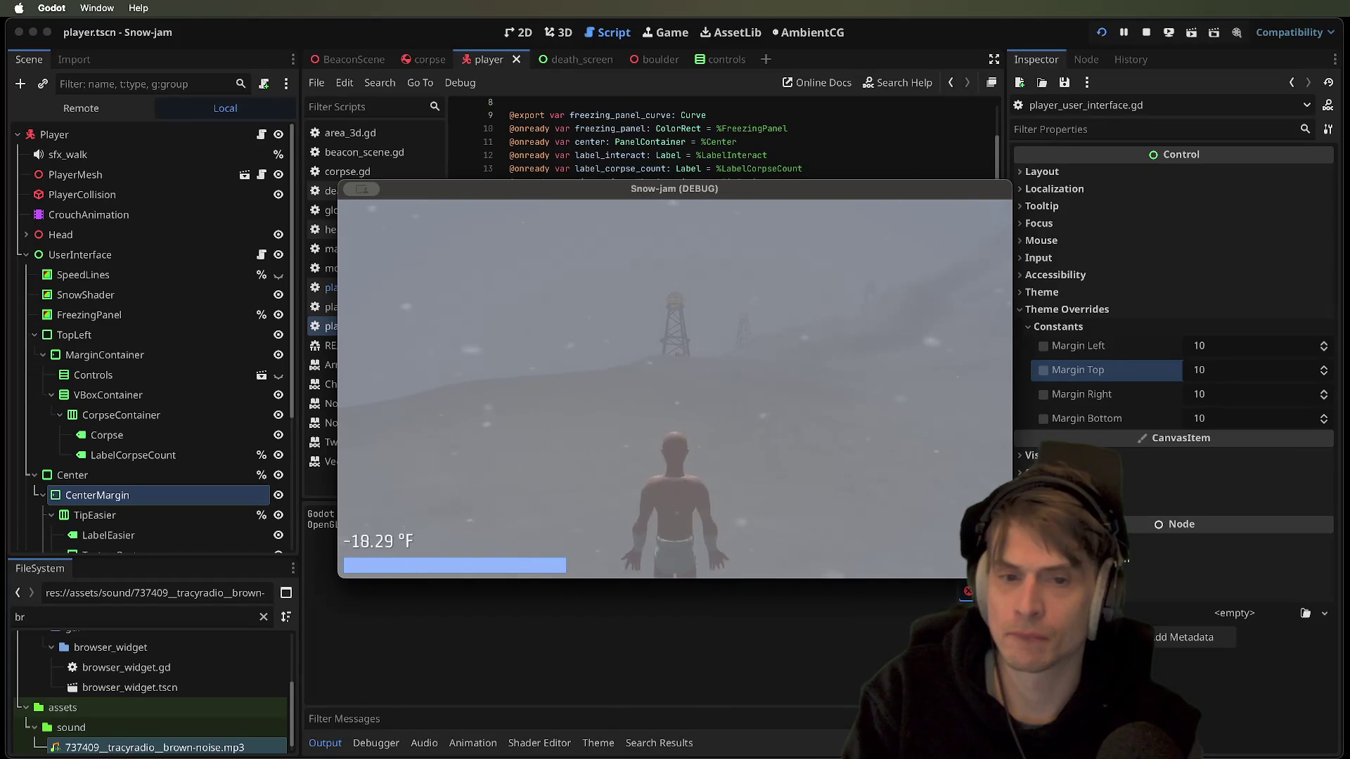
pyautogui.click(15, 562)
pyautogui.scroll(-5, 69, 525)
pyautogui.click(155, 330)
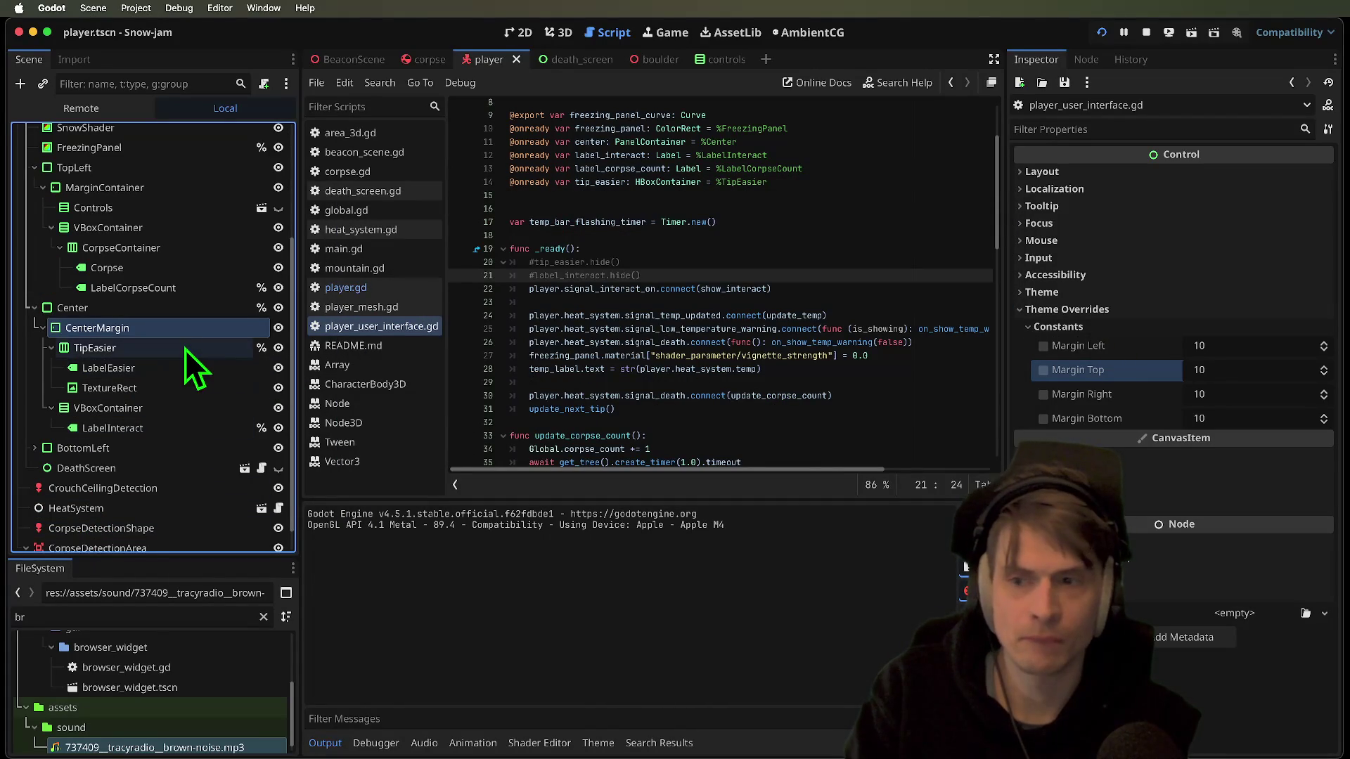
pyautogui.click(521, 35)
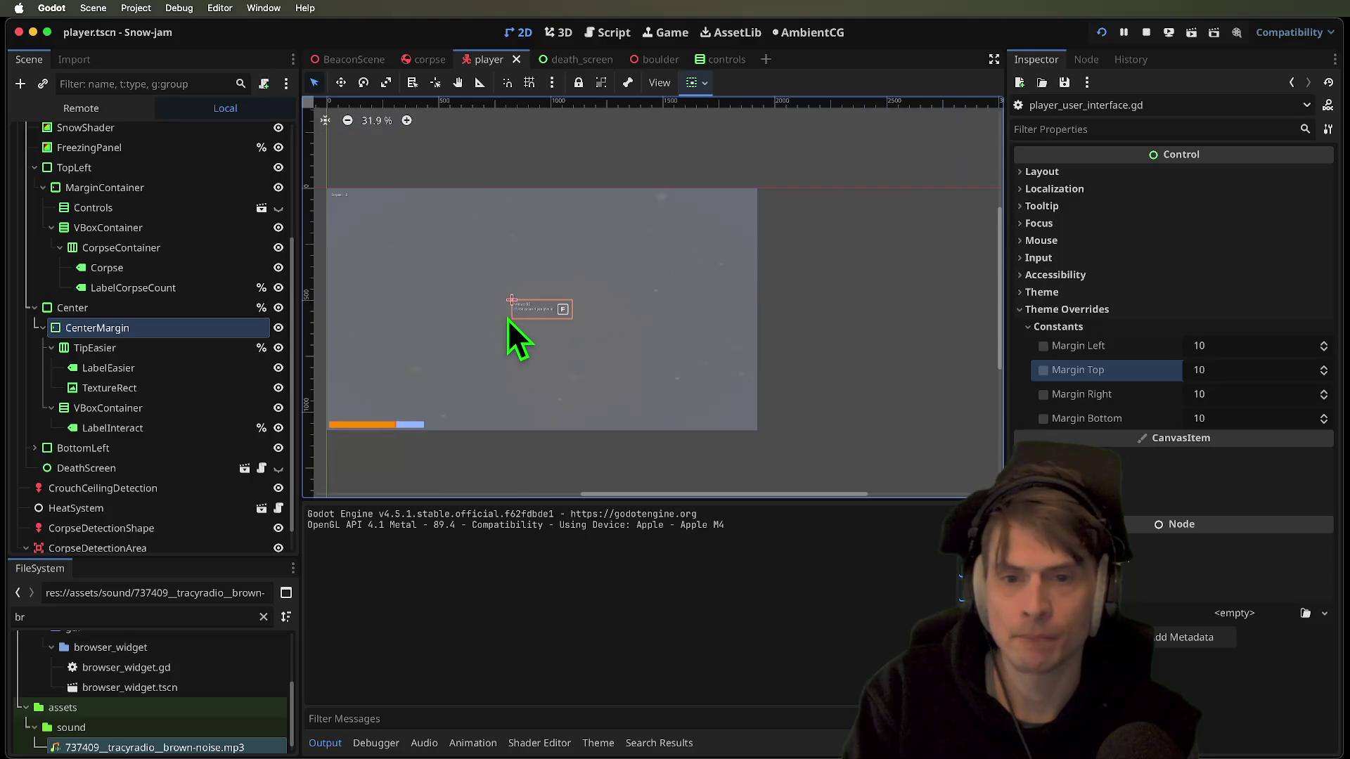
pyautogui.click(168, 329)
pyautogui.click(803, 331)
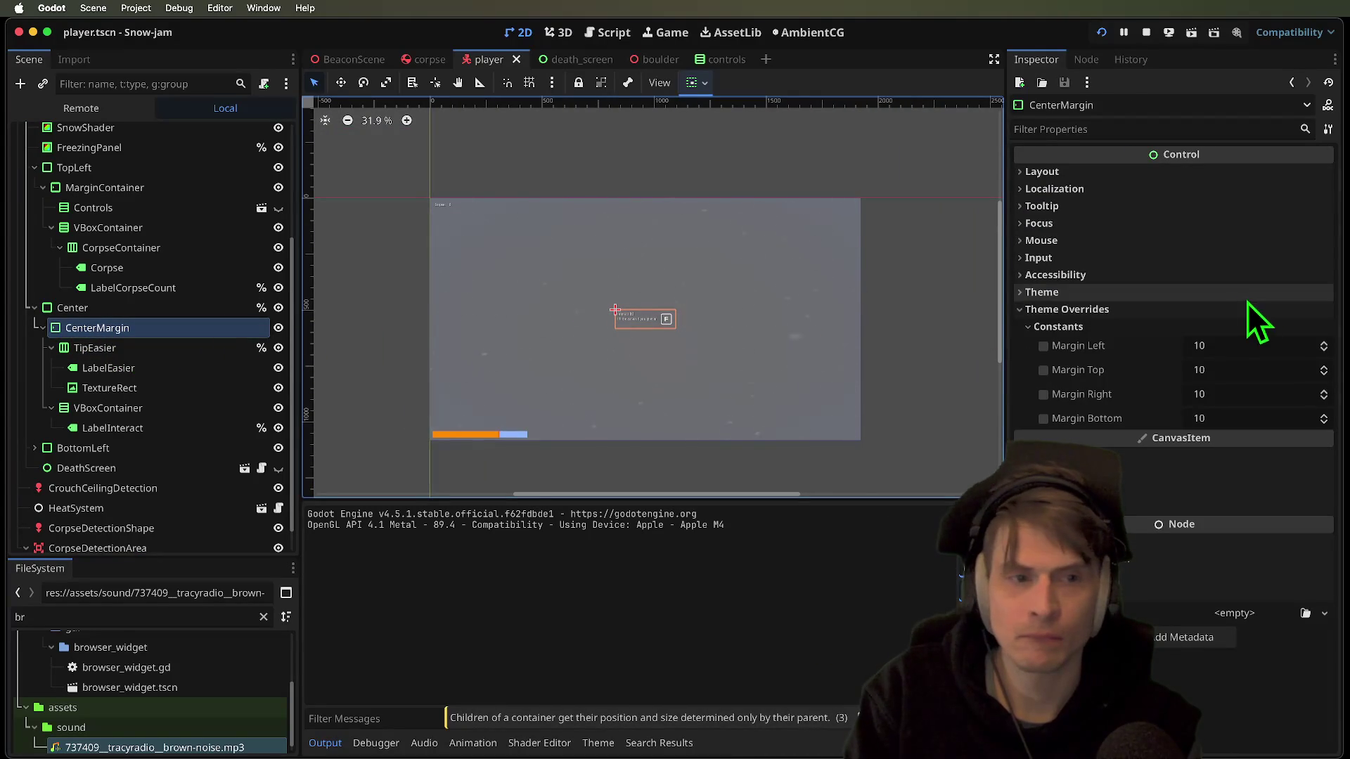
pyautogui.click(1144, 172)
pyautogui.click(1228, 287)
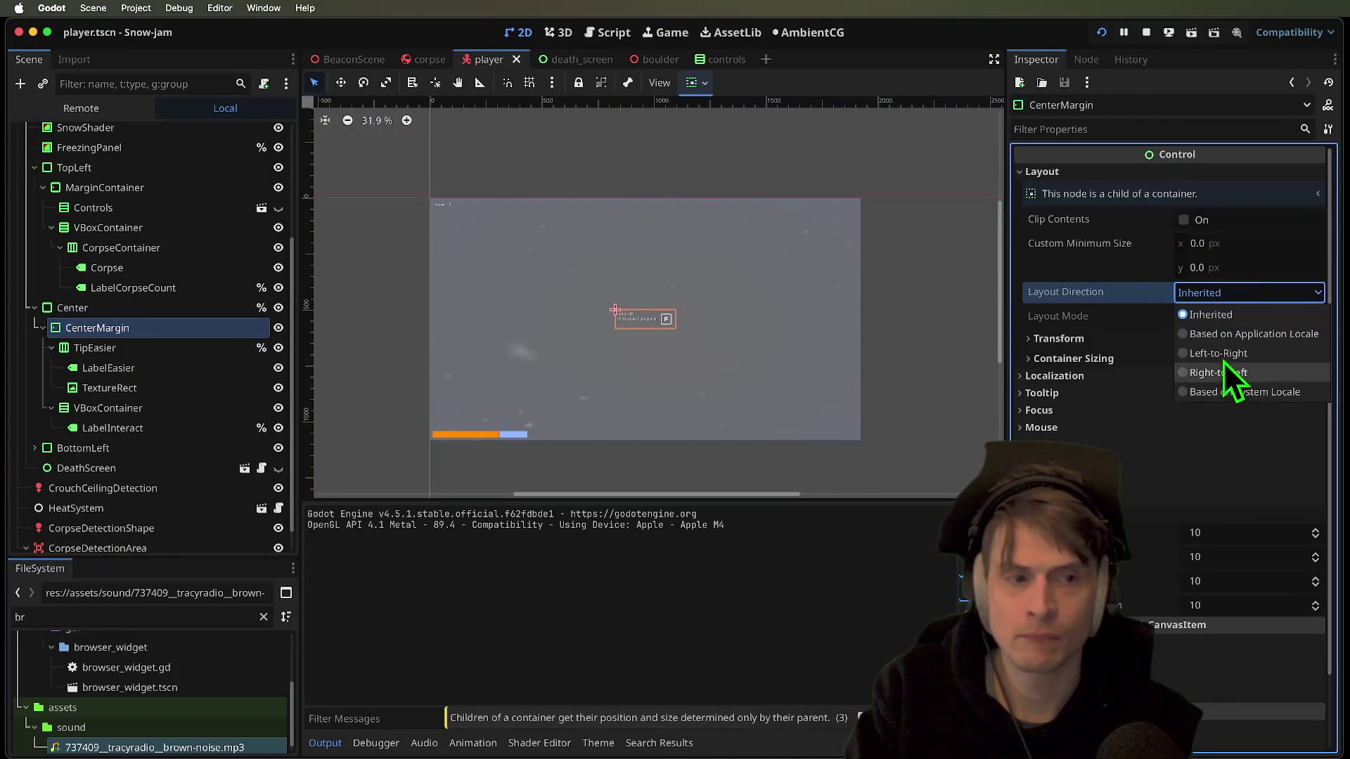
pyautogui.click(1153, 333)
pyautogui.click(1147, 357)
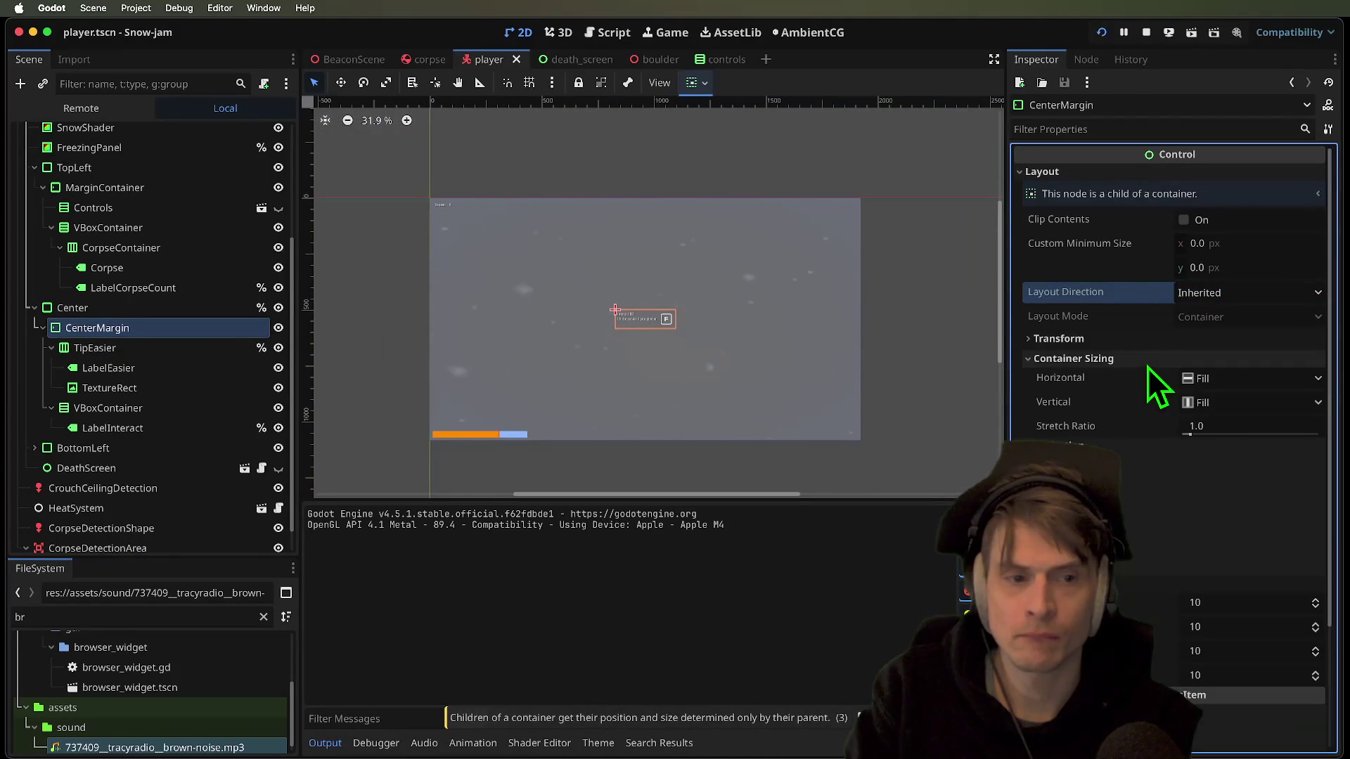
pyautogui.click(1230, 379)
pyautogui.click(1279, 425)
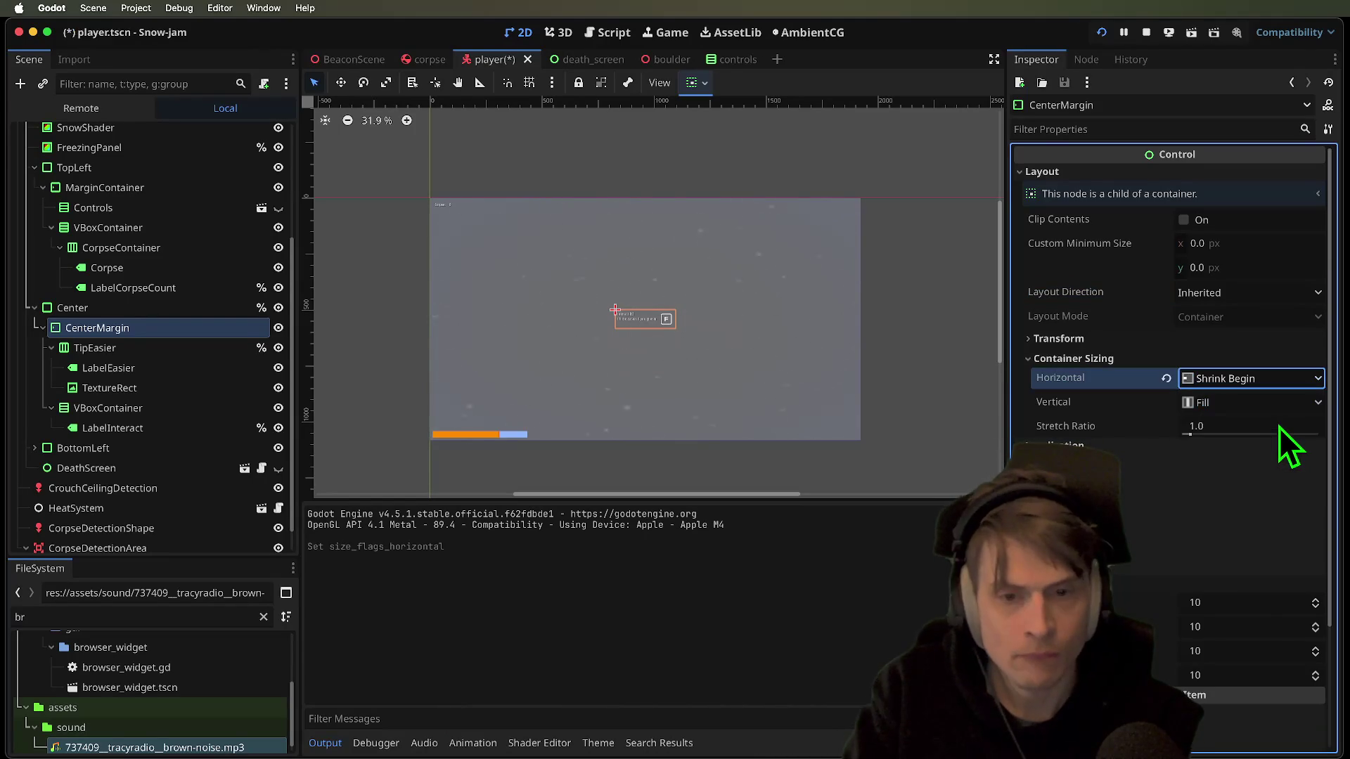
pyautogui.click(138, 312)
pyautogui.click(141, 334)
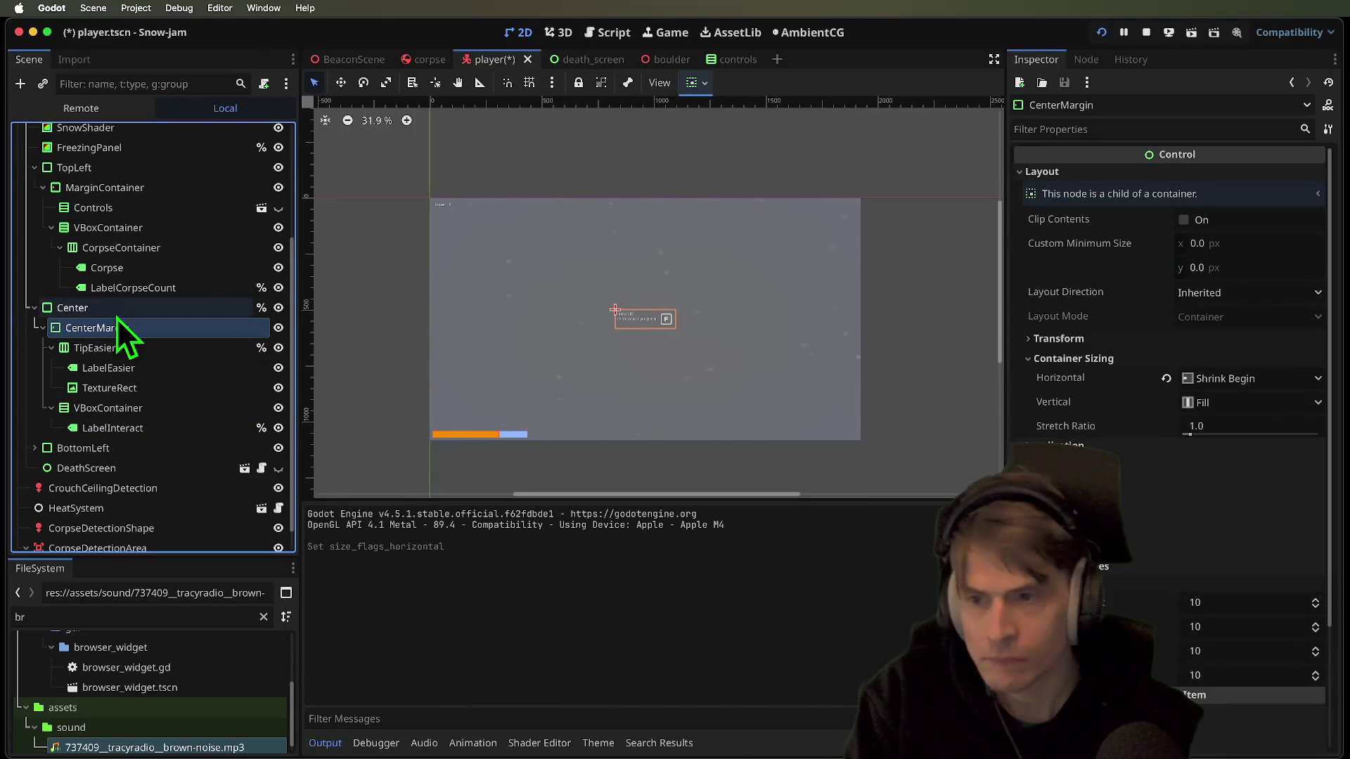
pyautogui.click(1166, 379)
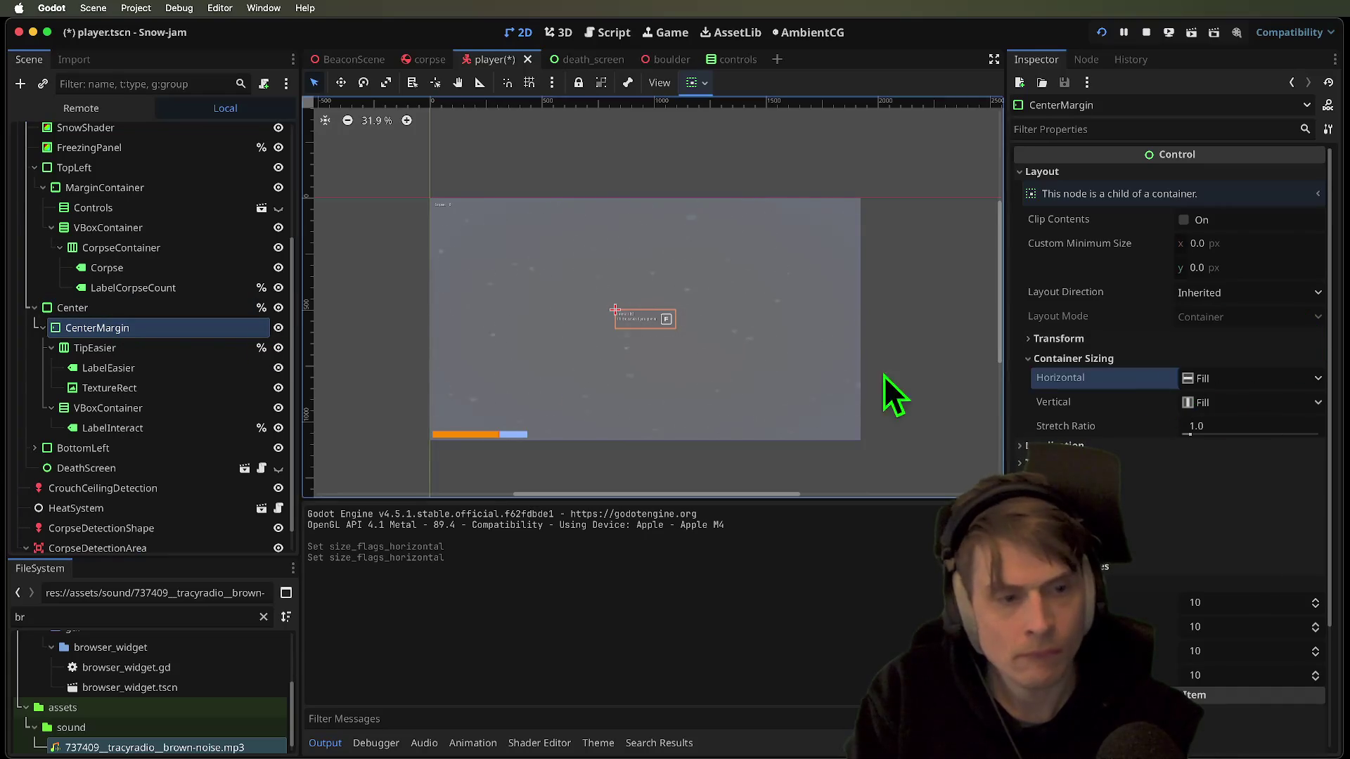
pyautogui.click(181, 309)
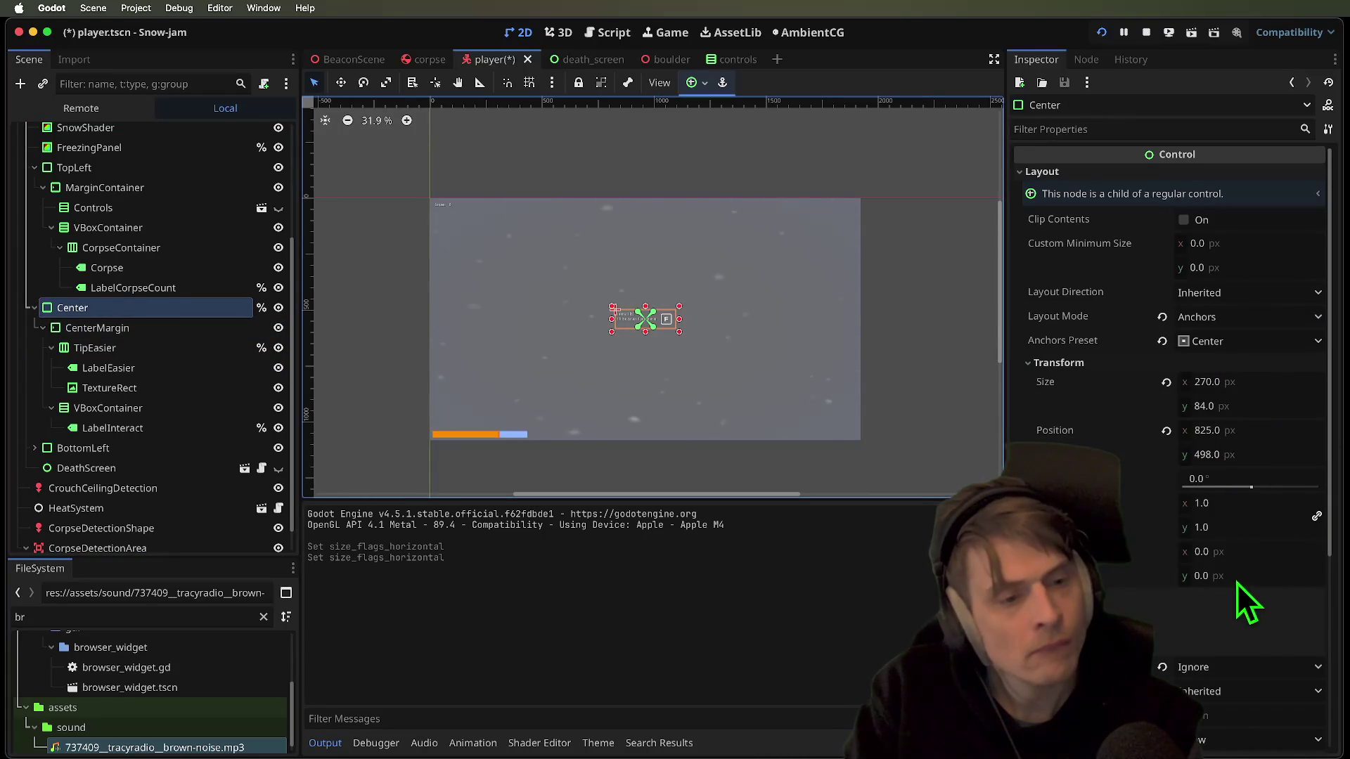
pyautogui.click(1234, 553)
pyautogui.write('50')
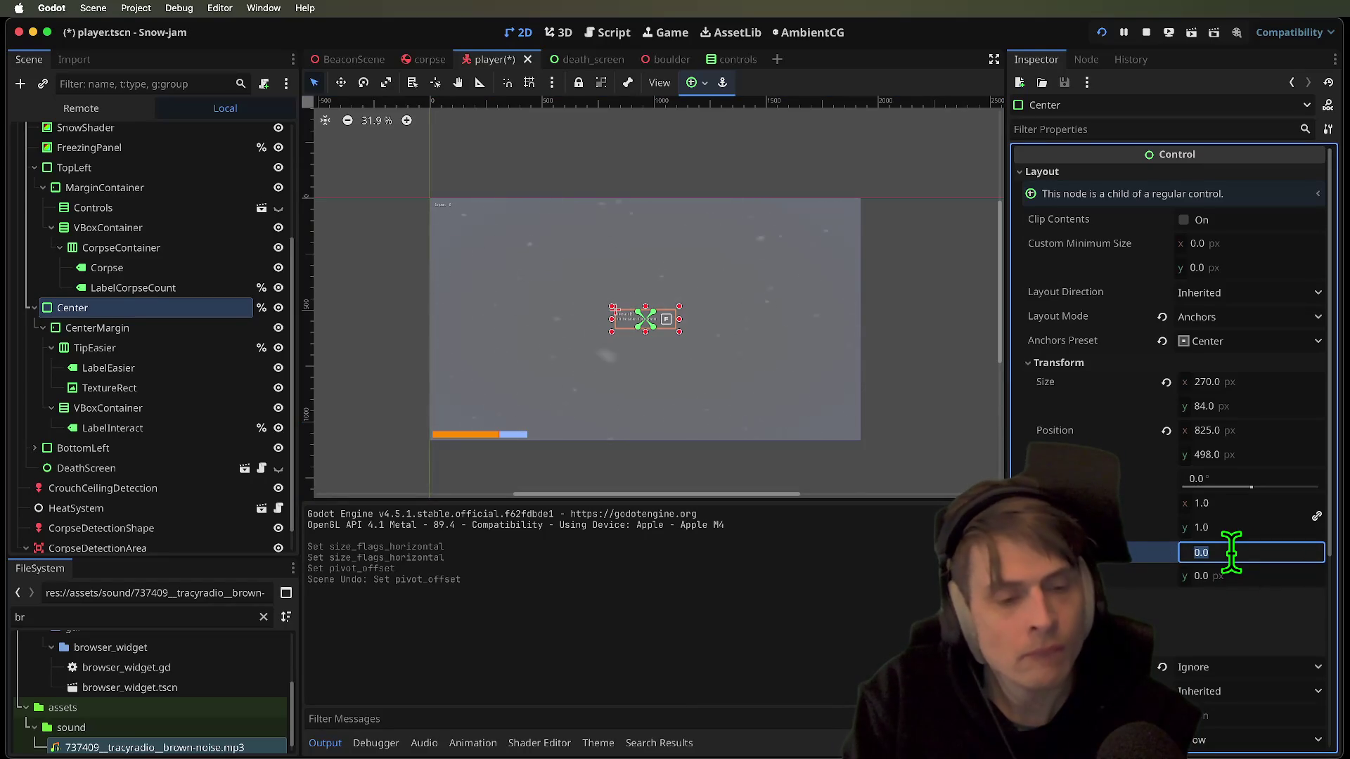
pyautogui.click(1263, 435)
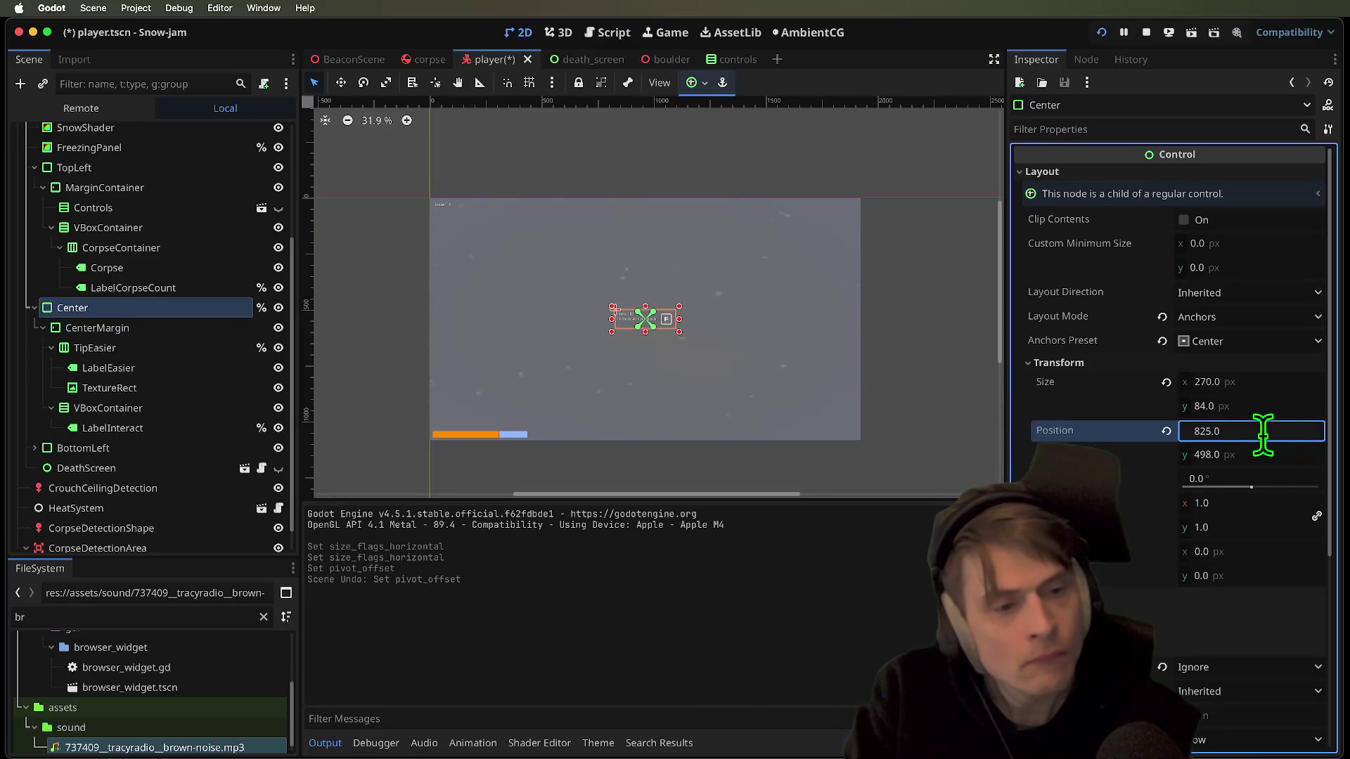
pyautogui.write('+50')
pyautogui.press('Return')
pyautogui.press('super+b')
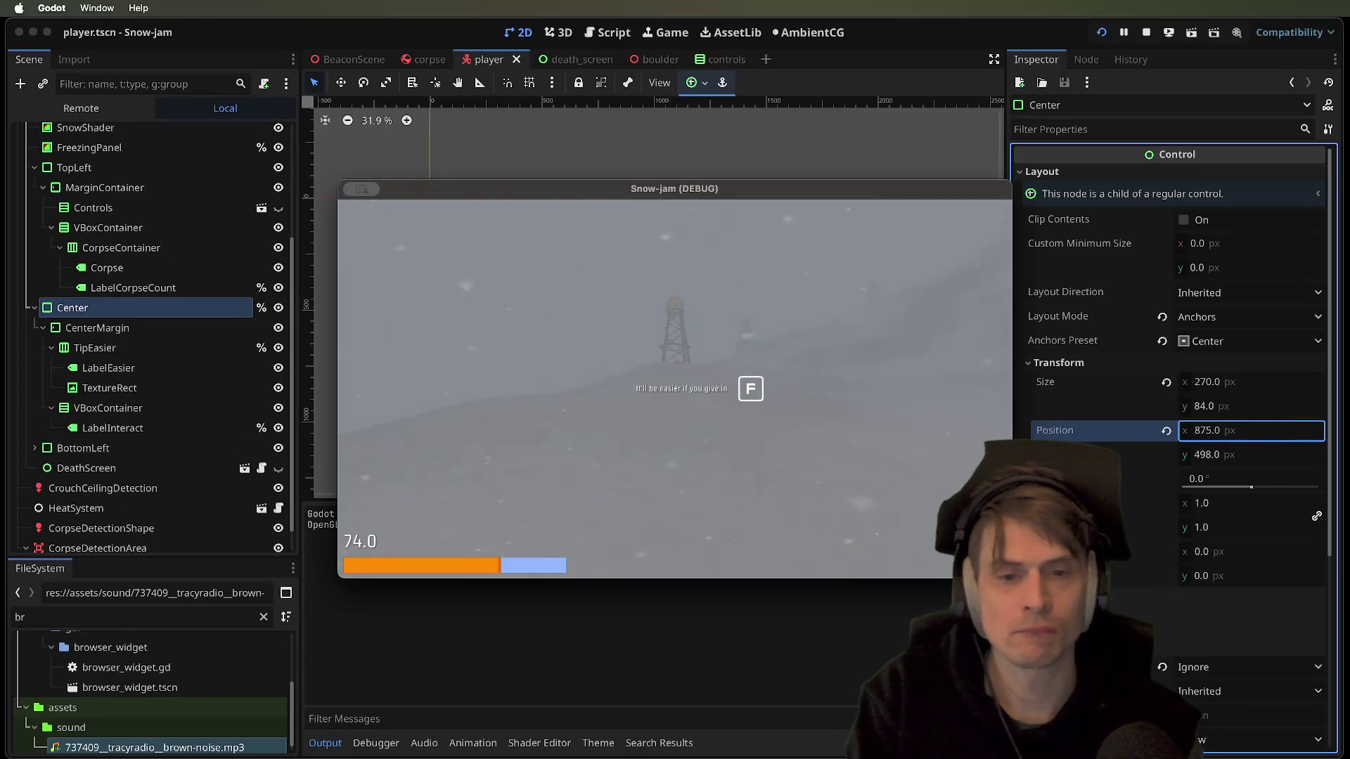
pyautogui.press('Escape')
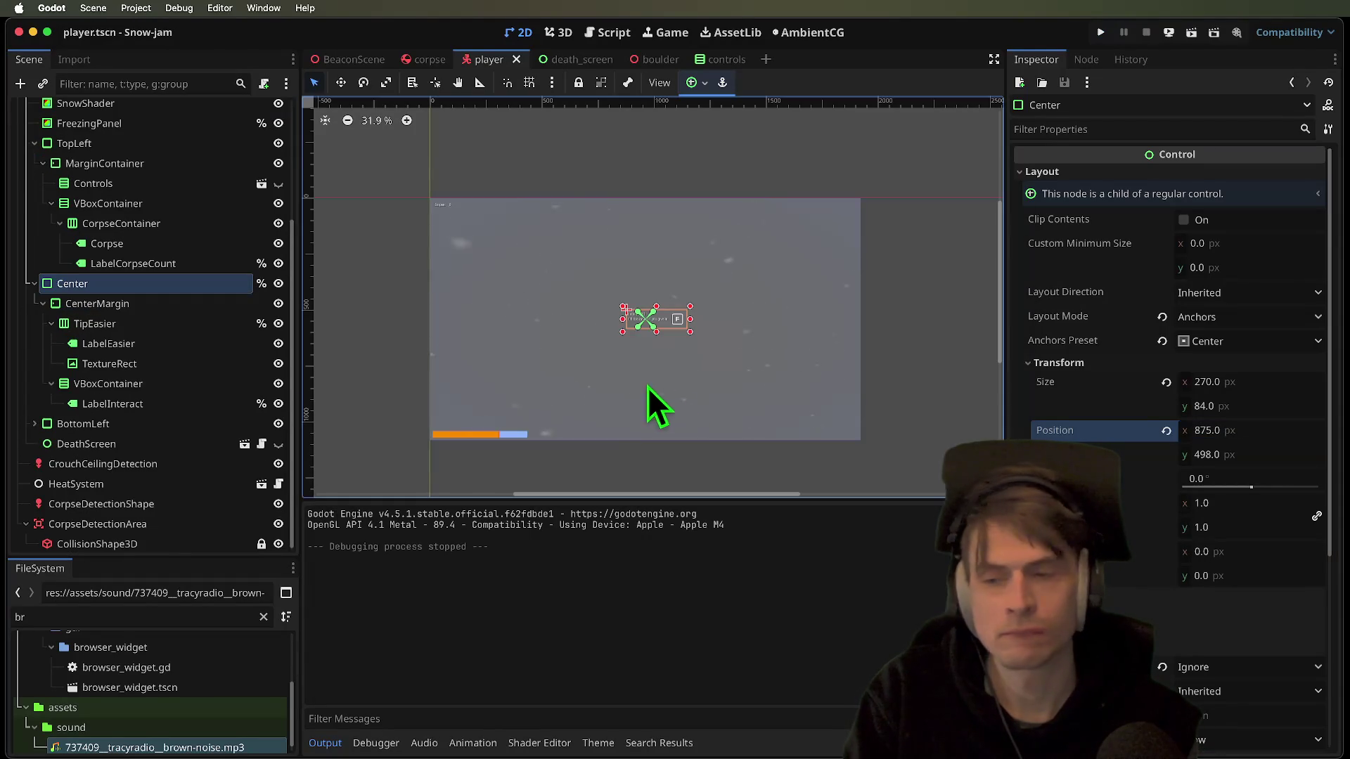
pyautogui.press('super+z')
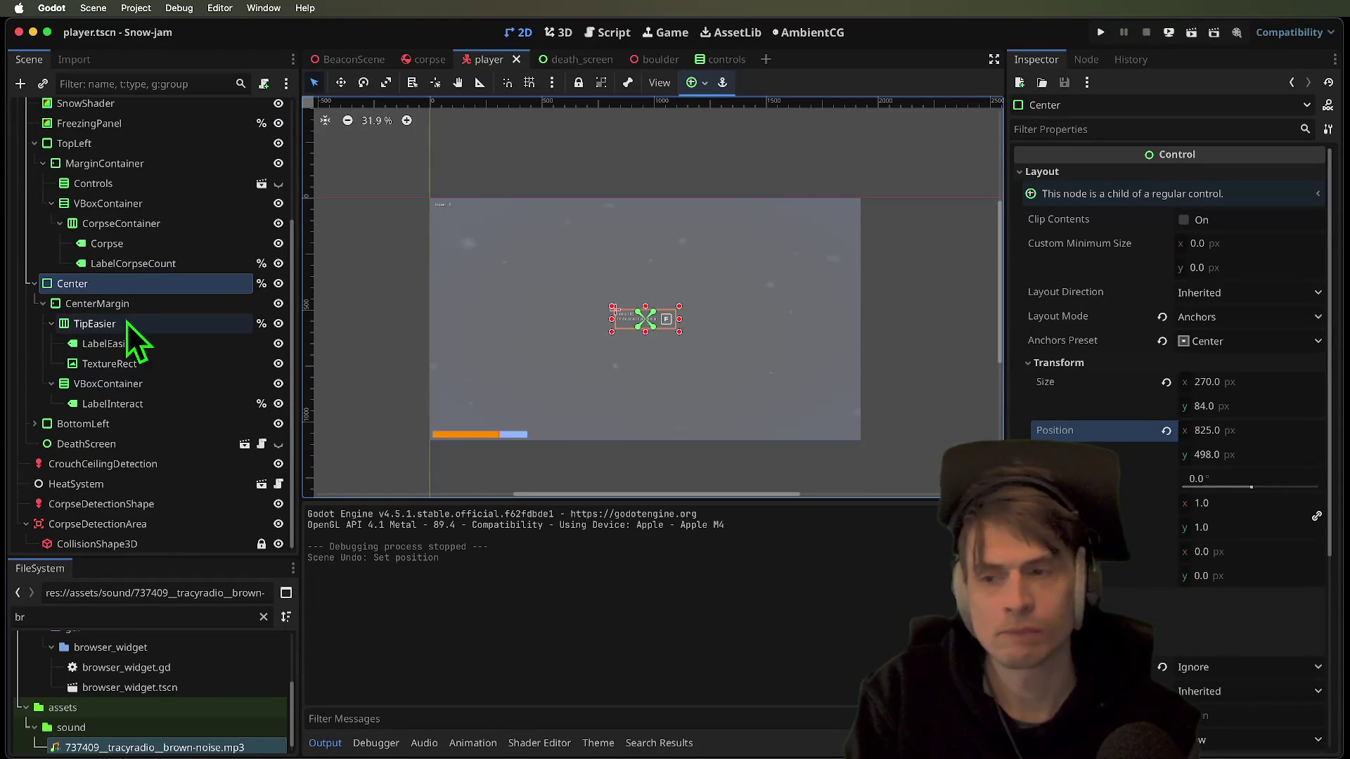
pyautogui.click(131, 303)
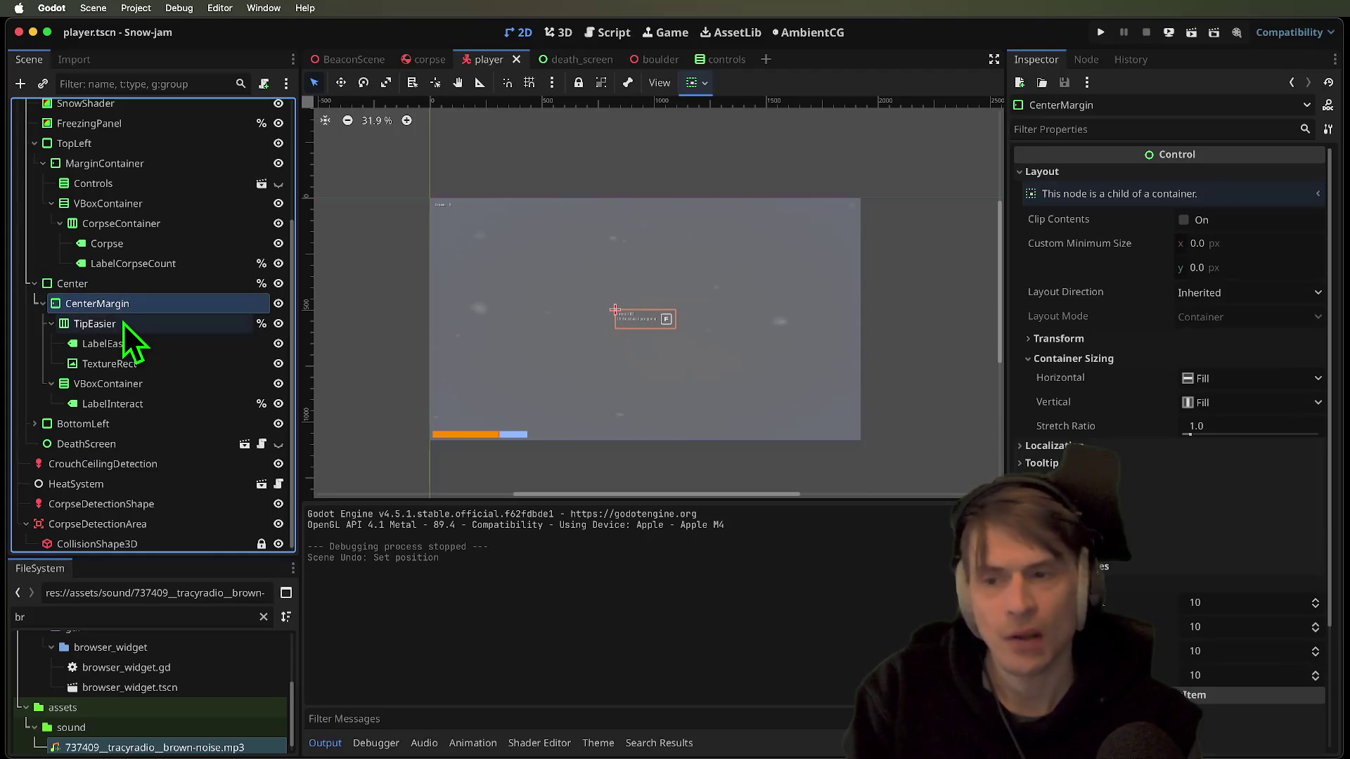
# Set CenterMargin's horizontal container sizing to Shrink End
pyautogui.click(124, 322)
pyautogui.click(129, 311)
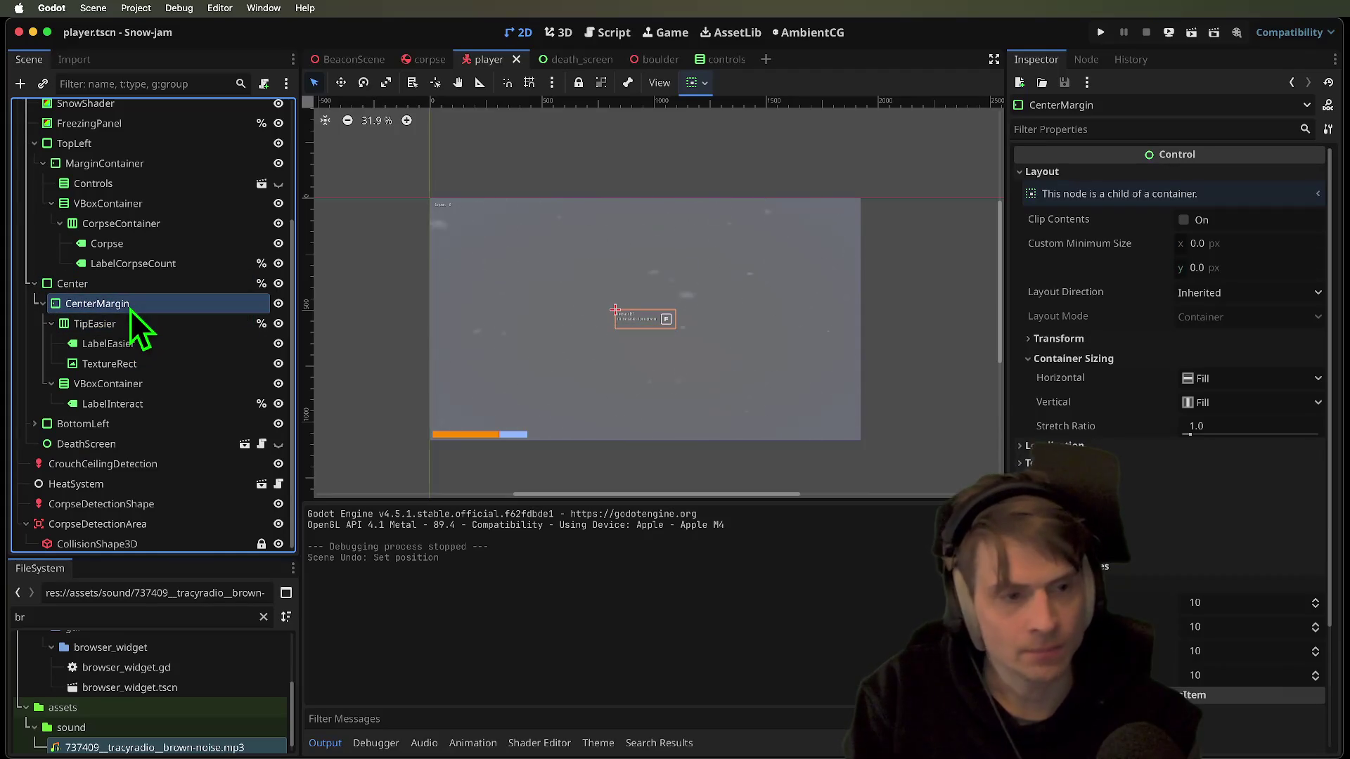
pyautogui.click(1167, 340)
pyautogui.click(1296, 383)
pyautogui.scroll(-1, 1290, 362)
pyautogui.click(1242, 247)
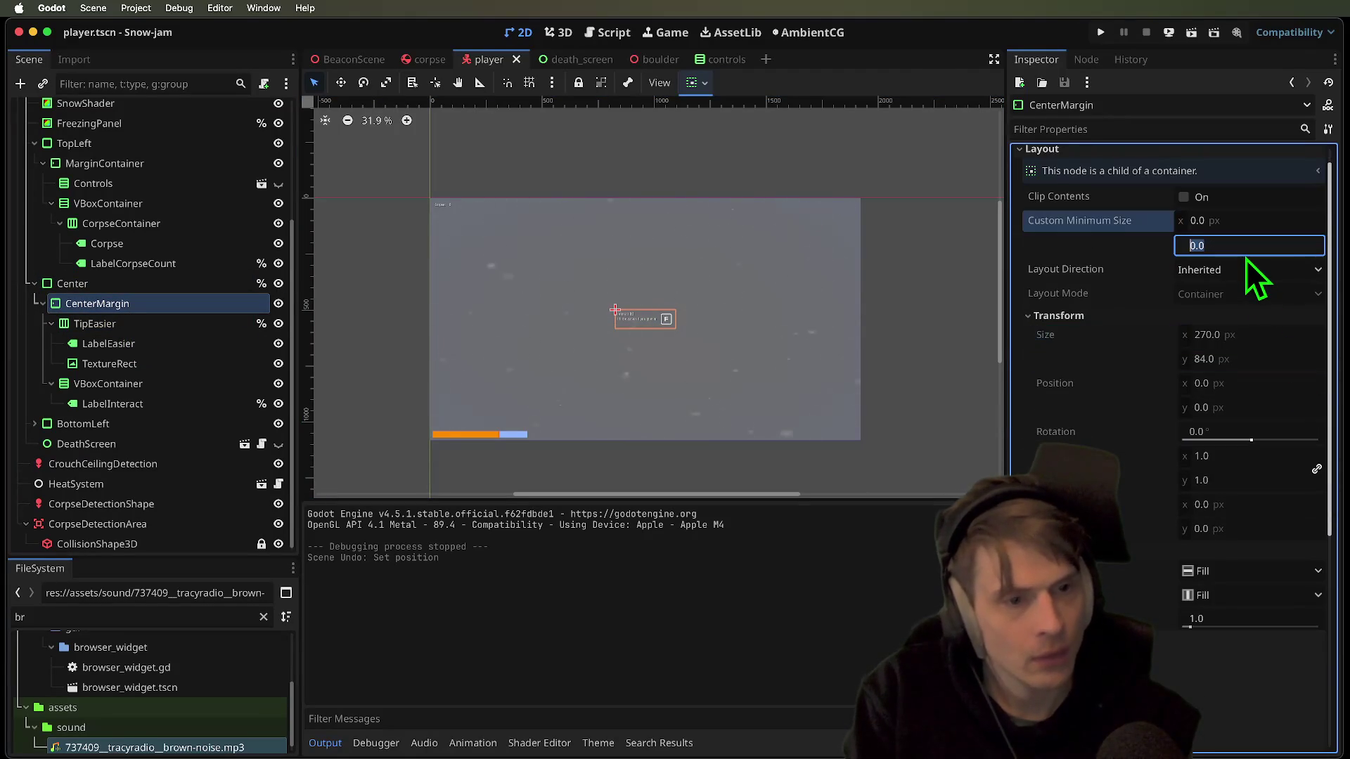
pyautogui.scroll(-2, 1259, 352)
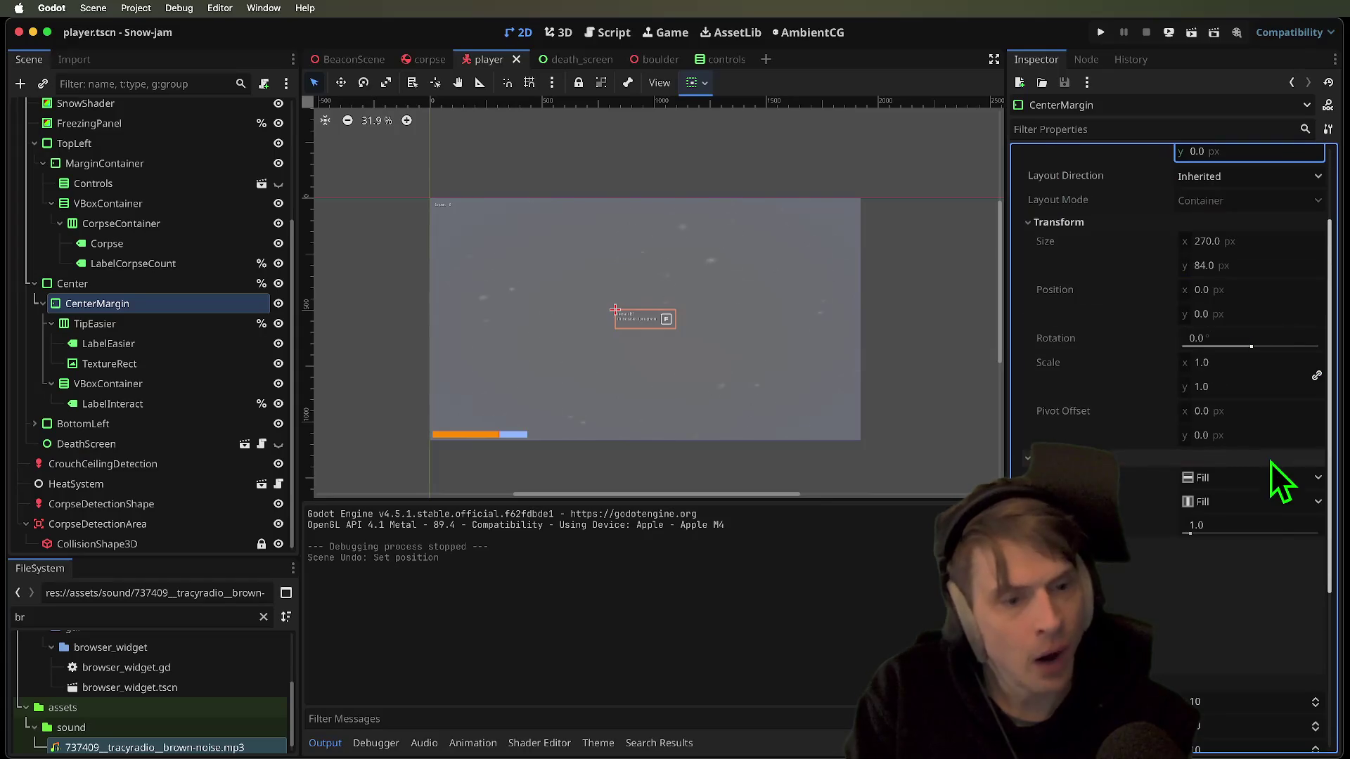
pyautogui.click(1263, 478)
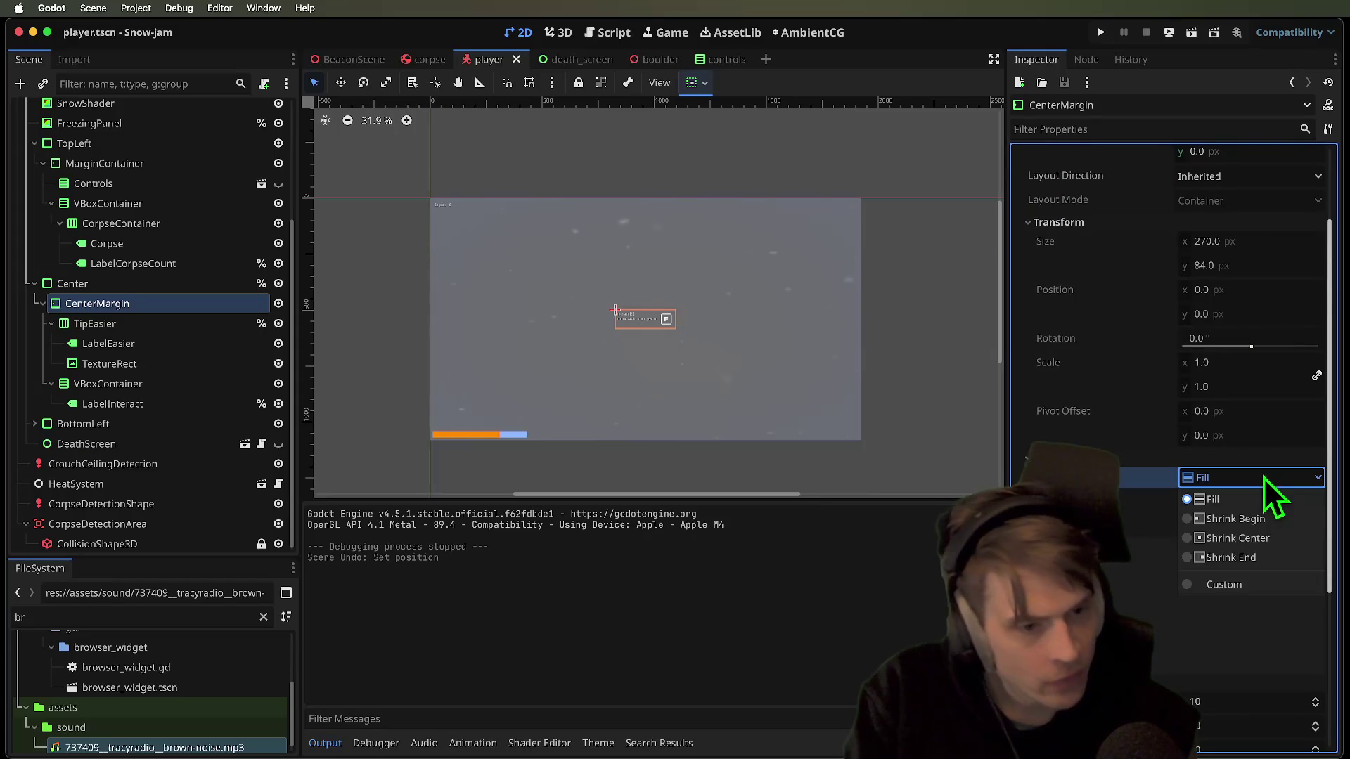
pyautogui.click(1273, 560)
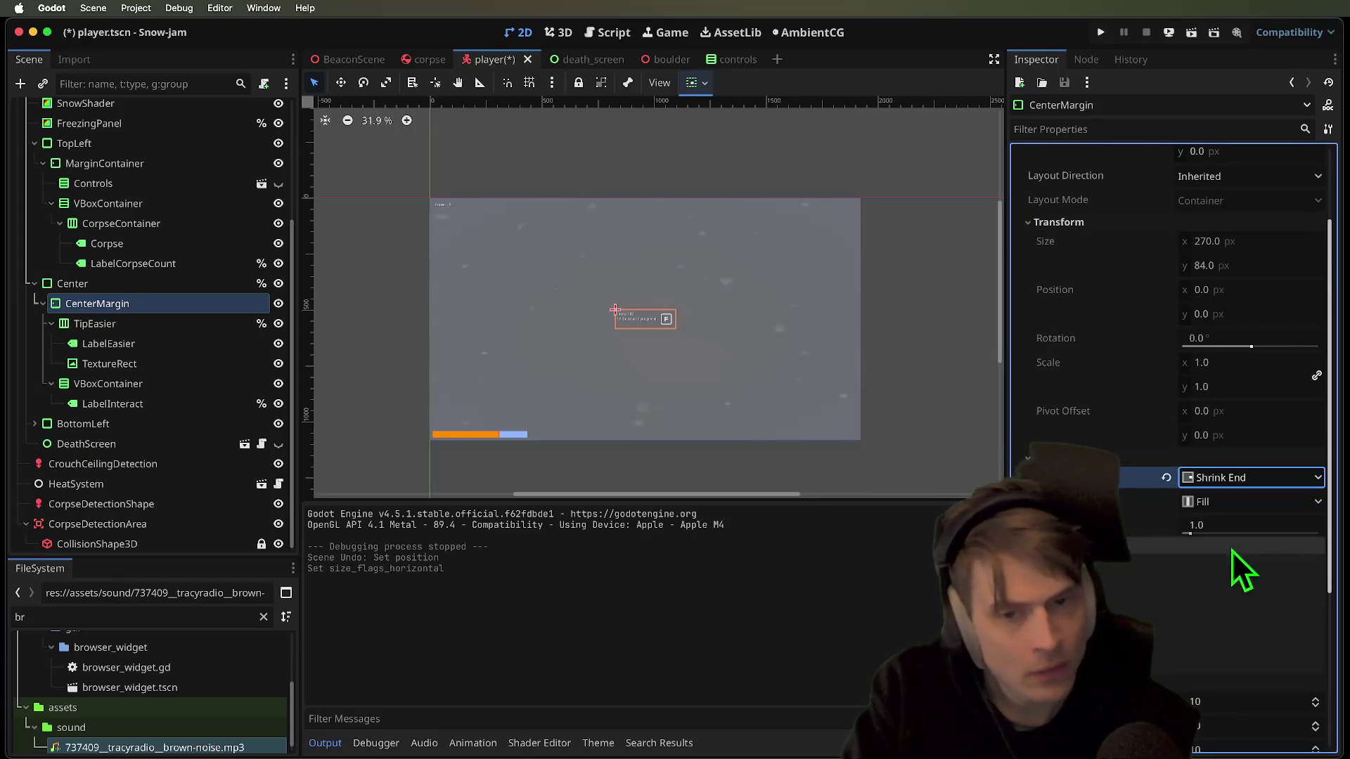
# Set CenterMargin's left, top and right margin overrides to 200
pyautogui.click(123, 324)
pyautogui.click(129, 305)
pyautogui.scroll(-2, 1261, 471)
pyautogui.scroll(4, 1257, 470)
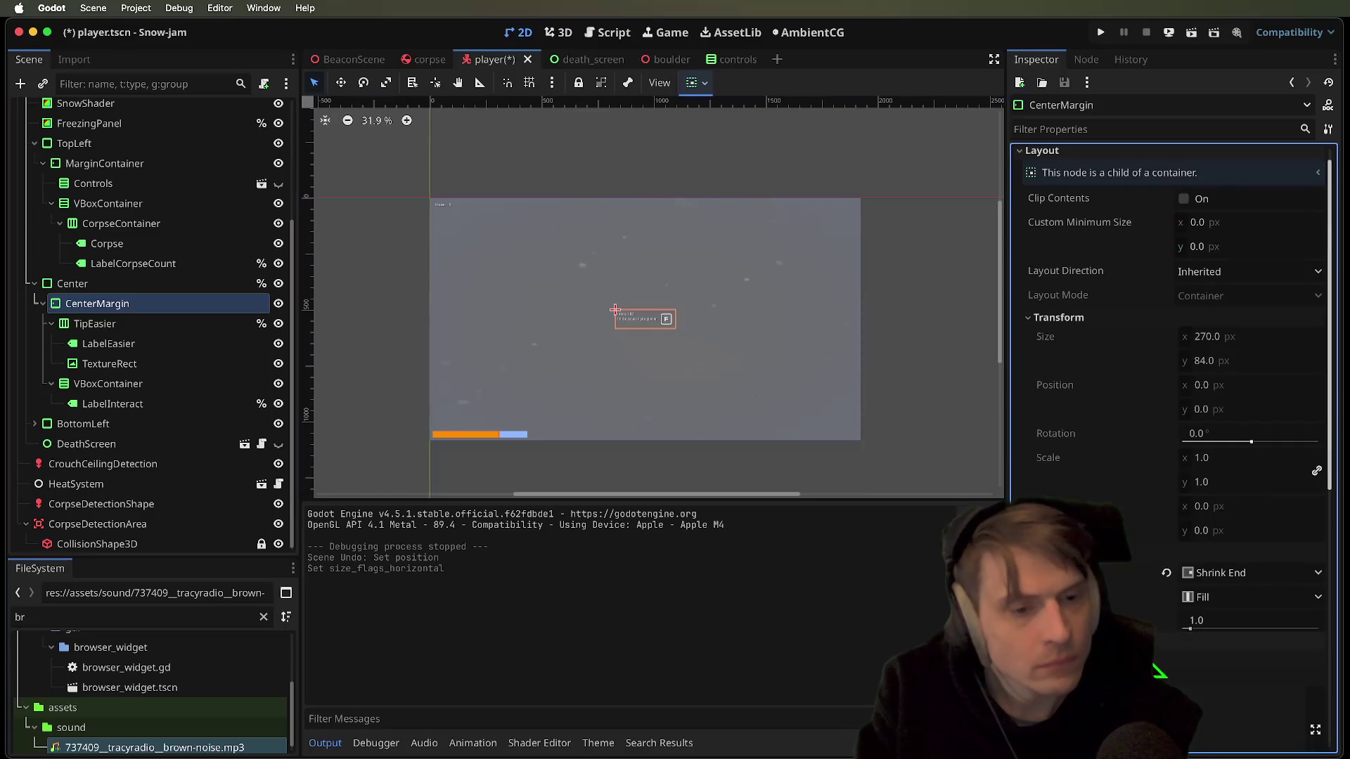
pyautogui.scroll(-8, 1167, 661)
pyautogui.click(1247, 602)
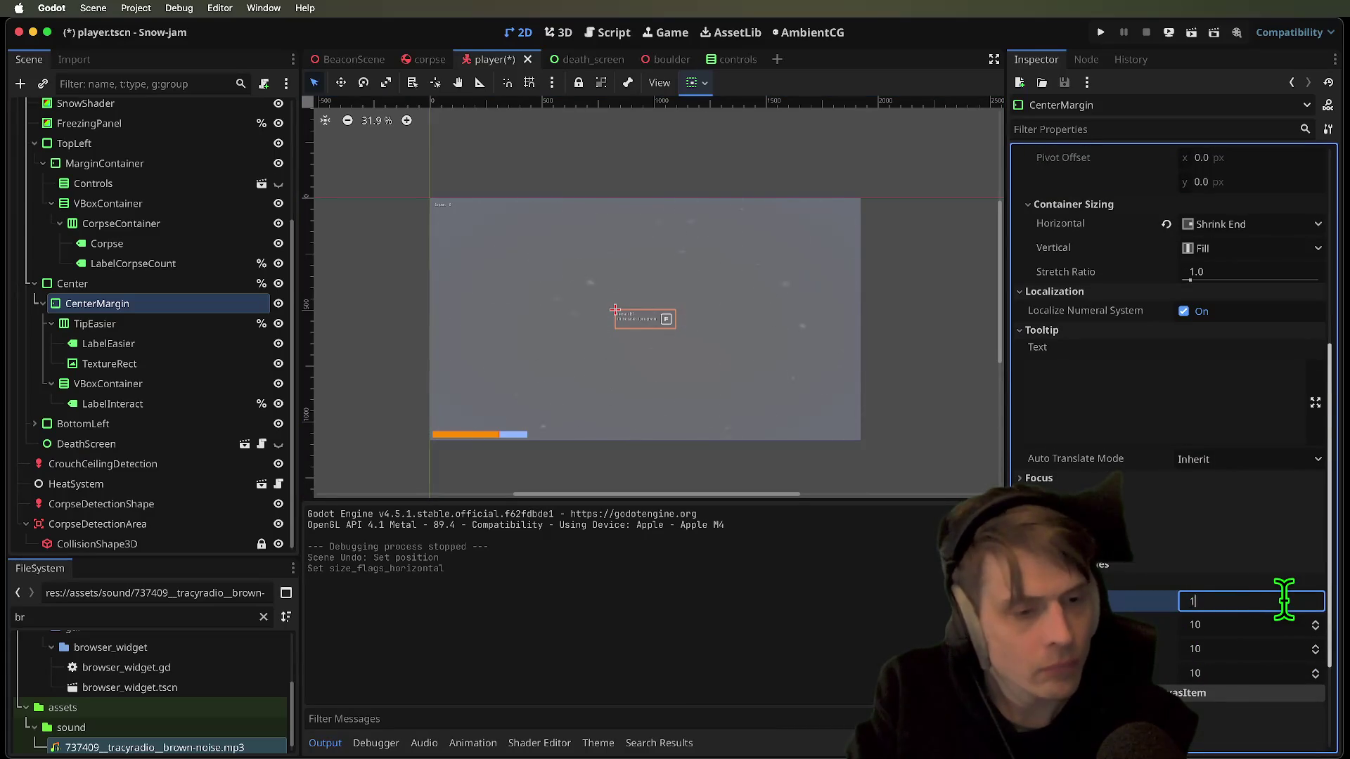
pyautogui.write('0')
pyautogui.press('Tab')
pyautogui.write('200')
pyautogui.press('Tab')
pyautogui.write('2')
pyautogui.press('Return')
# Set the bottom margin override to 200 as well, then save and run the game
pyautogui.press('Tab')
pyautogui.write('2')
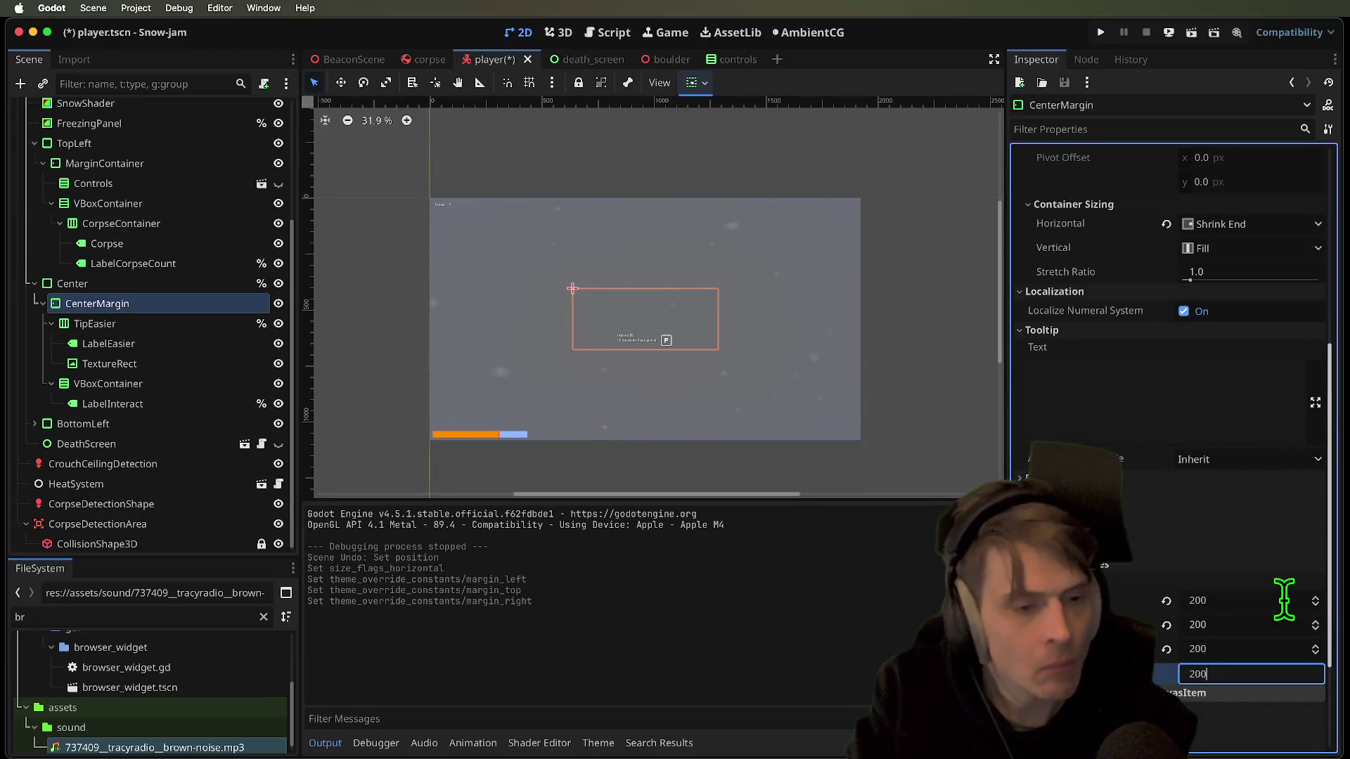
pyautogui.press('Return')
pyautogui.press('super+b')
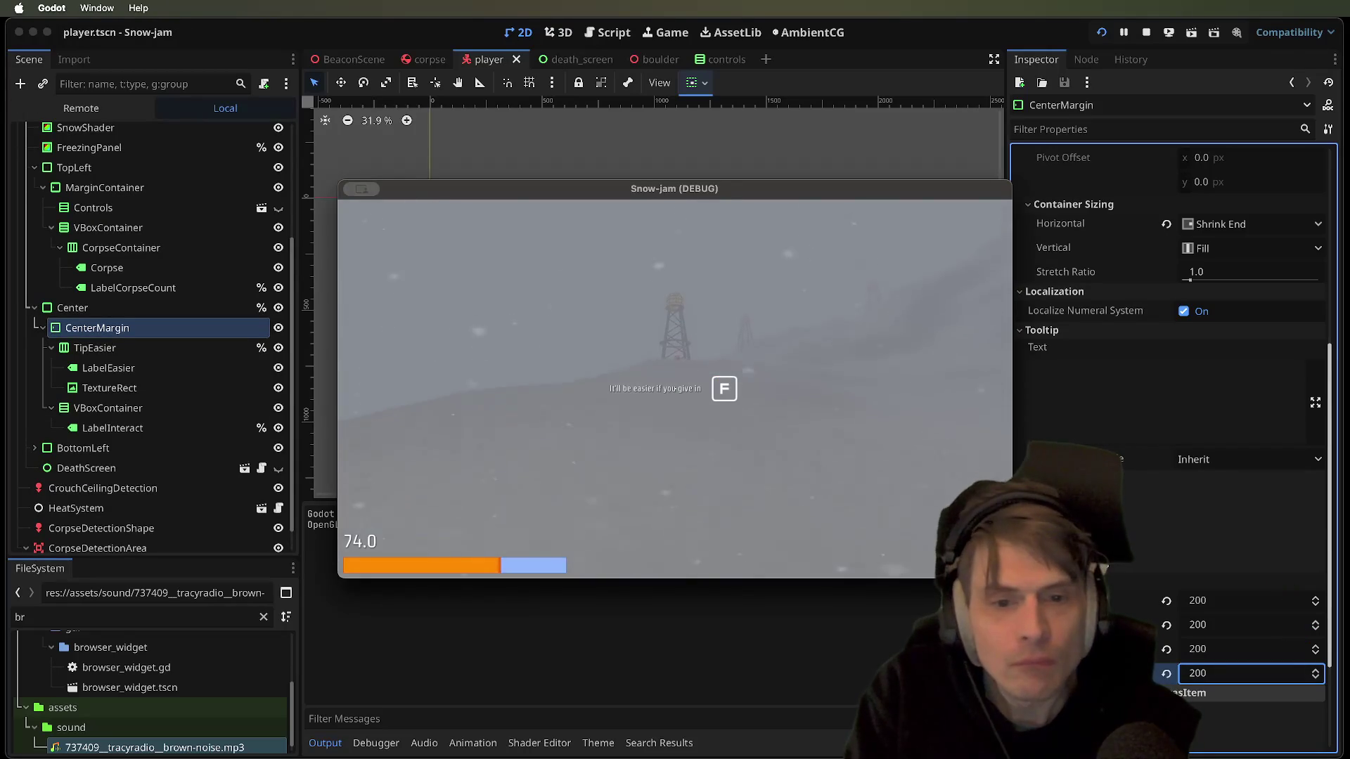
# Reset CenterMargin's bottom margin override to 10, save, and test-run the game
pyautogui.press('super+q')
pyautogui.click(1167, 673)
pyautogui.press('super+s')
pyautogui.press('super+b')
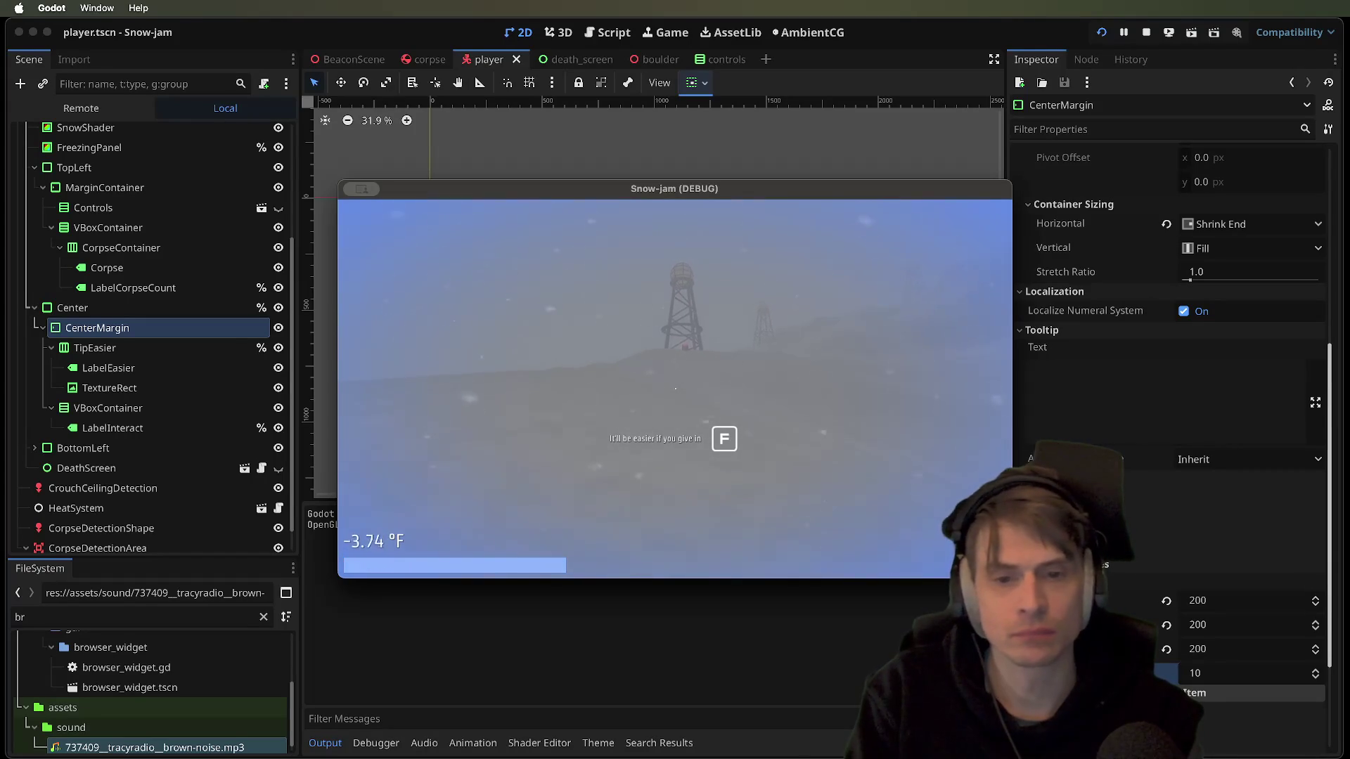
pyautogui.press('Escape')
# Uncomment the tip_easier and label_interact hide lines in _ready and run the game again
pyautogui.click(602, 34)
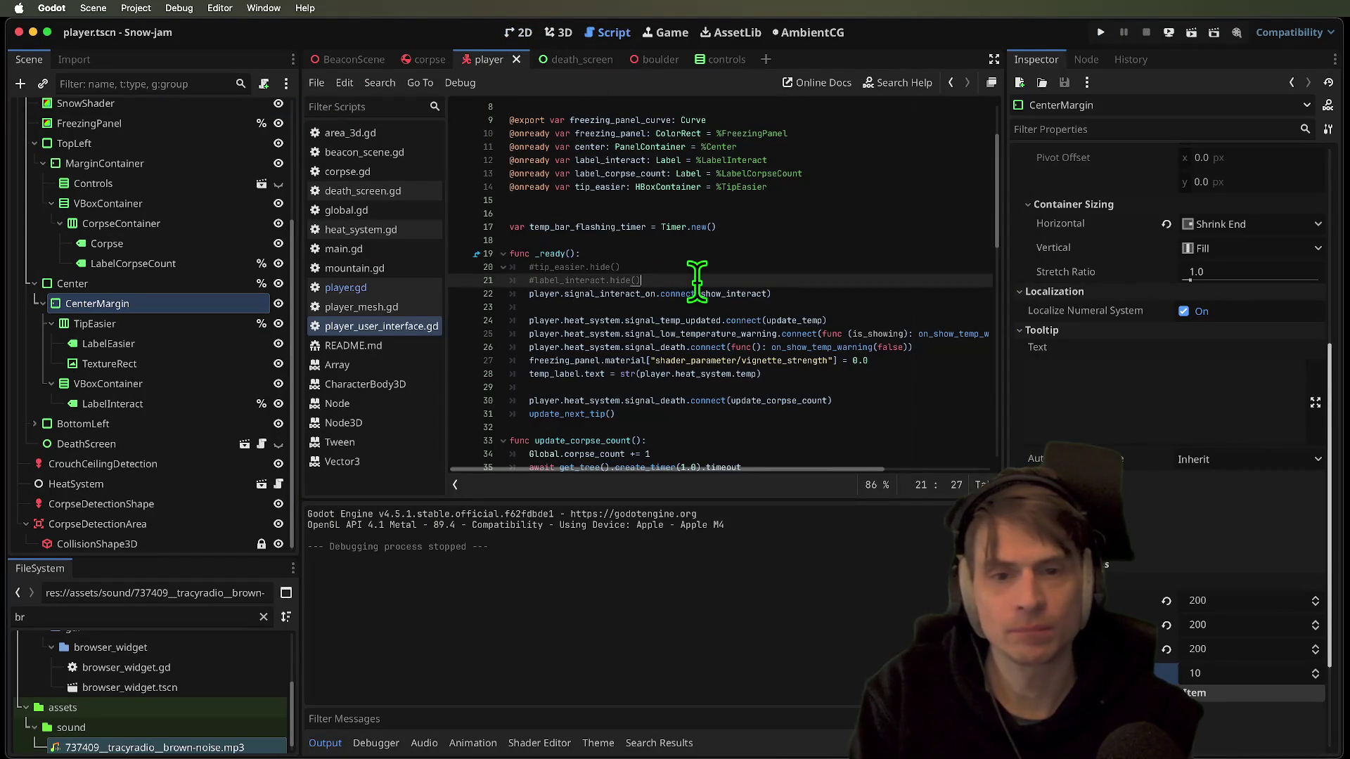
pyautogui.press('Up')
pyautogui.press('super+k')
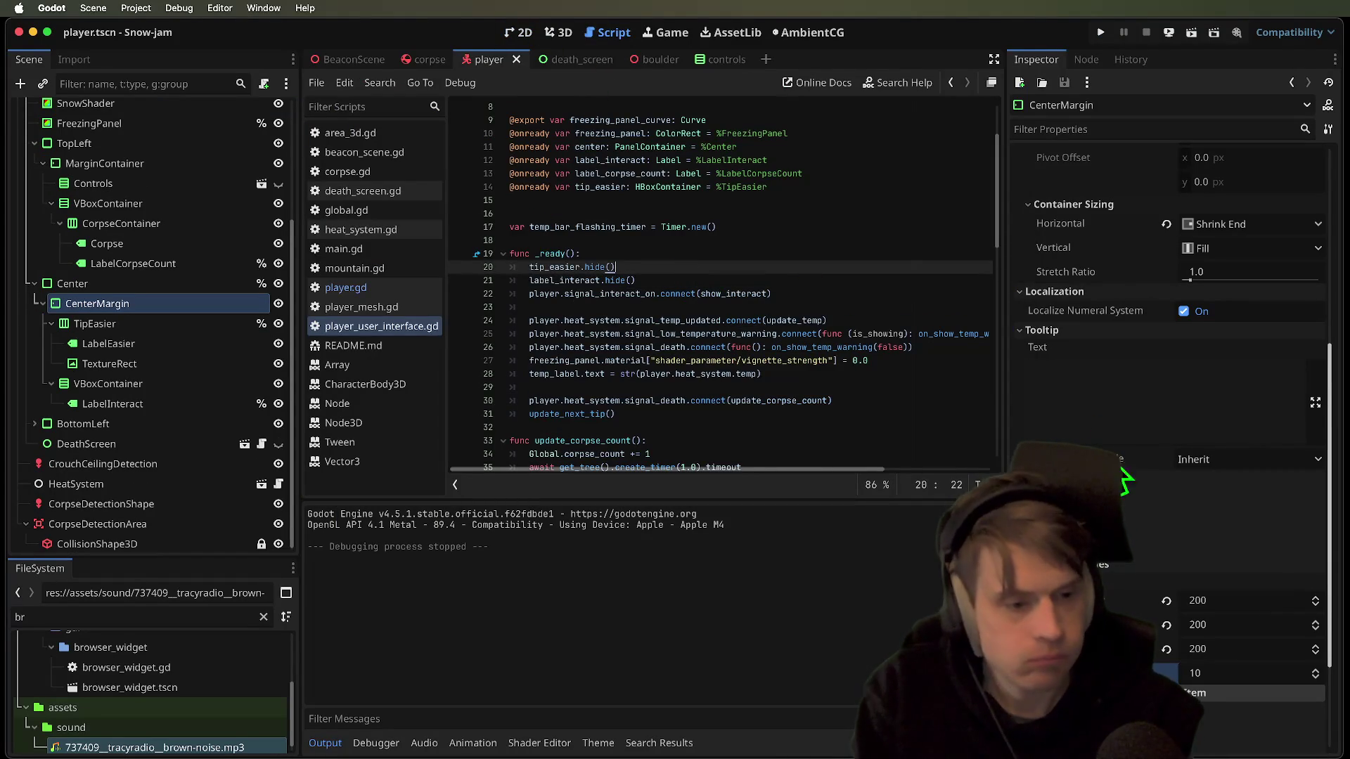
pyautogui.click(1225, 648)
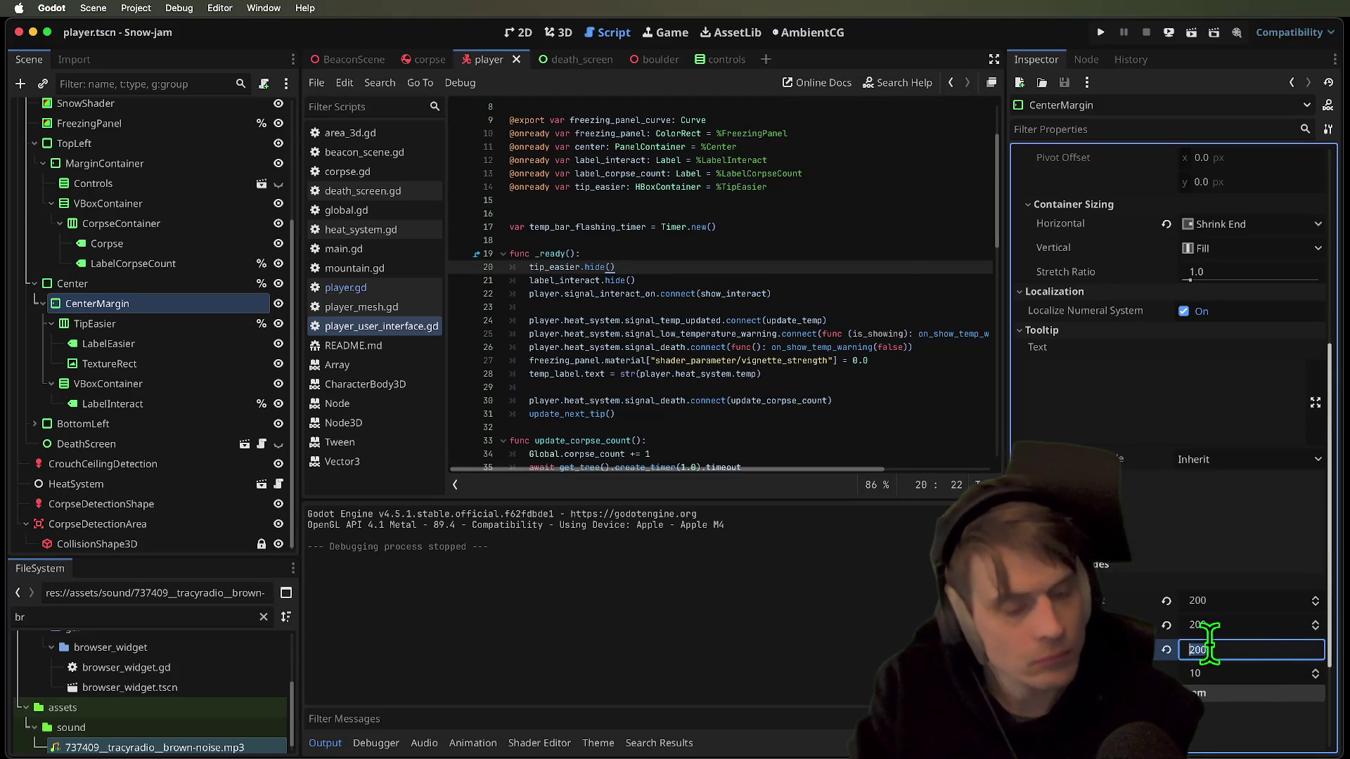
pyautogui.click(1263, 599)
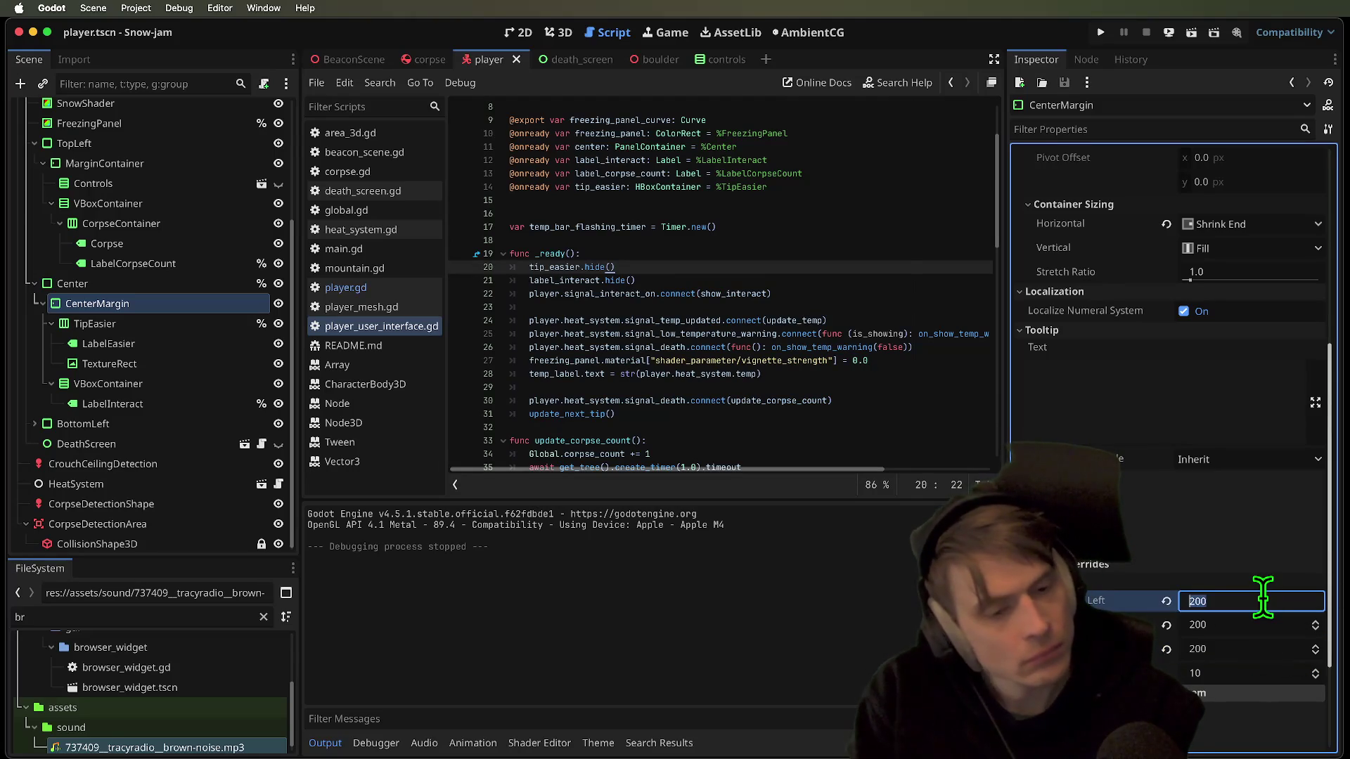
pyautogui.press('super+b')
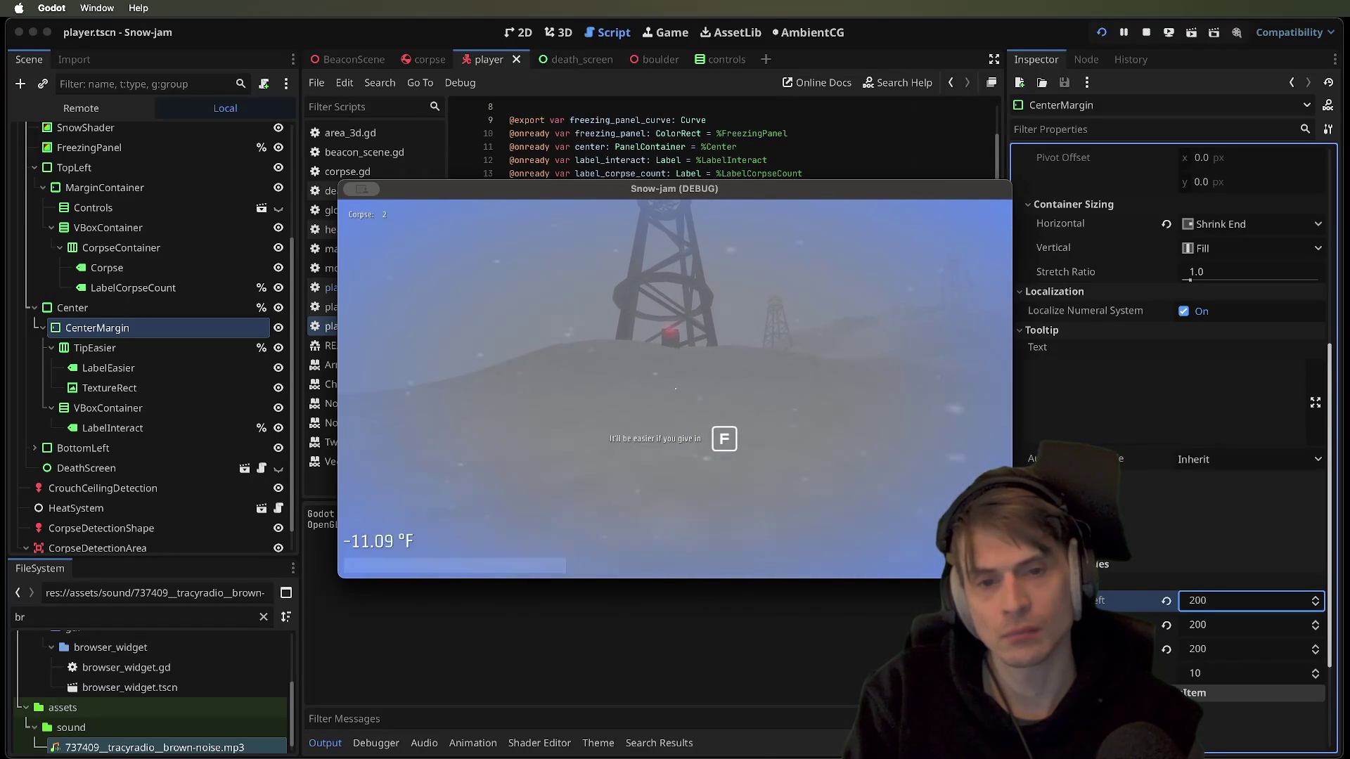
# Playtest Snow-jam by giving in to the cold and walking toward the beacon, then close it
pyautogui.press('f')
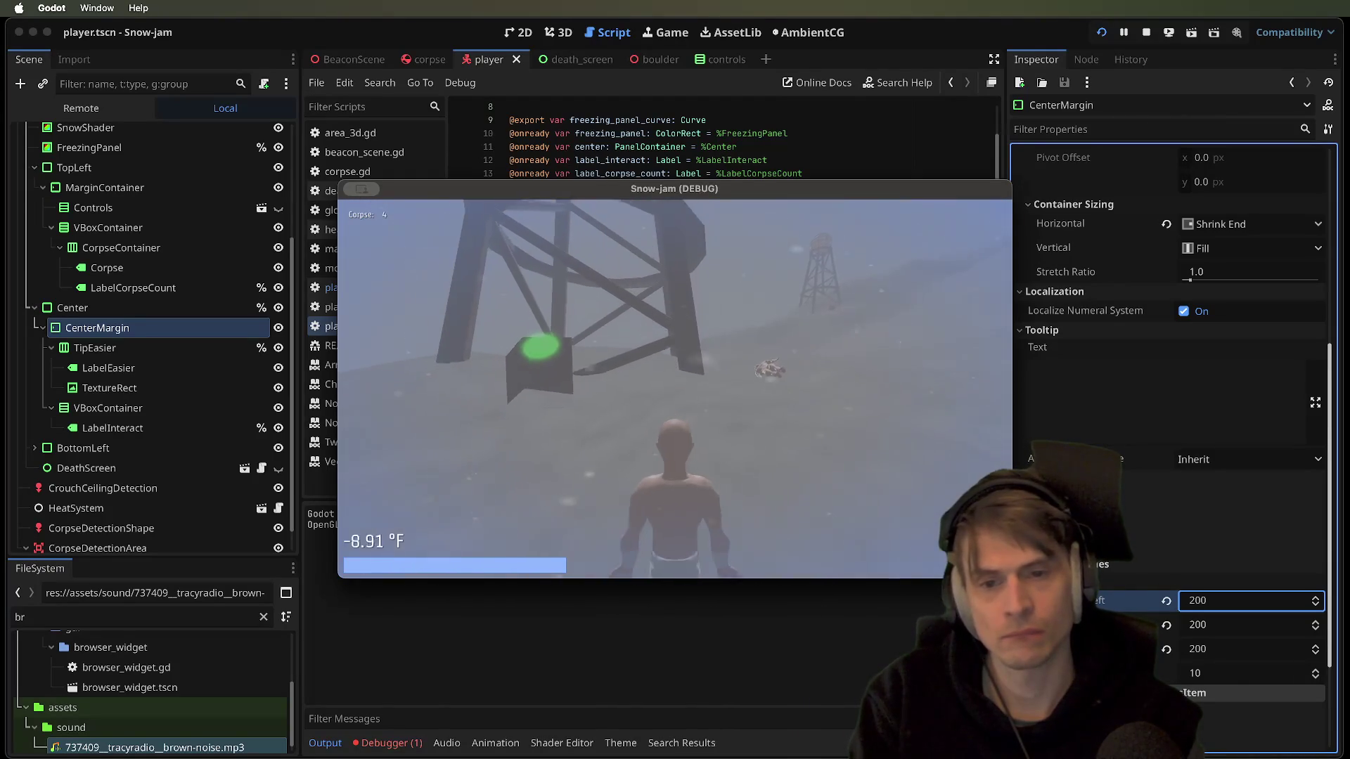
pyautogui.press('w')
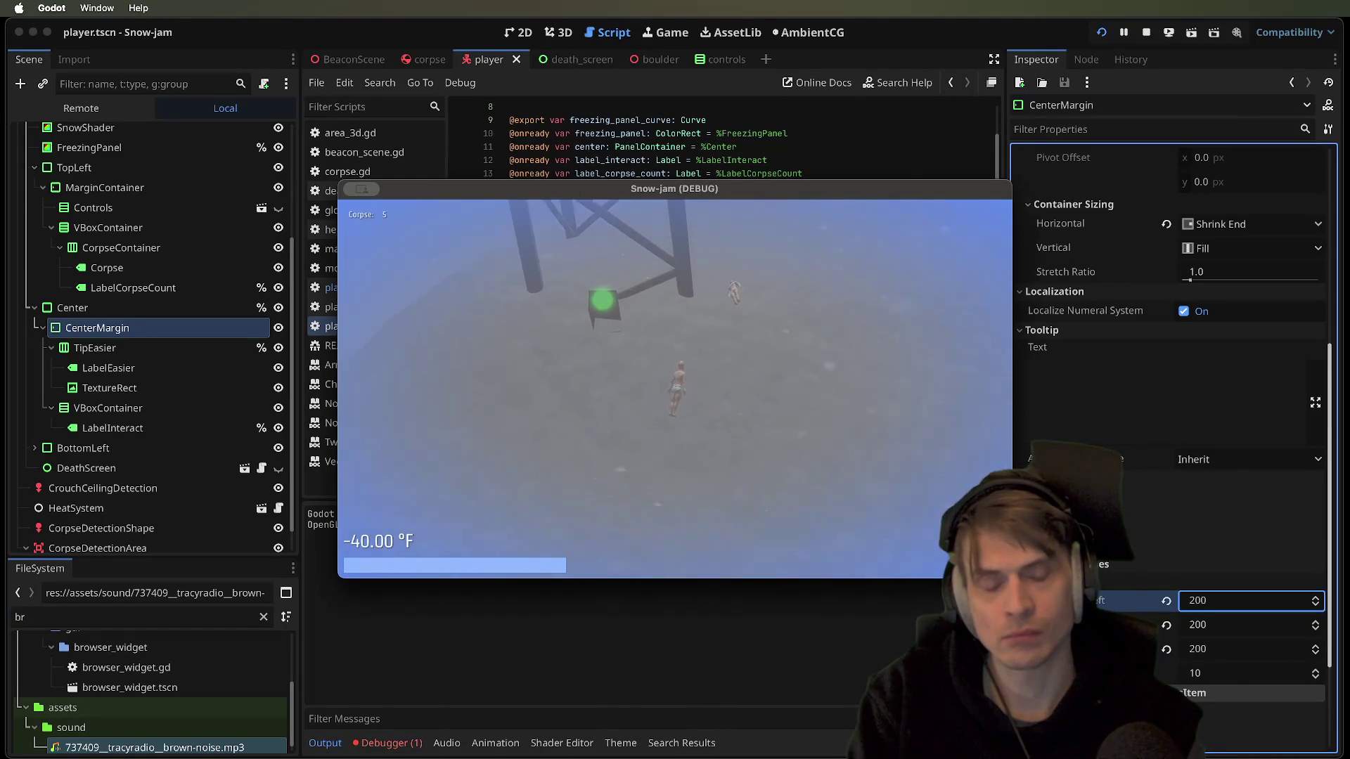
pyautogui.press('w')
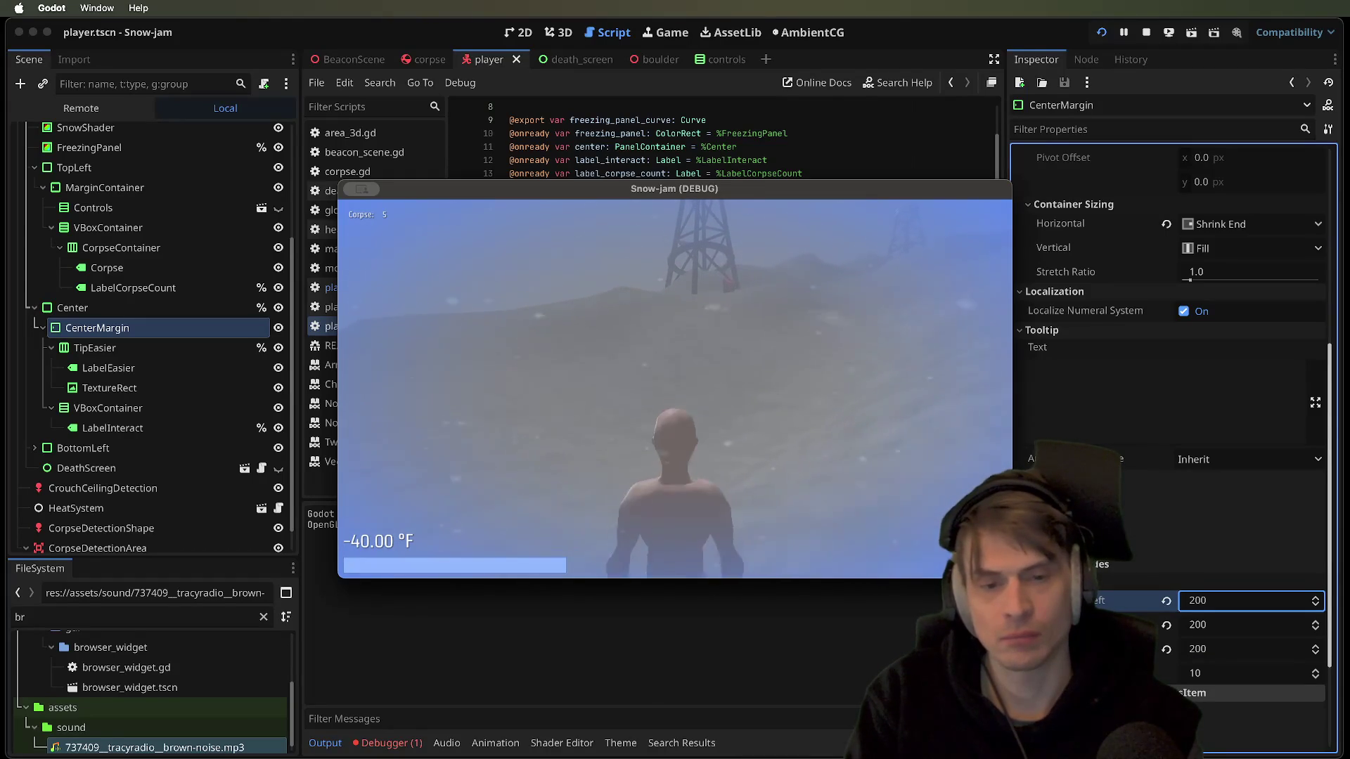
pyautogui.press('super+period')
pyautogui.scroll(-7, 766, 333)
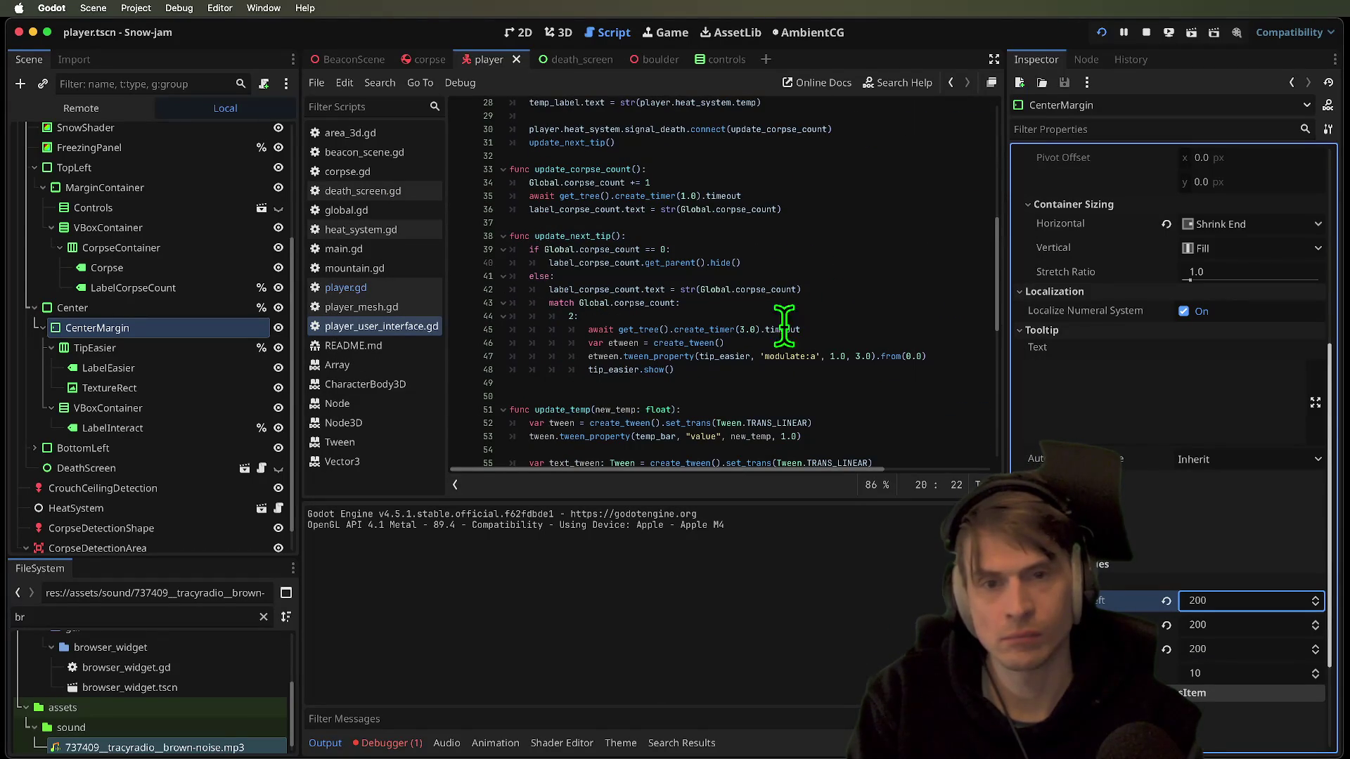
# Duplicate the 2: tip block in update_next_tip as a new match case and run the game
pyautogui.click(746, 382)
pyautogui.moveTo(681, 316)
pyautogui.mouseDown()
pyautogui.moveTo(699, 318)
pyautogui.moveTo(704, 383)
pyautogui.mouseUp()
pyautogui.click(703, 383)
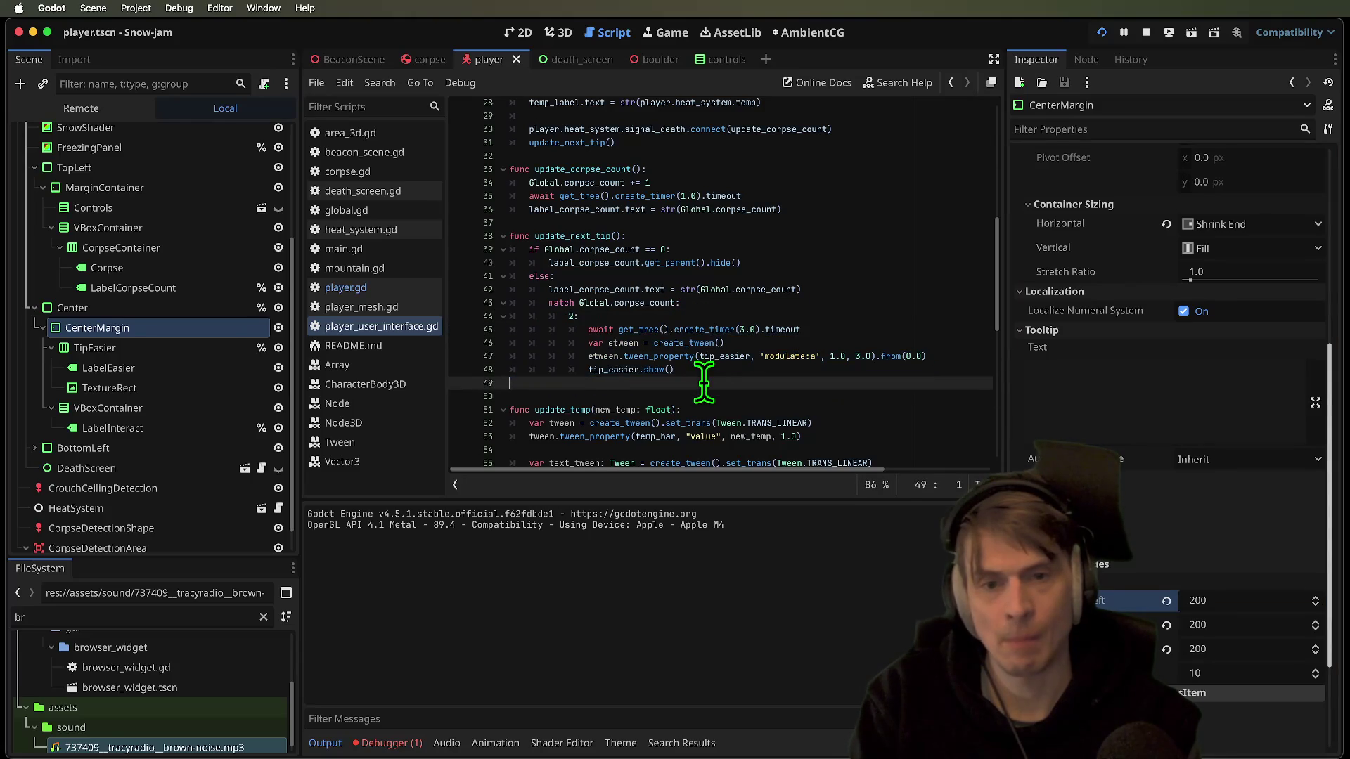
pyautogui.write("2: \t\t\t\tawait get_tree().create_timer(3.0).timeout \t\t\t\tvar etween = create_tween() \t\t\t\tetween.tween_property(tip_easier, 'modulate:a', 1.0, 3.0).from(0.0) \t\t\t\ttip_easier.show()")
pyautogui.click(575, 386)
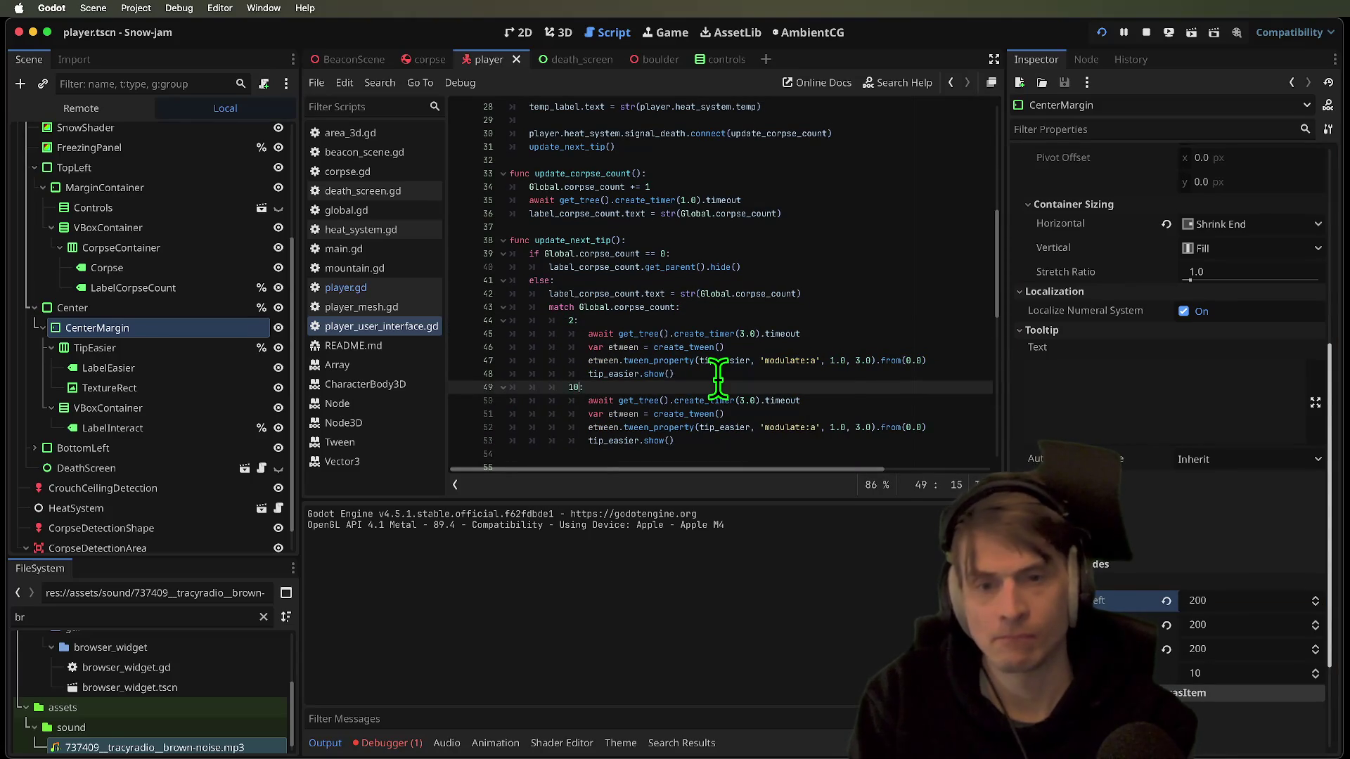
pyautogui.press('super+b')
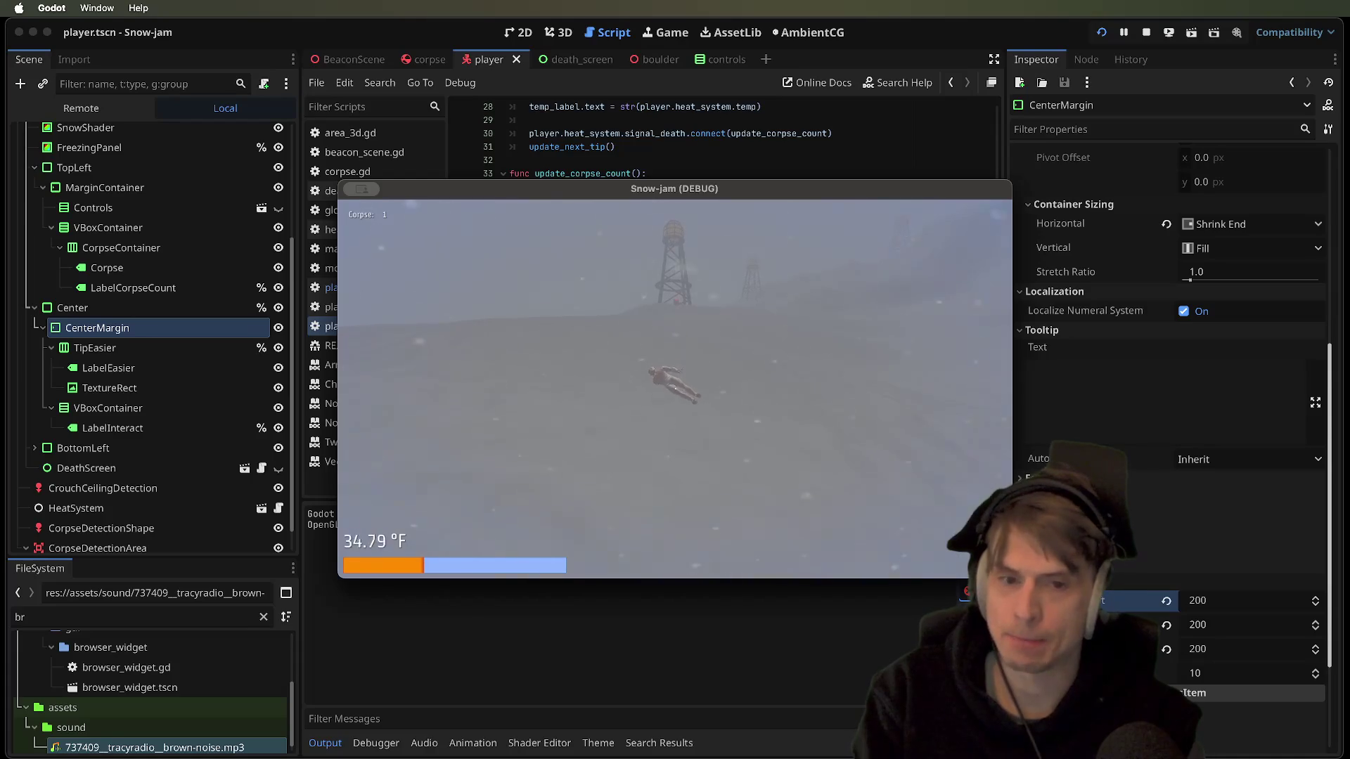
# Walk toward the tower until frozen, give in with F, walk again, then close the game
pyautogui.press('w')
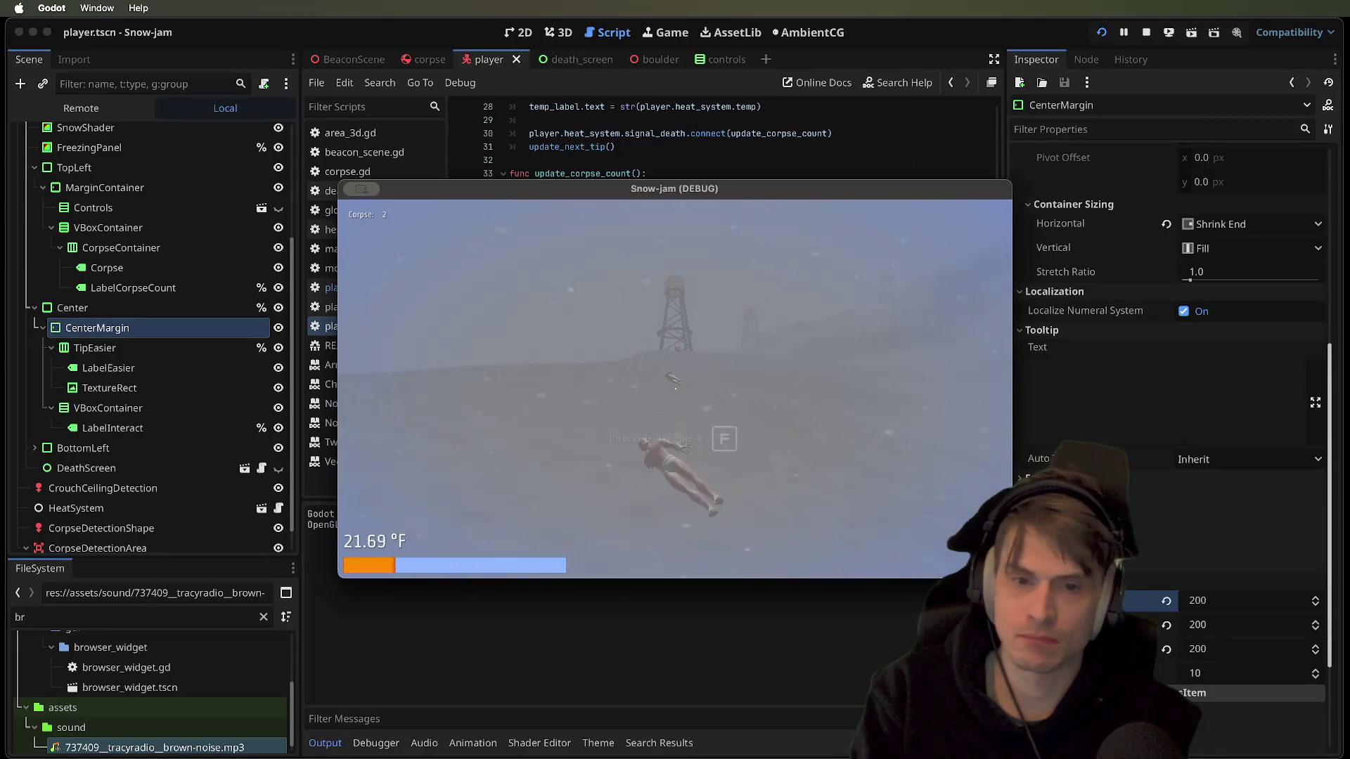
pyautogui.press('w')
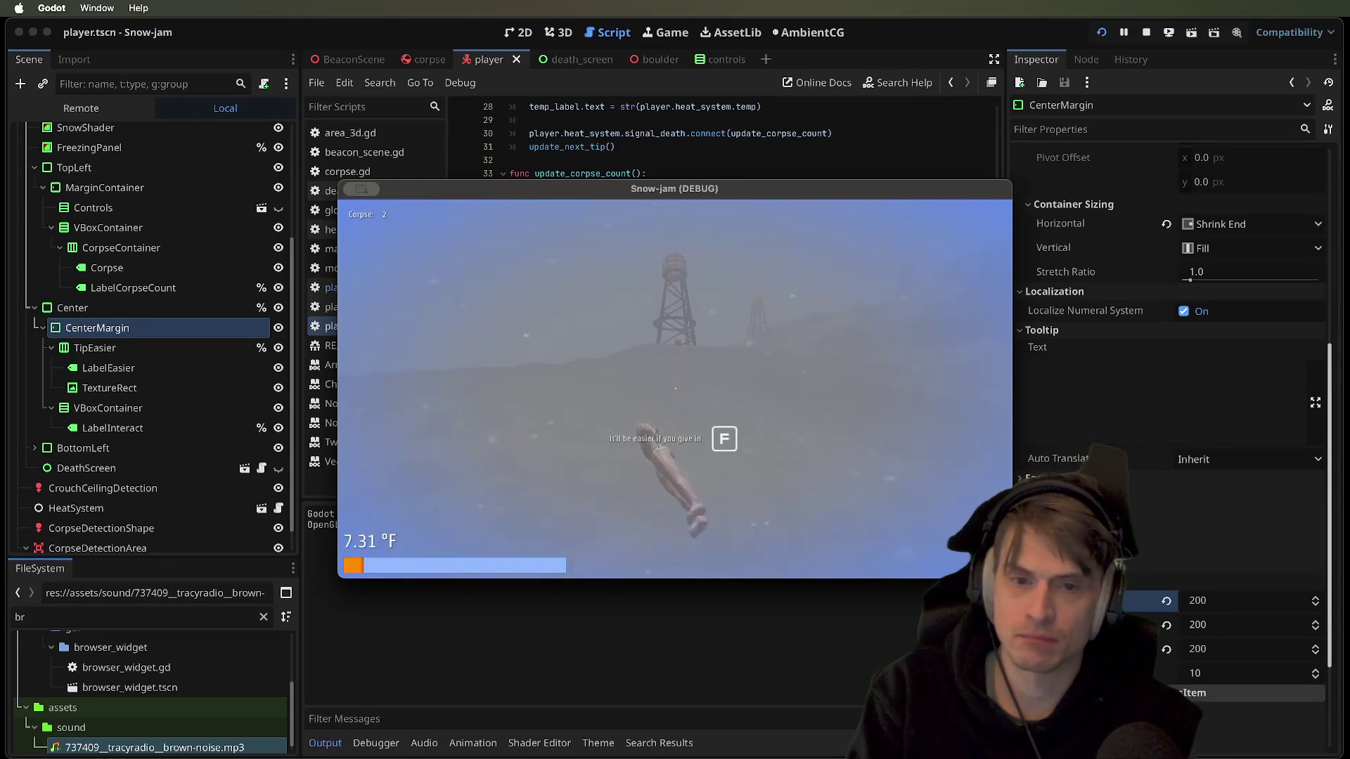
pyautogui.press('w')
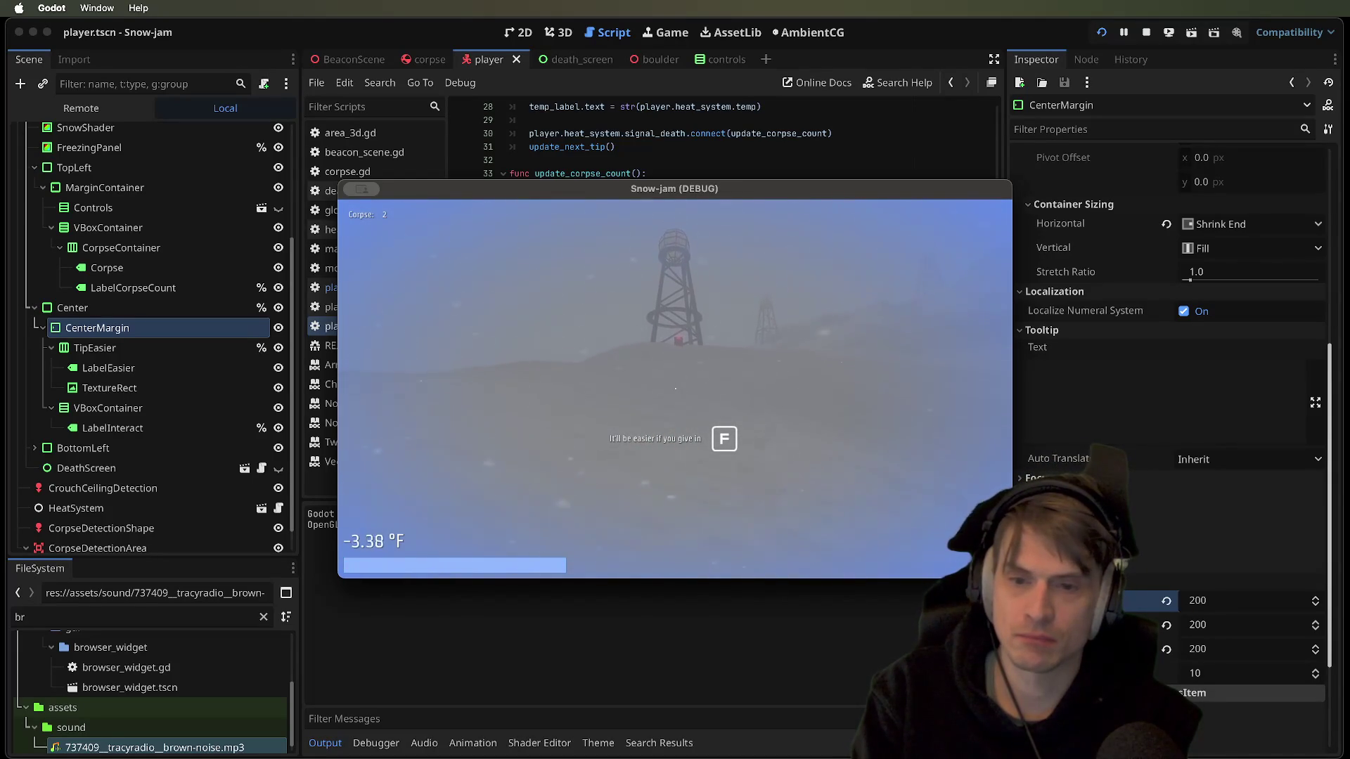
pyautogui.press('w')
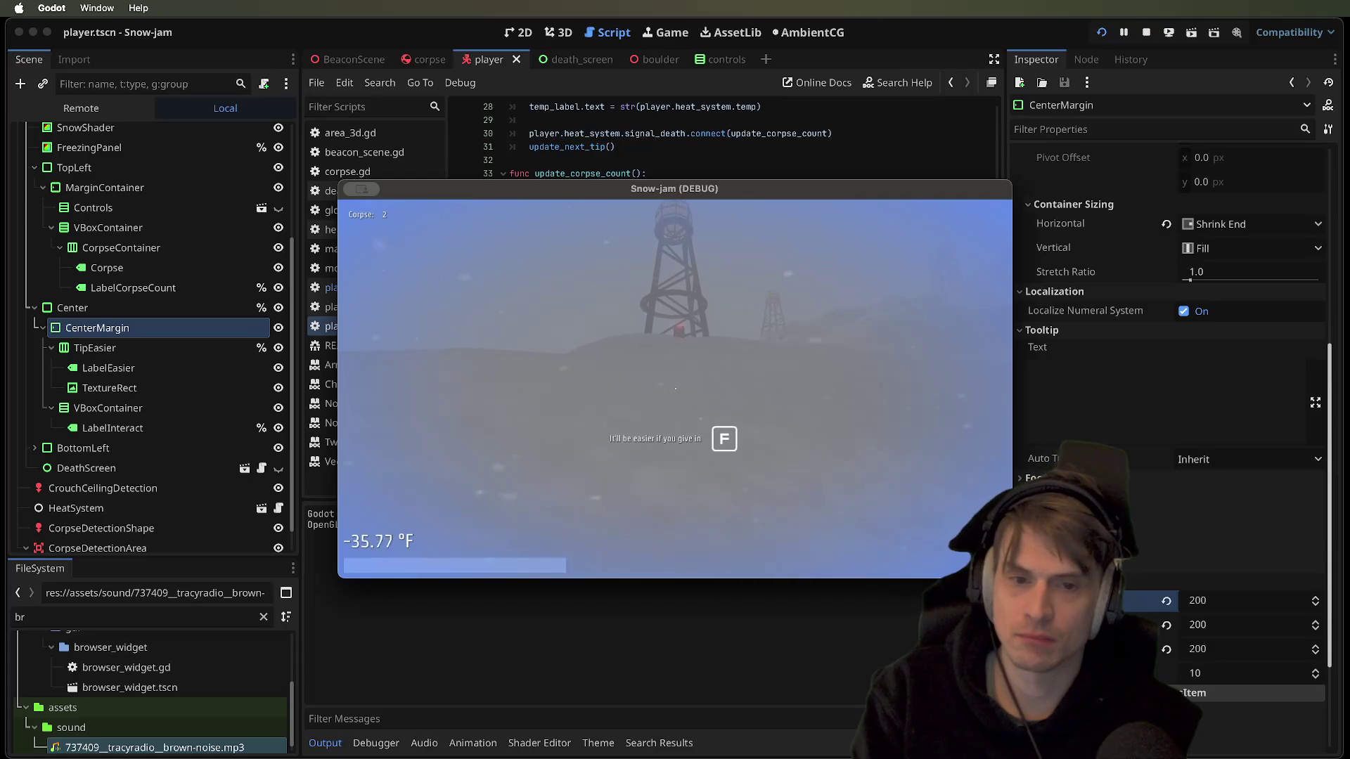
pyautogui.press('f')
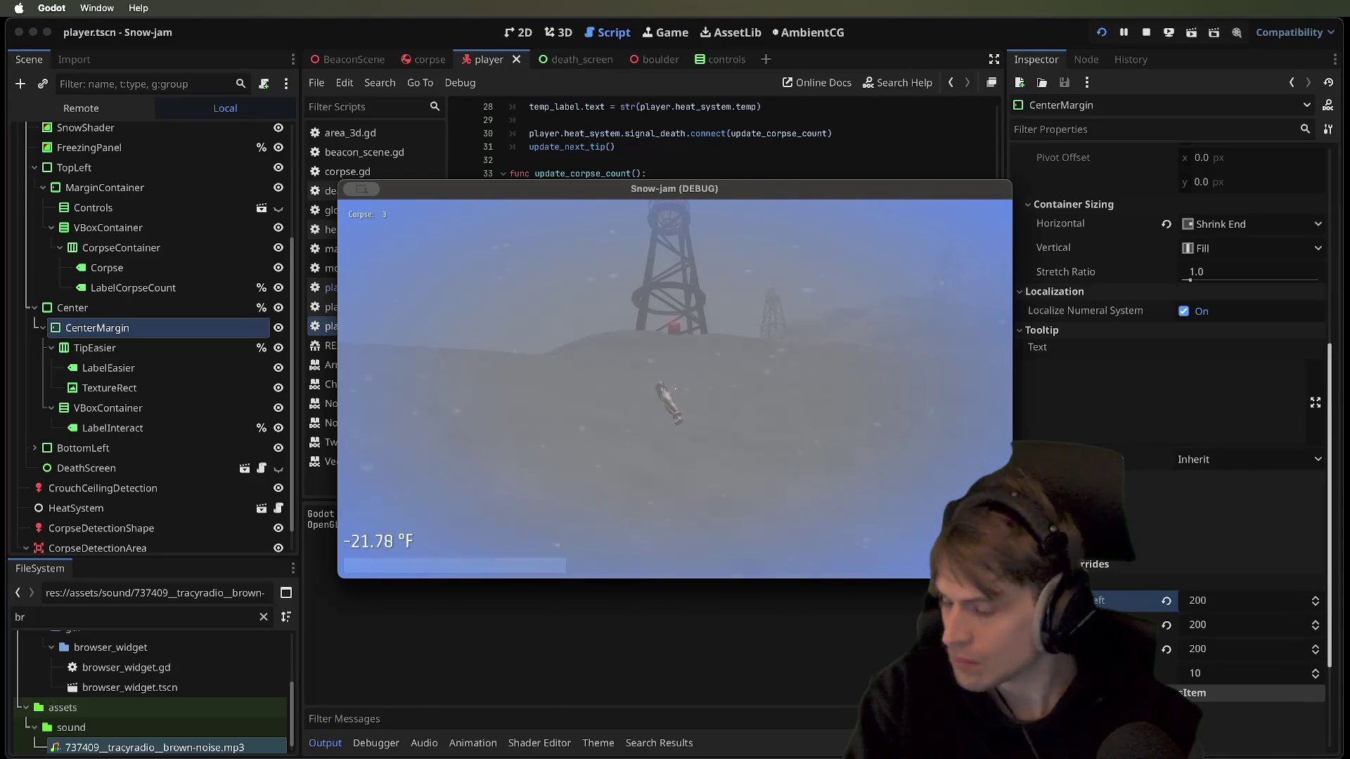
pyautogui.press('w')
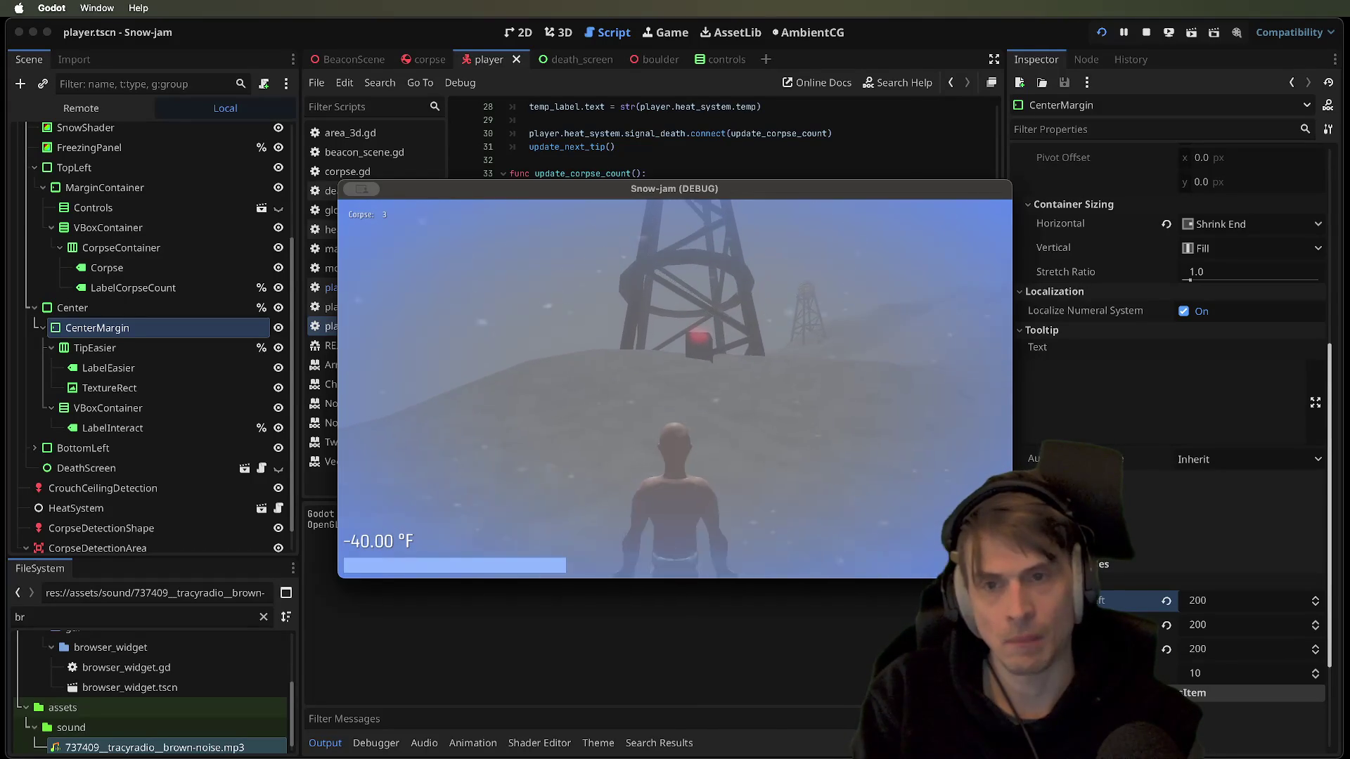
pyautogui.press('Escape')
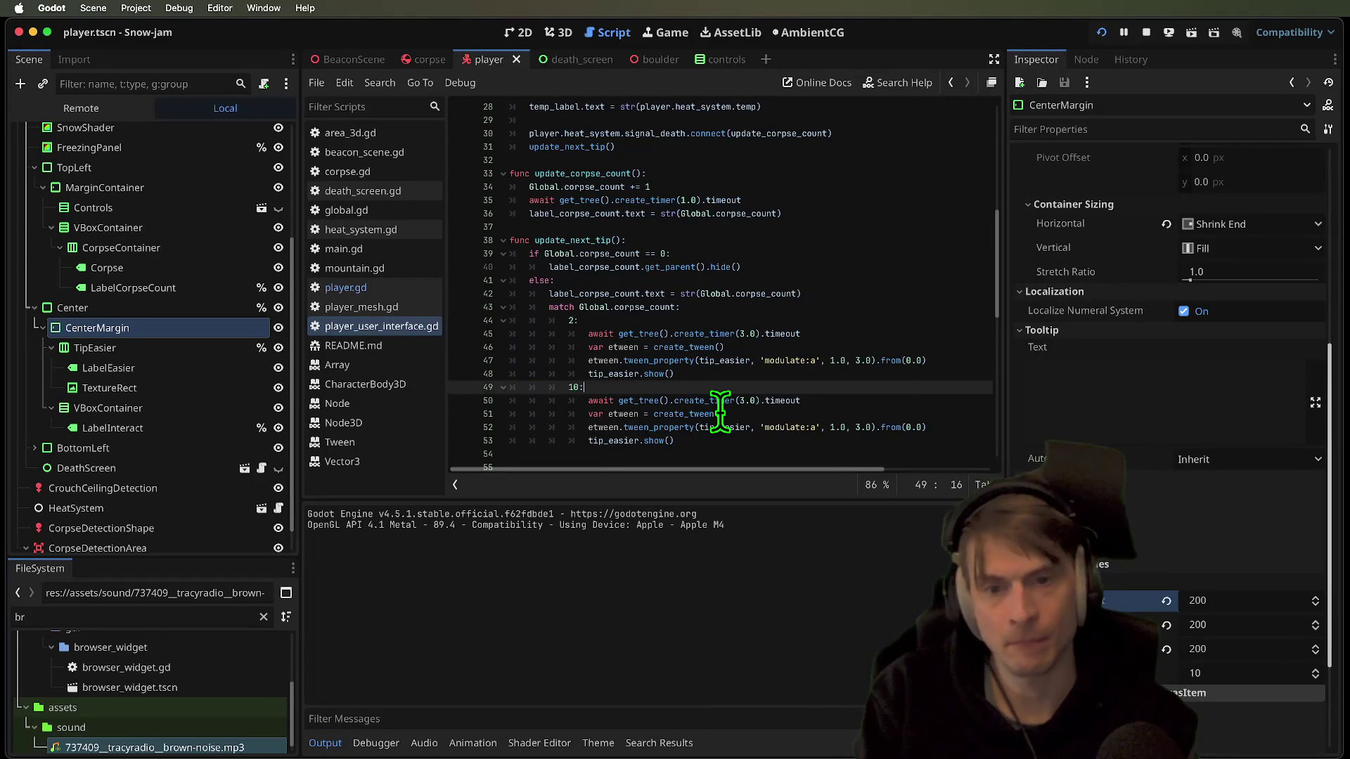
# Stop the debug run and change the second tip case number from 8 to 10
pyautogui.click(1146, 33)
pyautogui.scroll(2, 661, 407)
pyautogui.moveTo(678, 386); pyautogui.dragTo(456, 336)
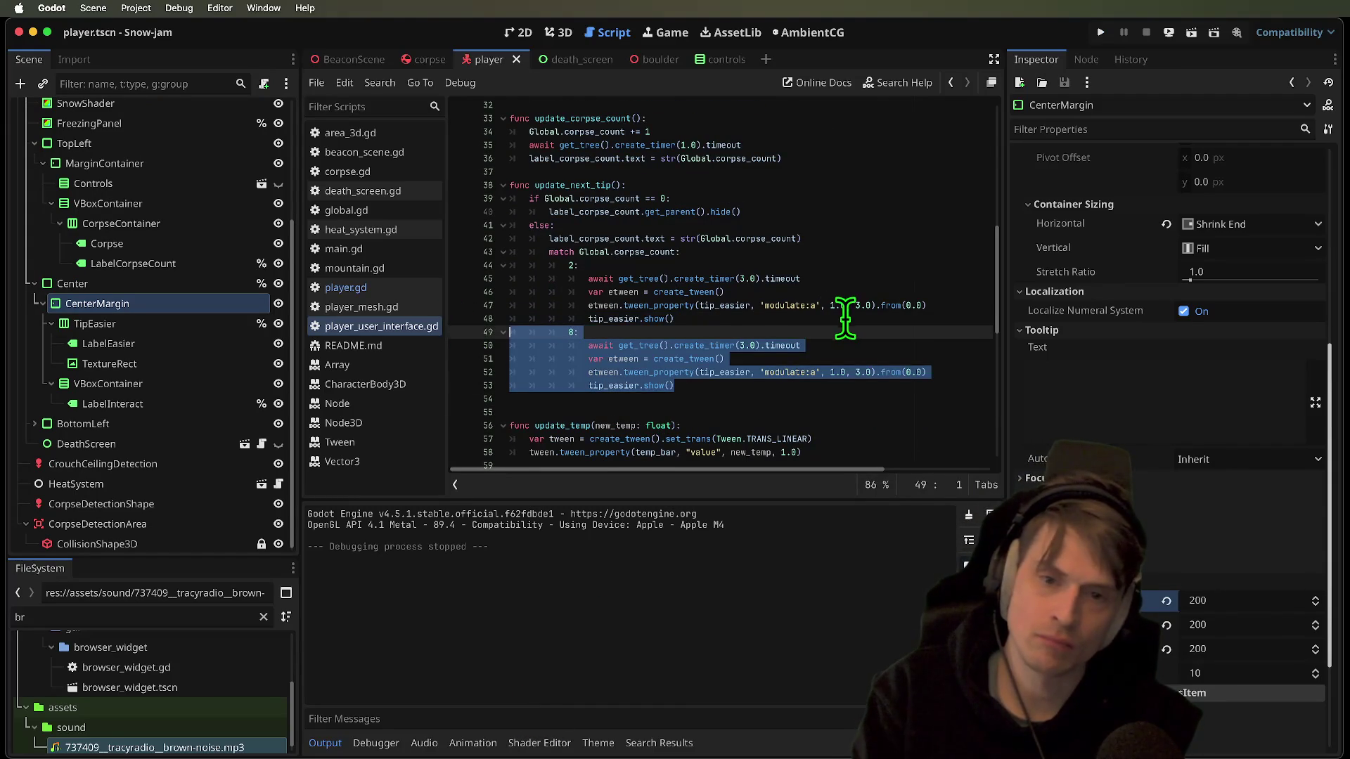
pyautogui.press('Home')
pyautogui.press('Delete')
pyautogui.press('Right')
pyautogui.press('Right')
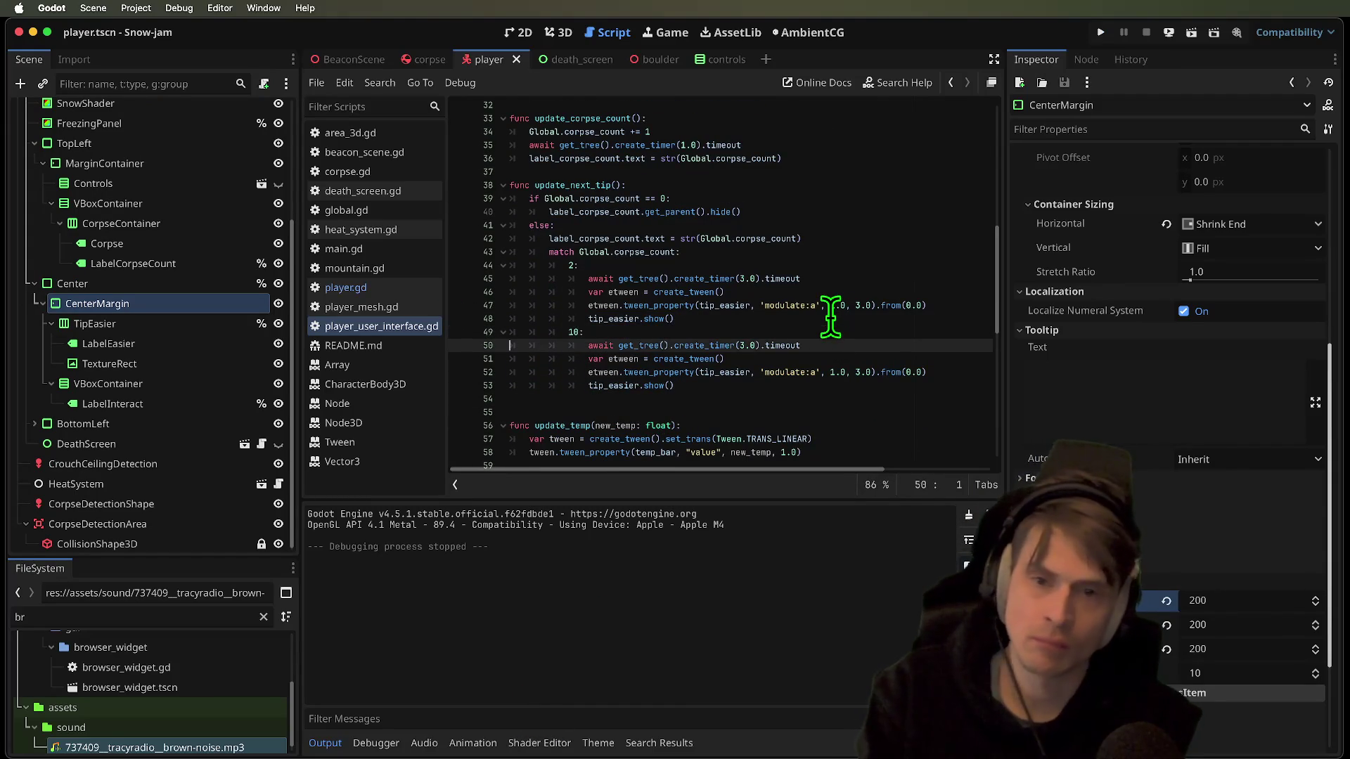
pyautogui.hotkey('shift', 'Down')
pyautogui.hotkey('shift', 'Down')
pyautogui.hotkey('shift', 'Down')
# Duplicate the 10: case block in update_next_tip
pyautogui.click(831, 314)
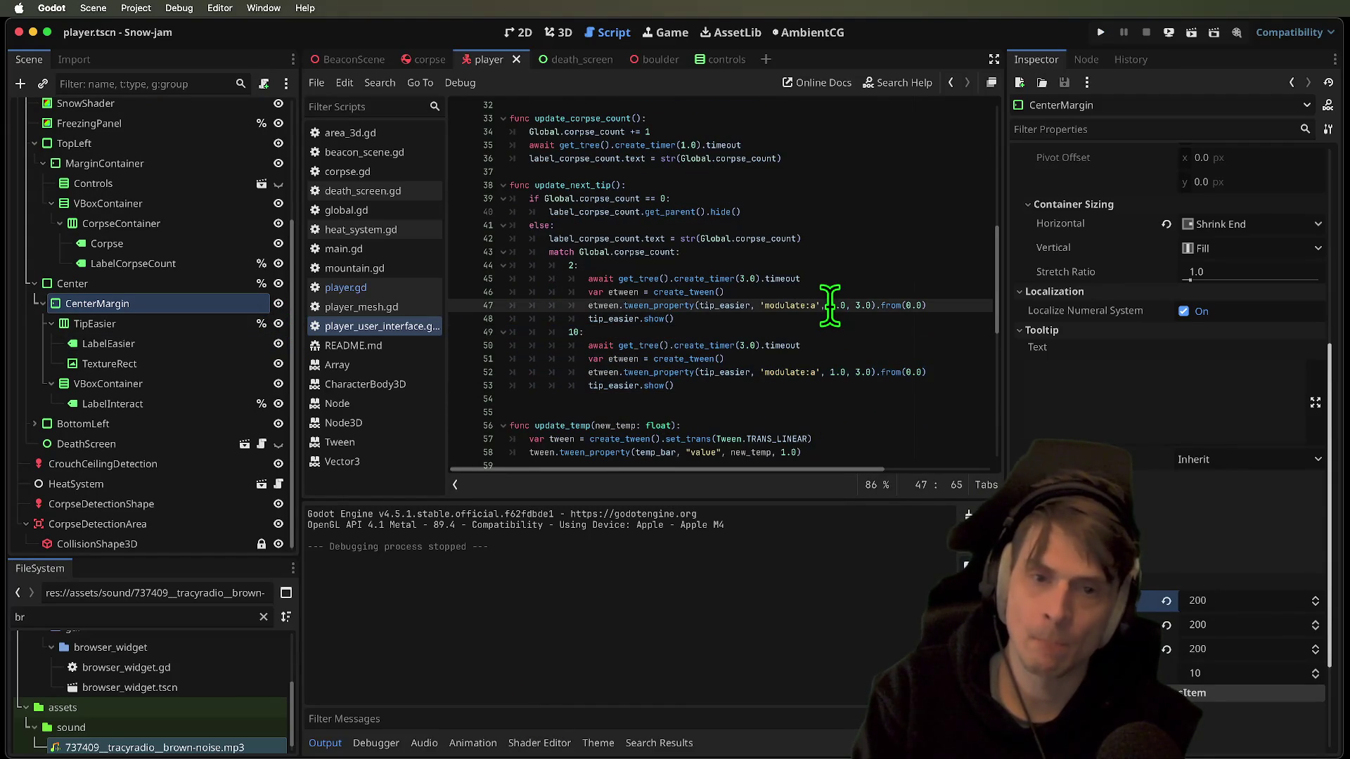
pyautogui.press('Down')
pyautogui.press('Home')
pyautogui.hotkey('shift', 'Down')
pyautogui.hotkey('shift', 'Down')
pyautogui.hotkey('shift', 'Down')
pyautogui.hotkey('ctrl', 'shift', 'd')
# Change the duplicate's case to 5: and rename its etween variable to ztween
pyautogui.doubleClick(573, 332)
pyautogui.write('5')
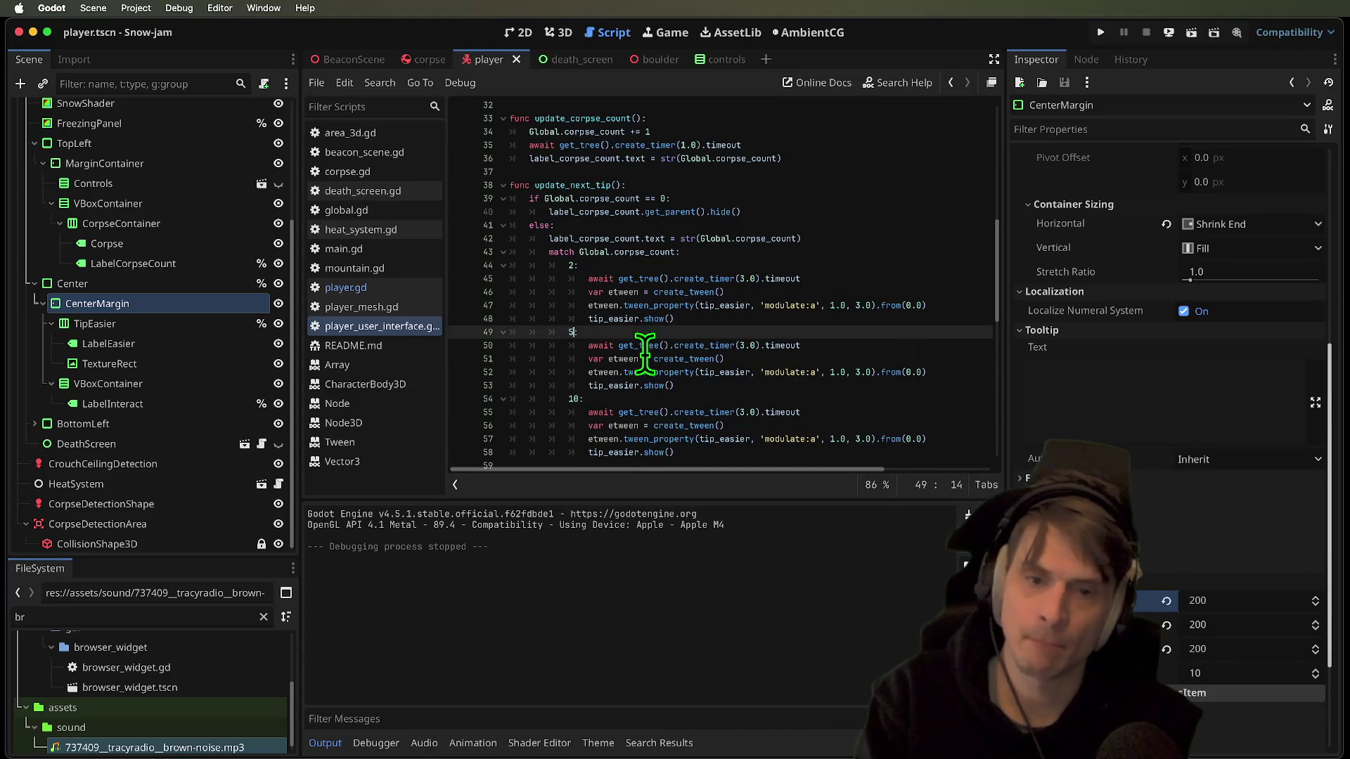
pyautogui.doubleClick(620, 358)
pyautogui.hotkey('ctrl', 'd')
pyautogui.hotkey('ctrl', 'd')
pyautogui.write('zt')
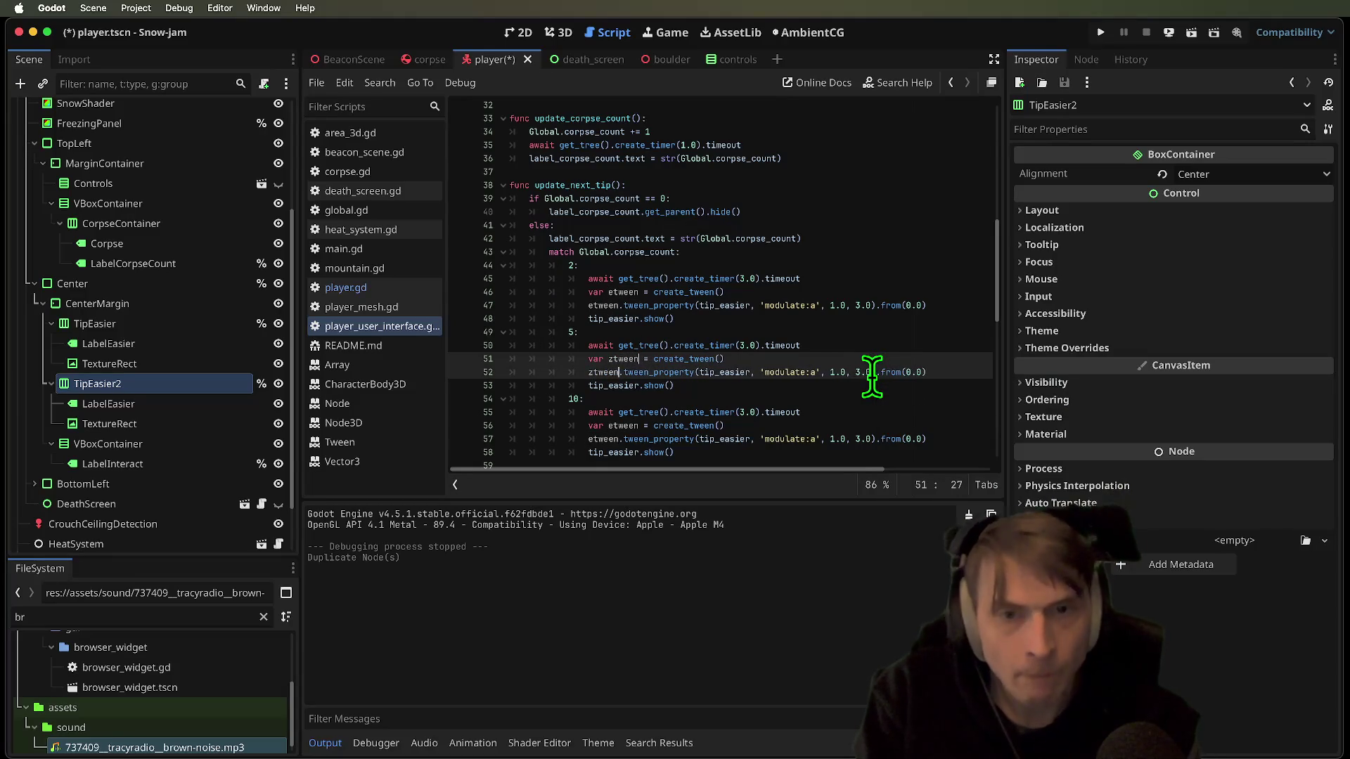
# Rename the copied tip node to TipJump and set its LabelEasier text to 'Jump'
pyautogui.doubleClick(609, 386)
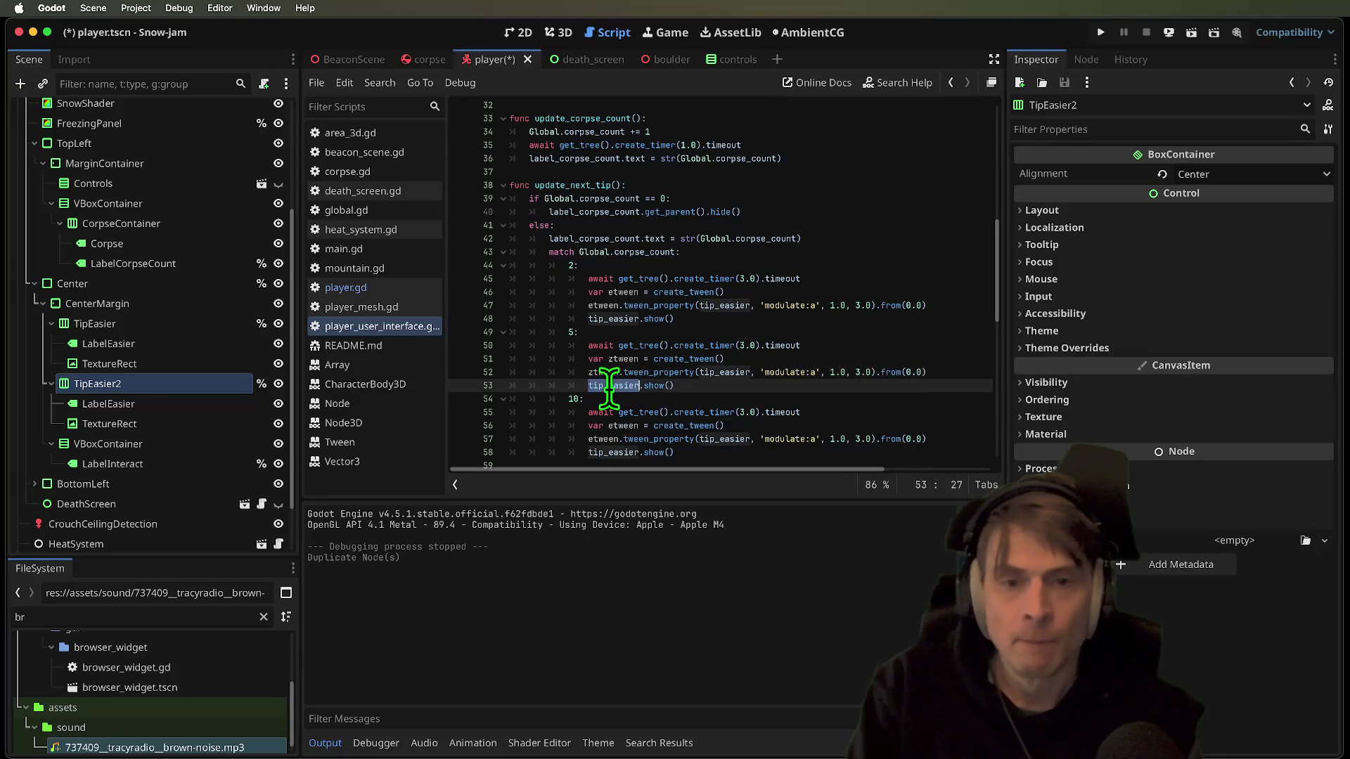
pyautogui.click(145, 387)
pyautogui.write('J')
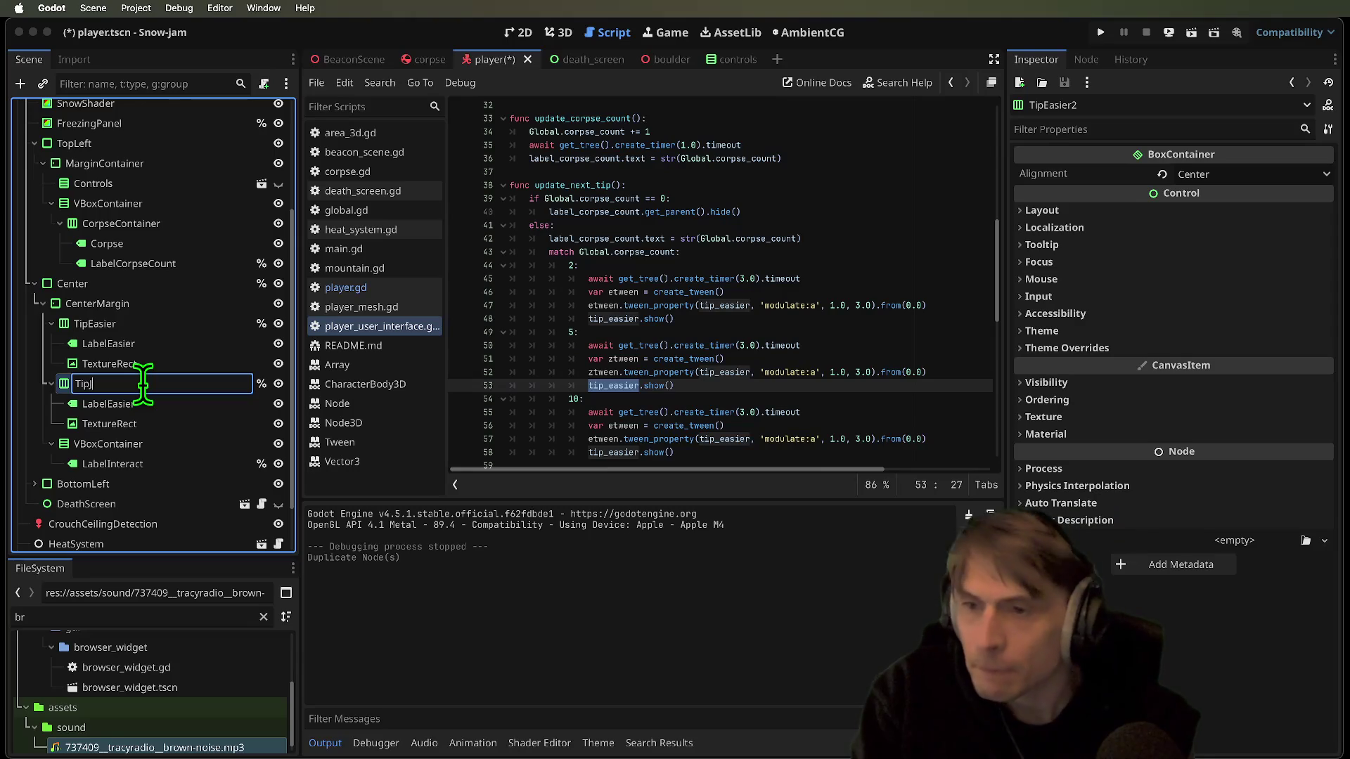
pyautogui.press('Return')
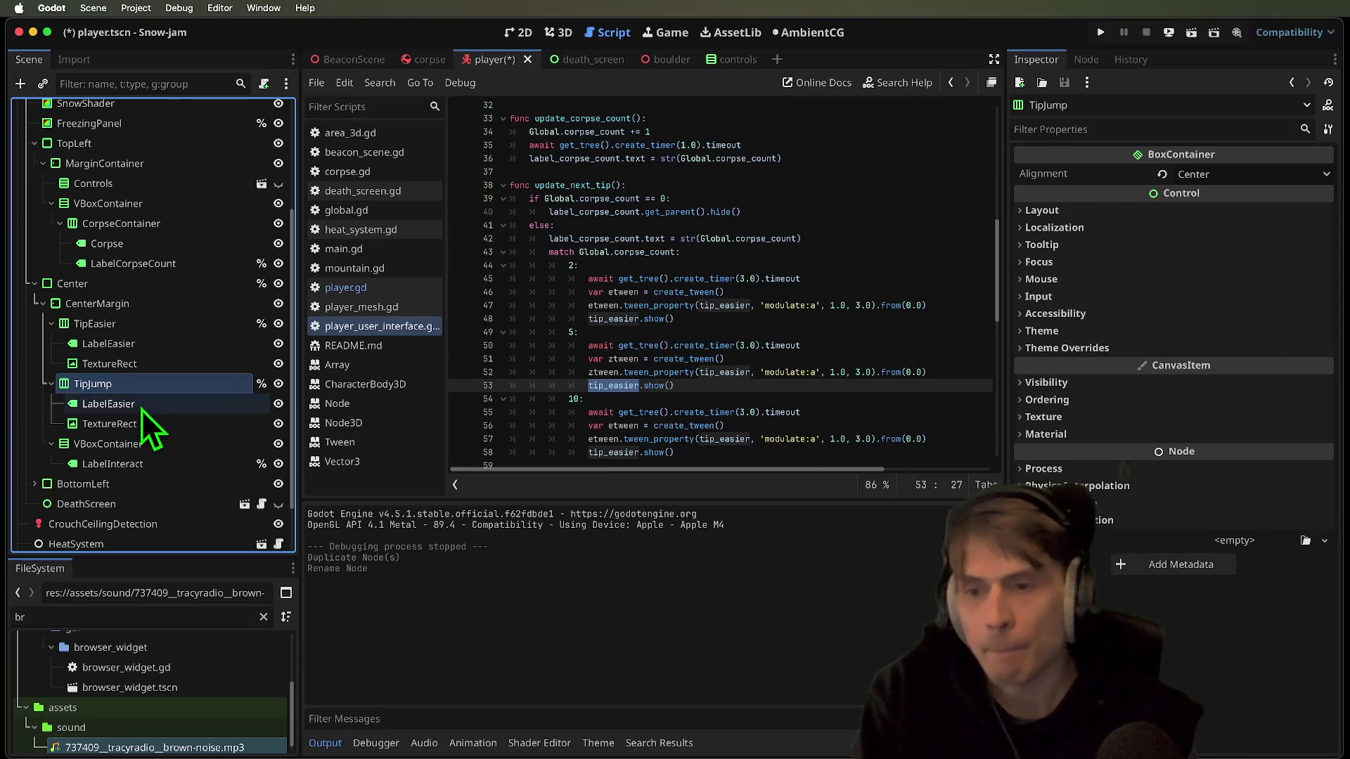
pyautogui.click(140, 406)
pyautogui.click(1094, 211)
pyautogui.press('super+a')
pyautogui.write('J')
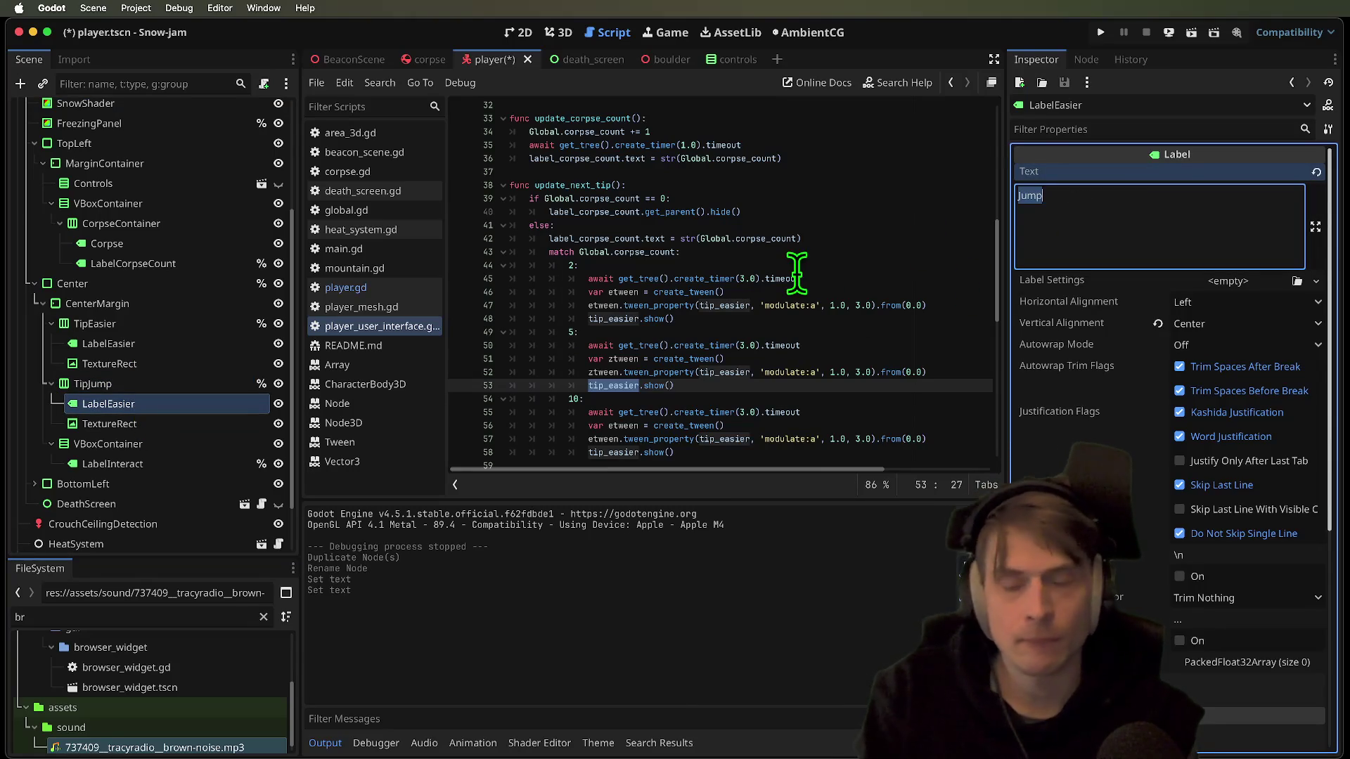
# Make the TextureRect's texture unique and set its atlas region to the SPACE key icon
pyautogui.click(134, 425)
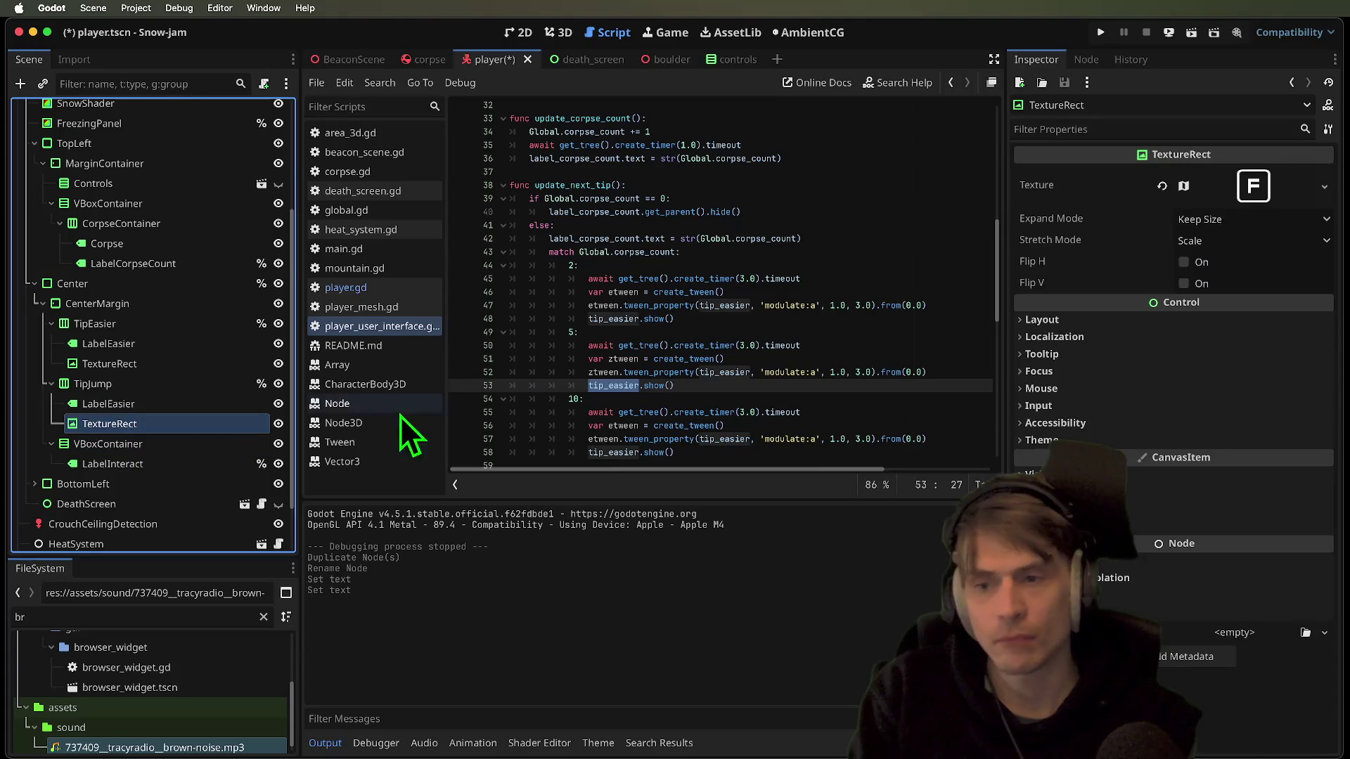
pyautogui.moveTo(998, 318); pyautogui.dragTo(994, 221)
pyautogui.click(1255, 189)
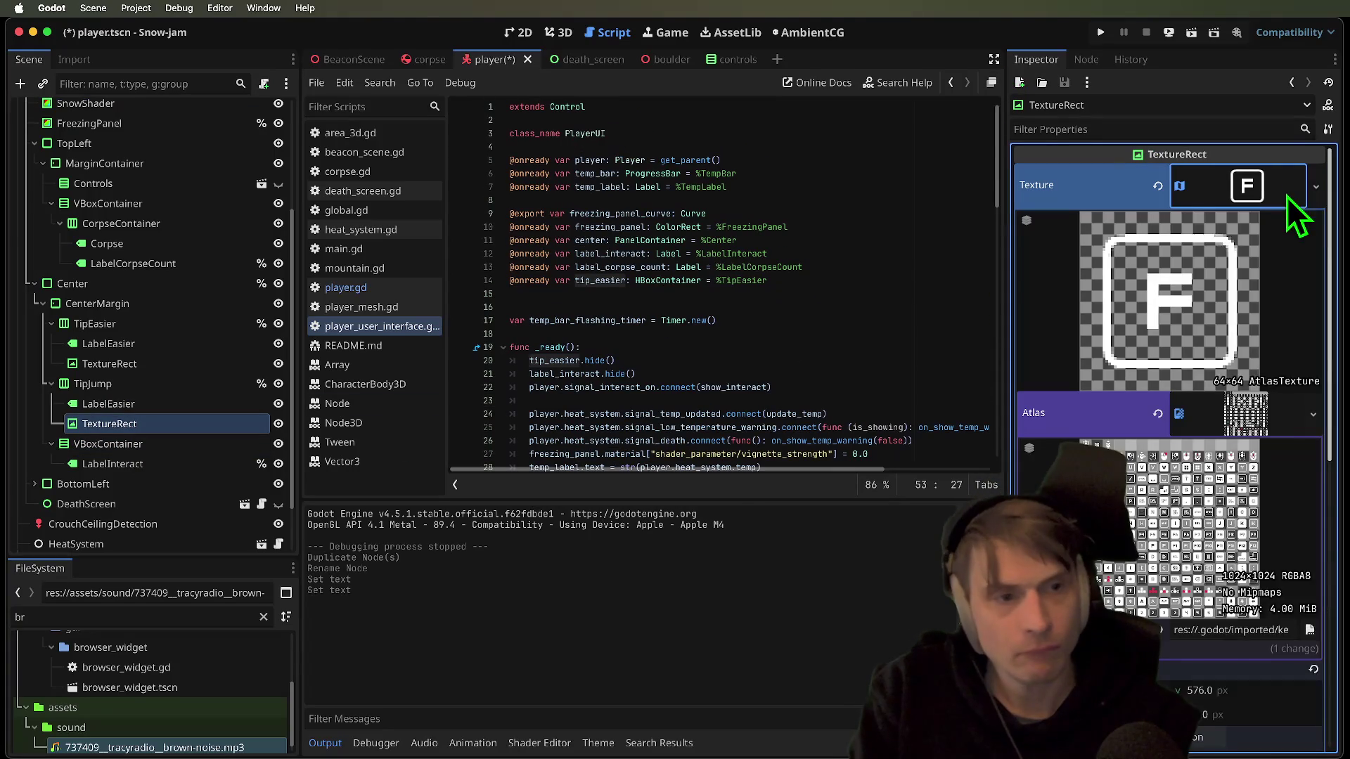
pyautogui.rightClick(1286, 192)
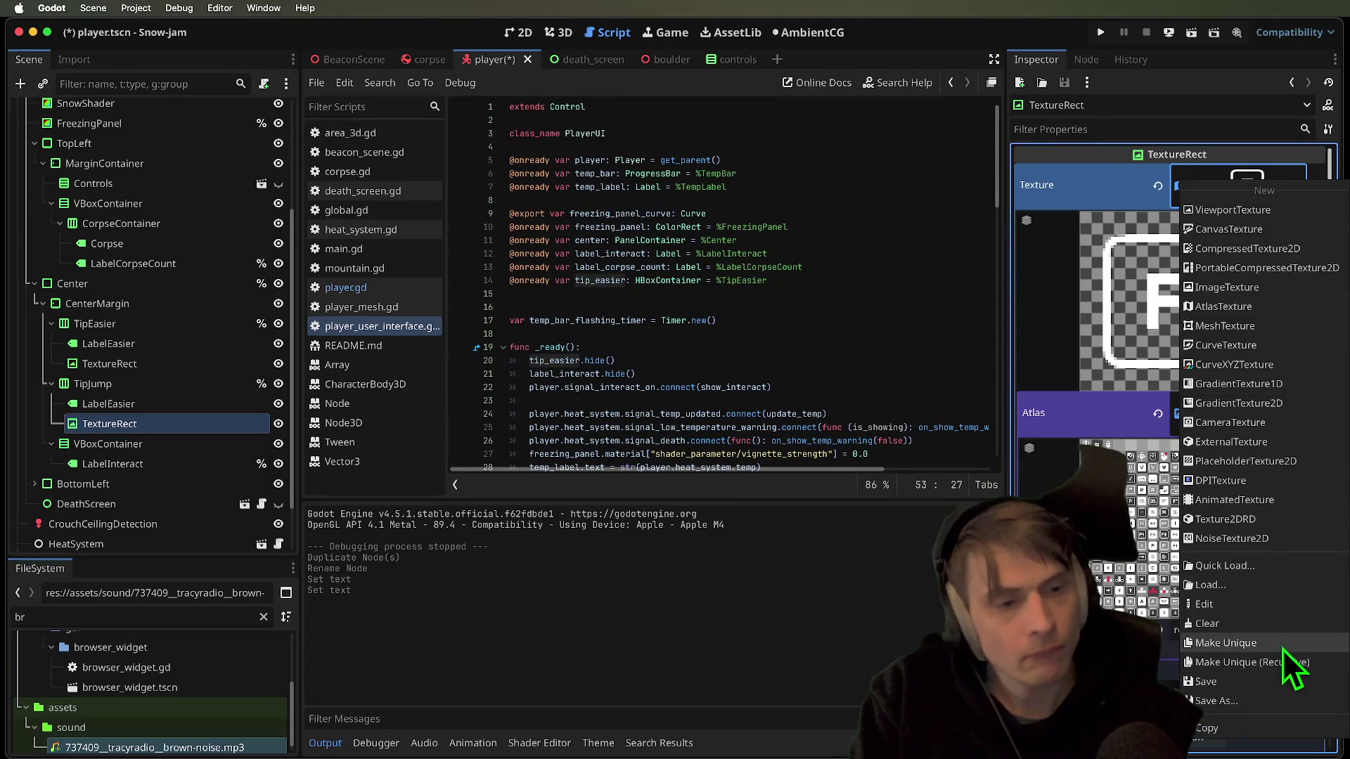
pyautogui.click(1283, 647)
pyautogui.scroll(-1, 1219, 501)
pyautogui.click(1214, 496)
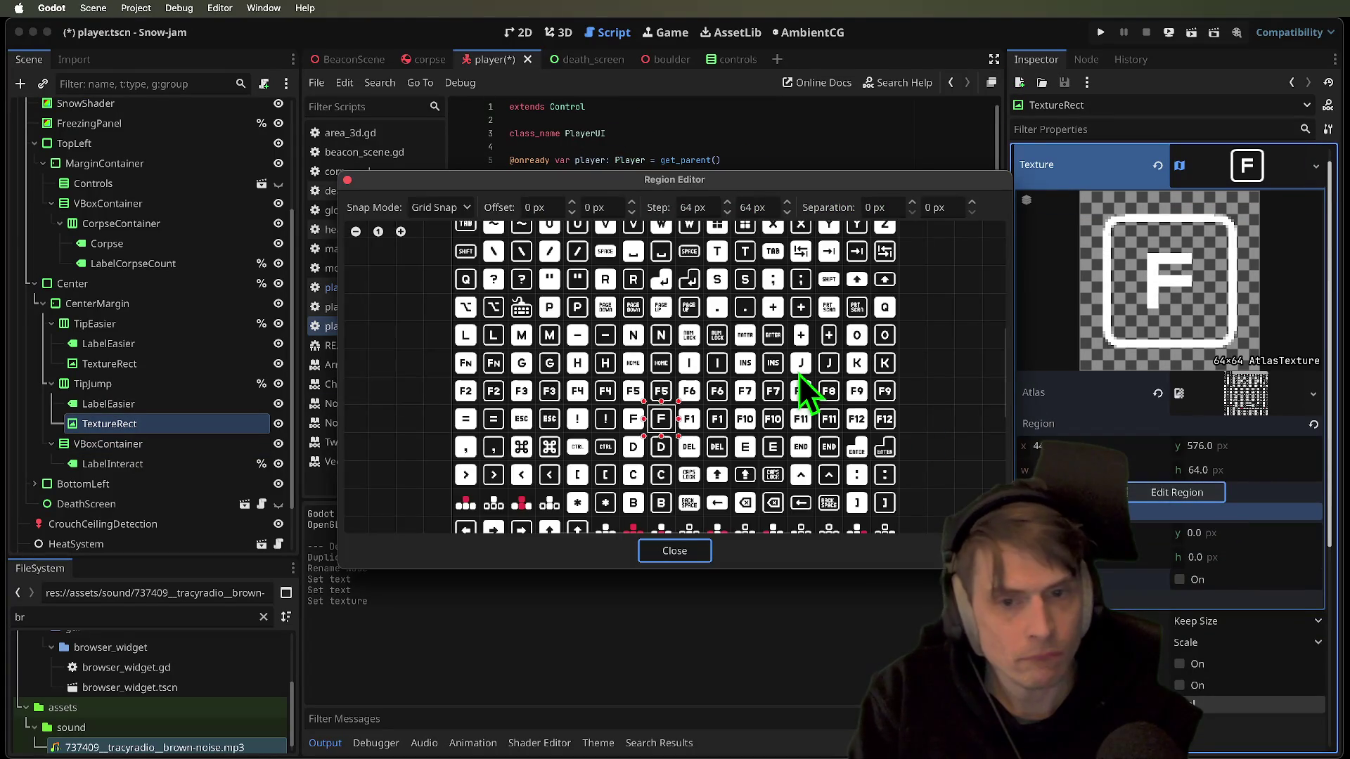
pyautogui.scroll(-4, 831, 437)
pyautogui.scroll(2, 748, 345)
pyautogui.click(728, 300)
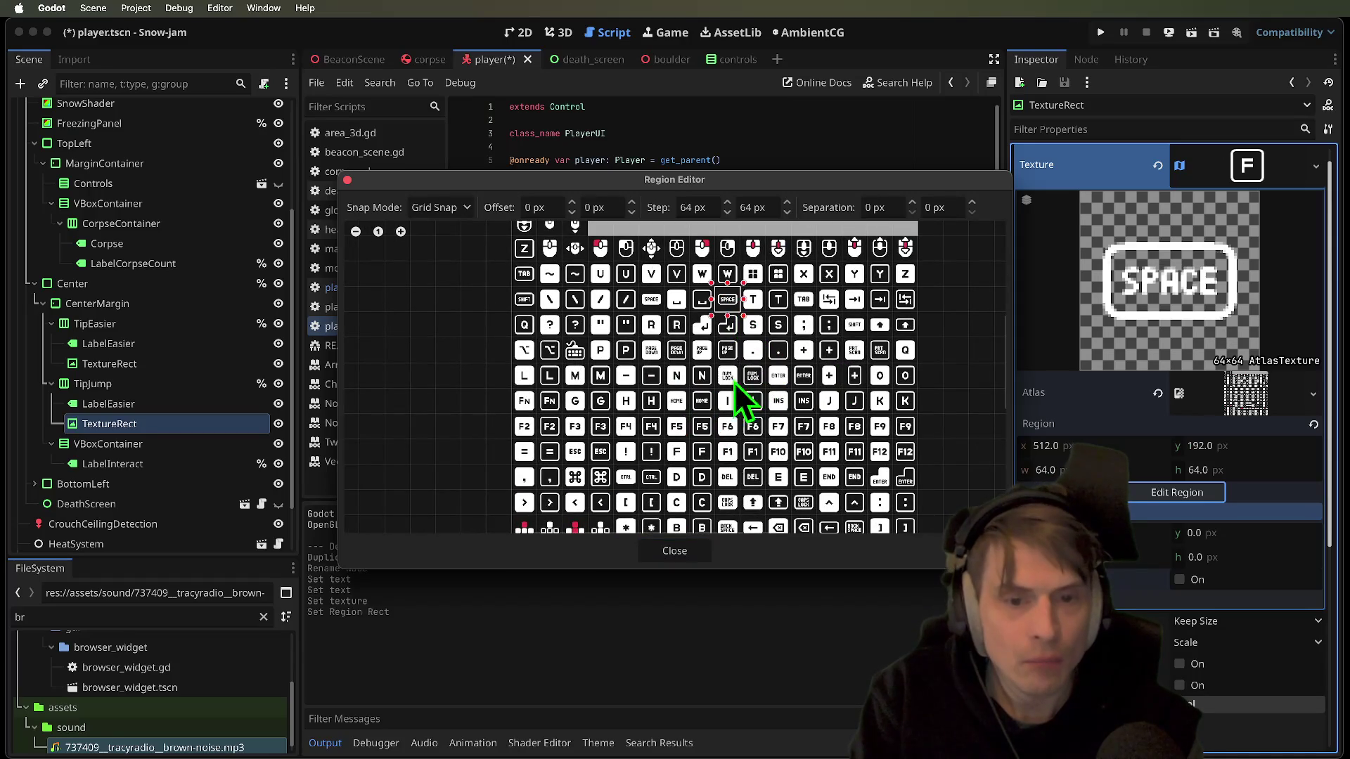
pyautogui.click(665, 551)
# Save the scene and launch the game
pyautogui.click(774, 374)
pyautogui.hotkey('ctrl', 's')
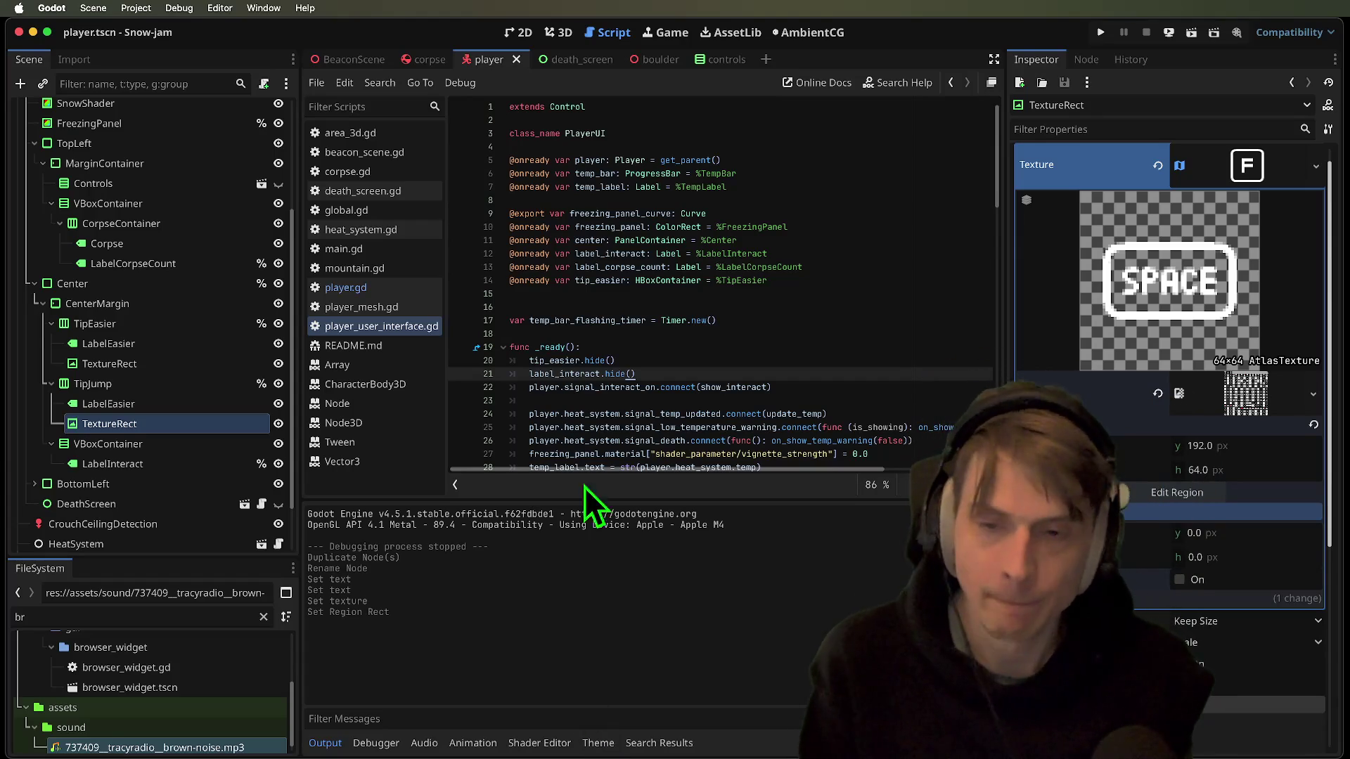
pyautogui.press('super+b')
# While the game runs, expand Main in the Remote scene tree and jump to dismiss the Jump tip
pyautogui.press('super+q')
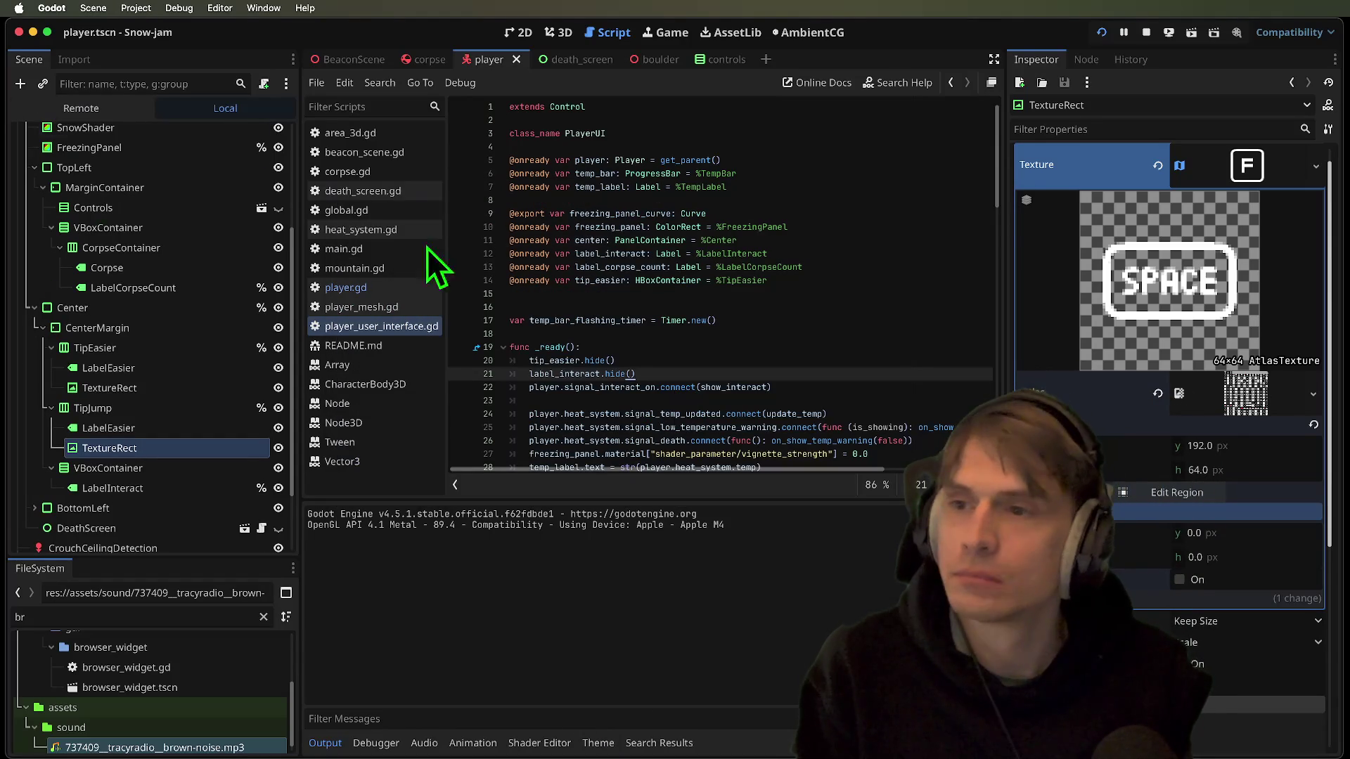
pyautogui.click(124, 102)
pyautogui.click(27, 255)
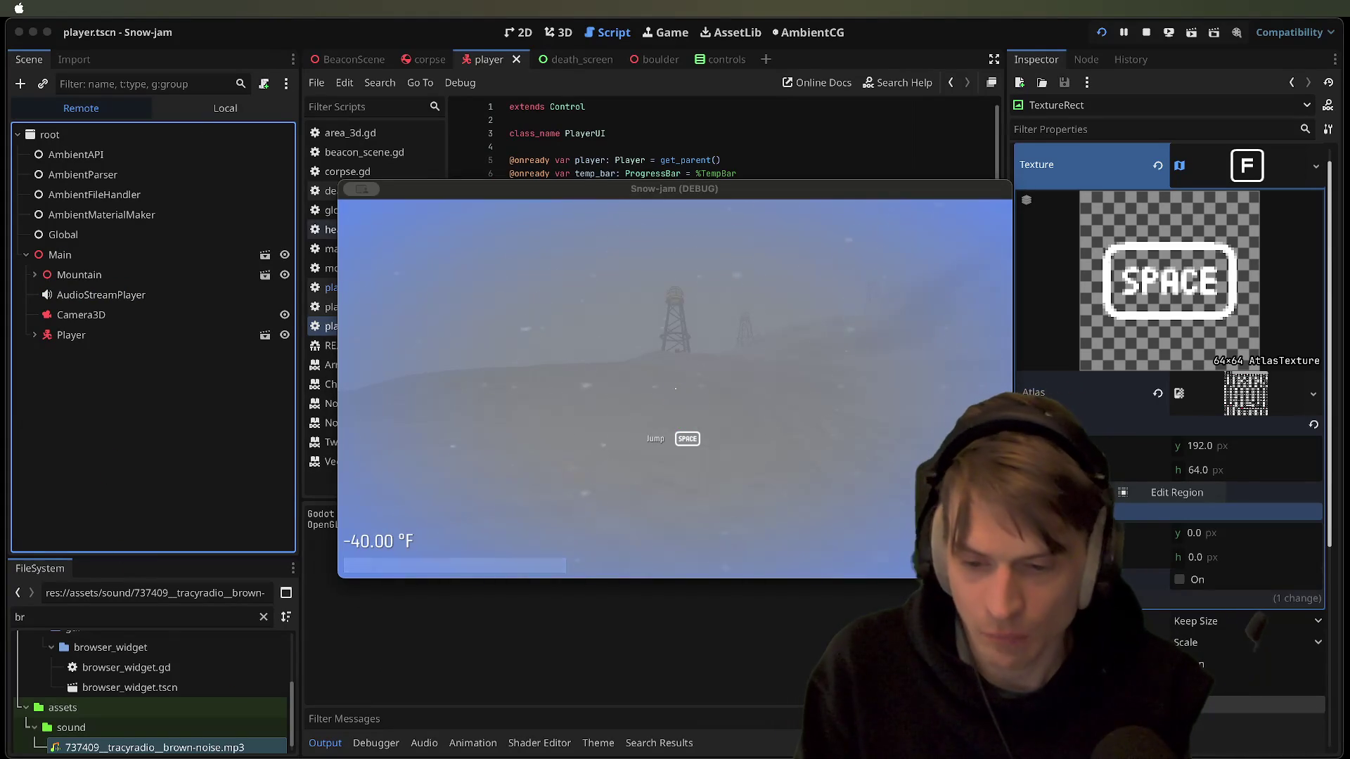
pyautogui.press('space')
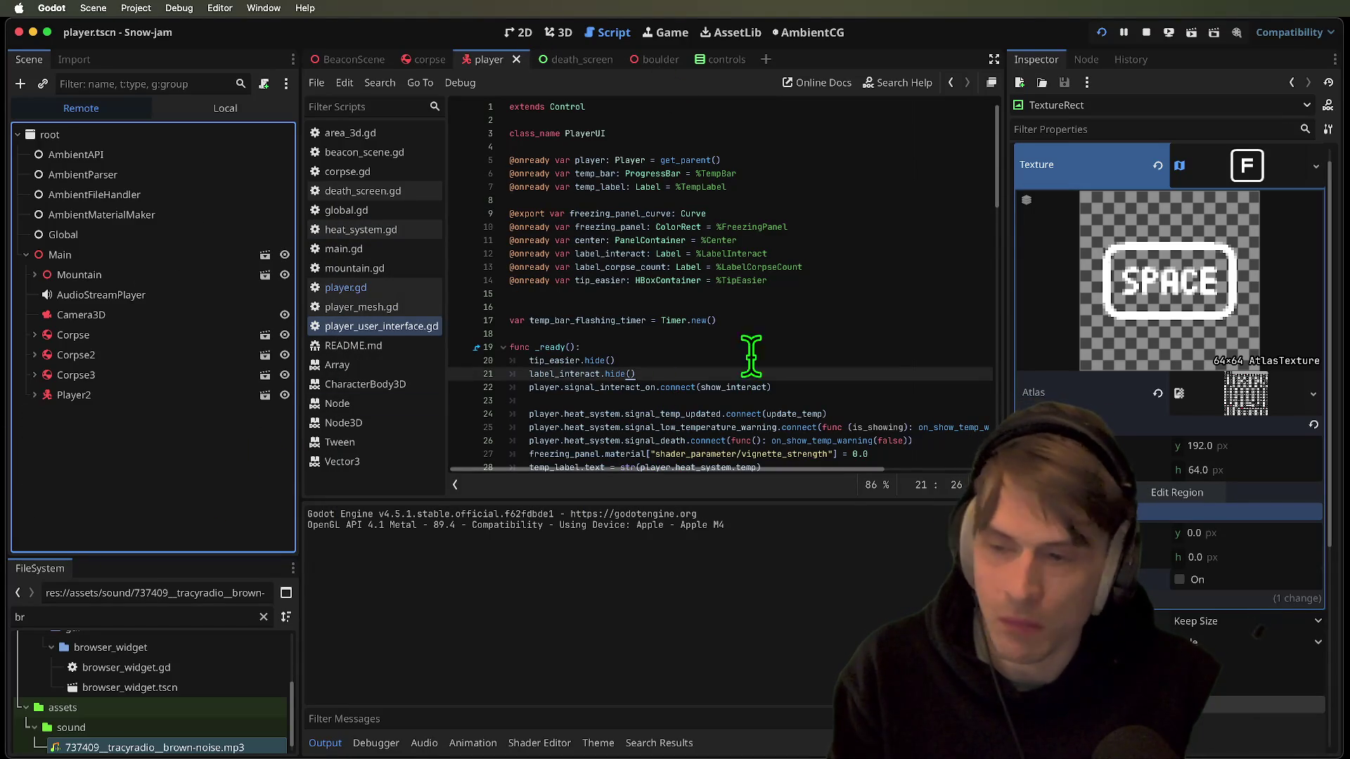
# Focus the Snow-jam debug window and end the test run
pyautogui.press('Escape')
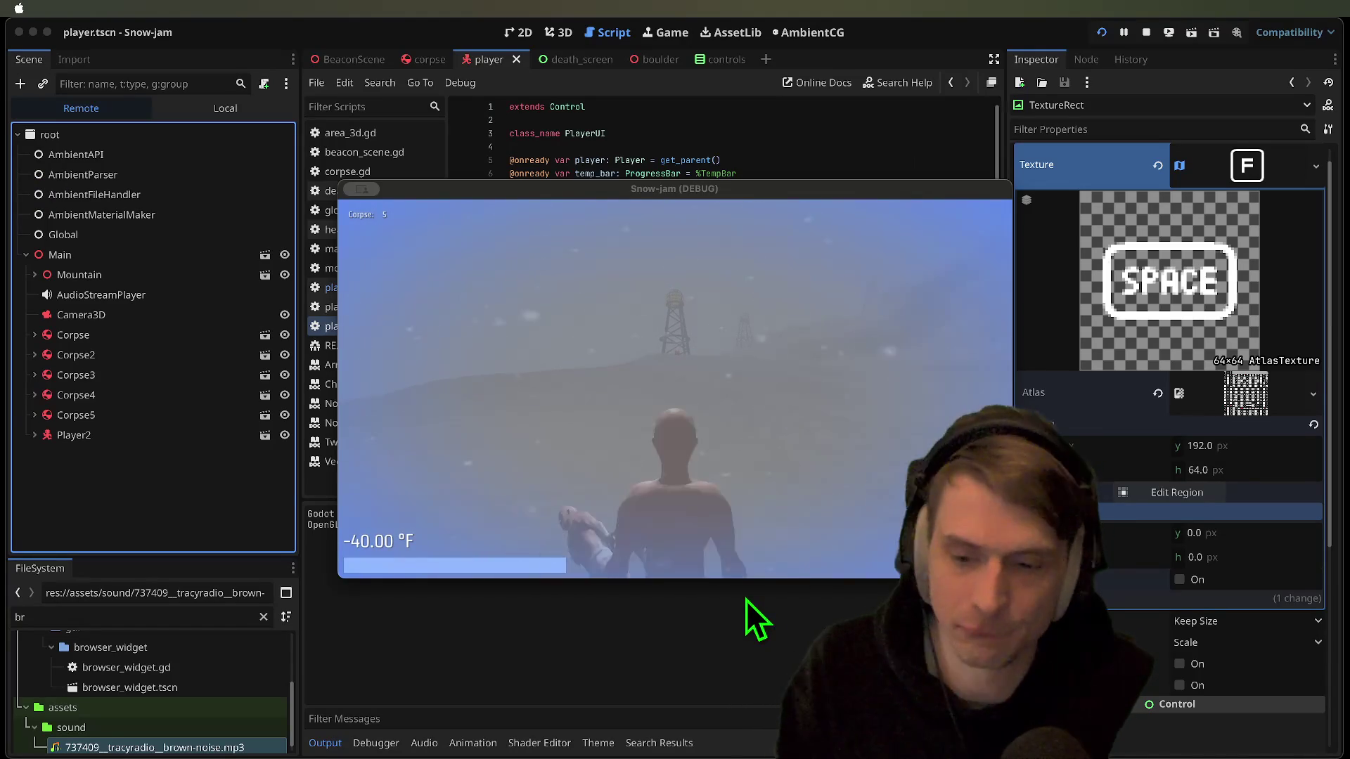
pyautogui.click(741, 555)
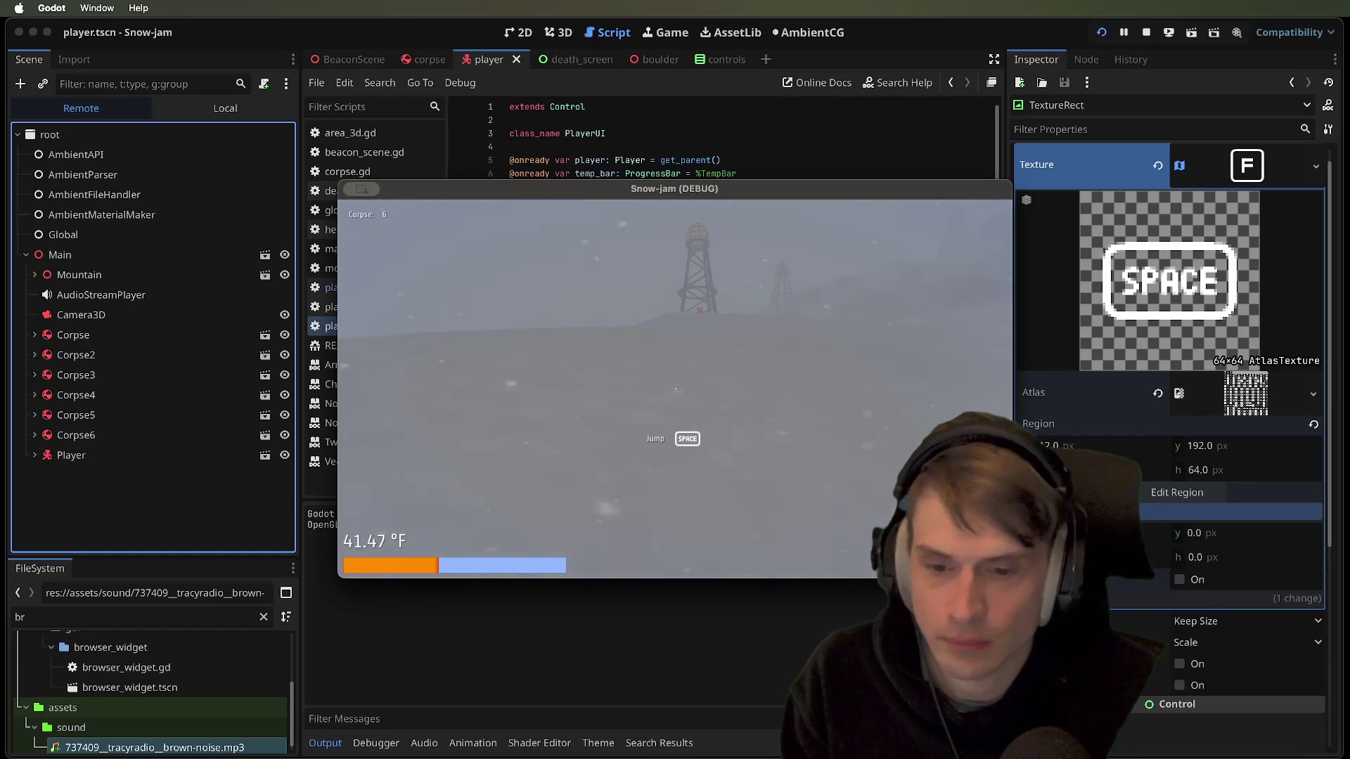
pyautogui.press('Escape')
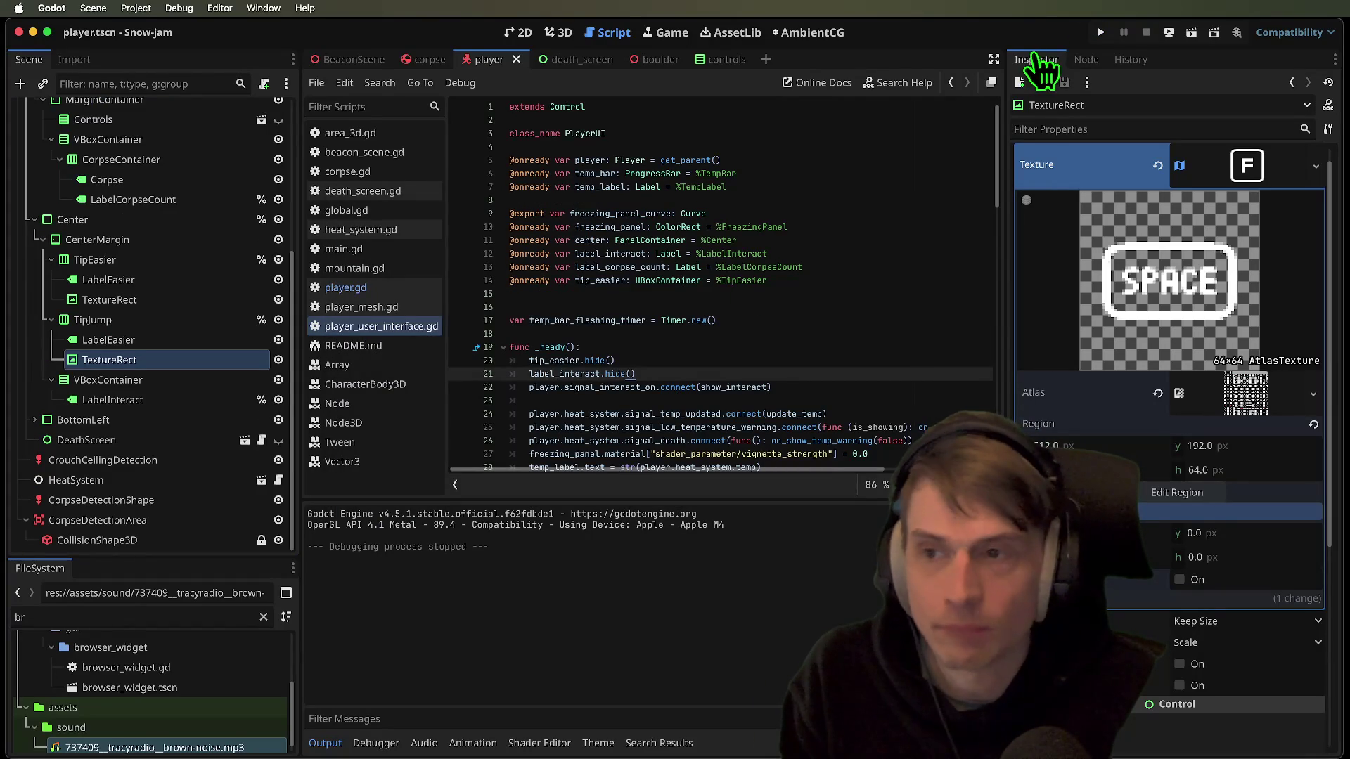
# Select the jump tip's SPACE key image and view the interface layout on the 2D canvas
pyautogui.scroll(5, 240, 260)
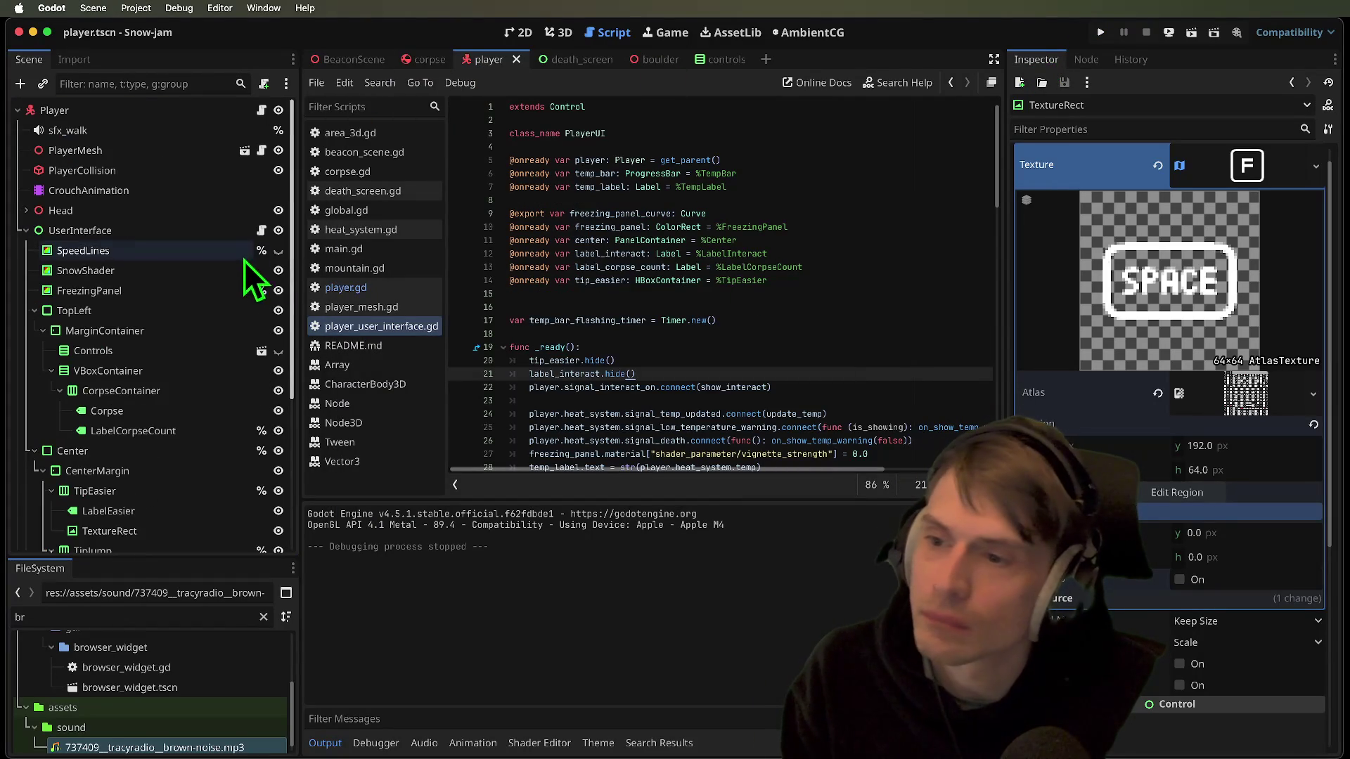
pyautogui.click(194, 313)
pyautogui.scroll(-5, 145, 483)
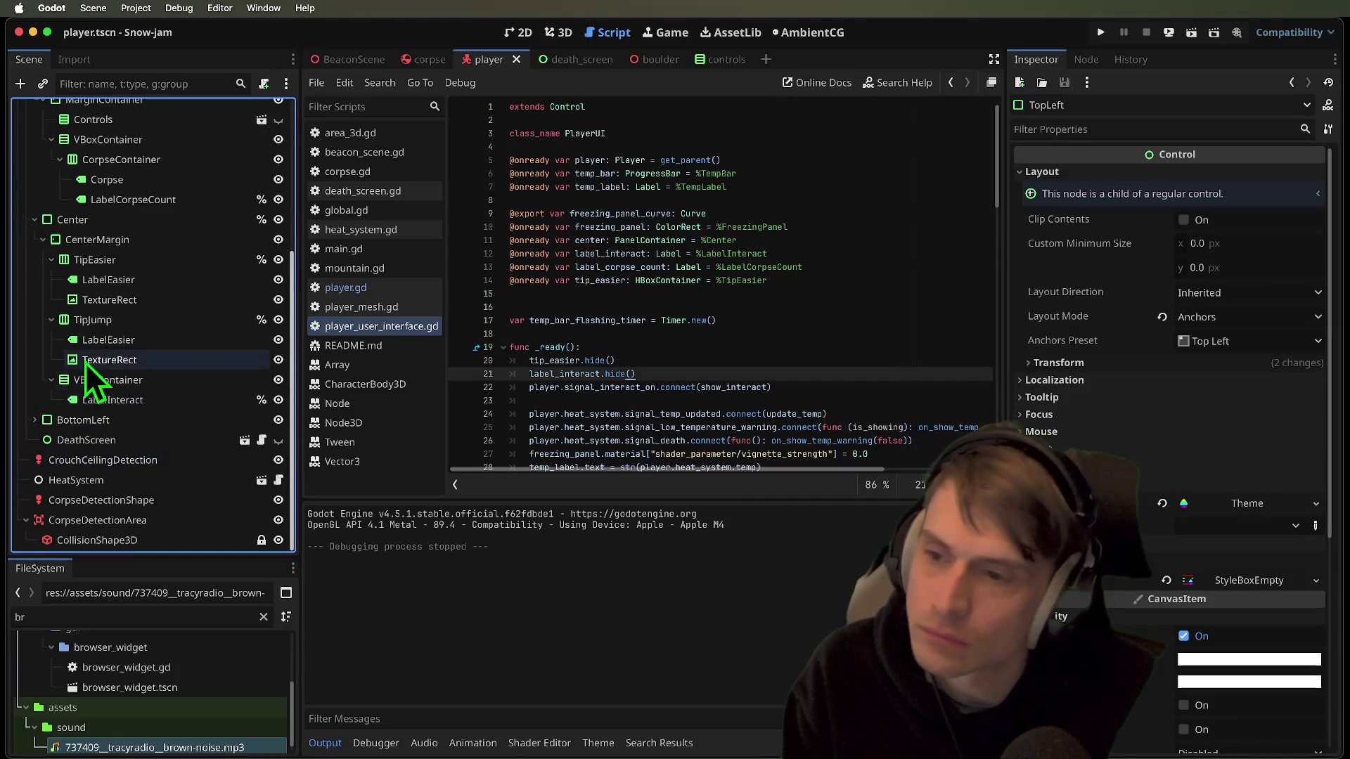
pyautogui.scroll(4, 75, 441)
pyautogui.scroll(-5, 74, 437)
pyautogui.click(113, 342)
pyautogui.click(121, 360)
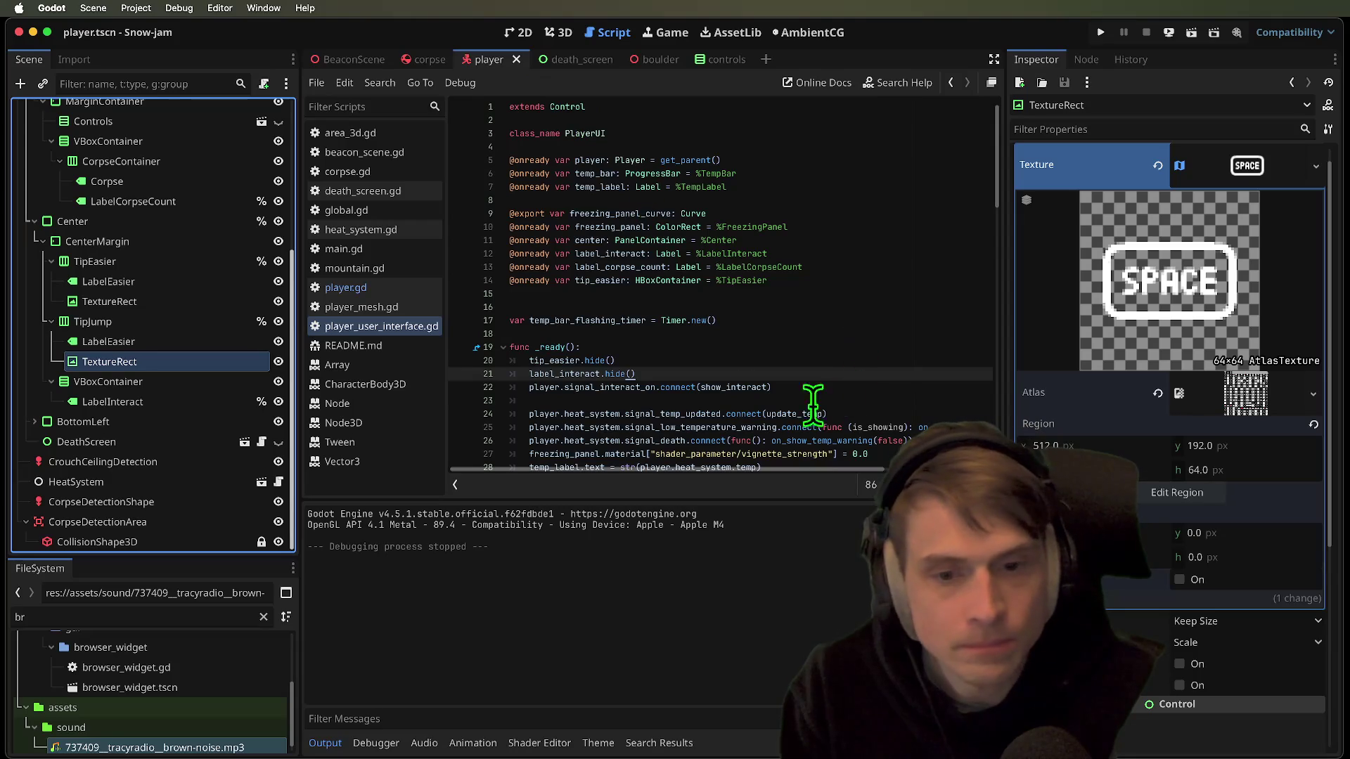
pyautogui.click(525, 32)
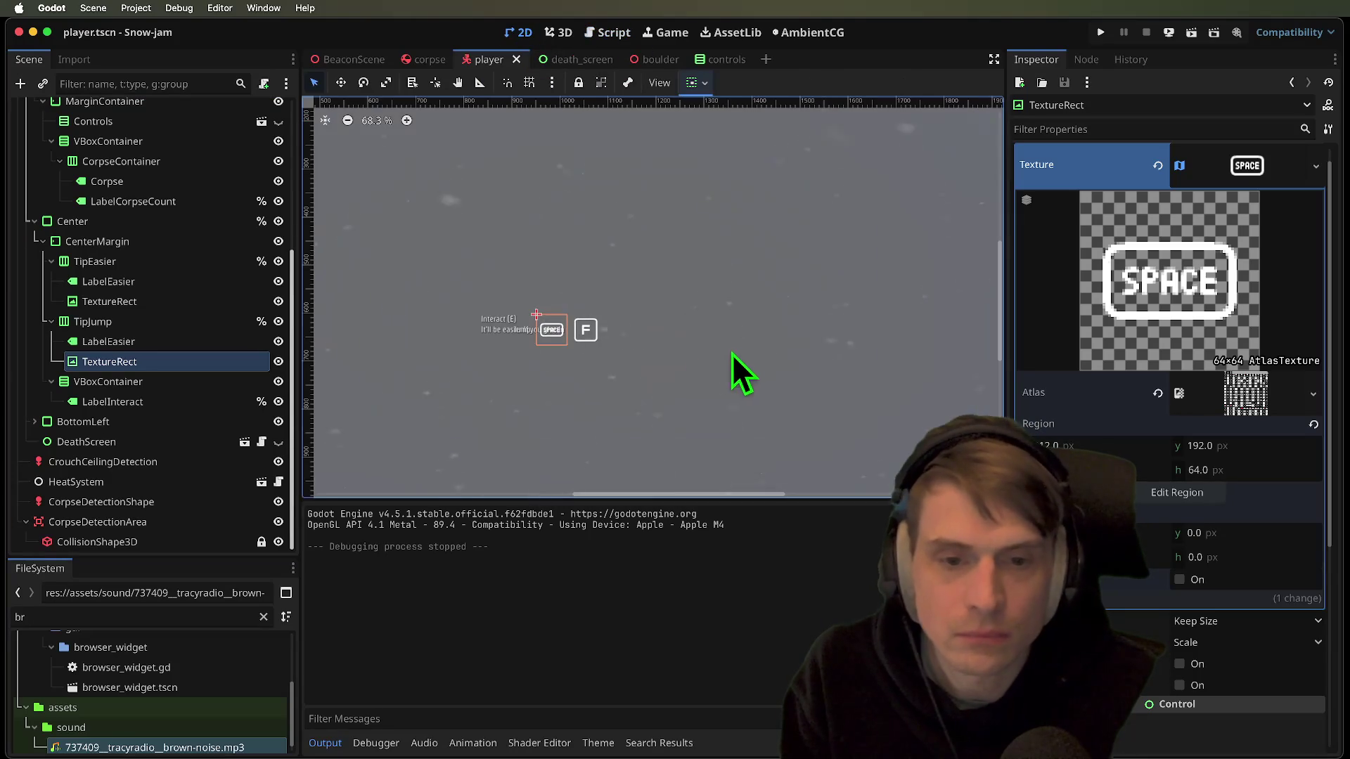
pyautogui.scroll(5, 548, 340)
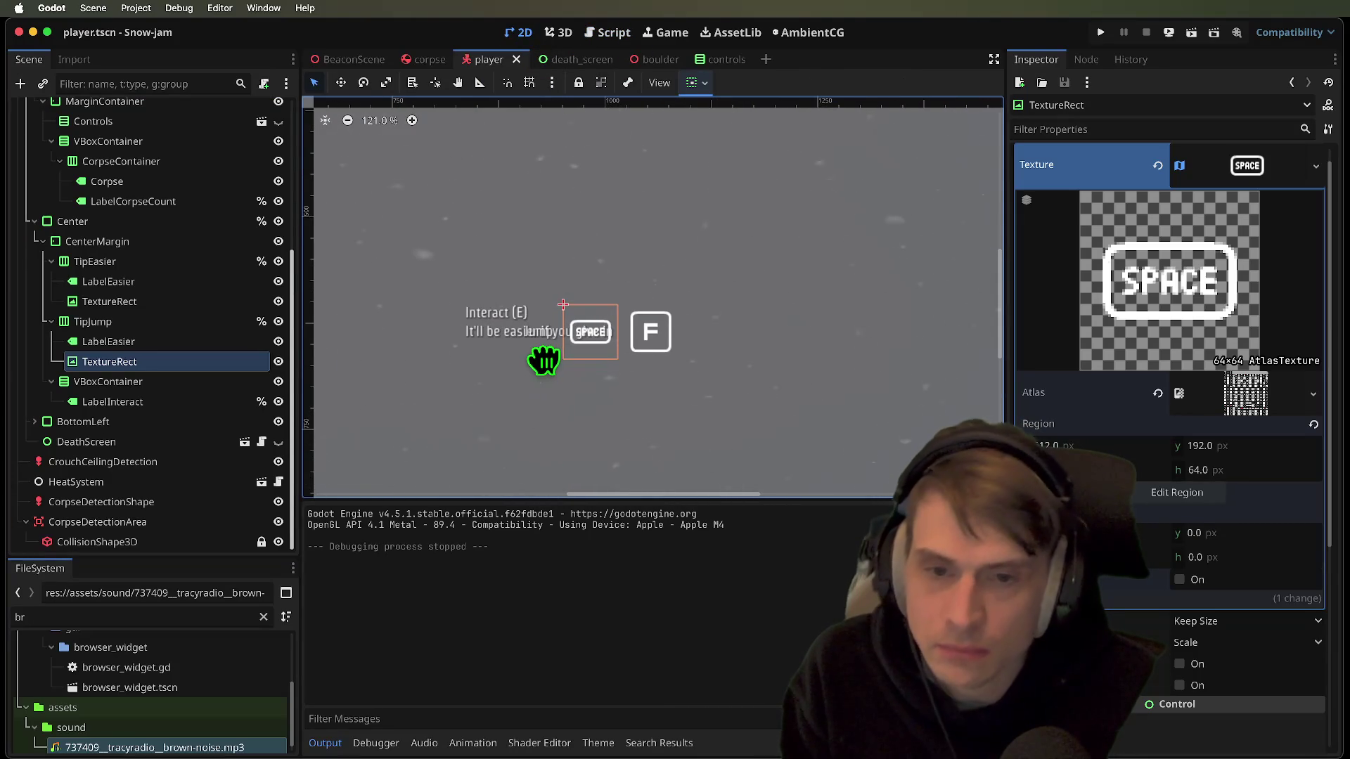
# Append '(if you're not too cold)' to the jump tip's label text and save the player scene
pyautogui.click(175, 345)
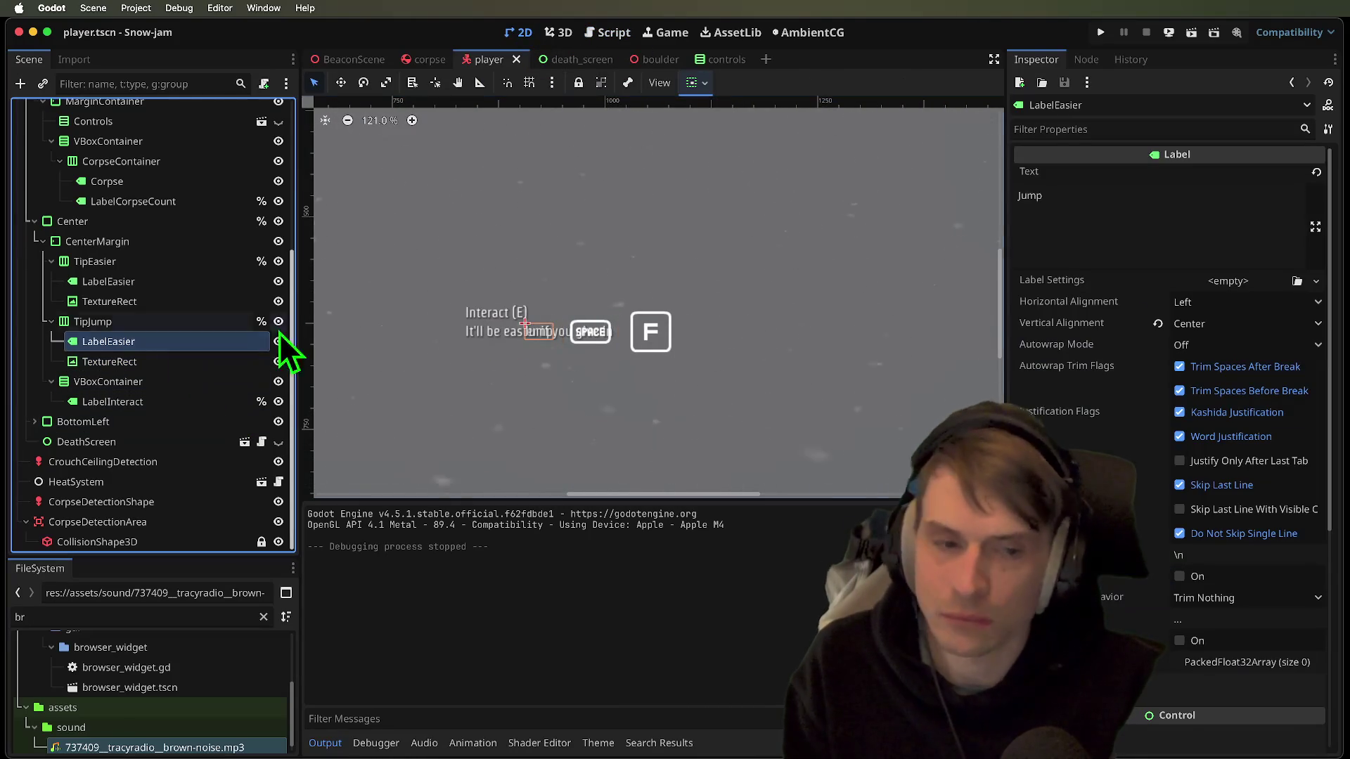
pyautogui.click(1180, 226)
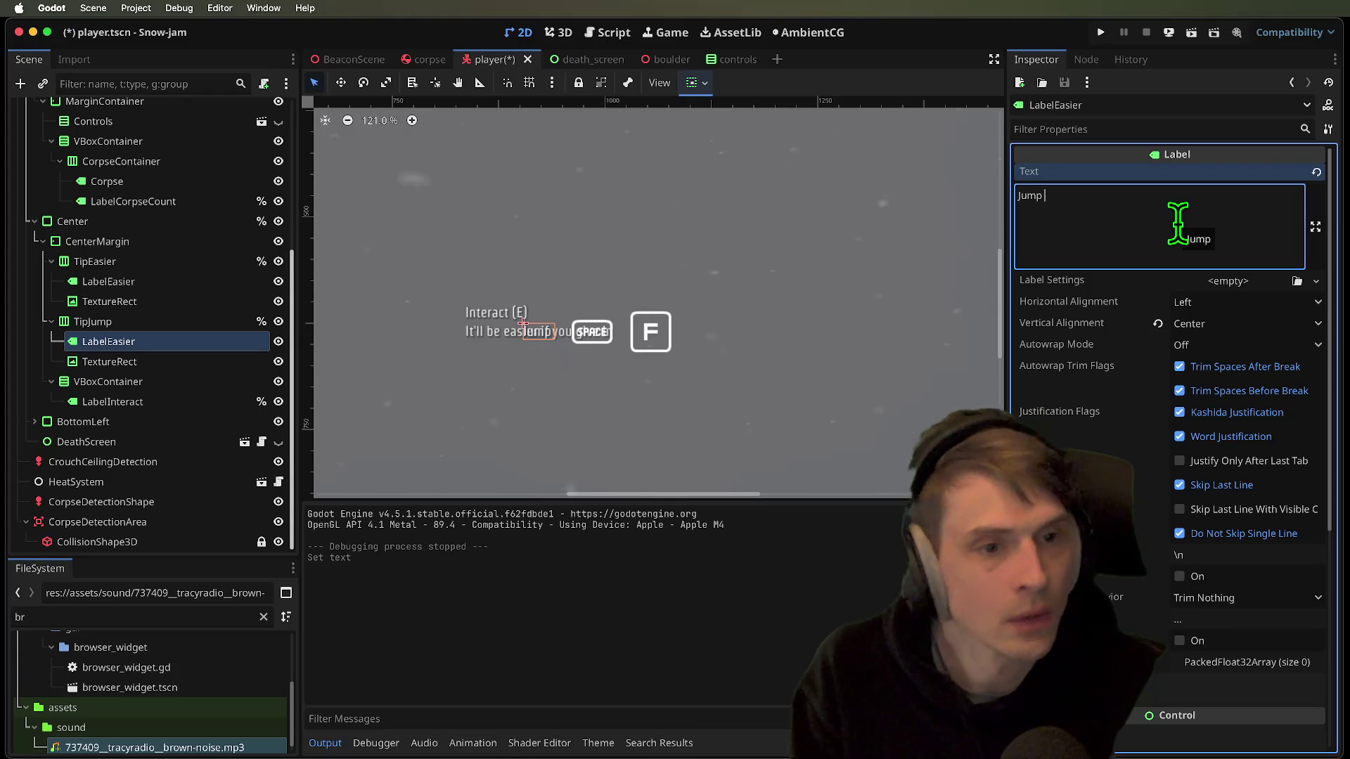
pyautogui.write("(if you're not too cold)")
pyautogui.press('super+s')
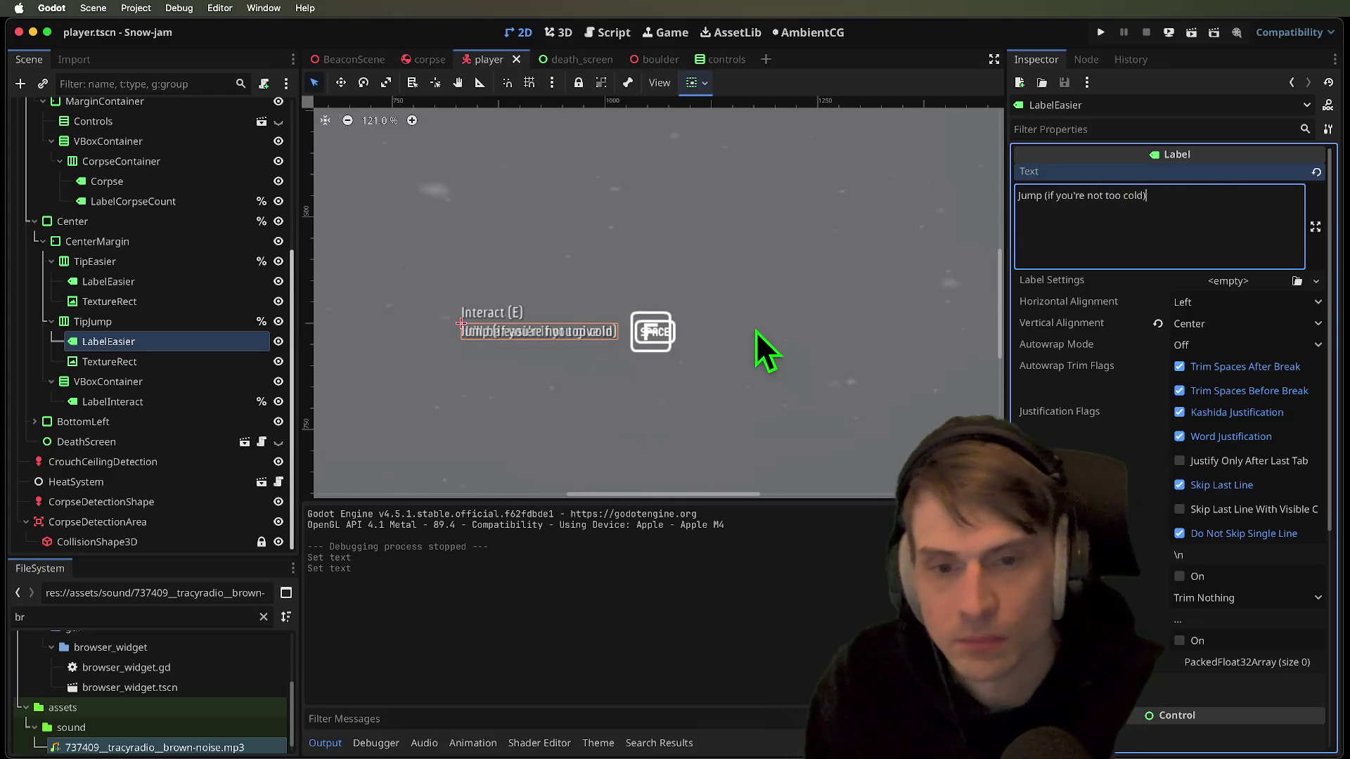
pyautogui.click(209, 322)
pyautogui.scroll(5, 183, 296)
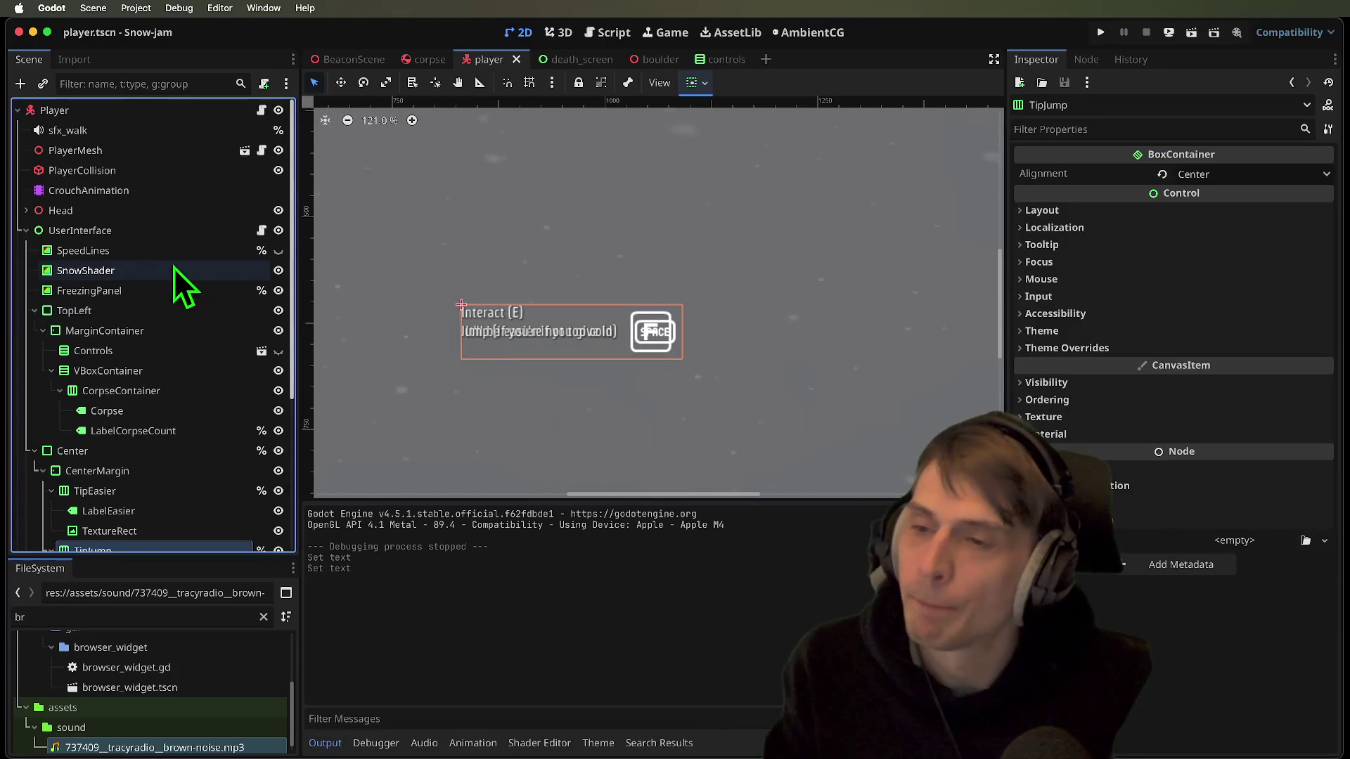
pyautogui.click(217, 108)
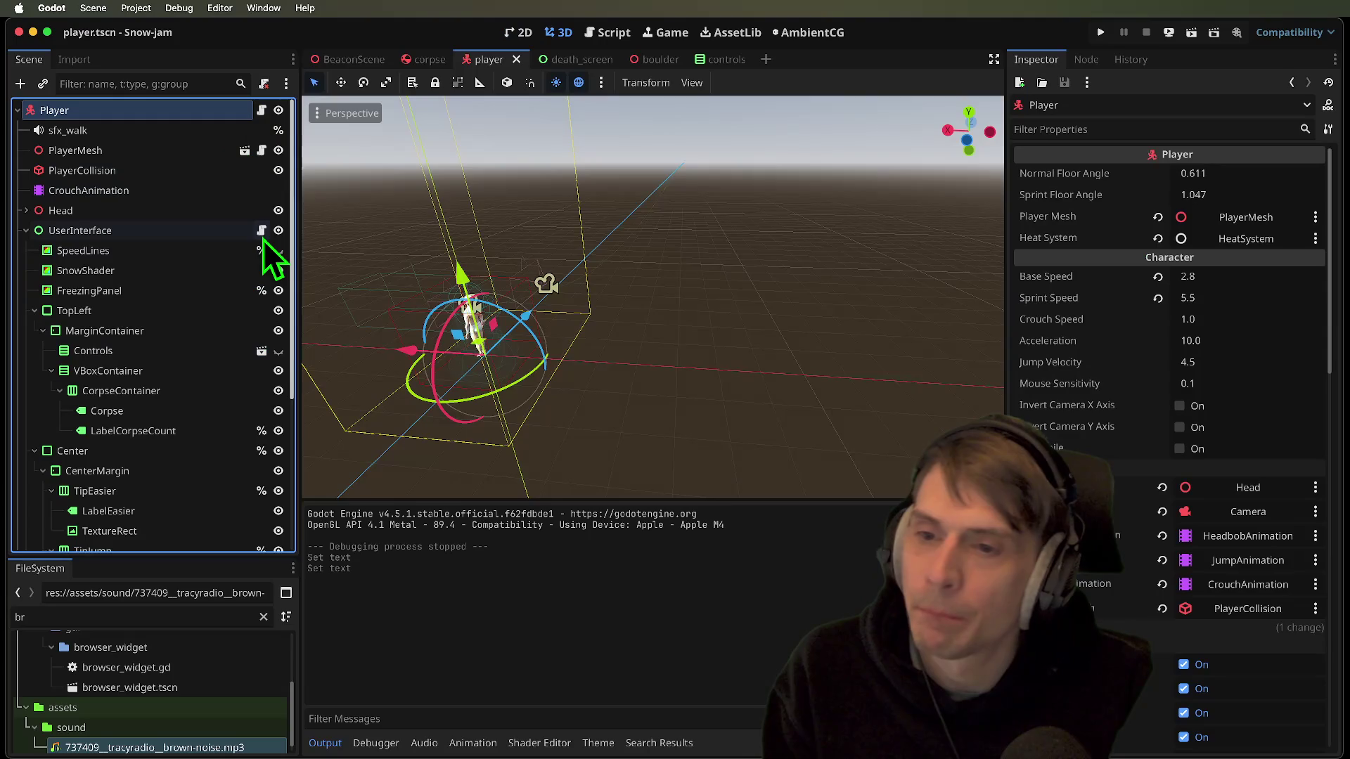
pyautogui.click(262, 231)
pyautogui.click(744, 267)
pyautogui.scroll(-5, 150, 482)
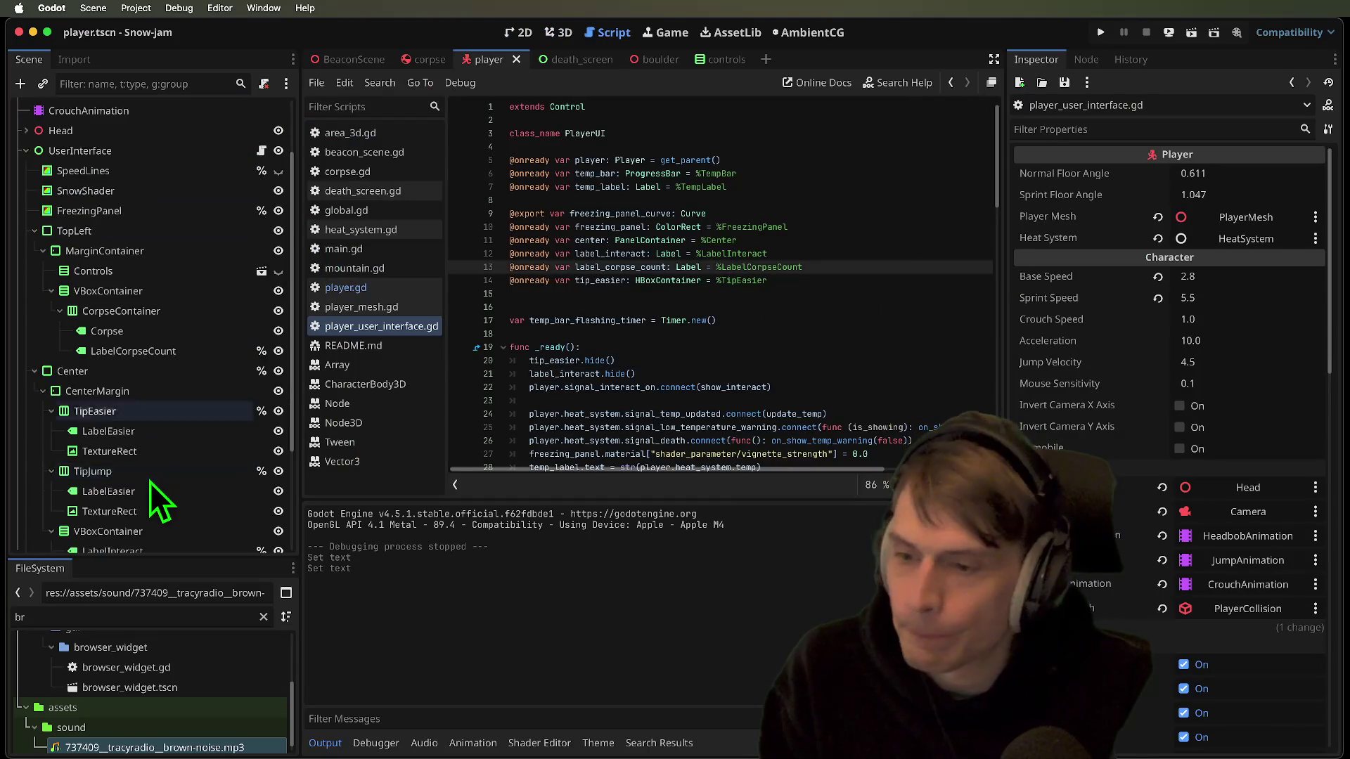
pyautogui.click(146, 322)
pyautogui.moveTo(78, 326)
pyautogui.mouseDown()
pyautogui.moveTo(582, 256)
pyautogui.moveTo(623, 294)
pyautogui.mouseUp()
pyautogui.click(572, 291)
pyautogui.click(828, 308)
pyautogui.press('Delete')
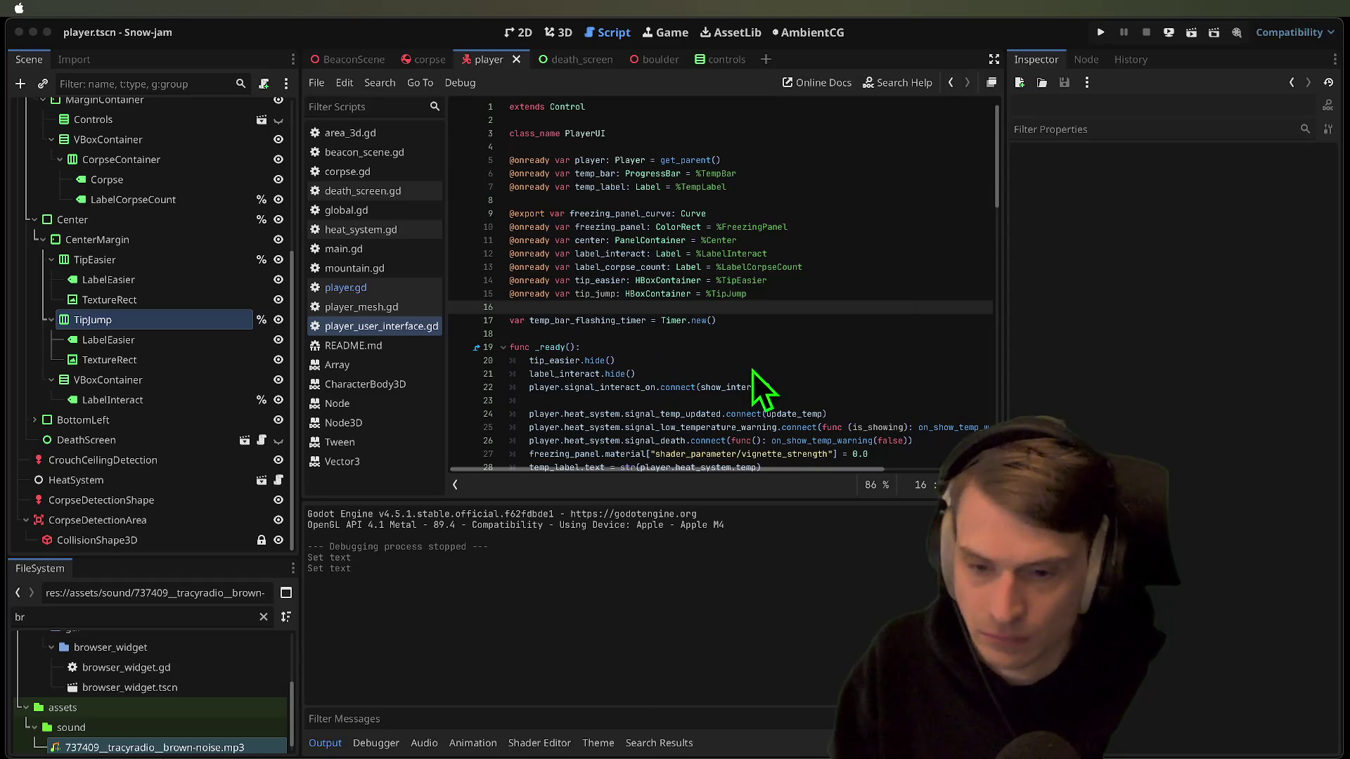
# Save the script and scene changes, then switch to the browser
pyautogui.click(700, 609)
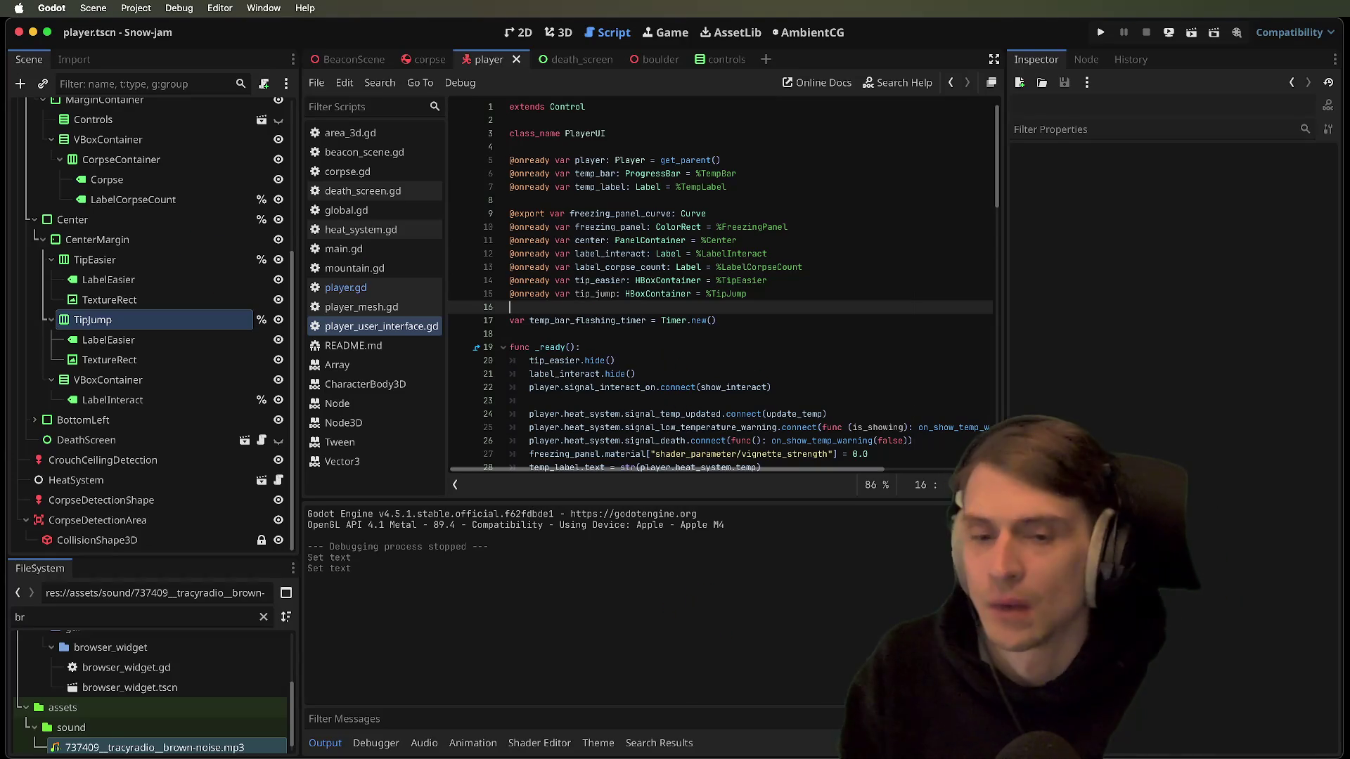
pyautogui.press('super+s')
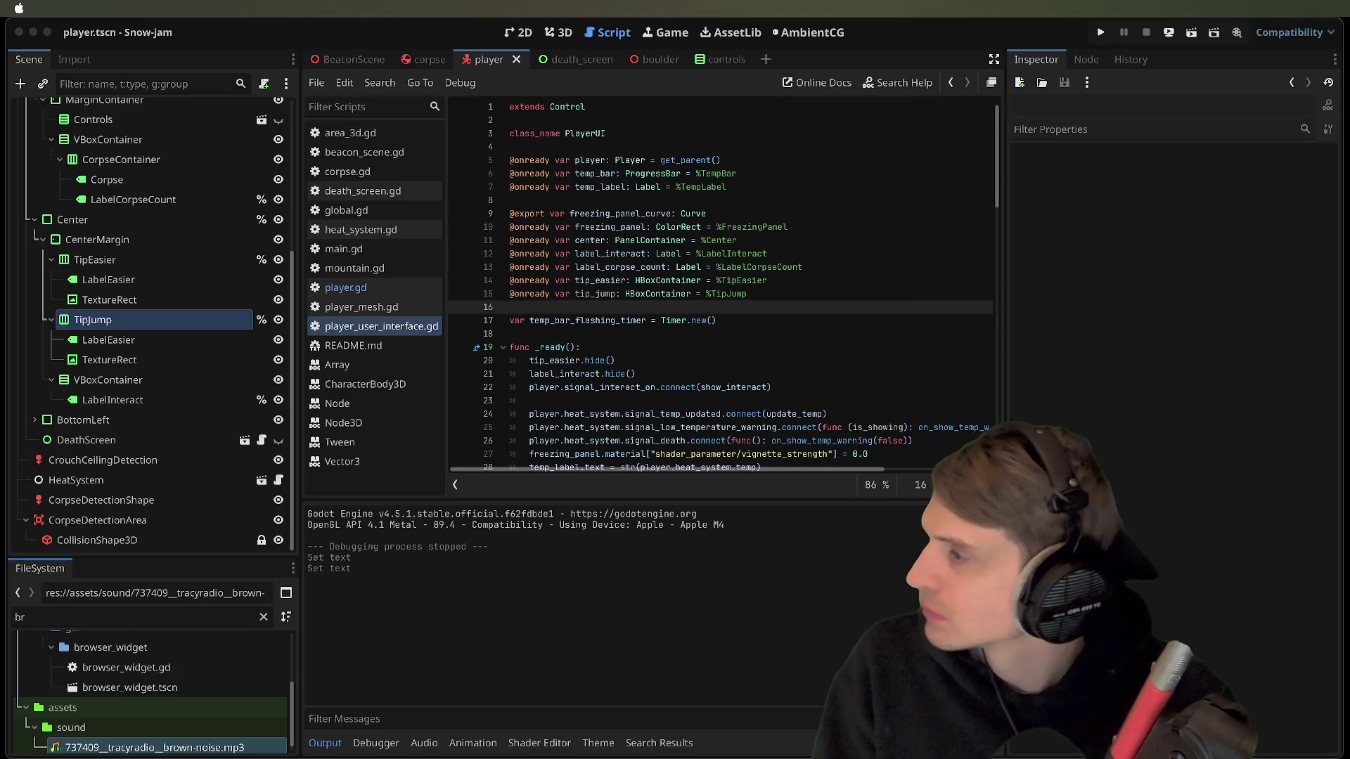
pyautogui.press('super+Tab')
# Check the YouTube Studio and Twitch tabs and move YouTube Studio before the dcgamejams tab
pyautogui.scroll(-2, 698, 664)
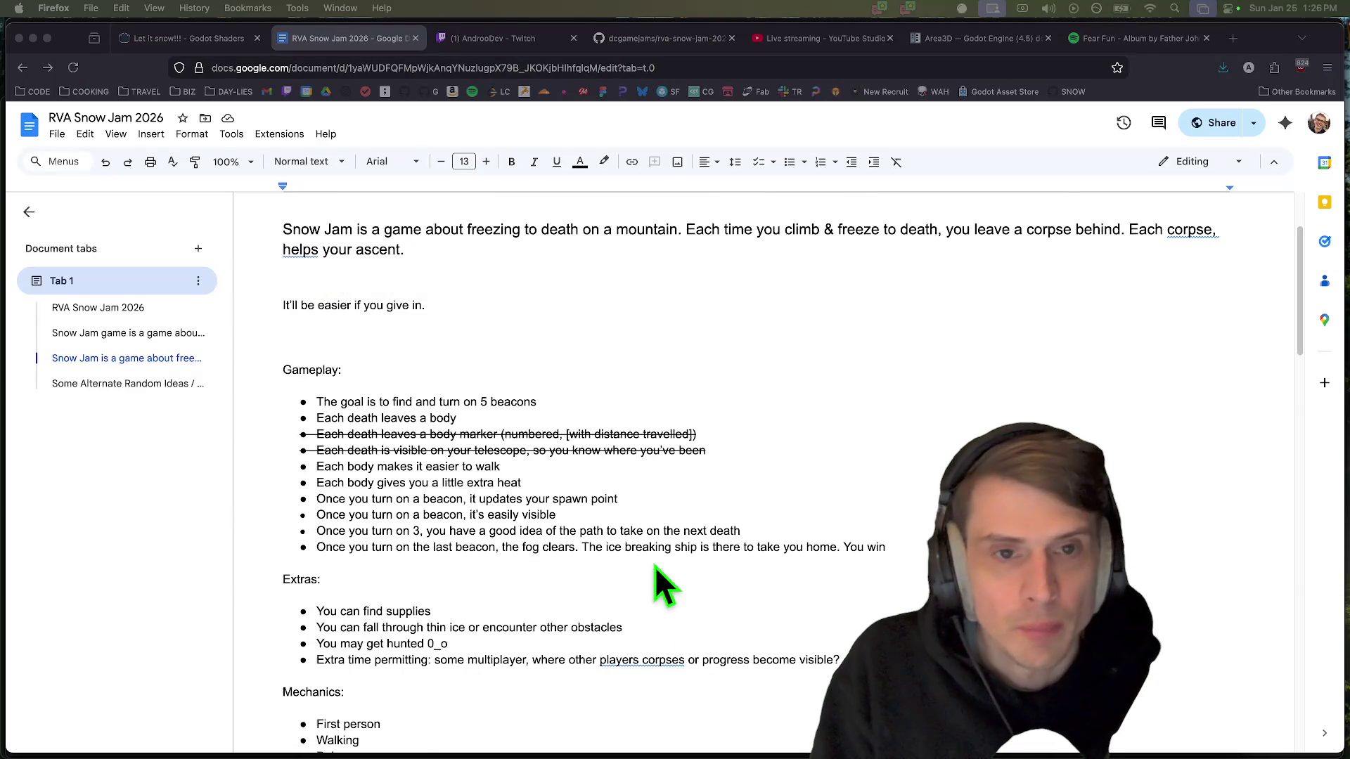
pyautogui.scroll(-3, 765, 470)
pyautogui.click(847, 37)
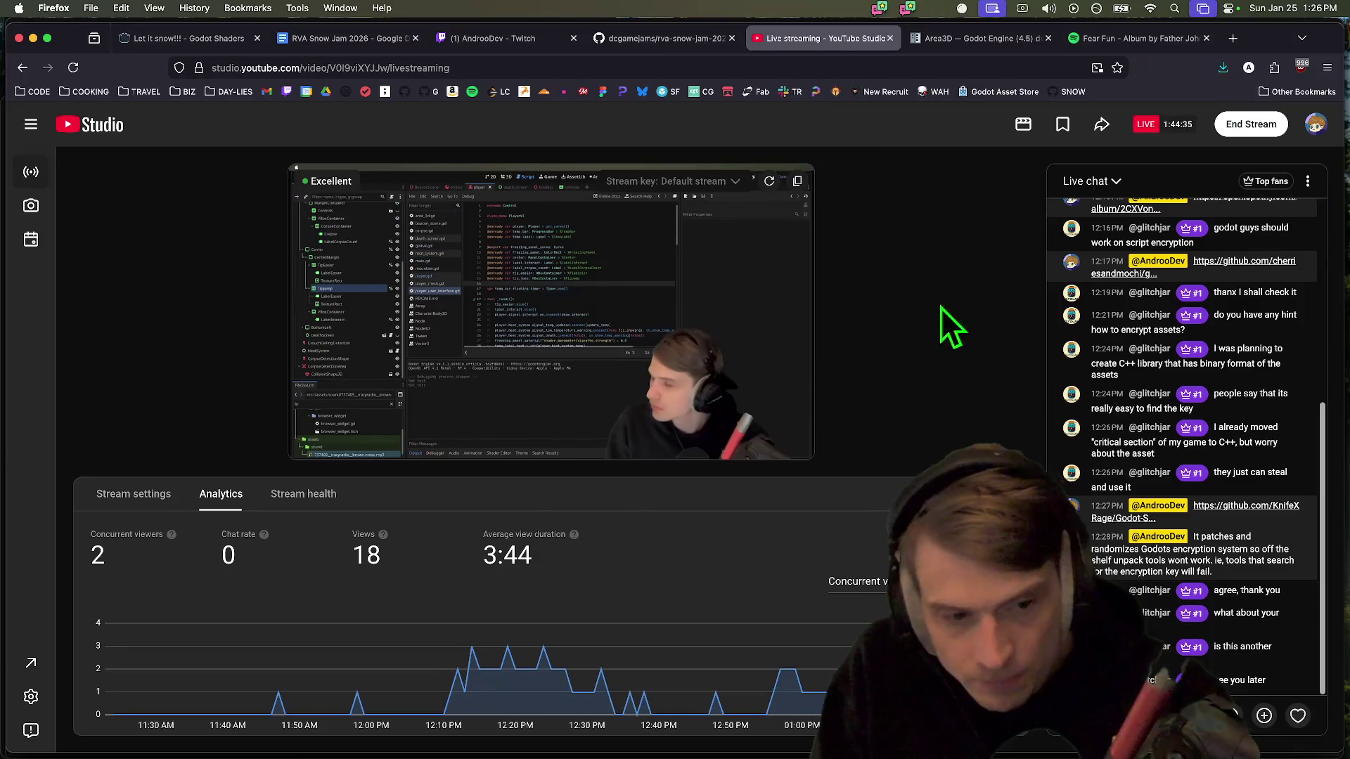
pyautogui.click(341, 41)
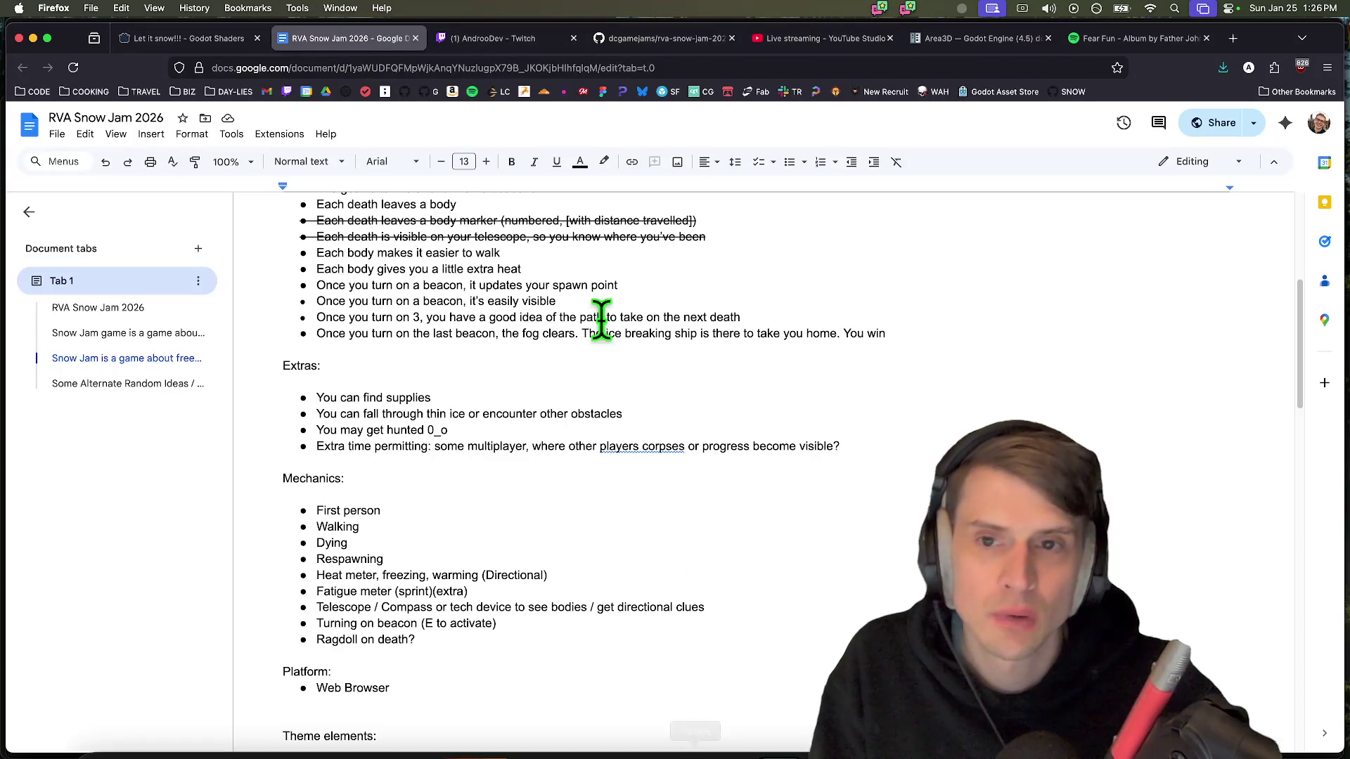
pyautogui.click(503, 49)
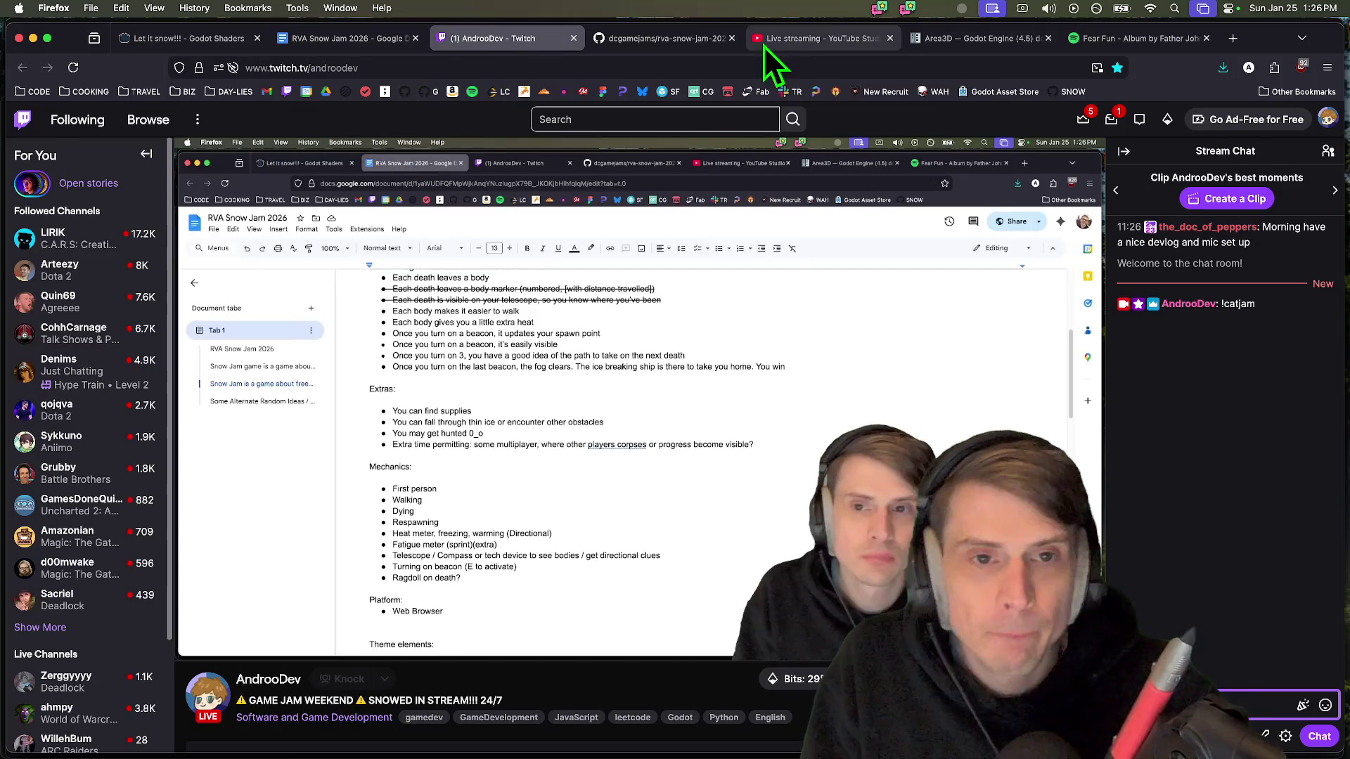
pyautogui.moveTo(763, 39); pyautogui.dragTo(633, 40)
# Read further through the Snow Jam design doc, then bring Discord to the front
pyautogui.click(492, 40)
pyautogui.click(390, 39)
pyautogui.scroll(-10, 598, 659)
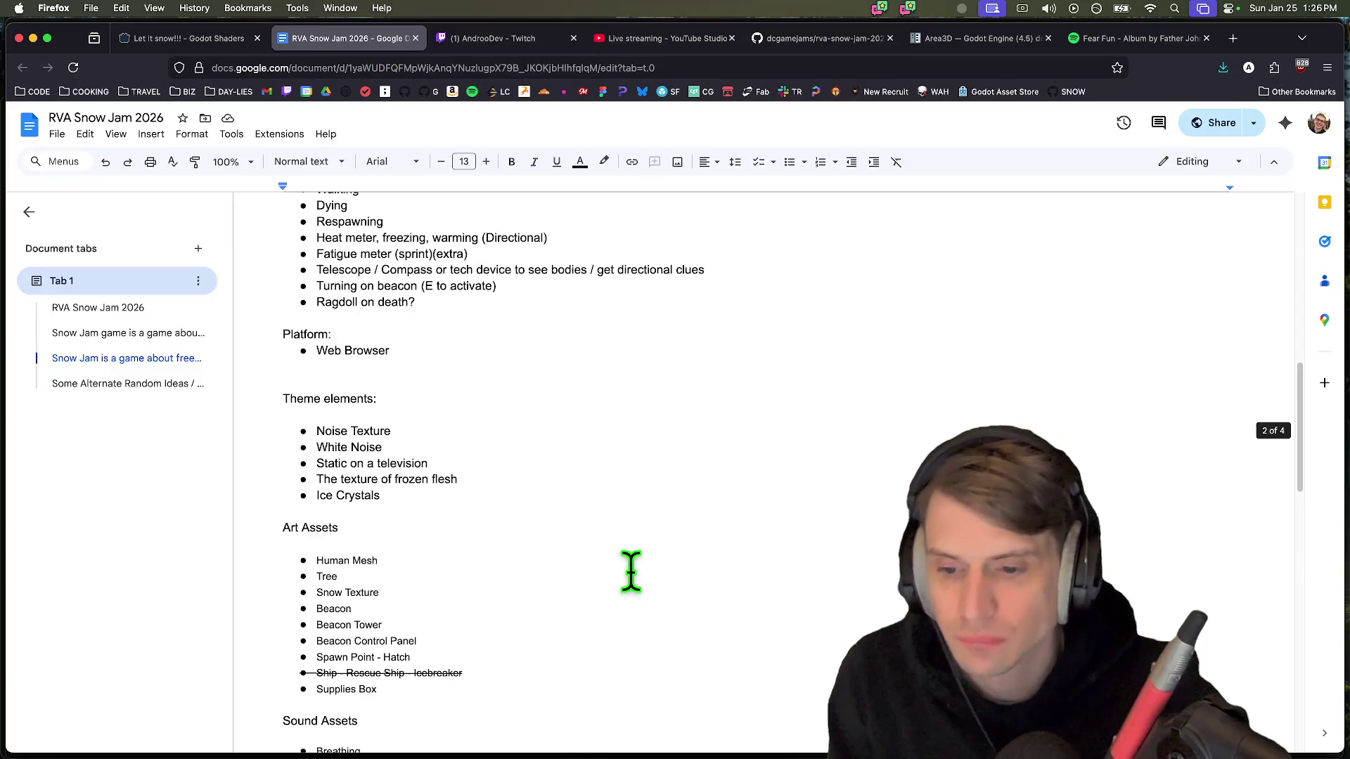
pyautogui.scroll(-4, 612, 465)
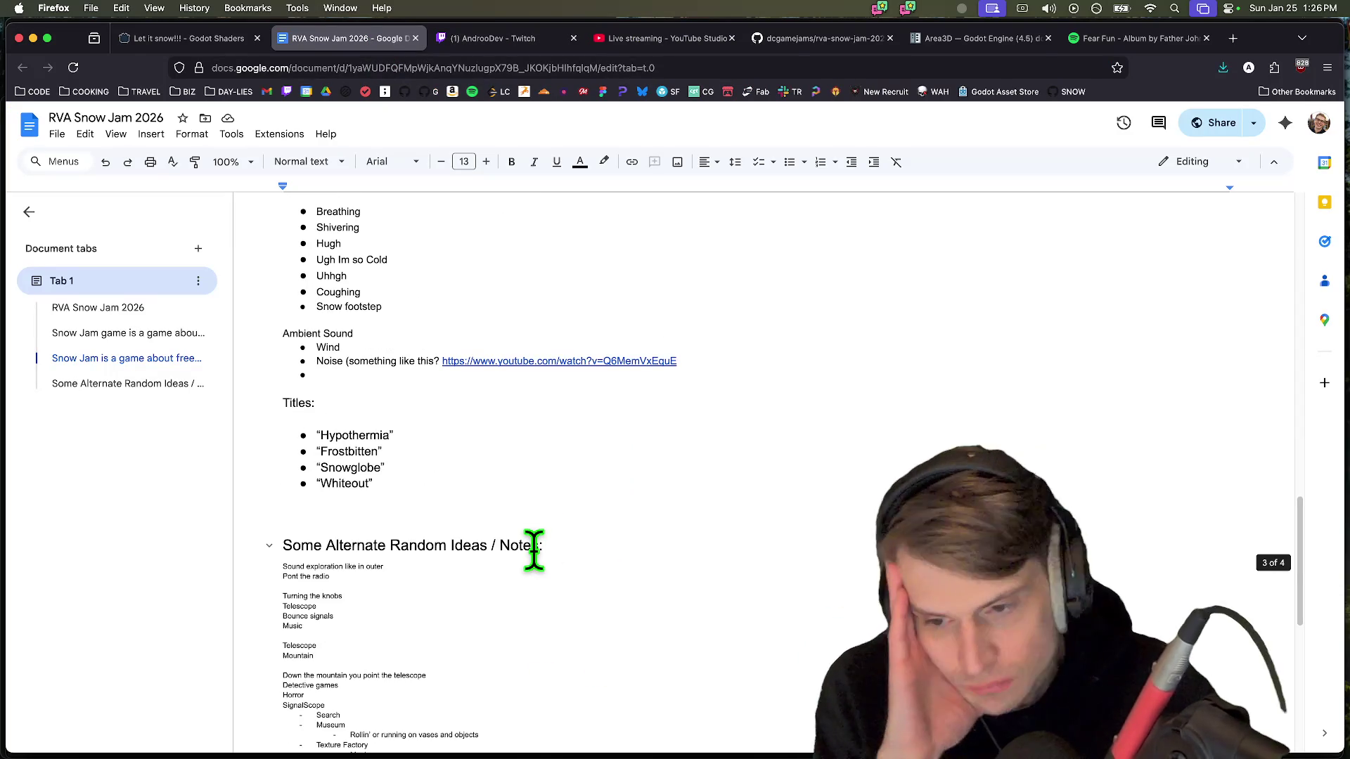
pyautogui.scroll(-5, 534, 549)
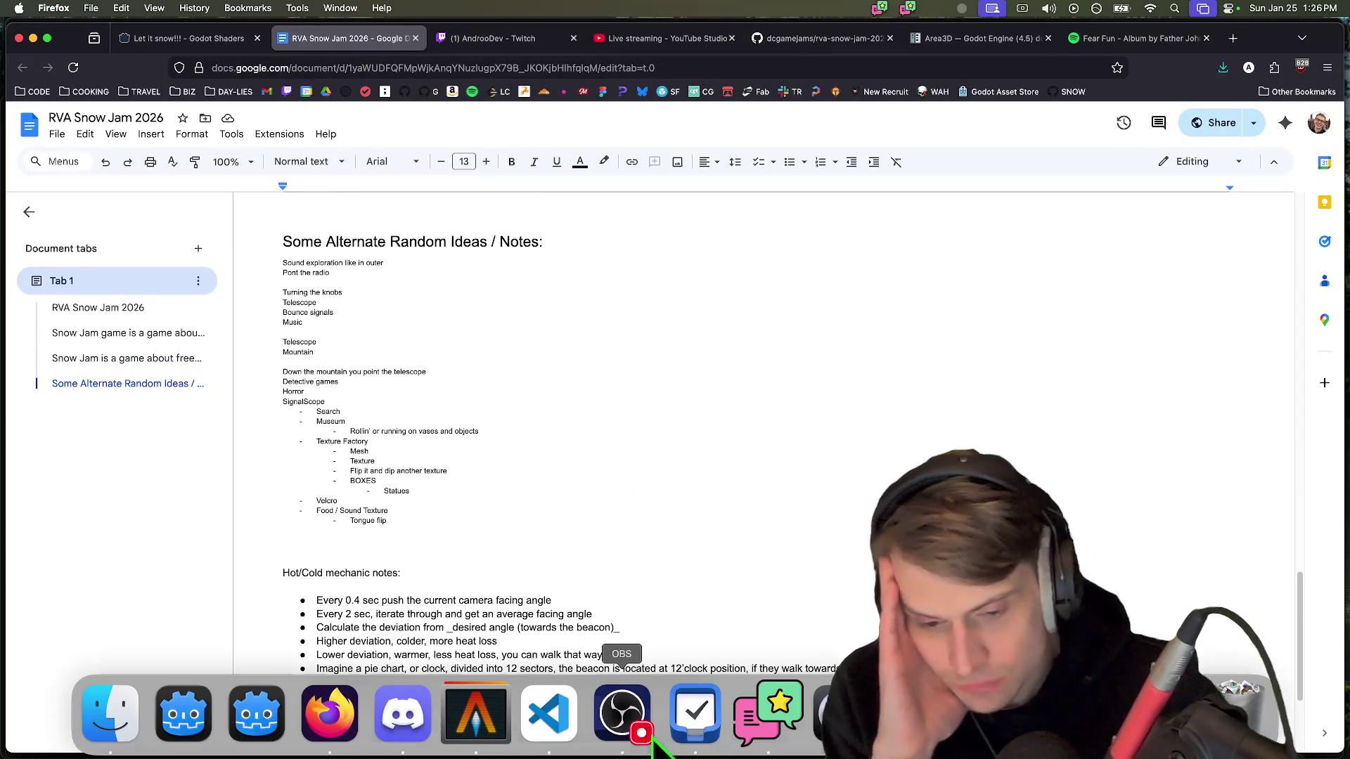
pyautogui.click(402, 715)
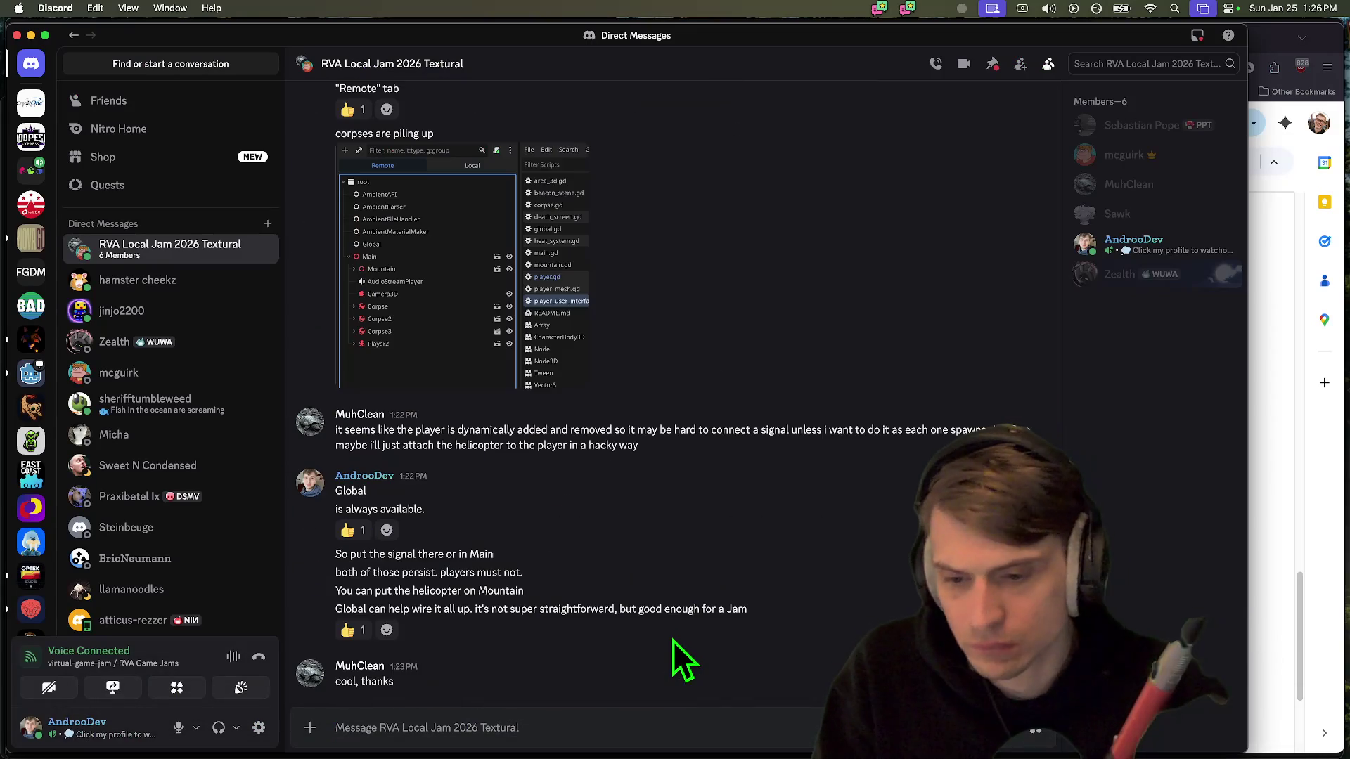
# Ask the group chat whether they like the title "Piton" or something else, then return to the doc
pyautogui.write('Dop')
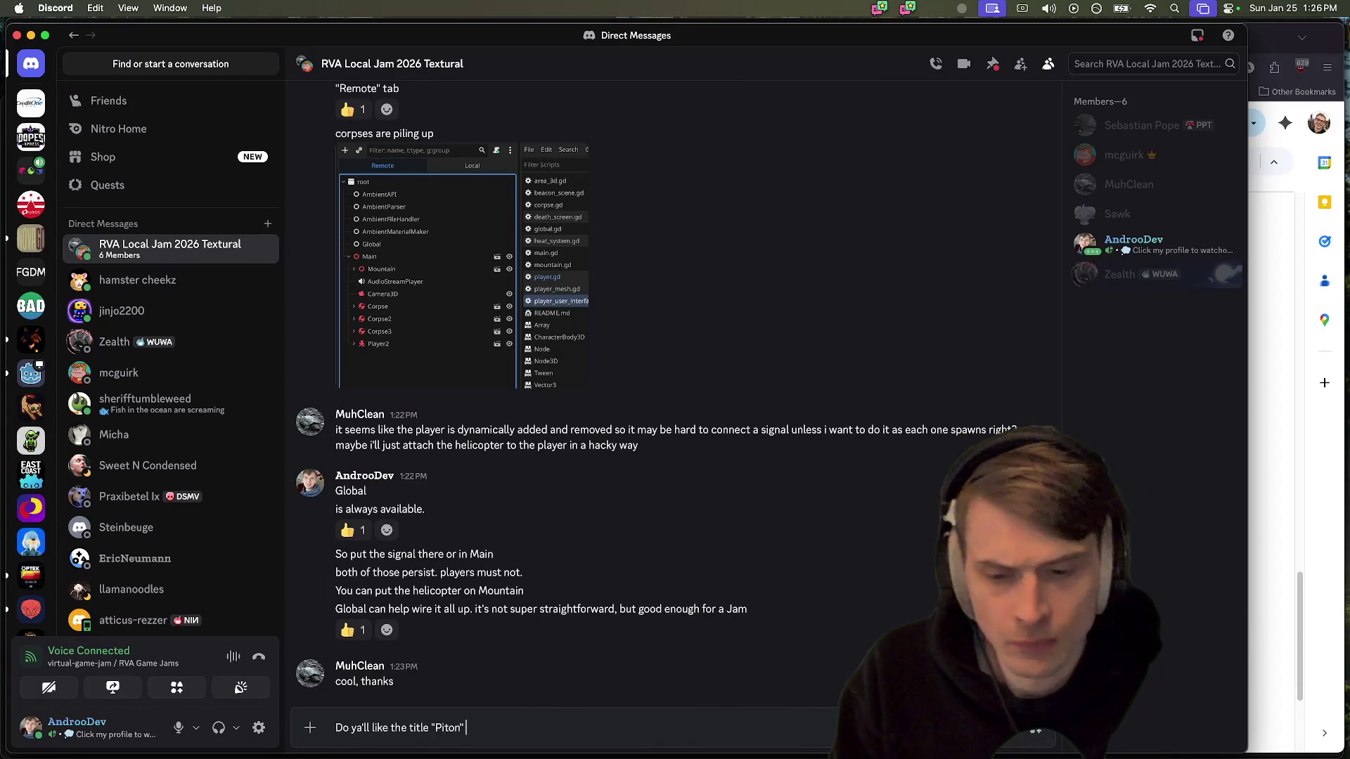
pyautogui.press('Return')
pyautogui.write('or something else?')
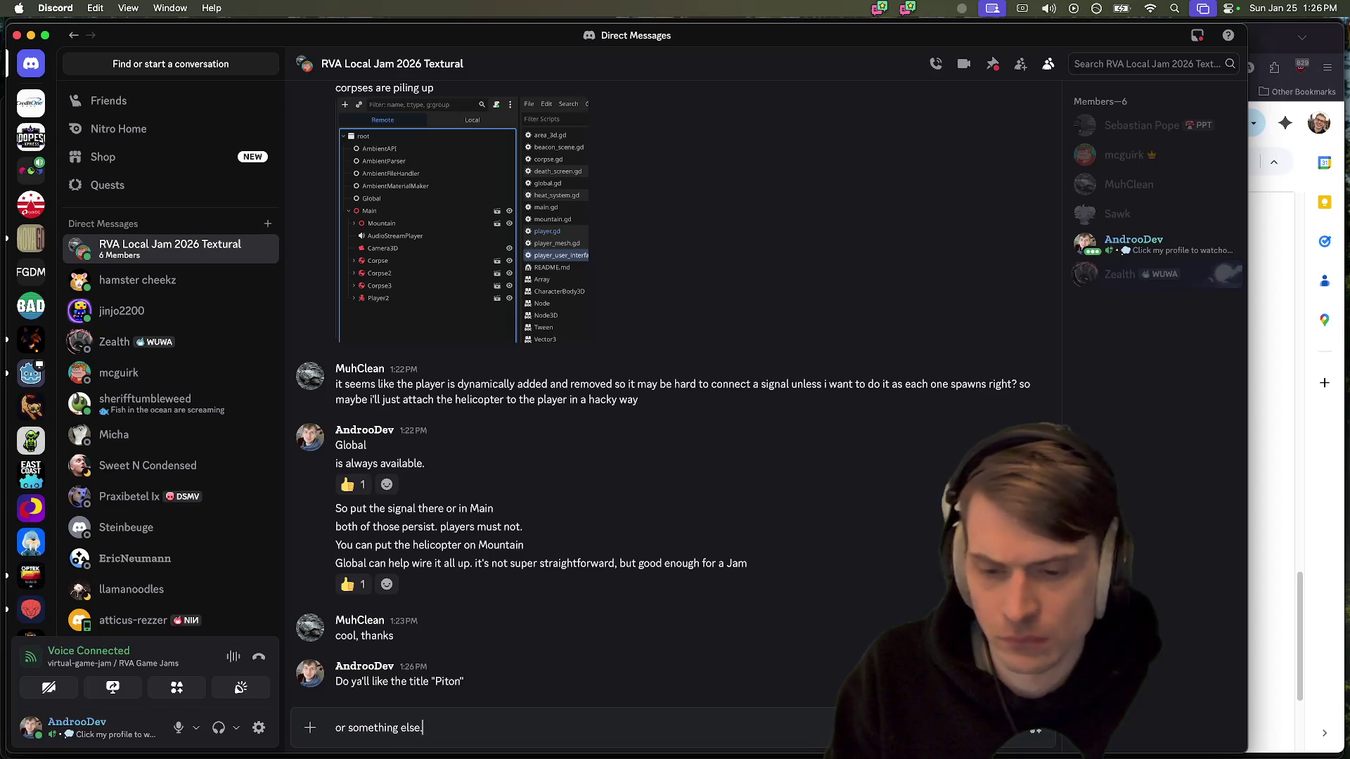
pyautogui.press('Return')
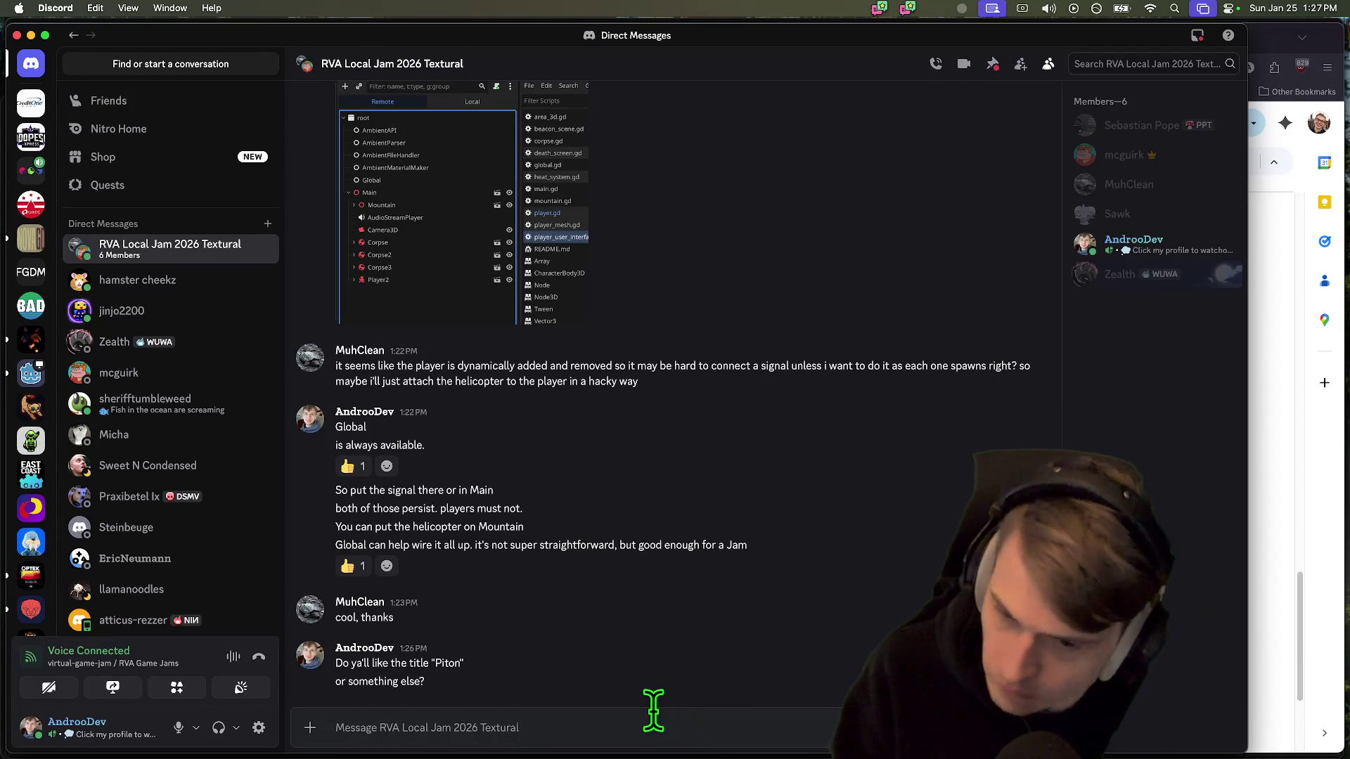
pyautogui.press('super+Tab')
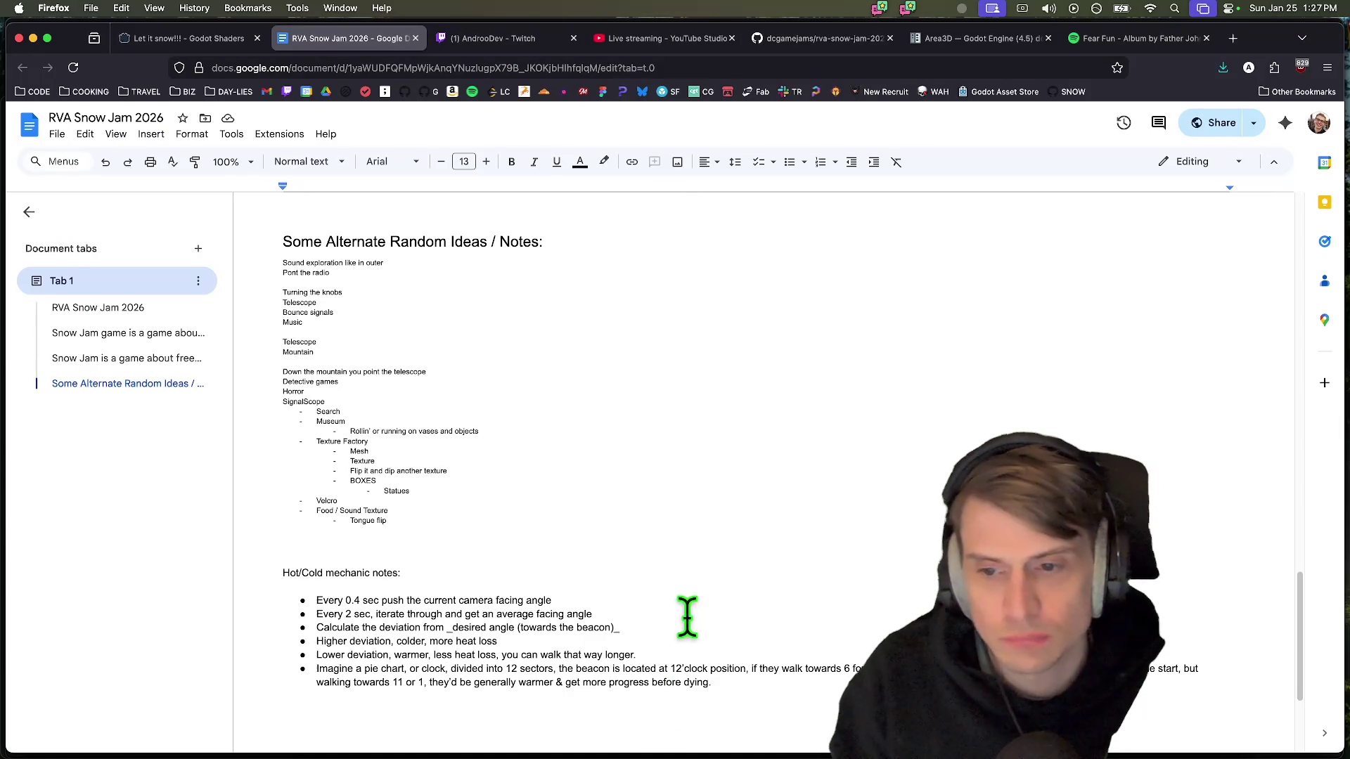
# Insert an empty bullet above Hypothermia in the design doc's Titles list
pyautogui.scroll(5, 676, 564)
pyautogui.click(626, 559)
pyautogui.press('Up')
pyautogui.press('super+Left')
pyautogui.press('Return')
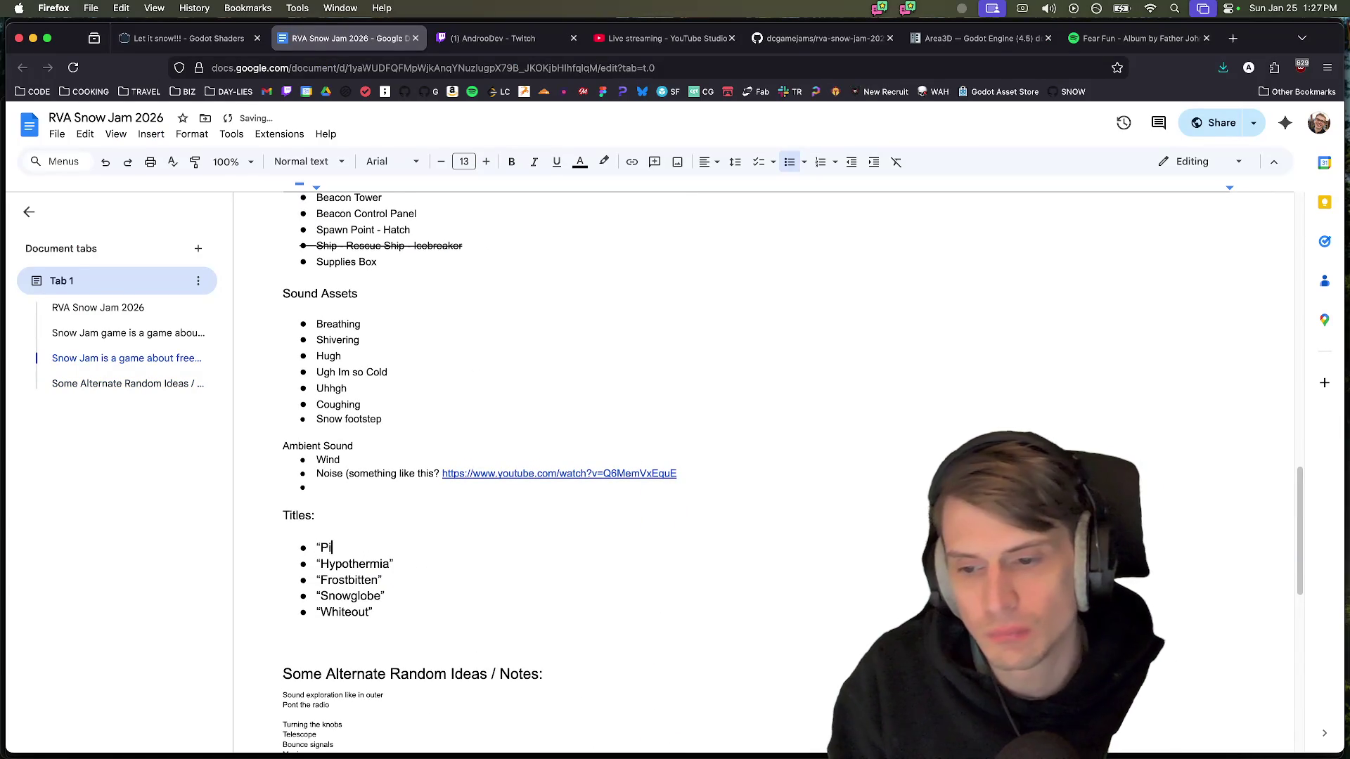
pyautogui.scroll(1, 654, 562)
pyautogui.click(682, 517)
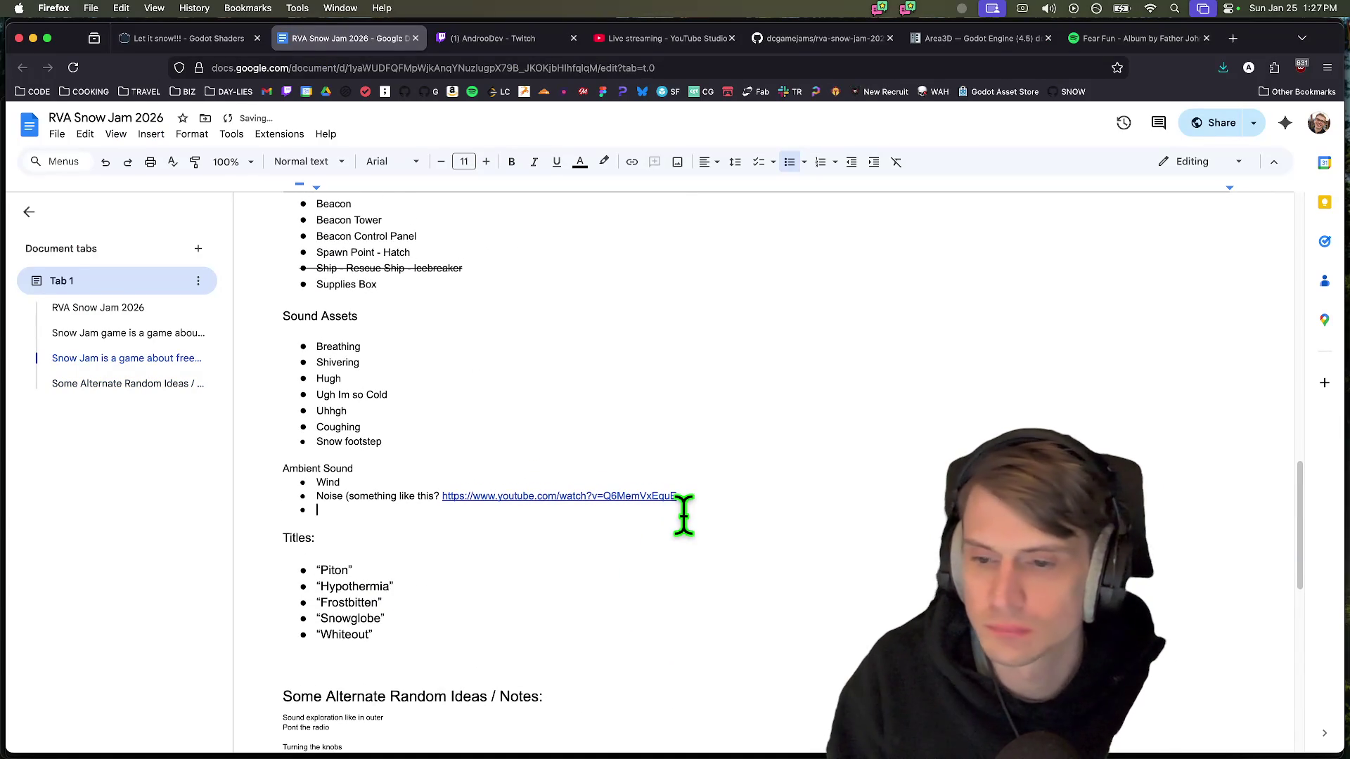
# Review the design notes, select the 'Extra time permitting' bullet, and switch to Discord
pyautogui.scroll(5, 680, 516)
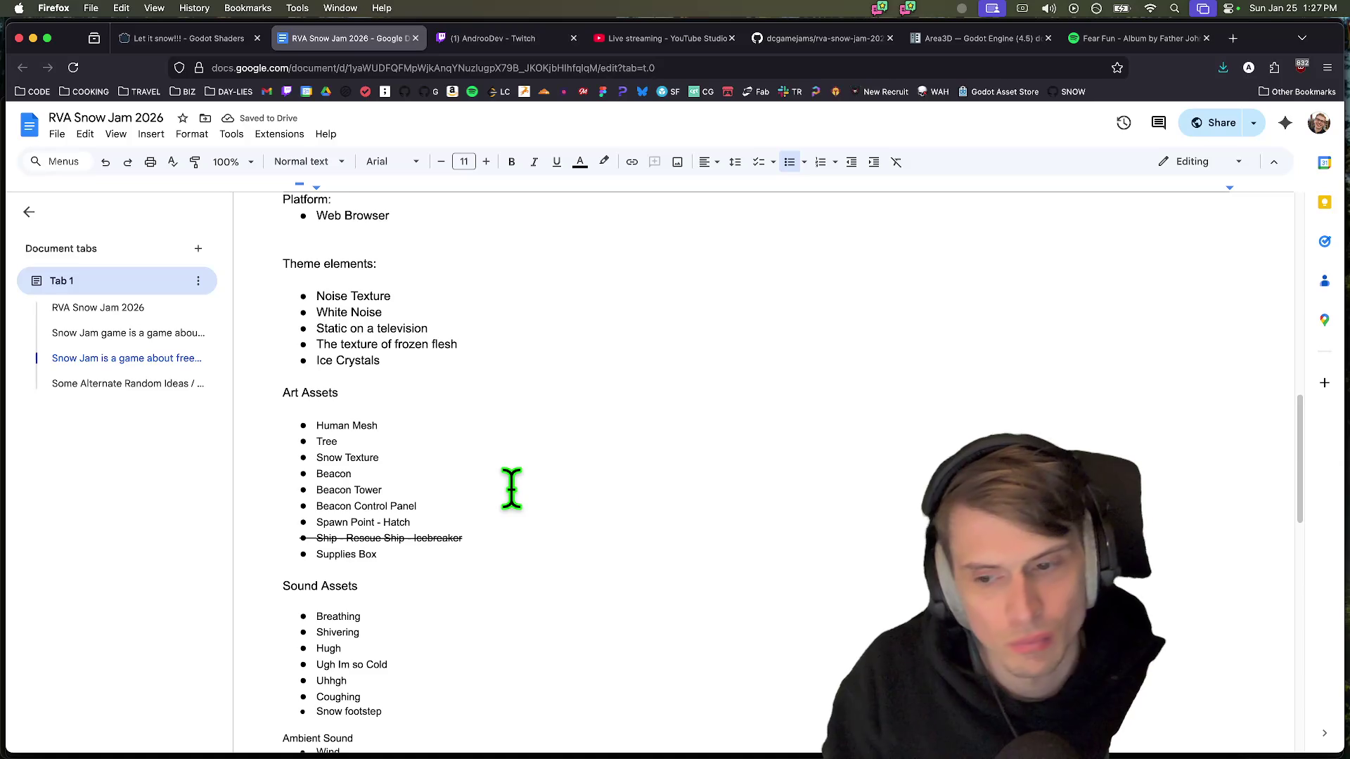
pyautogui.scroll(-15, 506, 535)
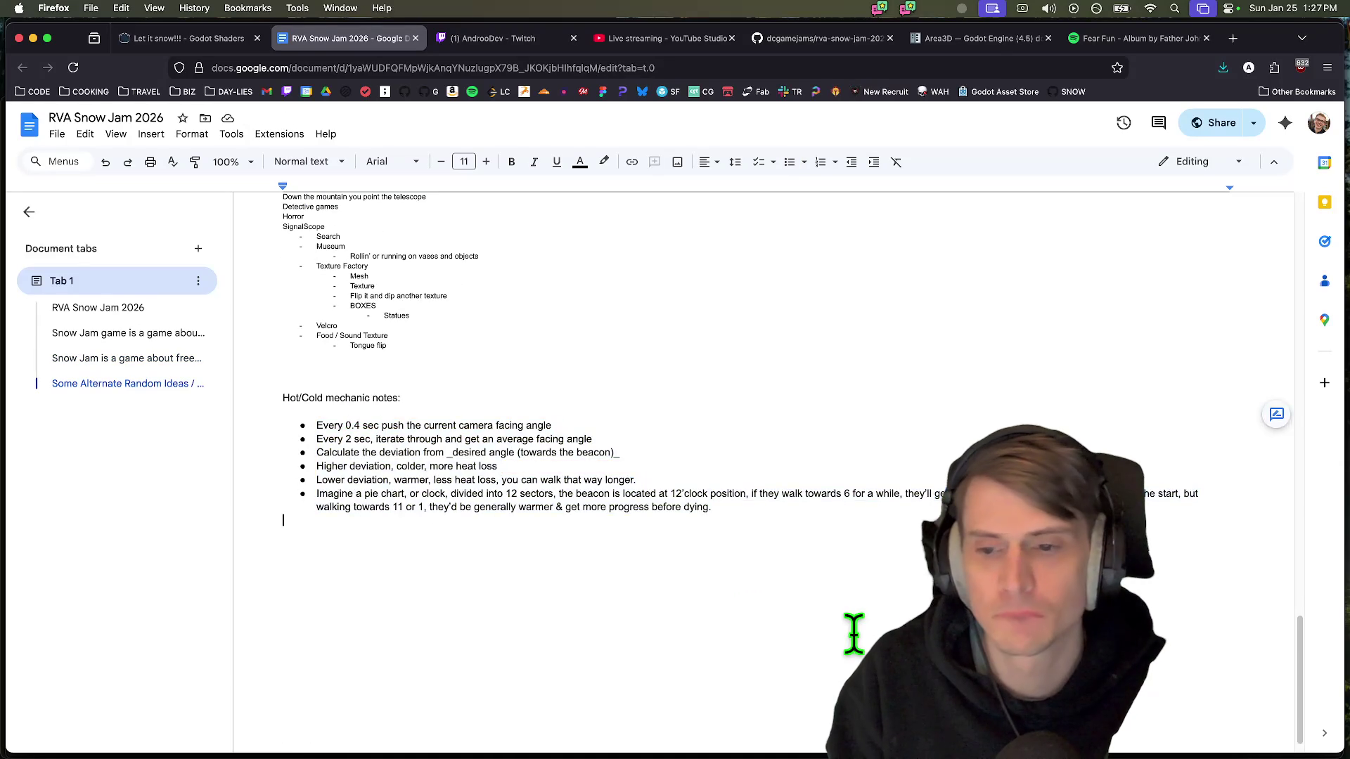
pyautogui.scroll(8, 853, 633)
pyautogui.scroll(12, 809, 703)
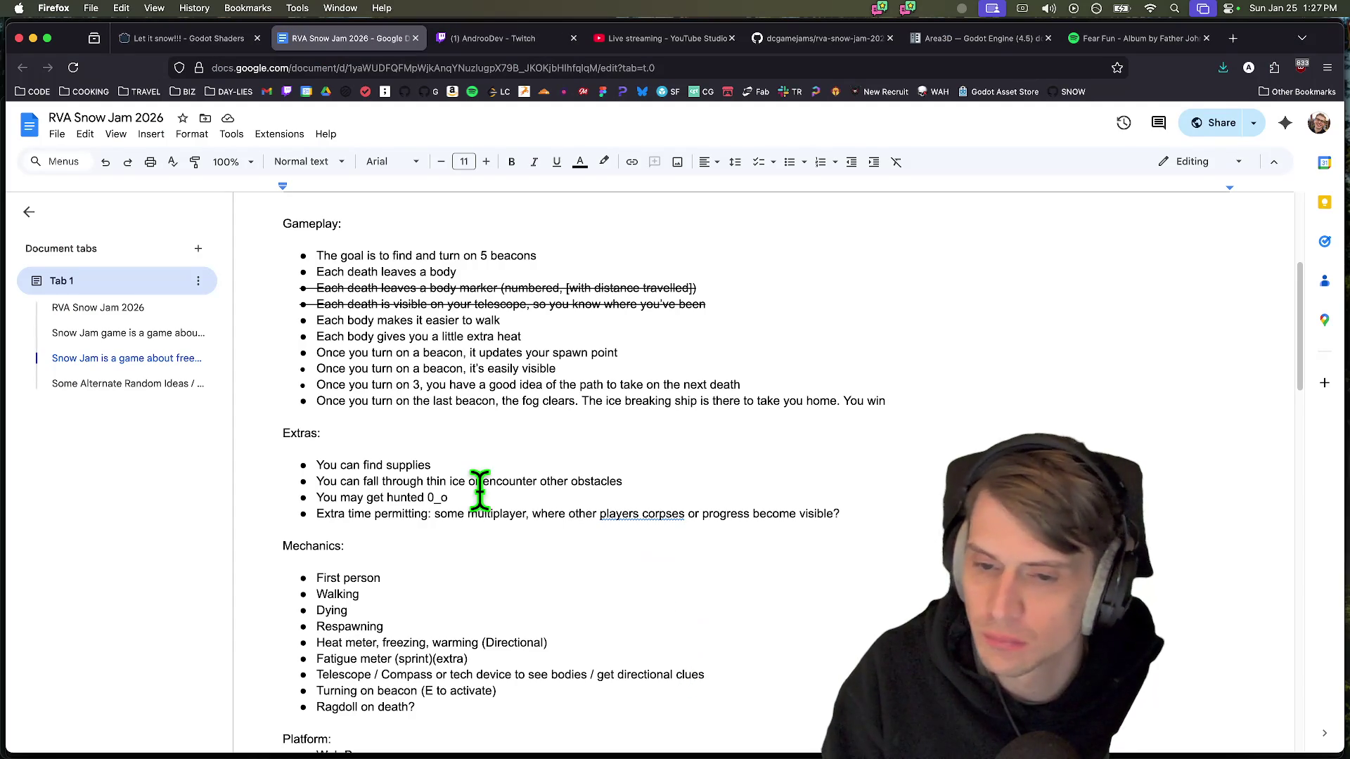
pyautogui.tripleClick(476, 513)
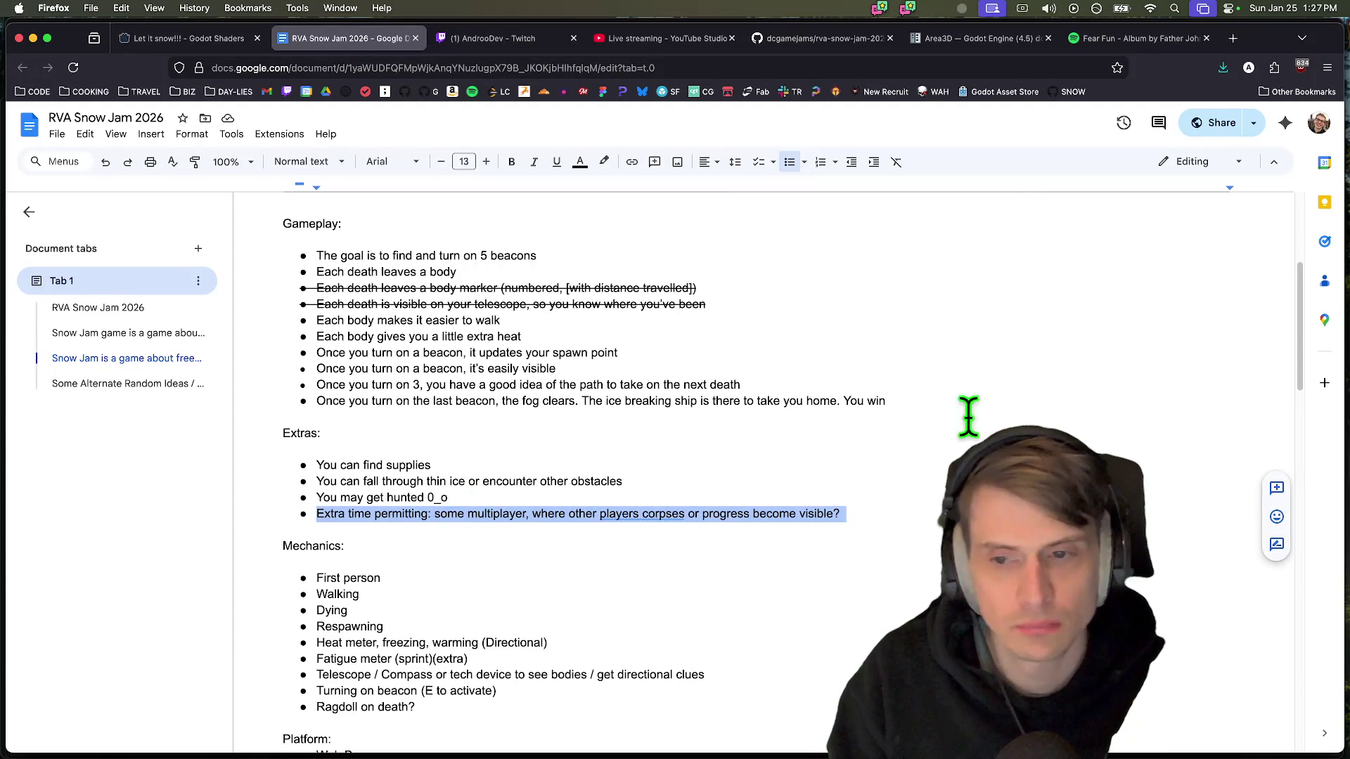
pyautogui.press('super+Tab')
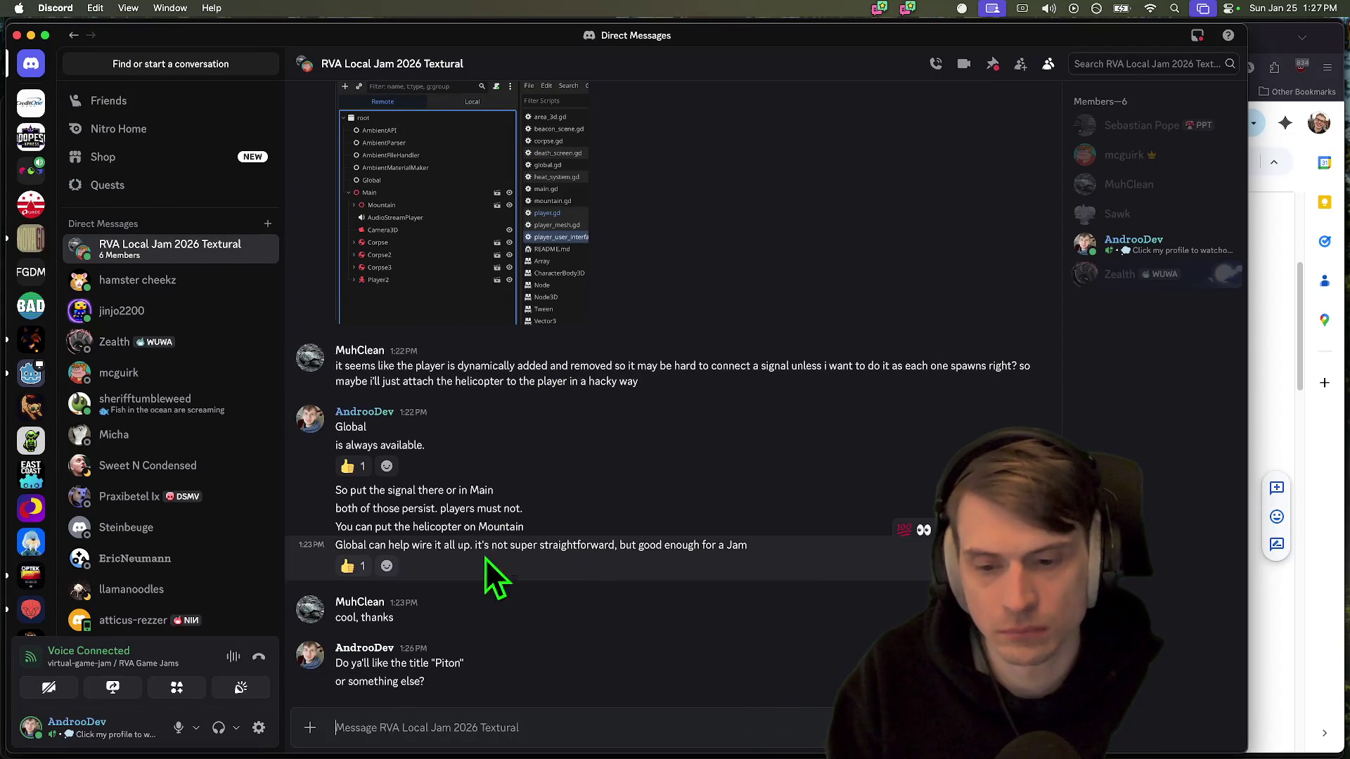
# Take the word 'Piton' from the chat and search Google for it in a new Firefox tab
pyautogui.doubleClick(447, 663)
pyautogui.press('super+Tab')
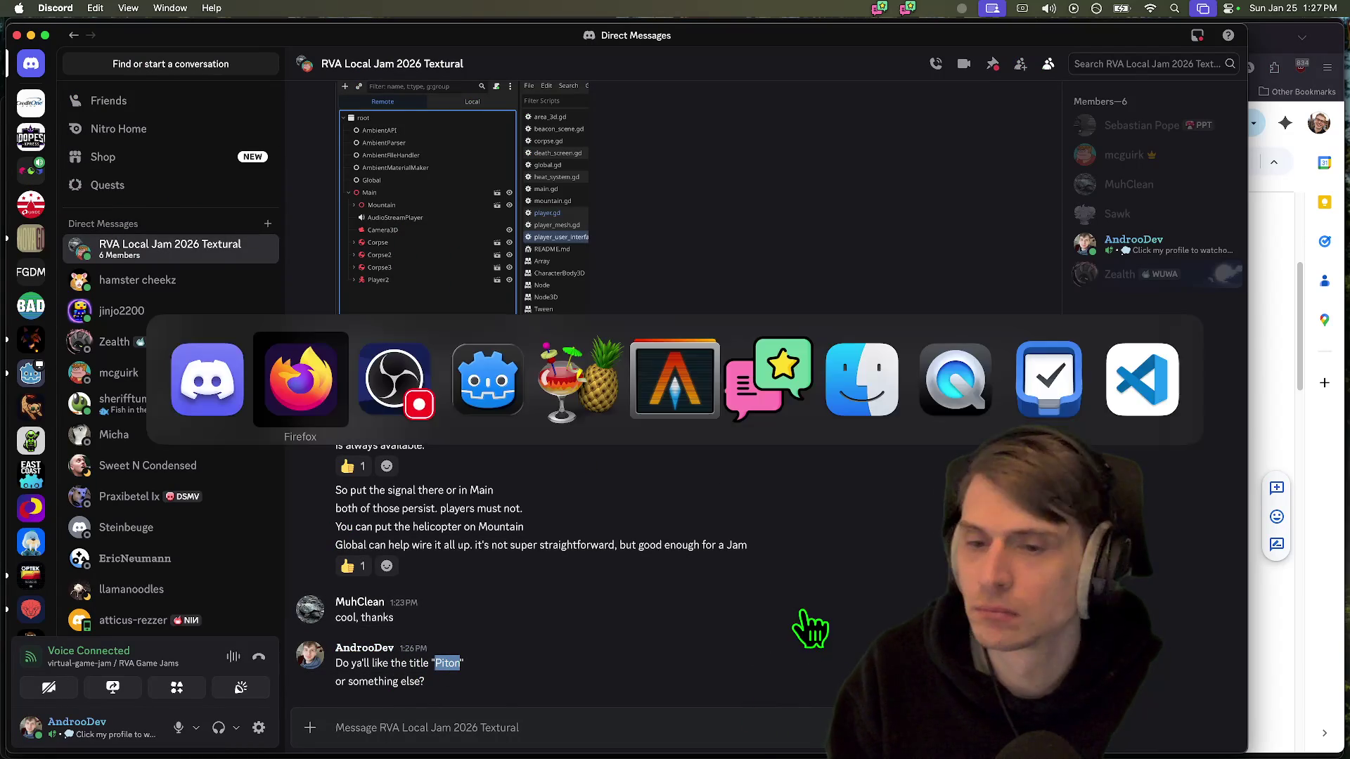
pyautogui.press('super+t')
pyautogui.write('Piton')
pyautogui.press('Return')
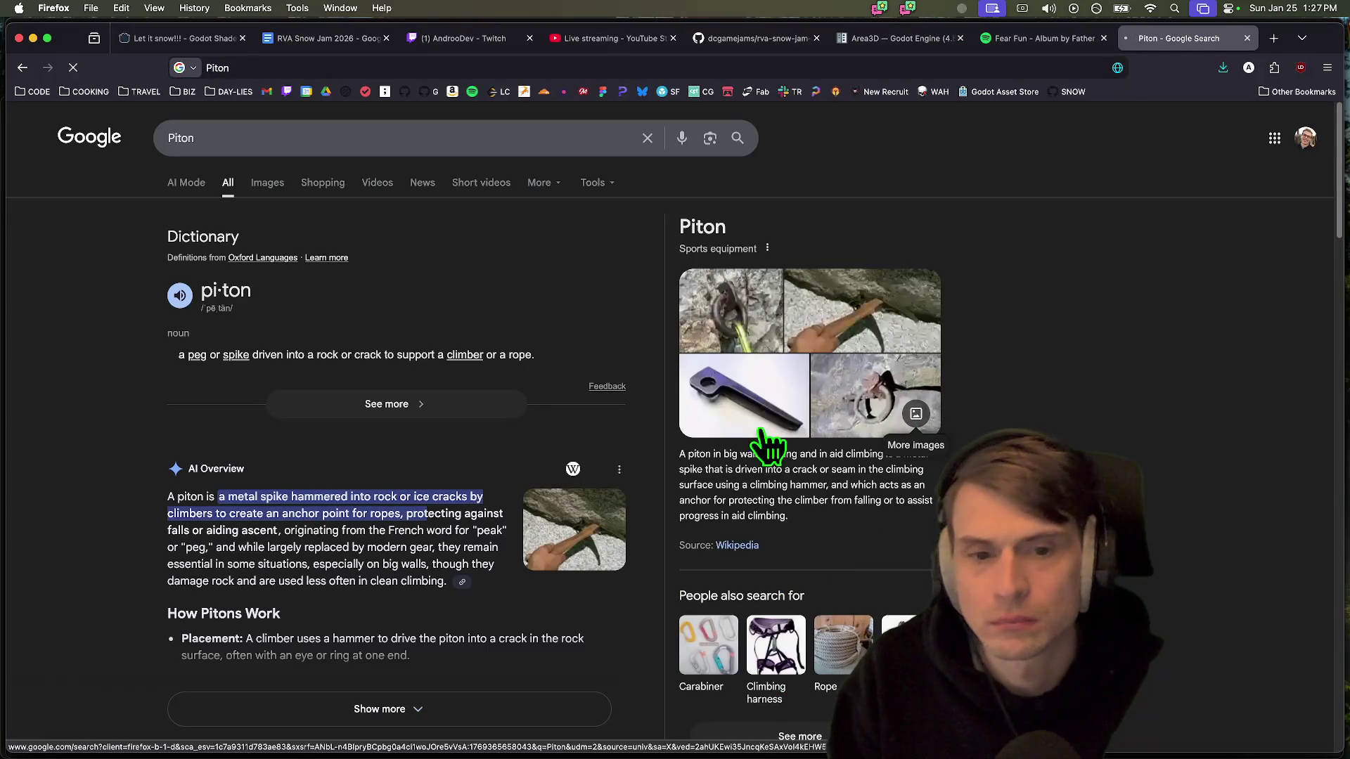
# Copy a ring piton photo from the results and paste it into Discord as RingPiton-1.png
pyautogui.click(731, 309)
pyautogui.rightClick(1063, 484)
pyautogui.rightClick(915, 326)
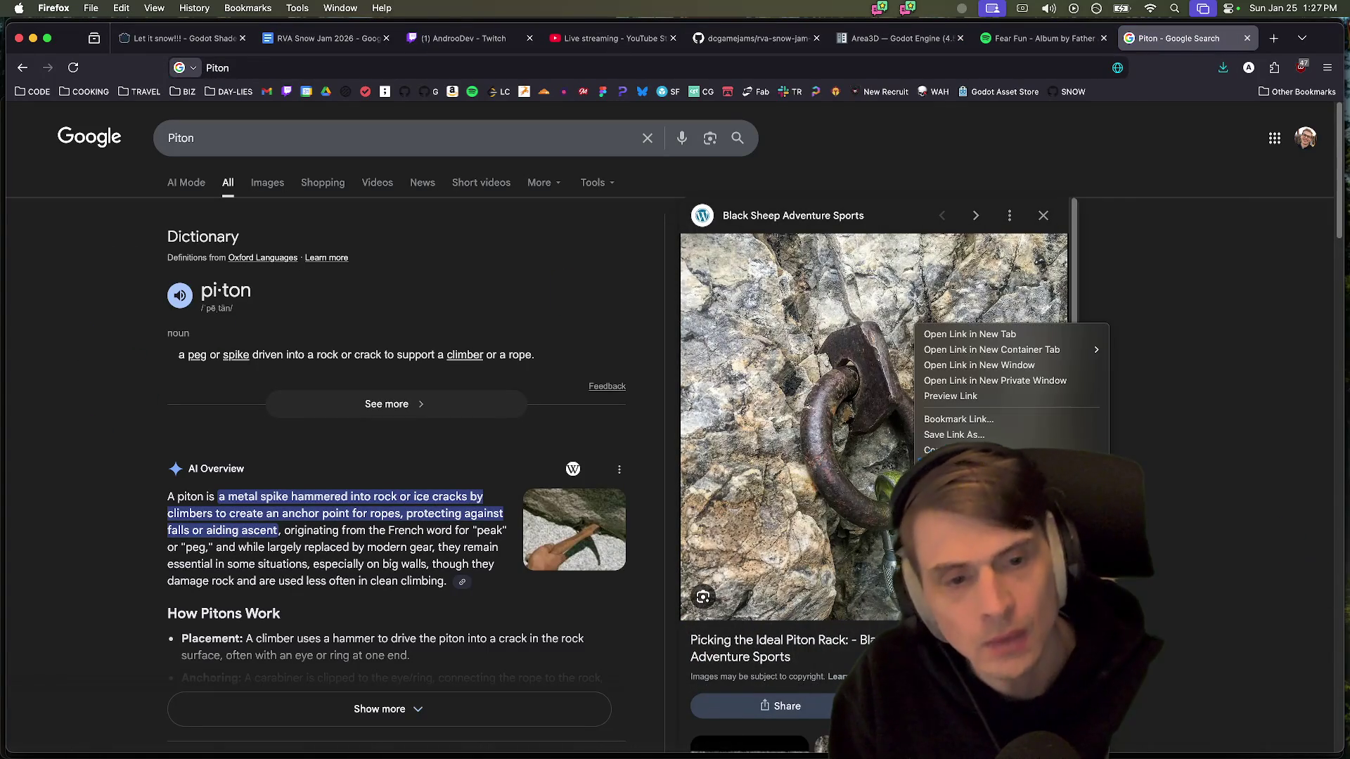
pyautogui.press('super+Tab')
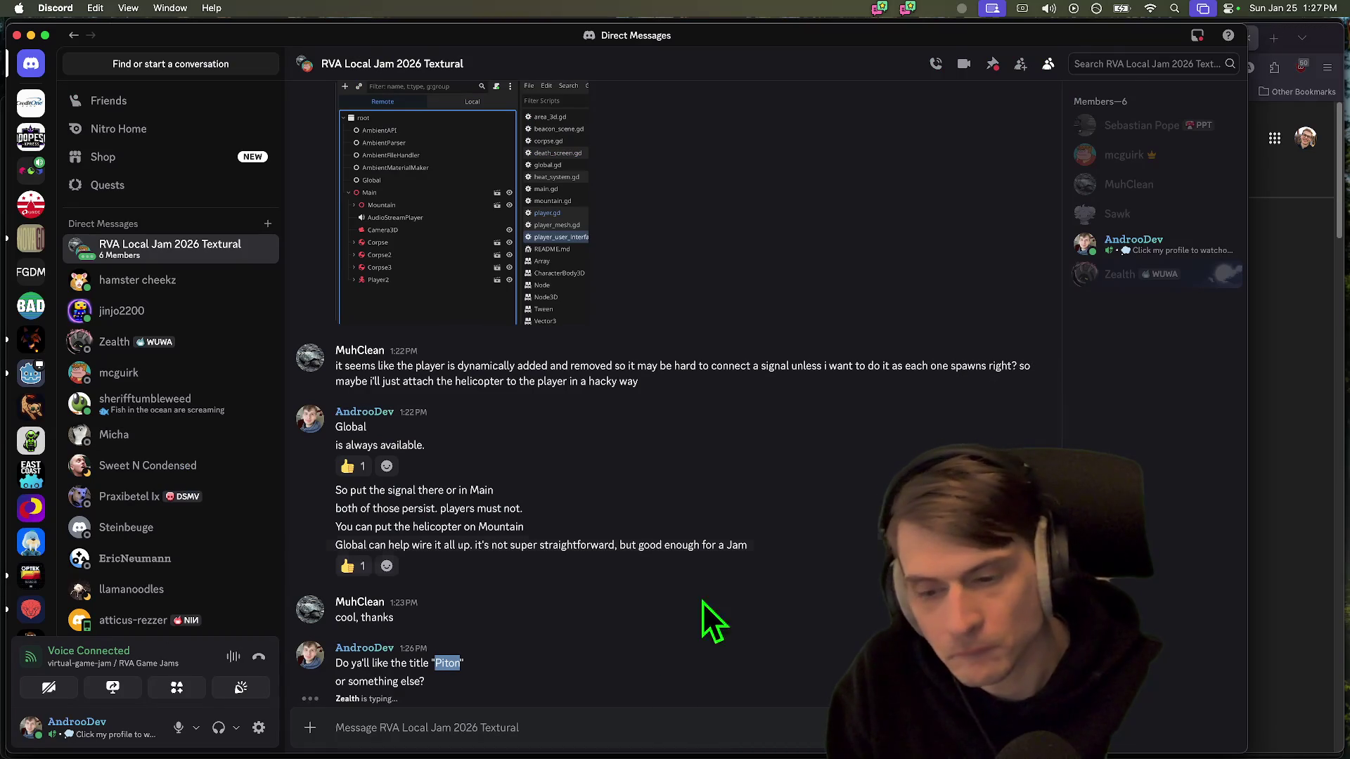
pyautogui.press('super+Tab')
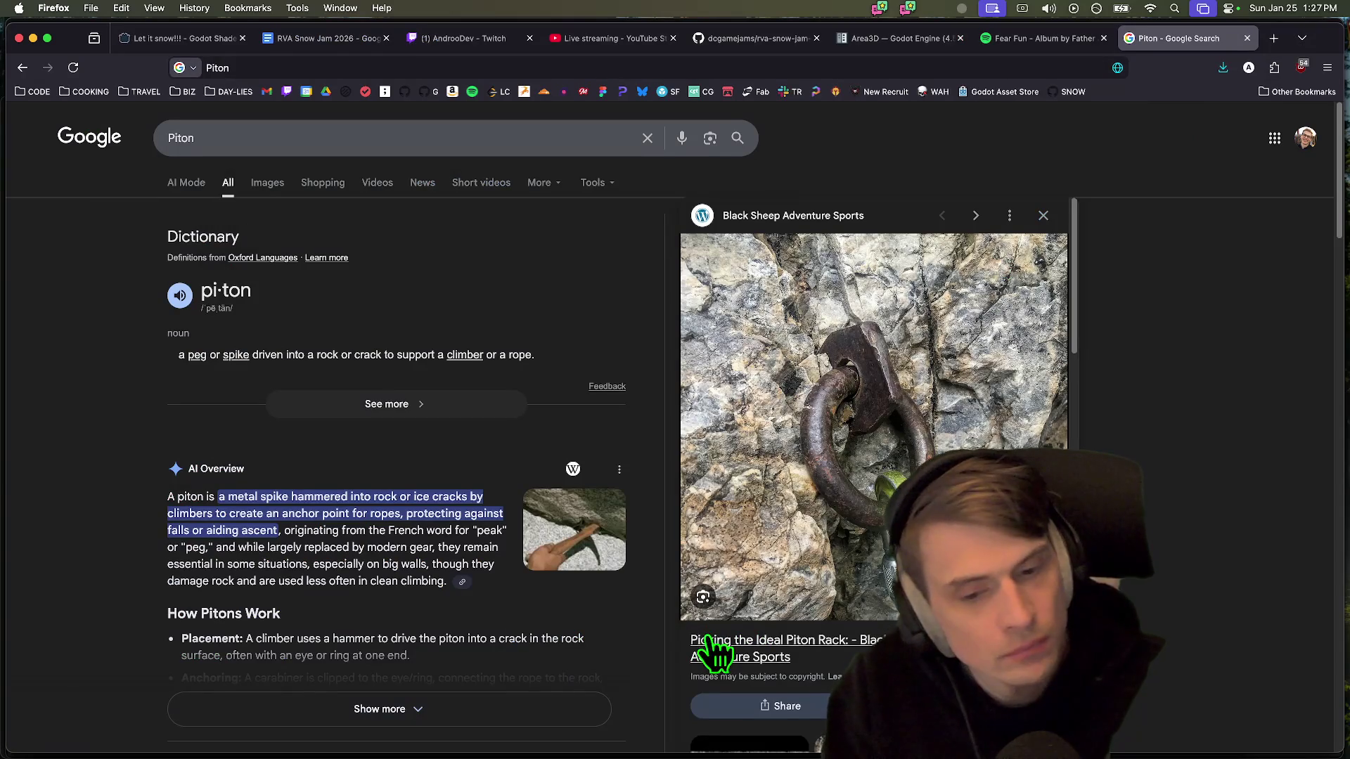
pyautogui.scroll(-4, 707, 633)
pyautogui.scroll(4, 362, 572)
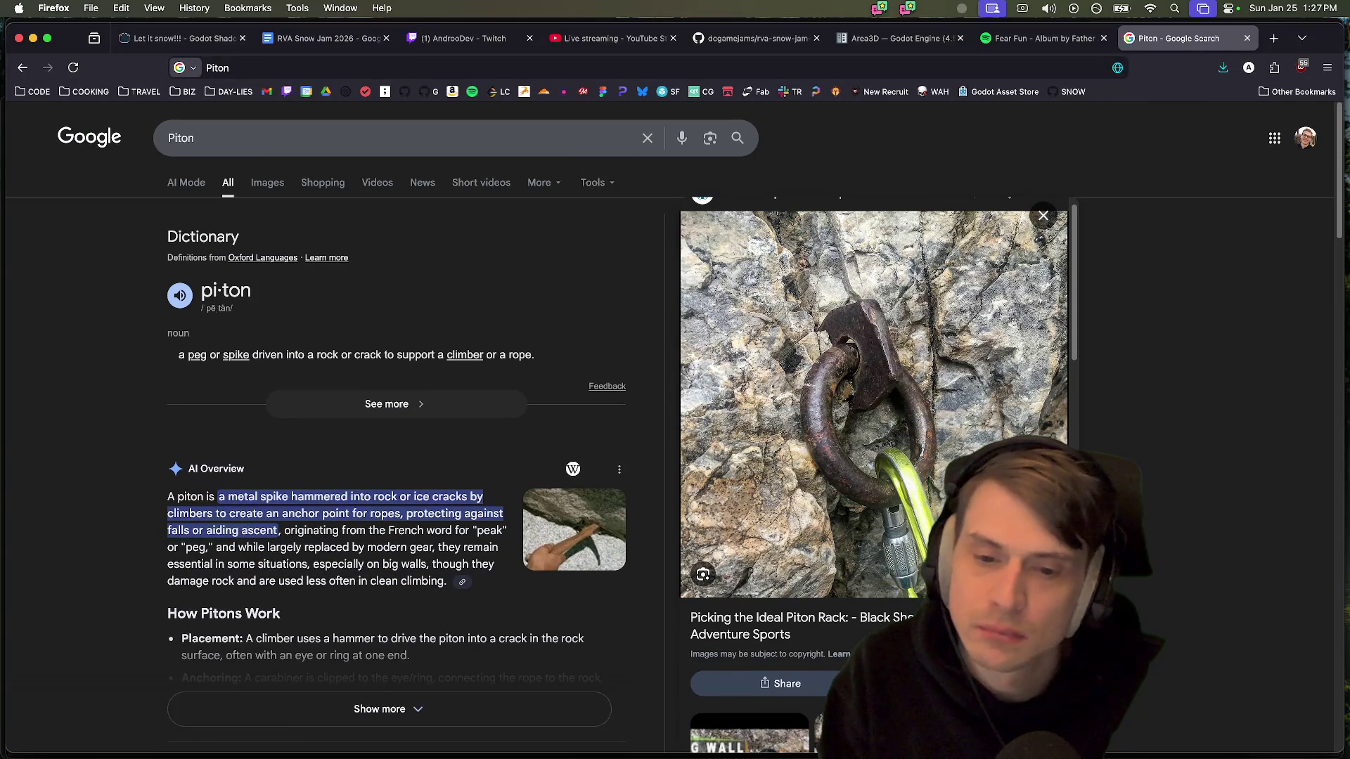
pyautogui.click(267, 183)
pyautogui.scroll(-3, 1199, 612)
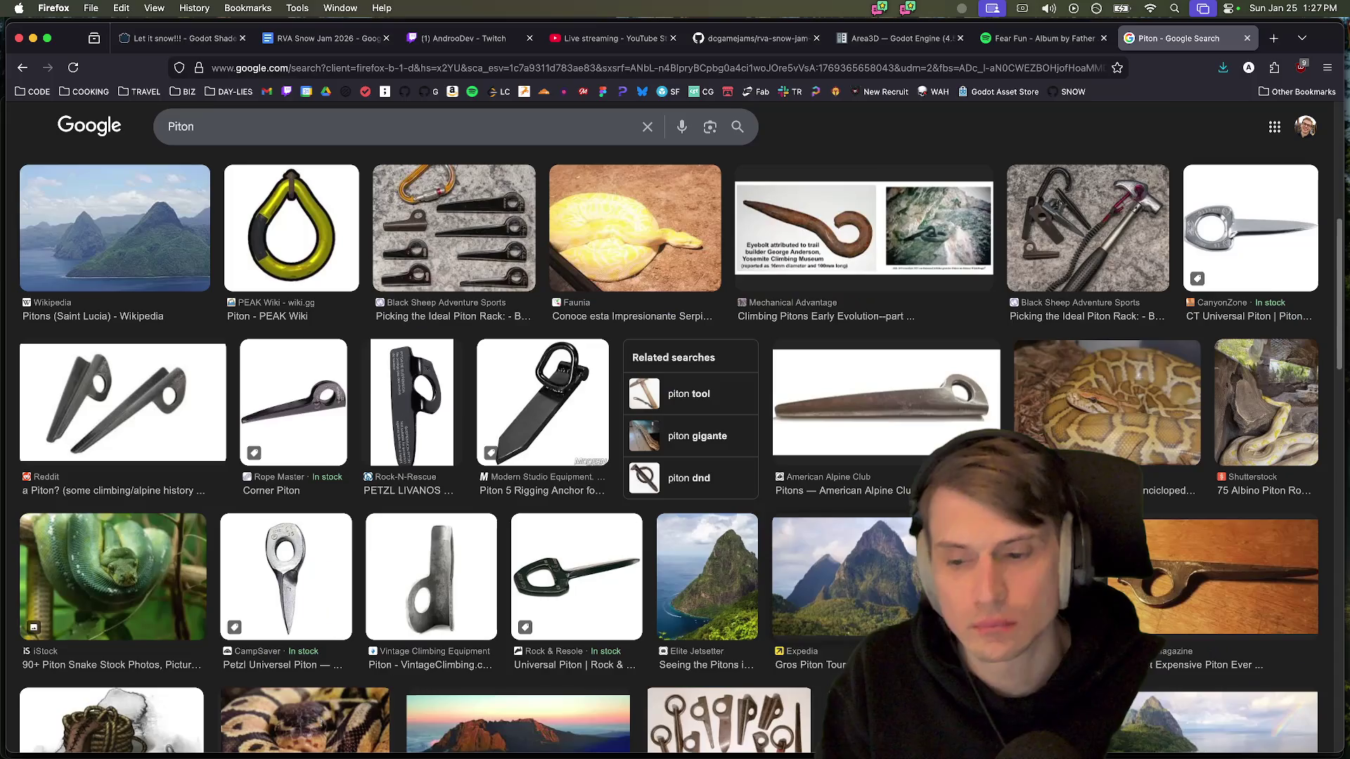
pyautogui.press('super+Tab')
pyautogui.press('super+v')
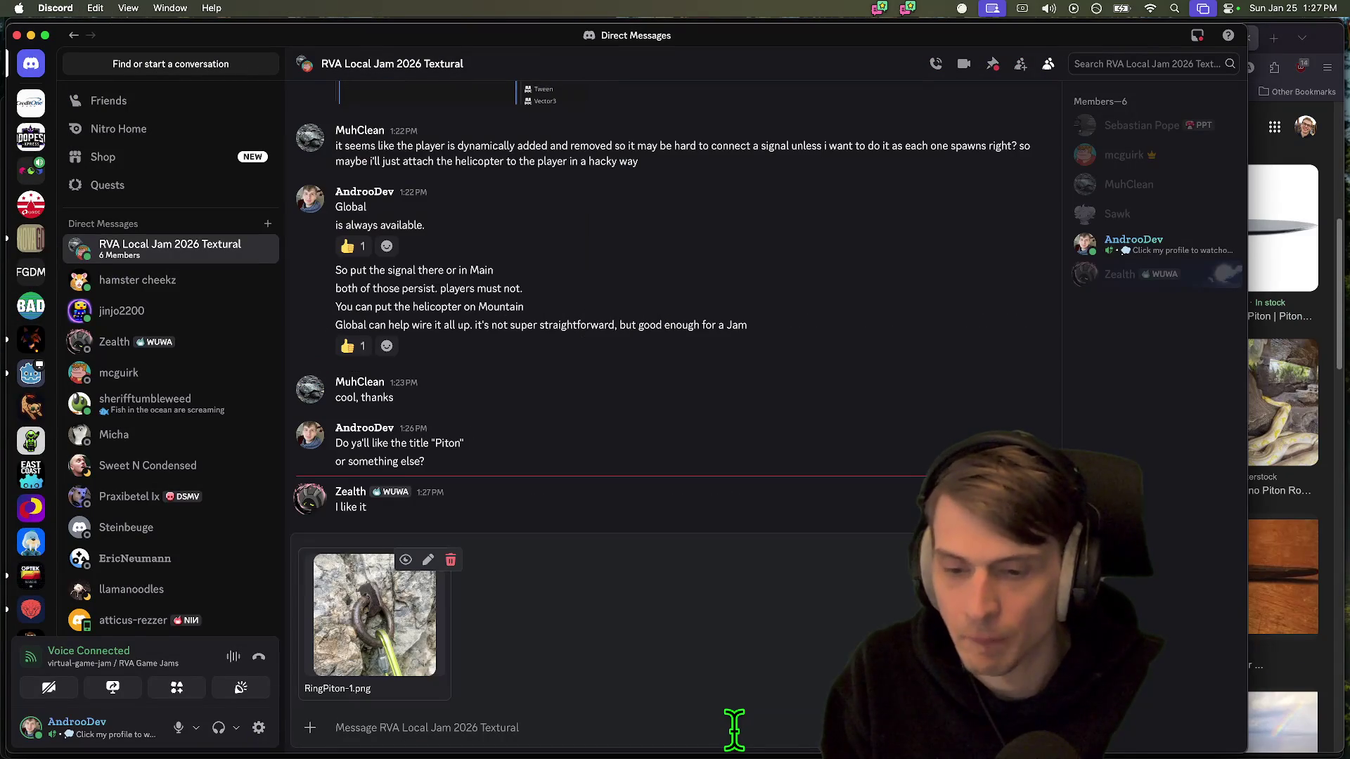
# Send the piton photo captioned 'this is what a Piton is', then post 'helps you climb'
pyautogui.write('this is what a P')
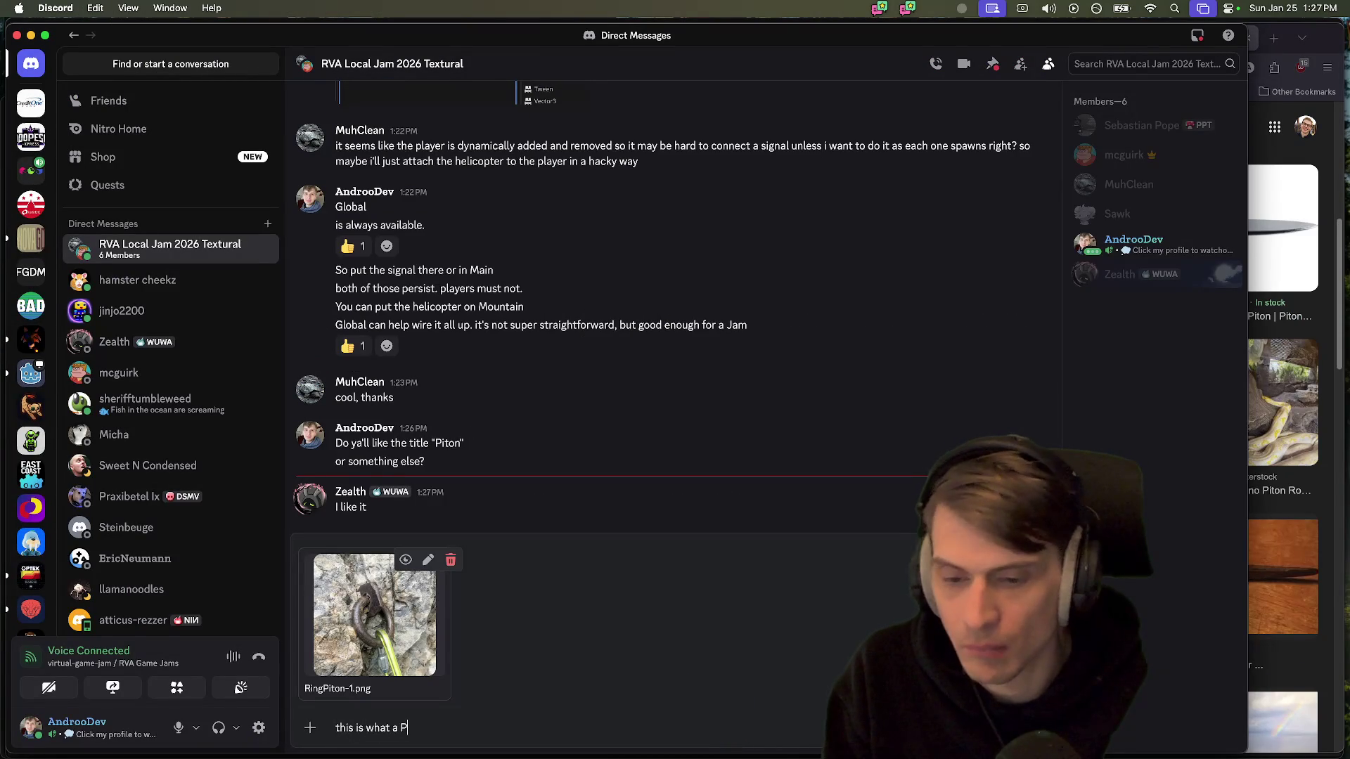
pyautogui.press('Return')
pyautogui.press('super+Tab')
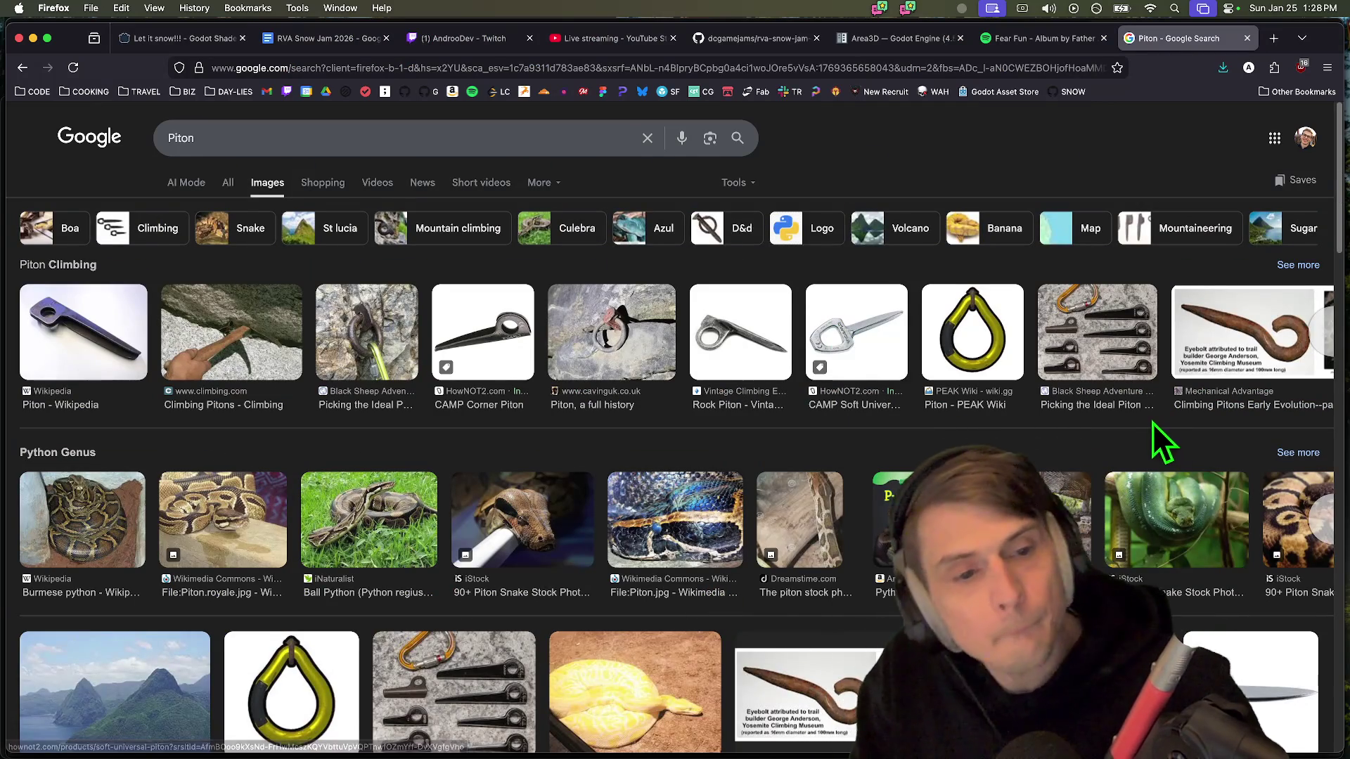
pyautogui.scroll(-1, 1153, 439)
pyautogui.scroll(-10, 1039, 452)
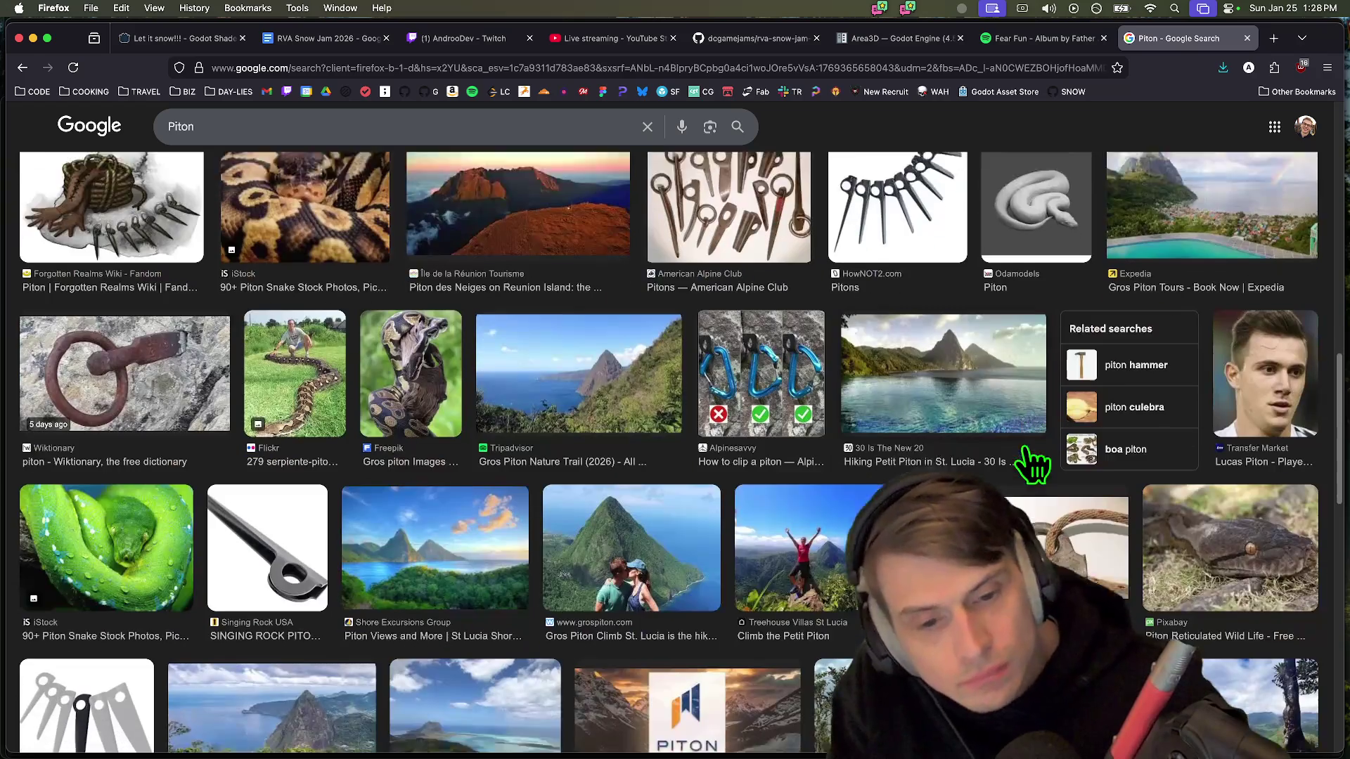
pyautogui.press('super+Tab')
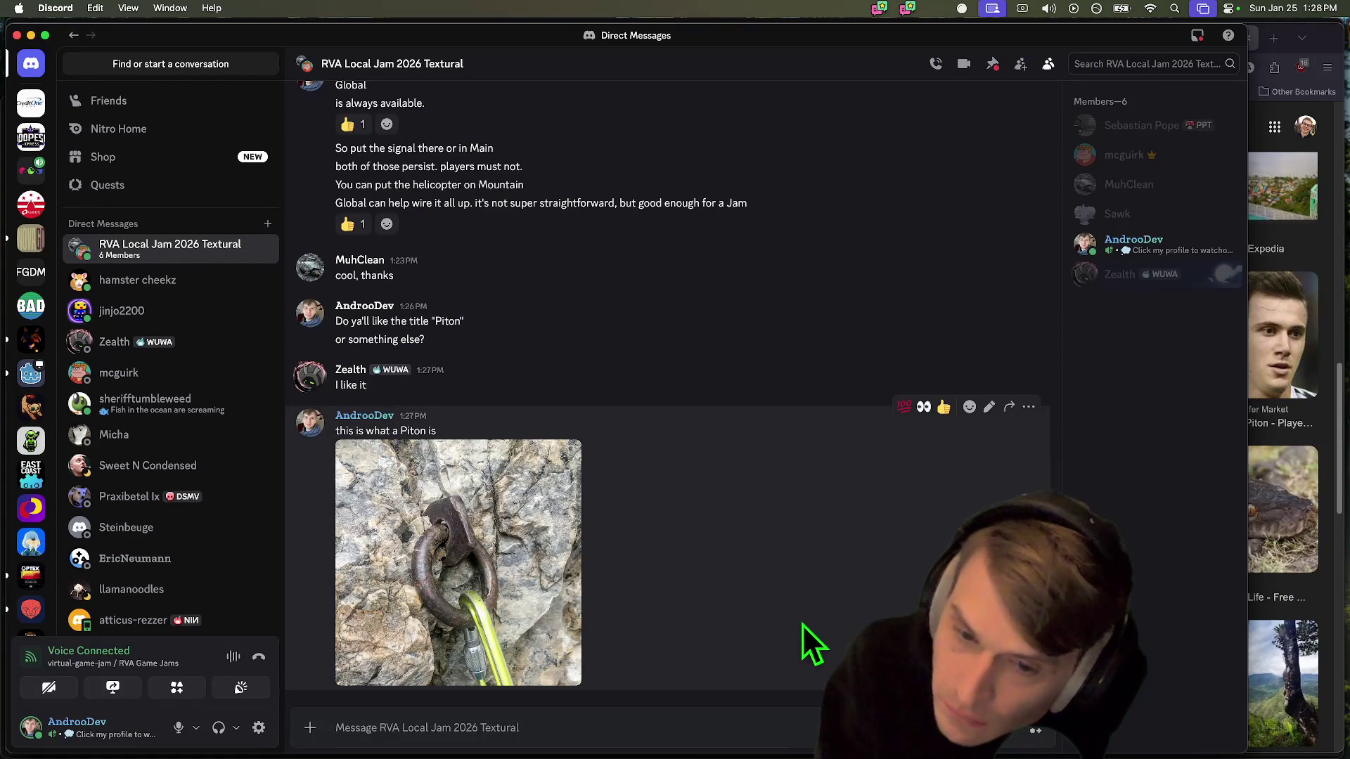
pyautogui.write('helps y')
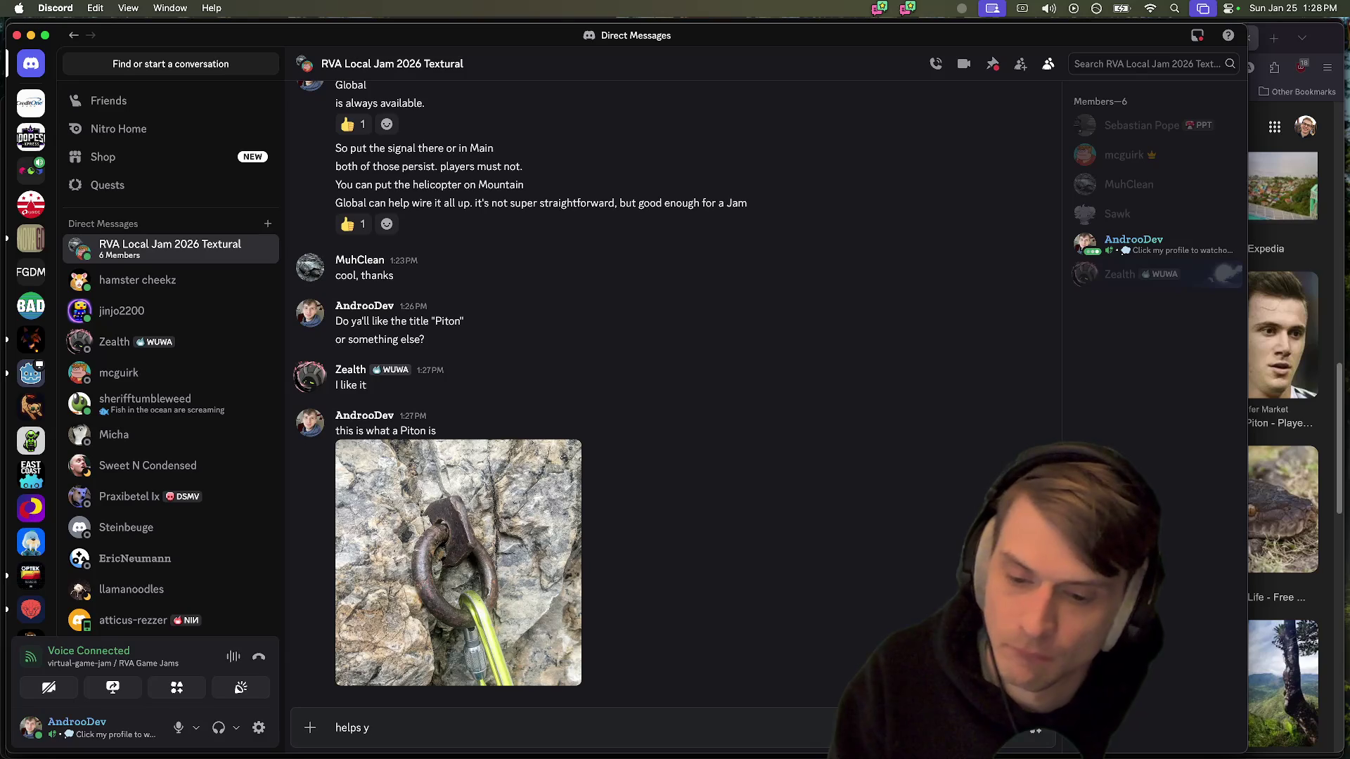
pyautogui.write('b')
pyautogui.press('Return')
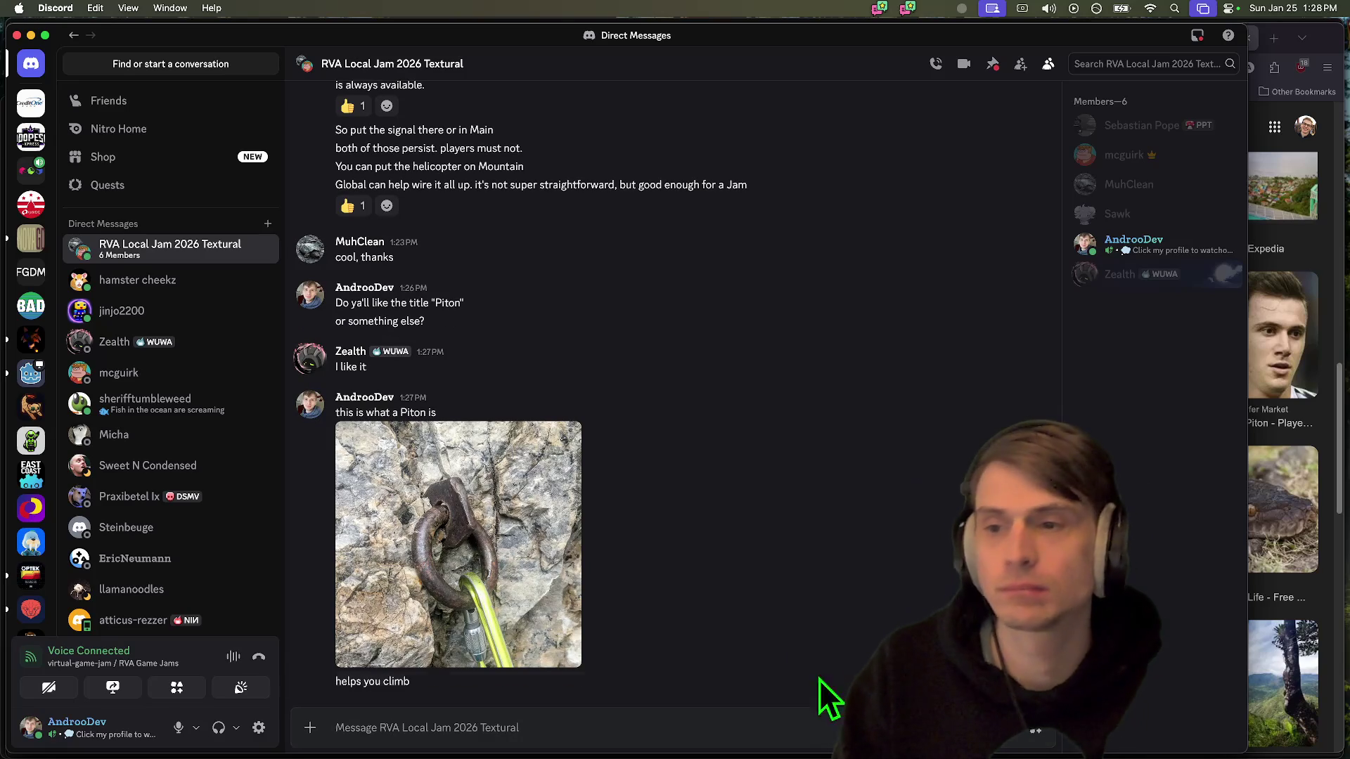
# Open the CAPLOL server in Discord
pyautogui.press('super+Tab')
pyautogui.press('super+Tab')
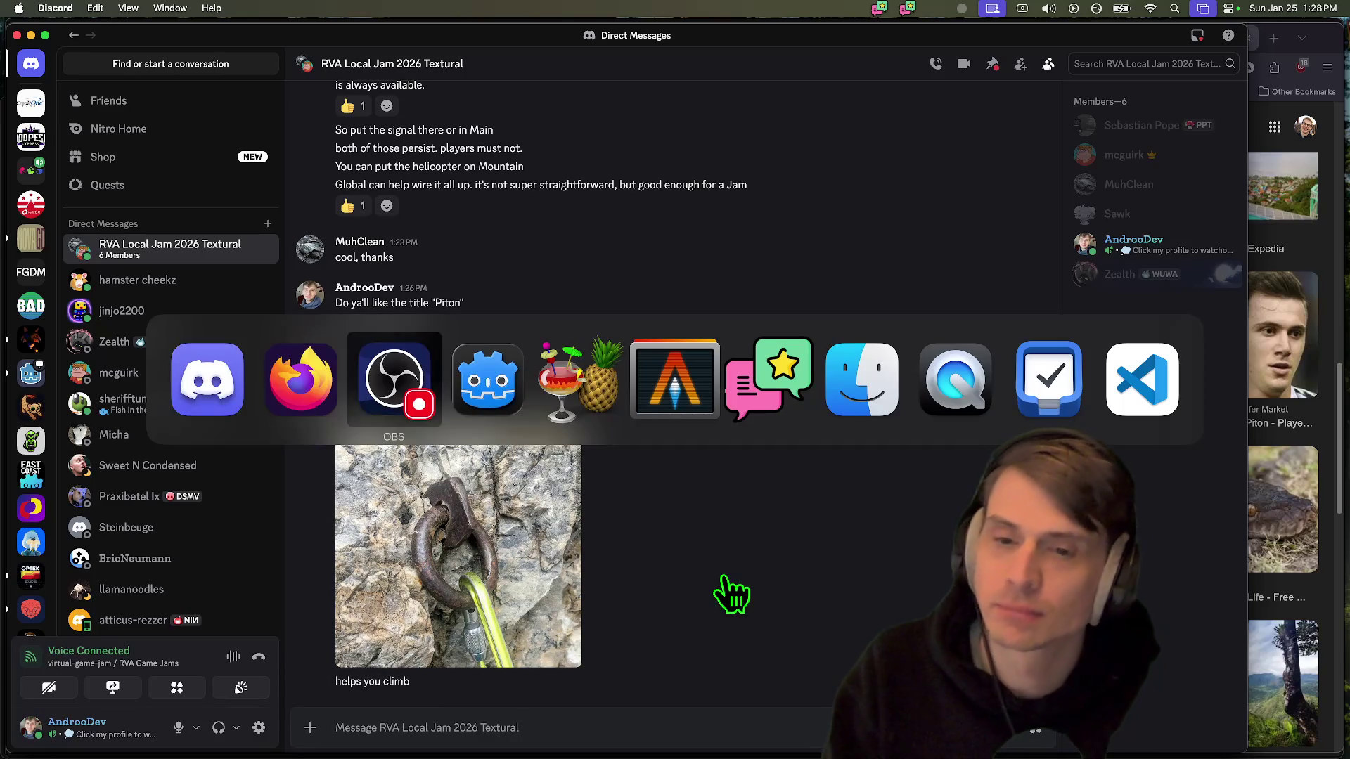
pyautogui.press('super+Tab')
pyautogui.press('super+shift+Tab')
pyautogui.press('super+shift+Tab')
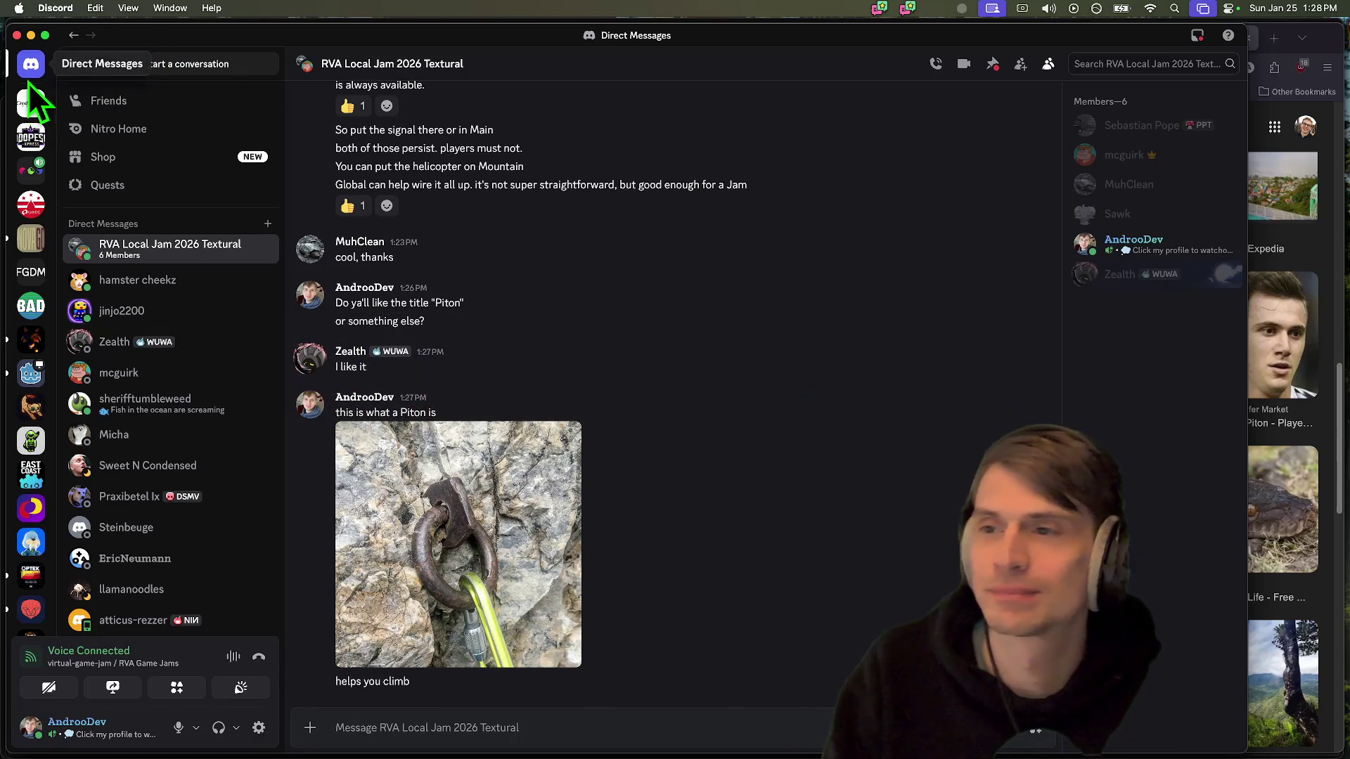
pyautogui.click(30, 105)
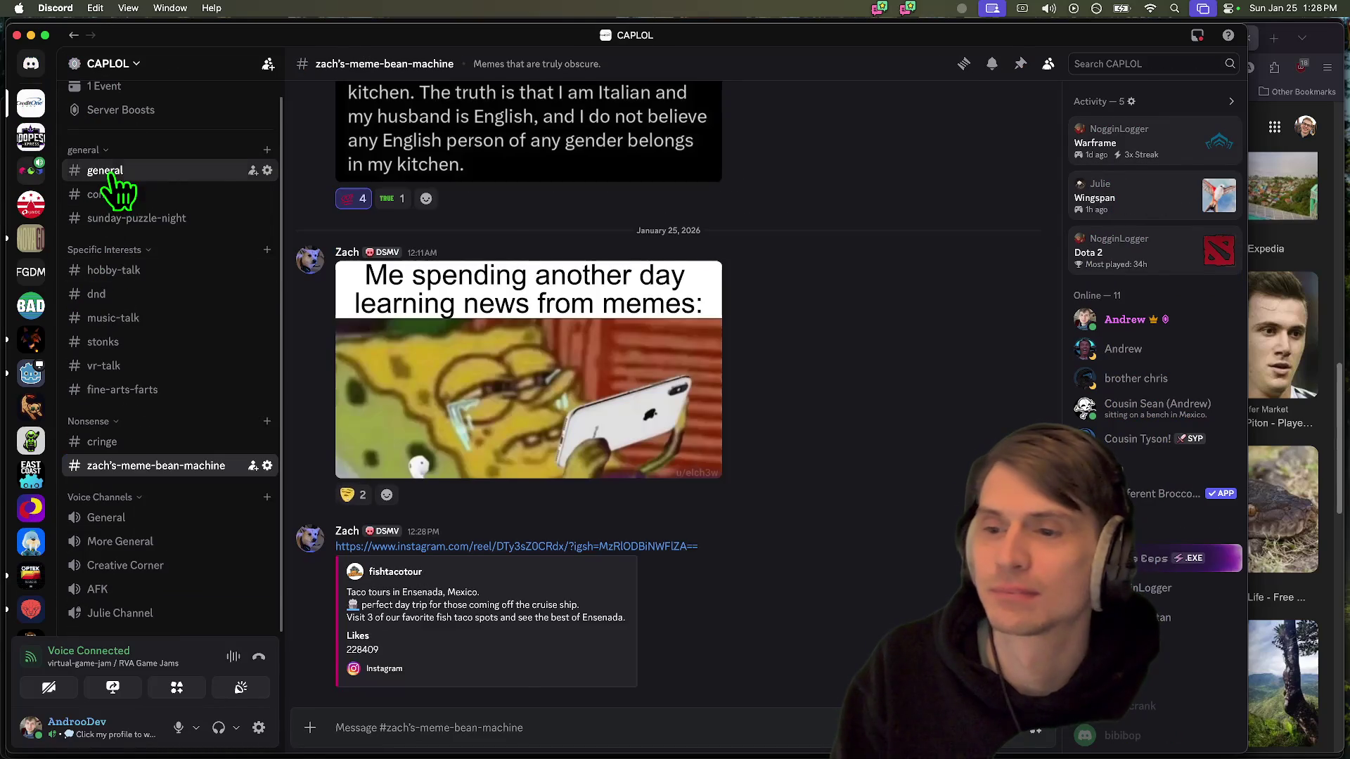
# Post 'I am making a climbing game for a game jam' in #hobby-talk, mentioning a member
pyautogui.click(107, 171)
pyautogui.click(114, 271)
pyautogui.write('@.')
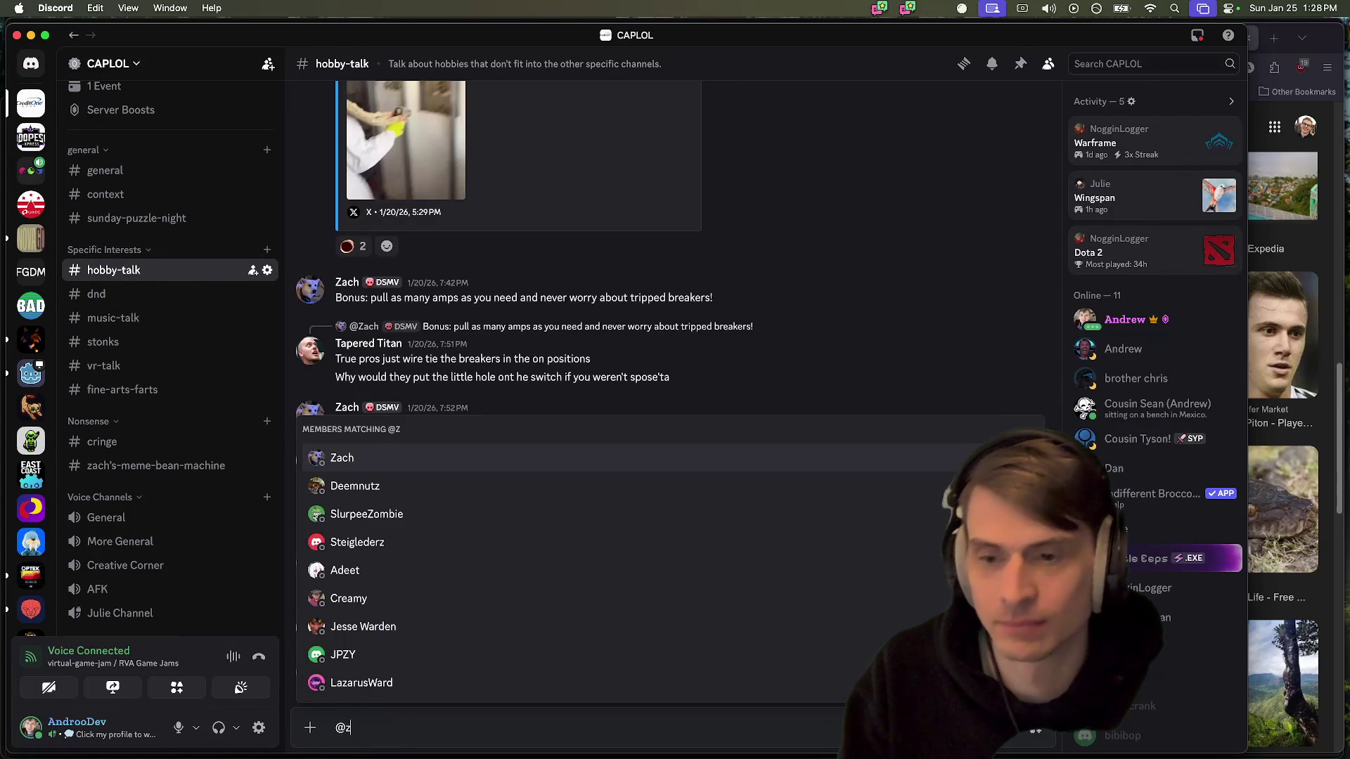
pyautogui.press('Return')
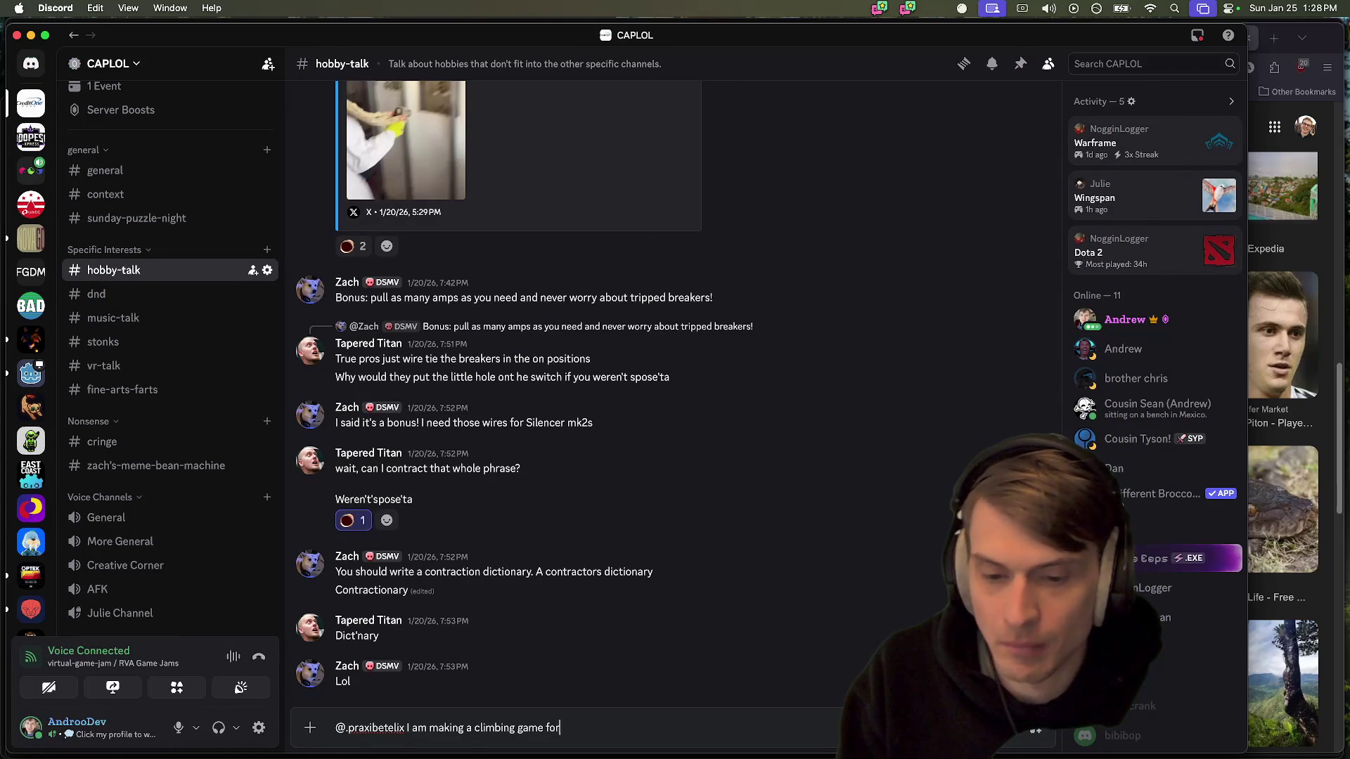
pyautogui.write('me ja')
pyautogui.press('Return')
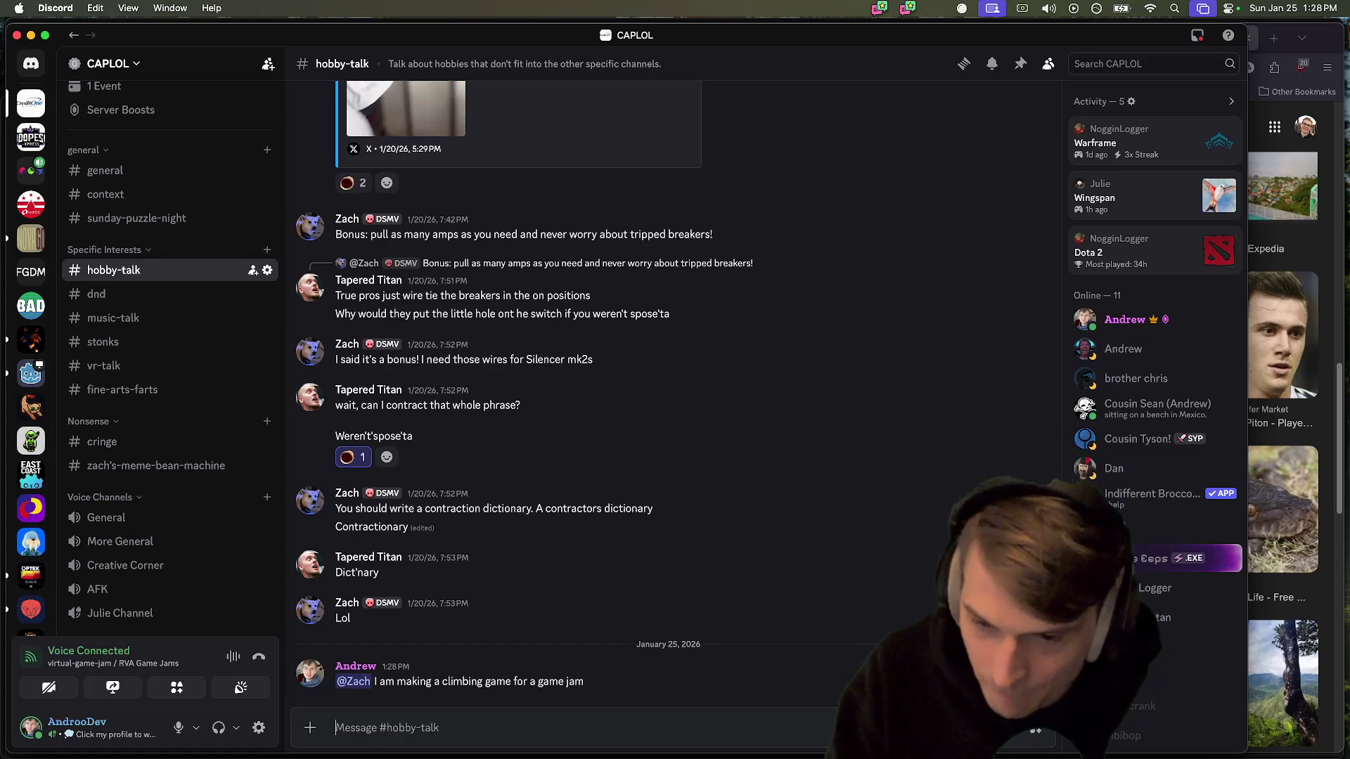
# Start uploading a file and preview the newest Desktop screenshot as the attachment
pyautogui.click(310, 727)
pyautogui.click(341, 644)
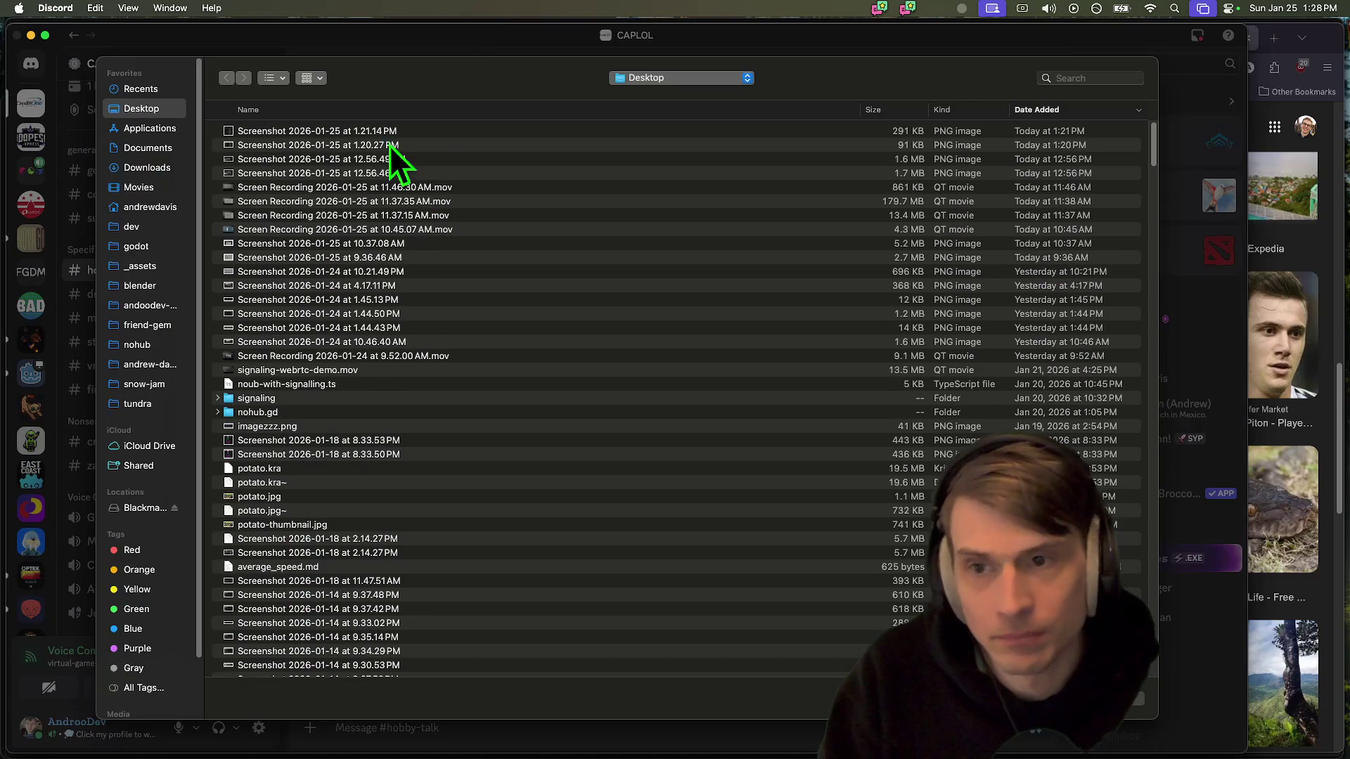
pyautogui.click(373, 130)
pyautogui.press('space')
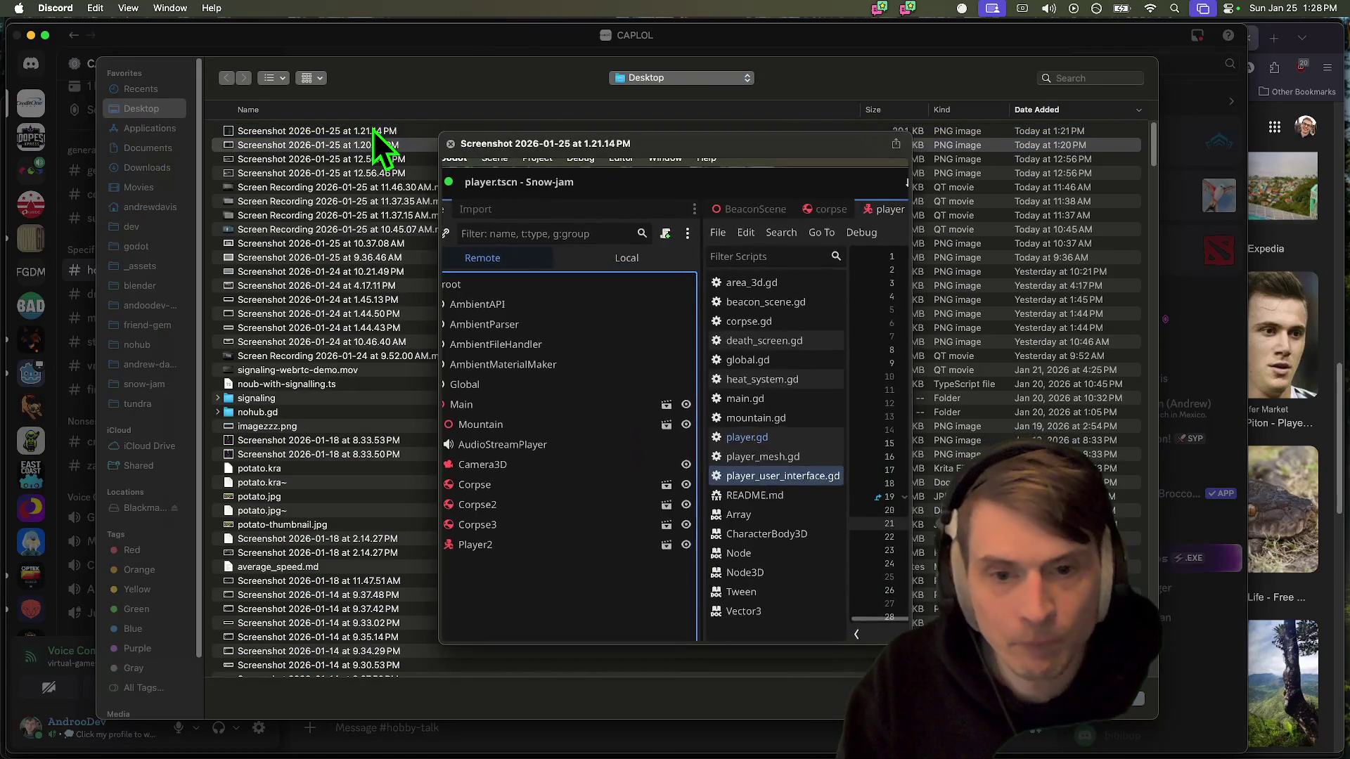
# Cancel the screenshot attachment, run gst in the snow-jam terminal, and return to Godot
pyautogui.press('Down')
pyautogui.press('Down')
pyautogui.press('Down')
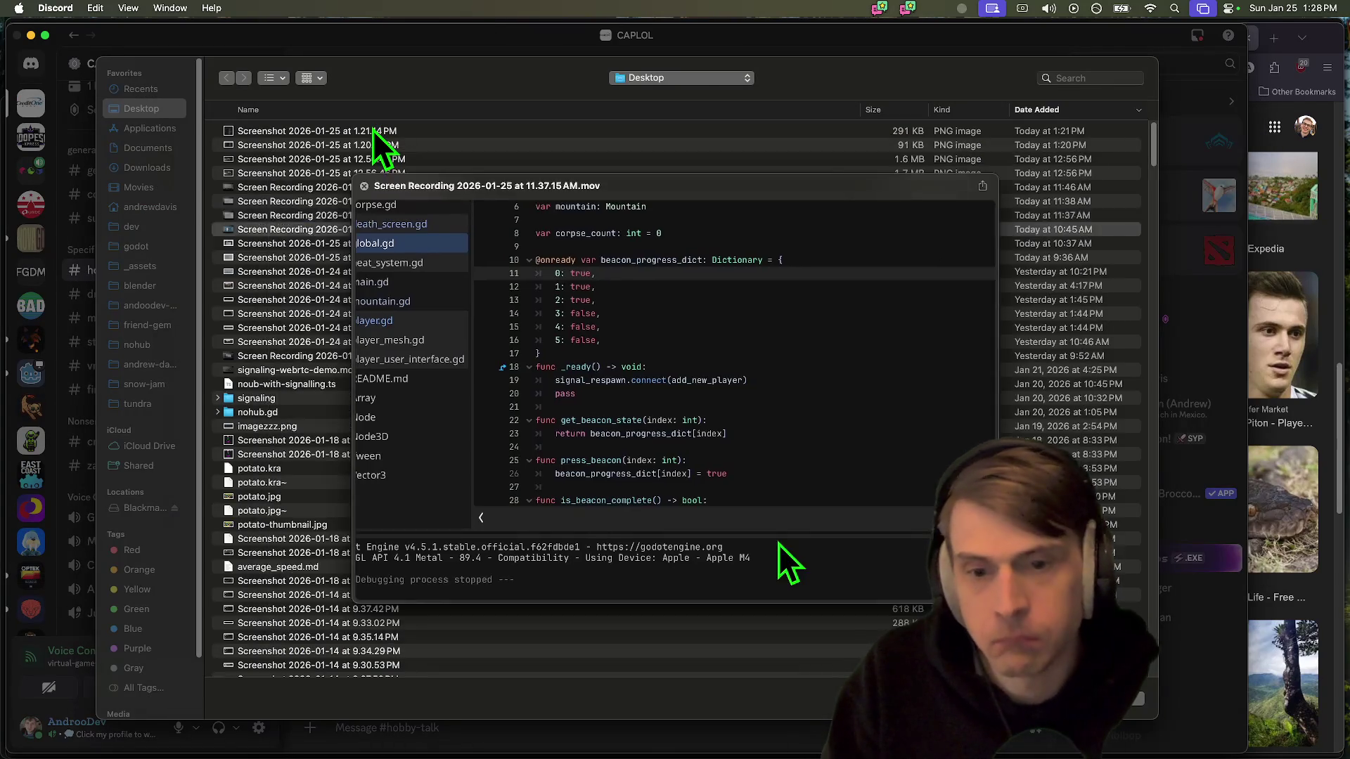
pyautogui.press('Escape')
pyautogui.press('Escape')
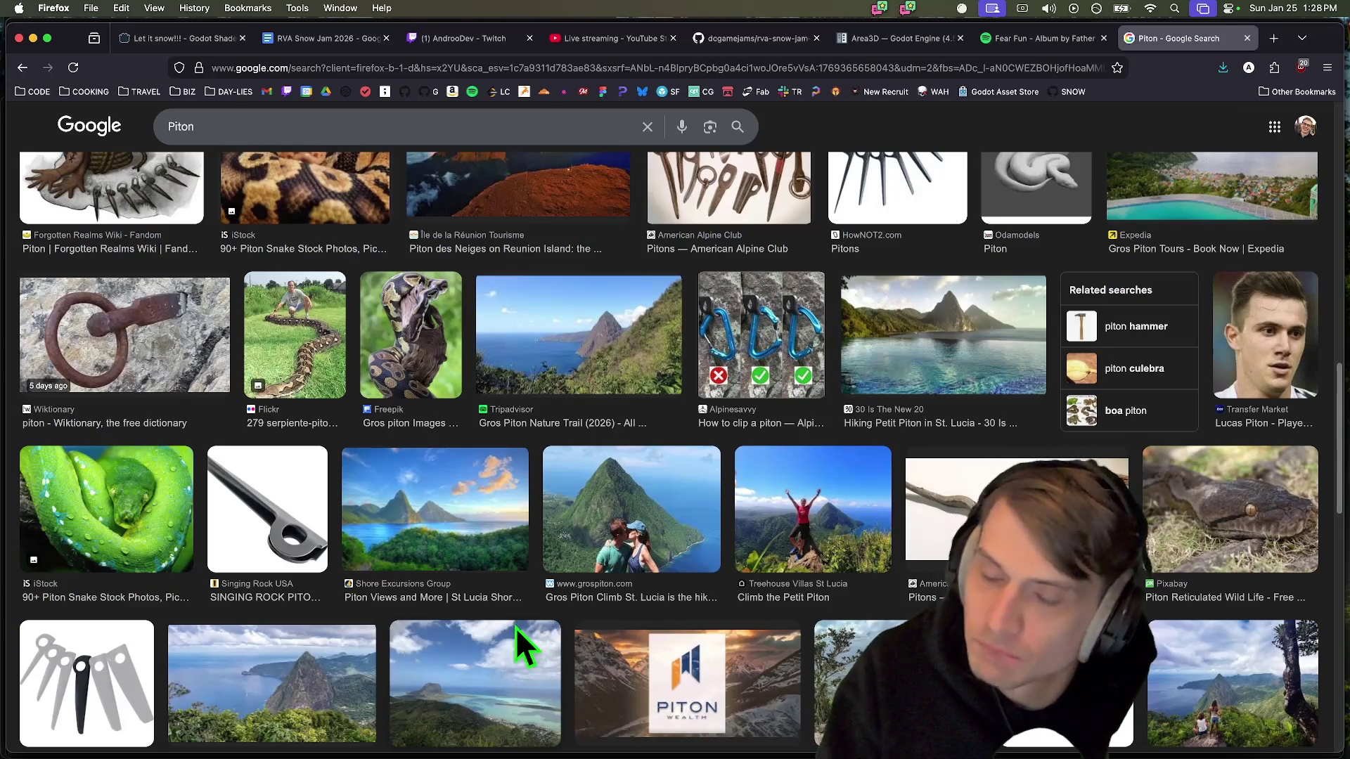
pyautogui.press('super+Tab')
pyautogui.press('super+Tab')
pyautogui.press('super+Tab')
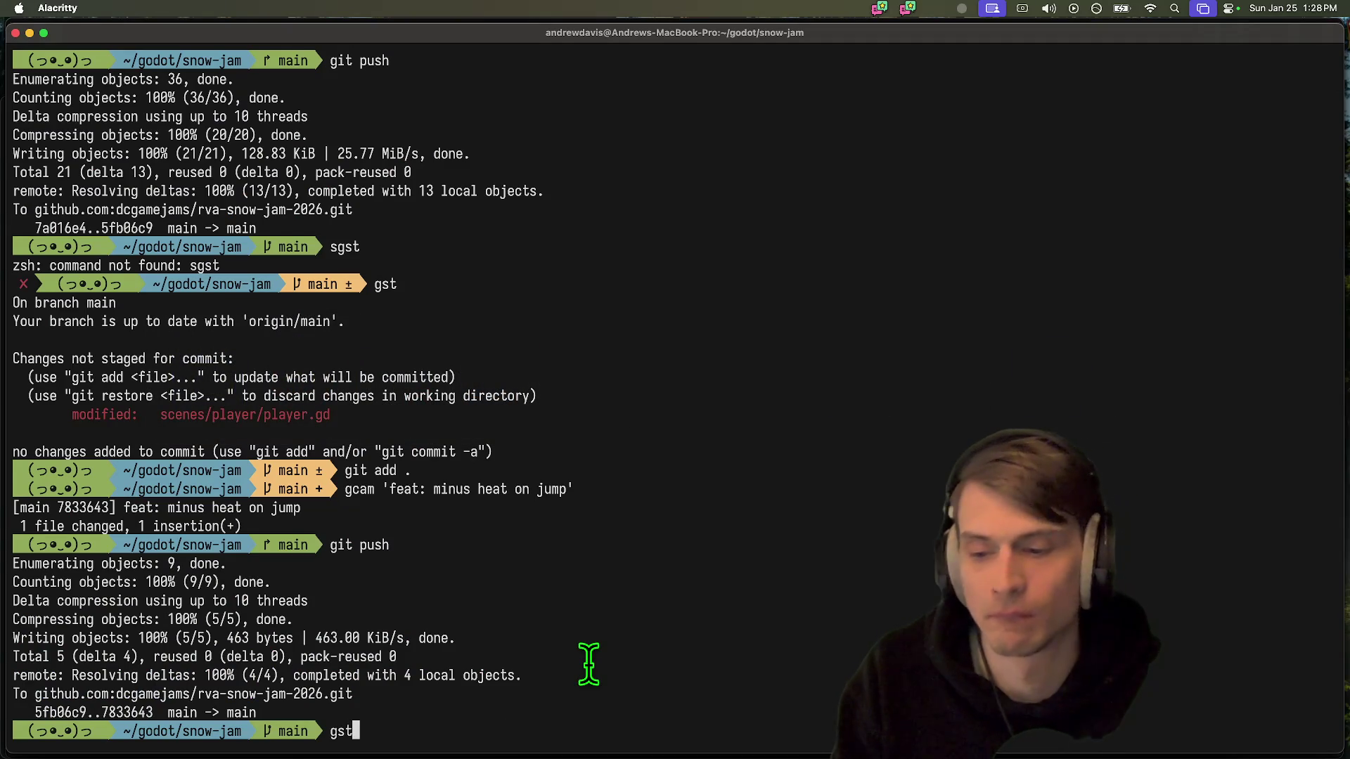
pyautogui.press('Return')
pyautogui.press('super+Tab')
pyautogui.press('super+Tab')
pyautogui.press('super+Tab')
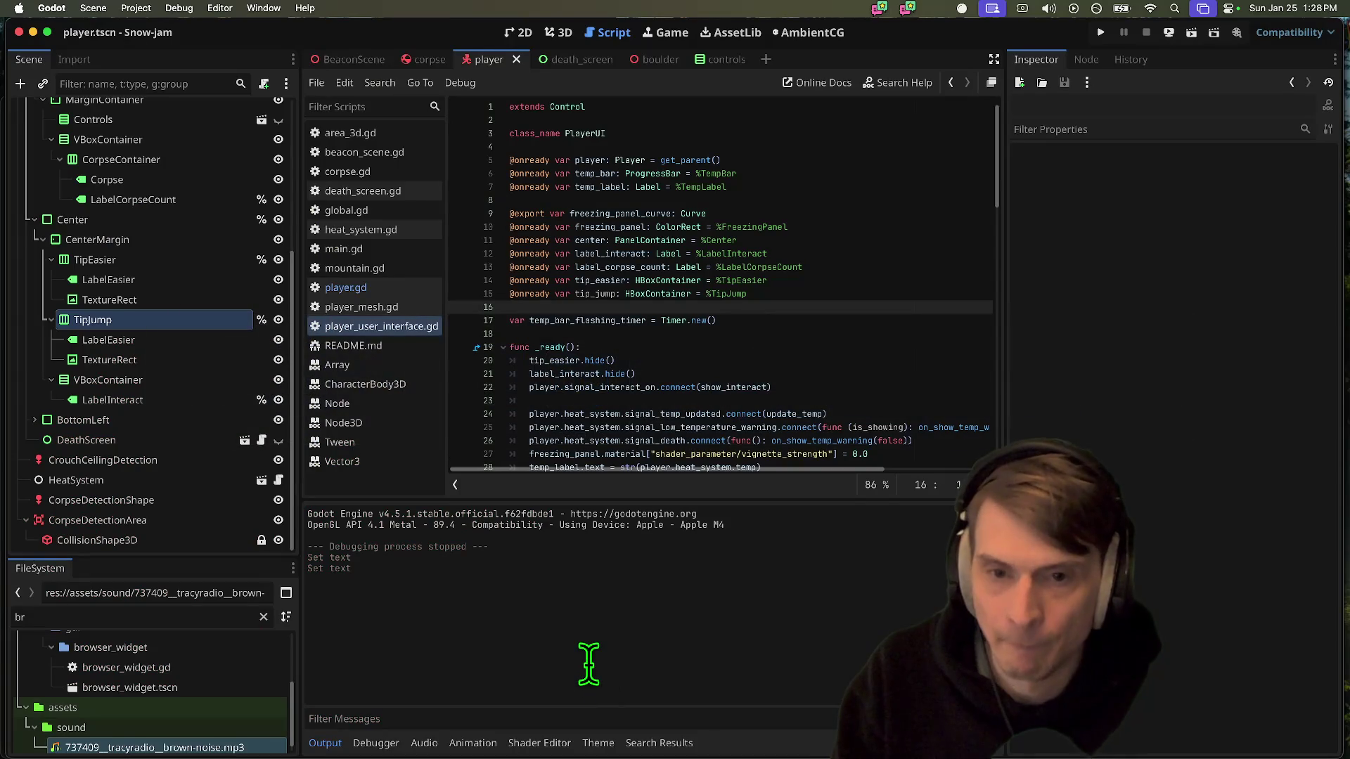
# After a quick test run, add a tip_jump.hide() line to _ready
pyautogui.press('super+b')
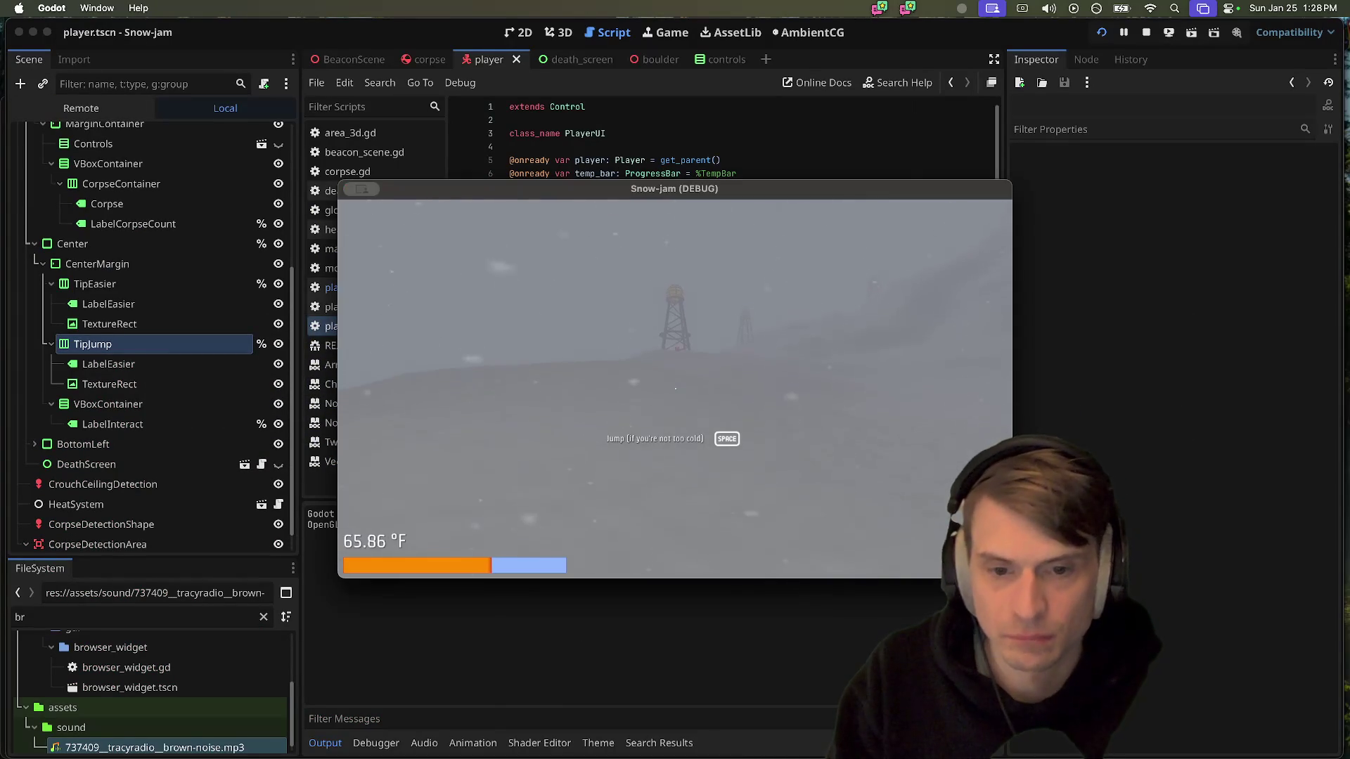
pyautogui.press('super+period')
pyautogui.press('super+Tab')
pyautogui.press('super+Tab')
pyautogui.press('super+Tab')
pyautogui.press('super+Tab')
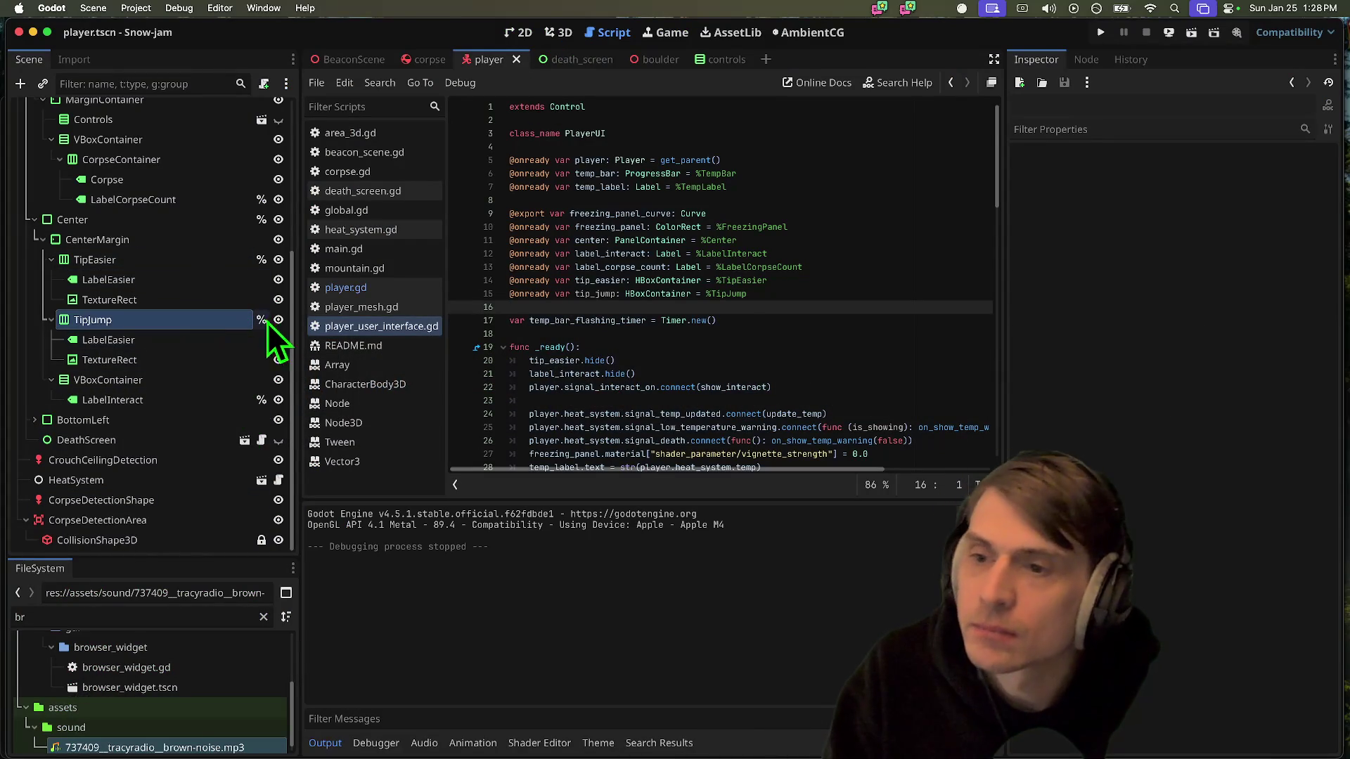
pyautogui.doubleClick(596, 294)
pyautogui.doubleClick(601, 283)
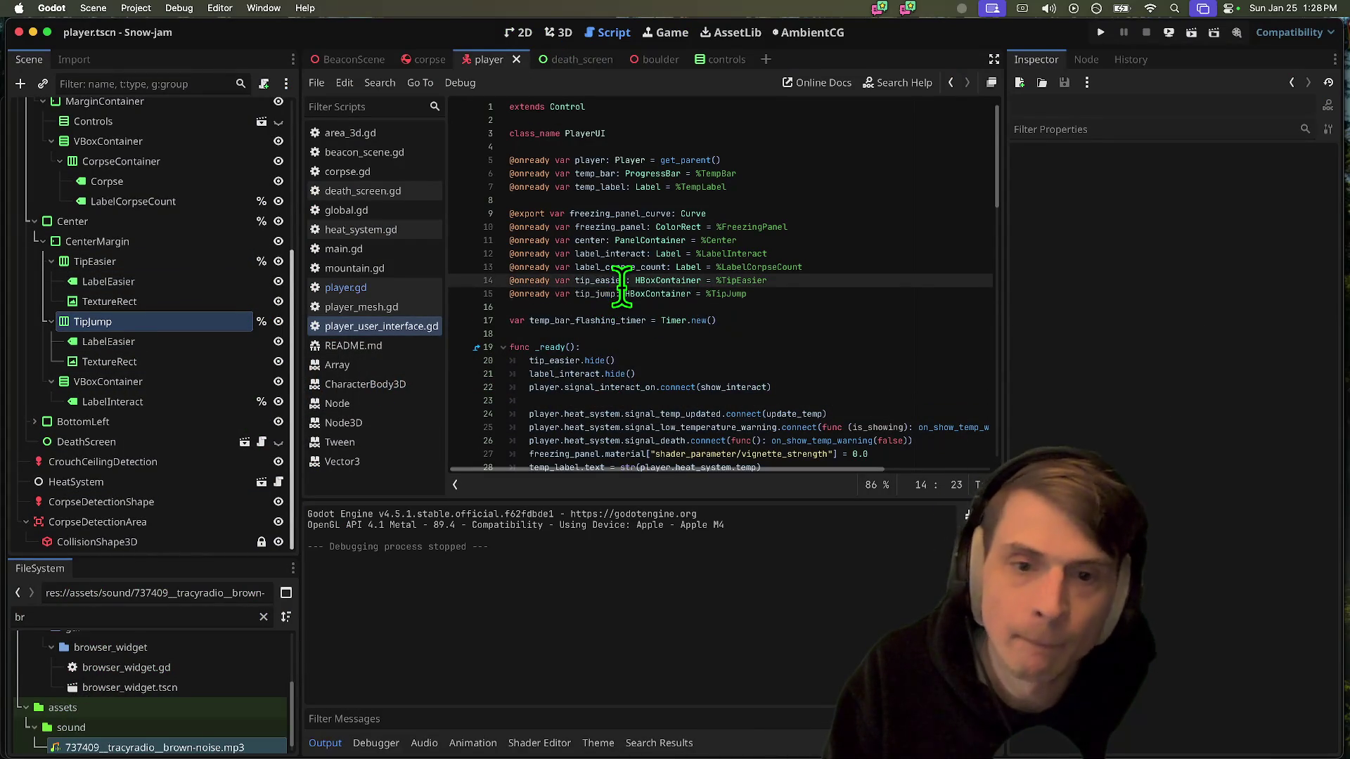
pyautogui.click(665, 362)
pyautogui.press('super+shift+Return')
pyautogui.write('tip_jump.hide()')
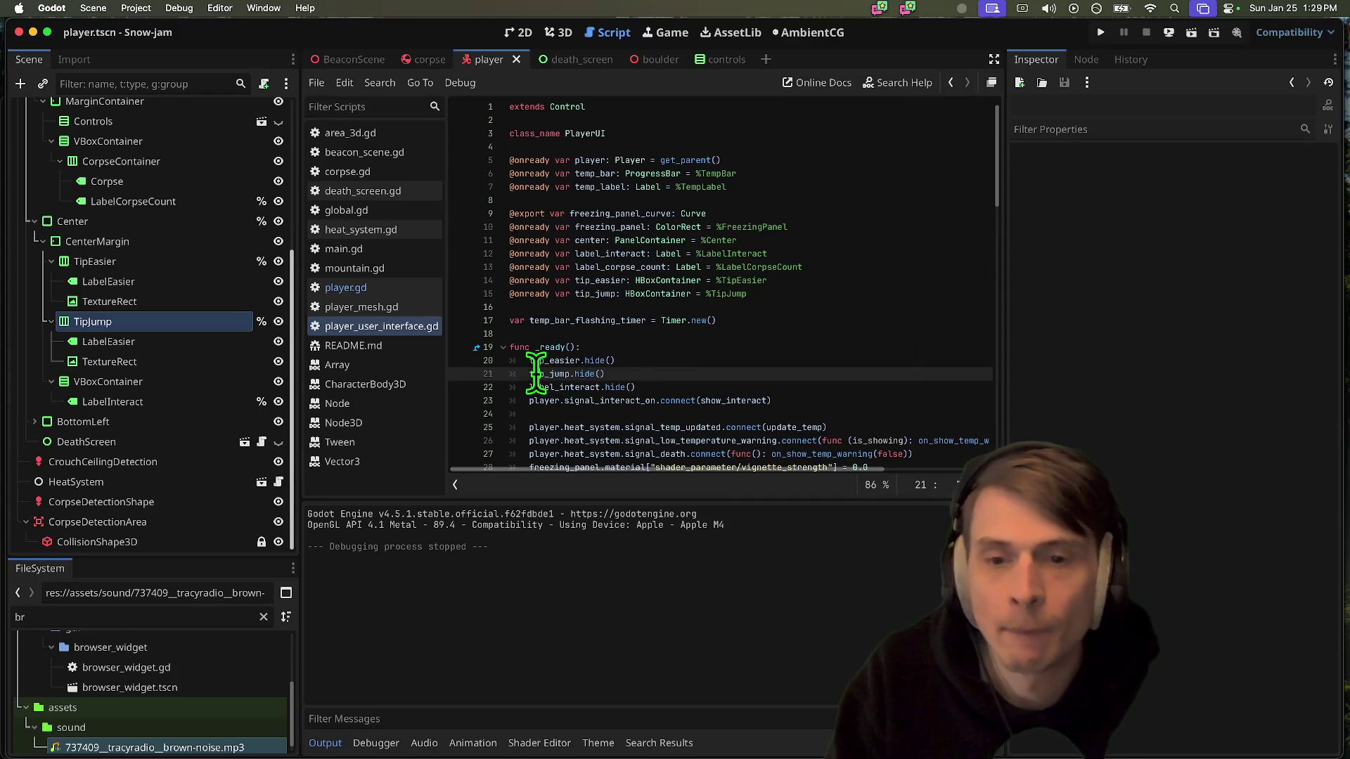
# Replace tip_easier with tip_jump on lines 53–54 of case 5, then run the game
pyautogui.scroll(-10, 726, 380)
pyautogui.scroll(-2, 727, 376)
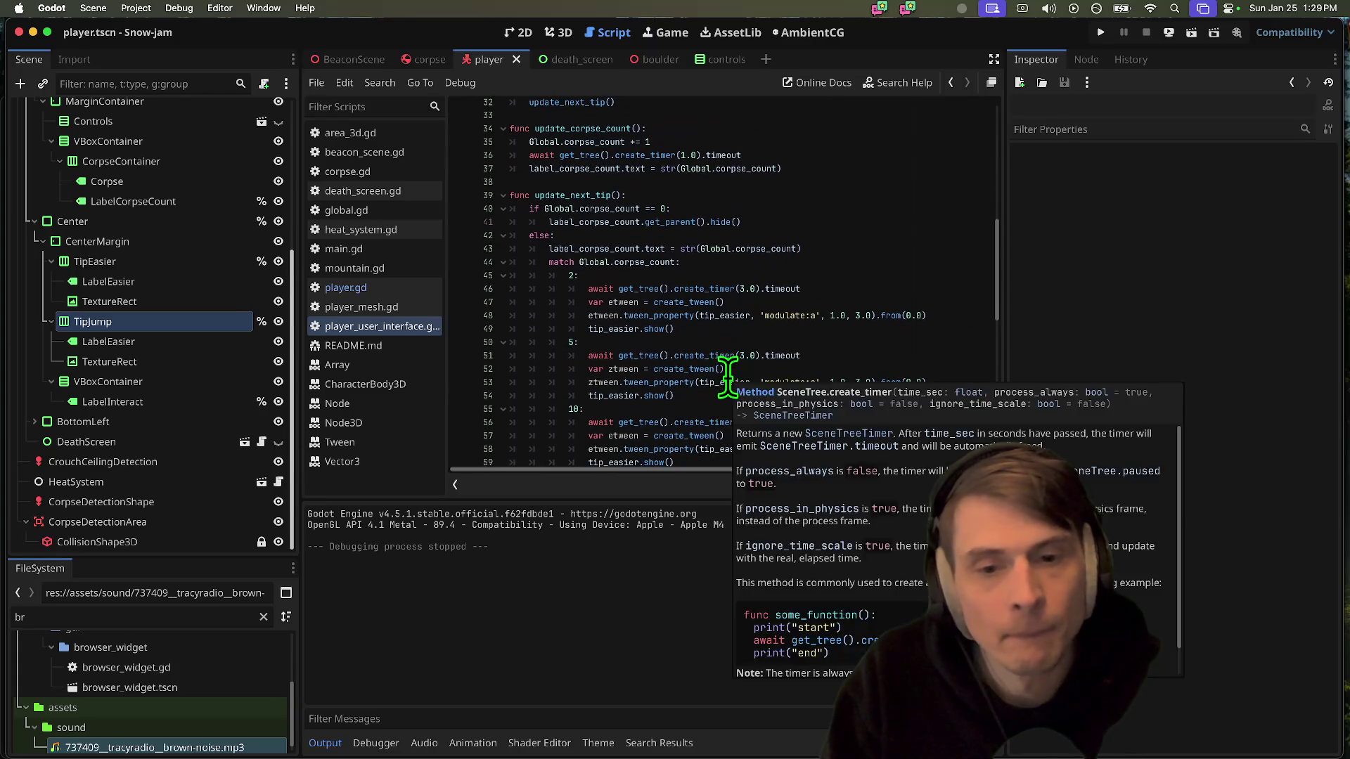
pyautogui.doubleClick(730, 397)
pyautogui.doubleClick(605, 345)
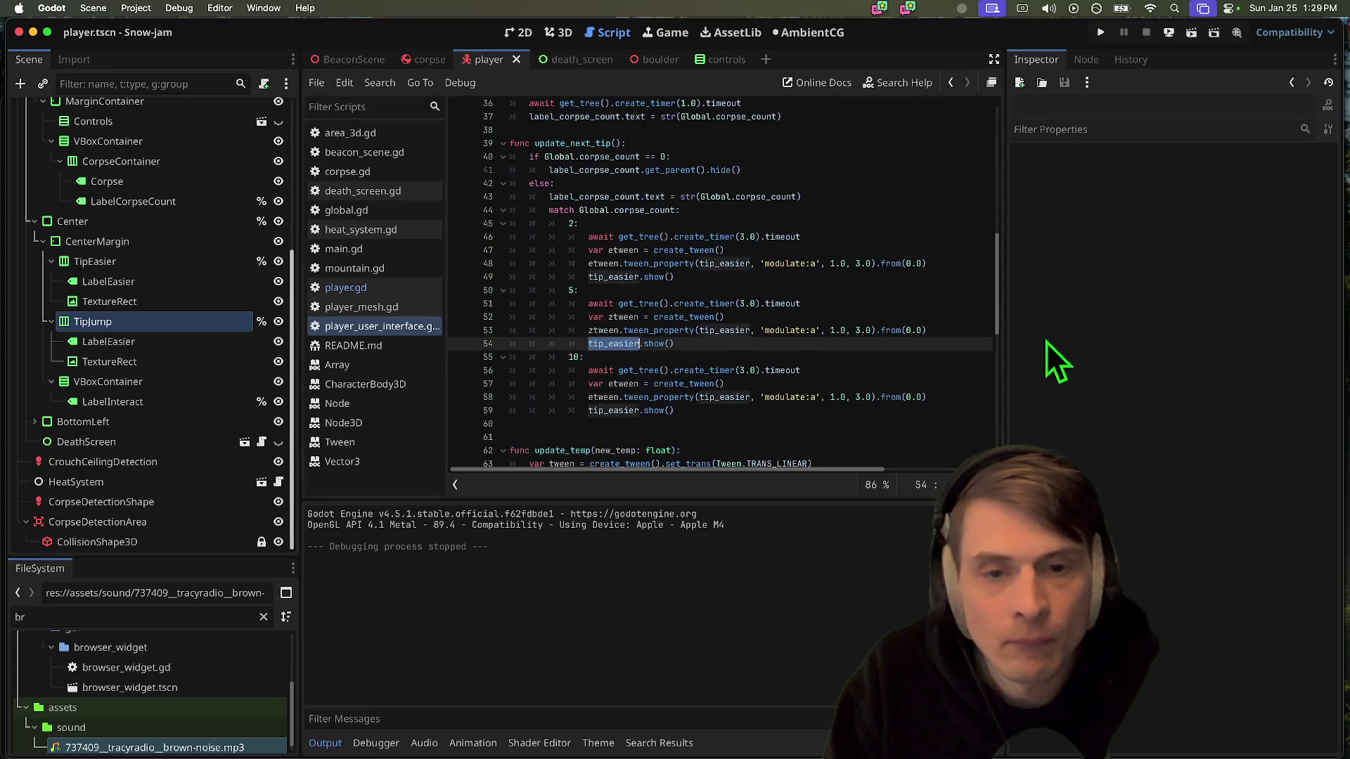
pyautogui.doubleClick(724, 331)
pyautogui.write('tip_jump')
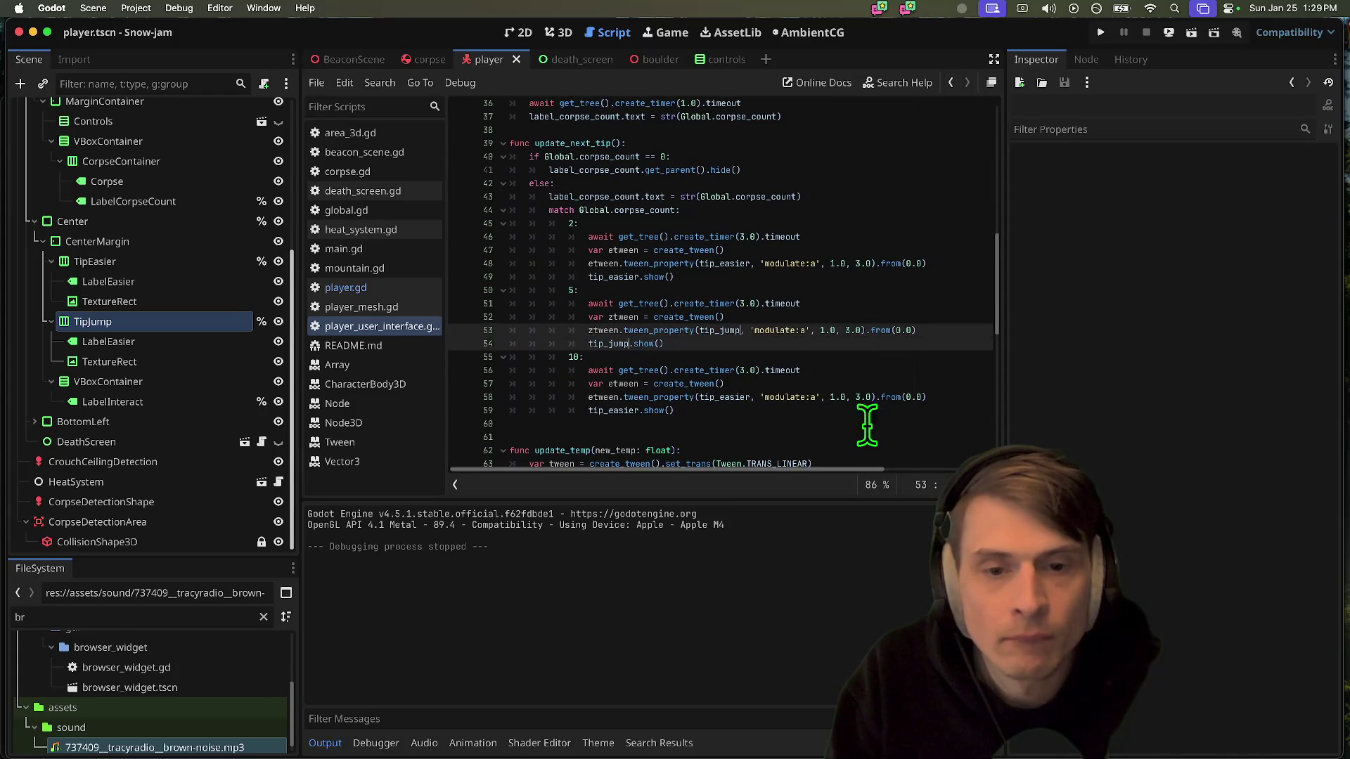
pyautogui.click(872, 436)
pyautogui.press('super+b')
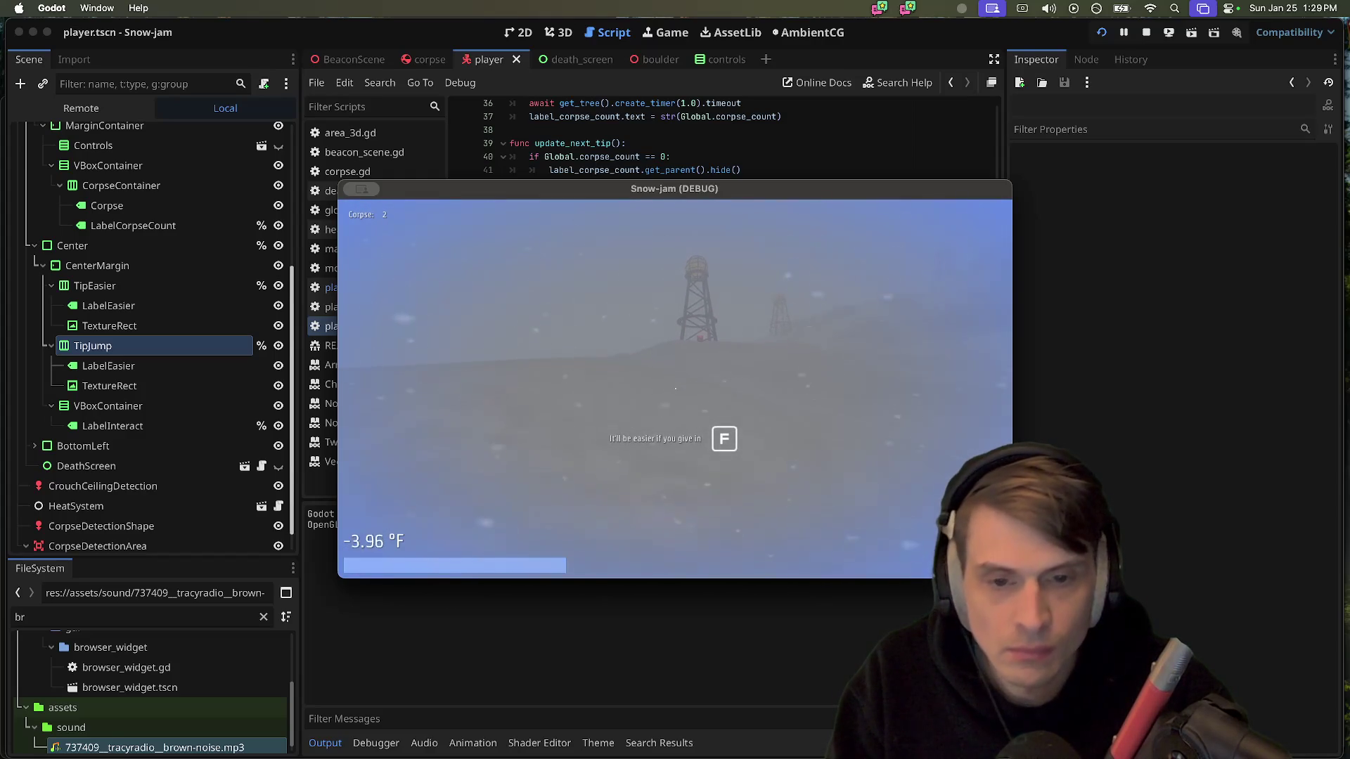
# Give in with F repeatedly until the corpse count hits 5 and the Jump tip shows, then stop
pyautogui.press('f')
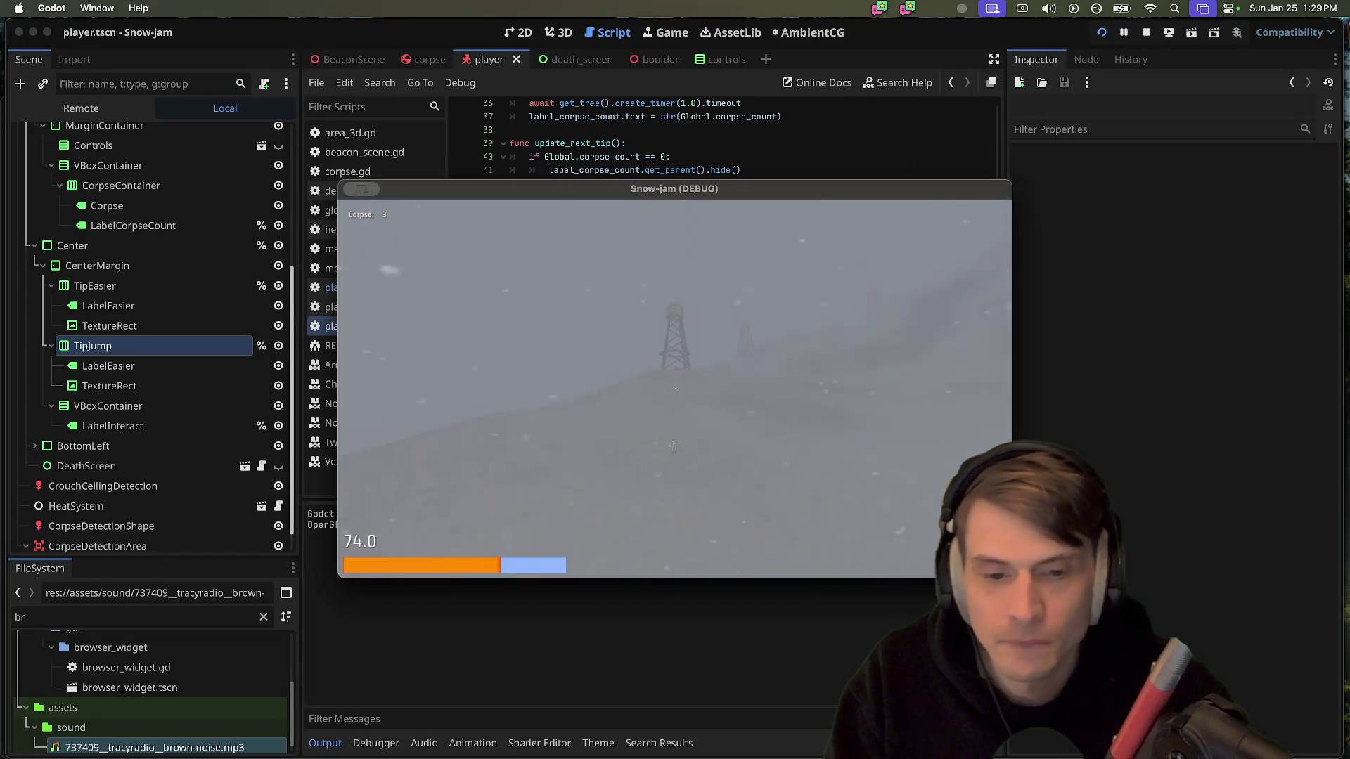
pyautogui.press('f')
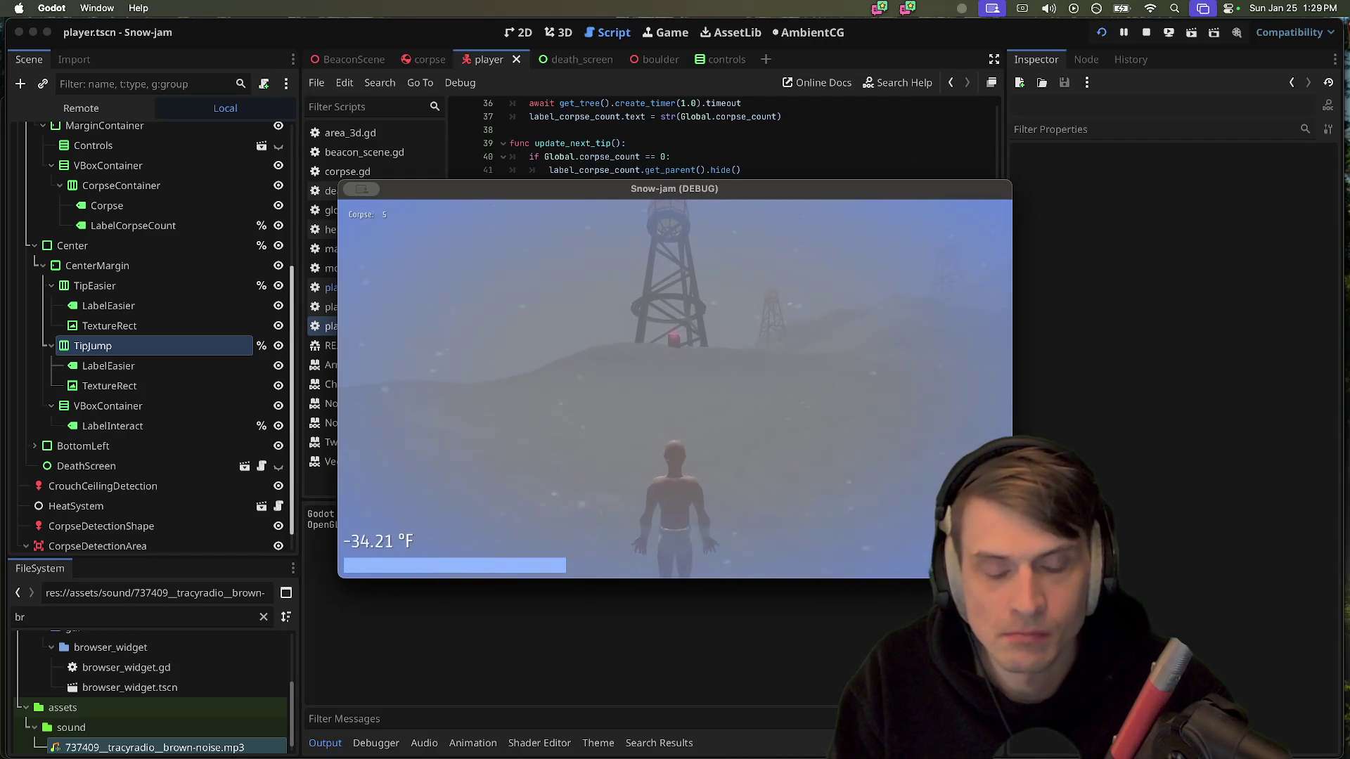
pyautogui.press('super+q')
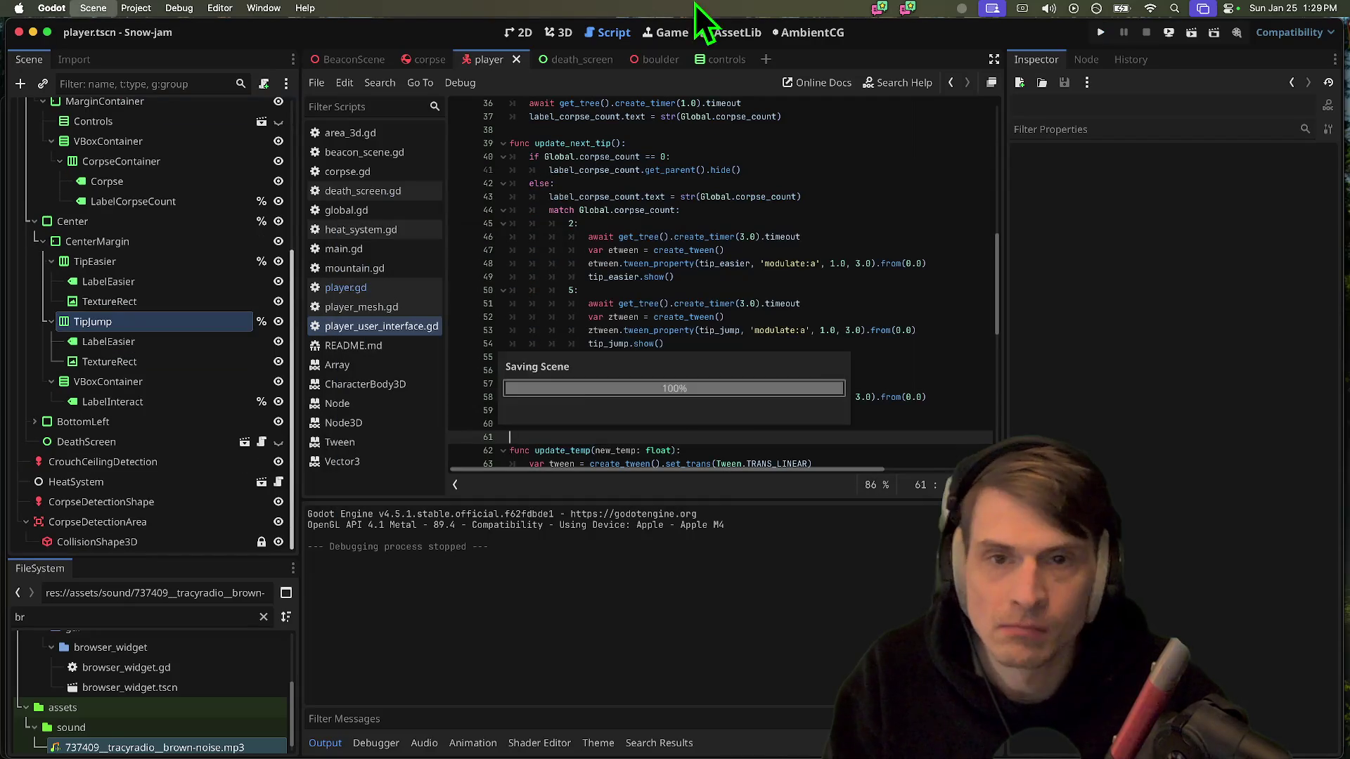
# Select CenterMargin to review its Inspector properties, then switch to Discord
pyautogui.click(204, 242)
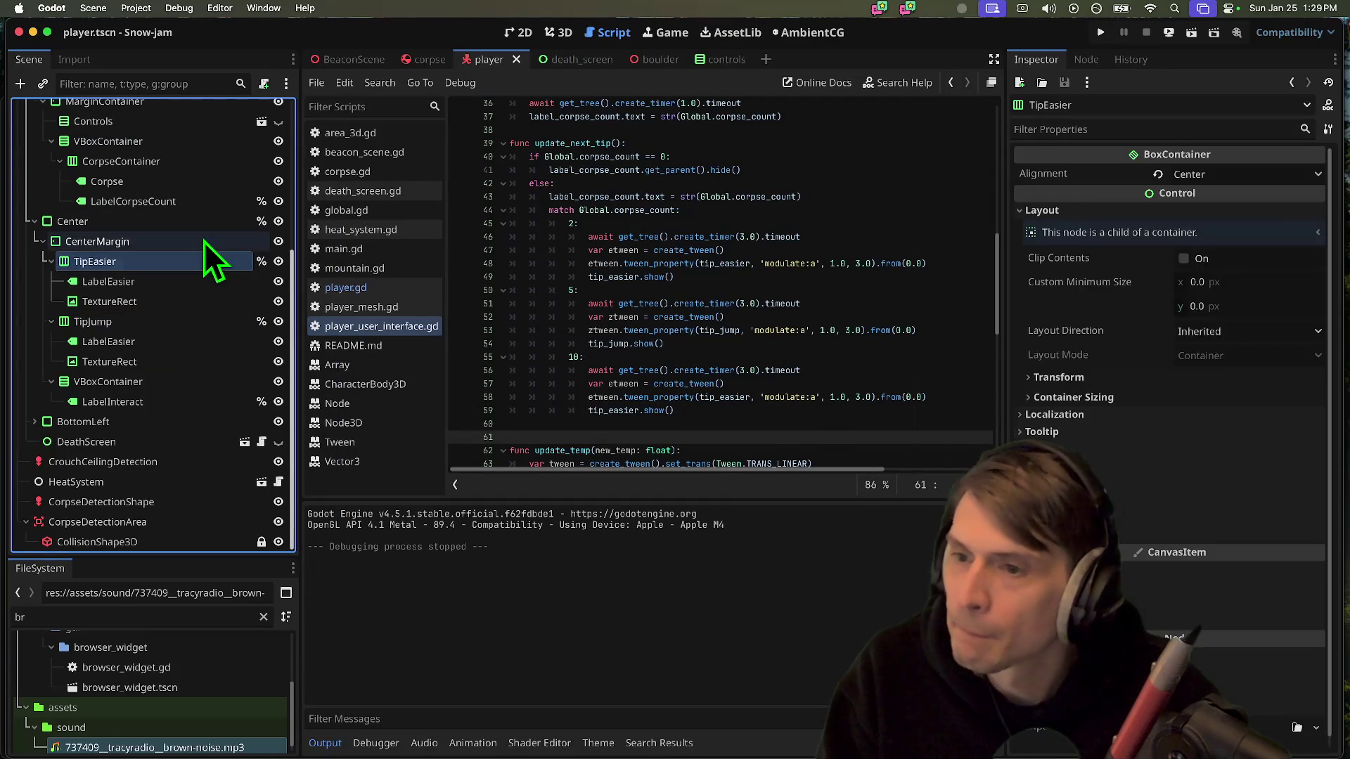
pyautogui.scroll(5, 182, 296)
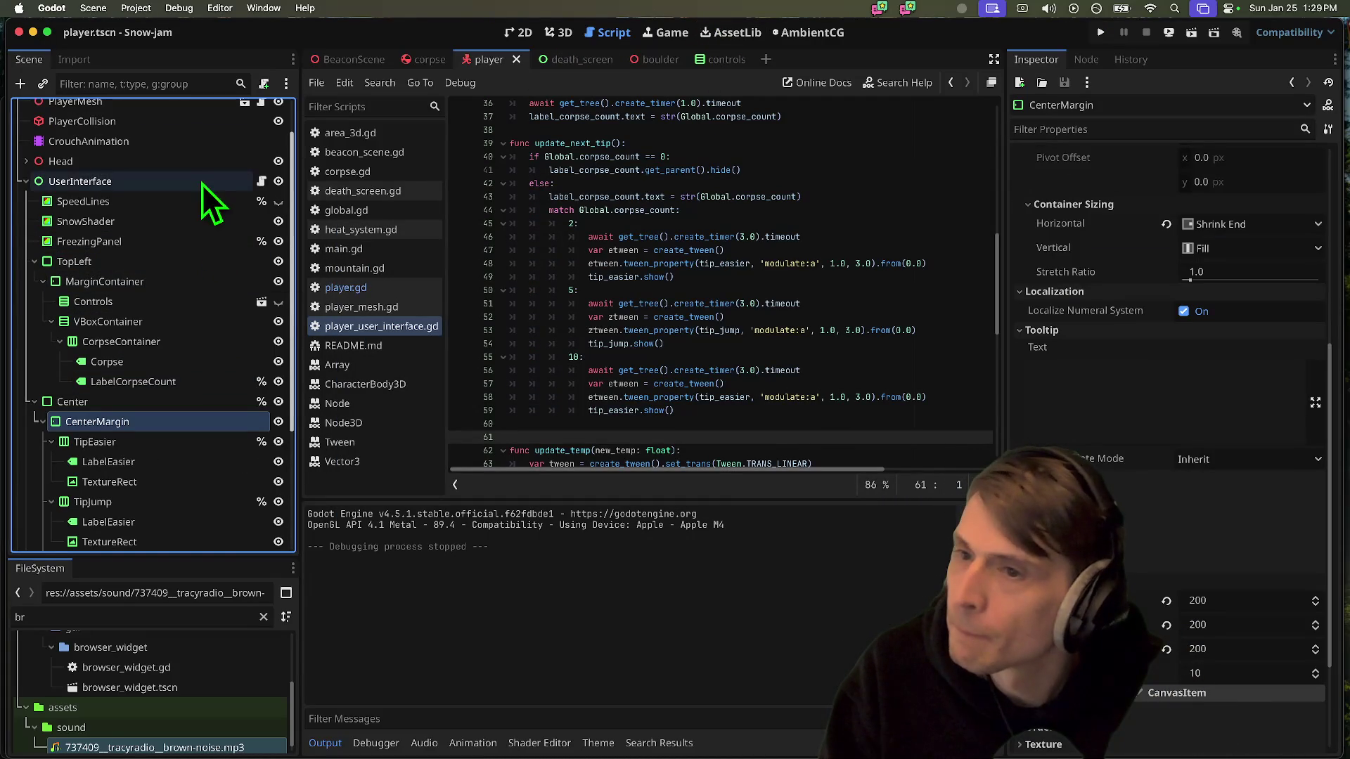
pyautogui.press('super+Tab')
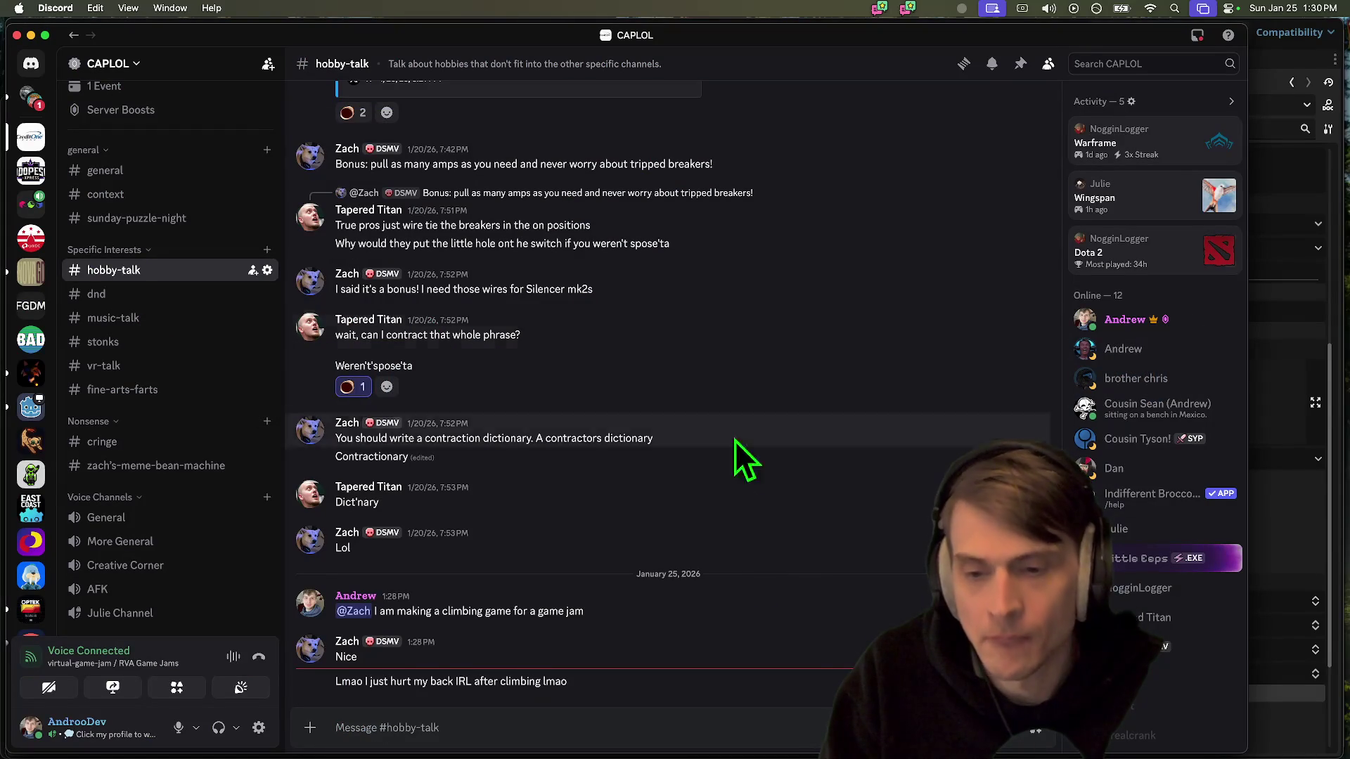
# Send 'OOOF' and then 'how bad' as replies in #hobby-talk
pyautogui.write('oOOF')
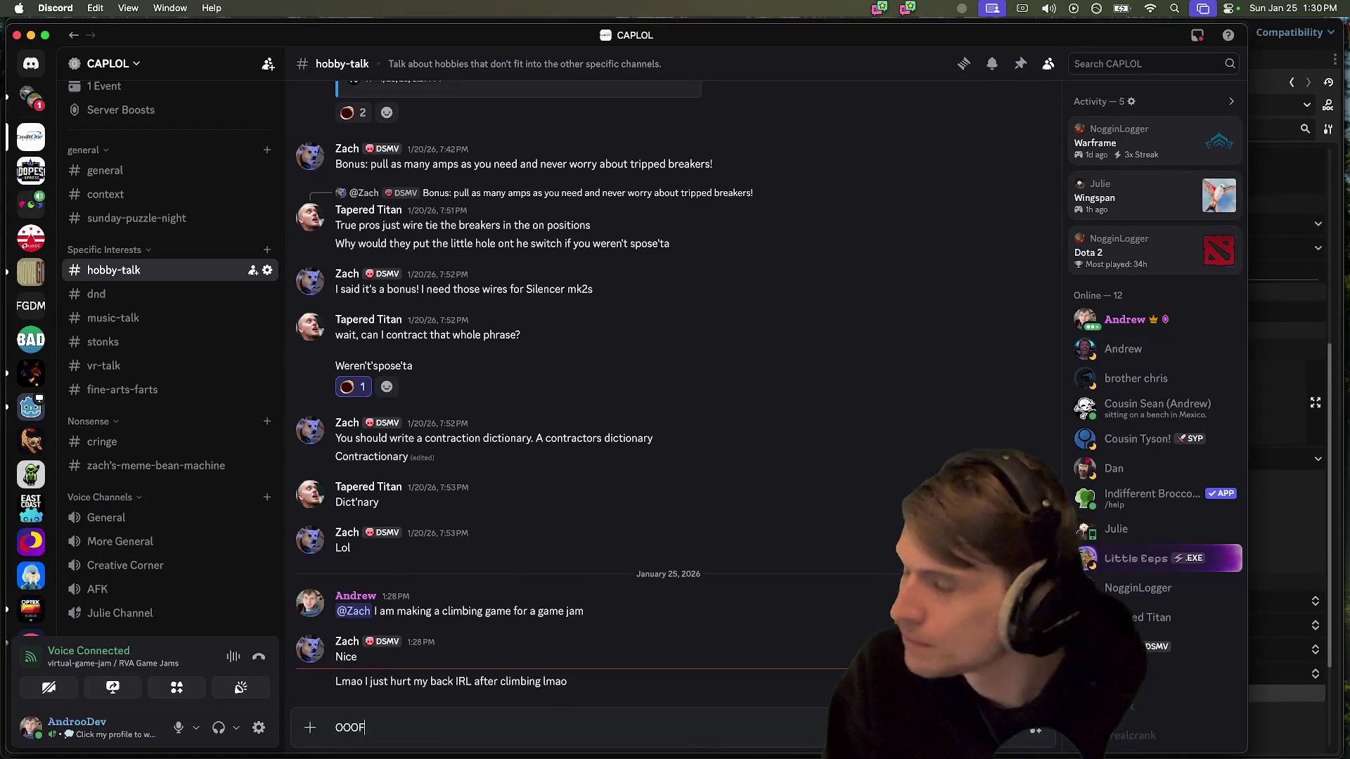
pyautogui.press('Return')
pyautogui.write("you'll")
pyautogui.press('BackSpace')
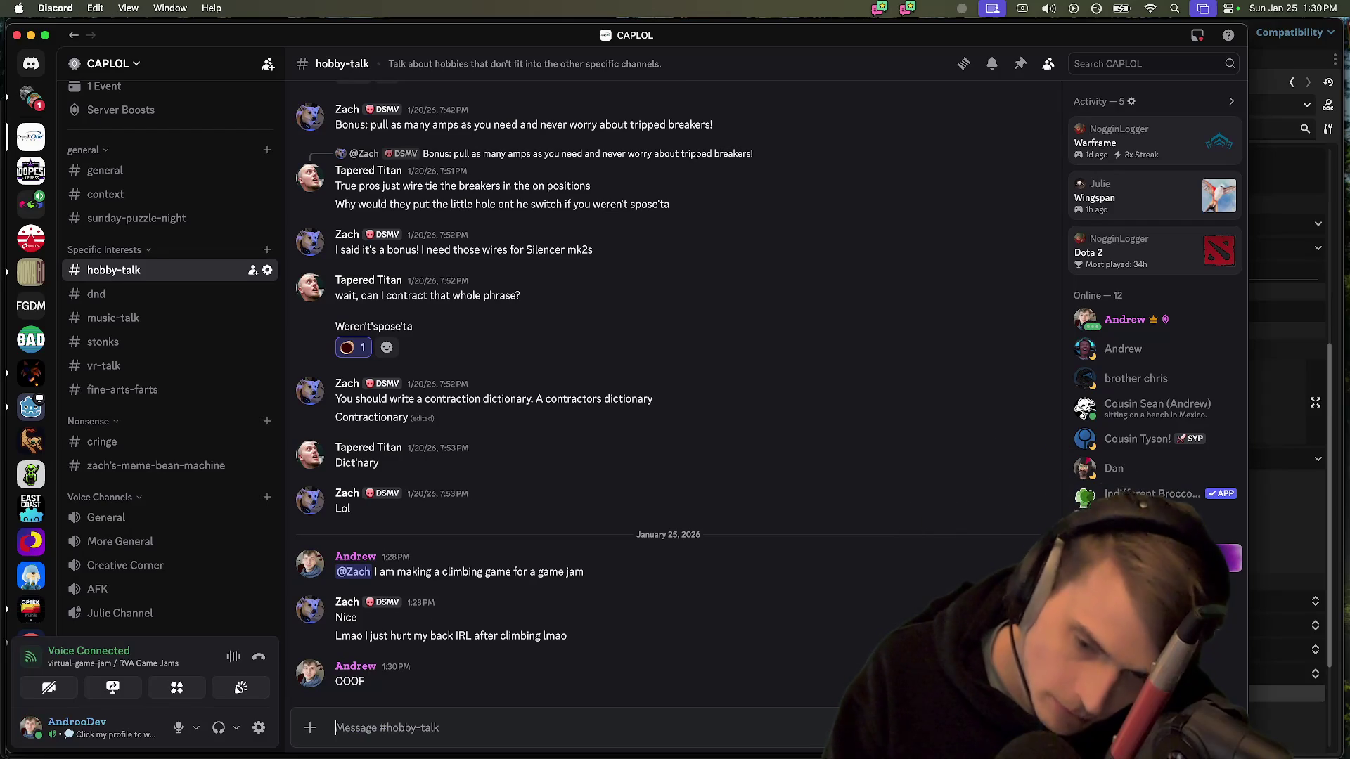
pyautogui.write('how bad')
pyautogui.press('Return')
# Back in Godot, show the interface in the 2D editor and toggle Controls' visibility on and off
pyautogui.press('super+Tab')
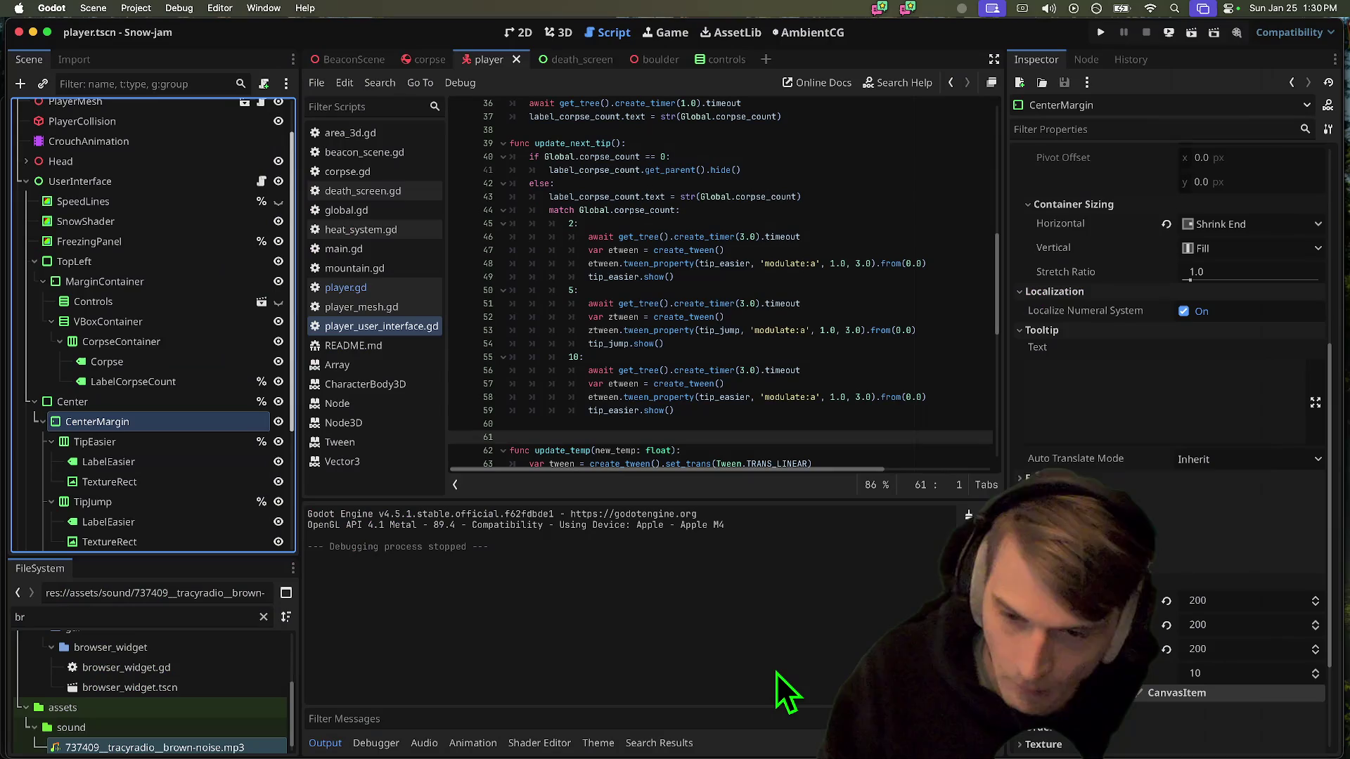
pyautogui.scroll(3, 133, 360)
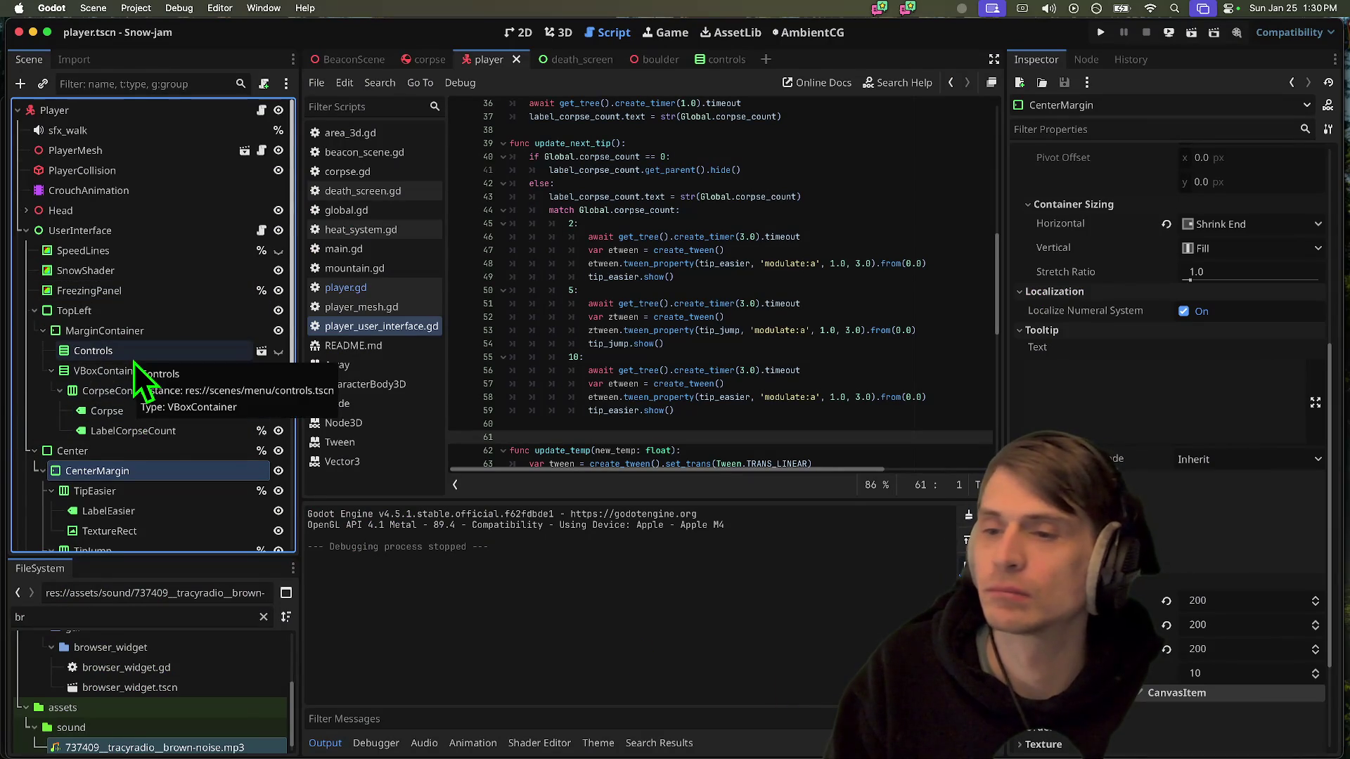
pyautogui.rightClick(137, 356)
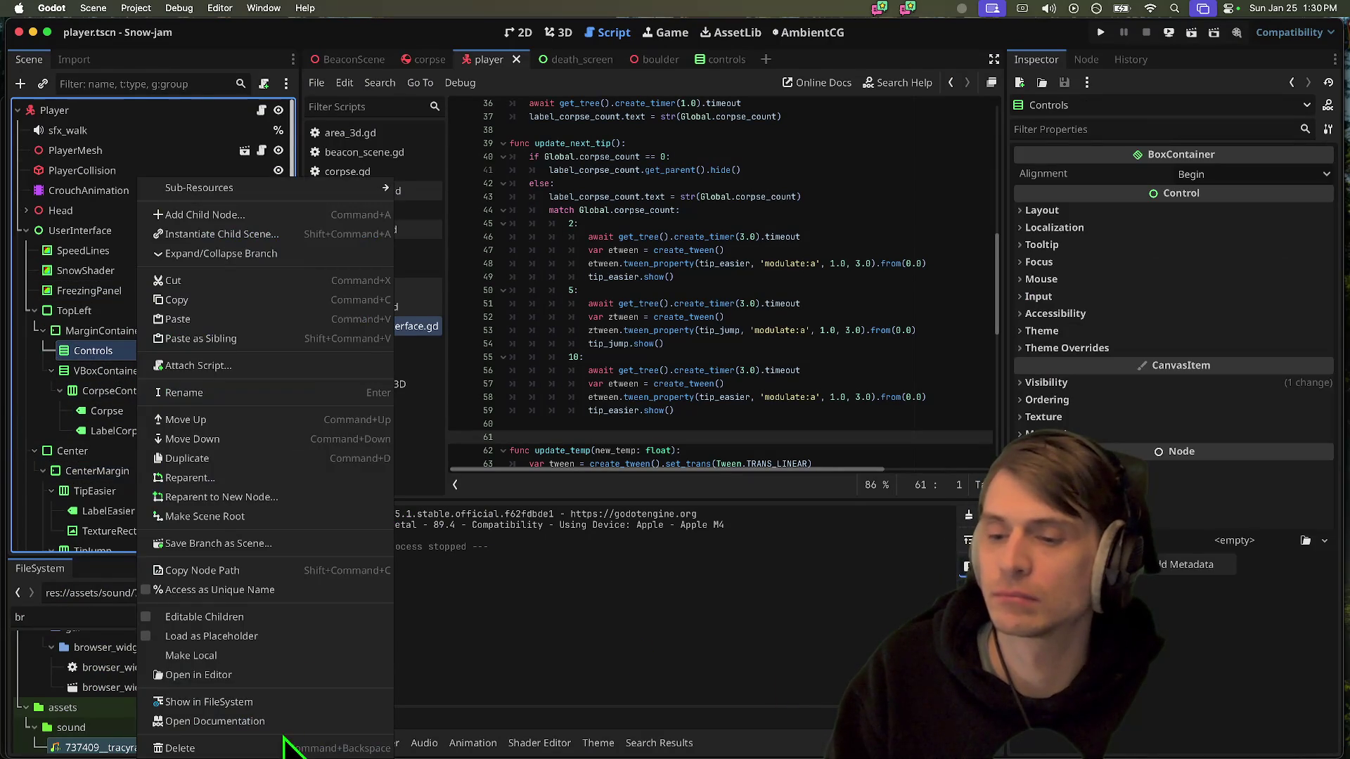
pyautogui.click(100, 378)
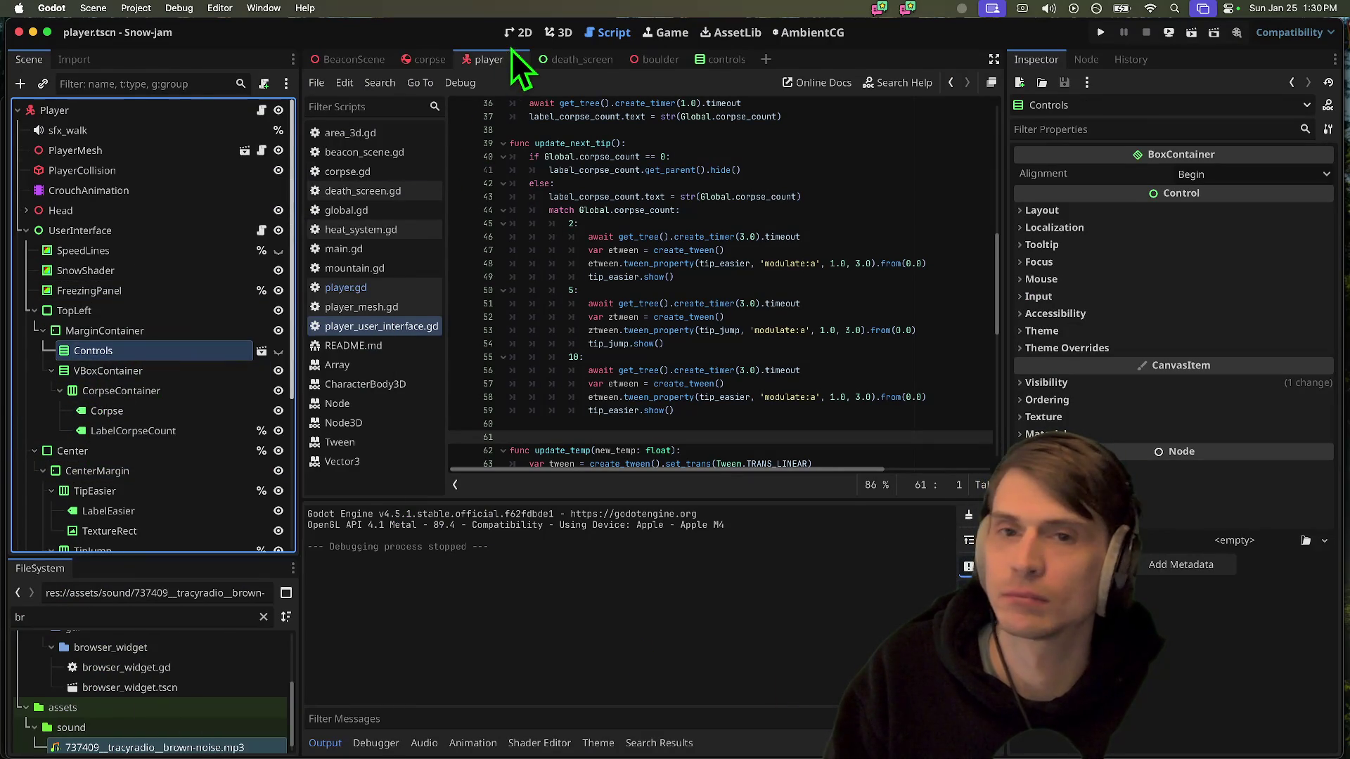
pyautogui.click(520, 32)
pyautogui.scroll(-5, 604, 381)
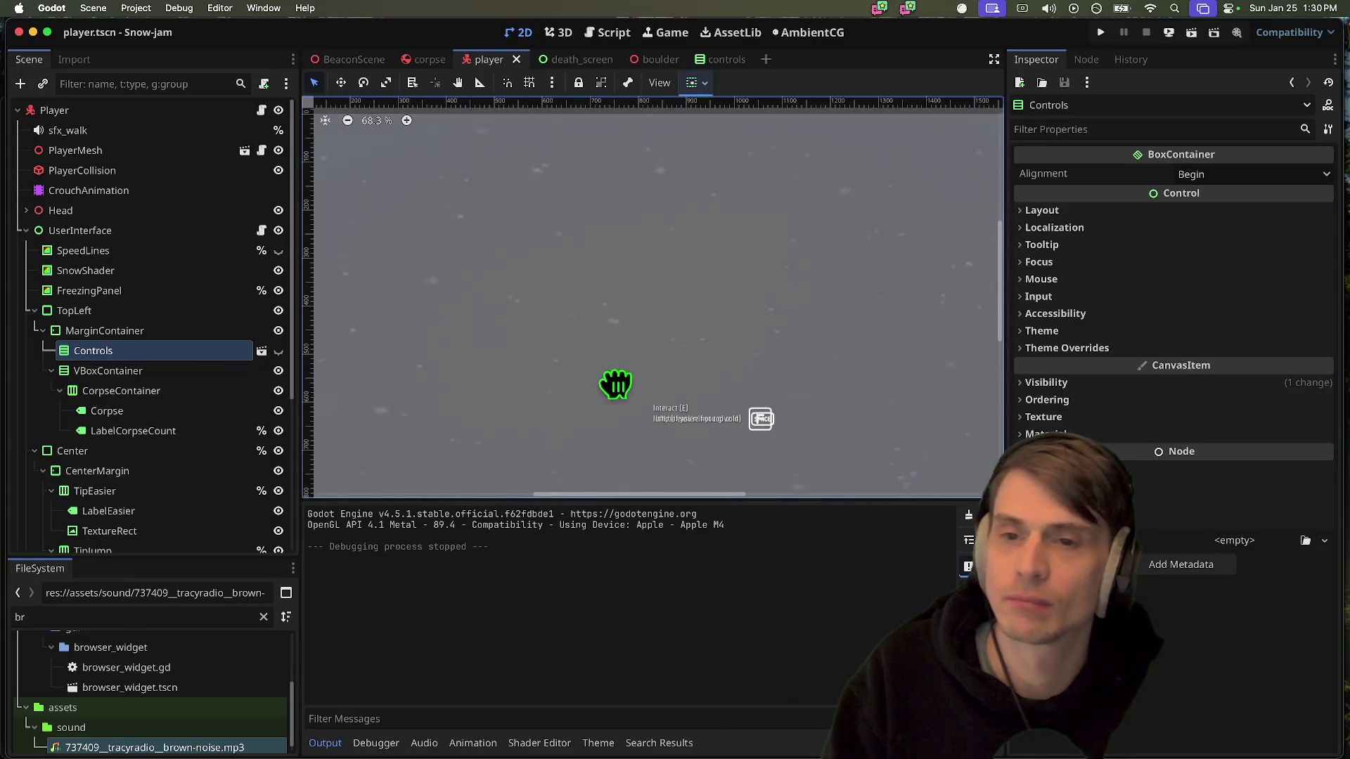
pyautogui.click(278, 352)
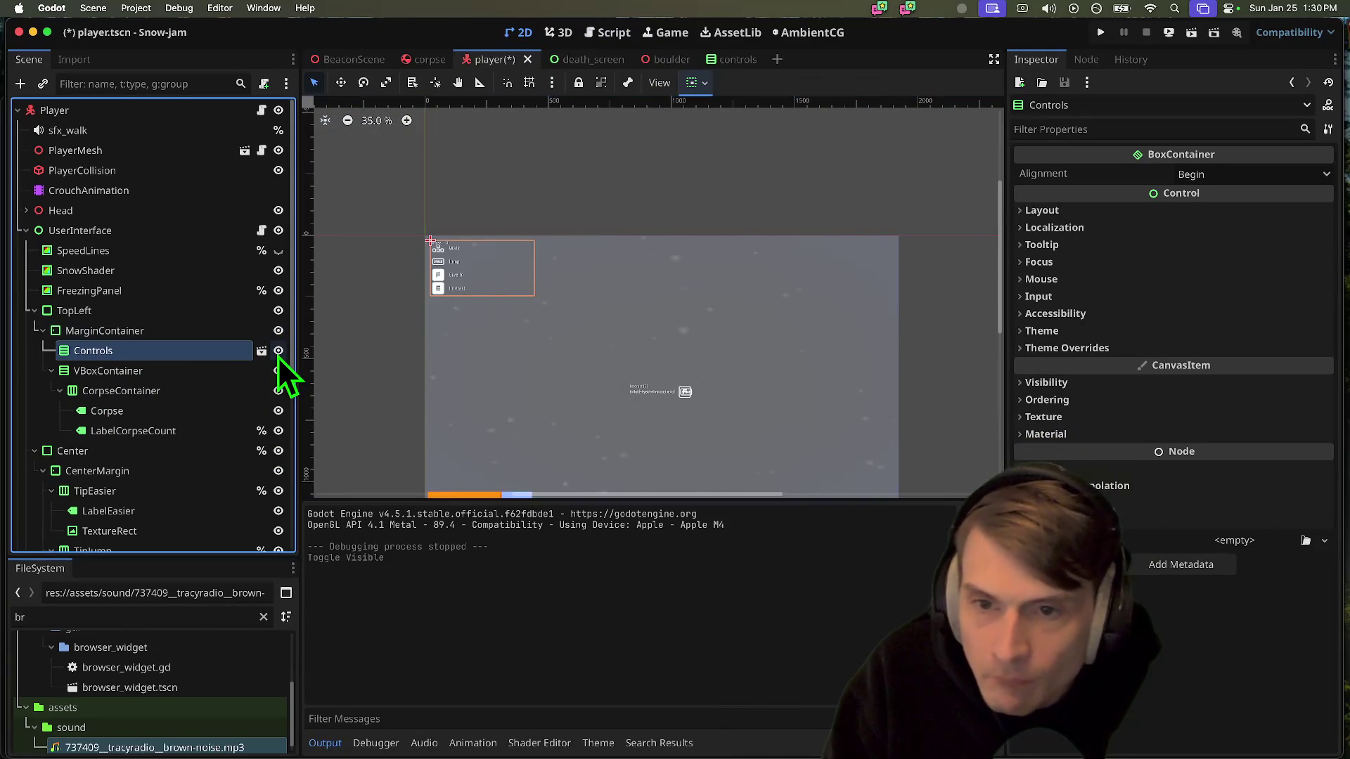
pyautogui.click(279, 352)
# Delete the Controls node from the MarginContainer, then select the LabelInteract label
pyautogui.rightClick(234, 356)
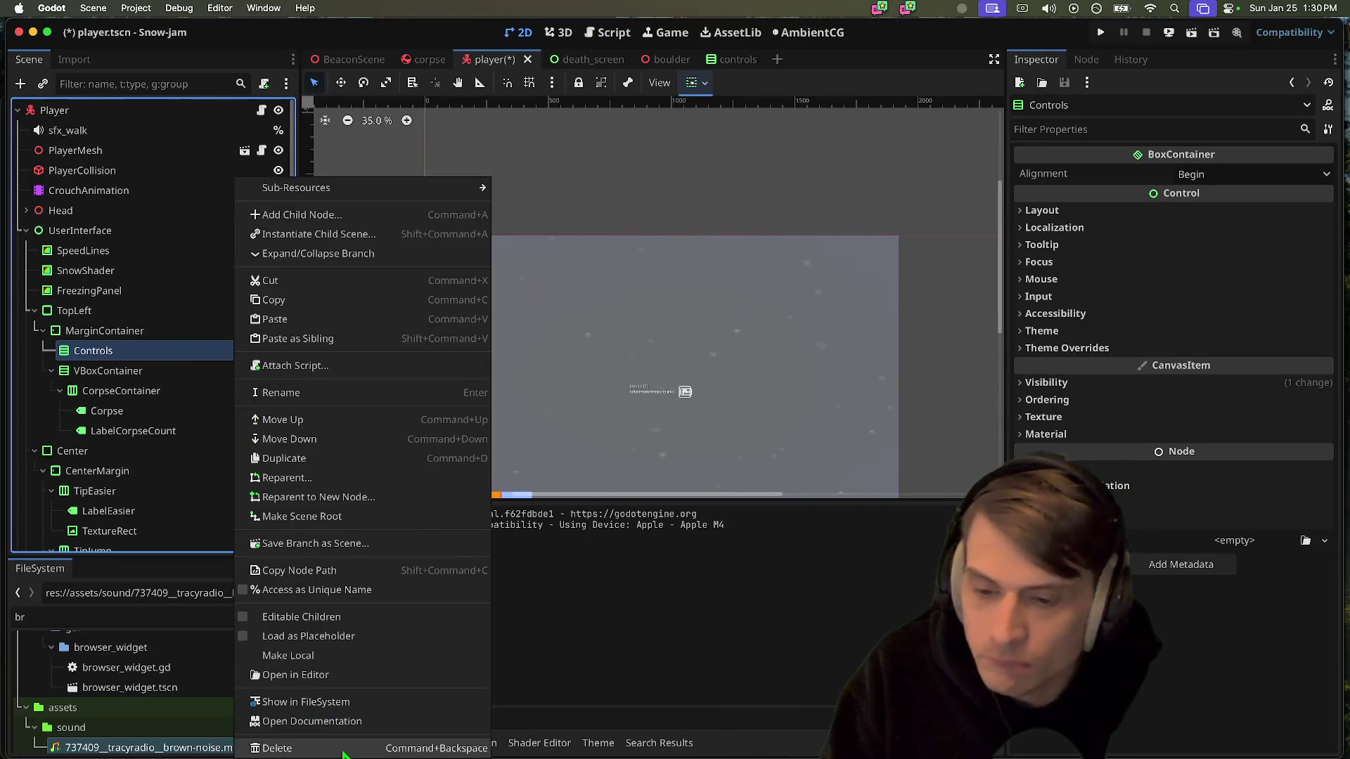
pyautogui.click(278, 603)
pyautogui.press('Return')
pyautogui.scroll(3, 703, 412)
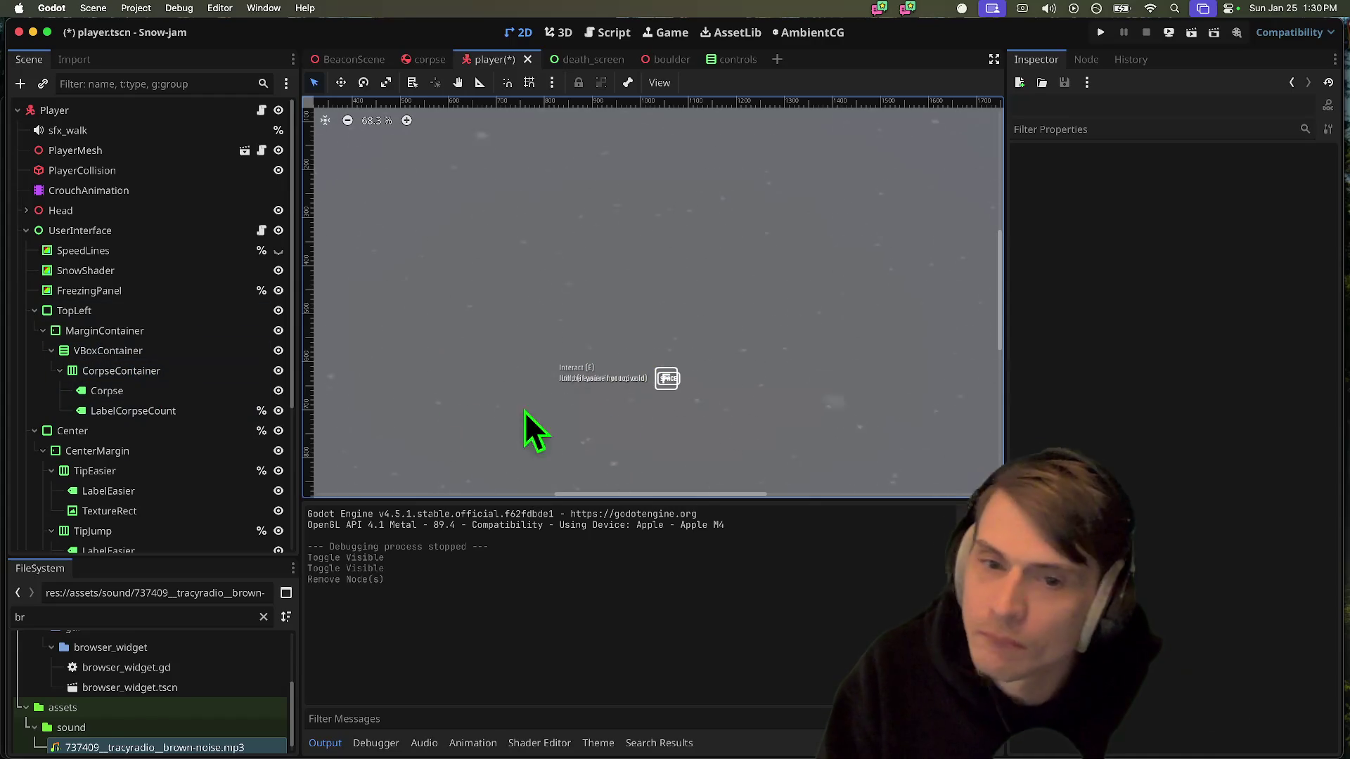
pyautogui.scroll(-5, 141, 421)
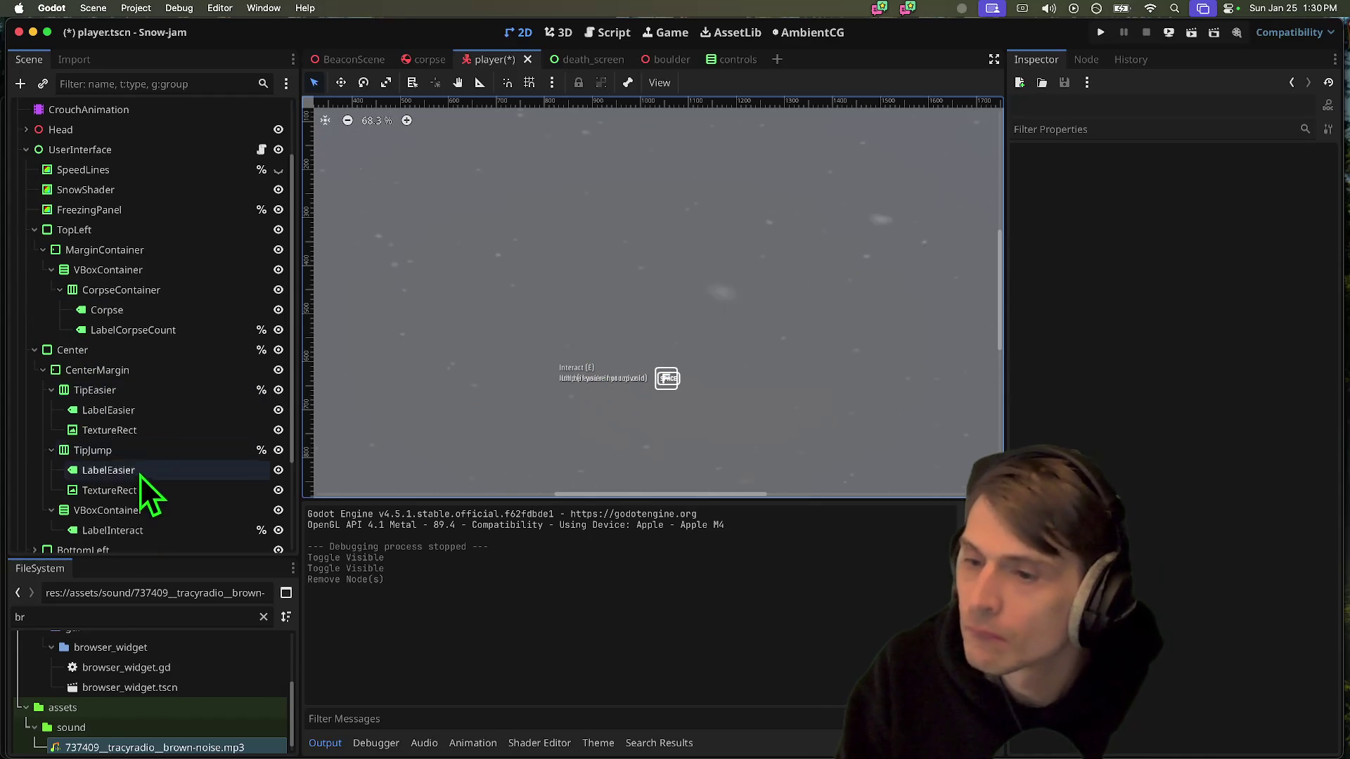
pyautogui.scroll(-5, 146, 422)
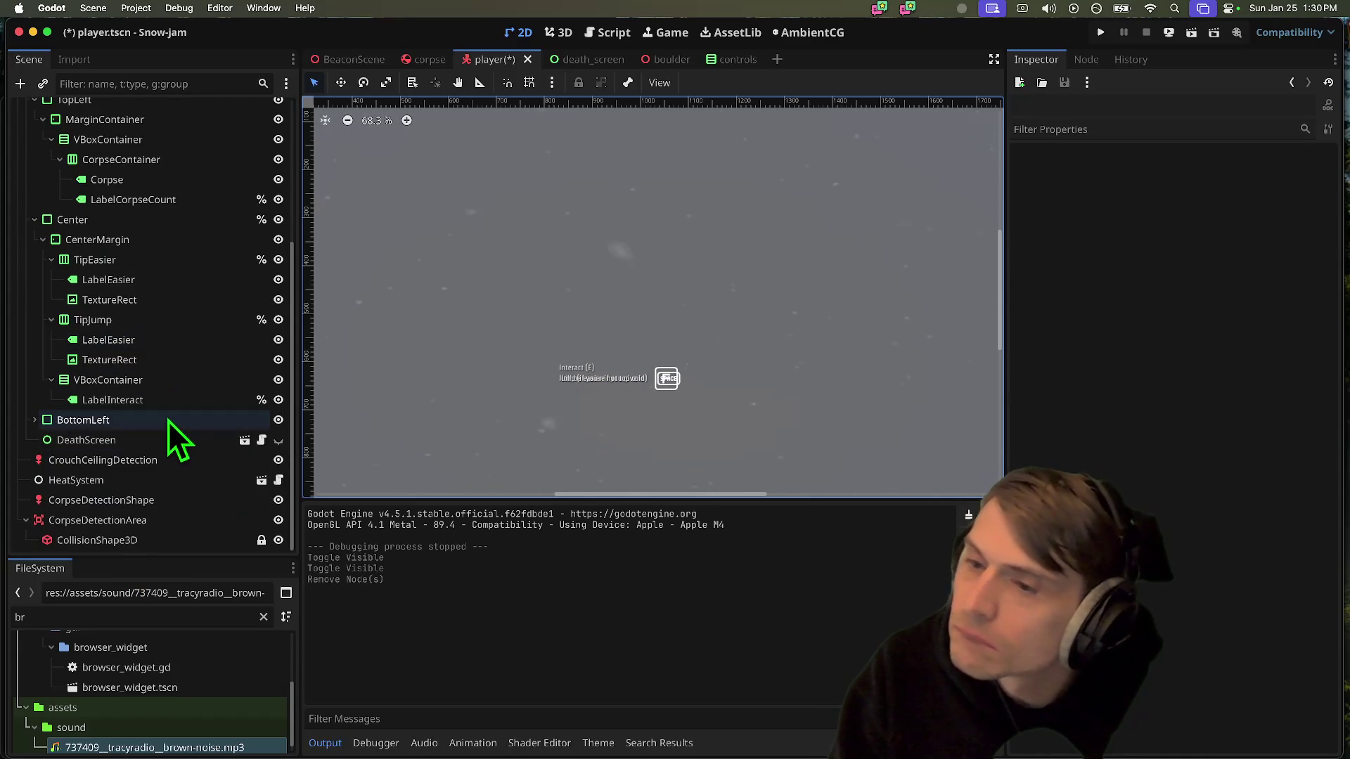
pyautogui.click(130, 397)
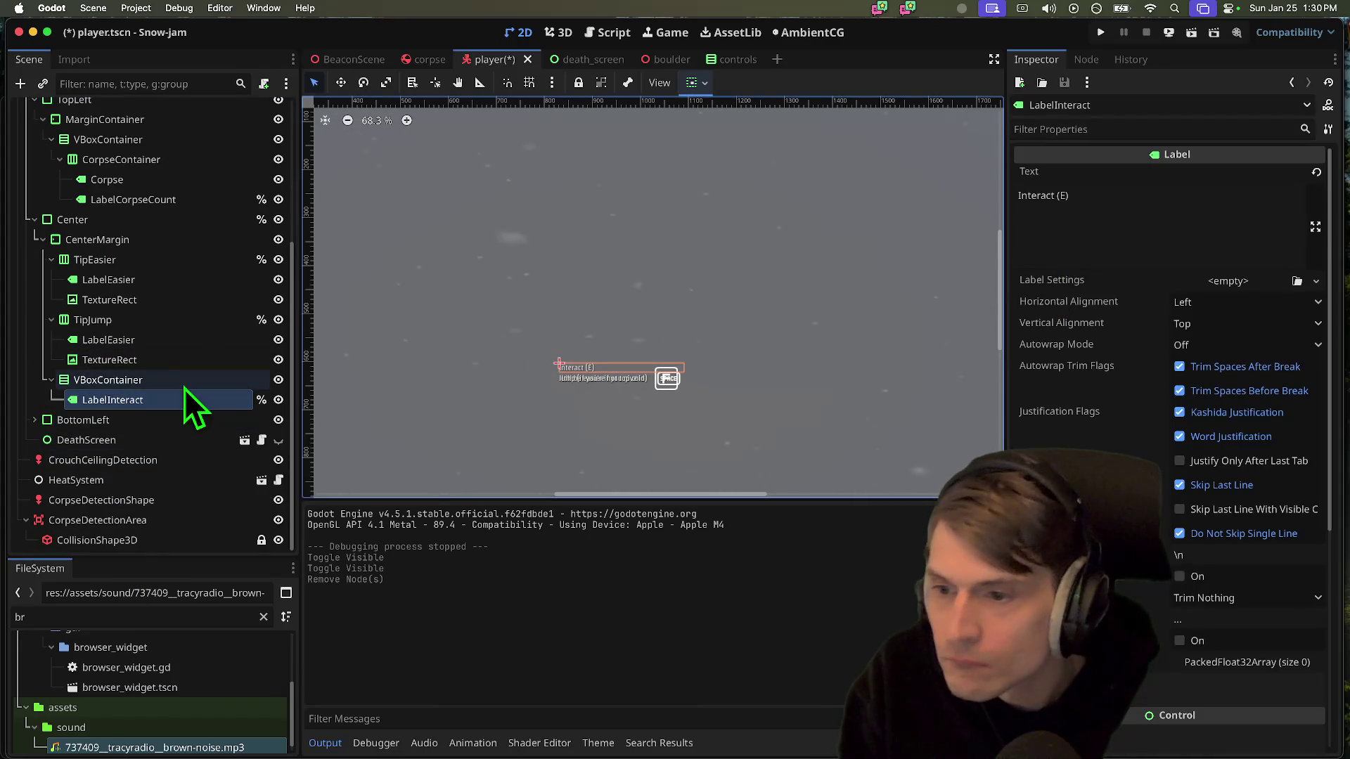
# Add an HBoxContainer child to the VBoxContainer and move LabelInteract into it
pyautogui.rightClick(186, 379)
pyautogui.click(279, 304)
pyautogui.write('hb')
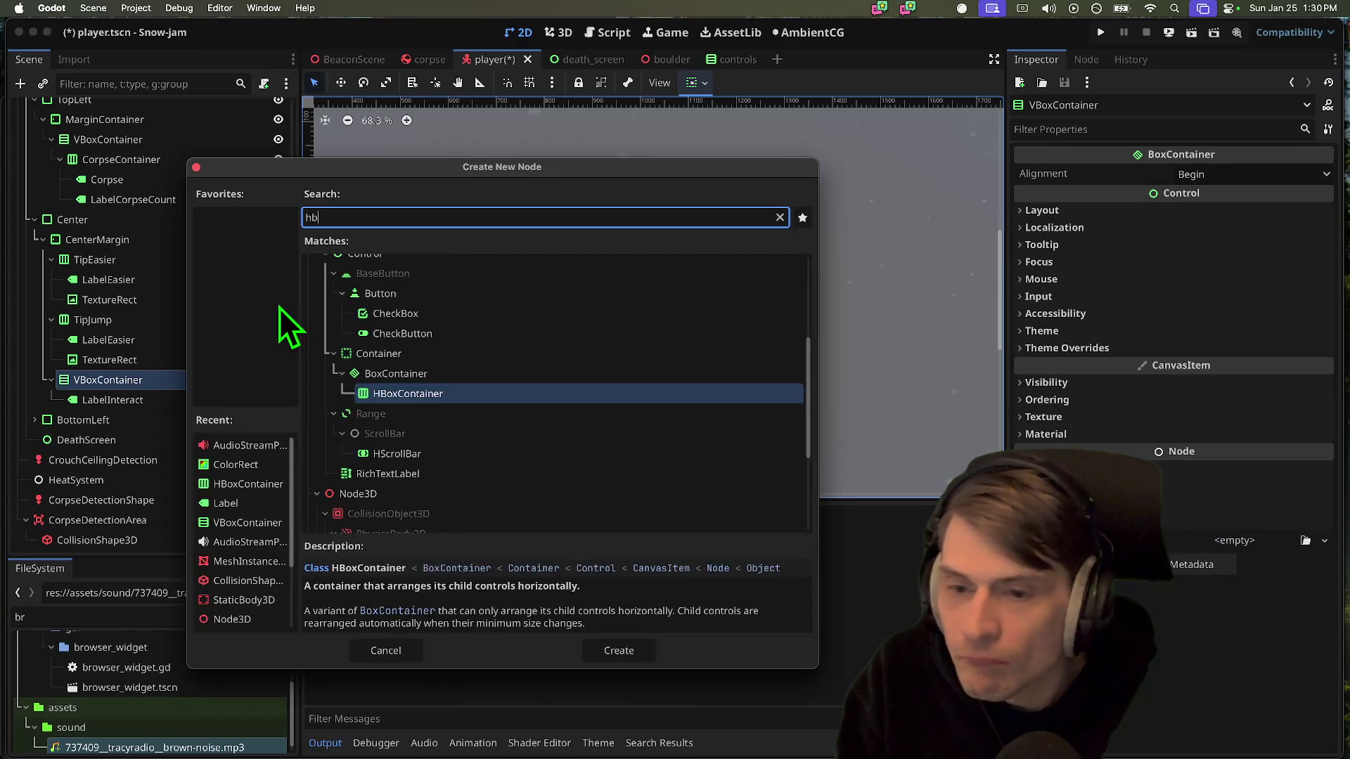
pyautogui.press('Return')
pyautogui.moveTo(191, 407)
pyautogui.mouseDown()
pyautogui.moveTo(190, 424)
pyautogui.moveTo(150, 386)
pyautogui.mouseUp()
pyautogui.scroll(4, 197, 197)
pyautogui.scroll(-5, 227, 201)
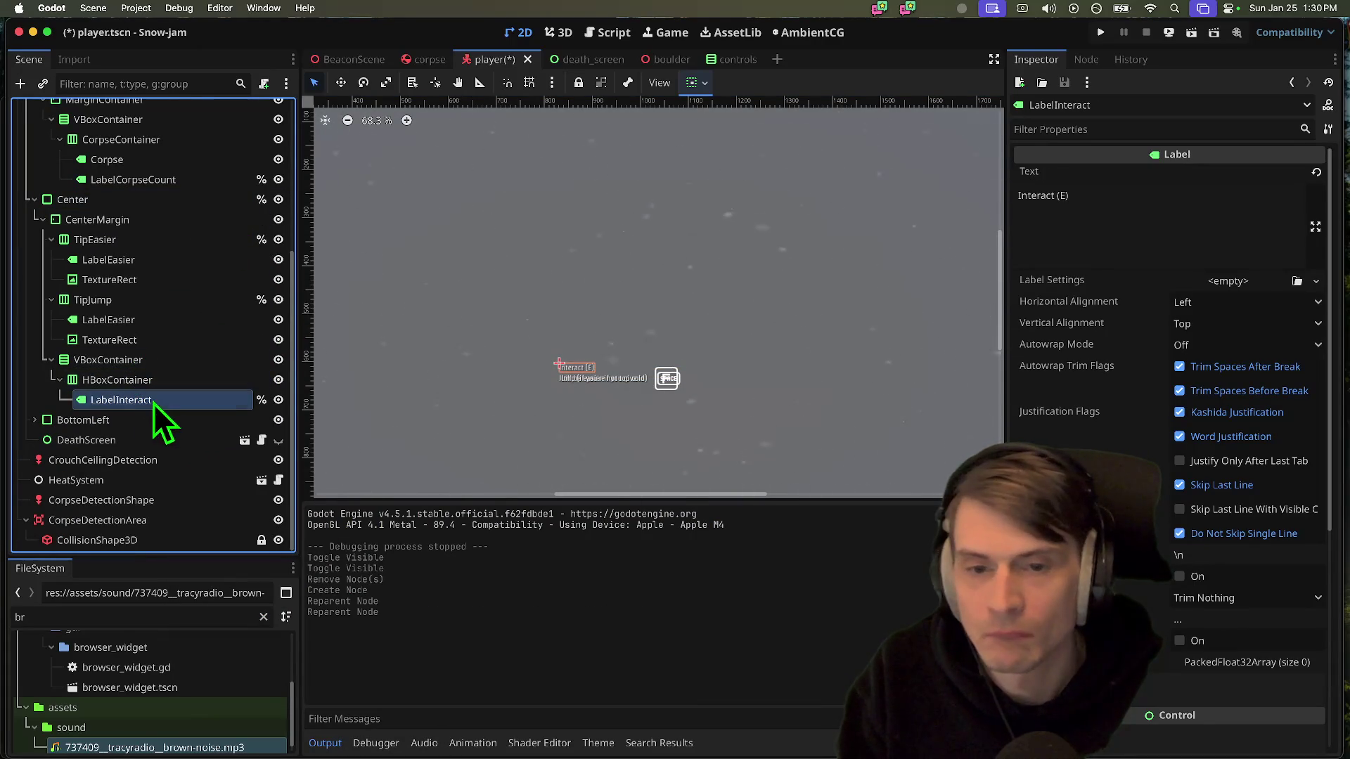
pyautogui.click(159, 399)
# Paste a copy of the TextureRect key icon into the HBoxContainer
pyautogui.press('super+a')
pyautogui.press('Escape')
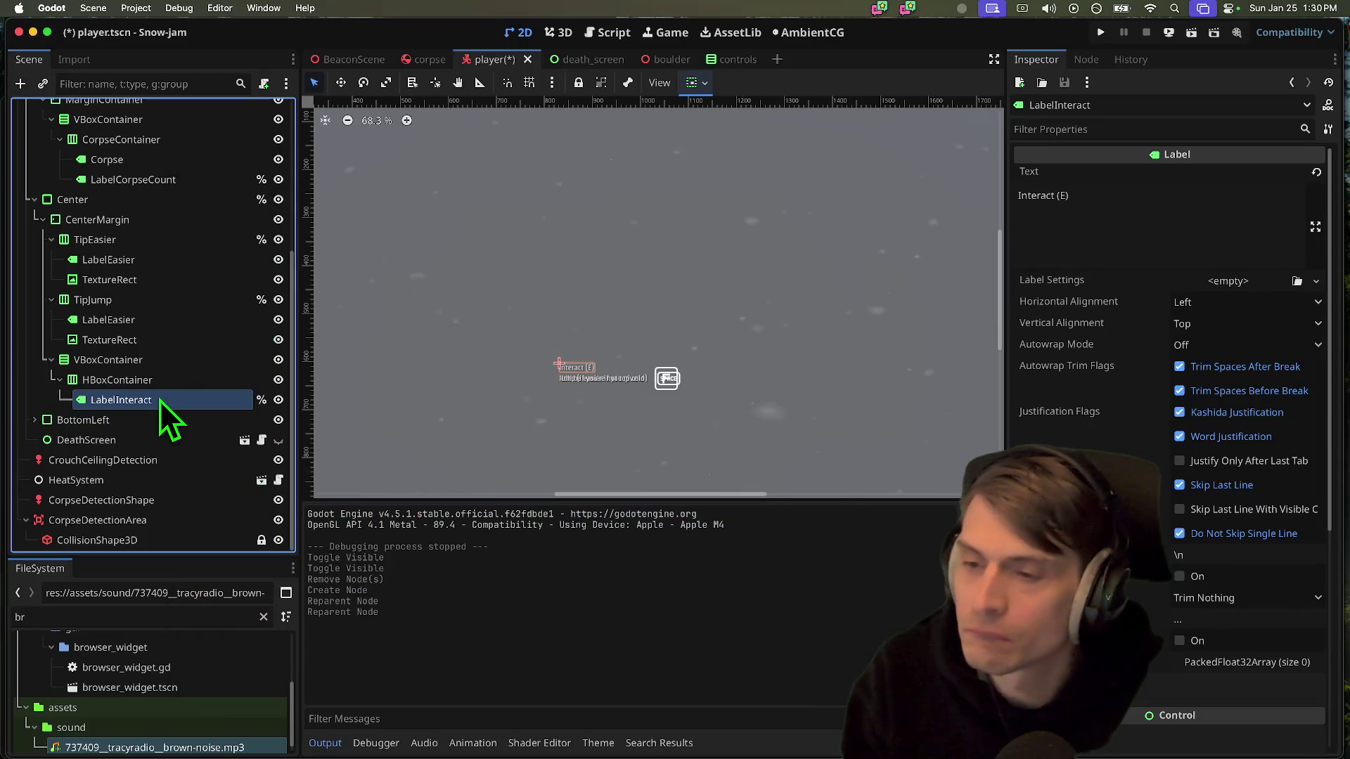
pyautogui.click(162, 385)
pyautogui.press('super+a')
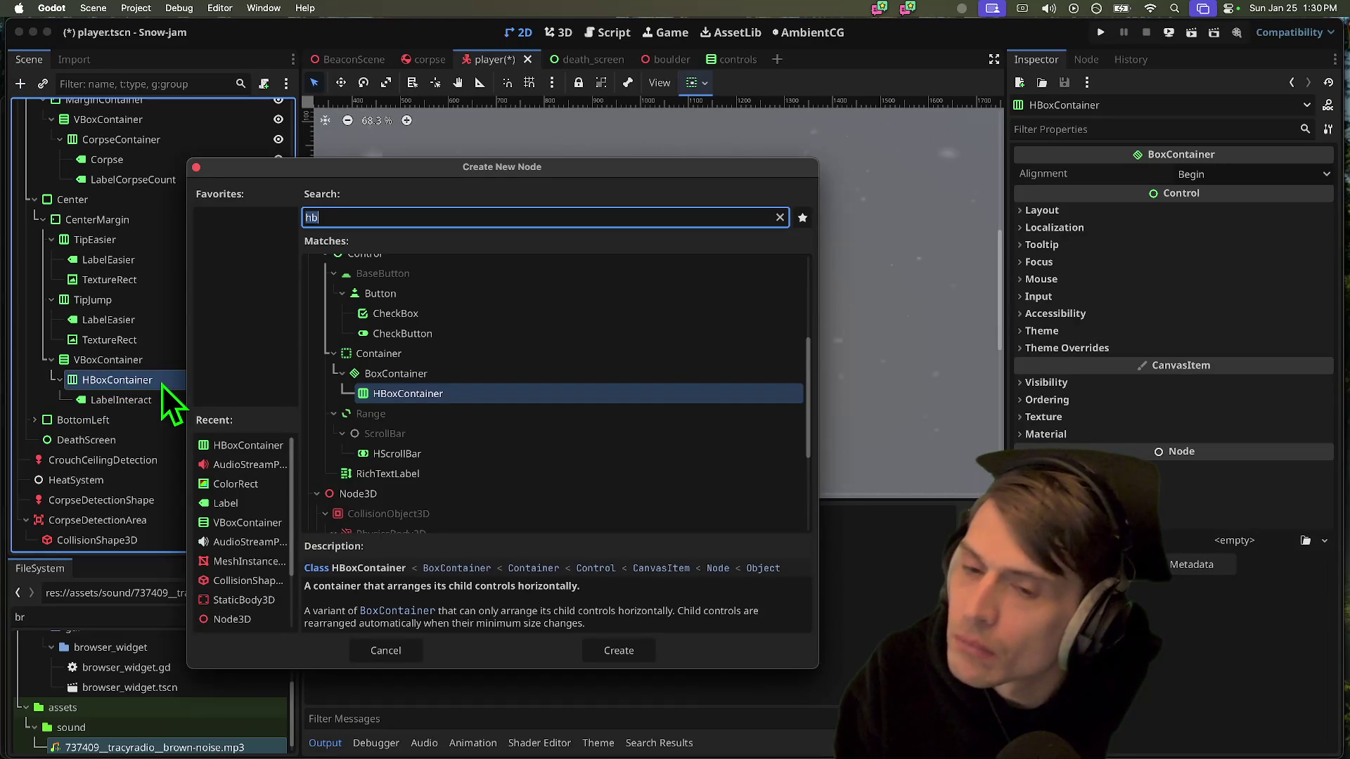
pyautogui.press('Escape')
pyautogui.click(116, 339)
pyautogui.click(132, 380)
pyautogui.press('super+v')
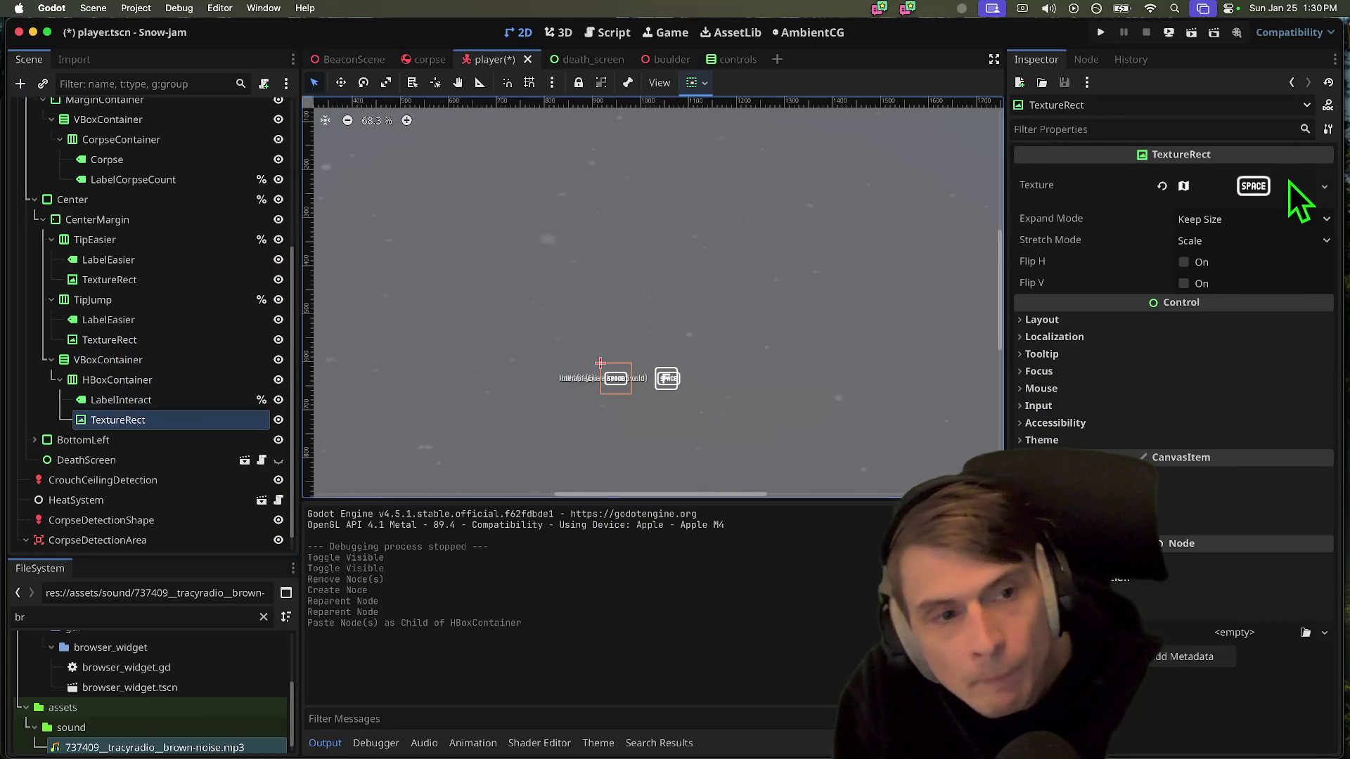
# Make the icon's texture unique, set its atlas region to the E key and save, then undo
pyautogui.click(1288, 181)
pyautogui.click(1316, 186)
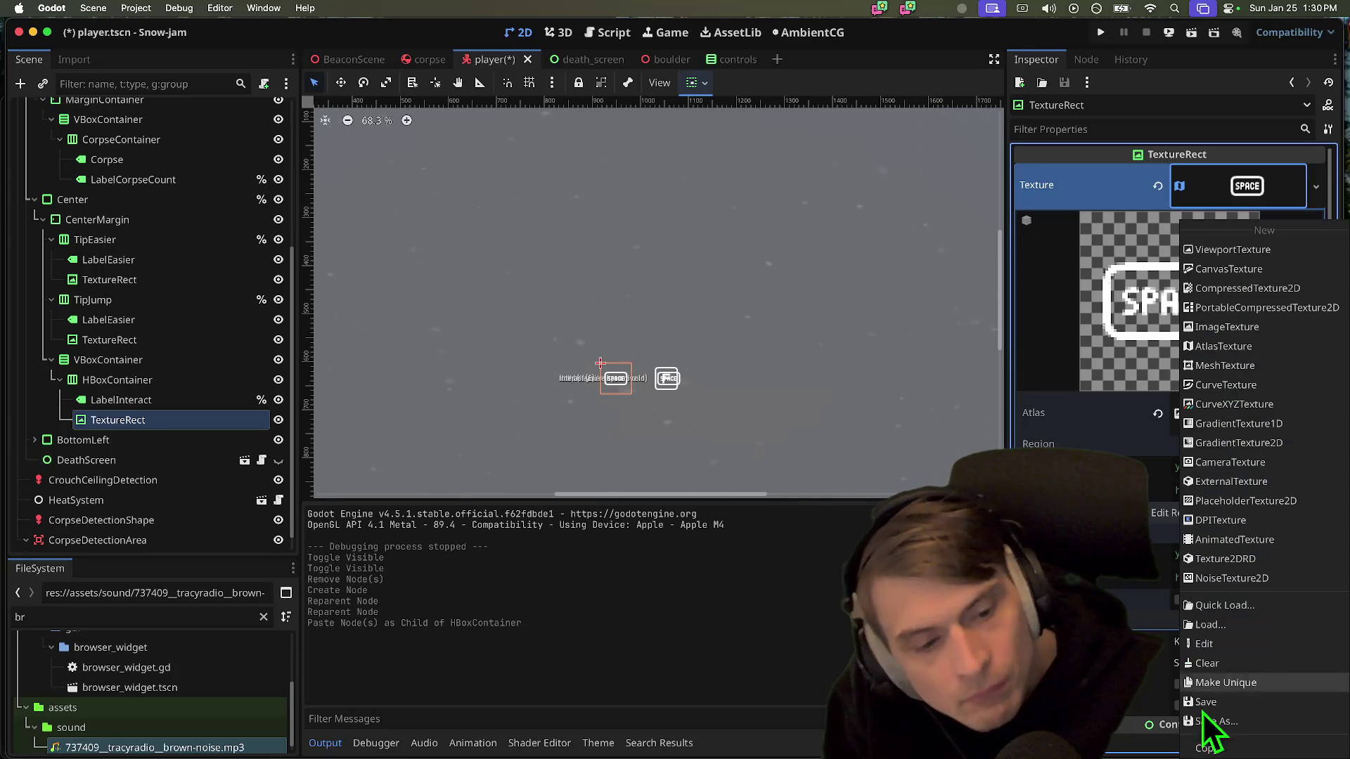
pyautogui.click(1233, 686)
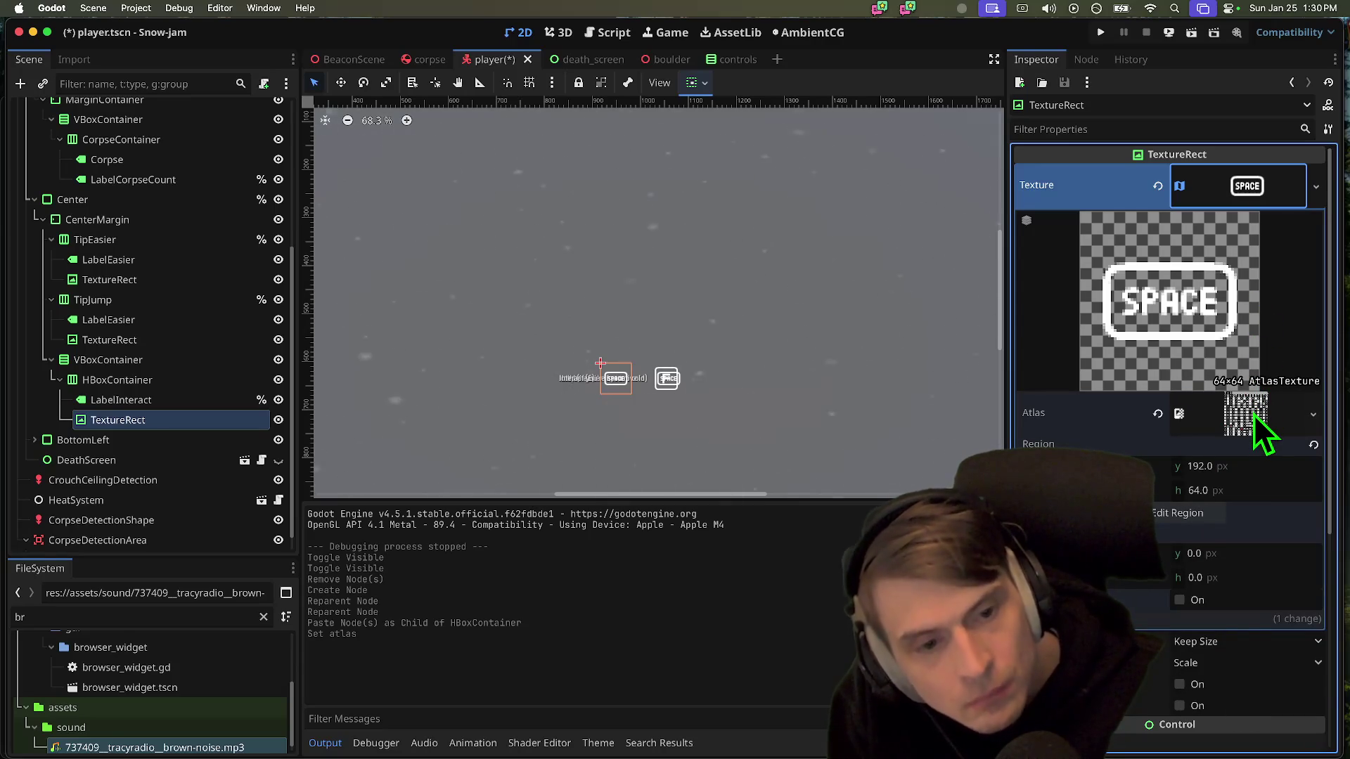
pyautogui.click(1195, 510)
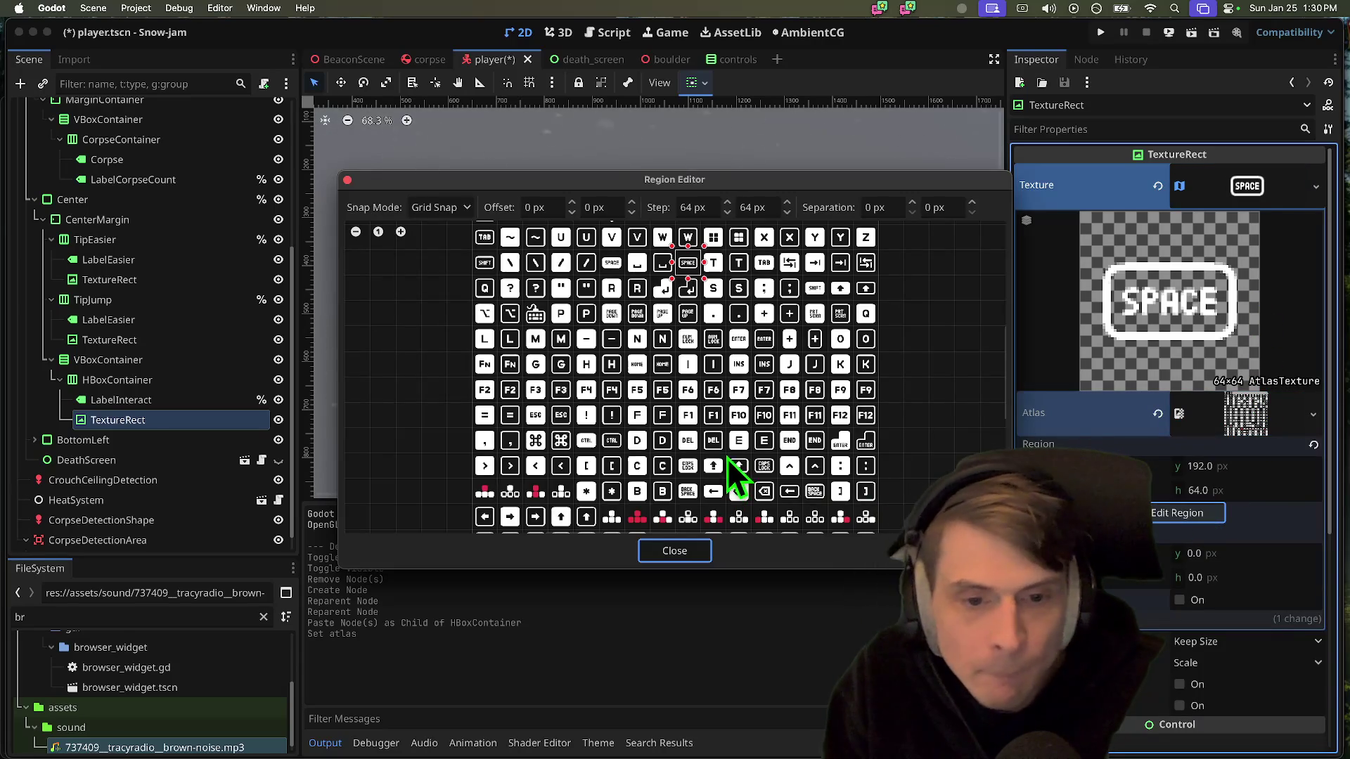
pyautogui.click(765, 439)
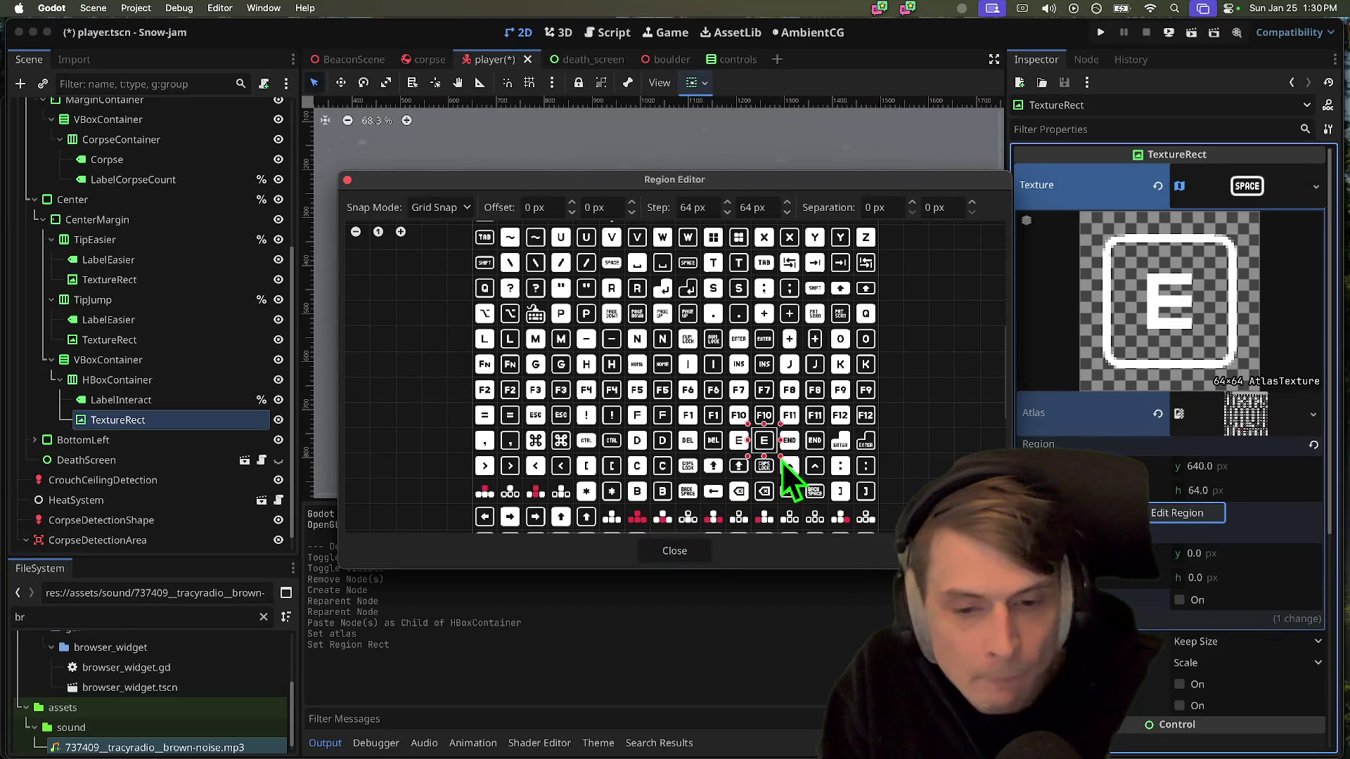
pyautogui.click(676, 552)
pyautogui.press('cmd+s')
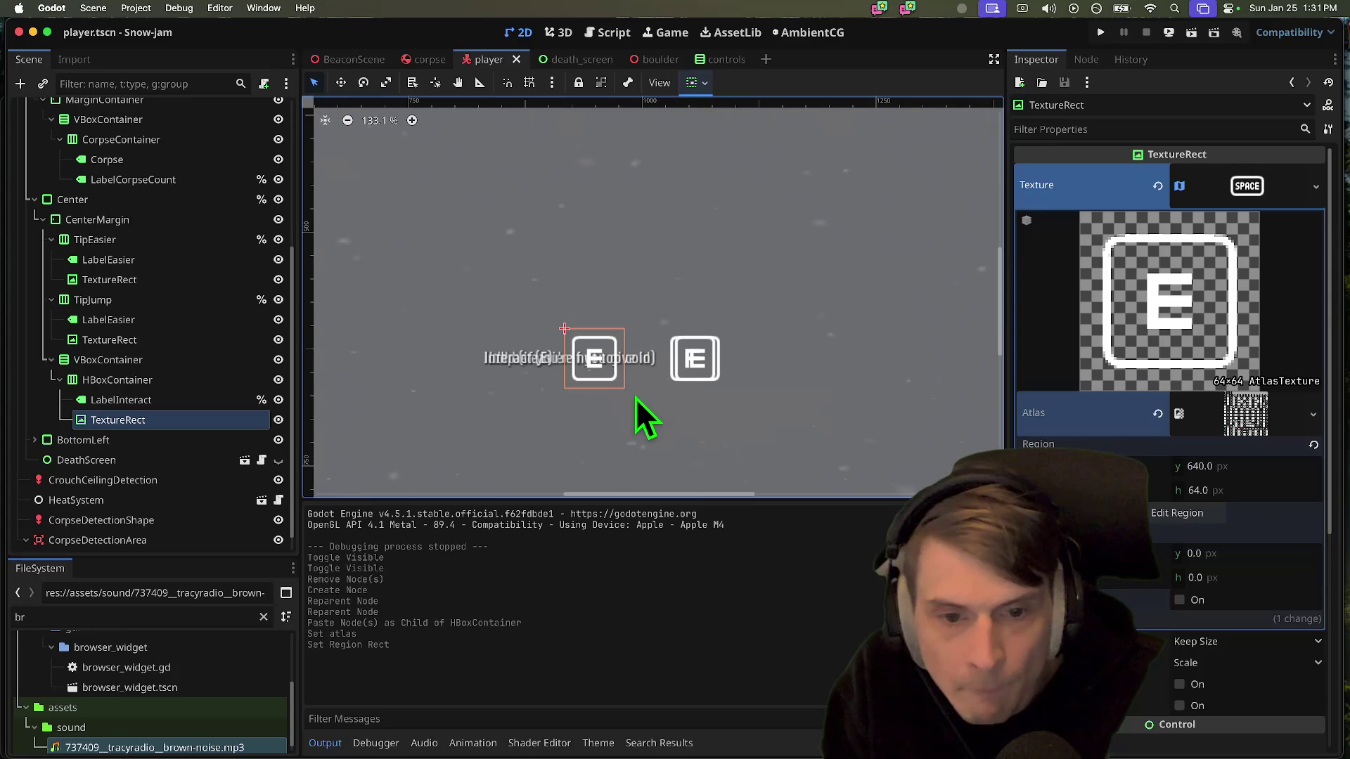
pyautogui.press('super+z')
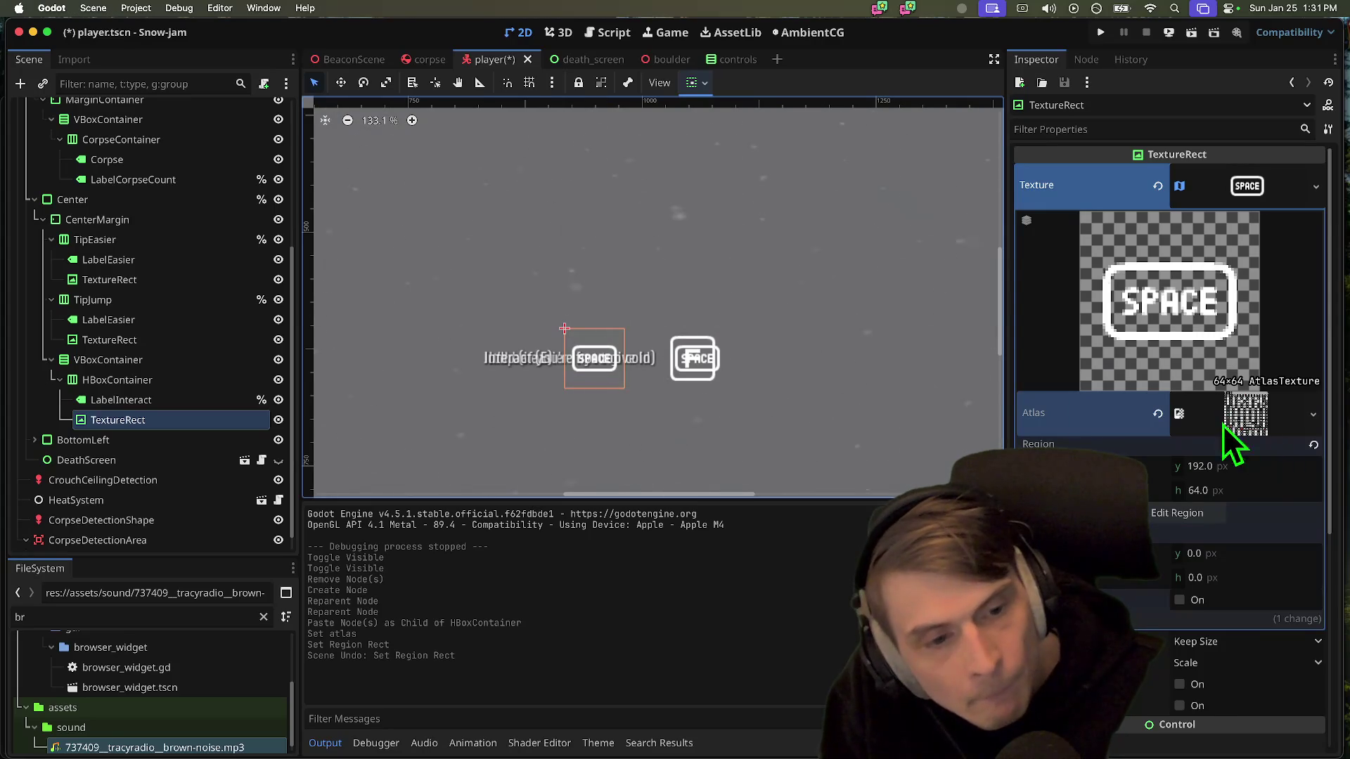
# Redo it: make the texture unique, pick the E key tile region, and save the scene
pyautogui.rightClick(1230, 188)
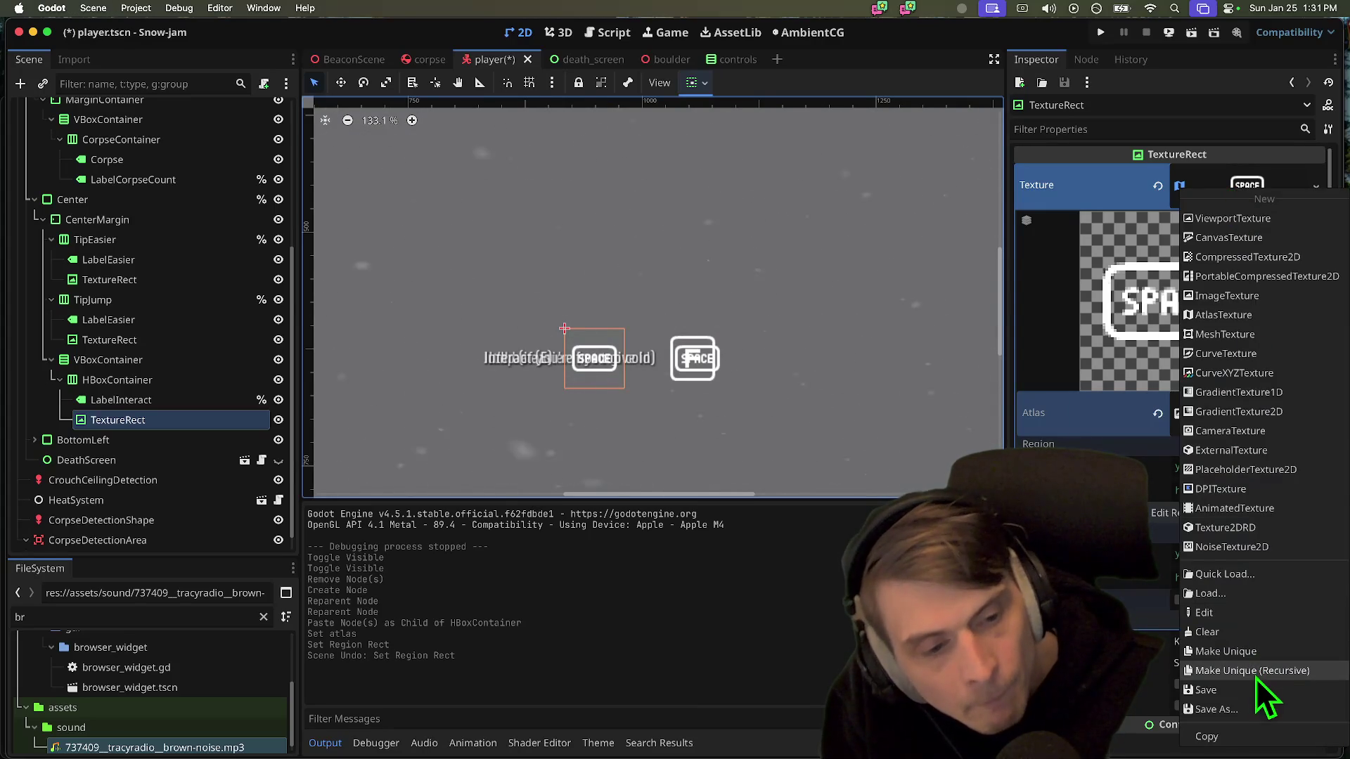
pyautogui.click(1255, 650)
pyautogui.click(1215, 512)
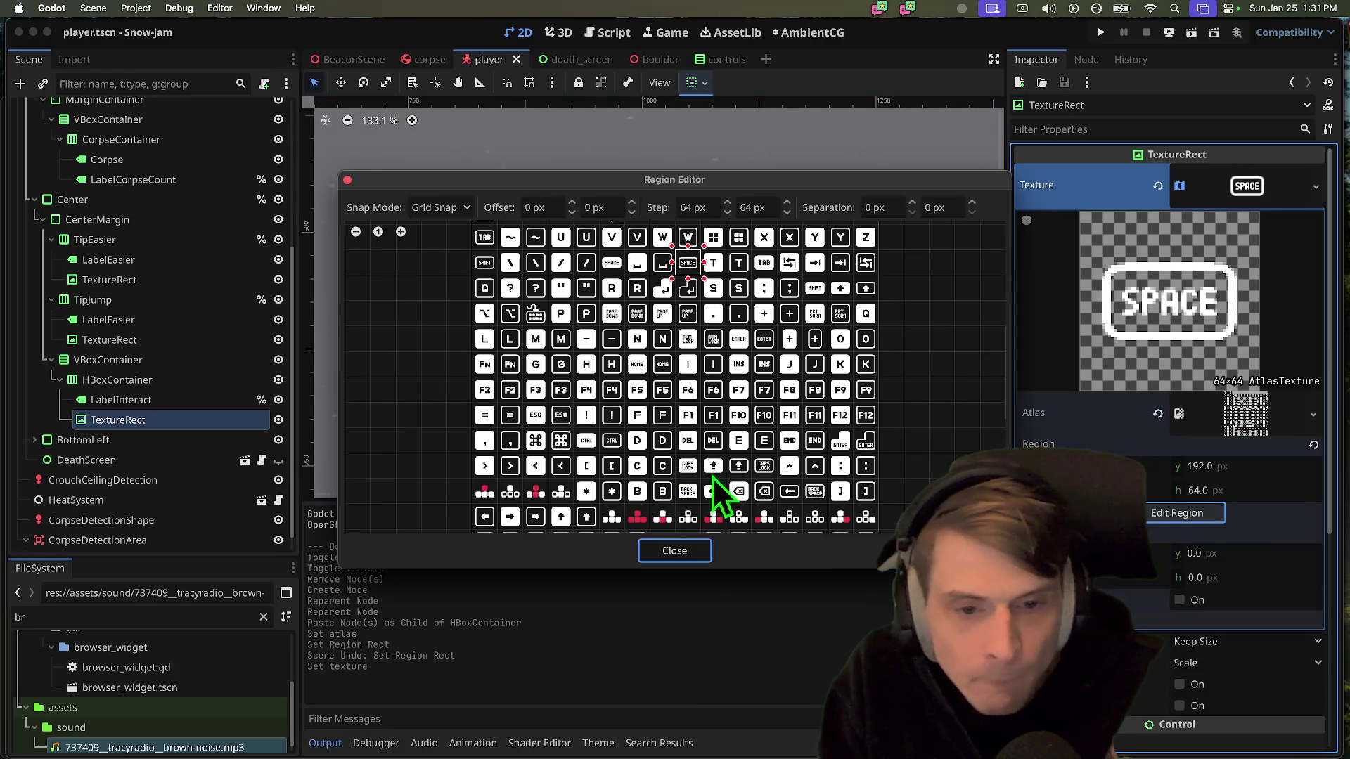
pyautogui.click(753, 438)
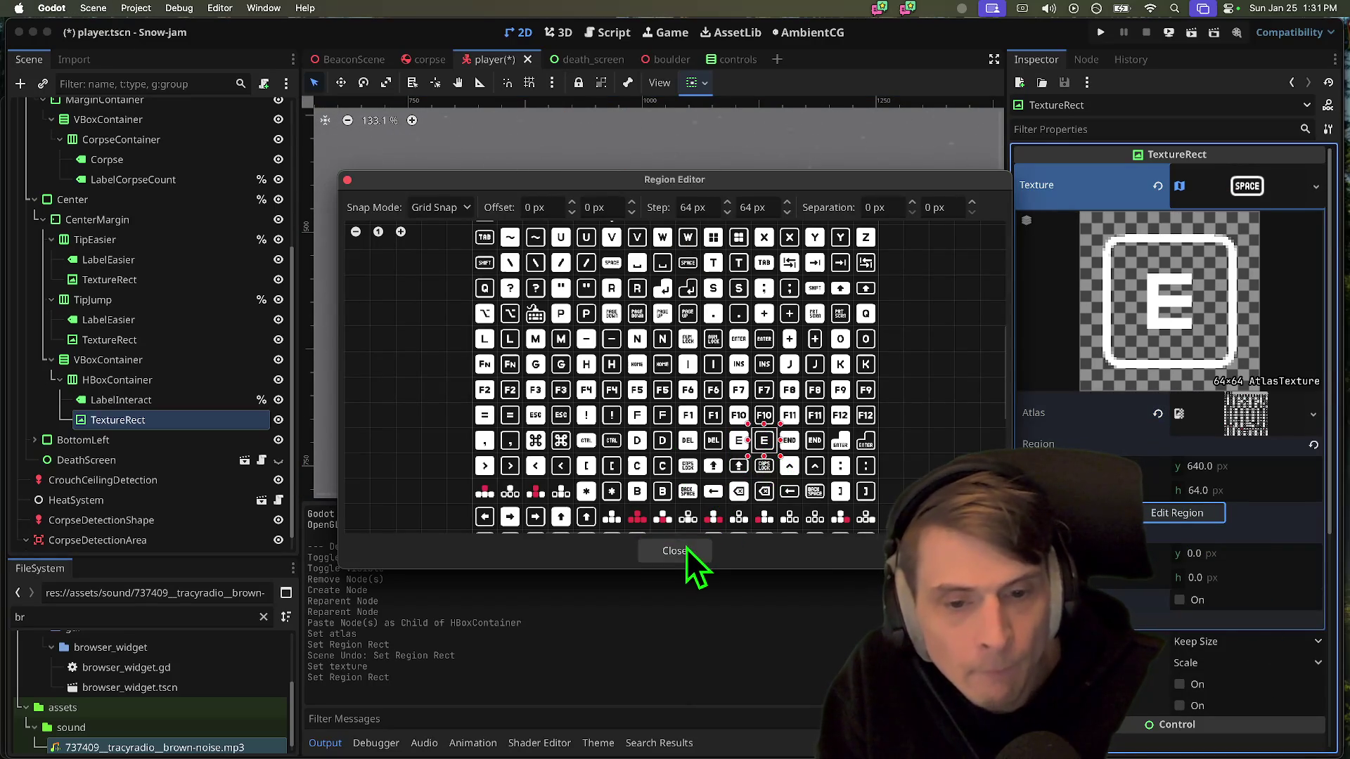
pyautogui.click(687, 548)
pyautogui.scroll(5, 719, 387)
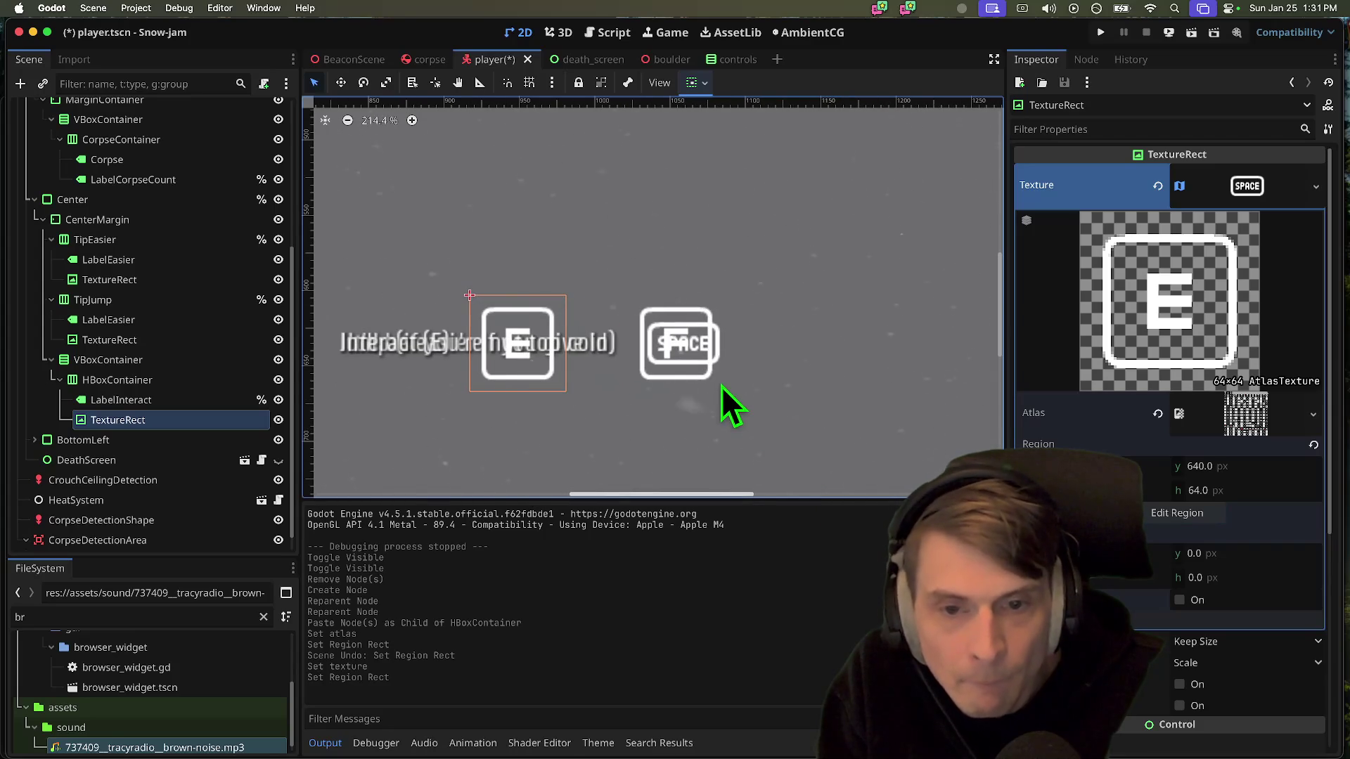
pyautogui.press('cmd+s')
# Shorten LabelInteract's text to 'Interact'
pyautogui.click(225, 400)
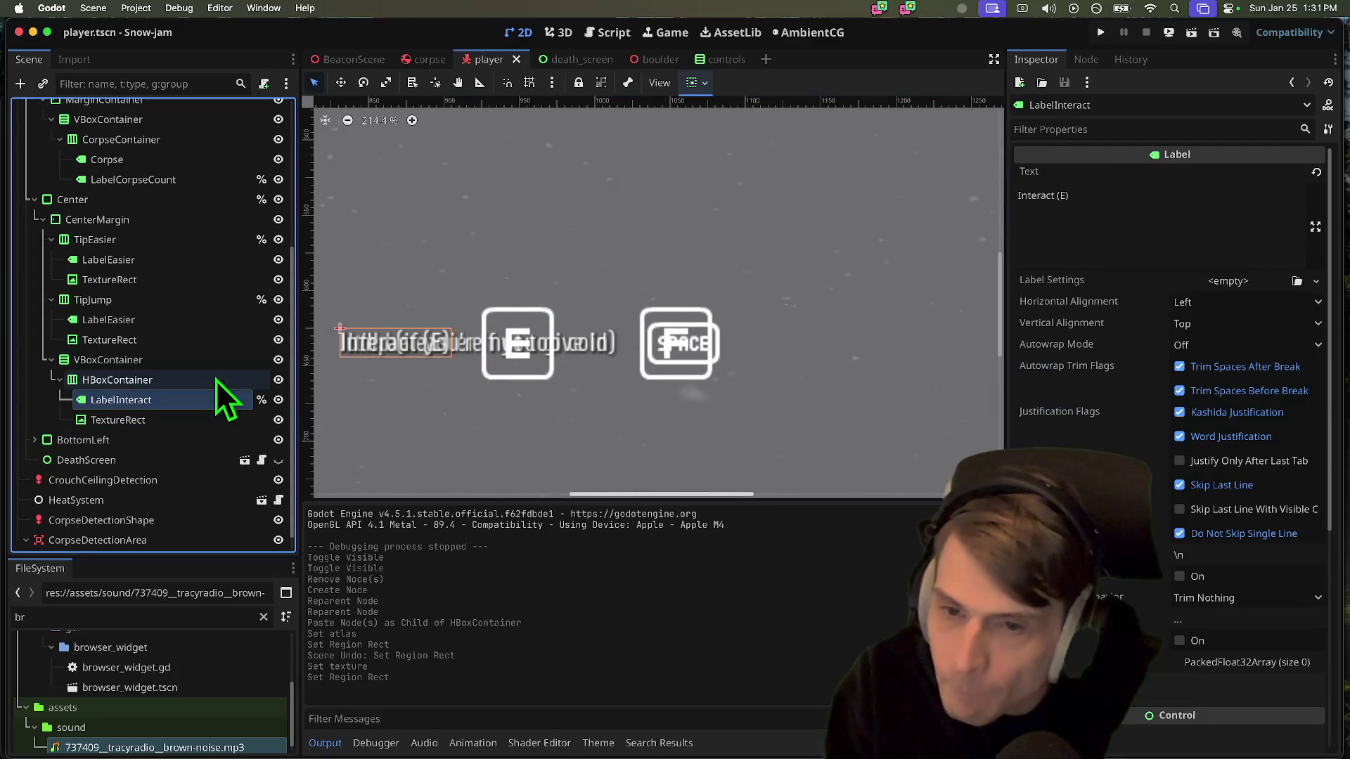
pyautogui.click(217, 380)
pyautogui.moveTo(485, 336); pyautogui.dragTo(594, 334)
pyautogui.click(106, 403)
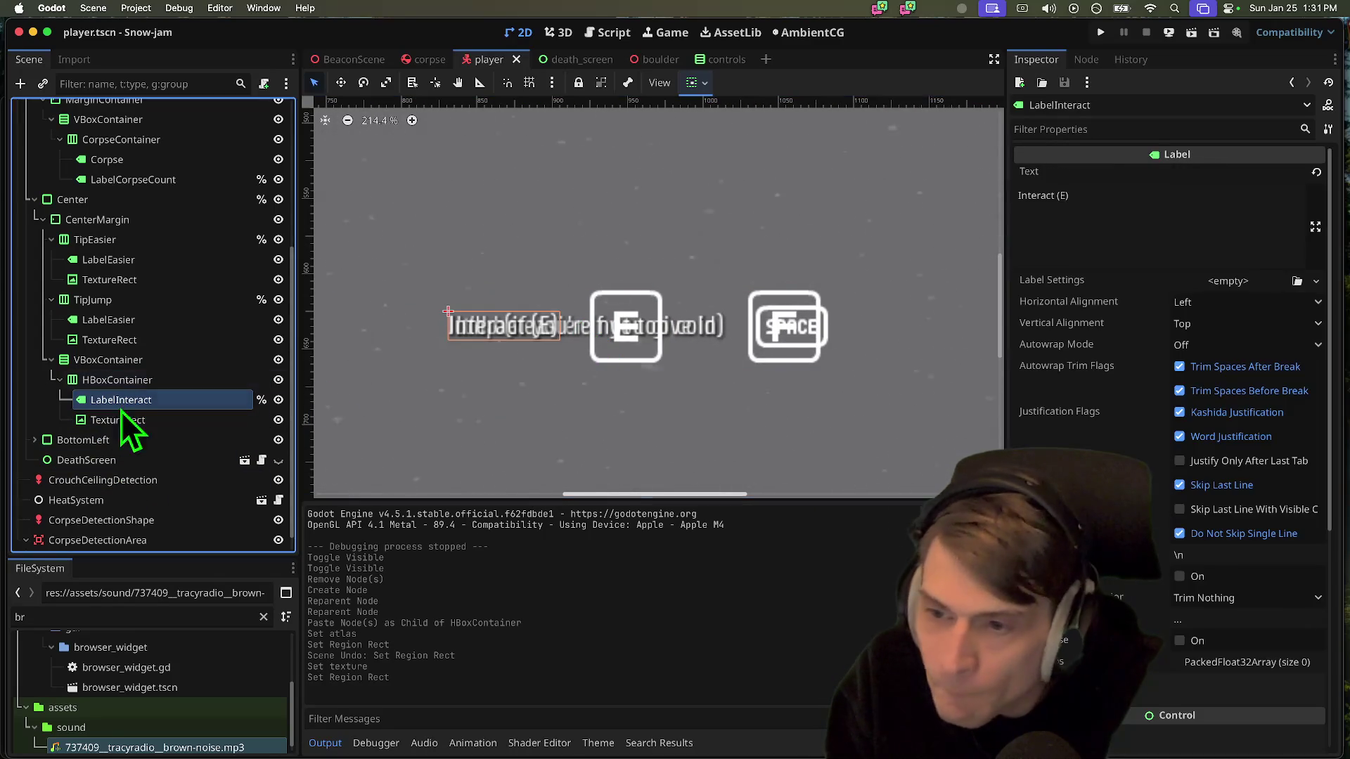
pyautogui.click(1203, 204)
pyautogui.press('BackSpace')
pyautogui.press('BackSpace')
pyautogui.press('BackSpace')
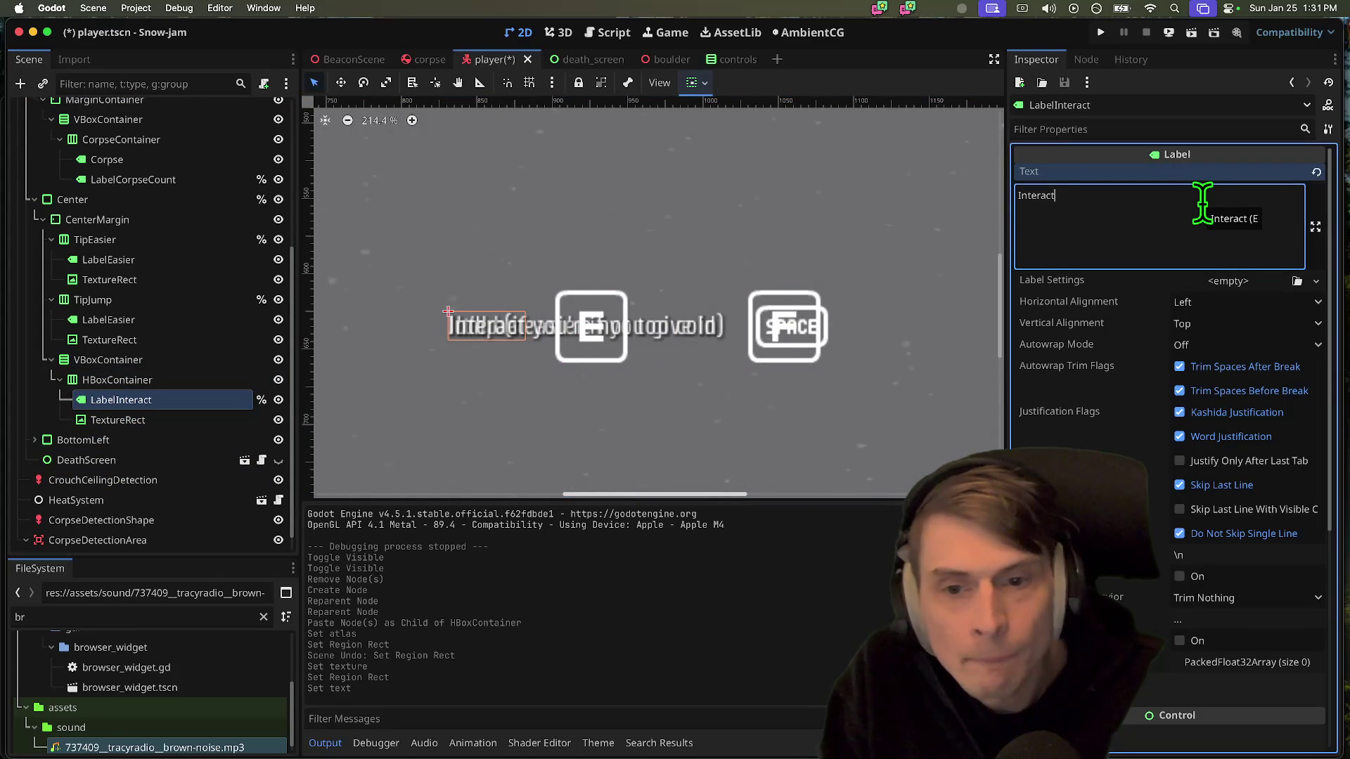
# Look over the VBoxContainer, CenterMargin and HBoxContainer nodes, then open the Player script
pyautogui.click(167, 363)
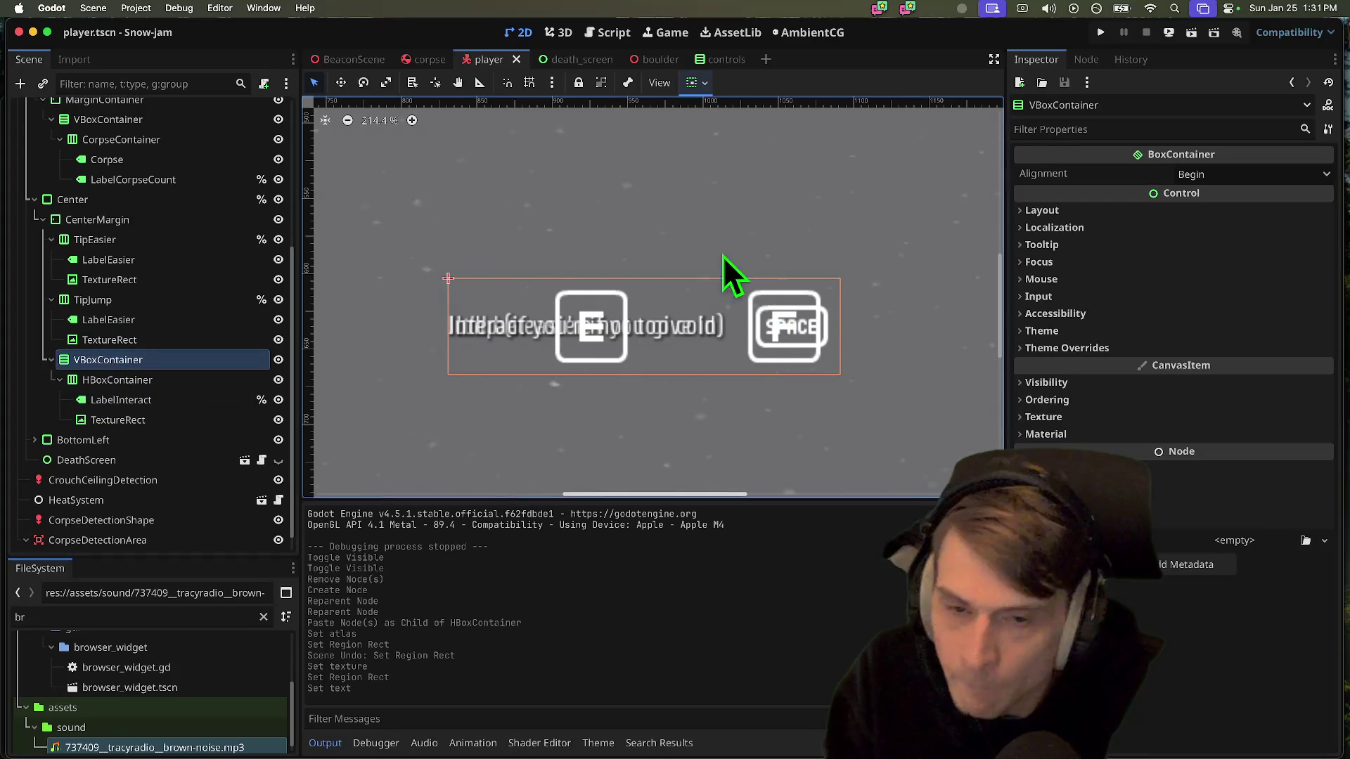
pyautogui.hscroll(-2, 715, 321)
pyautogui.click(682, 399)
pyautogui.click(113, 319)
pyautogui.click(140, 382)
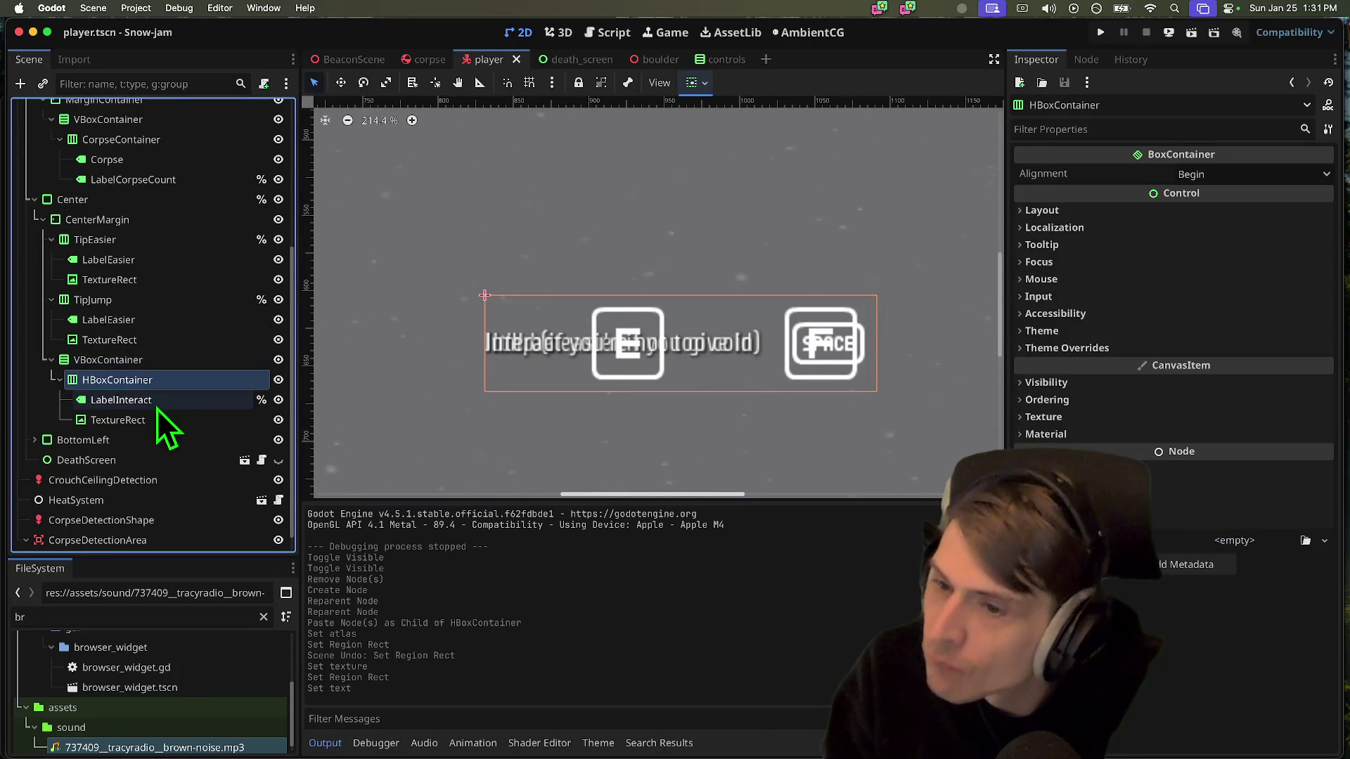
pyautogui.scroll(5, 211, 238)
pyautogui.scroll(-5, 211, 246)
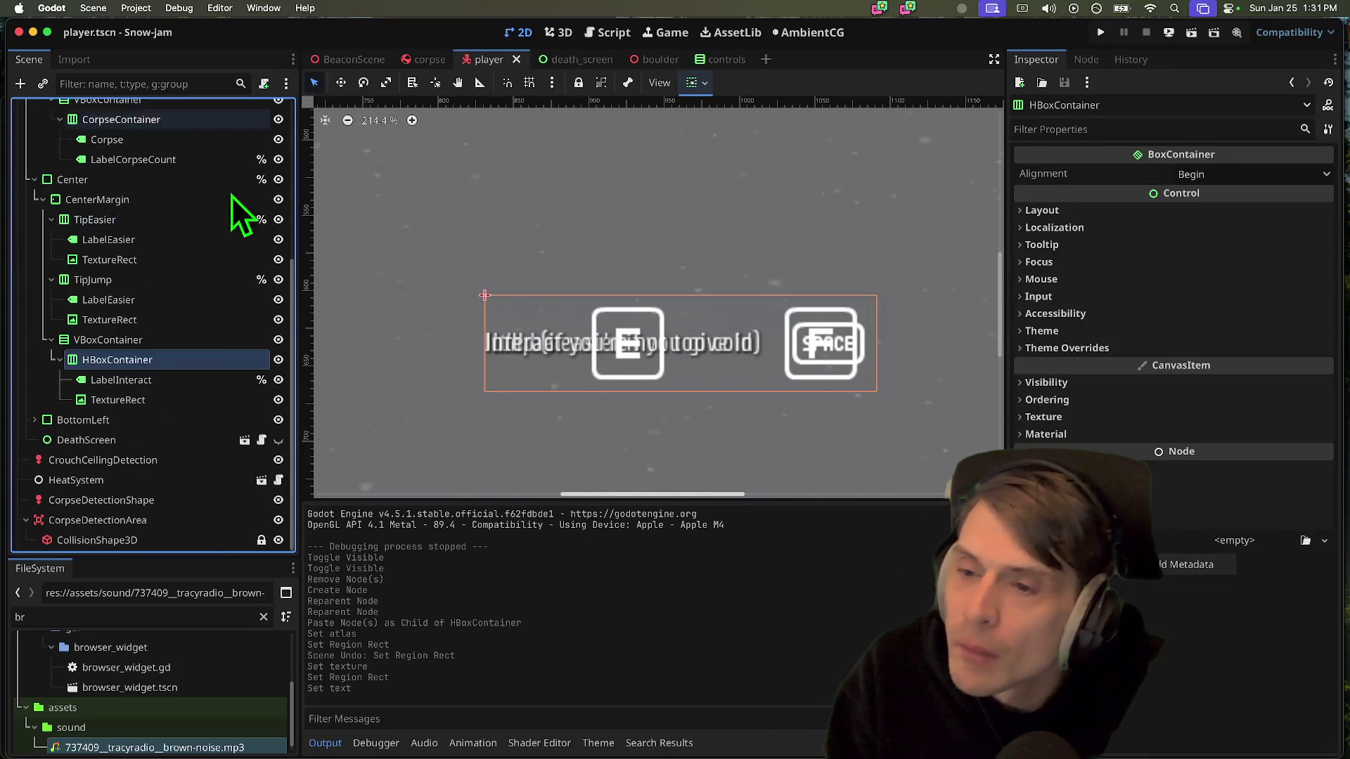
pyautogui.rightClick(160, 360)
pyautogui.click(141, 372)
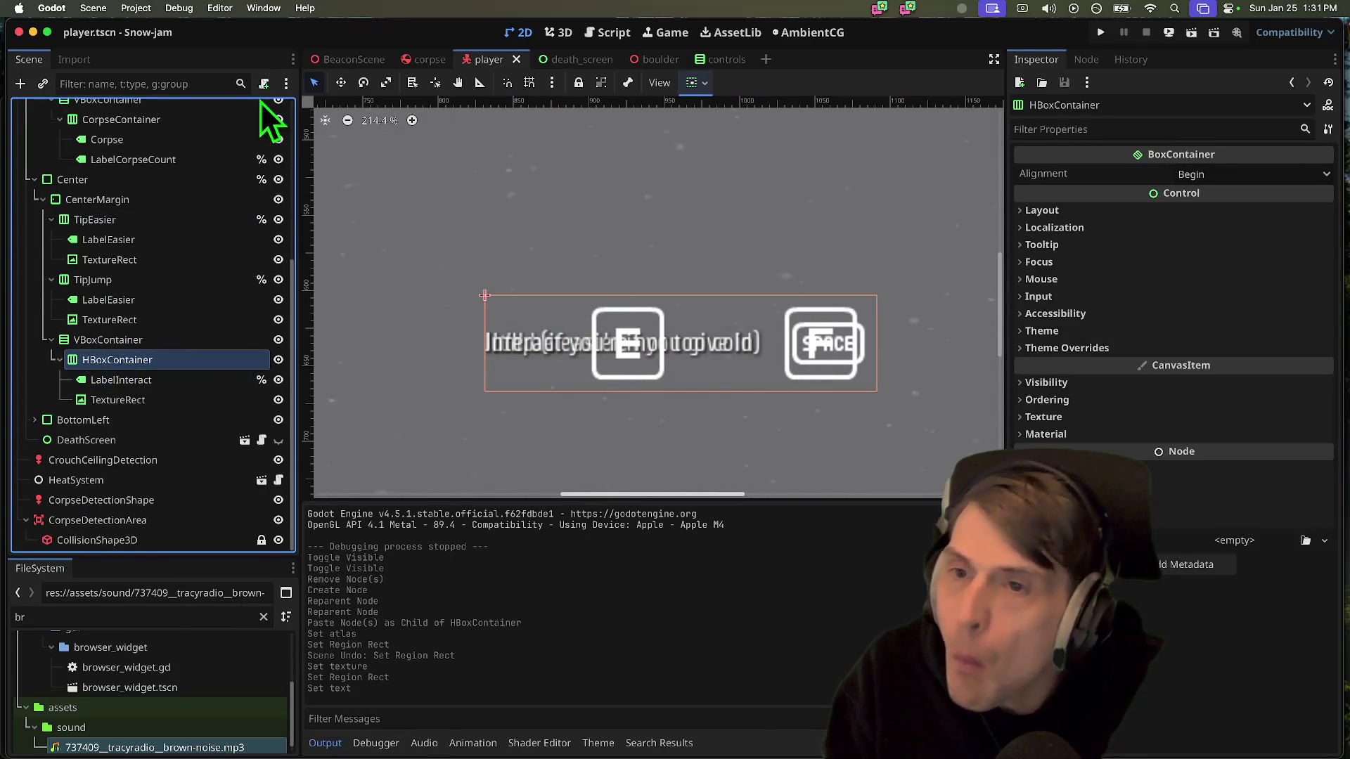
pyautogui.scroll(5, 253, 119)
pyautogui.click(262, 110)
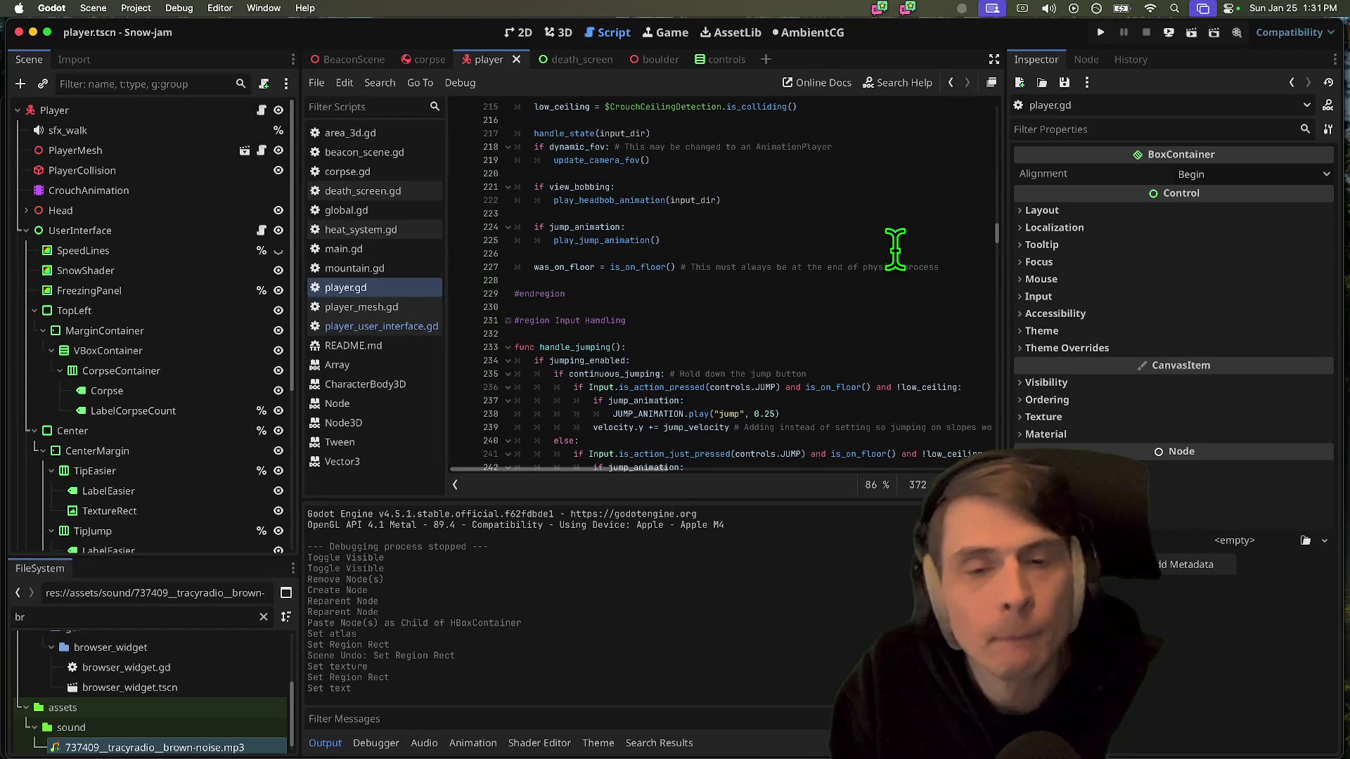
# Search player.gd for interact and locate the display_interact call on line 191
pyautogui.press('cmd+f')
pyautogui.write('interact')
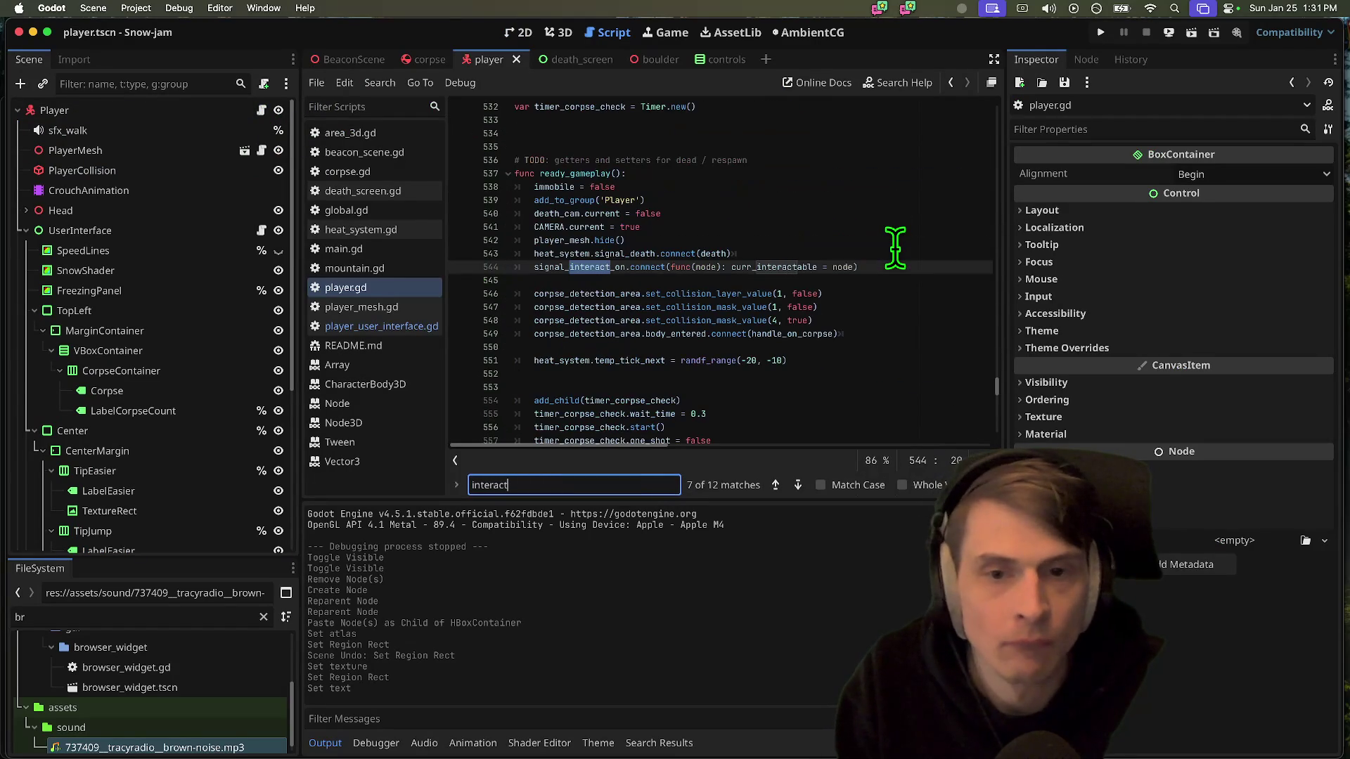
pyautogui.hotkey('shift', 'Return')
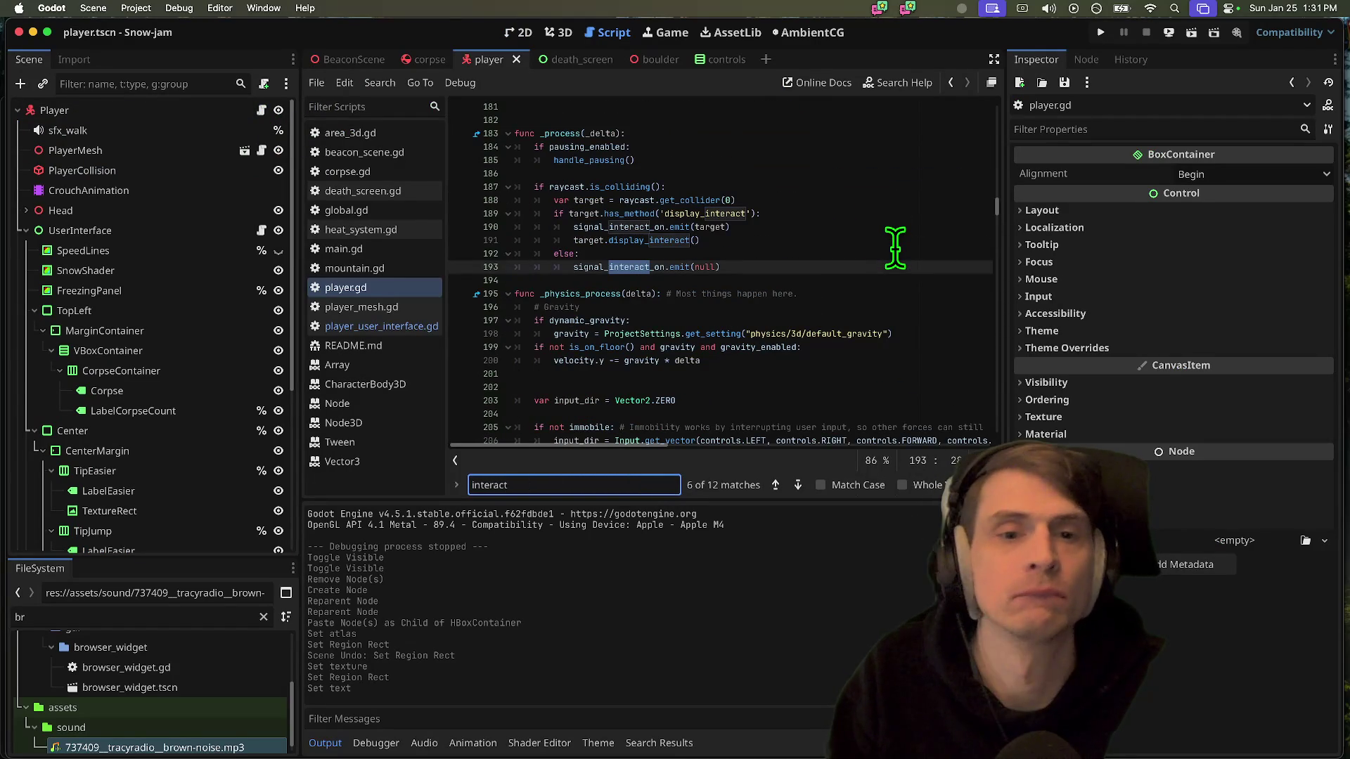
pyautogui.doubleClick(632, 215)
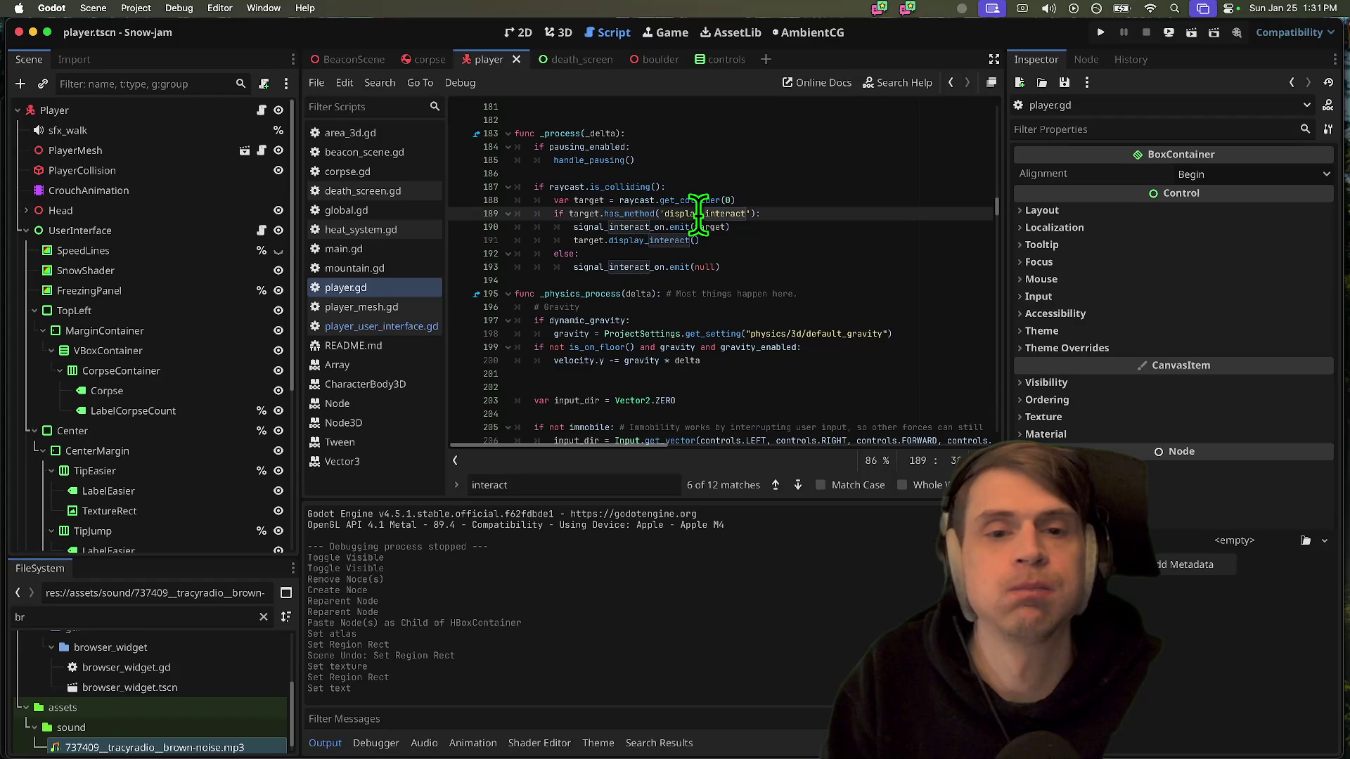
pyautogui.press('cmd+f')
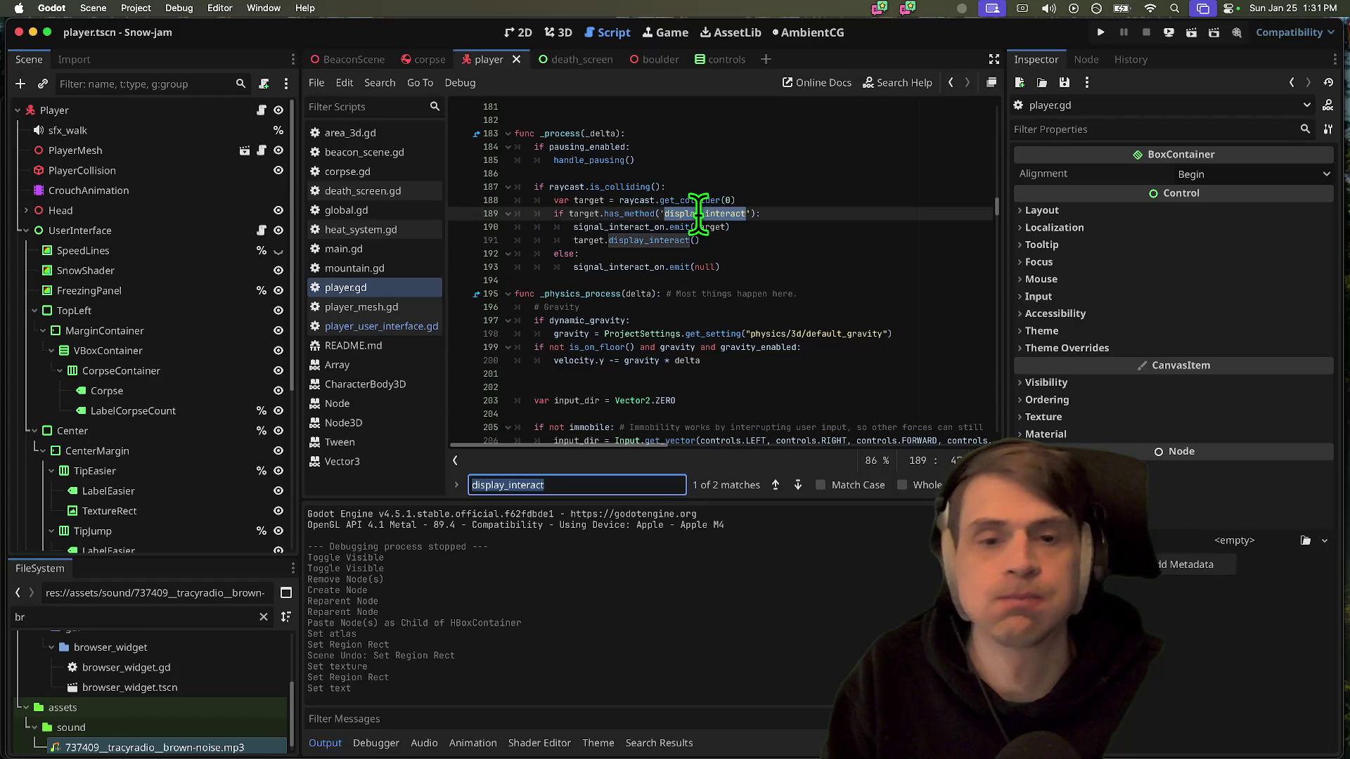
pyautogui.click(643, 245)
# Search all files for display_interact, checking its player.gd usages and area_3d.gd definition
pyautogui.press('super+shift+f')
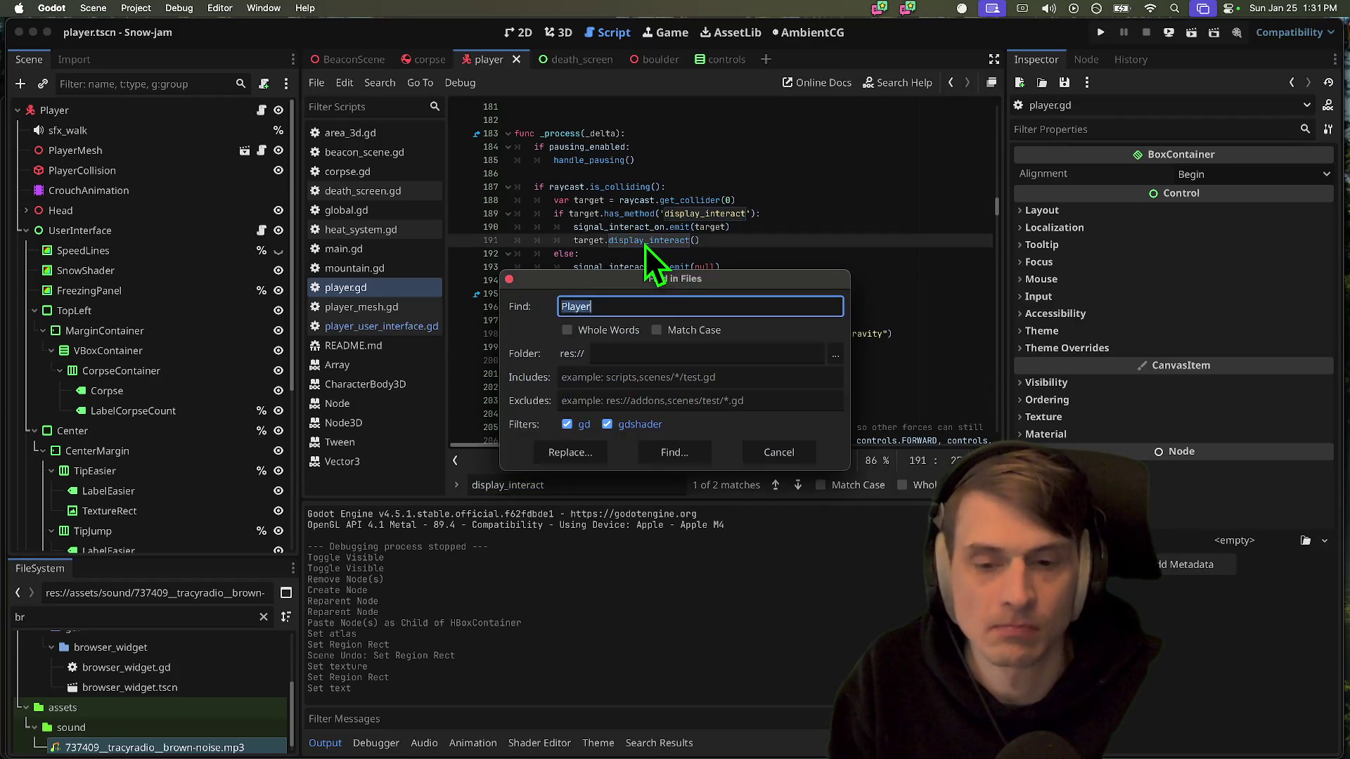
pyautogui.click(674, 448)
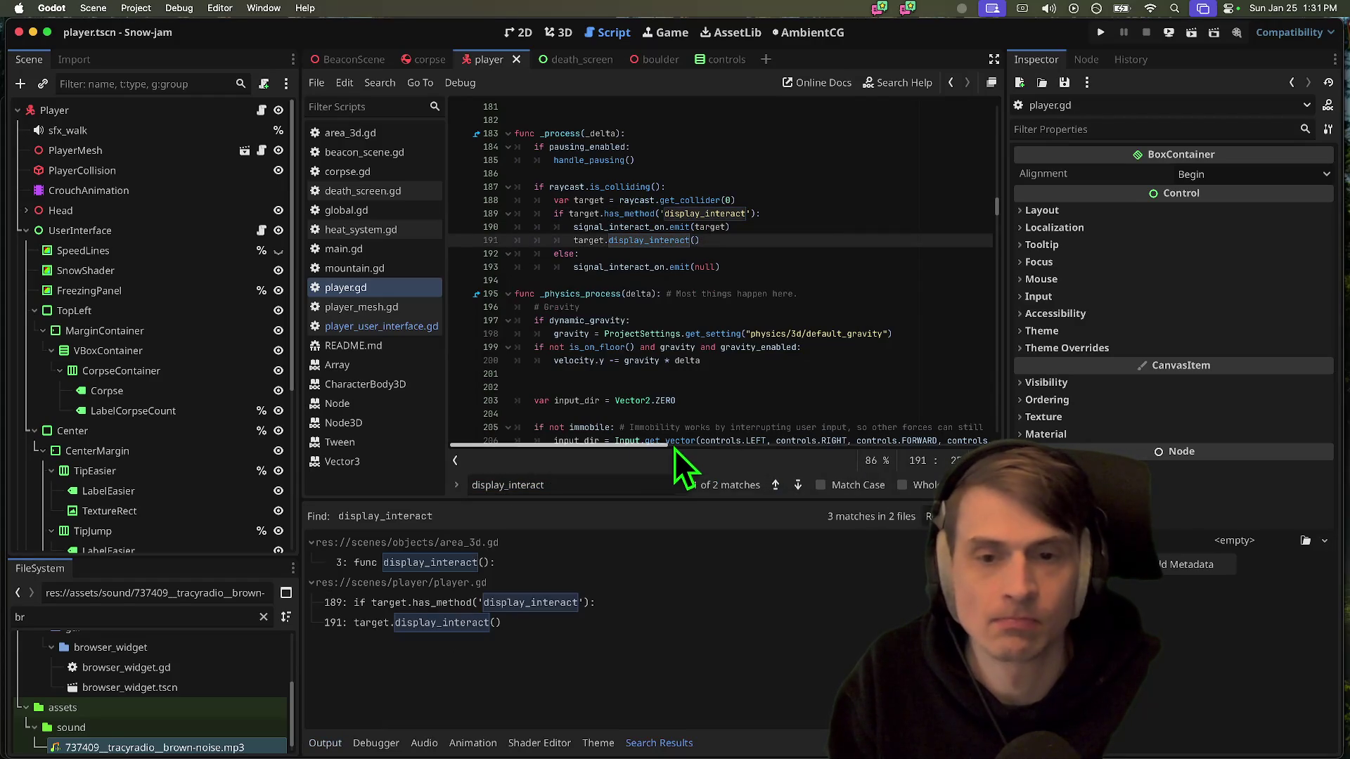
pyautogui.click(545, 622)
pyautogui.click(553, 606)
pyautogui.click(547, 625)
pyautogui.click(553, 609)
pyautogui.click(547, 625)
pyautogui.click(560, 606)
pyautogui.click(559, 565)
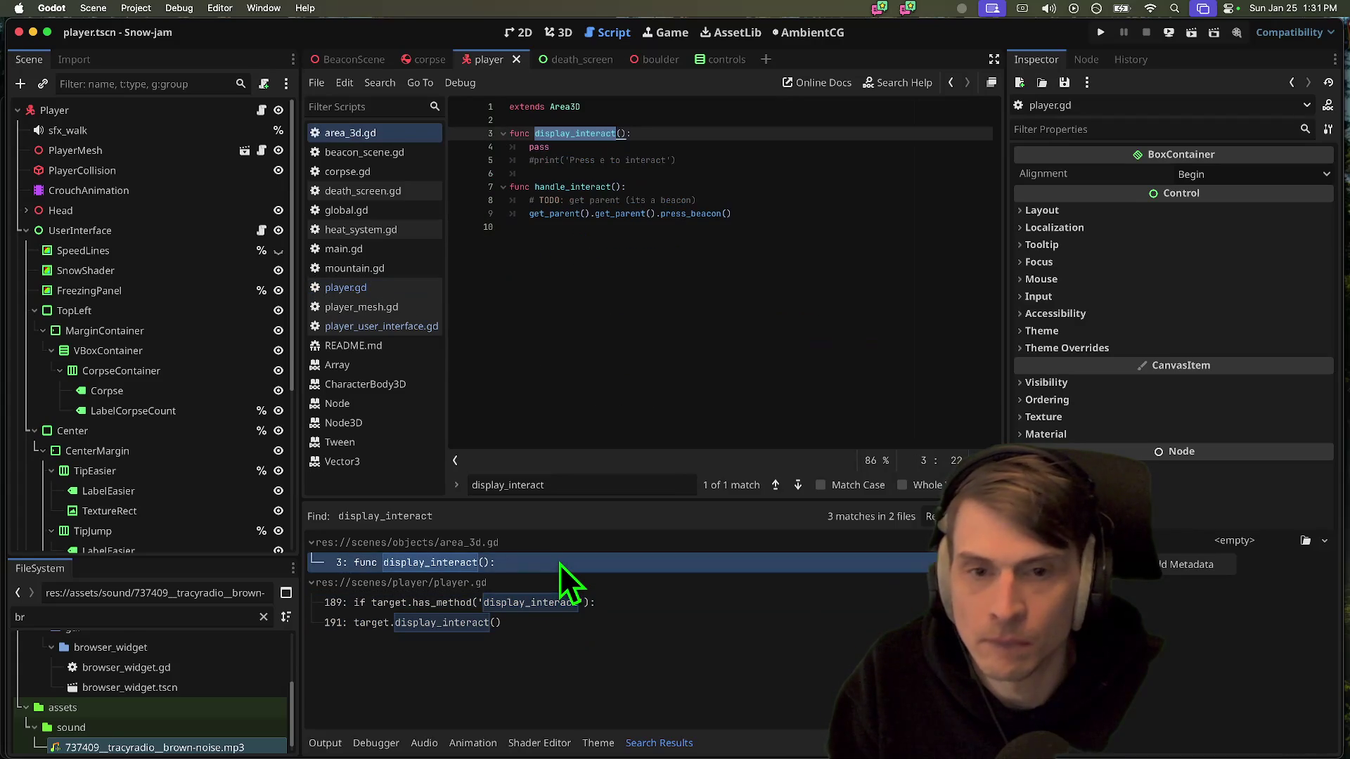
pyautogui.click(544, 602)
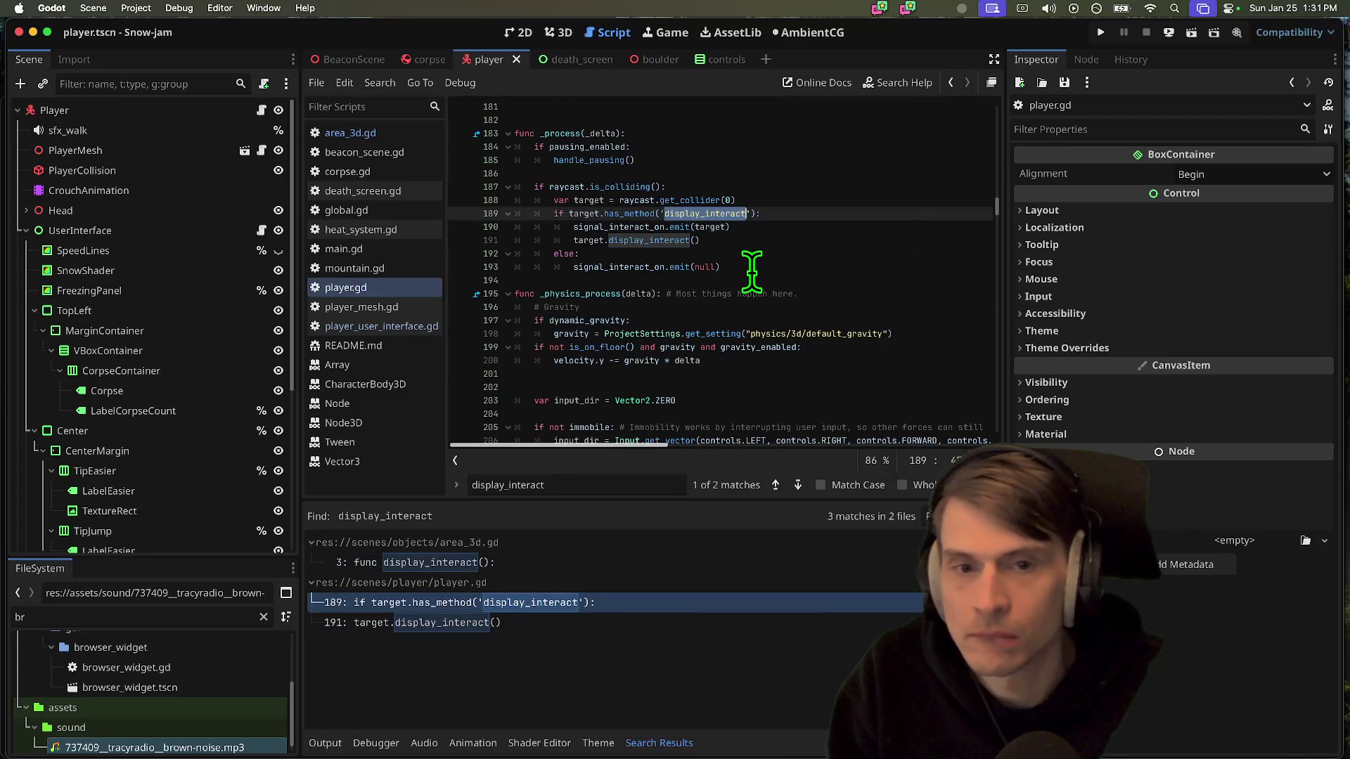
# Find signal_interact_on project-wide and jump to show_interact in player_user_interface.gd
pyautogui.doubleClick(607, 227)
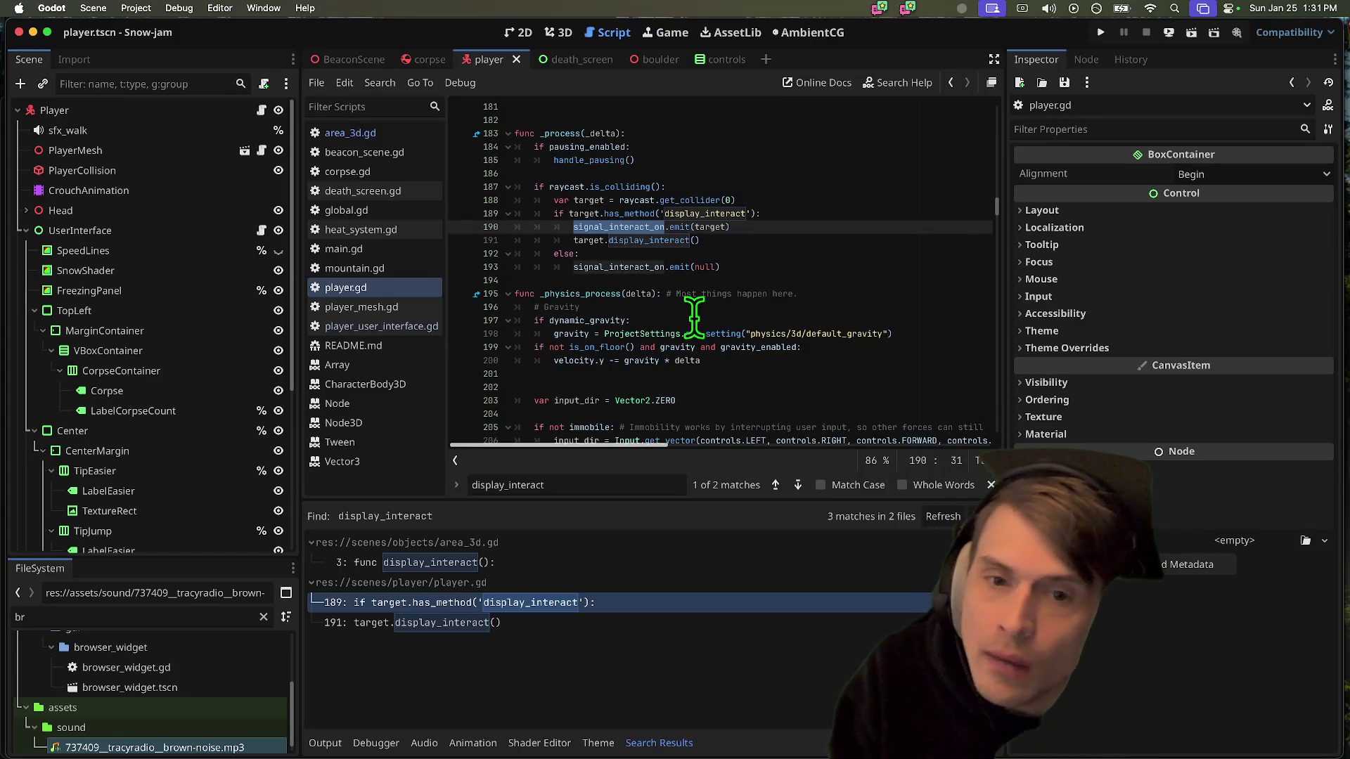
pyautogui.hotkey('ctrl', 'f')
pyautogui.hotkey('ctrl', 'shift', 'f')
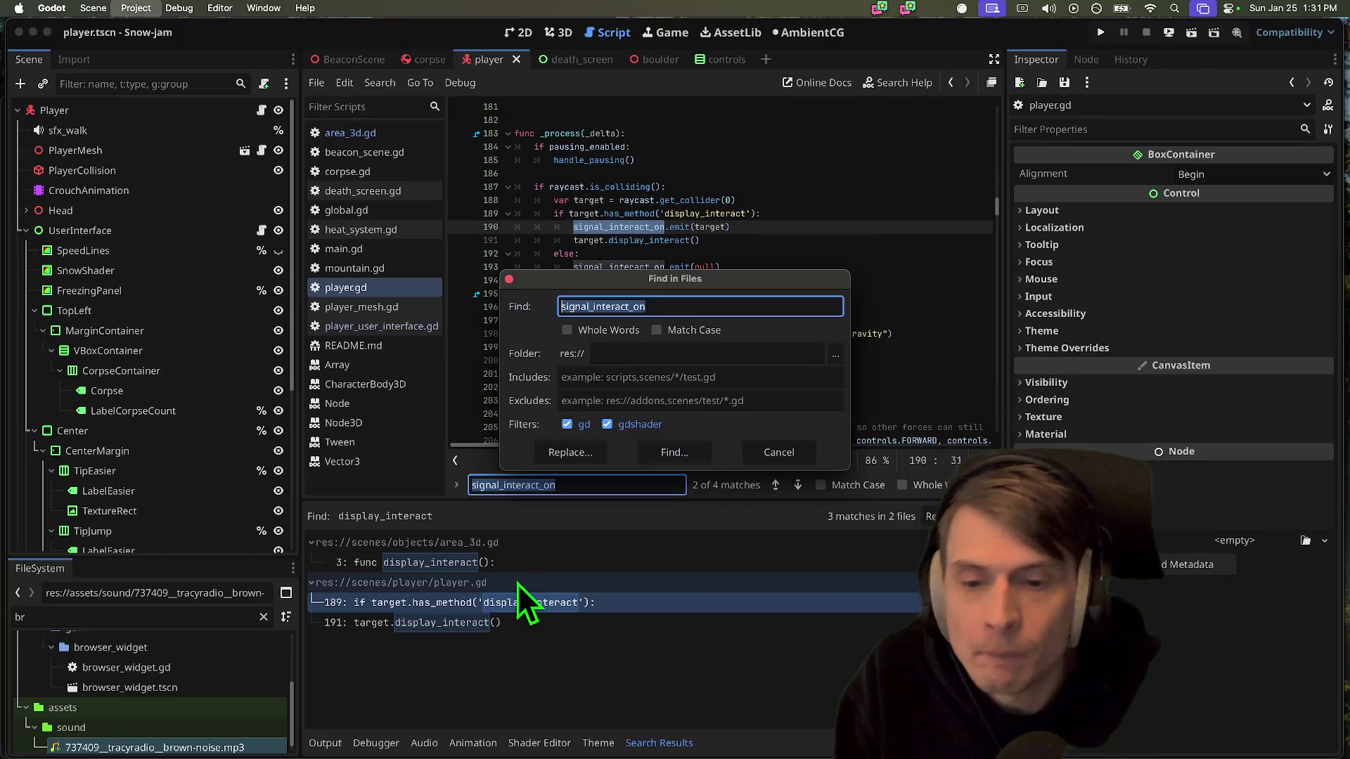
pyautogui.click(671, 453)
pyautogui.click(648, 563)
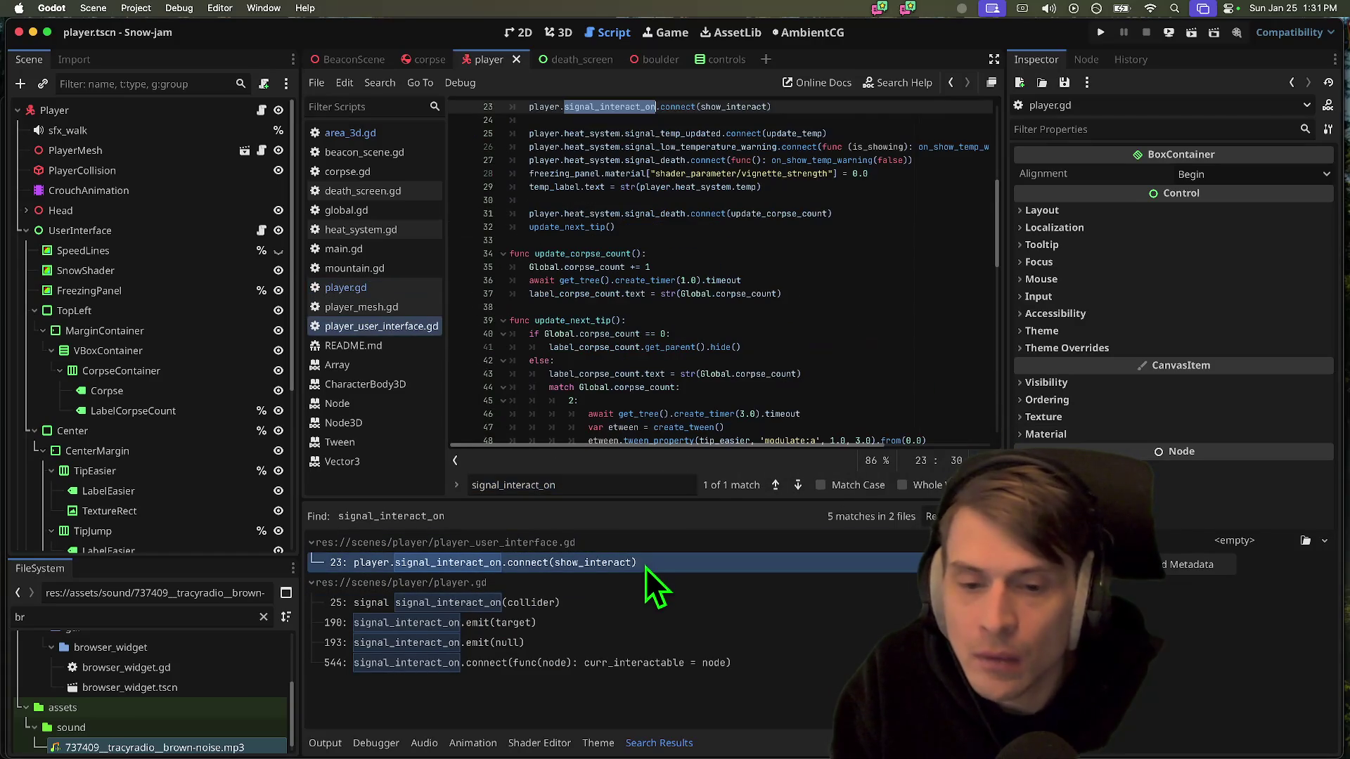
pyautogui.scroll(5, 820, 304)
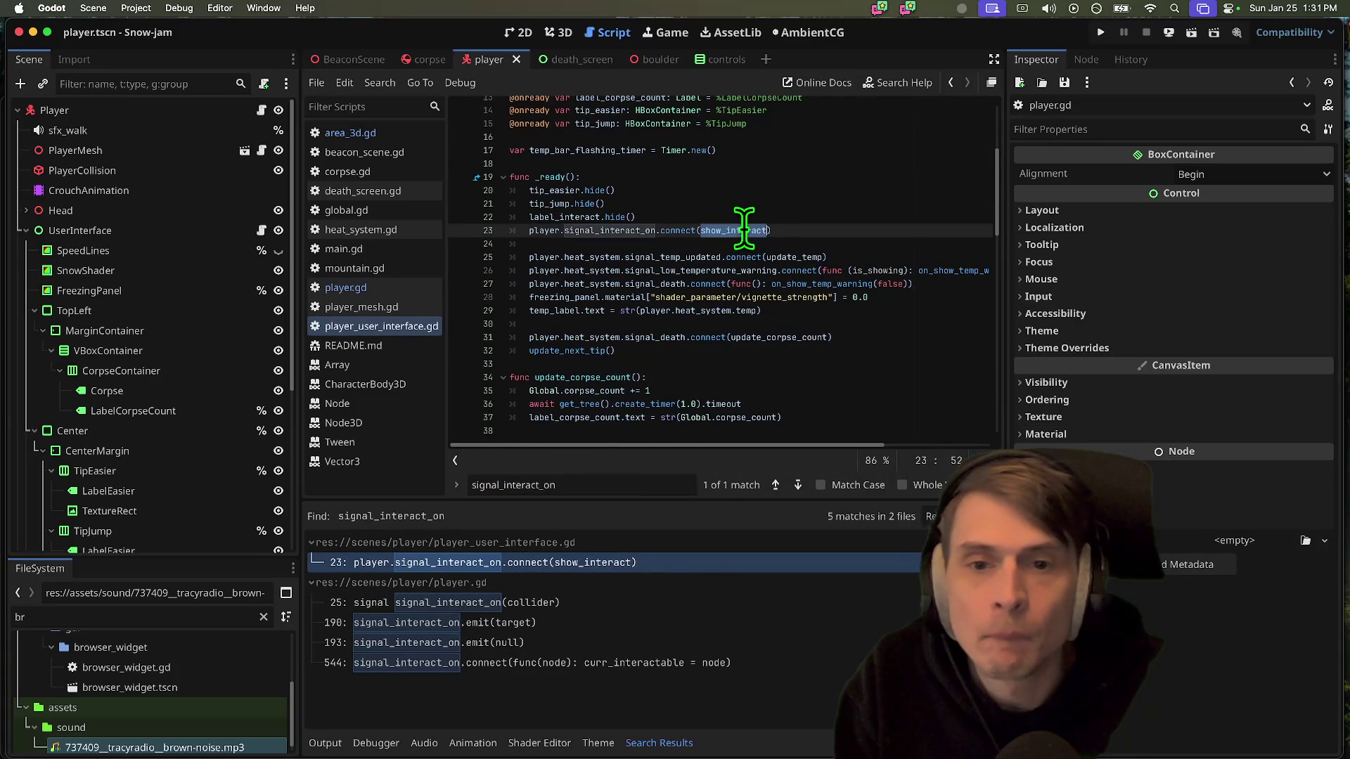
pyautogui.keyDown('ctrl'); pyautogui.click(744, 229); pyautogui.keyUp('ctrl')
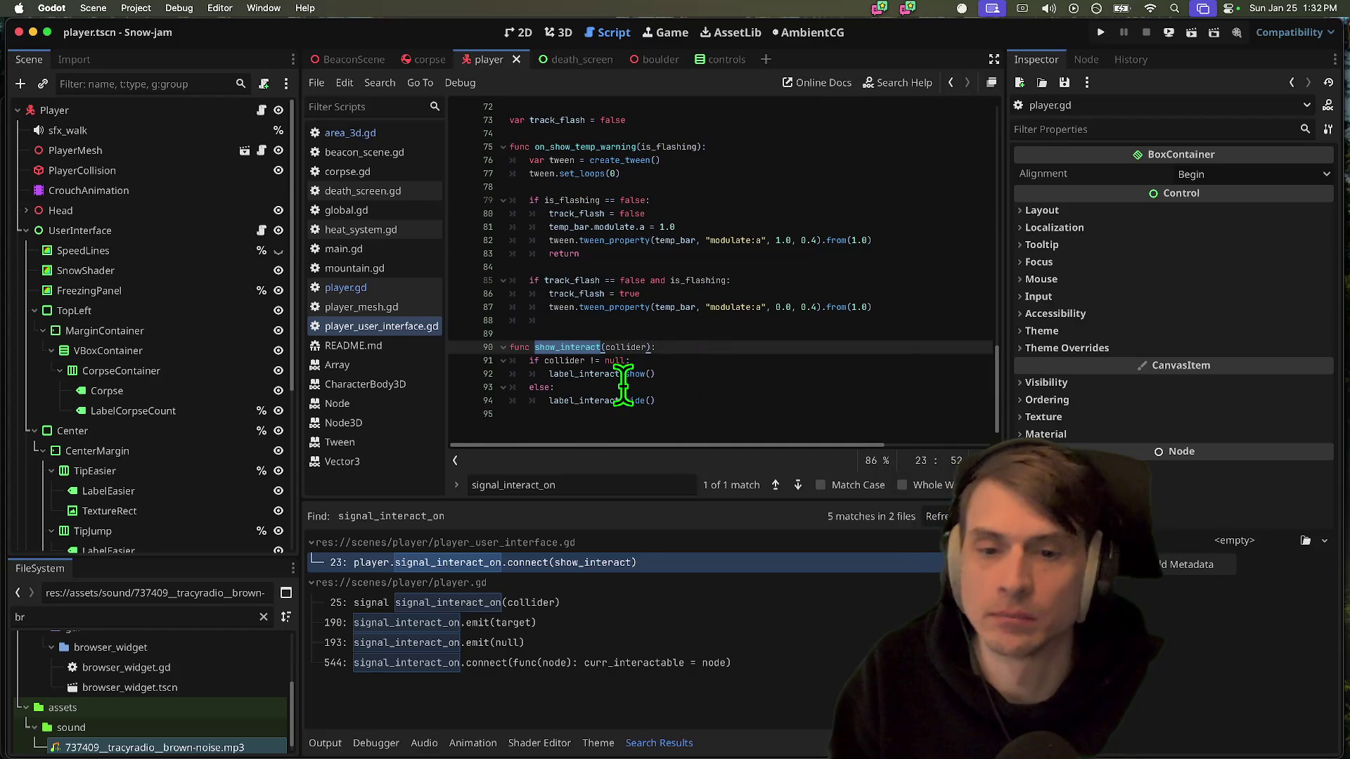
# Replace both label_interact references in show_interact (lines 92 and 94) with tip_interact
pyautogui.doubleClick(616, 374)
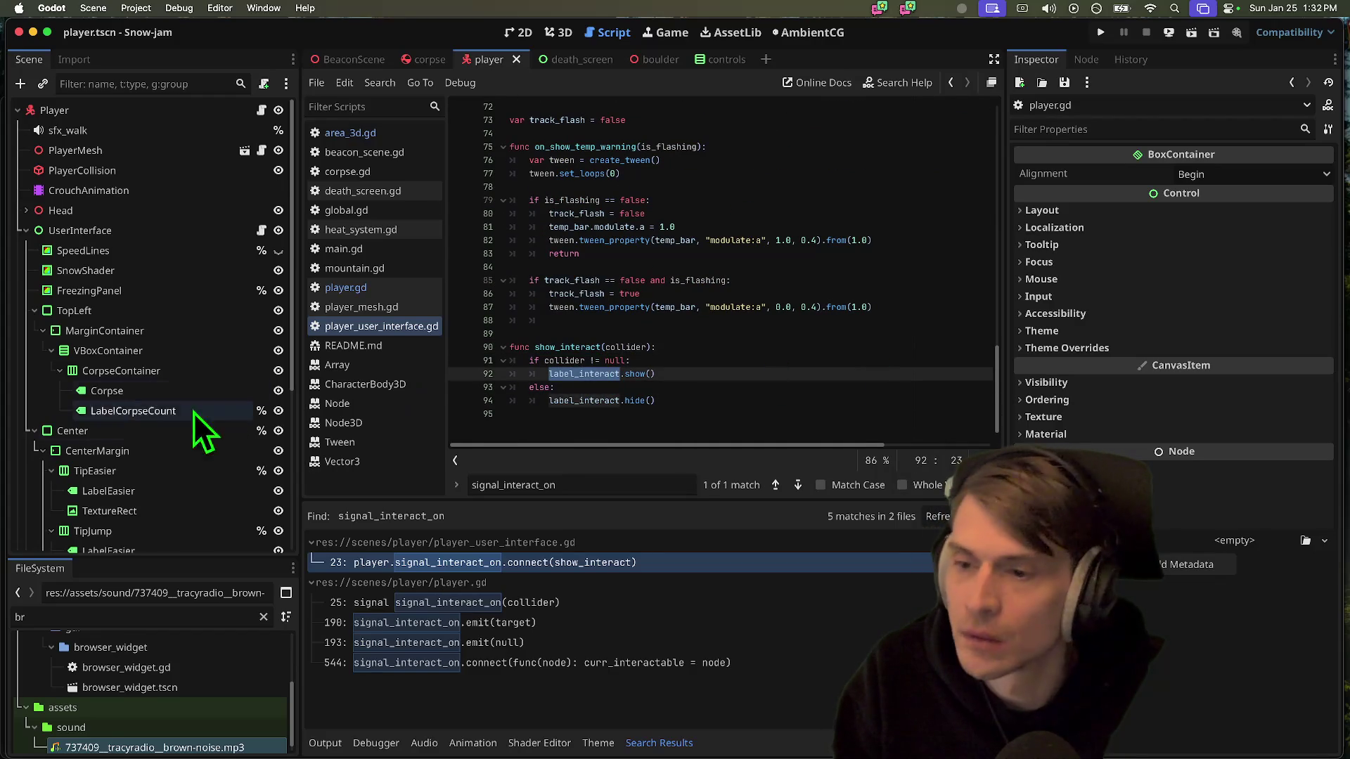
pyautogui.scroll(-3, 162, 436)
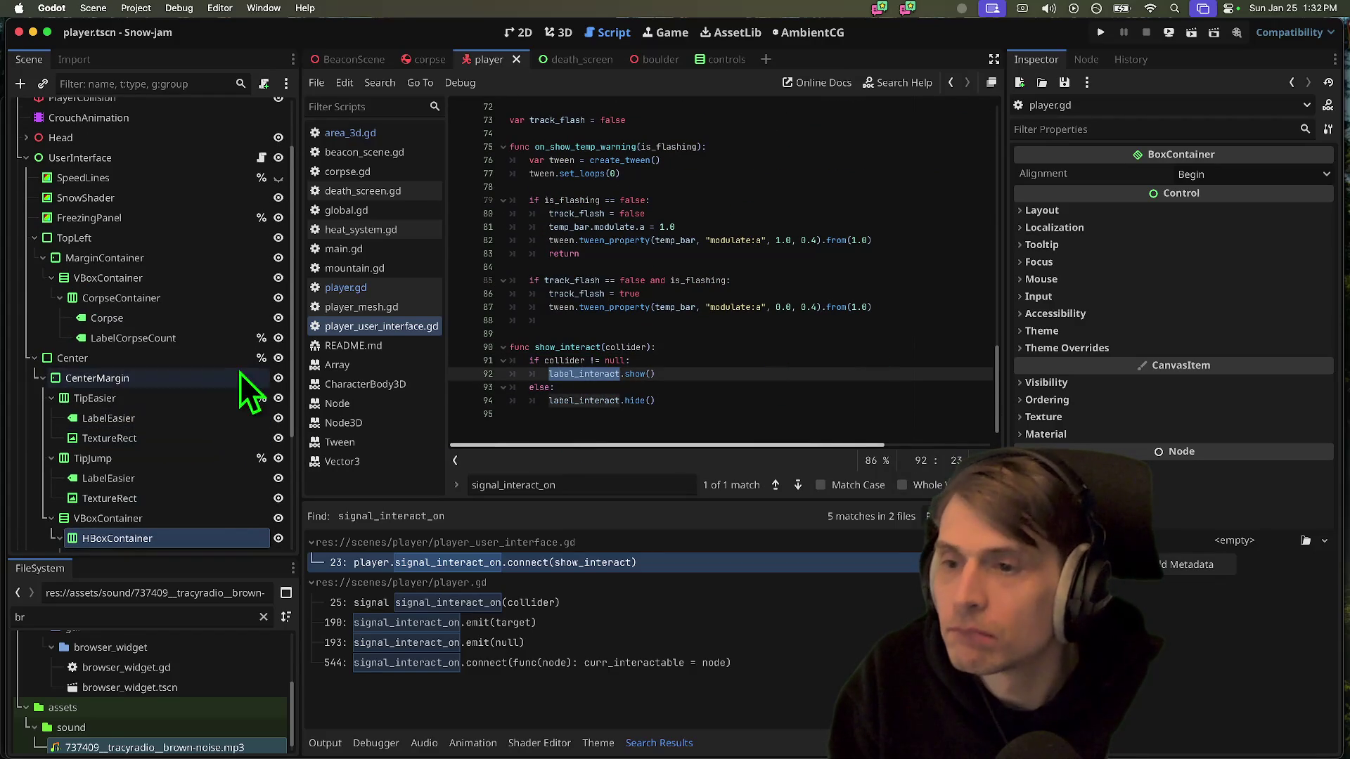
pyautogui.scroll(-5, 222, 337)
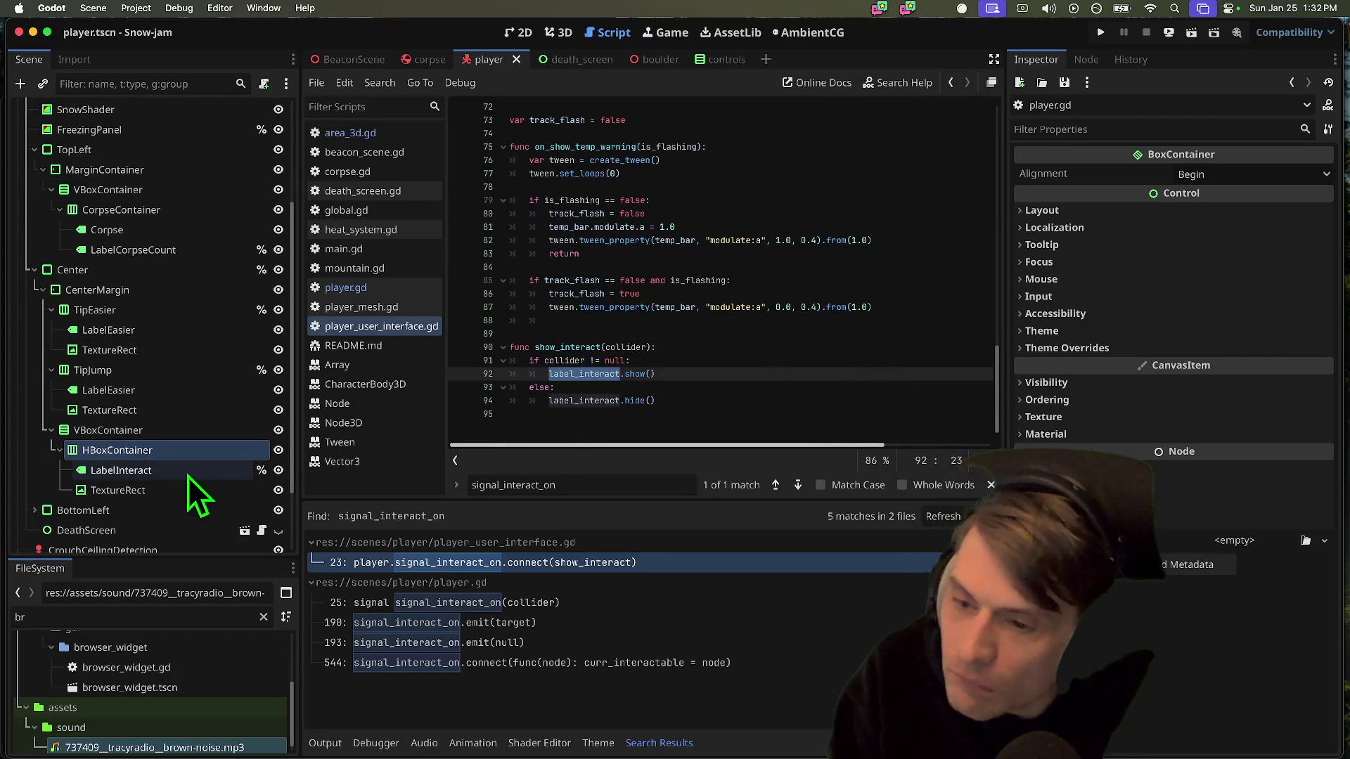
pyautogui.click(188, 475)
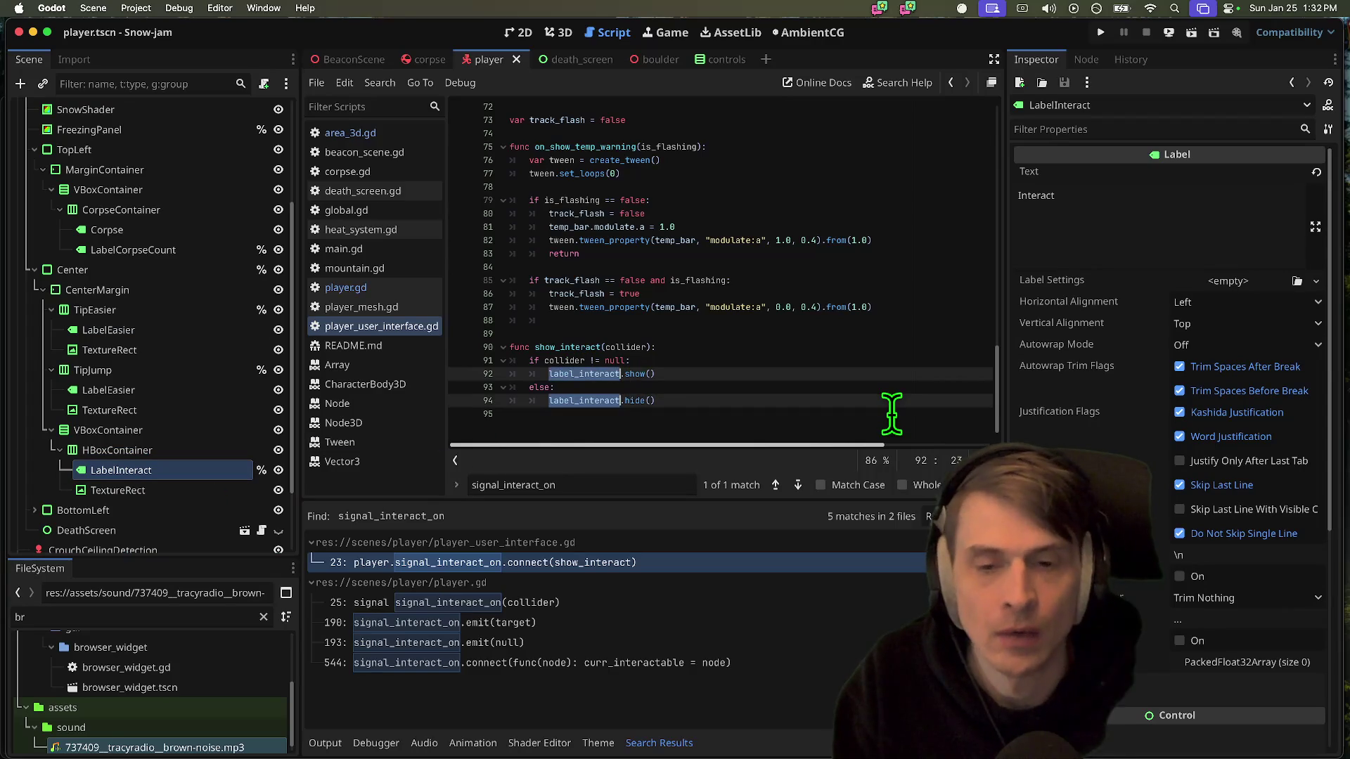
pyautogui.write('tip_')
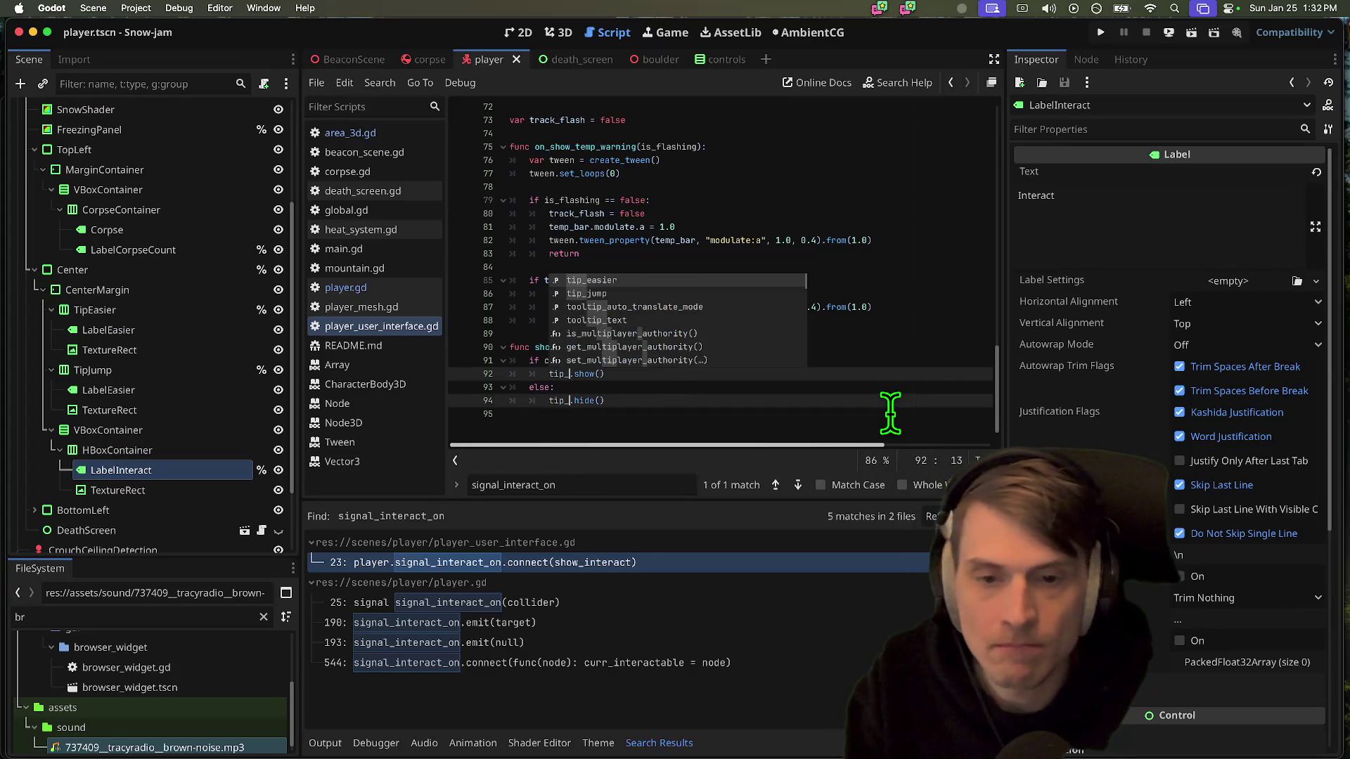
pyautogui.write('interact')
pyautogui.press('Escape')
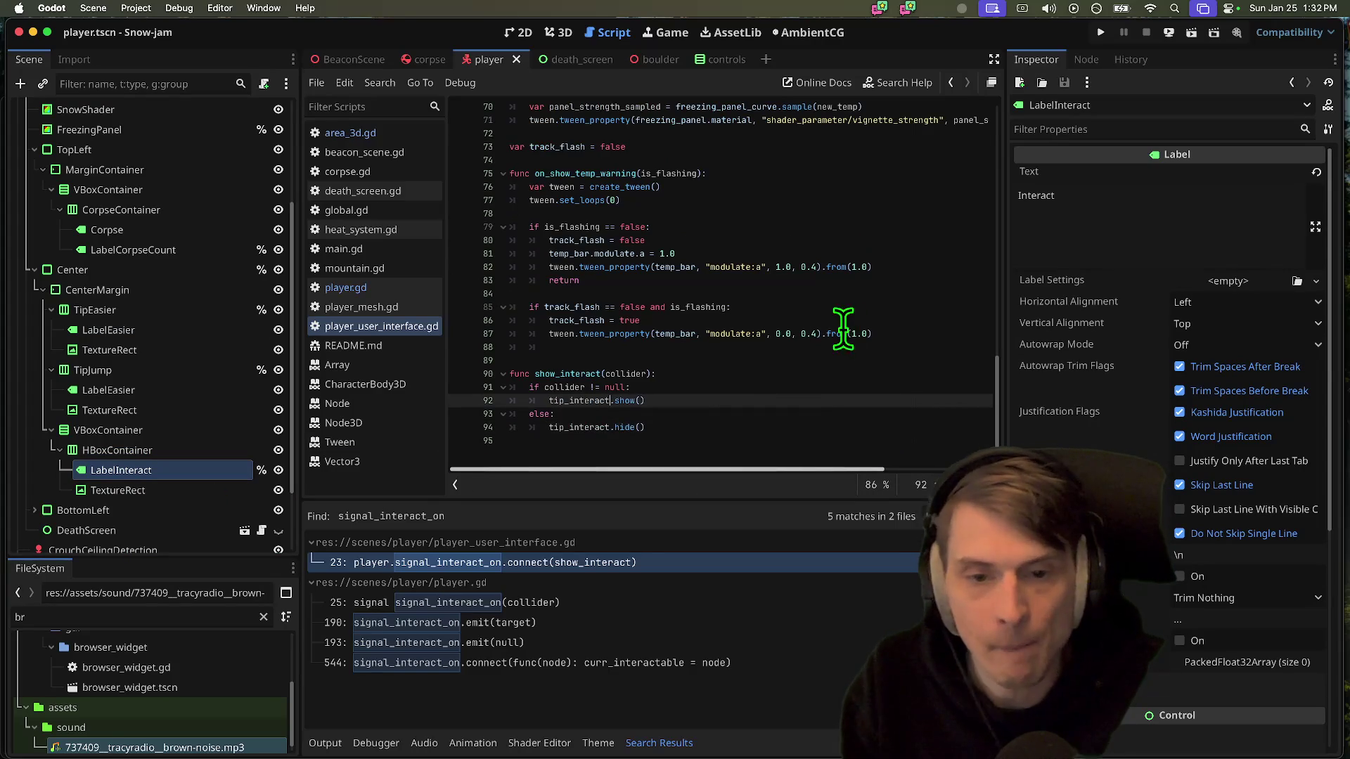
pyautogui.click(820, 361)
pyautogui.click(557, 402)
pyautogui.scroll(10, 608, 421)
pyautogui.scroll(9, 617, 402)
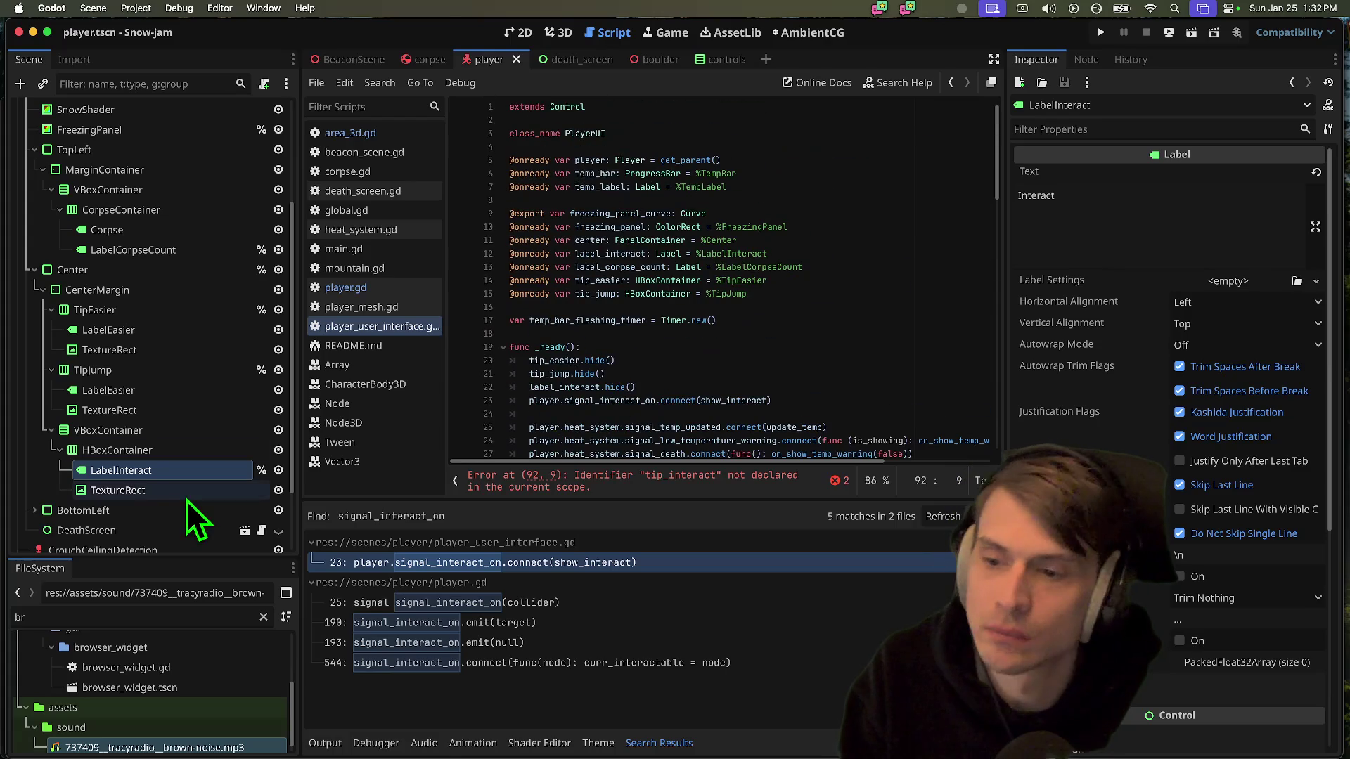
# Turn off unique-name access on the LabelInteract node
pyautogui.rightClick(196, 478)
pyautogui.click(262, 694)
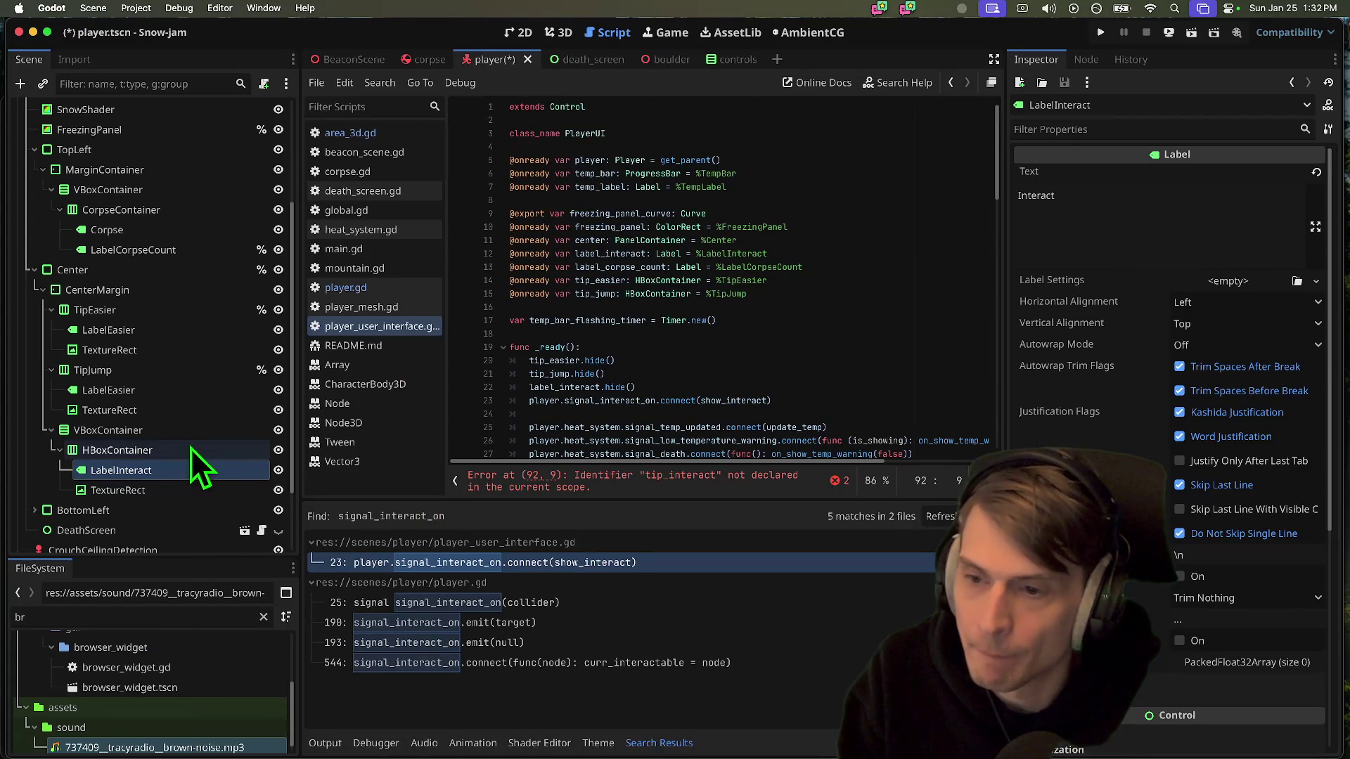
pyautogui.rightClick(200, 430)
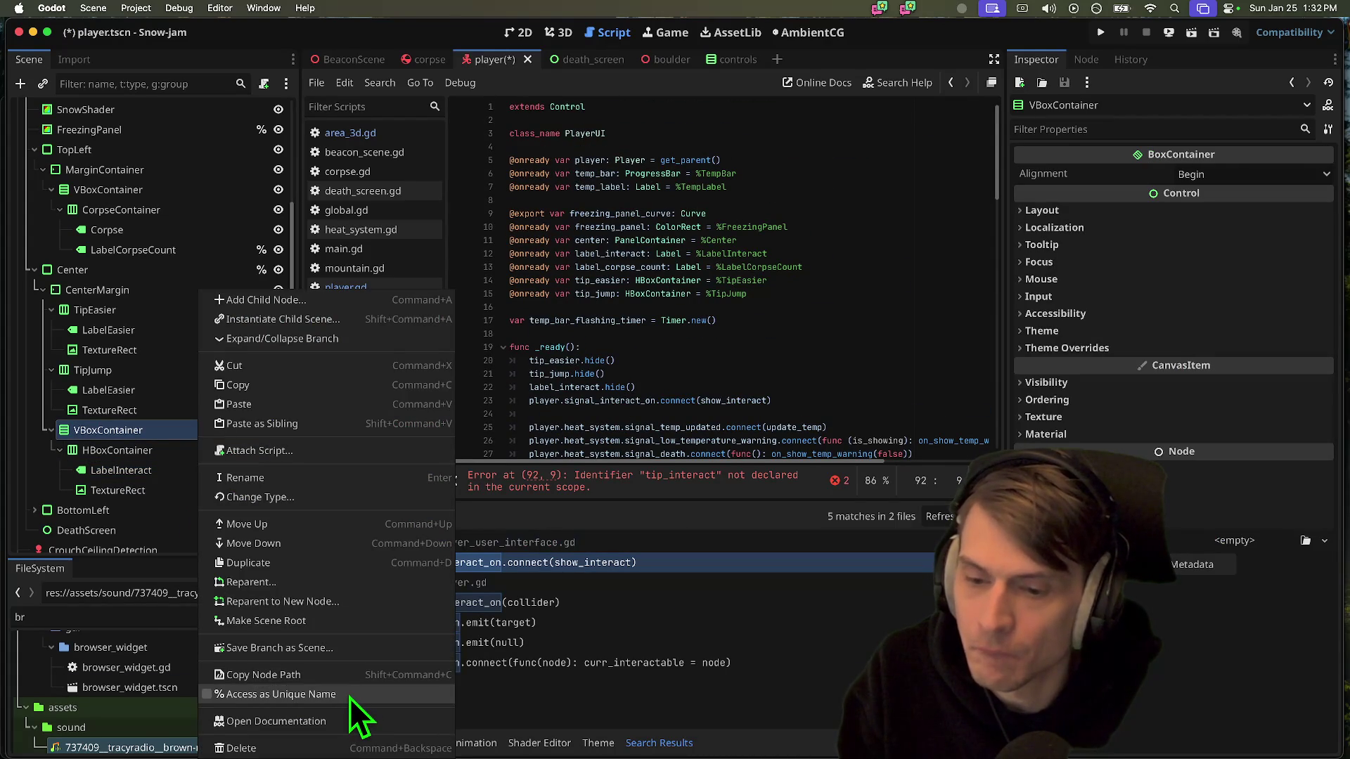
pyautogui.click(348, 695)
# Make the HBoxContainer a unique node named TipInteract and move it under CenterMargin
pyautogui.click(181, 452)
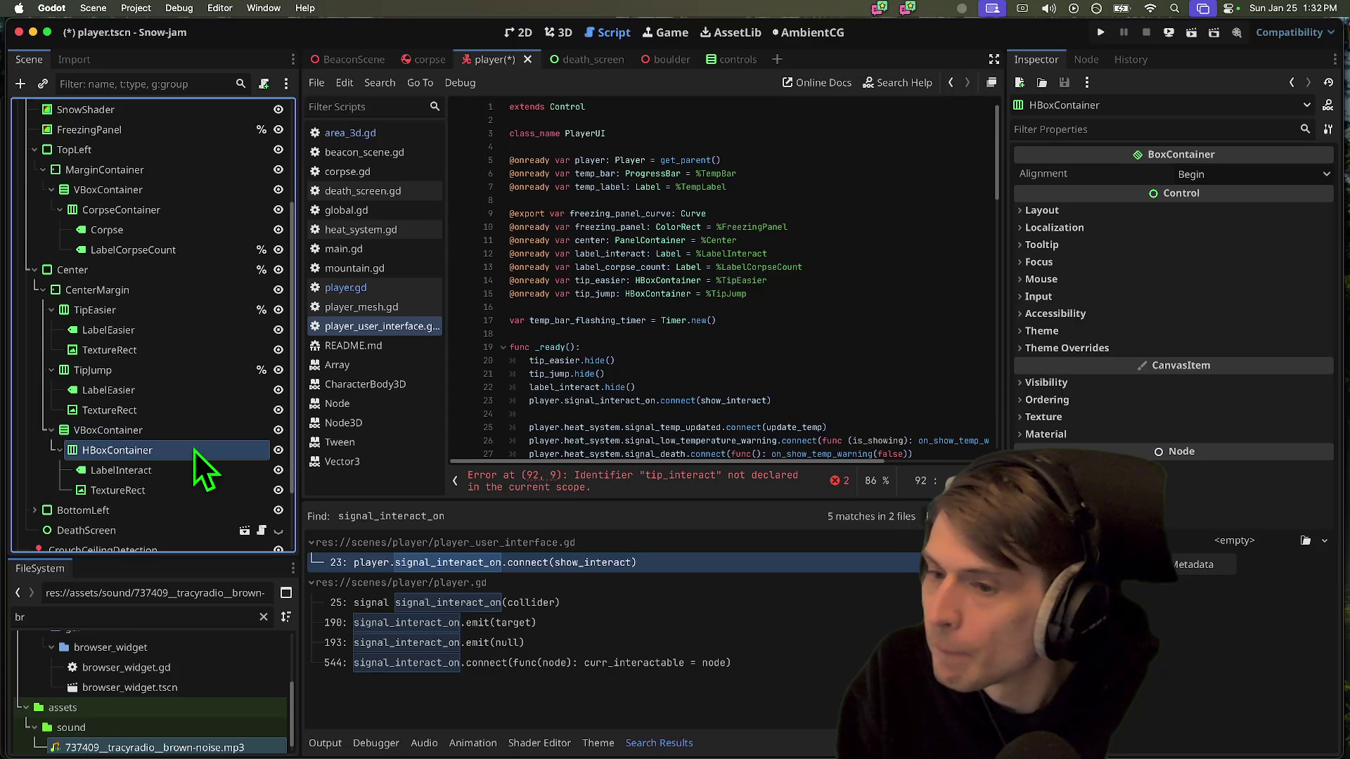
pyautogui.rightClick(195, 450)
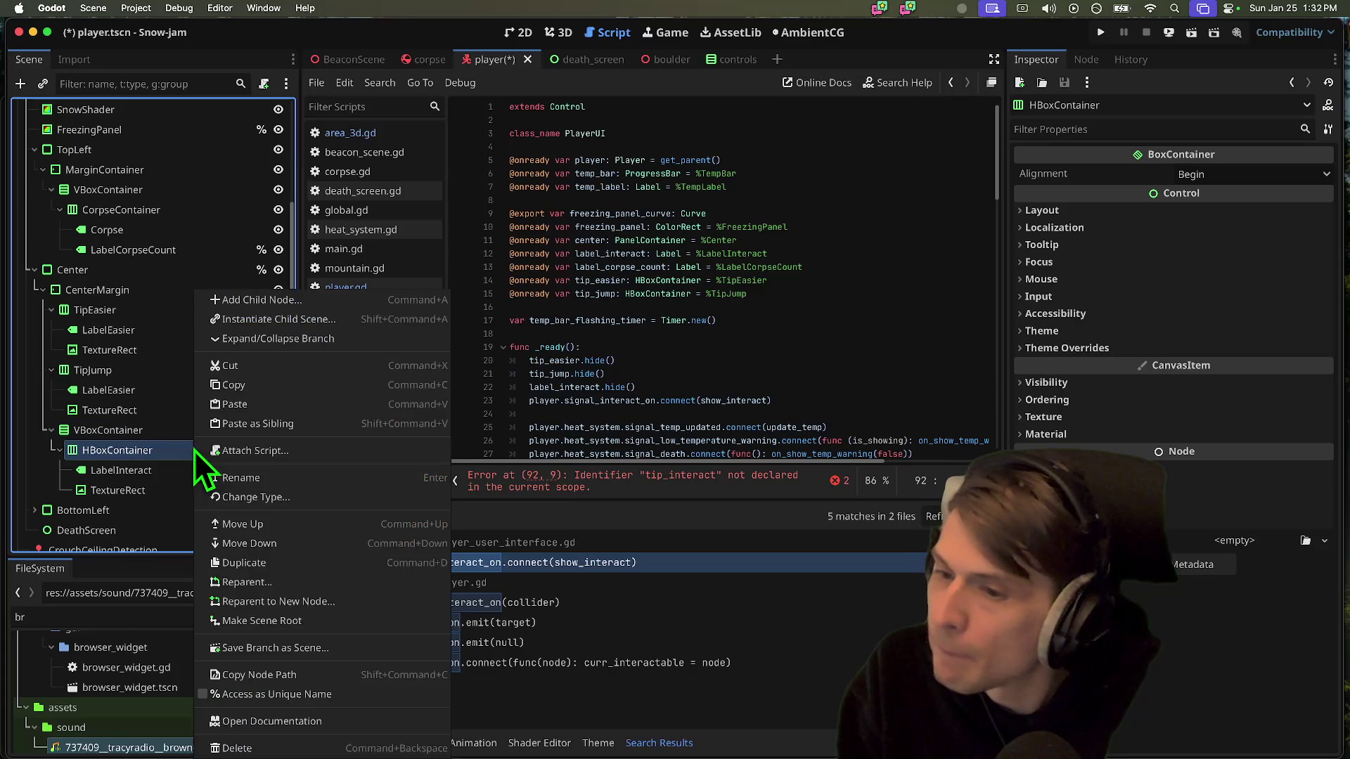
pyautogui.click(323, 690)
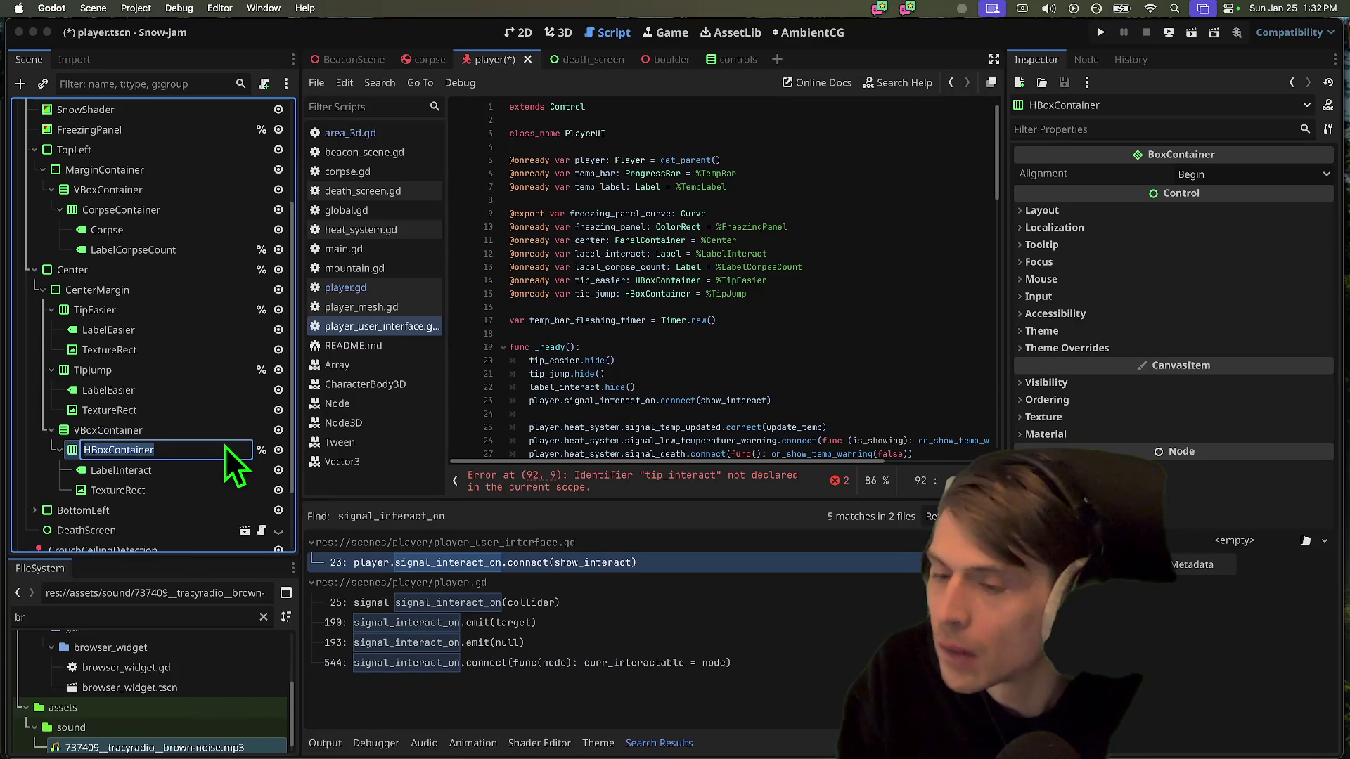
pyautogui.write('TipInteract')
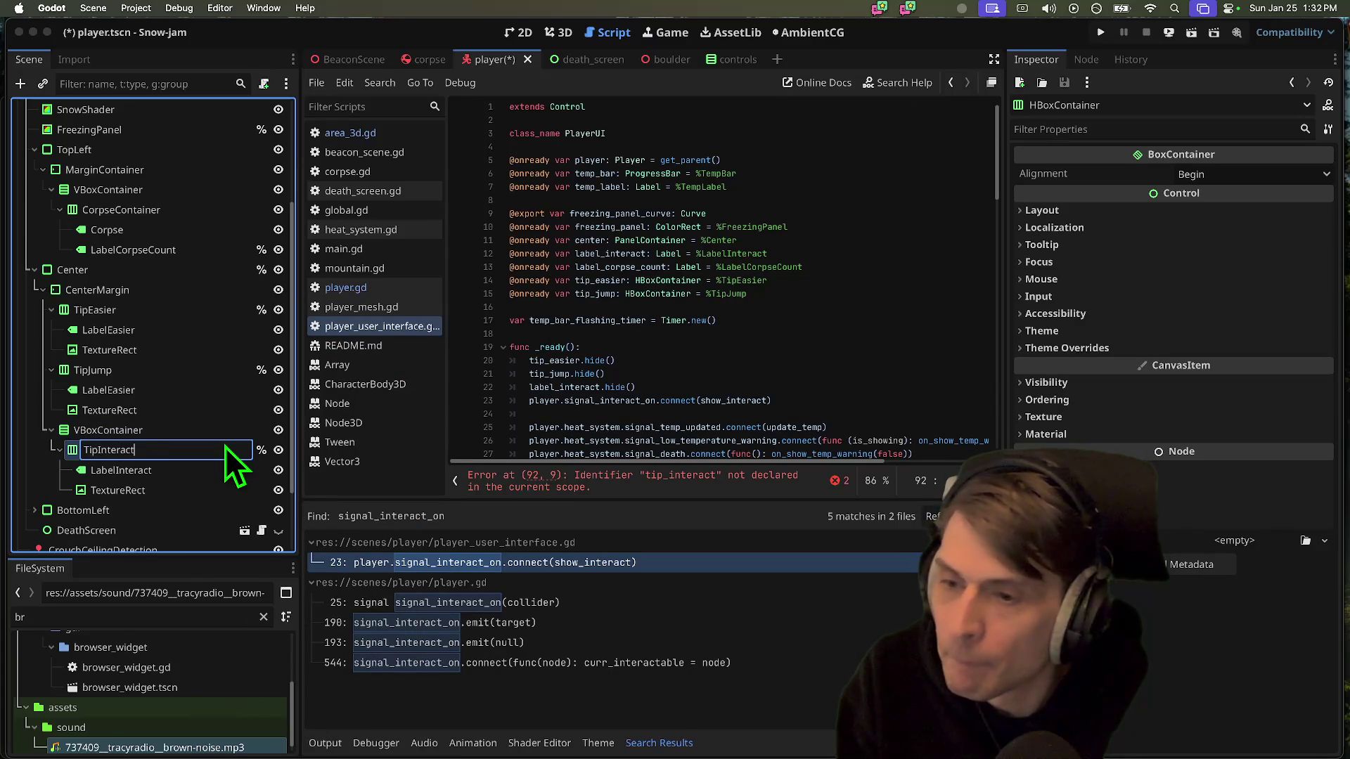
pyautogui.press('Return')
pyautogui.moveTo(191, 449)
pyautogui.mouseDown()
pyautogui.moveTo(190, 412)
pyautogui.moveTo(168, 424)
pyautogui.mouseUp()
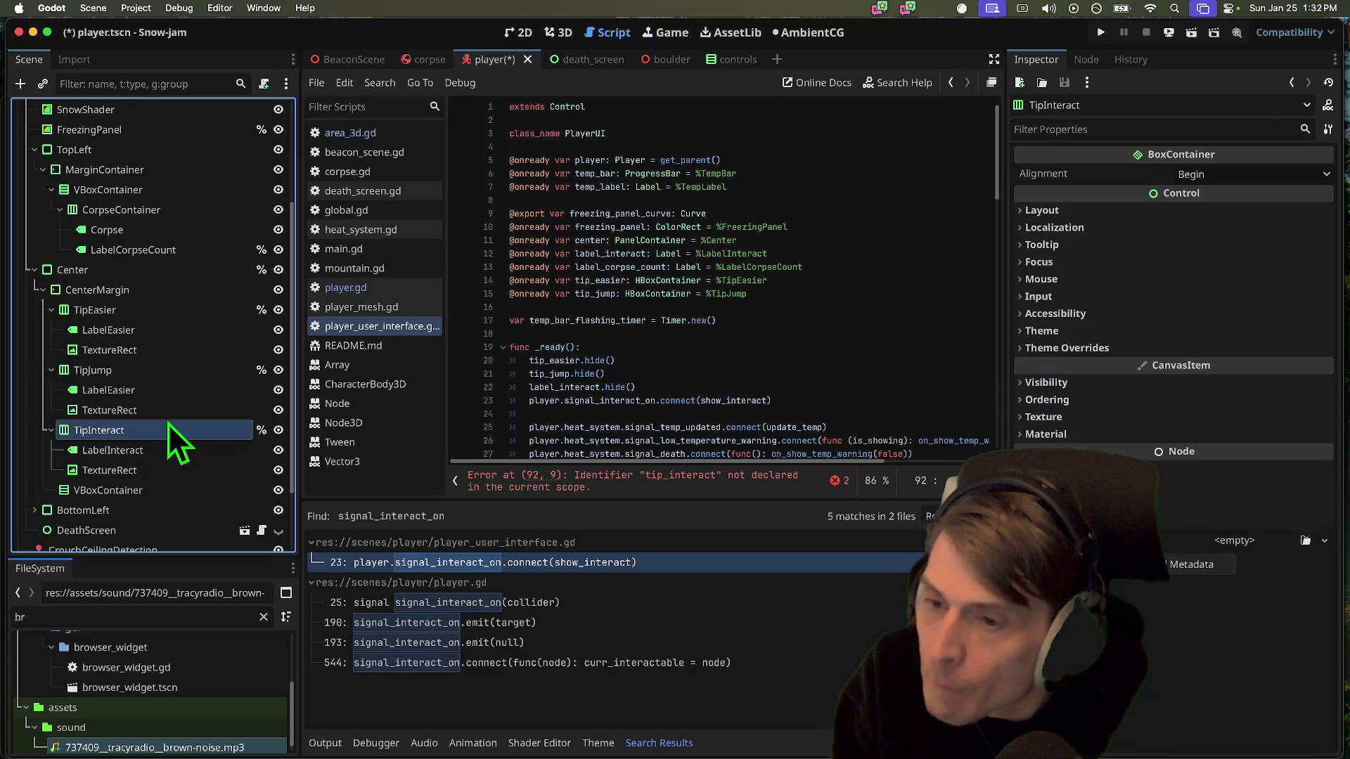
pyautogui.rightClick(179, 487)
pyautogui.click(262, 748)
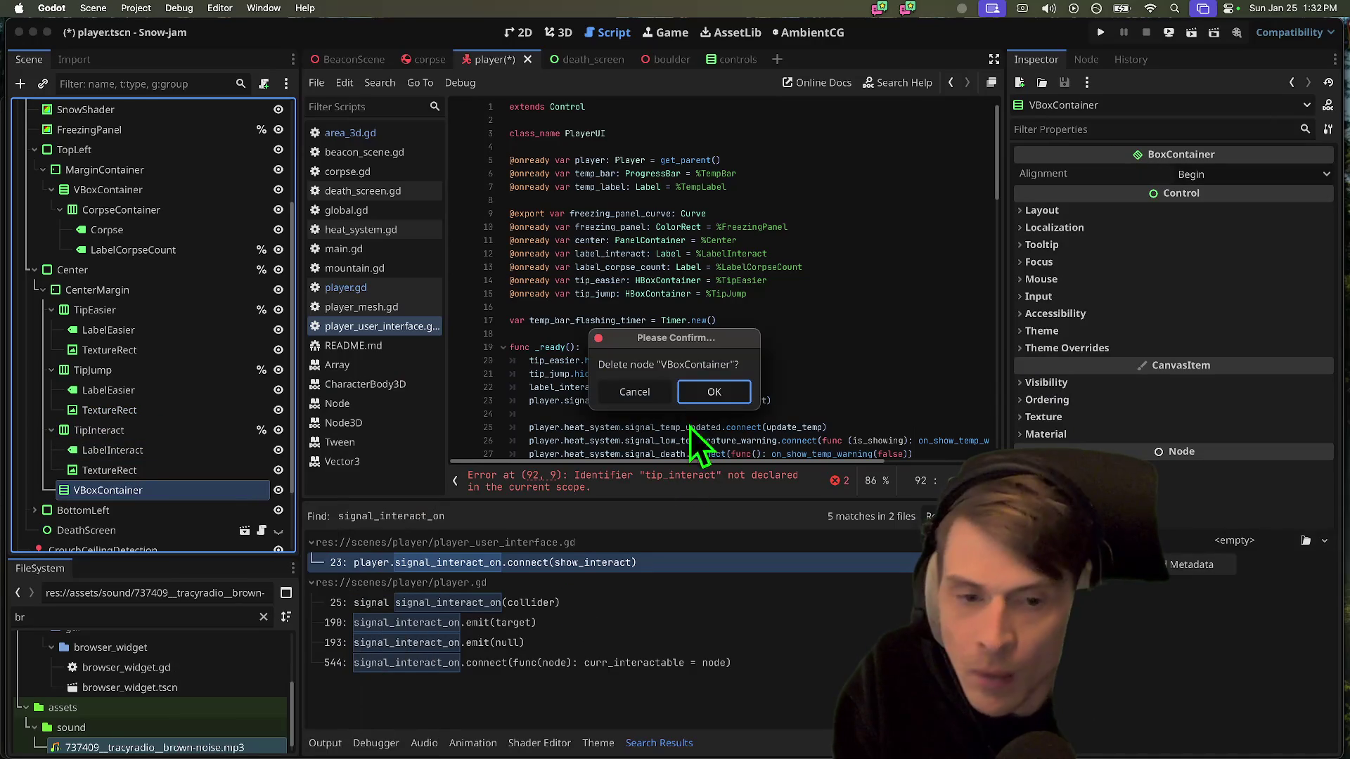
pyautogui.click(703, 399)
pyautogui.click(179, 433)
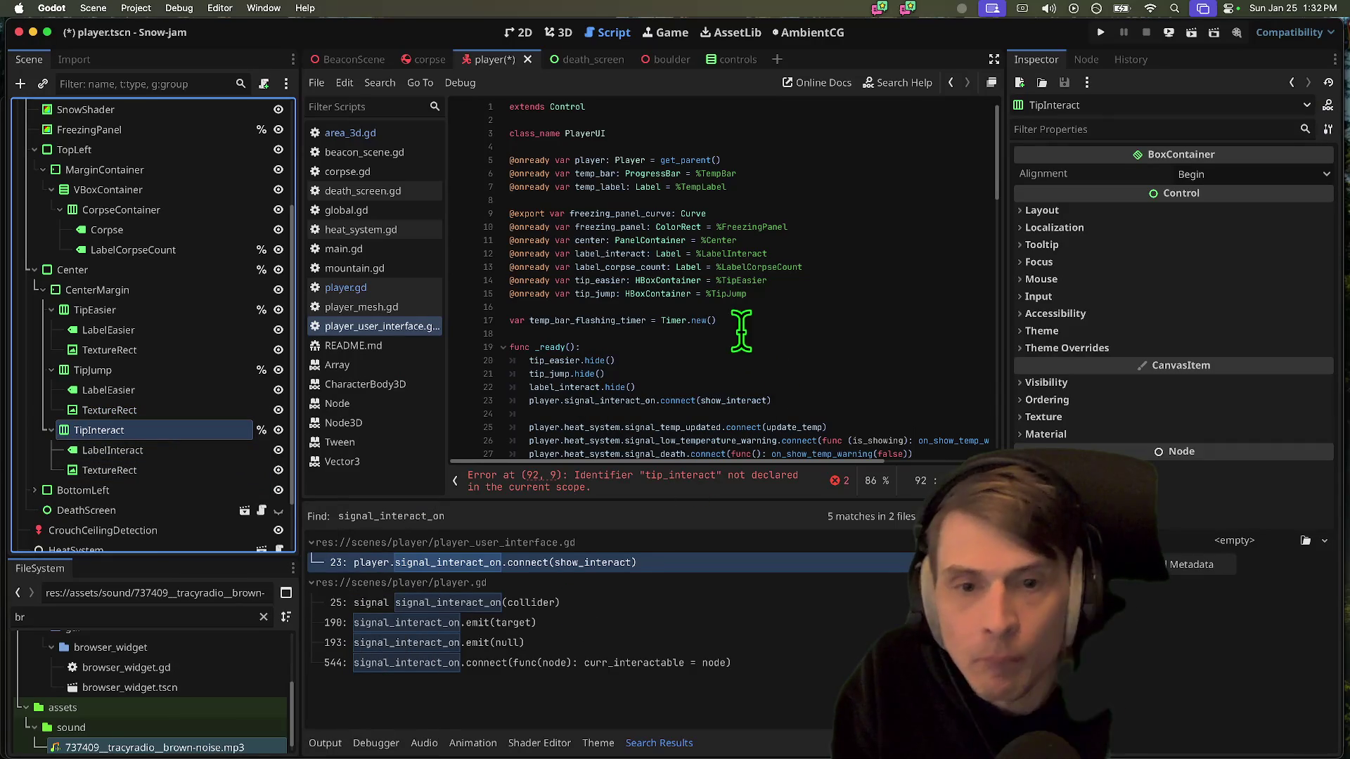
pyautogui.moveTo(144, 430)
pyautogui.mouseDown()
pyautogui.moveTo(415, 368)
pyautogui.moveTo(520, 307)
pyautogui.mouseUp()
pyautogui.click(881, 306)
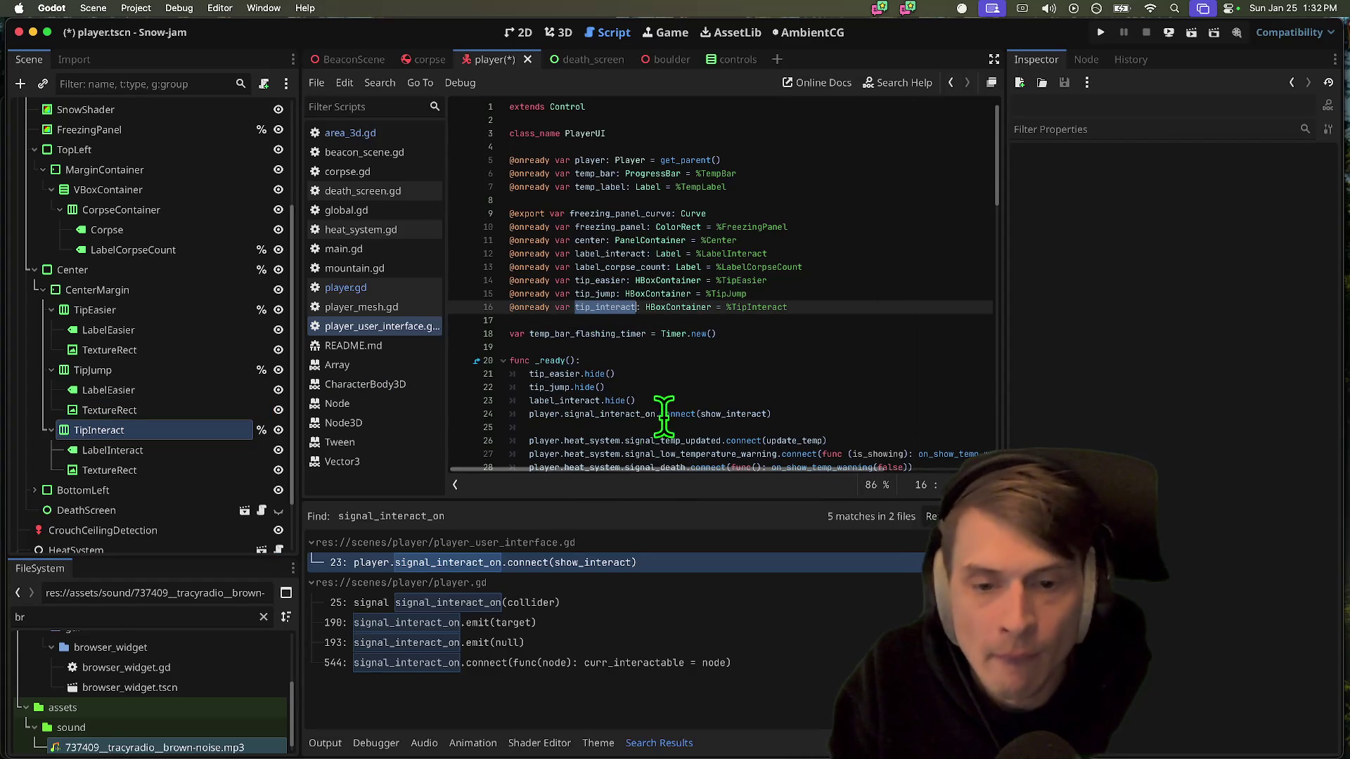
# Check tip_interact usage in show_interact, save, and test-run the game until it crashes
pyautogui.click(731, 413)
pyautogui.click(736, 426)
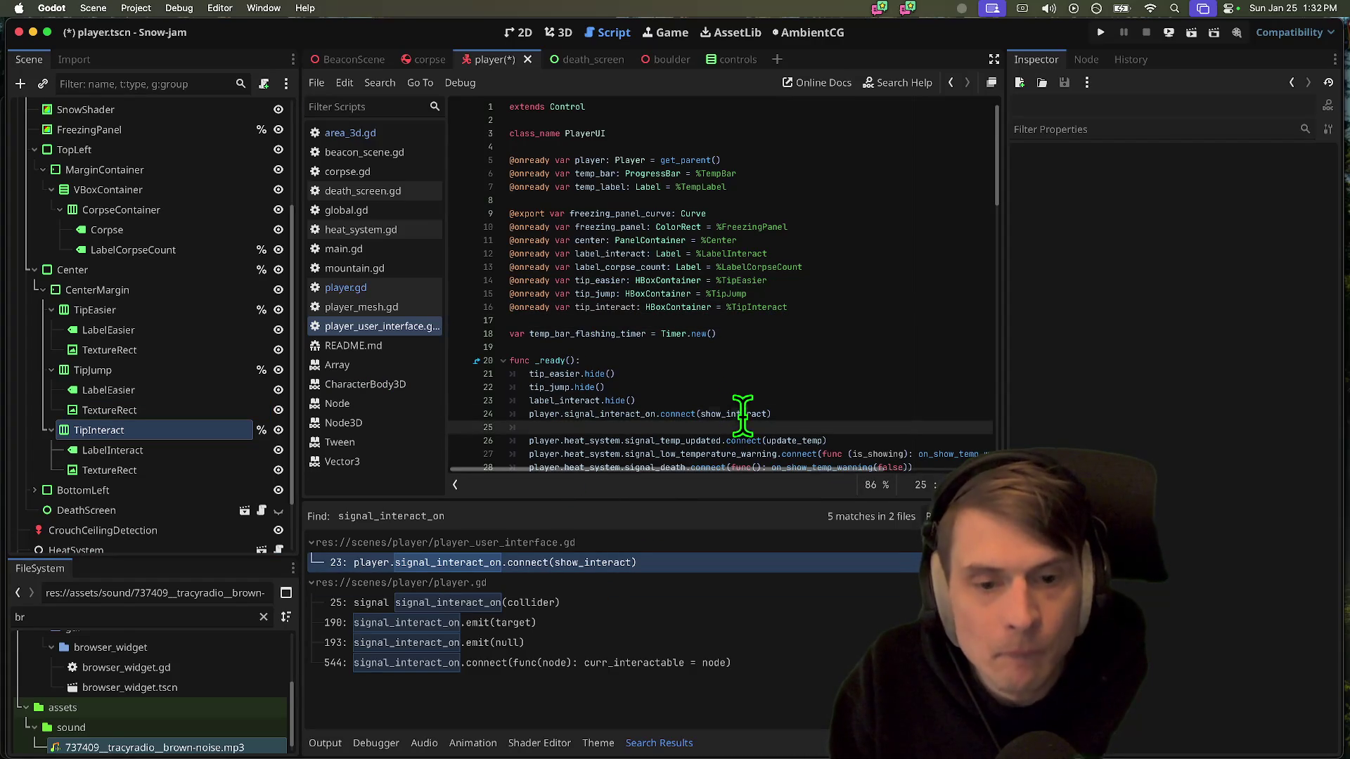
pyautogui.keyDown('super'); pyautogui.click(743, 414); pyautogui.keyUp('super')
pyautogui.doubleClick(573, 429)
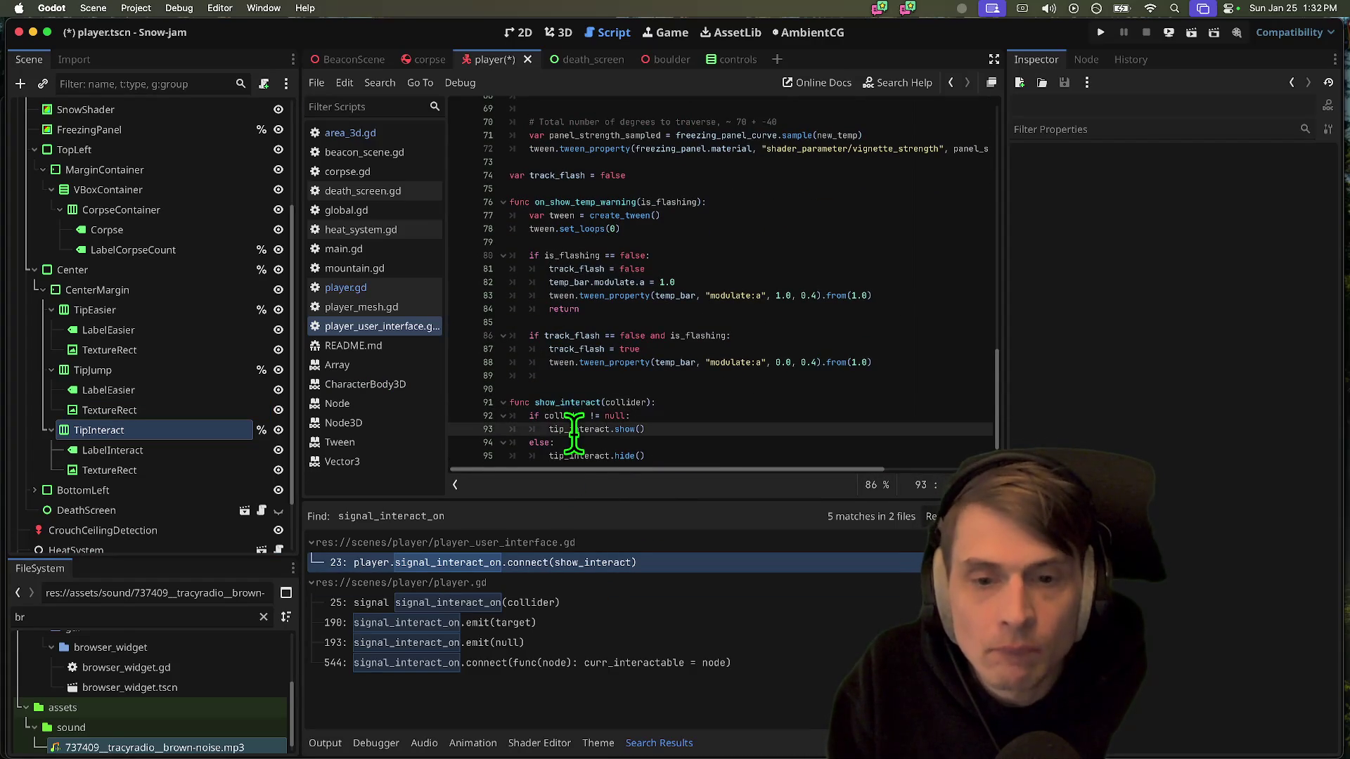
pyautogui.press('super+s')
pyautogui.press('super+b')
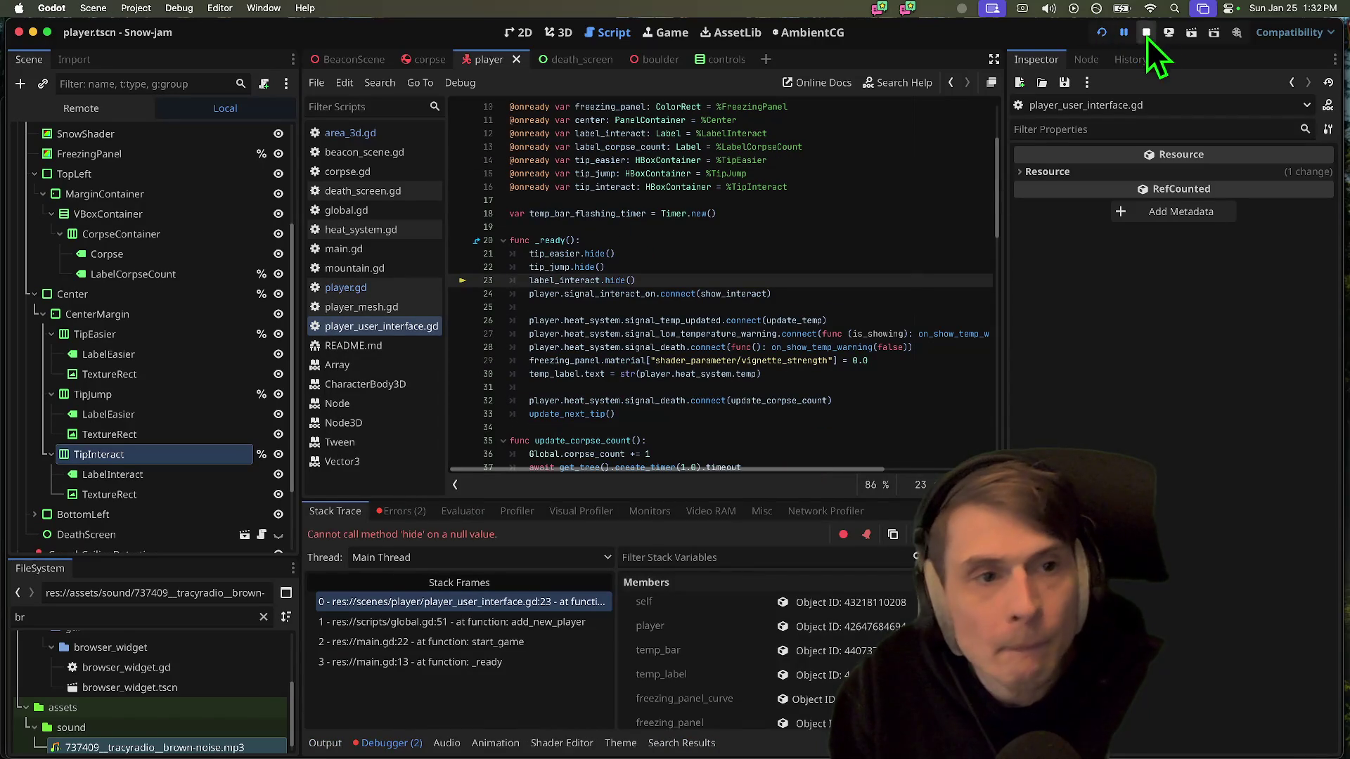
pyautogui.click(1146, 32)
# Replace label_interact with tip_interact on line 23 and rerun the game
pyautogui.doubleClick(559, 279)
pyautogui.write('tip_interact')
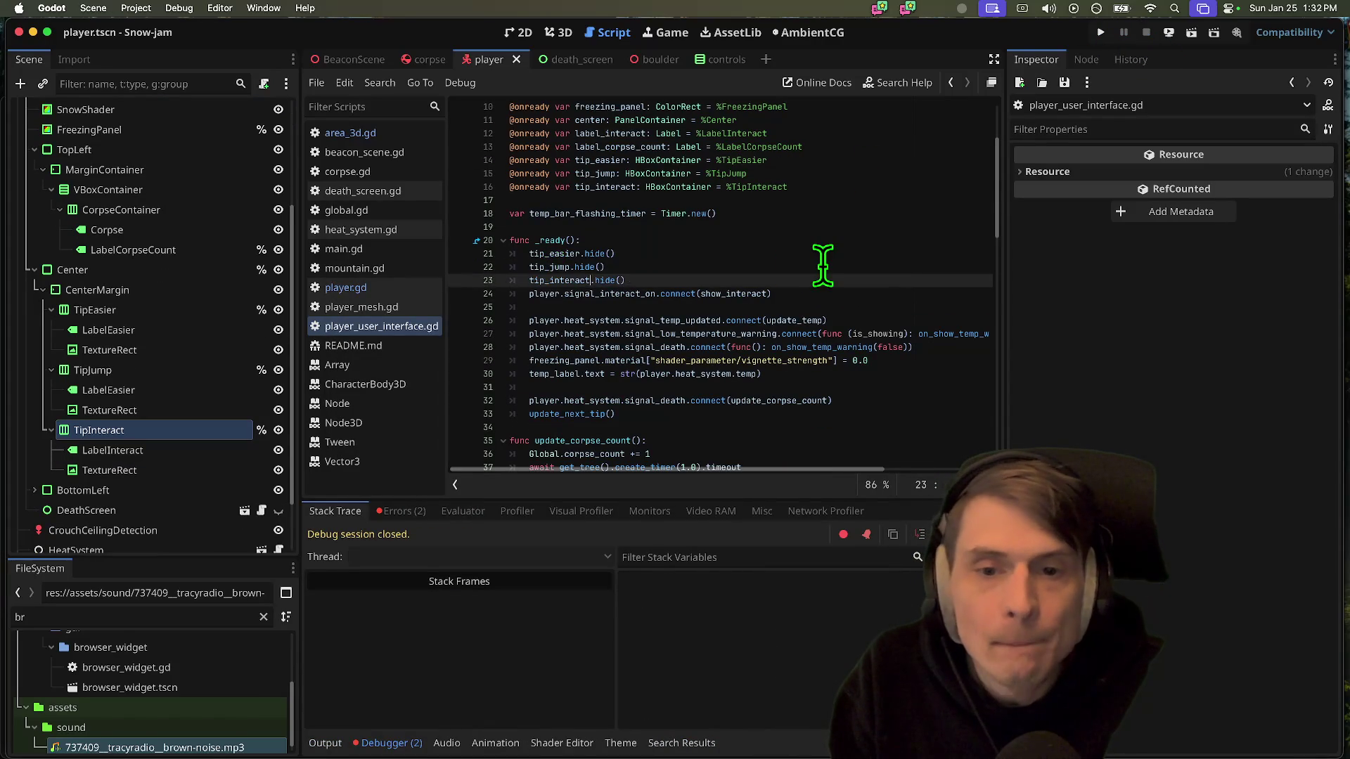
pyautogui.press('super+b')
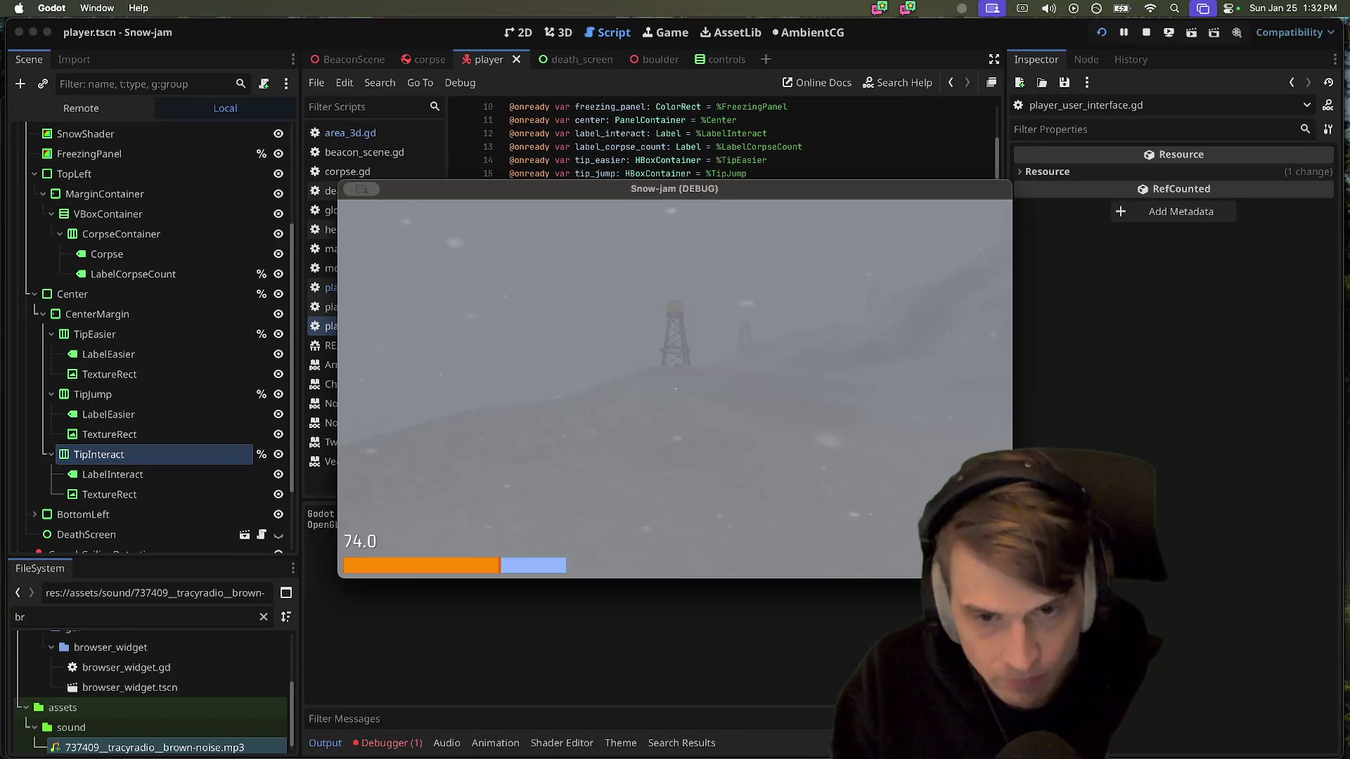
# Trace the missing LabelInteract error in the debugger, then rerun and stop the game
pyautogui.press('super+Tab')
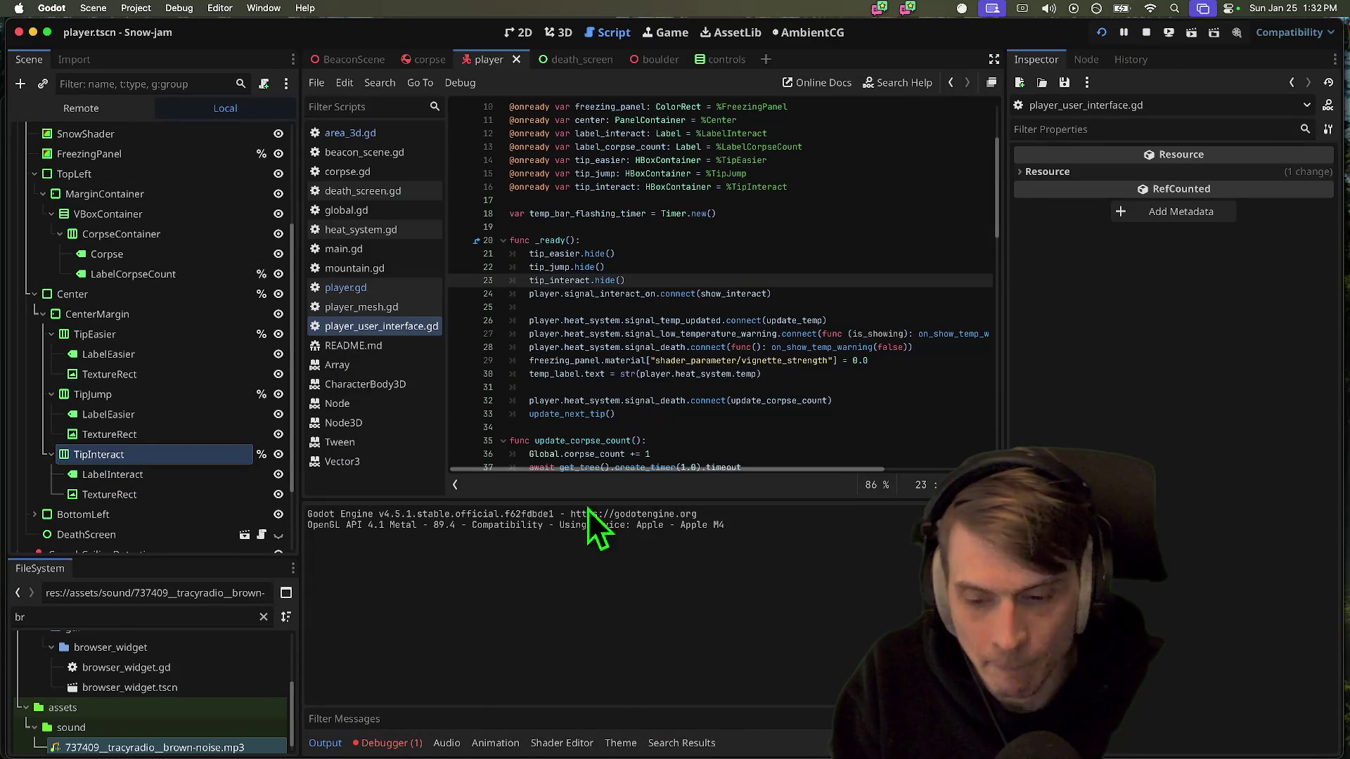
pyautogui.click(384, 743)
pyautogui.click(399, 511)
pyautogui.click(442, 562)
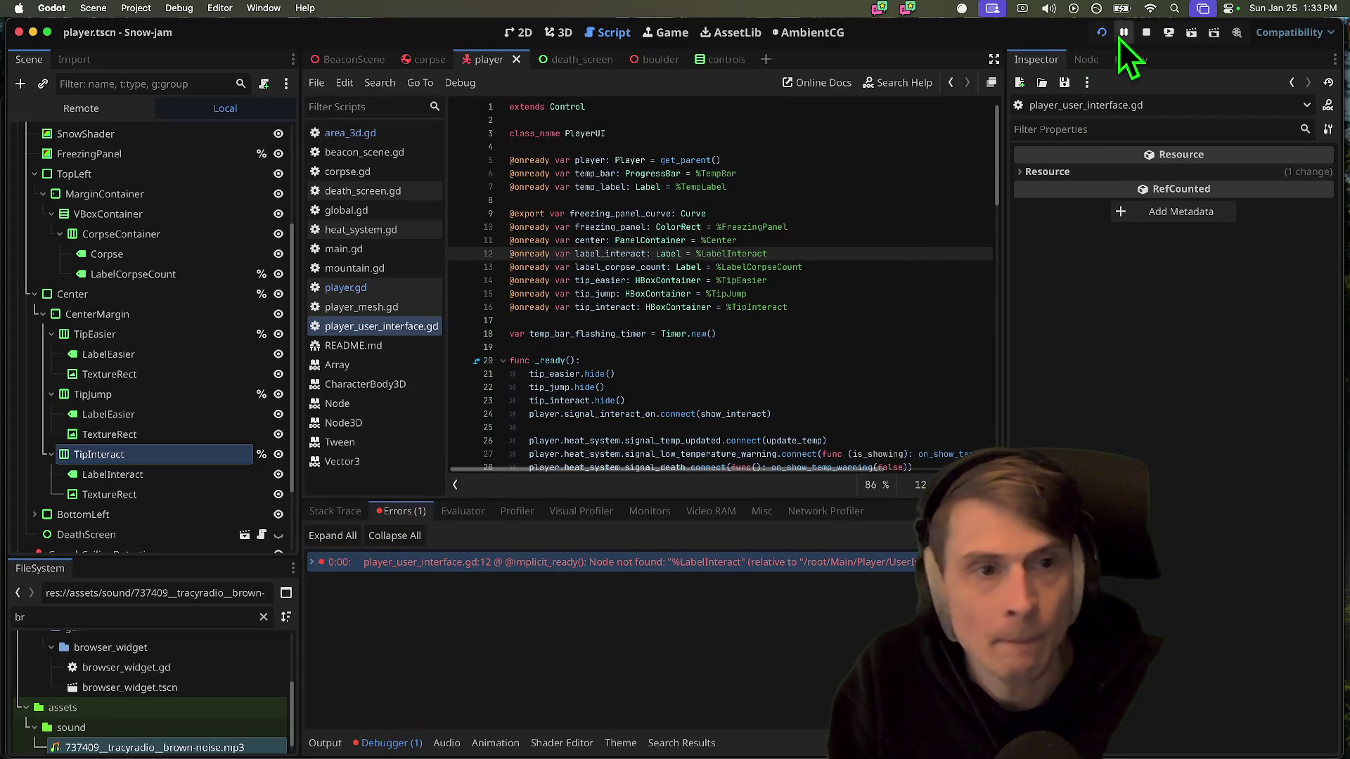
pyautogui.click(1146, 33)
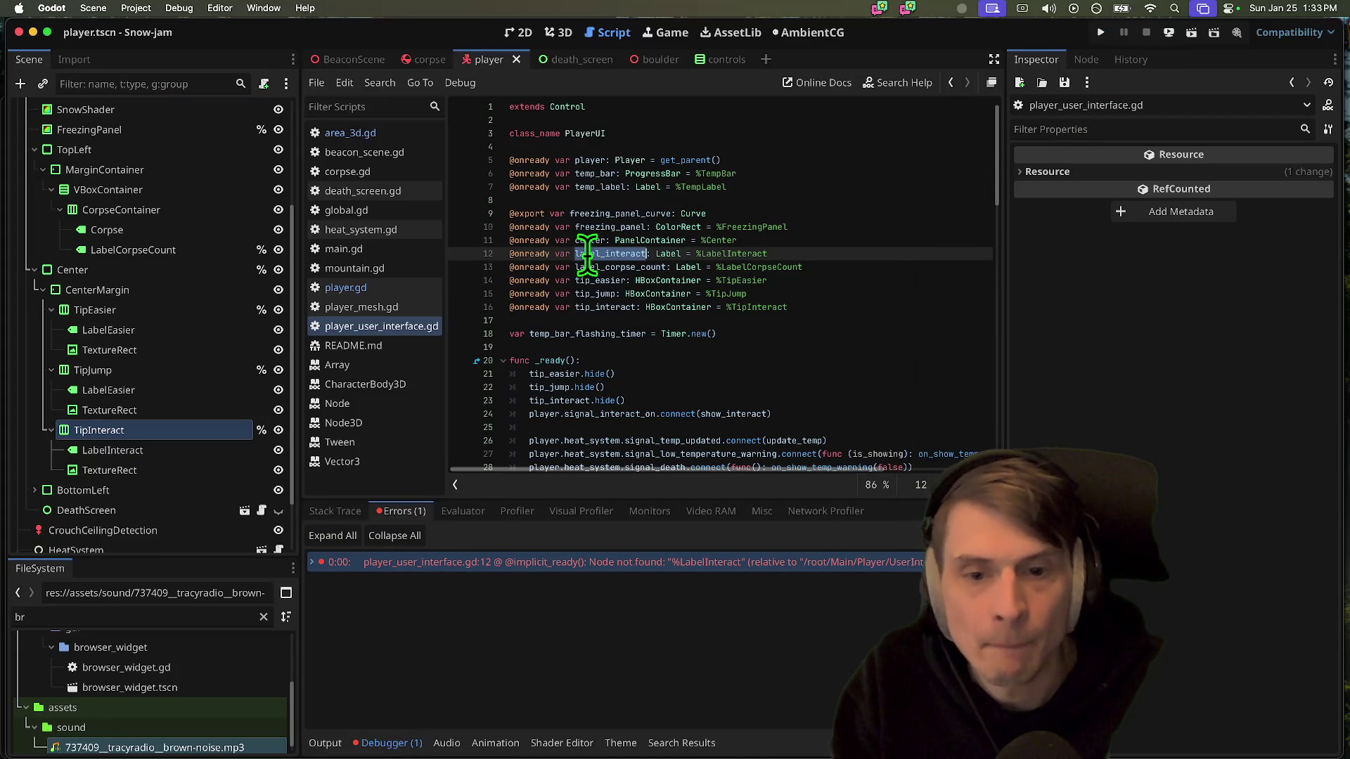
pyautogui.press('super+b')
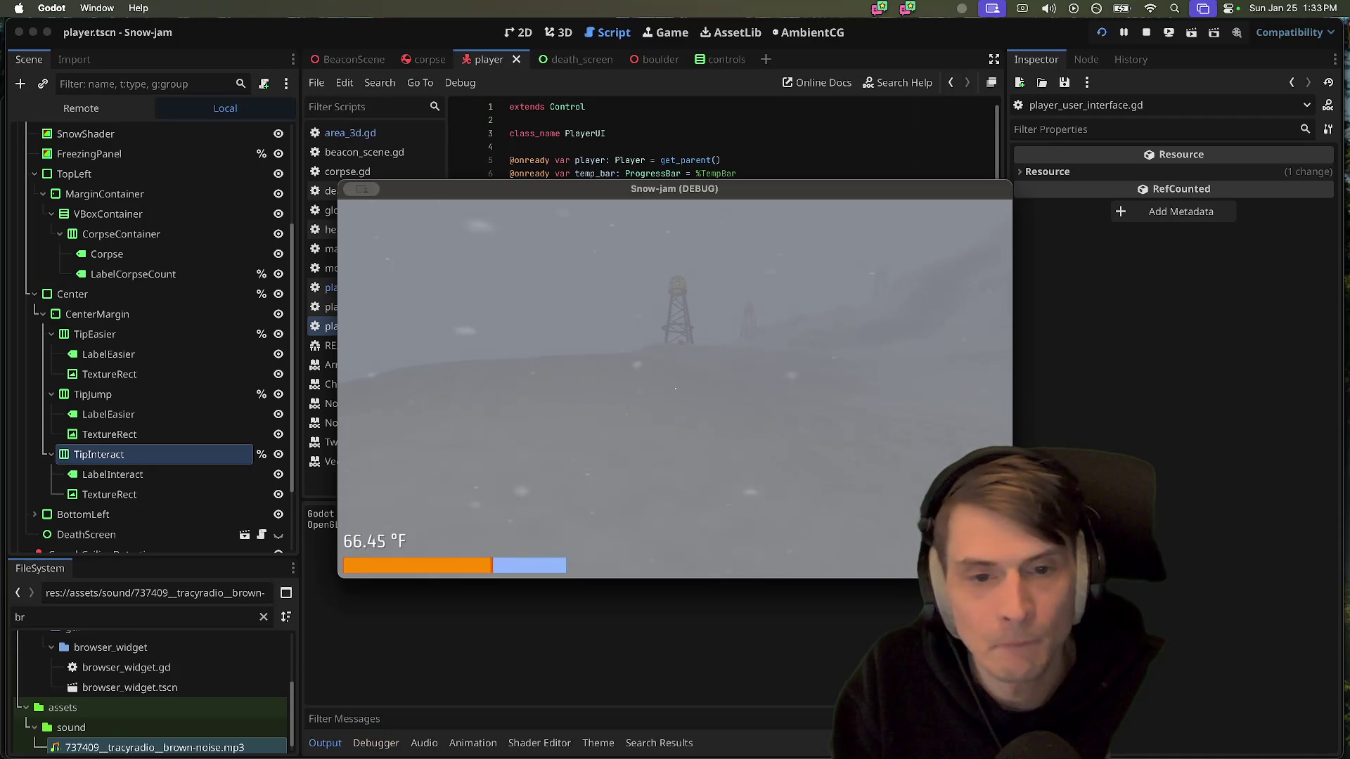
pyautogui.press('Escape')
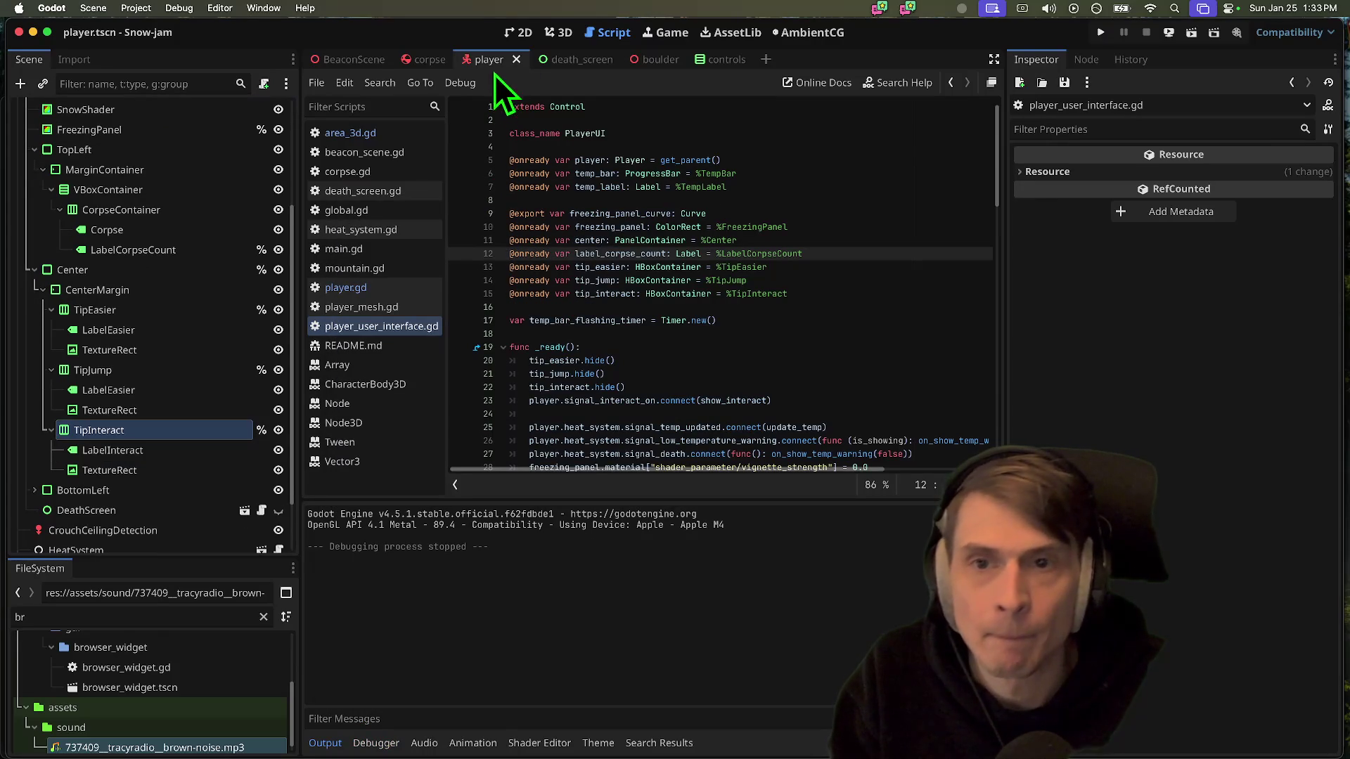
# Raise the Player's Base Speed to 10 and playtest walking to the tower's red button
pyautogui.scroll(5, 105, 176)
pyautogui.click(70, 110)
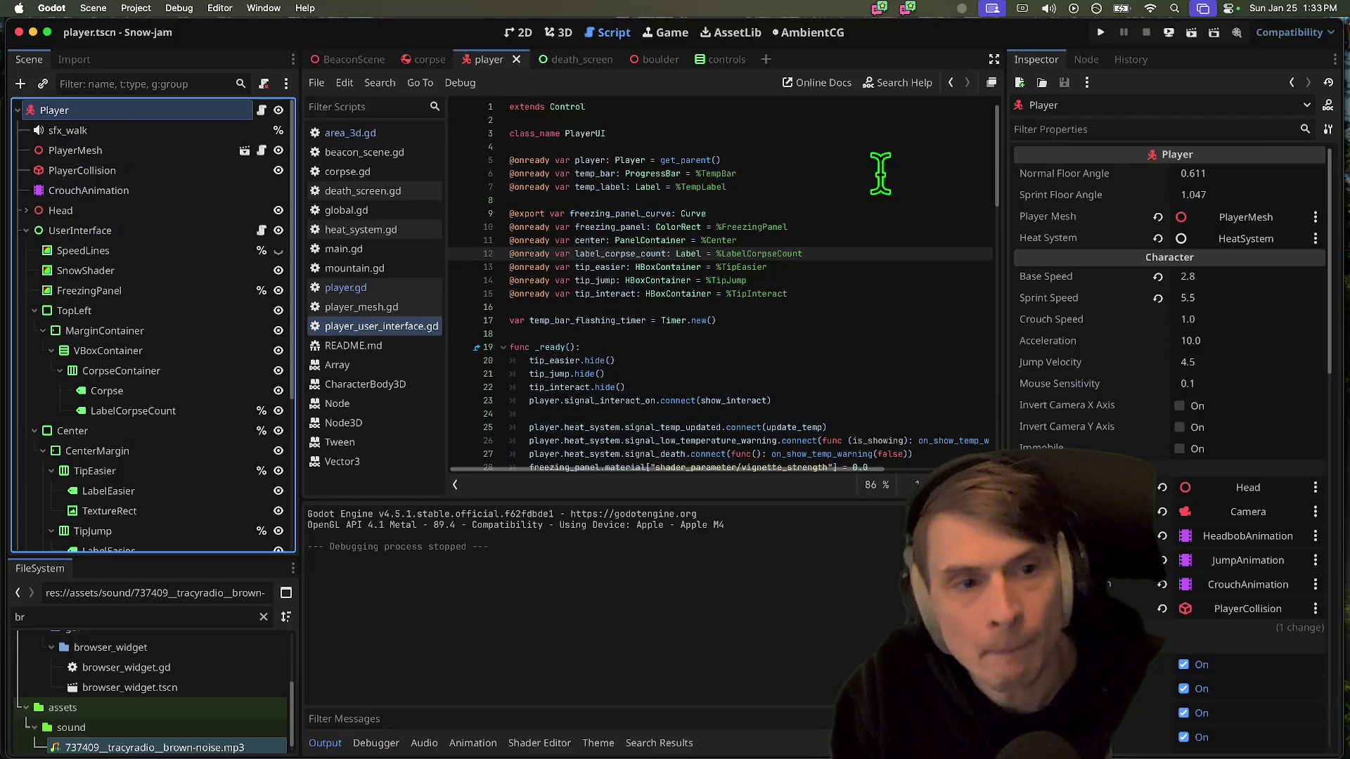
pyautogui.click(1222, 281)
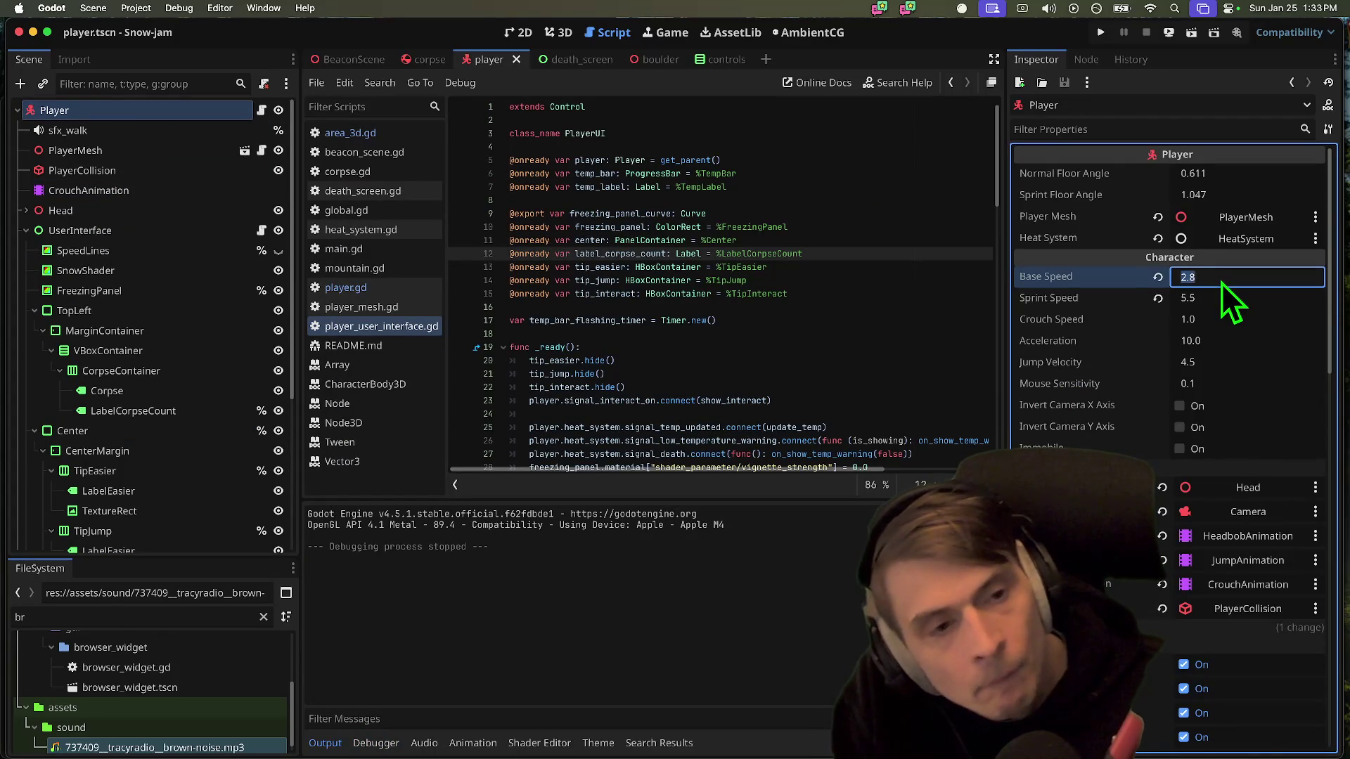
pyautogui.write('10')
pyautogui.press('Return')
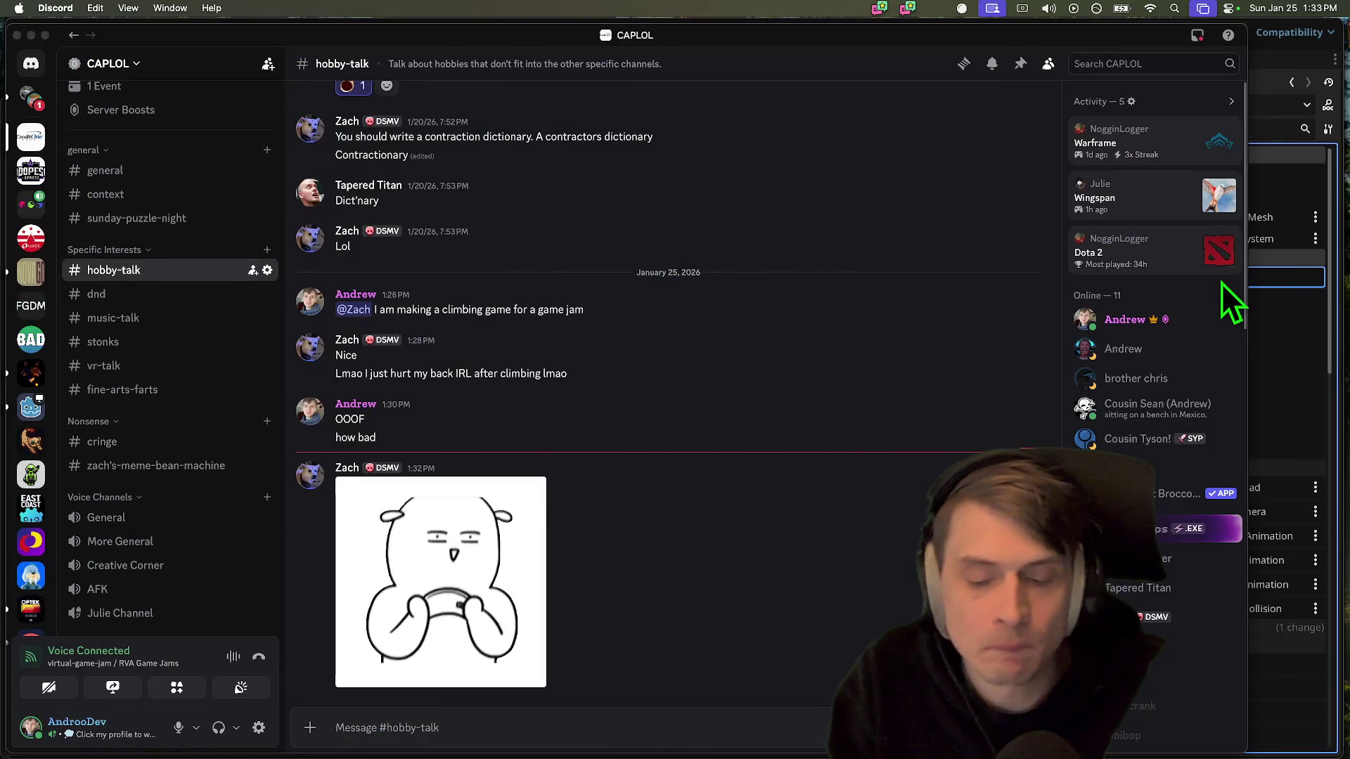
pyautogui.press('super+b')
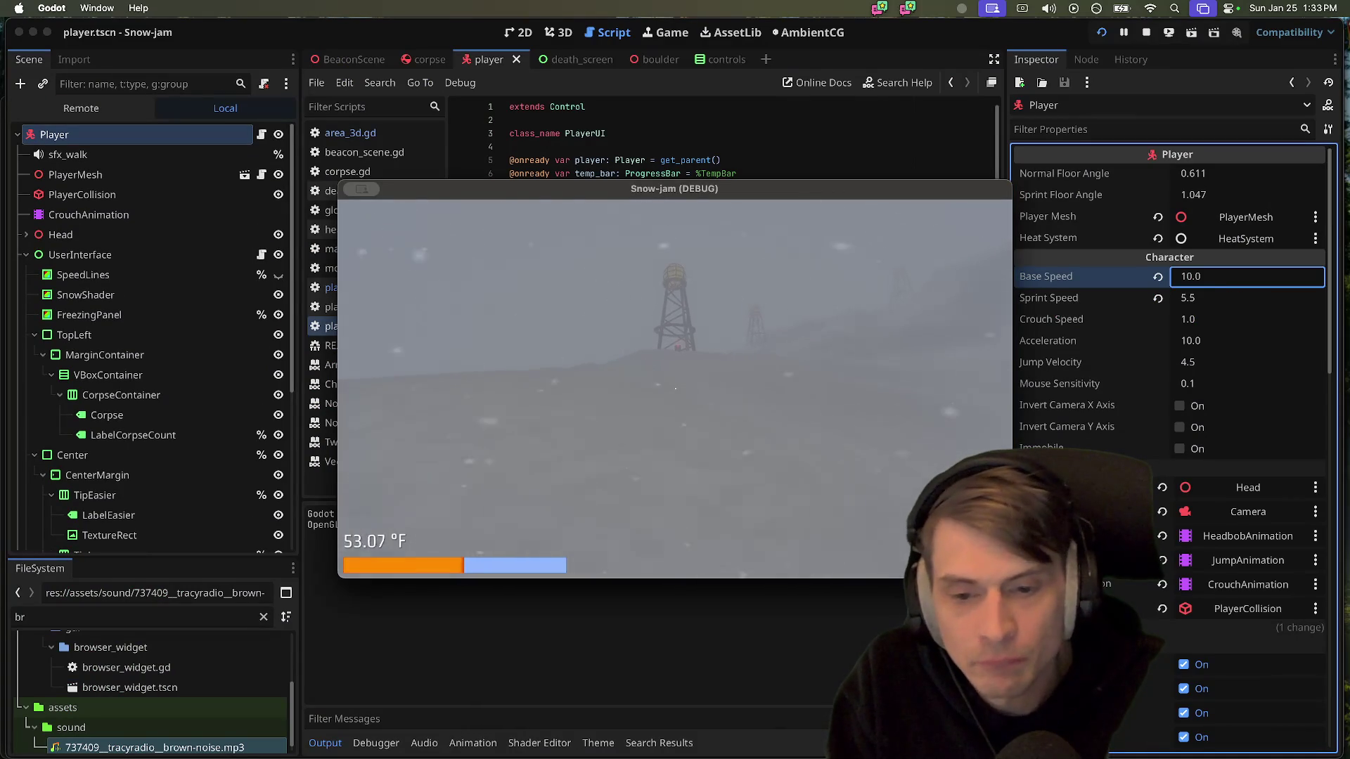
pyautogui.press('w')
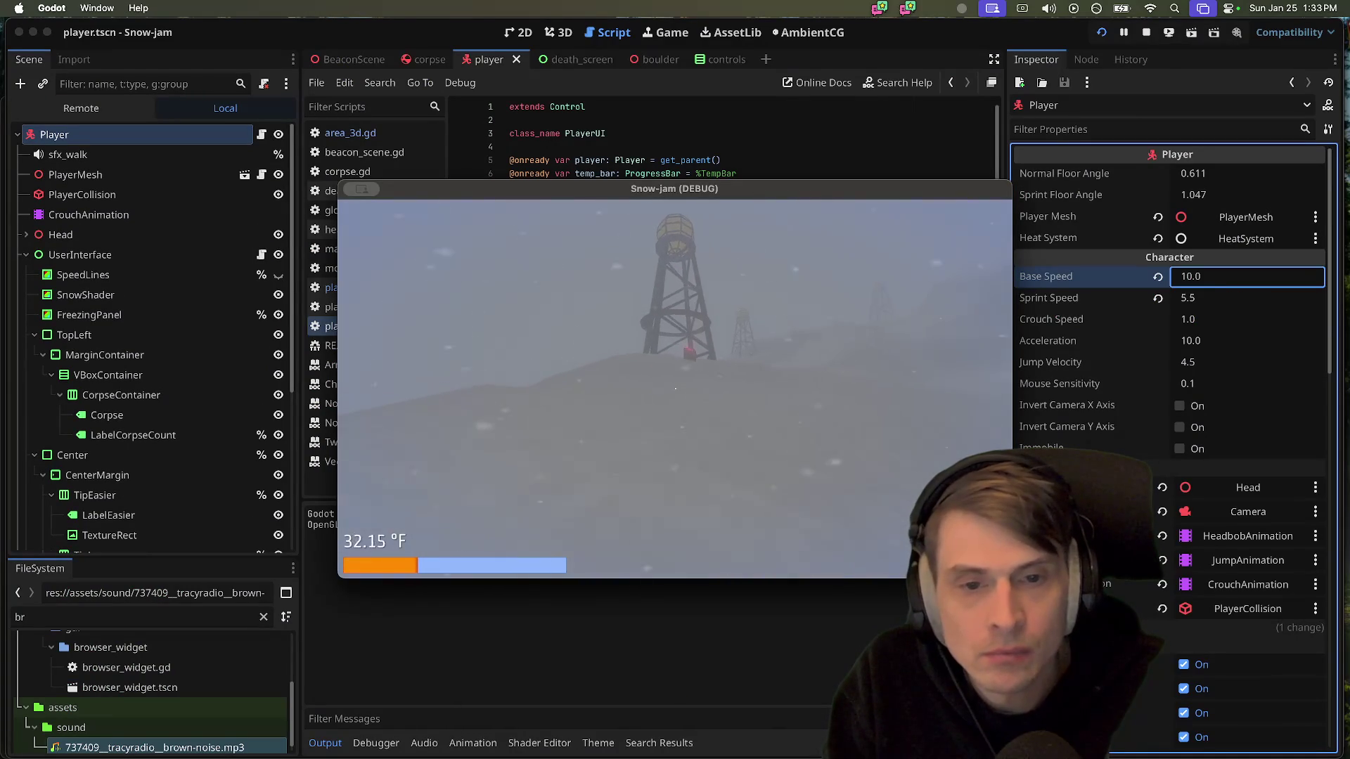
pyautogui.press('w')
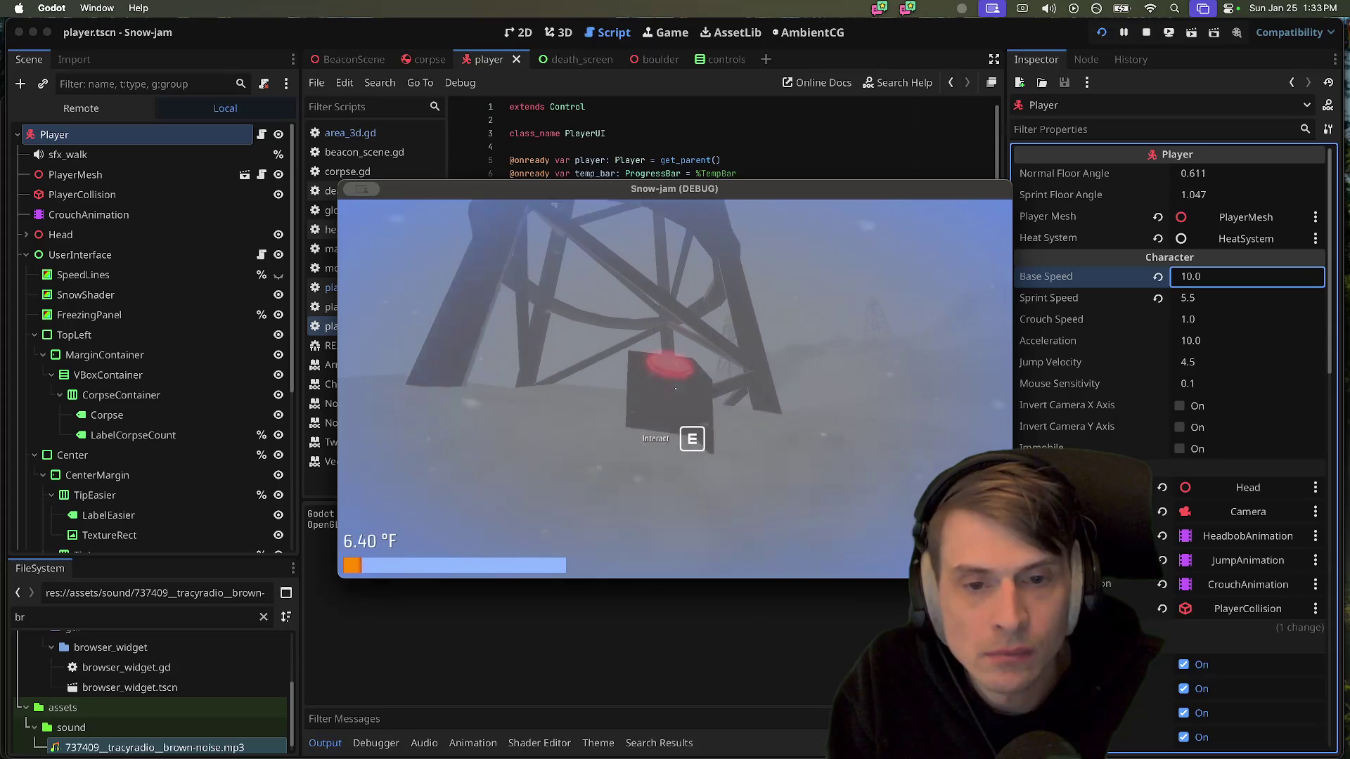
pyautogui.press('e')
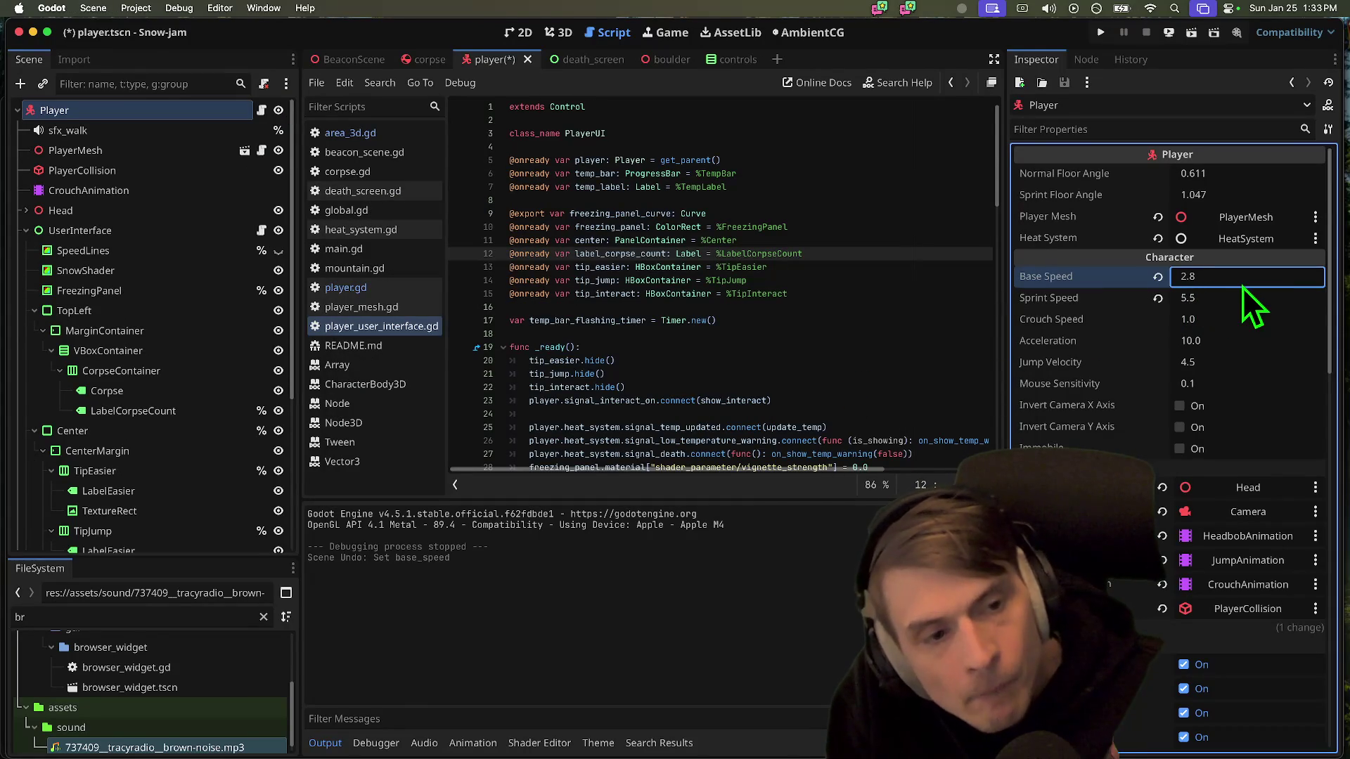
pyautogui.press('super+Tab')
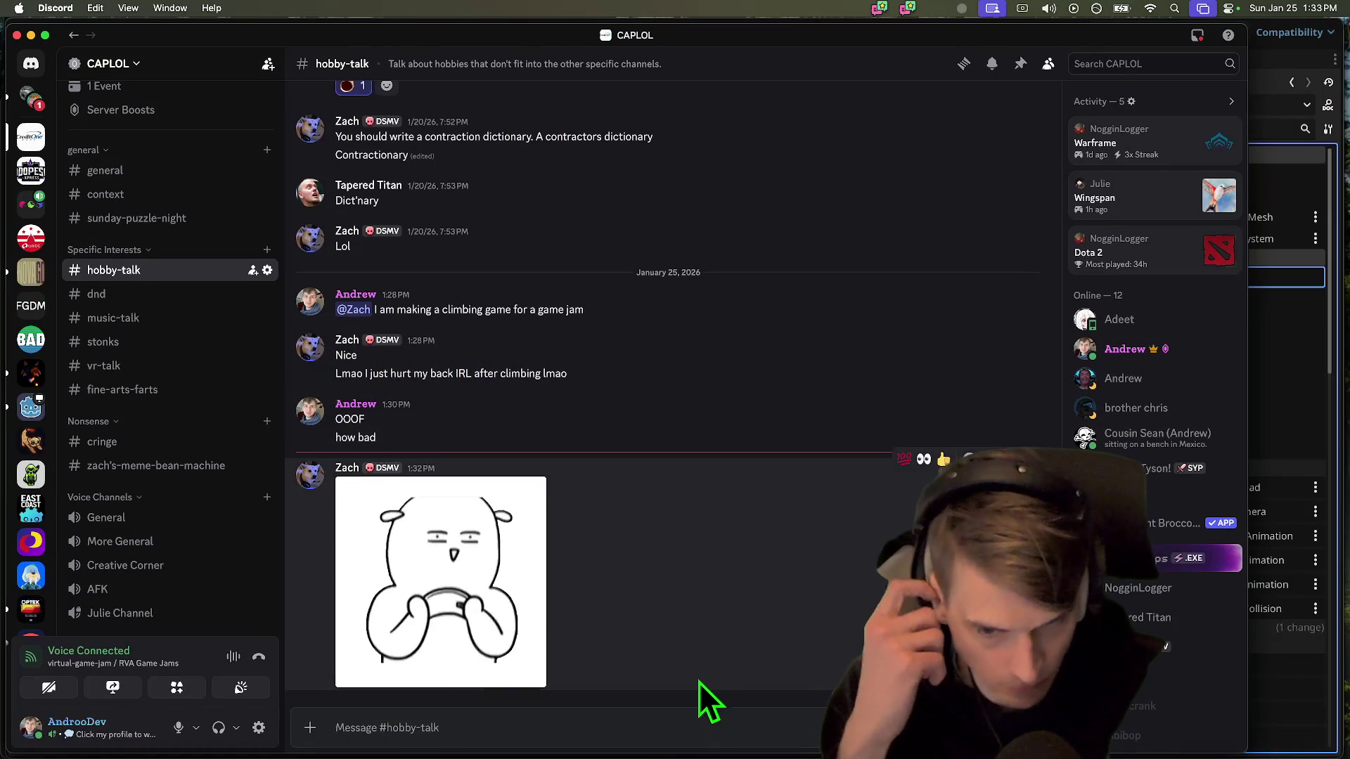
# Send "yikes that bad huh" in the hobby-talk channel
pyautogui.click(735, 714)
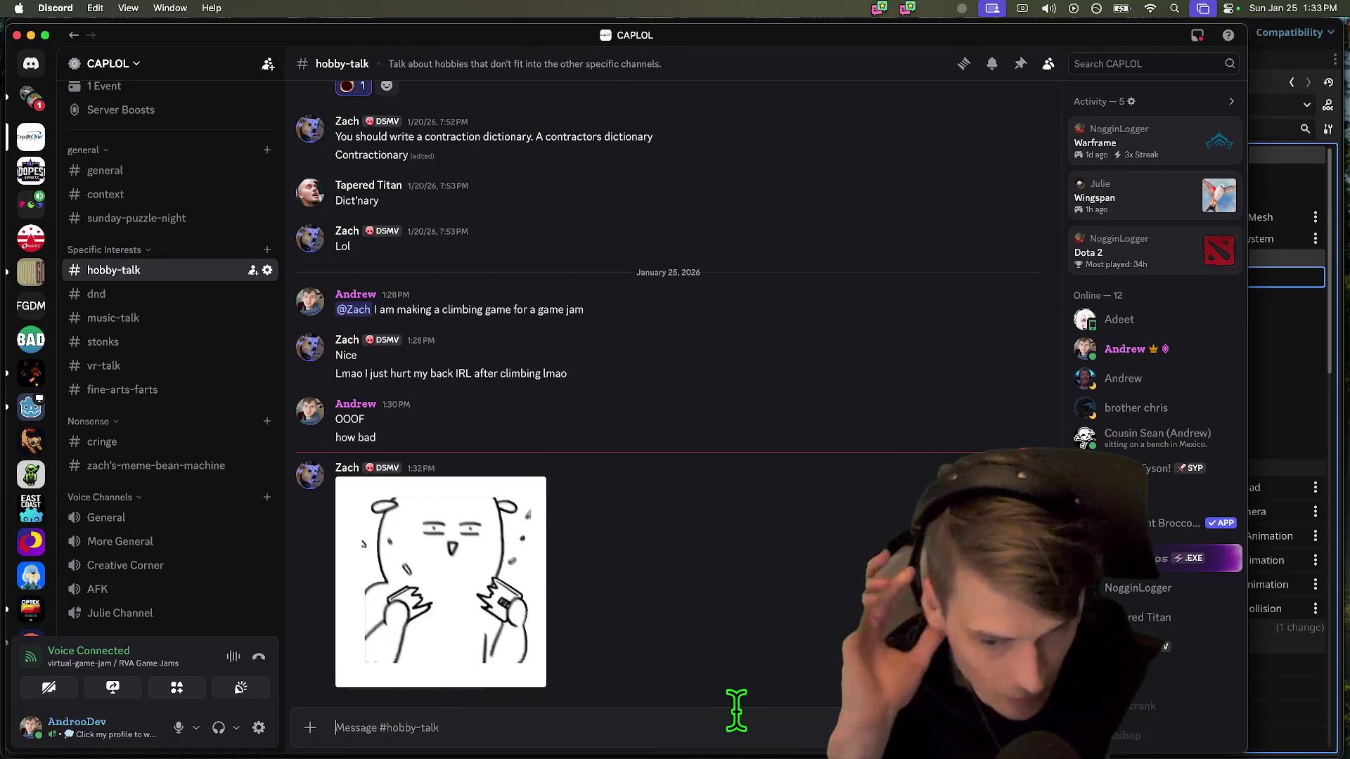
pyautogui.write('yi')
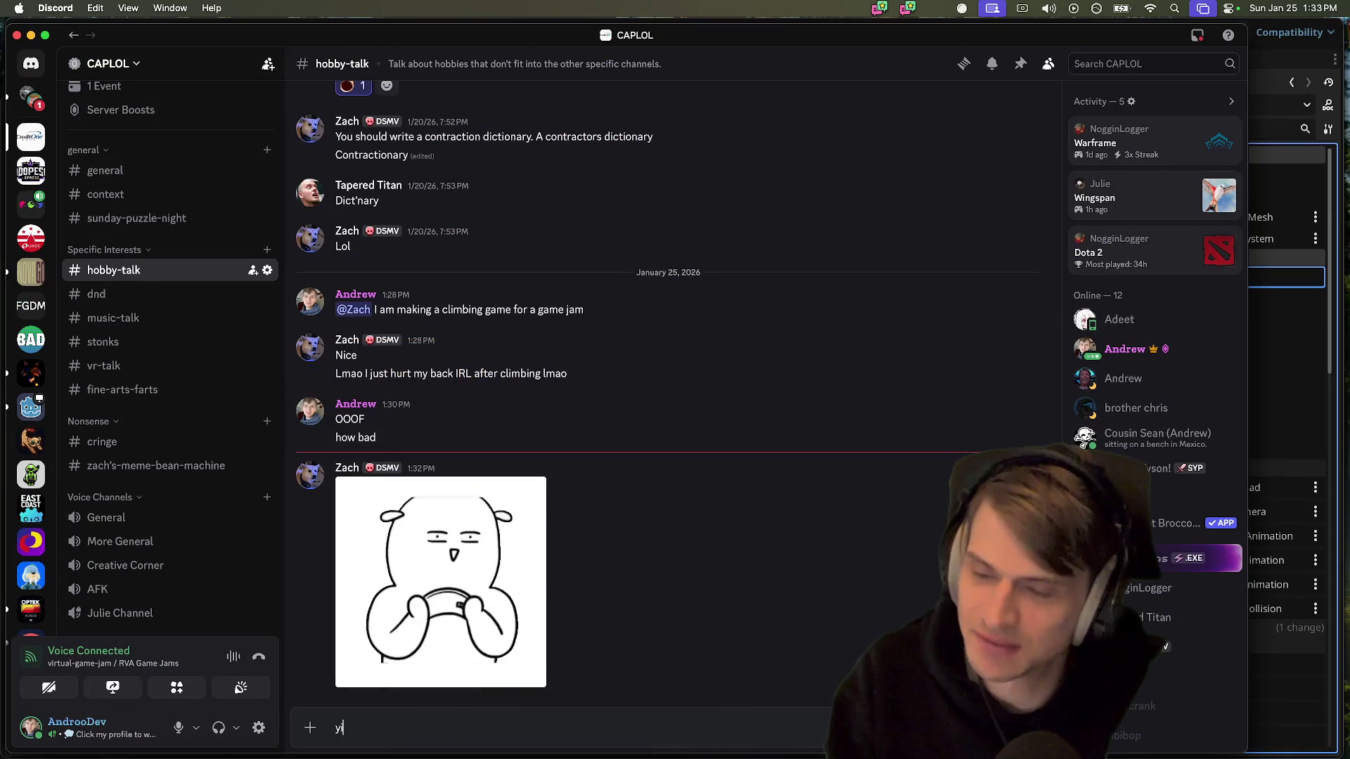
pyautogui.write('kes that bad huh')
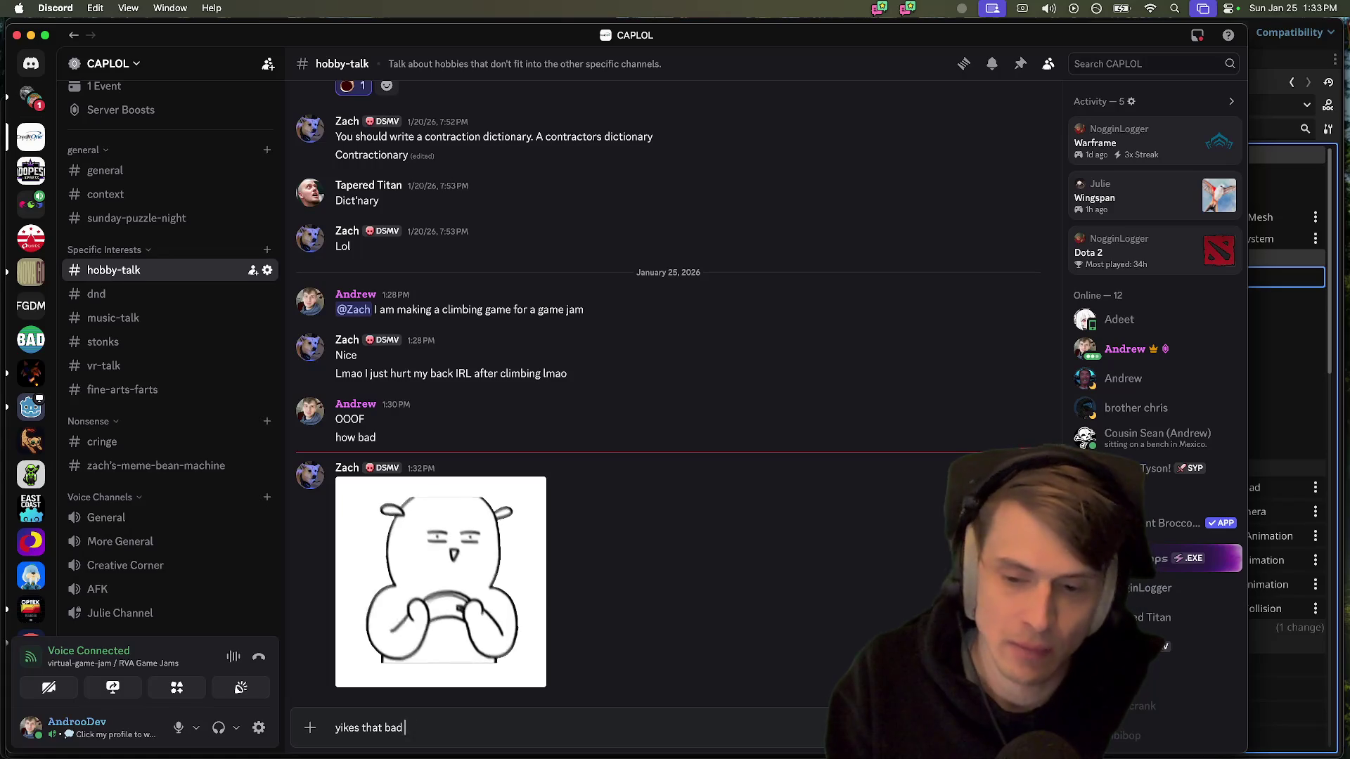
pyautogui.press('Return')
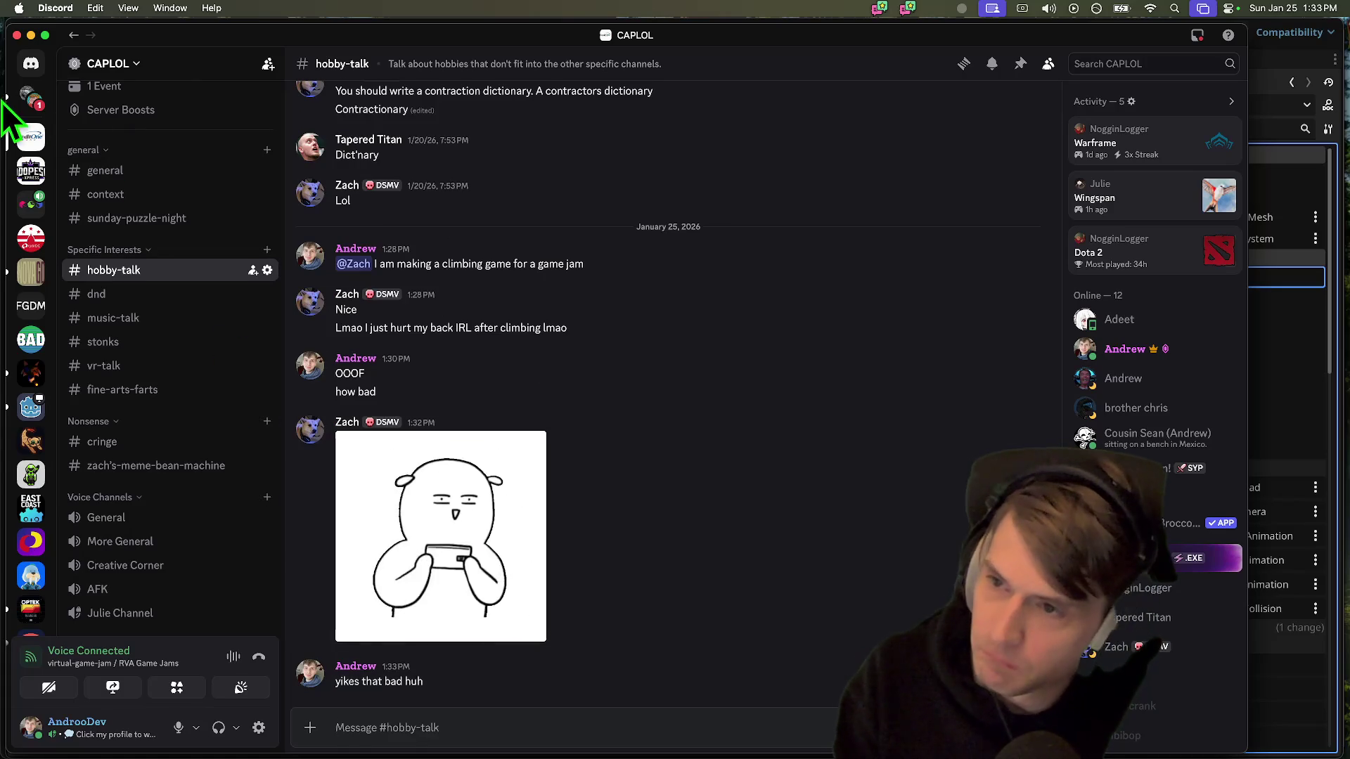
# Give the latest message in the RVA Local Jam 2026 Textural chat a thumbs-up
pyautogui.click(30, 96)
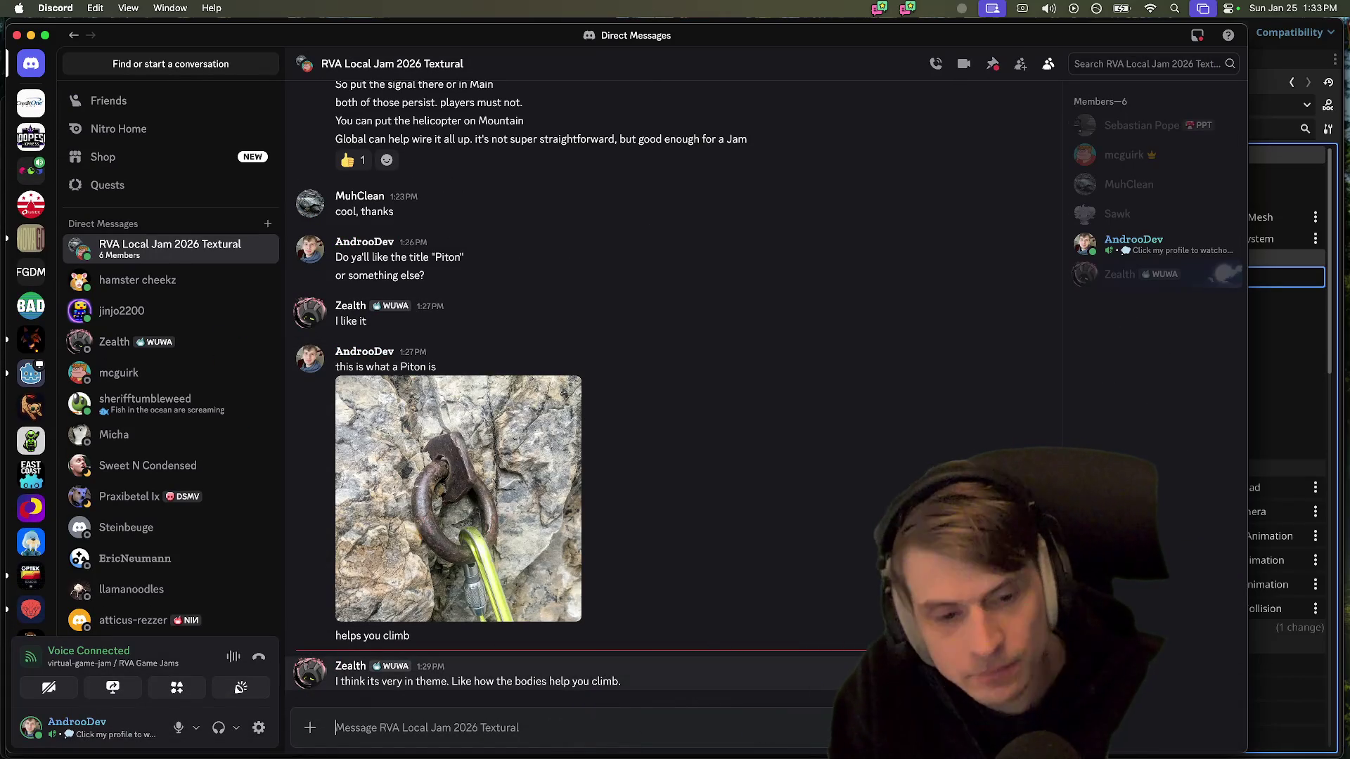
pyautogui.click(942, 657)
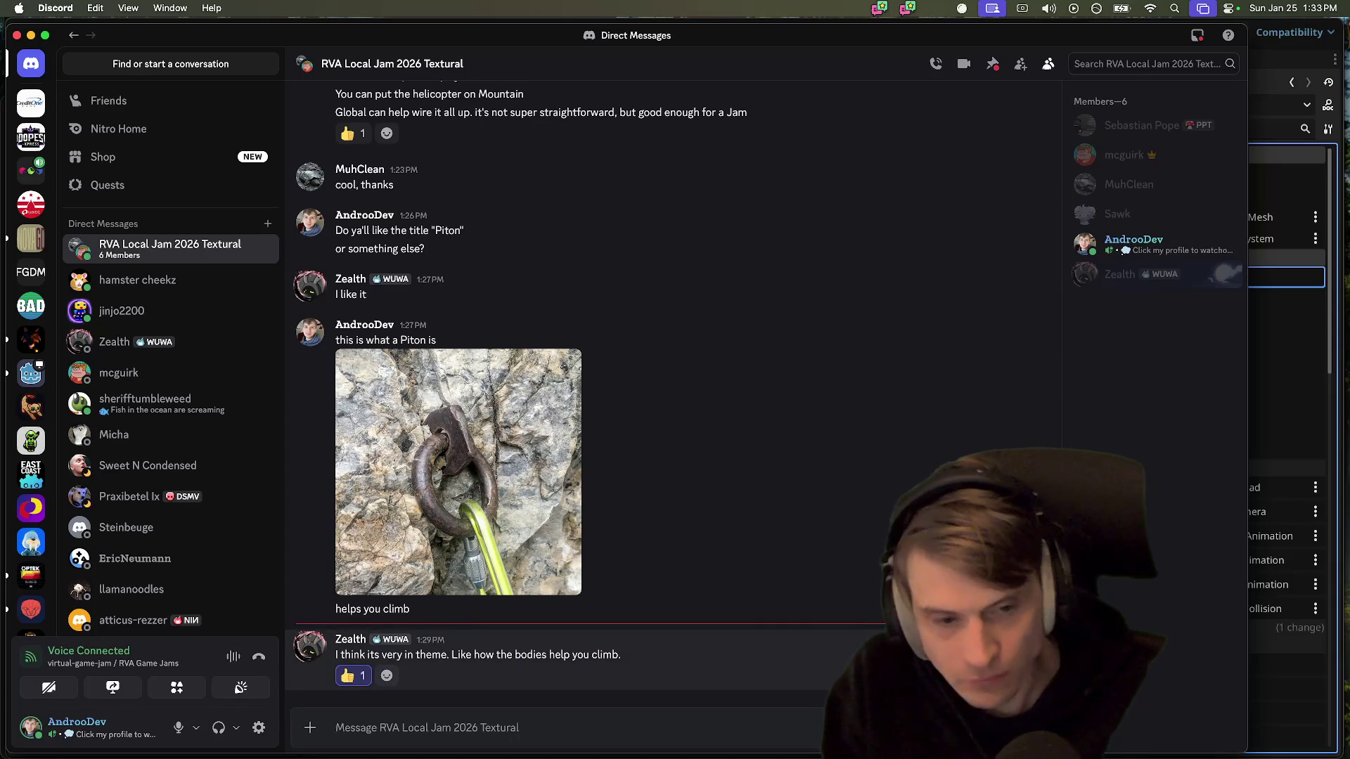
pyautogui.click(995, 629)
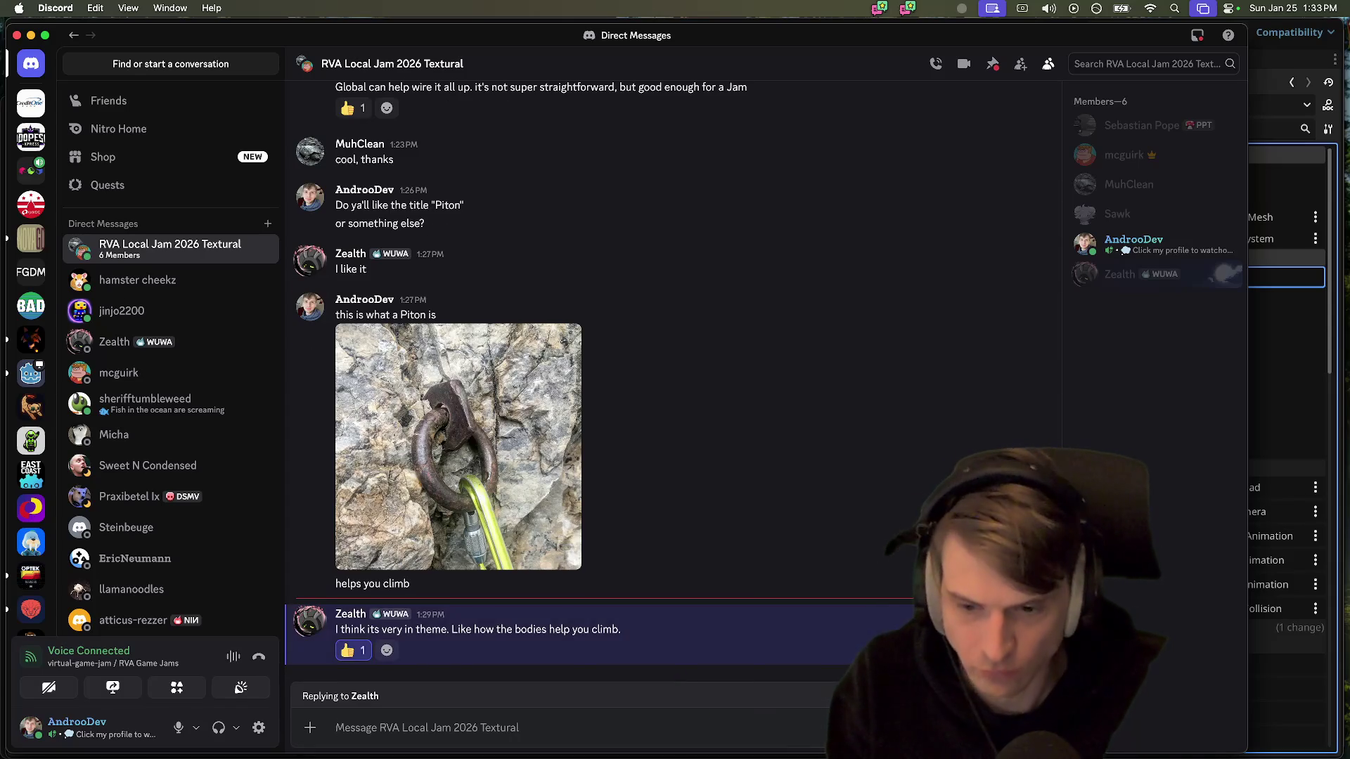
pyautogui.press('Escape')
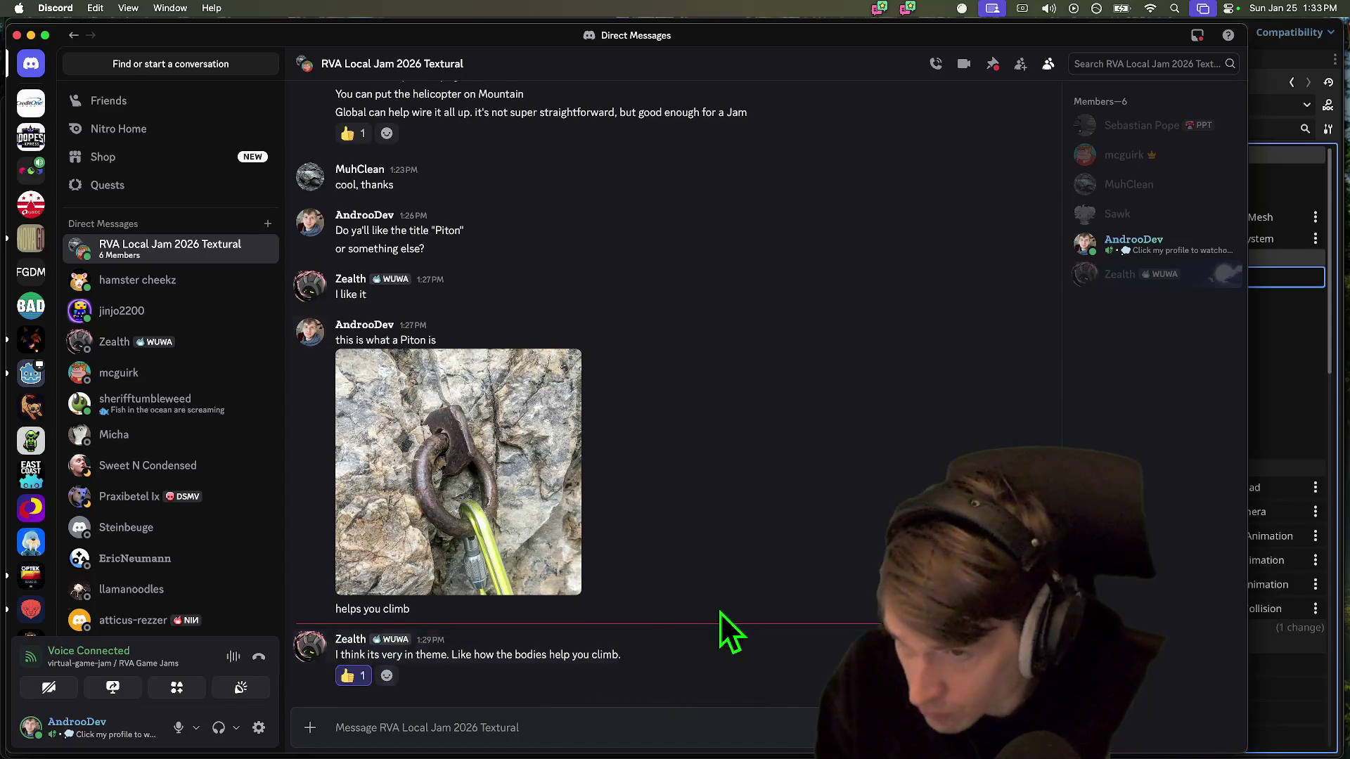
# Draft a reply "Ok. gonna stick with that the", then discard it
pyautogui.click(996, 629)
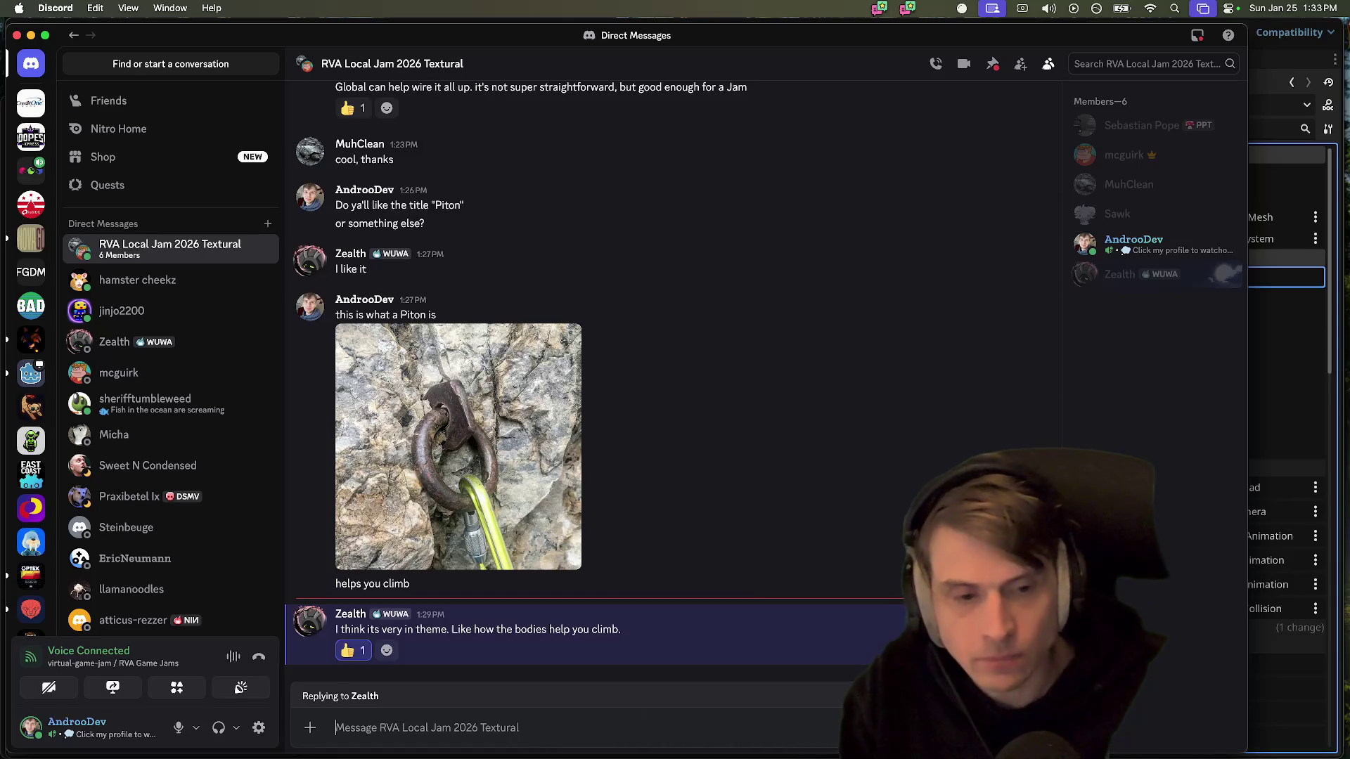
pyautogui.write('Ok. gonna ')
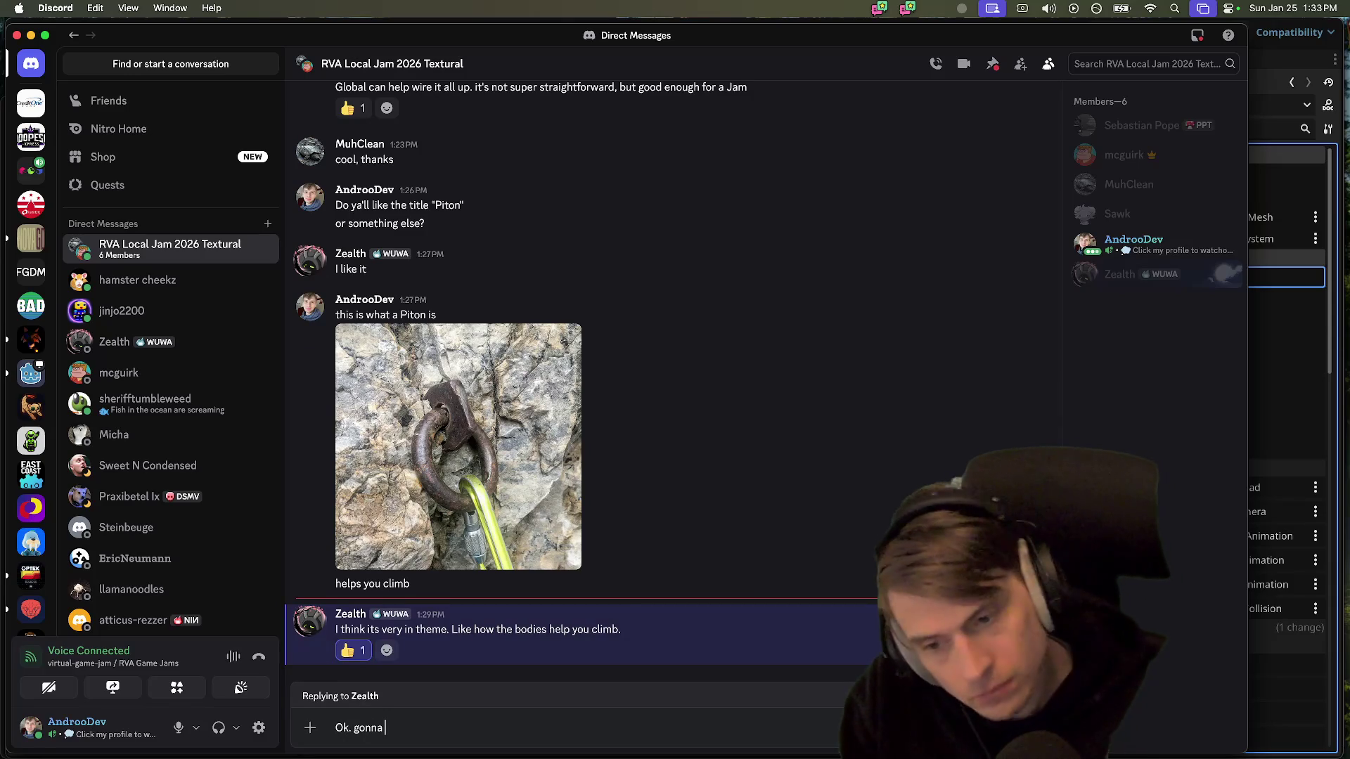
pyautogui.write('stick with that th')
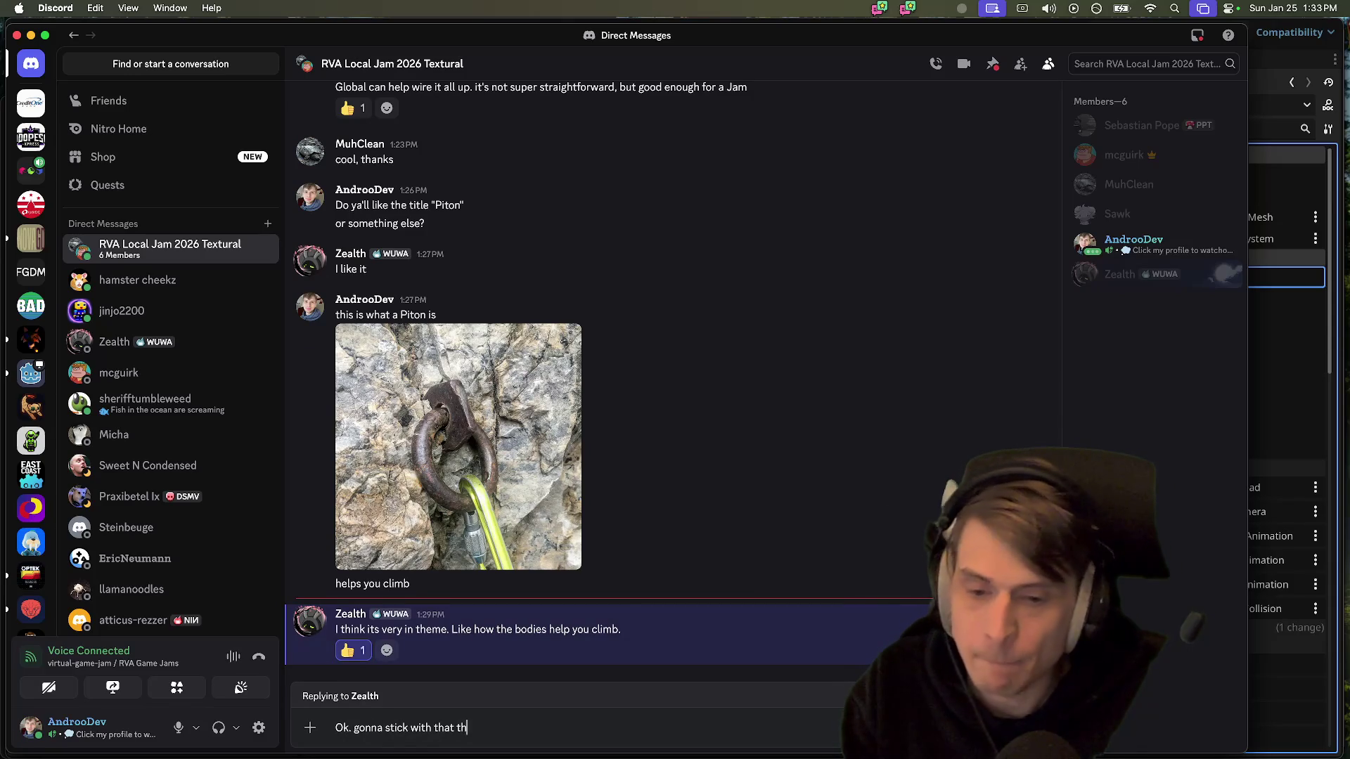
pyautogui.write('en & updat')
pyautogui.press('Escape')
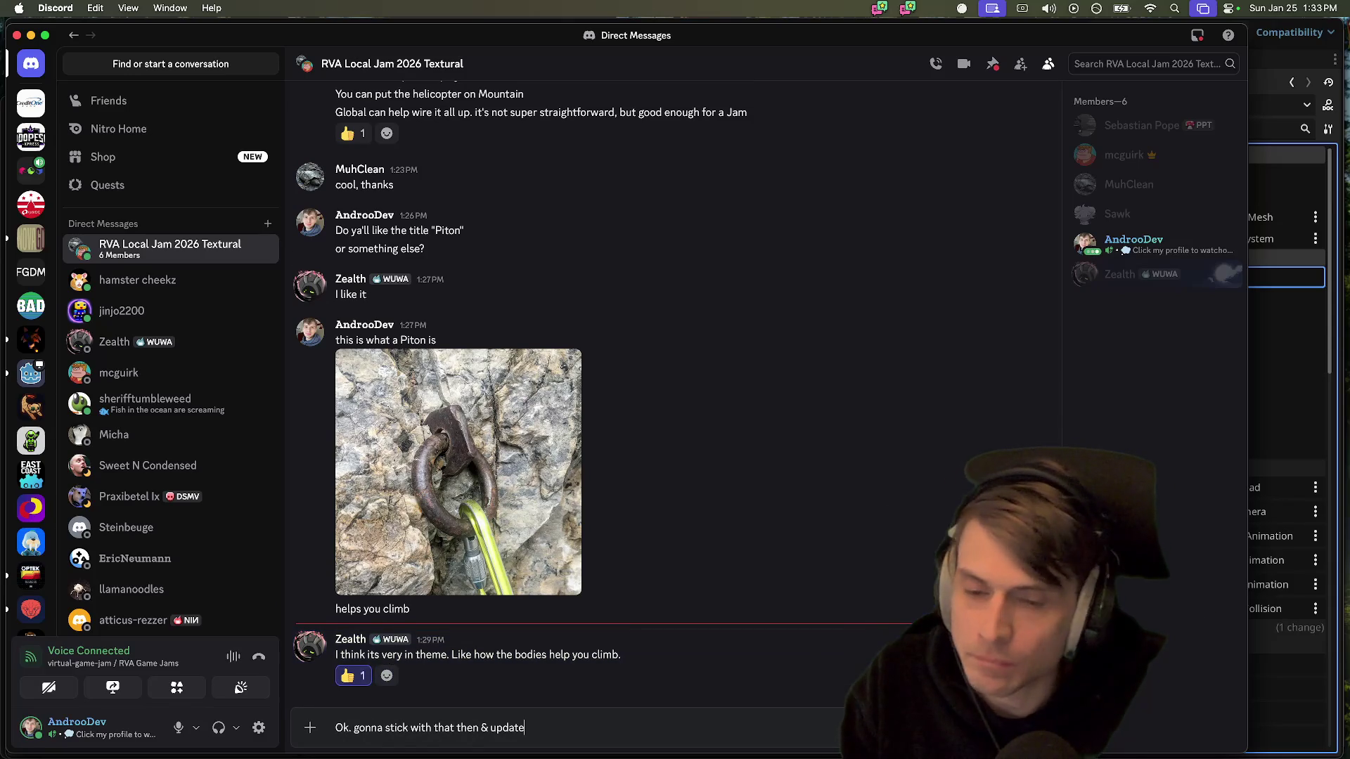
pyautogui.scroll(7, 733, 530)
pyautogui.scroll(-4, 852, 553)
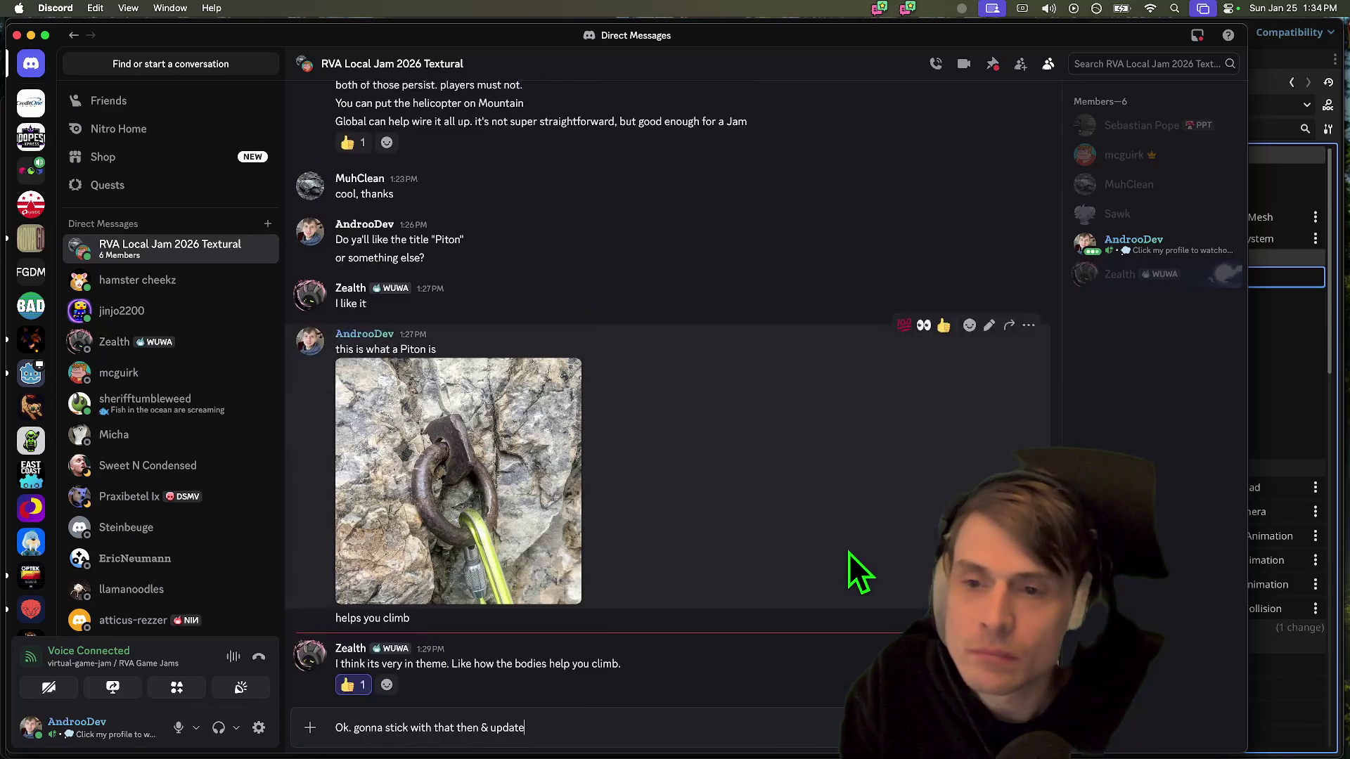
pyautogui.scroll(10, 849, 554)
pyautogui.scroll(1, 703, 457)
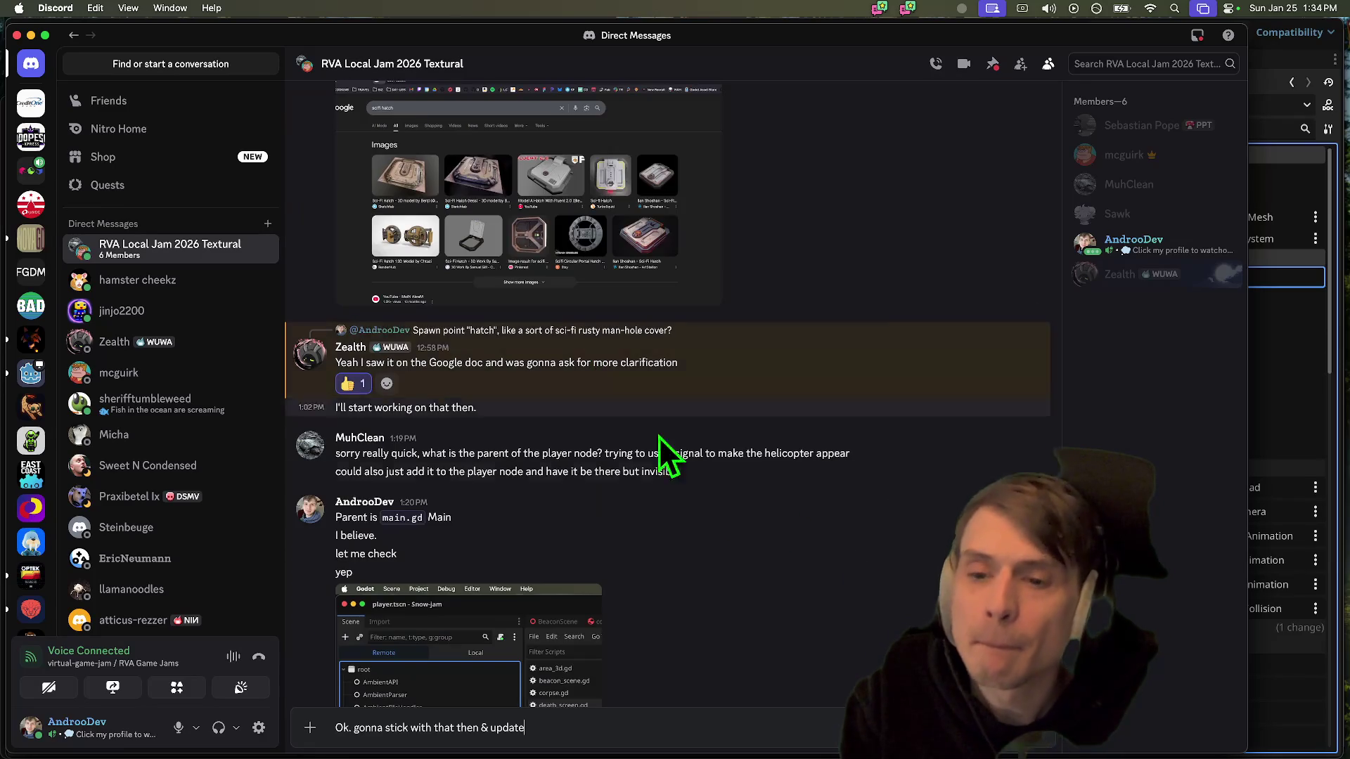
pyautogui.scroll(-10, 749, 534)
pyautogui.hotkey('ctrl', 'a')
pyautogui.press('BackSpace')
# Select the "helps you climb" message text and scroll up the chat
pyautogui.tripleClick(752, 618)
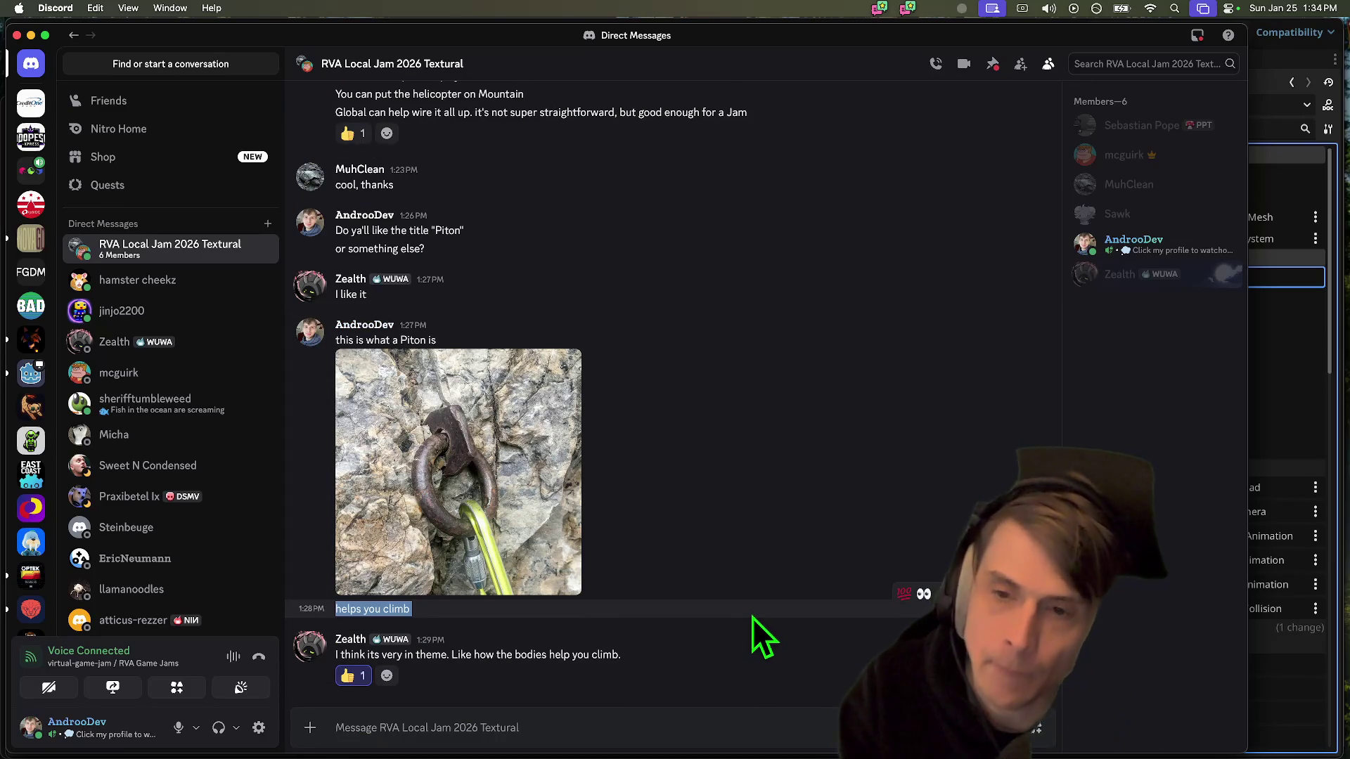
pyautogui.scroll(2, 703, 562)
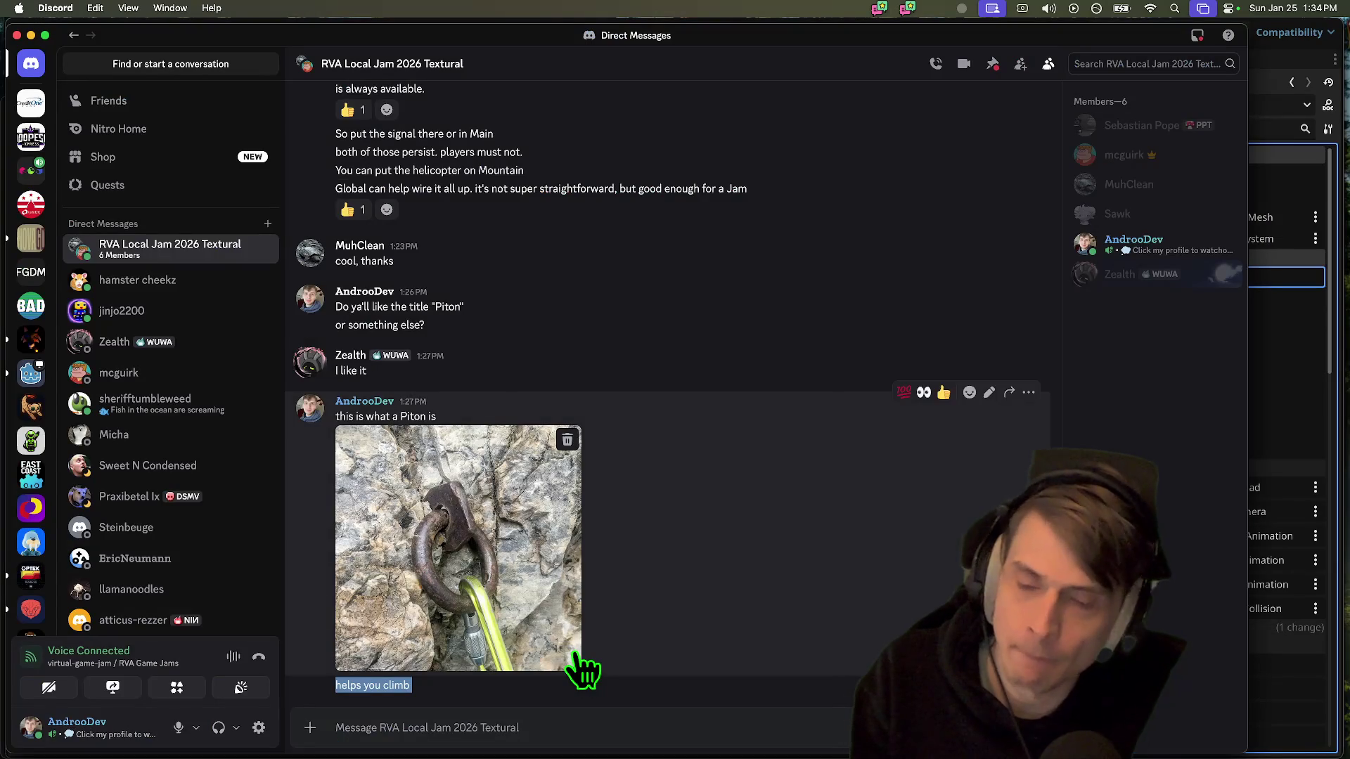
pyautogui.press('super+Tab')
pyautogui.press('super+Tab')
pyautogui.press('super+Tab')
pyautogui.press('super+Tab')
pyautogui.press('super+Tab')
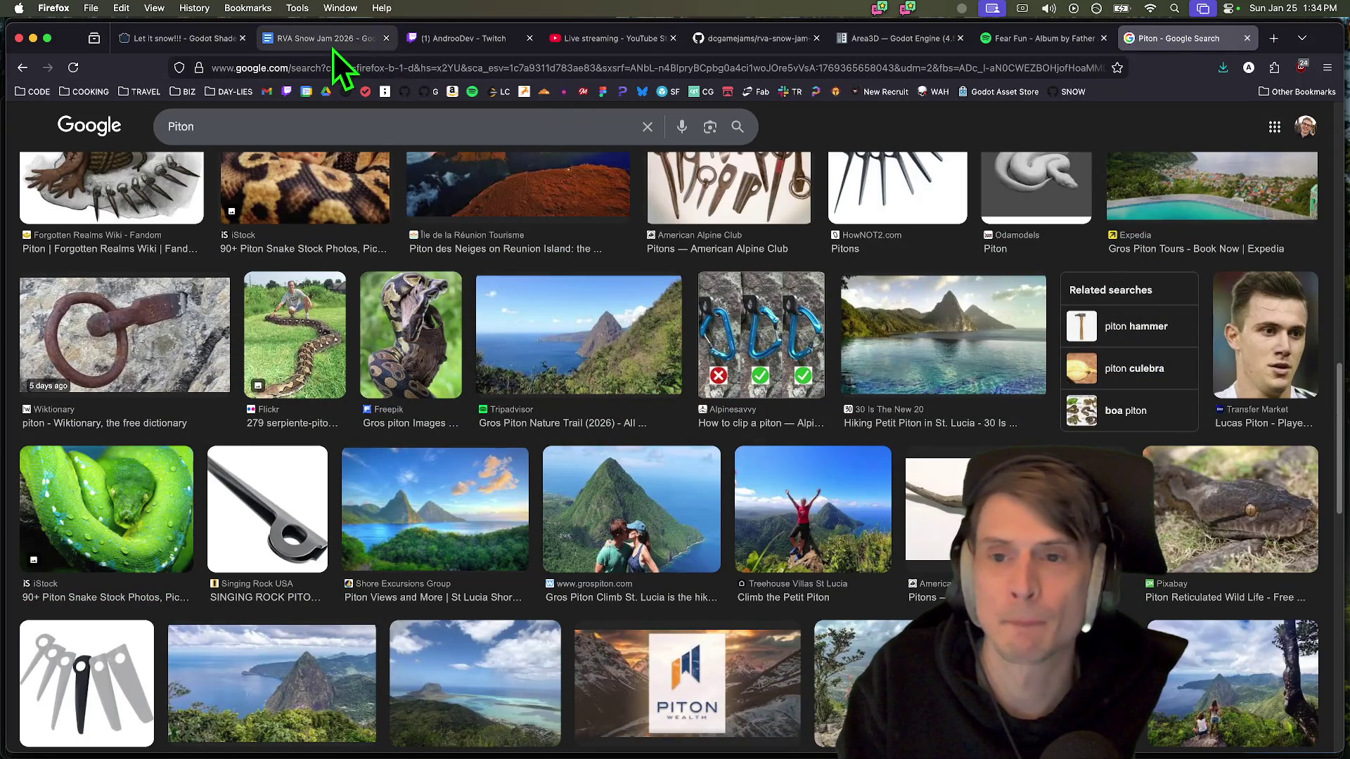
# Scroll through the Titles list in the RVA Snow Jam 2026 Google Doc
pyautogui.click(333, 46)
pyautogui.scroll(-15, 621, 491)
pyautogui.scroll(-3, 773, 633)
pyautogui.scroll(20, 771, 624)
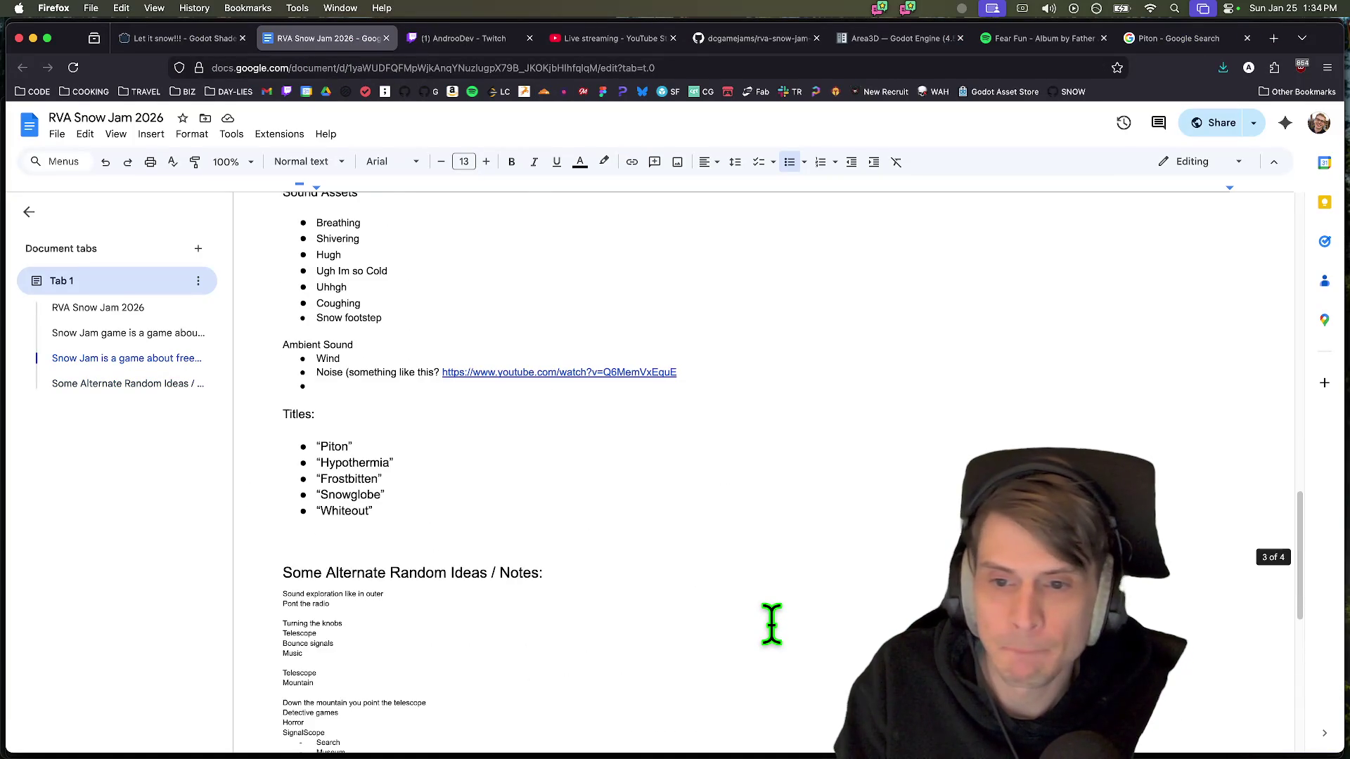
pyautogui.scroll(10, 773, 628)
pyautogui.press('super+Tab')
pyautogui.press('super+Tab')
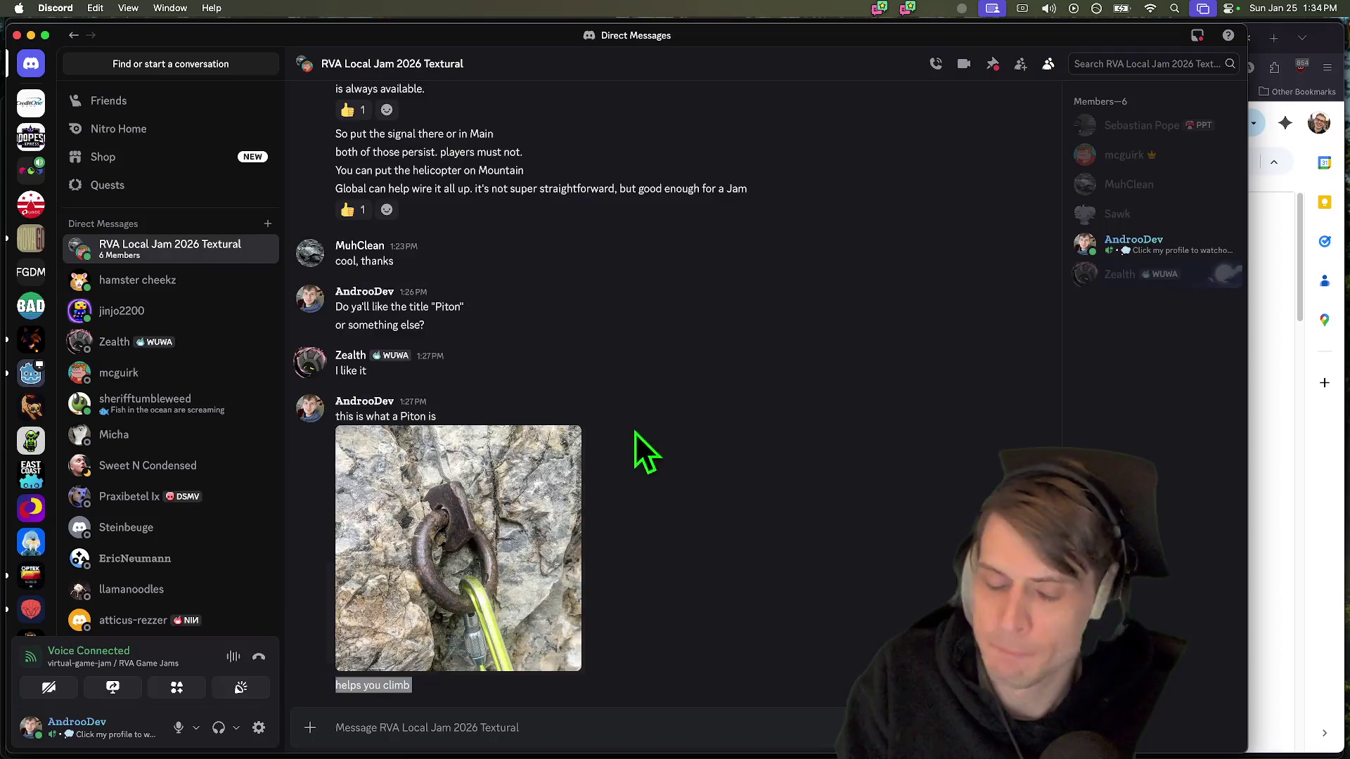
# Download the Freezing Death.mp3 attachment, saving it as 'Freezing Death' in the sound folder
pyautogui.scroll(10, 665, 522)
pyautogui.scroll(20, 682, 513)
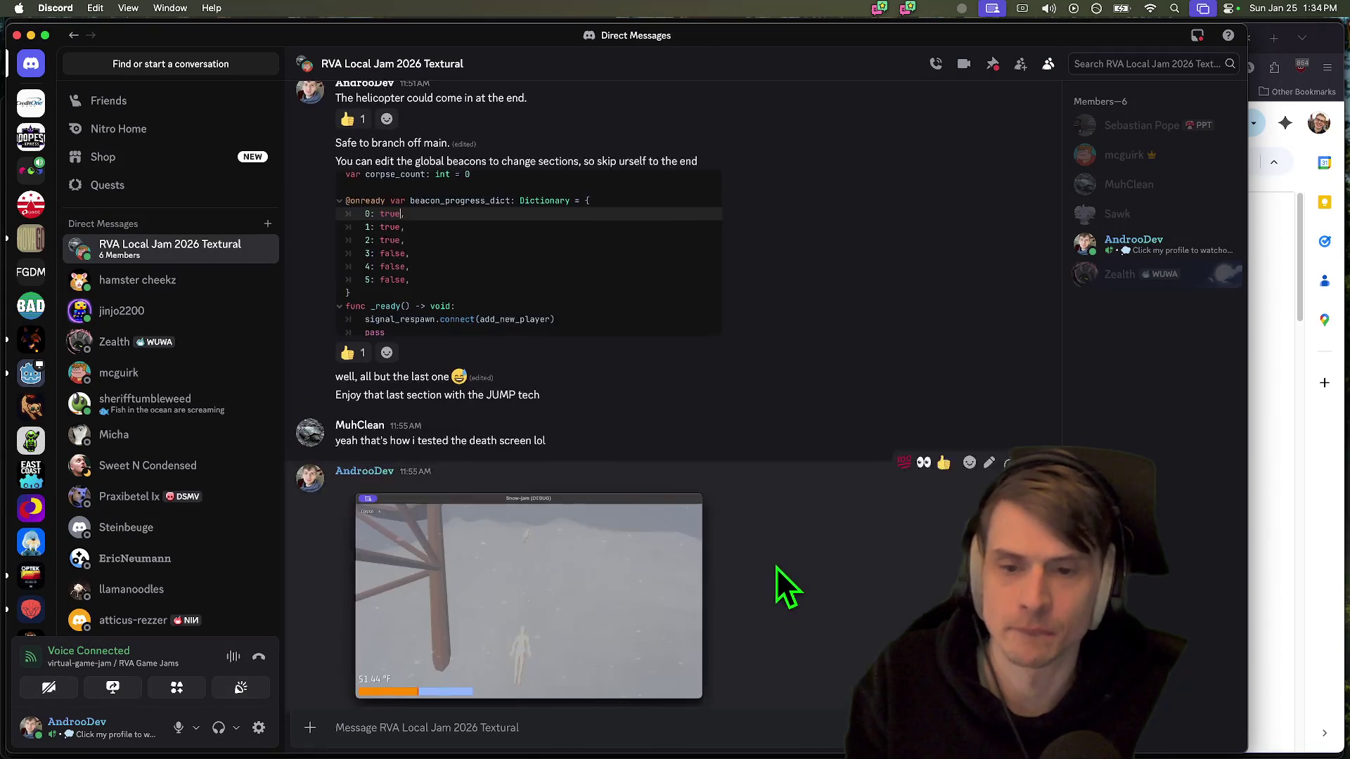
pyautogui.scroll(20, 668, 548)
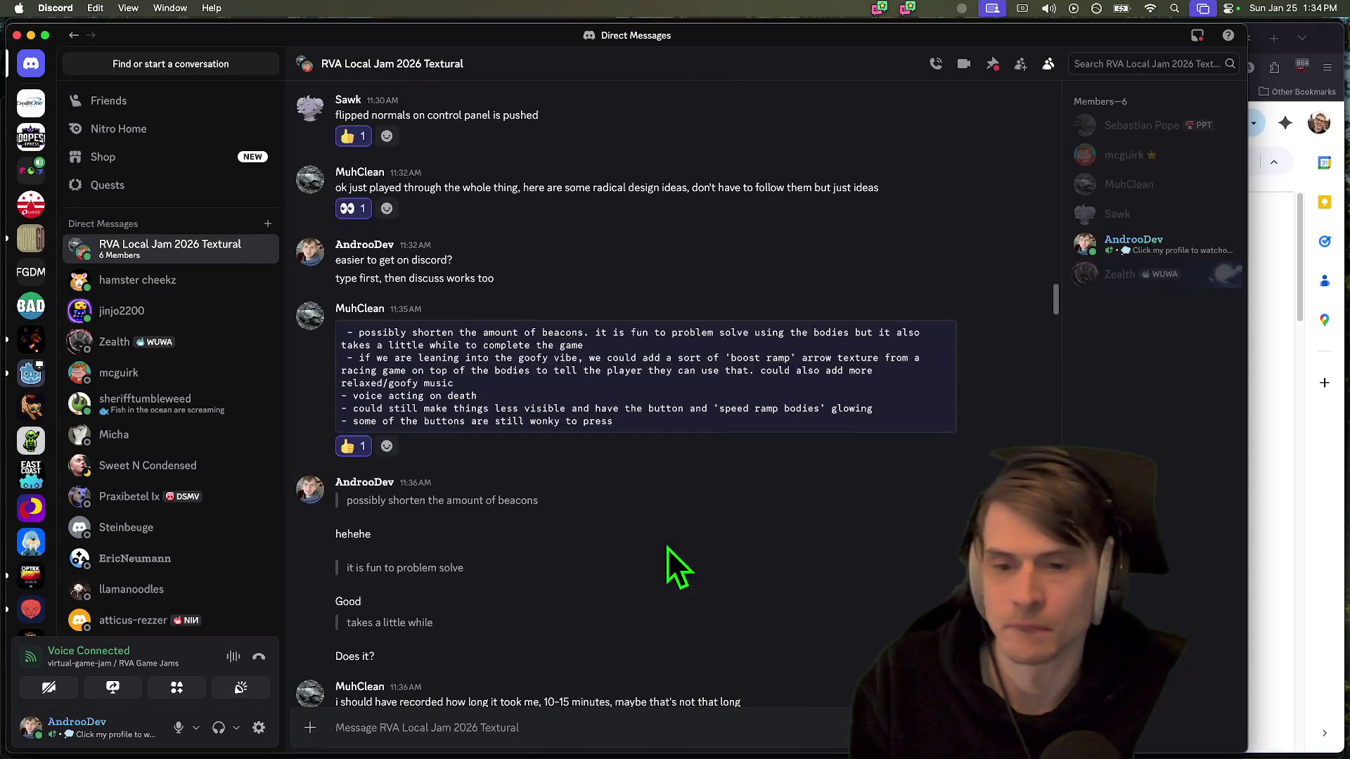
pyautogui.scroll(-5, 643, 564)
pyautogui.scroll(8, 719, 516)
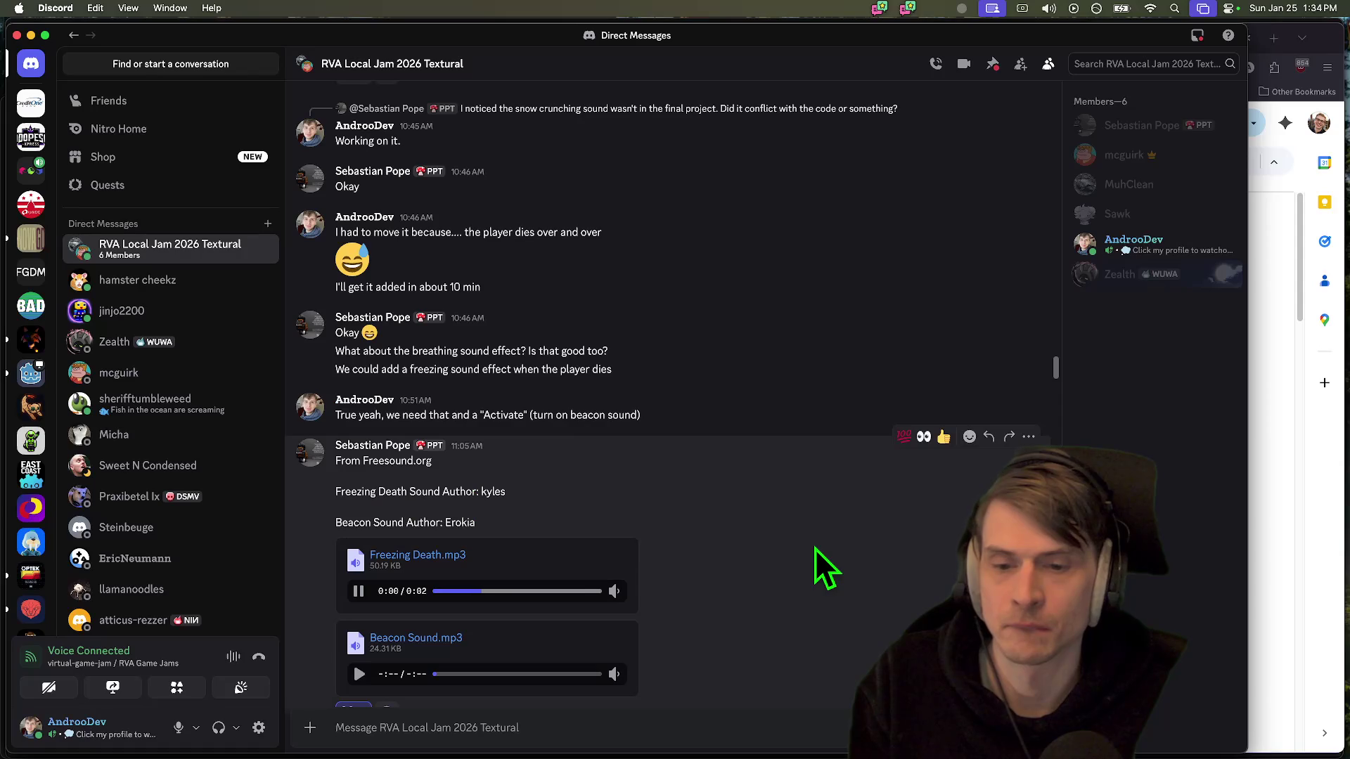
pyautogui.click(450, 554)
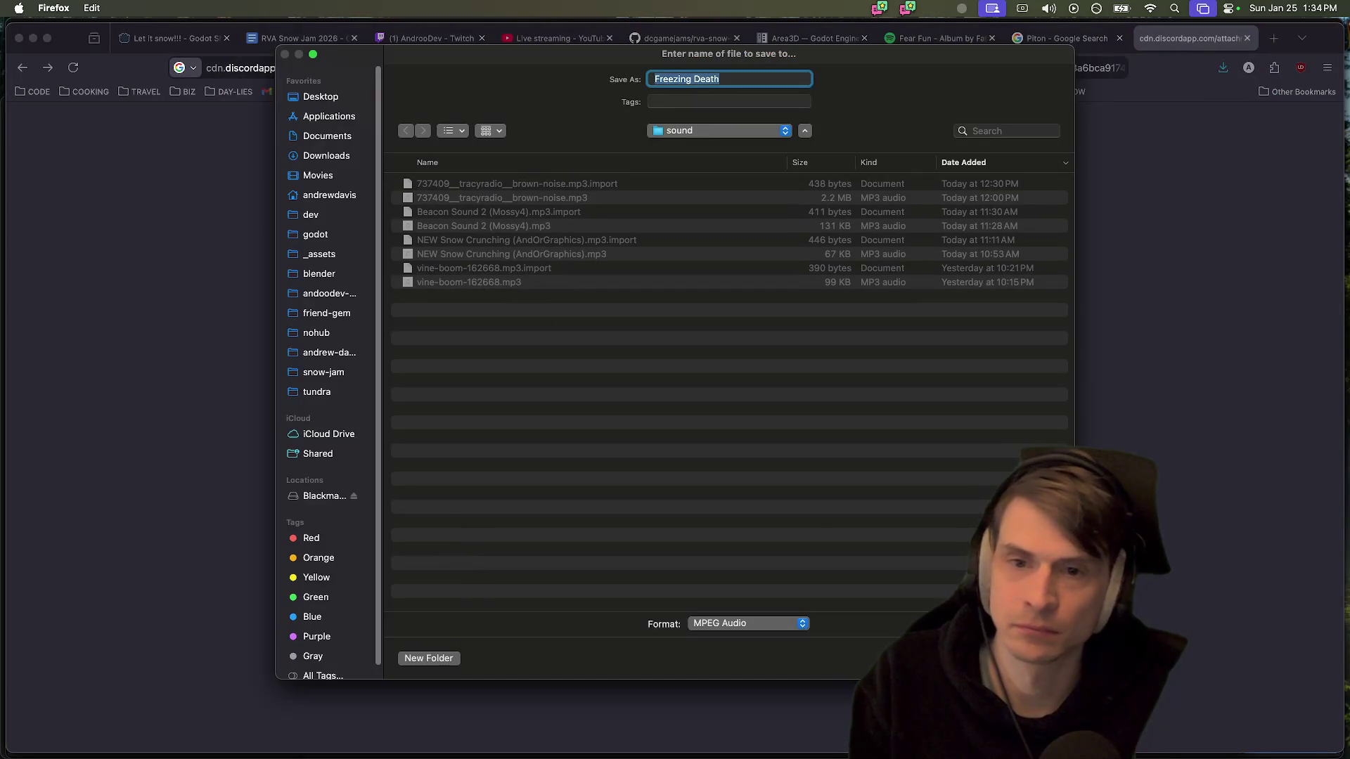
pyautogui.press('Return')
pyautogui.press('super+Tab')
pyautogui.press('super+Tab')
pyautogui.press('Tab')
pyautogui.press('Tab')
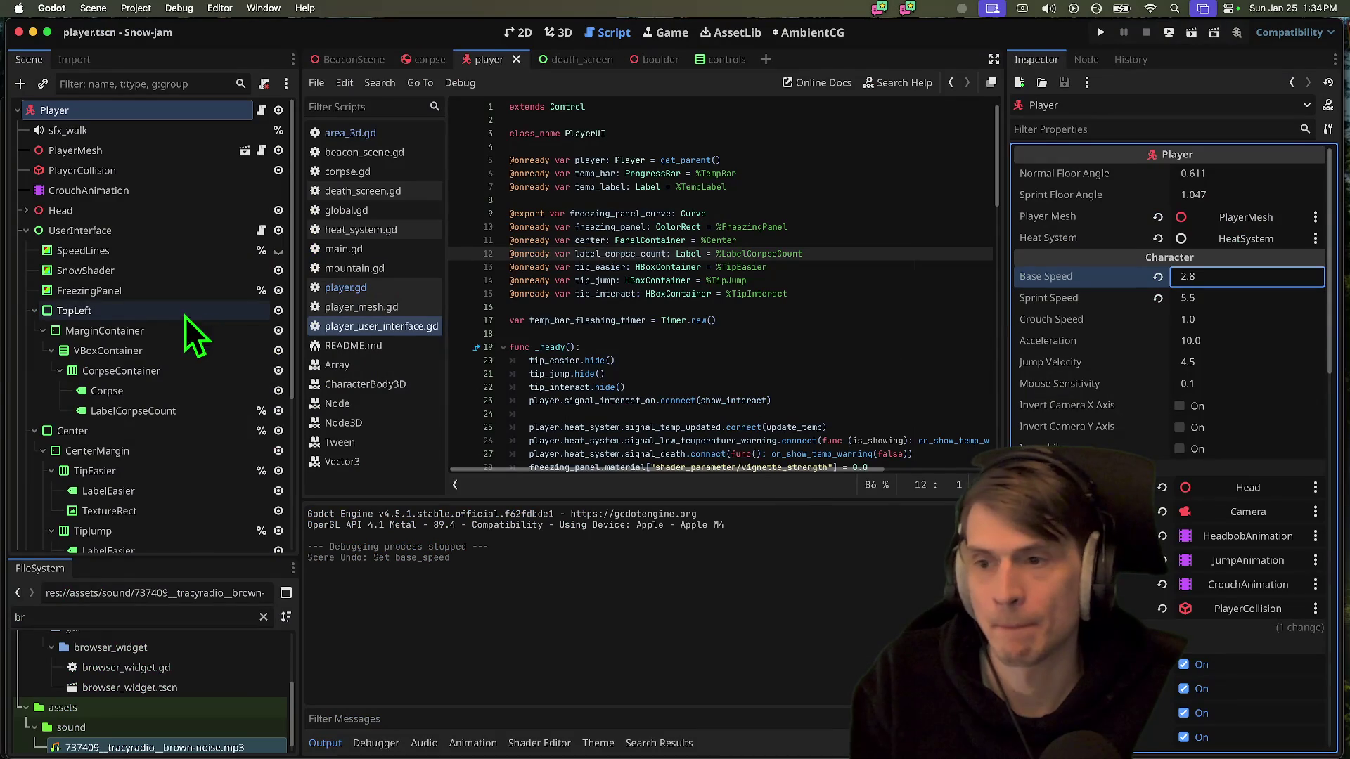
# Look through the player.gd and death_screen.gd scripts
pyautogui.click(793, 282)
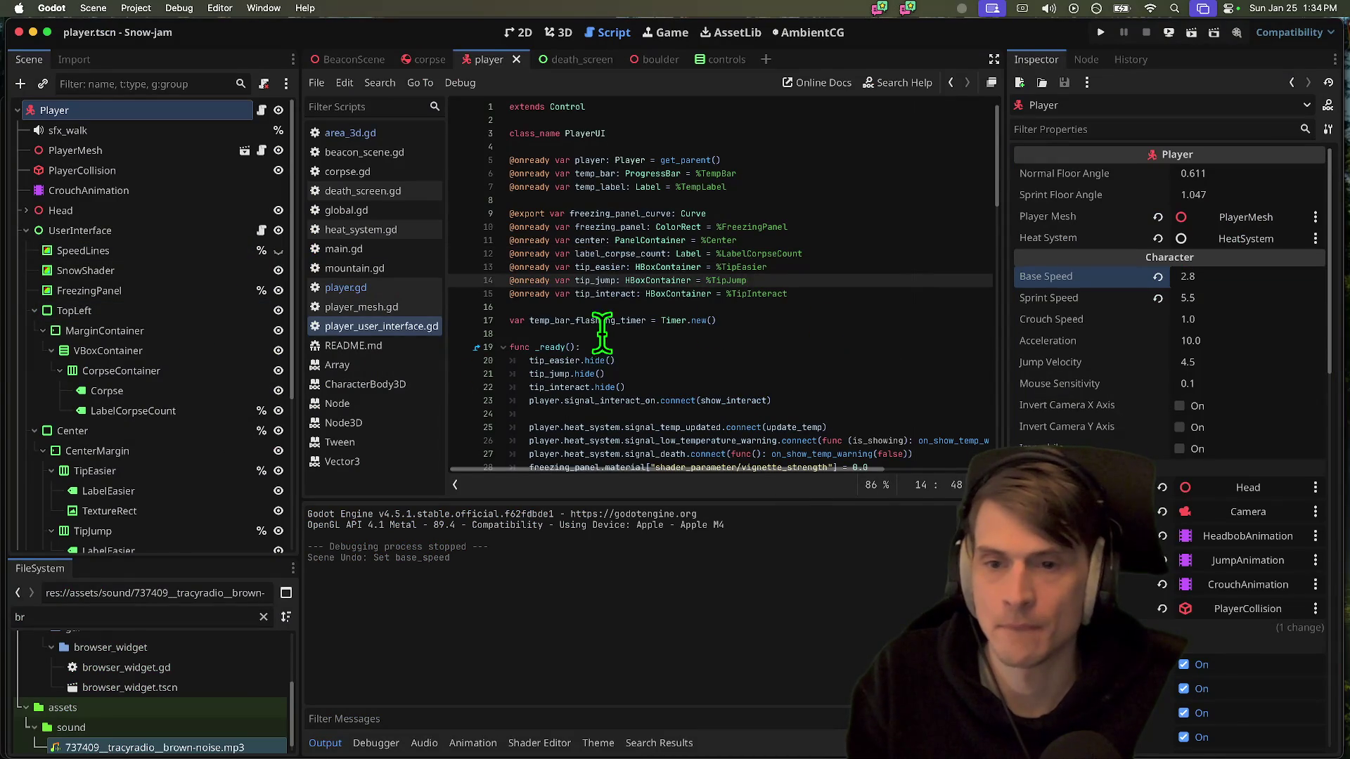
pyautogui.click(364, 286)
pyautogui.click(874, 239)
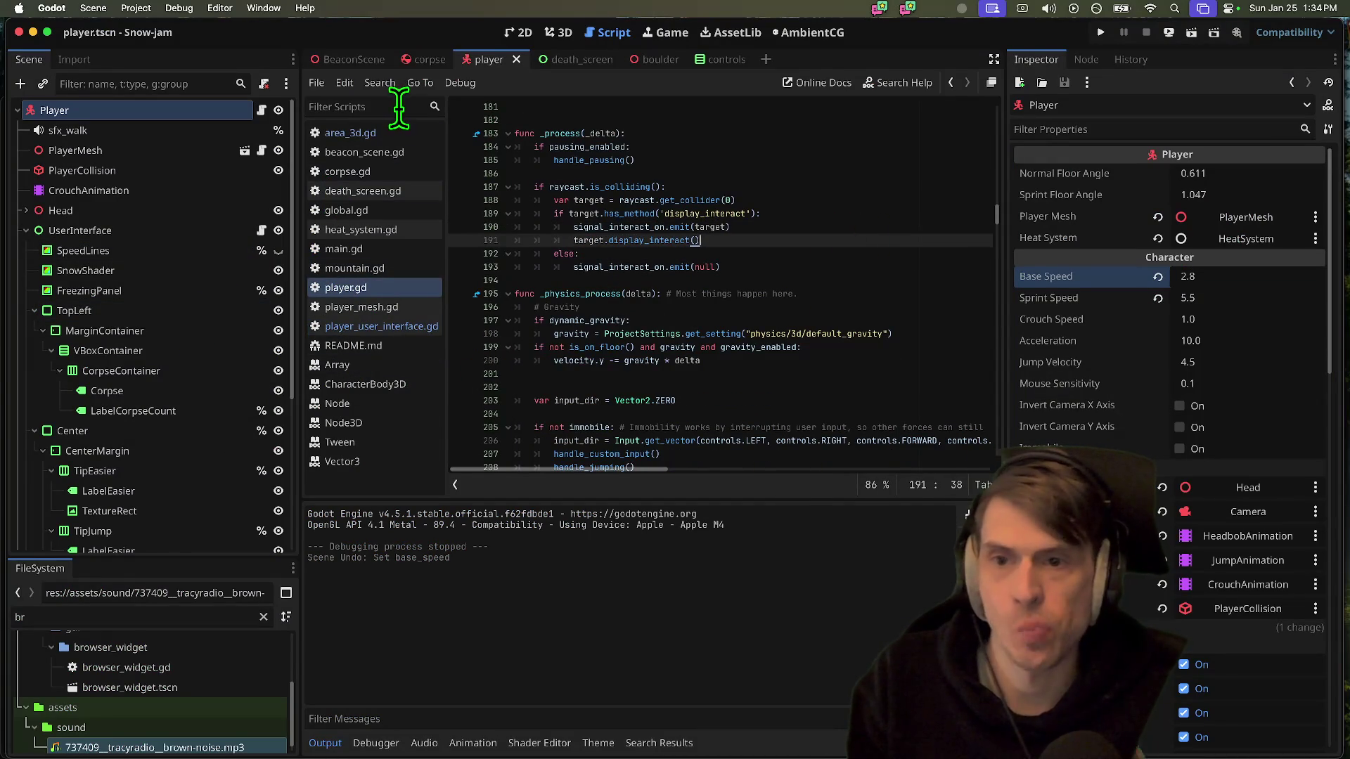
pyautogui.click(383, 191)
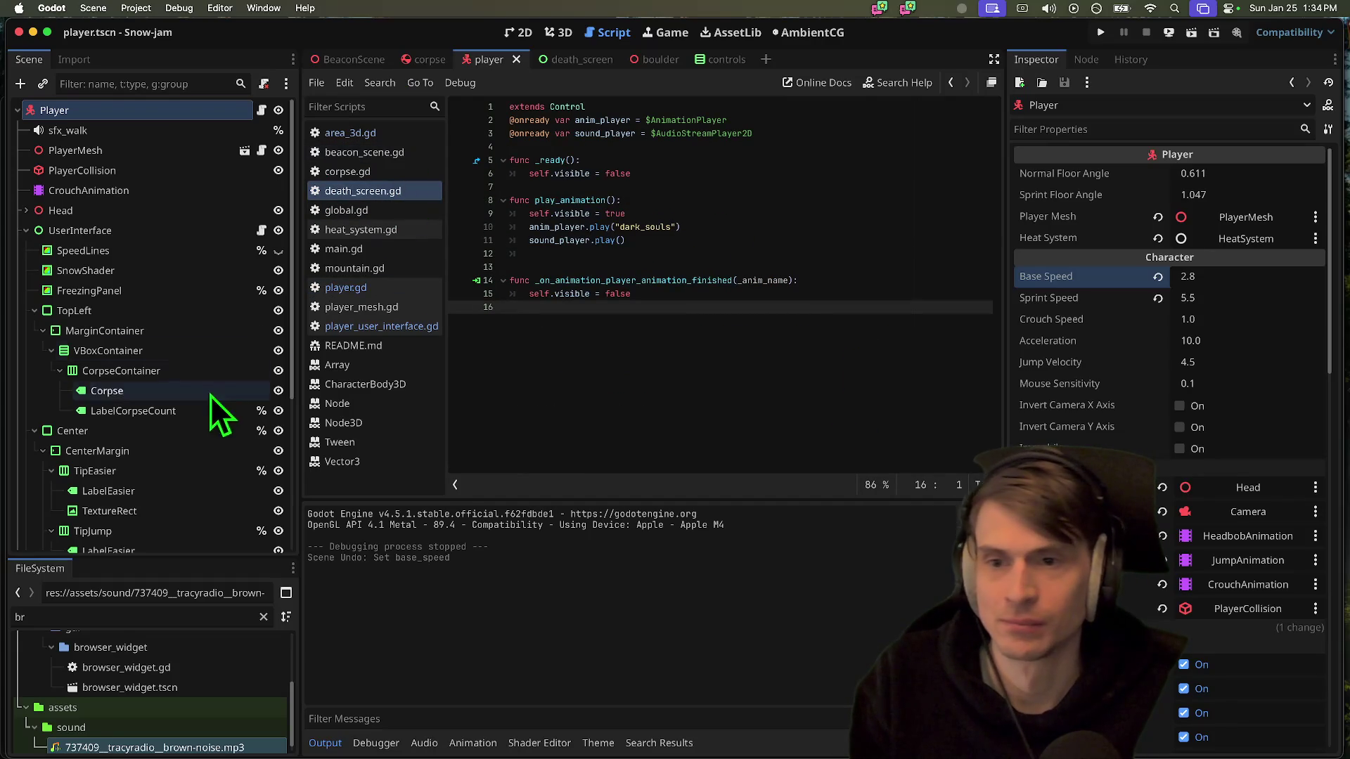
pyautogui.click(364, 289)
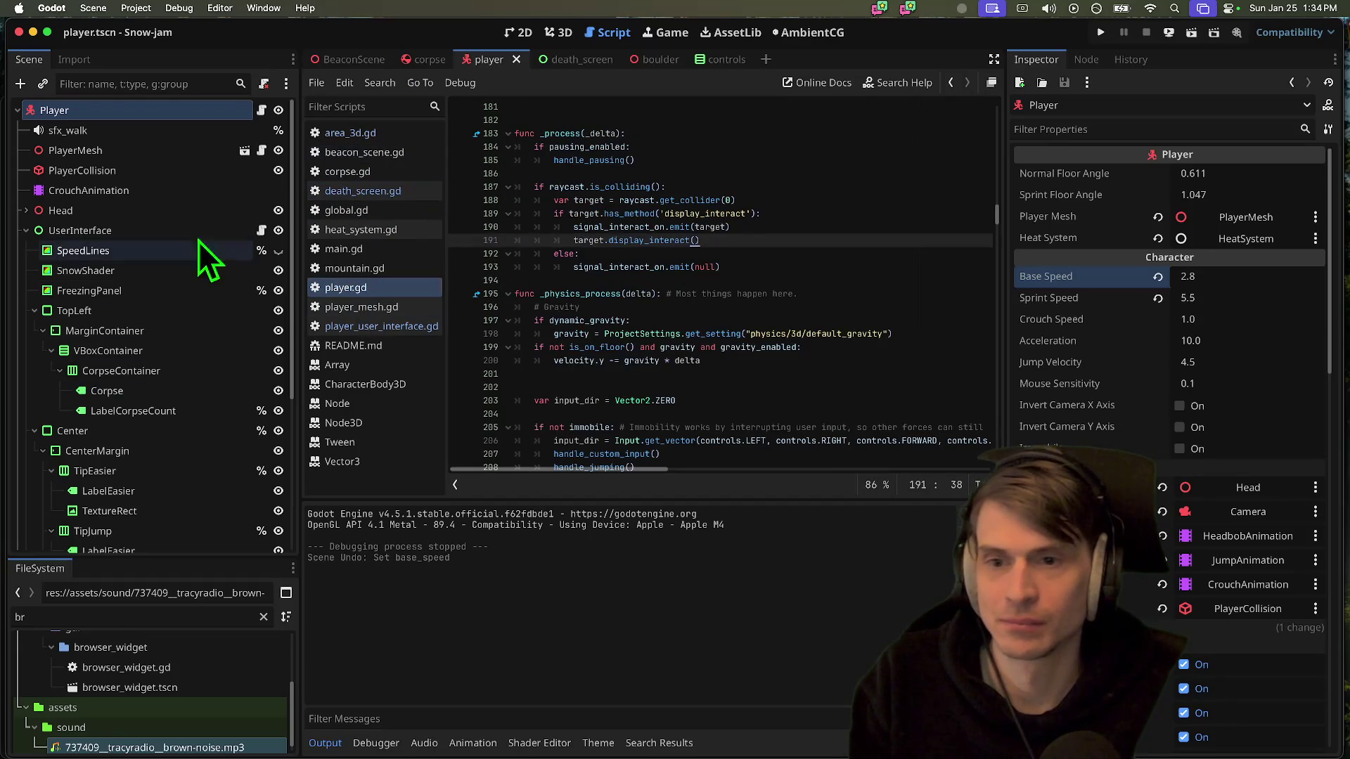
# Duplicate the sfx_walk node as sfx_freeze
pyautogui.click(158, 130)
pyautogui.hotkey('ctrl', 'd')
pyautogui.write('sfx_fr')
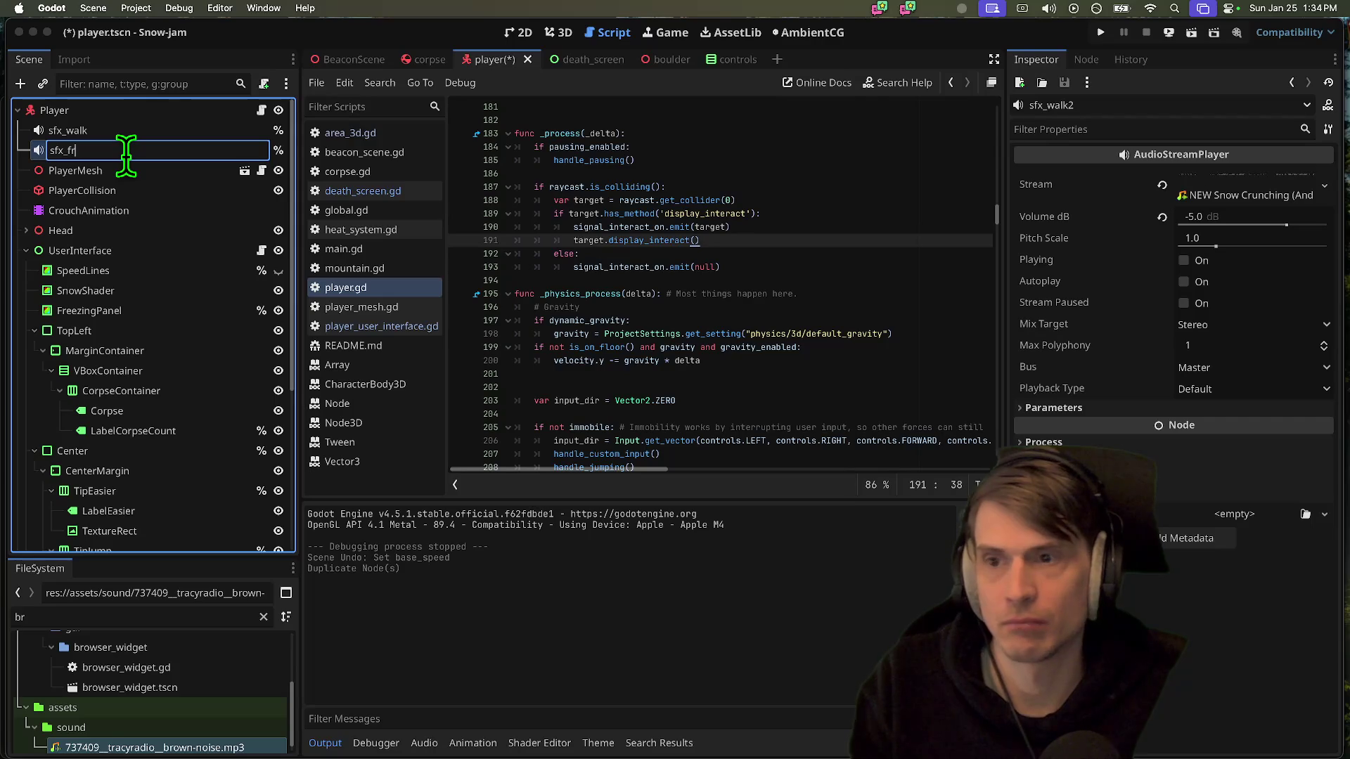
pyautogui.write('eez')
pyautogui.press('Return')
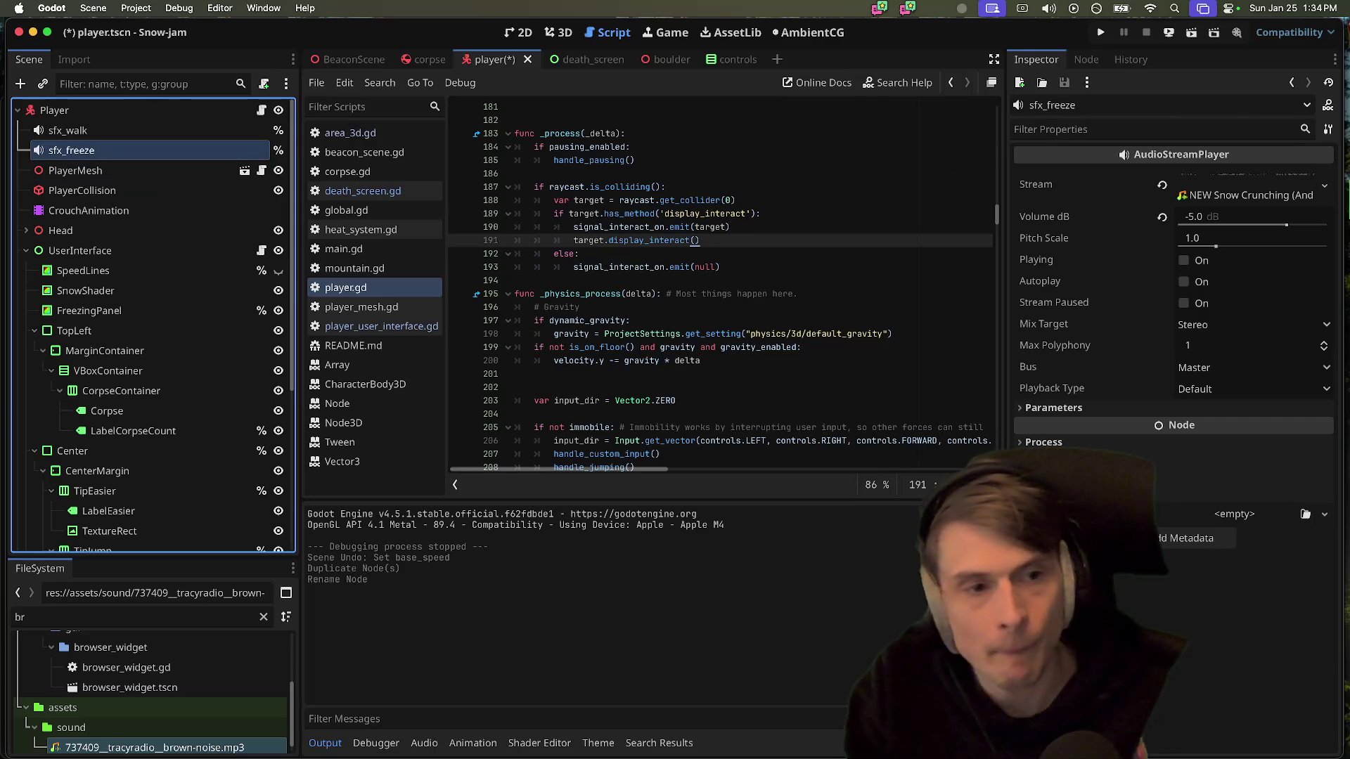
# Quick-load Freezing Death.mp3 as sfx_freeze's stream and save the Player scene
pyautogui.click(1288, 196)
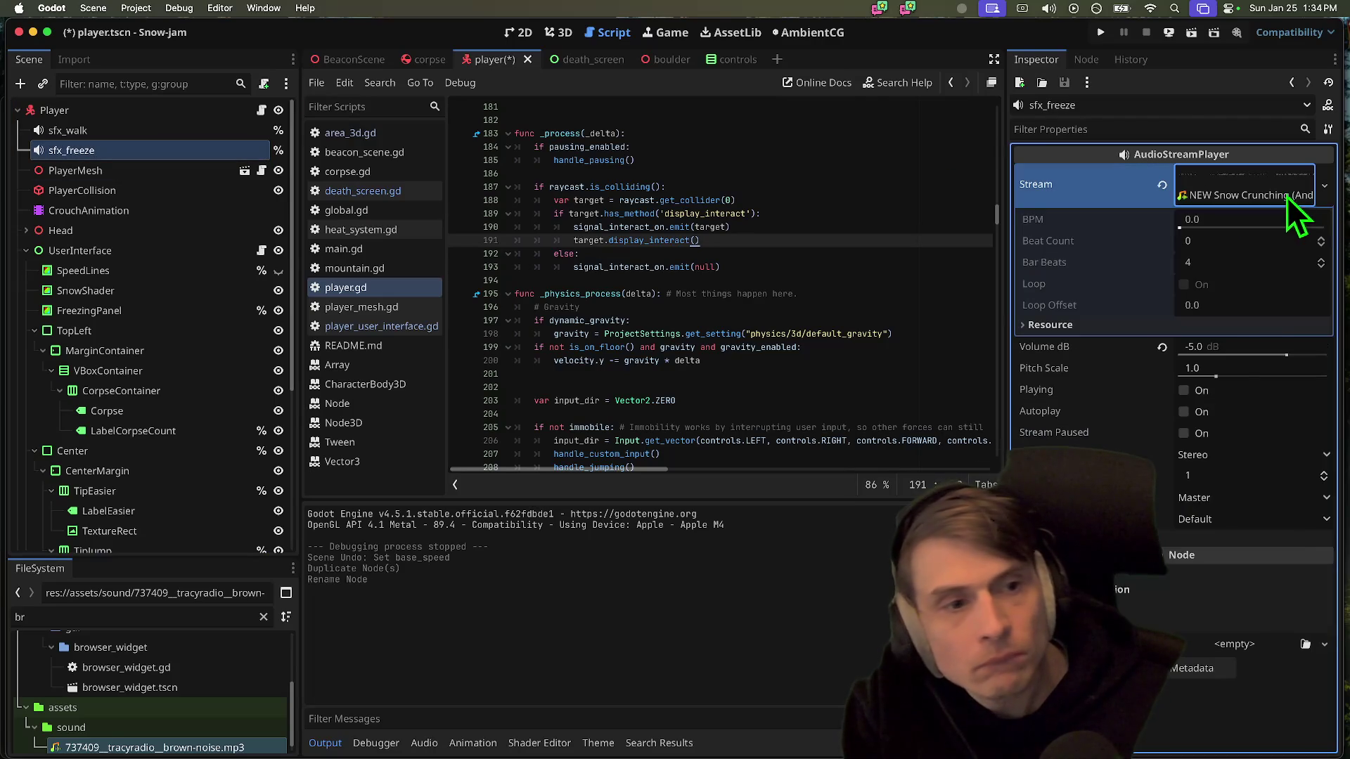
pyautogui.click(1324, 187)
pyautogui.click(1287, 458)
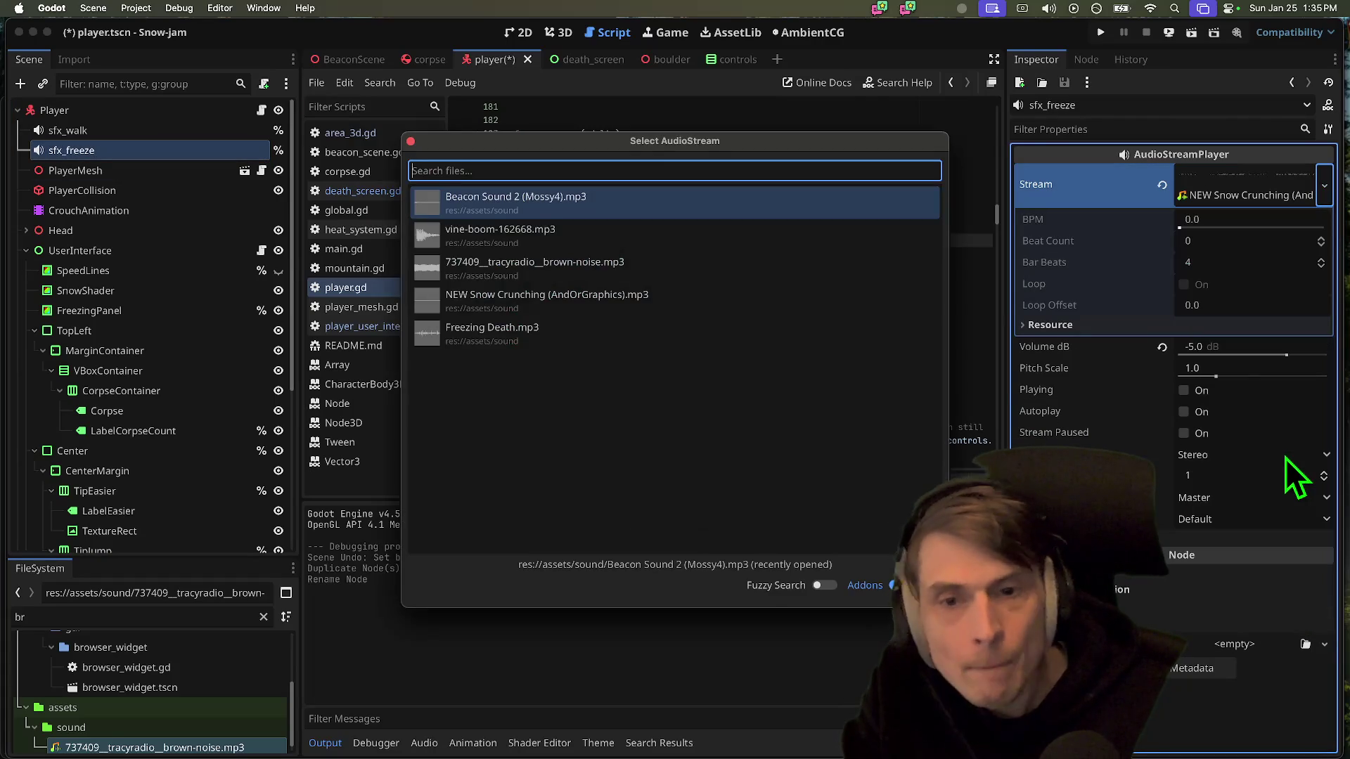
pyautogui.click(840, 327)
pyautogui.click(1267, 190)
pyautogui.click(1250, 180)
pyautogui.click(724, 187)
pyautogui.press('super+s')
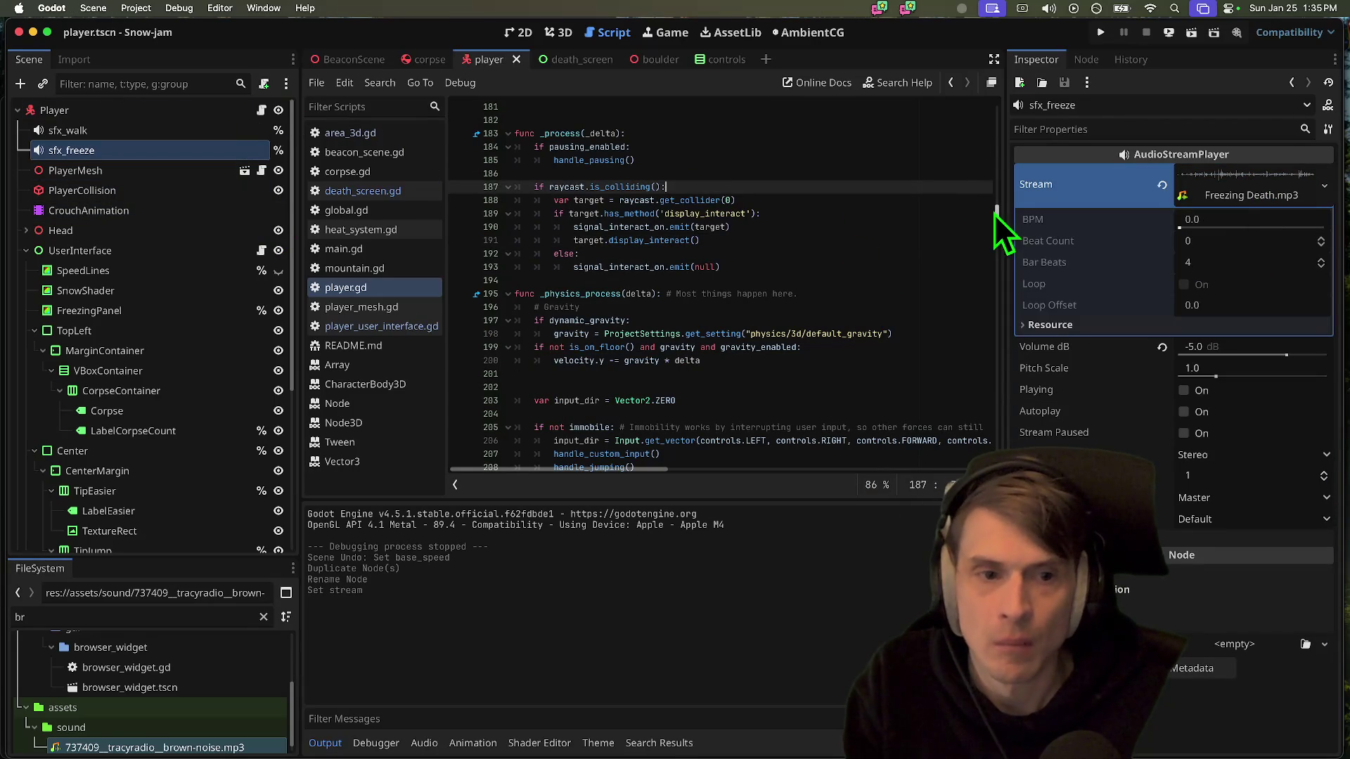
# Try dropping an sfx_freeze reference into player.gd, then undo the inserted line
pyautogui.scroll(-20, 809, 265)
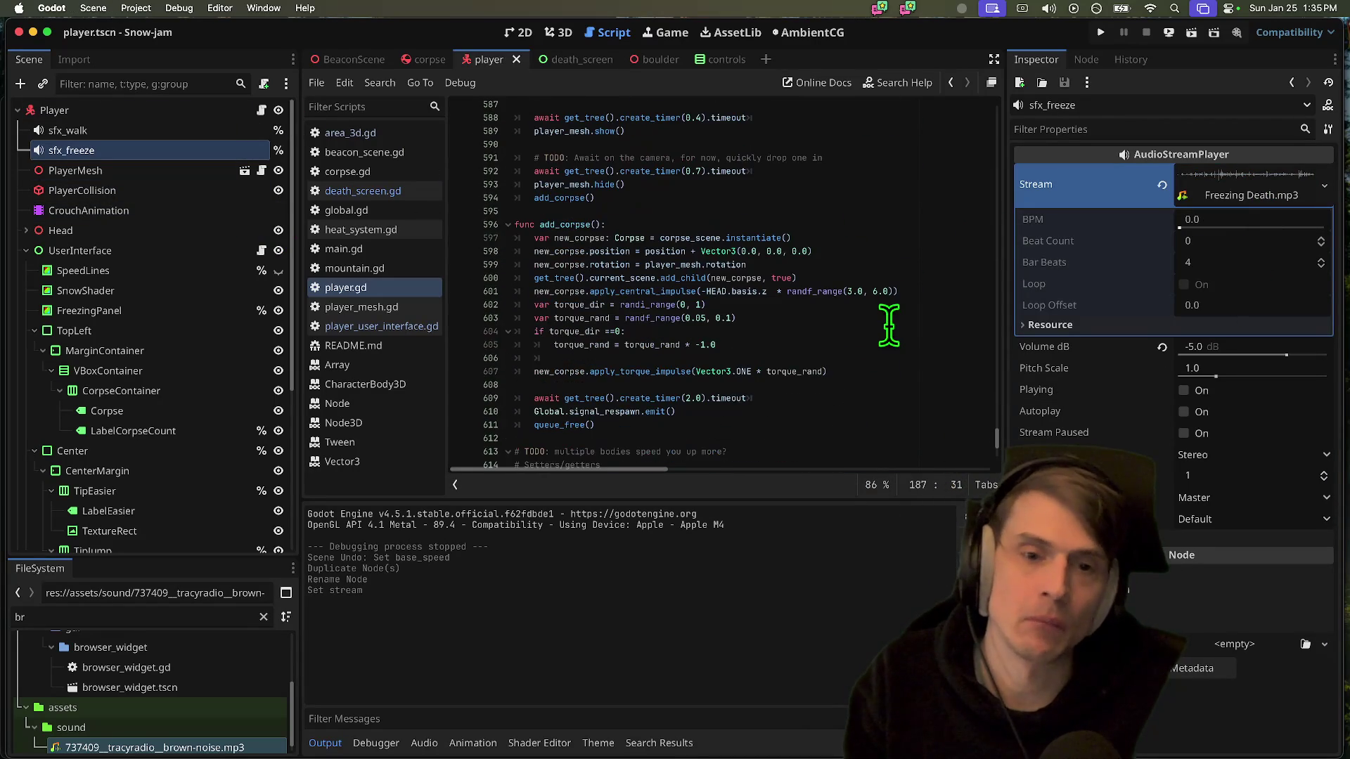
pyautogui.click(907, 318)
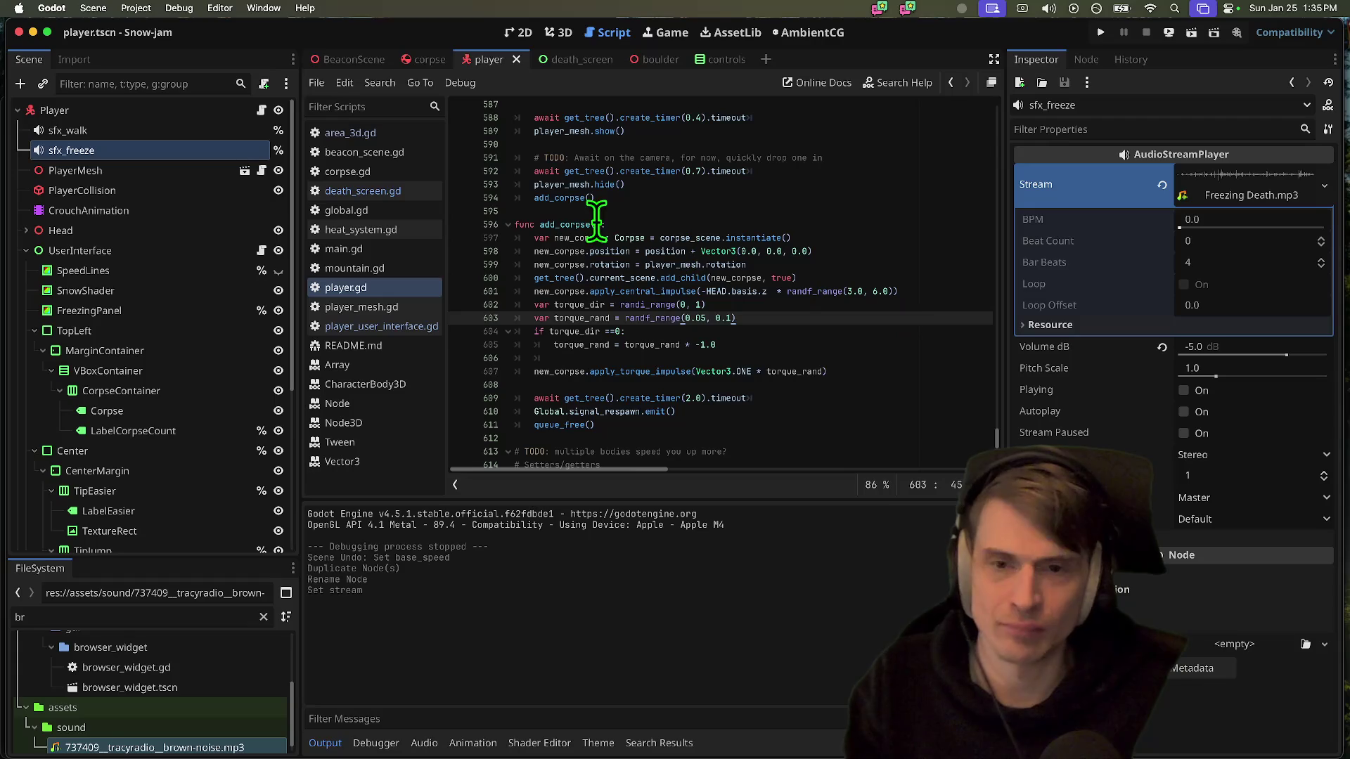
pyautogui.doubleClick(557, 224)
pyautogui.scroll(3, 731, 246)
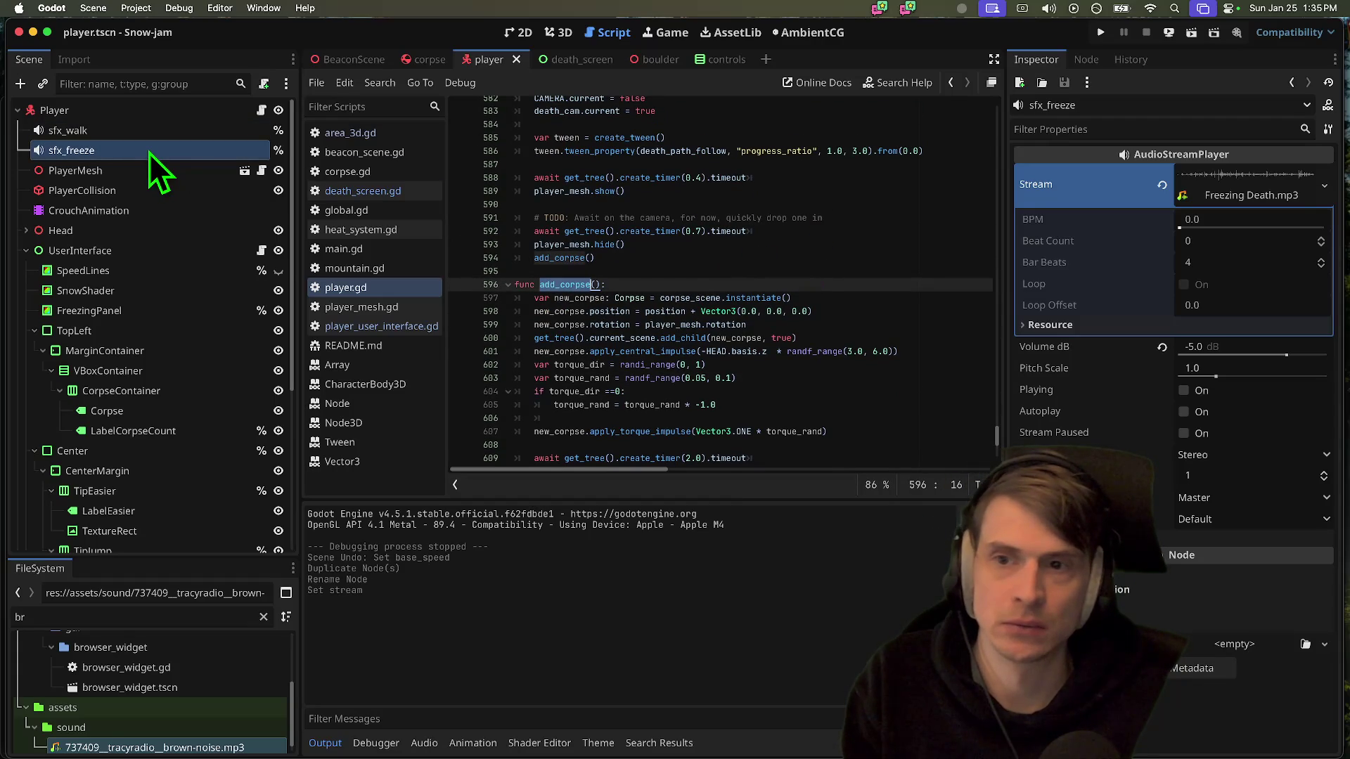
pyautogui.scroll(6, 665, 246)
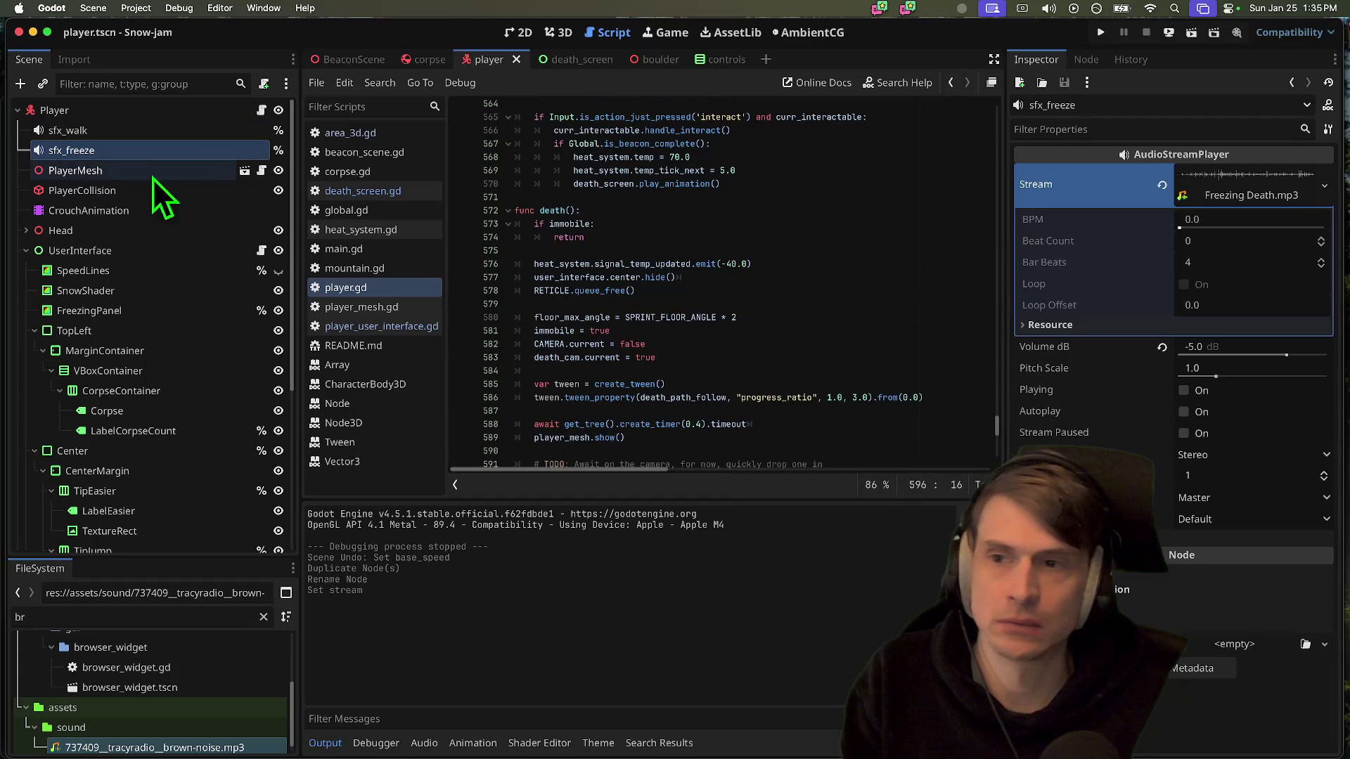
pyautogui.moveTo(998, 425)
pyautogui.mouseDown()
pyautogui.moveTo(898, 136)
pyautogui.moveTo(837, 180)
pyautogui.mouseUp()
pyautogui.click(134, 152)
pyautogui.moveTo(134, 151)
pyautogui.mouseDown()
pyautogui.moveTo(286, 136)
pyautogui.moveTo(768, 217)
pyautogui.moveTo(697, 211)
pyautogui.mouseUp()
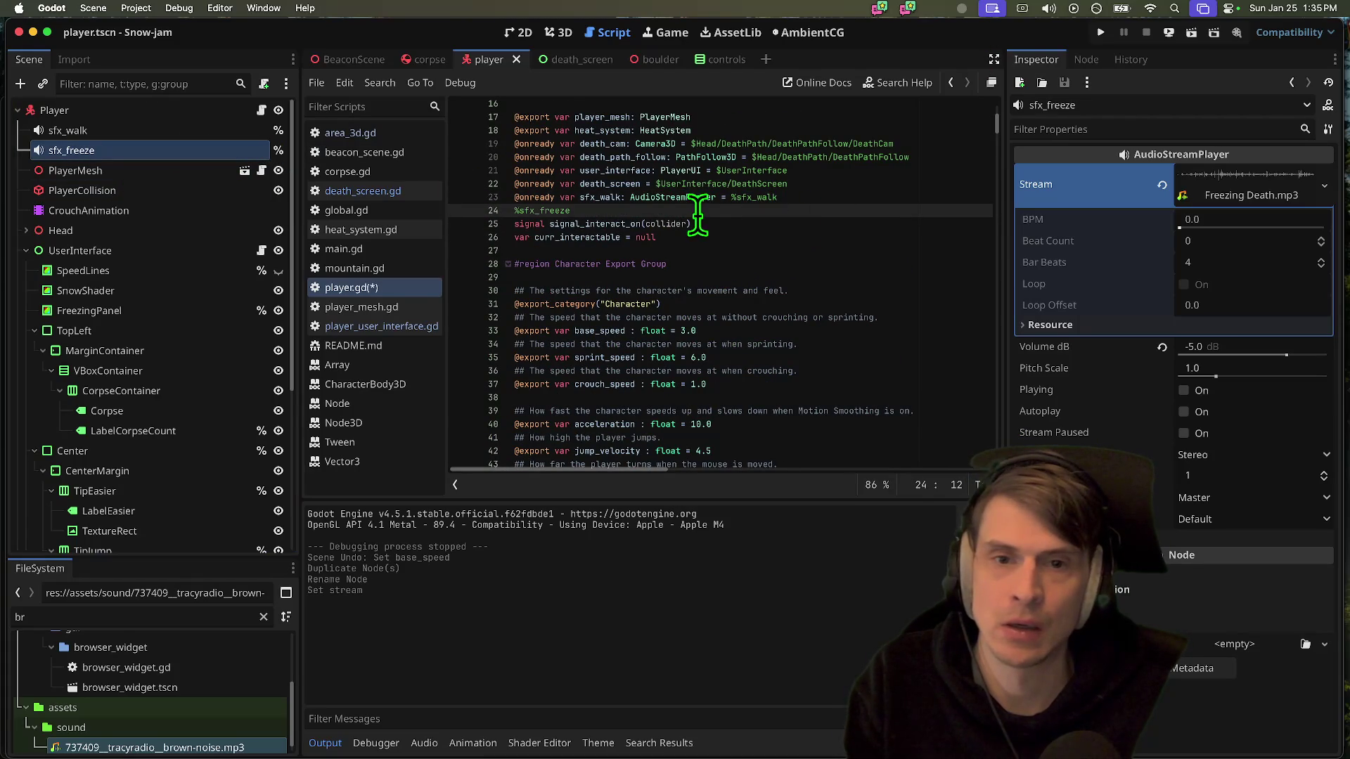
pyautogui.scroll(-3, 698, 218)
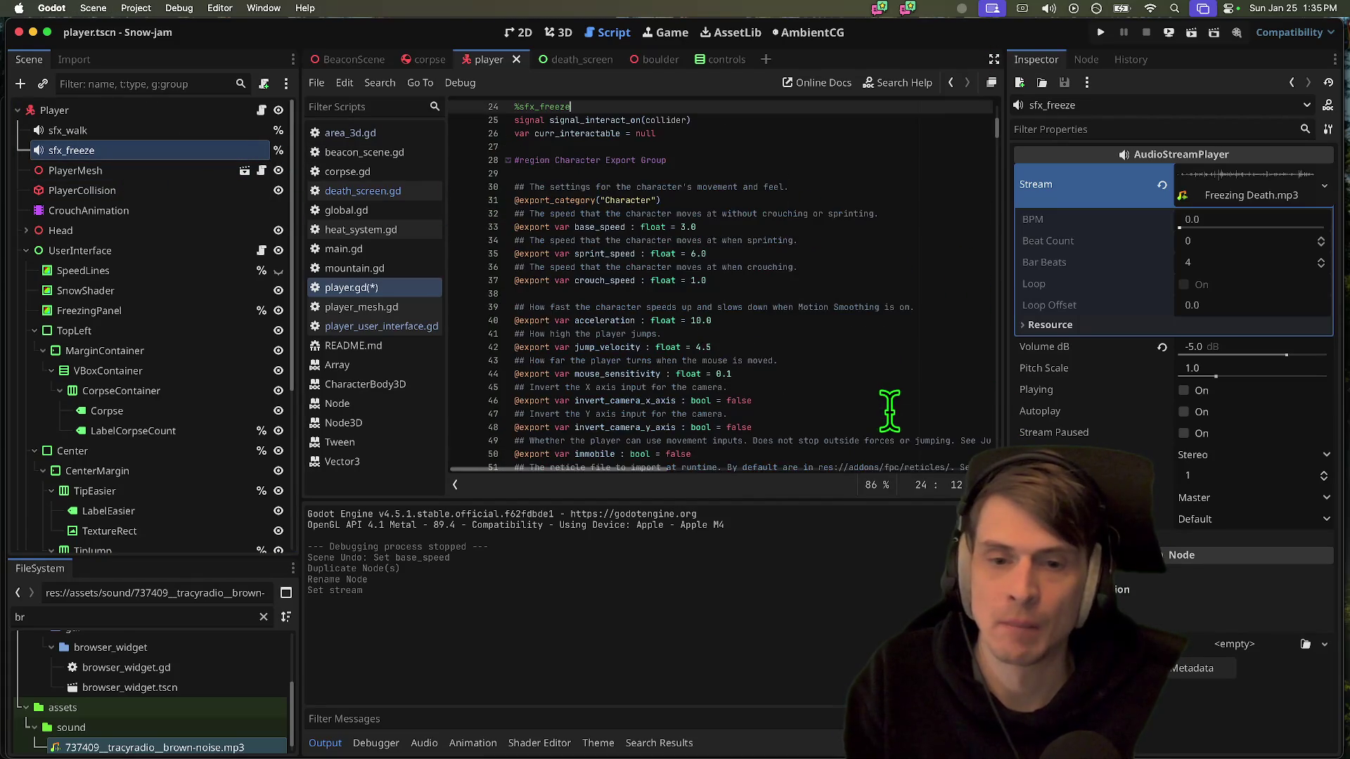
pyautogui.press('super+z')
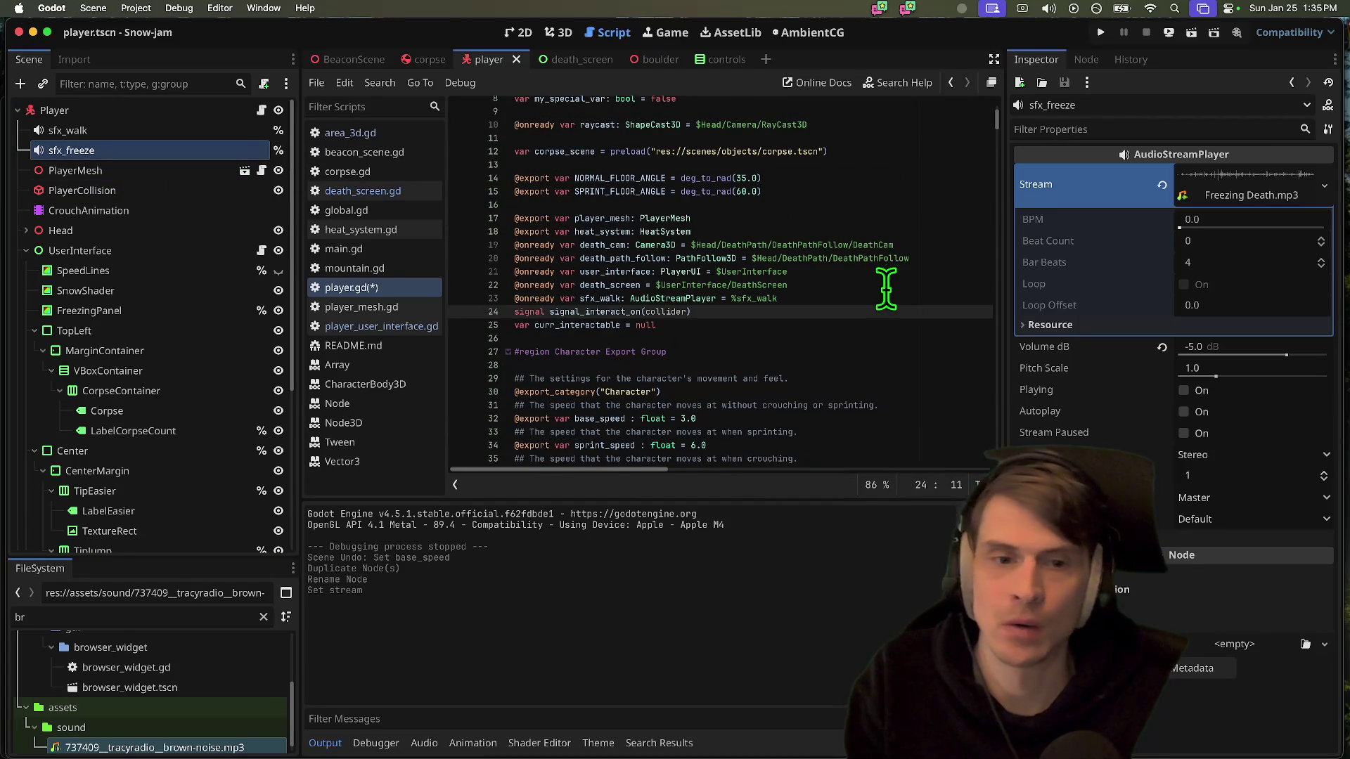
# Add blank lines below sfx_walk and drop the sfx_freeze reference onto line 24
pyautogui.click(892, 292)
pyautogui.press('Return')
pyautogui.press('Return')
pyautogui.press('Up')
pyautogui.moveTo(46, 150); pyautogui.dragTo(731, 312)
pyautogui.moveTo(997, 117); pyautogui.dragTo(998, 450)
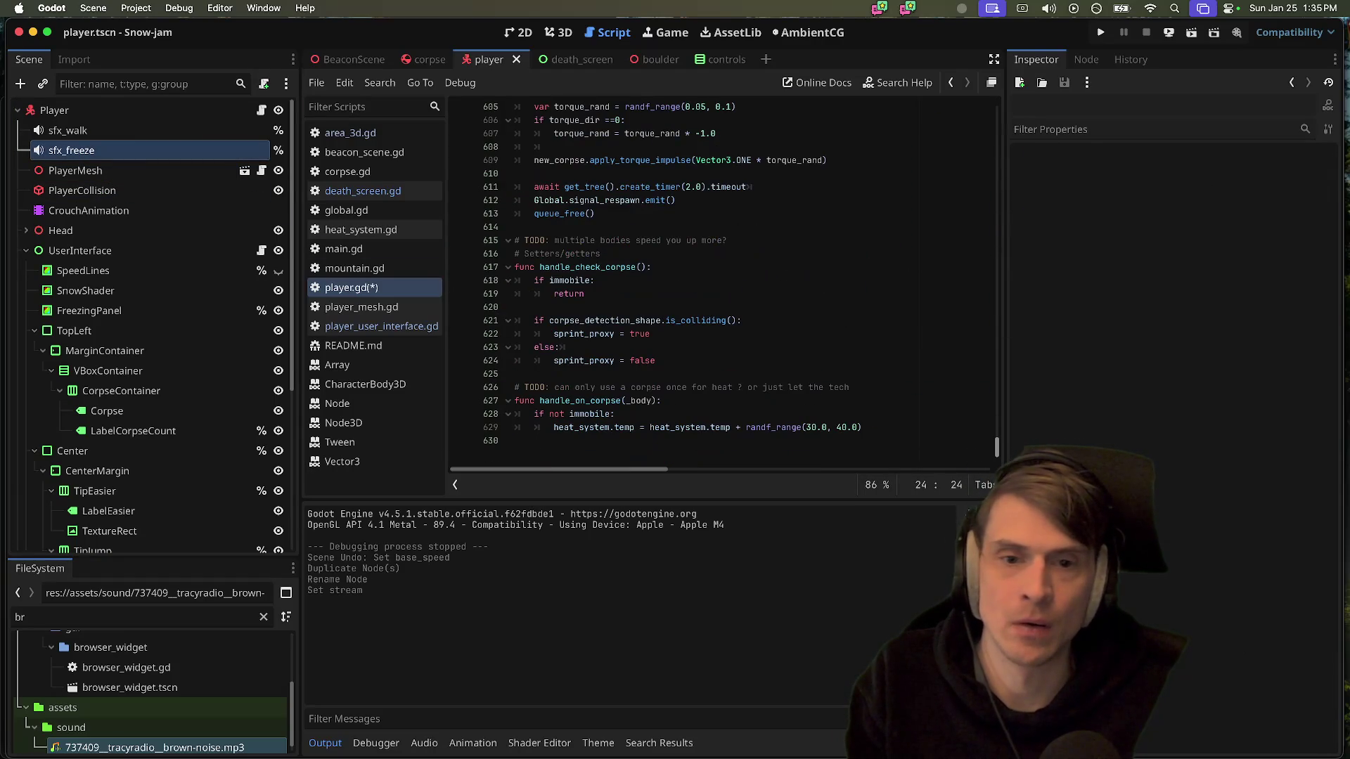
pyautogui.scroll(4, 978, 309)
pyautogui.press('super+Tab')
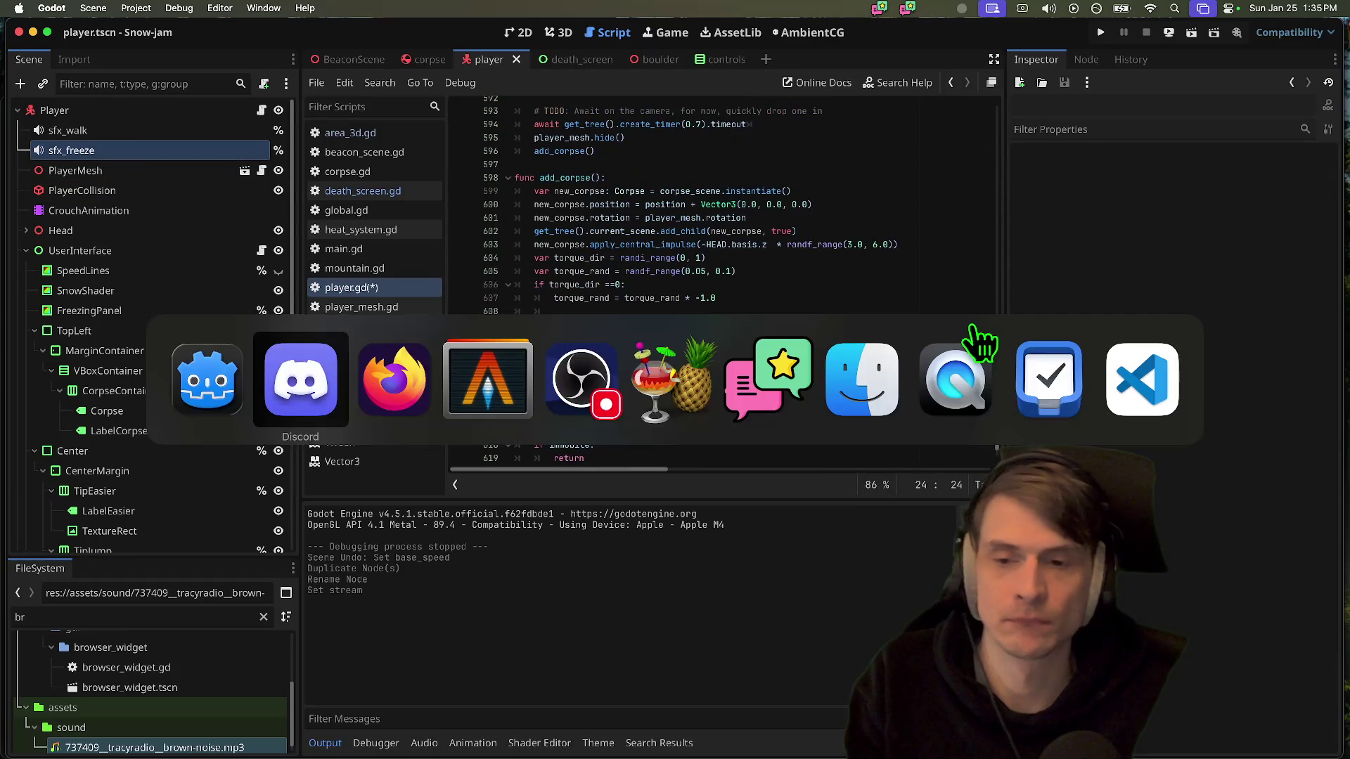
# Type "fyi i am on discord & on twitch" into the RVA Local Jam 2026 Textural message box
pyautogui.write('fyi')
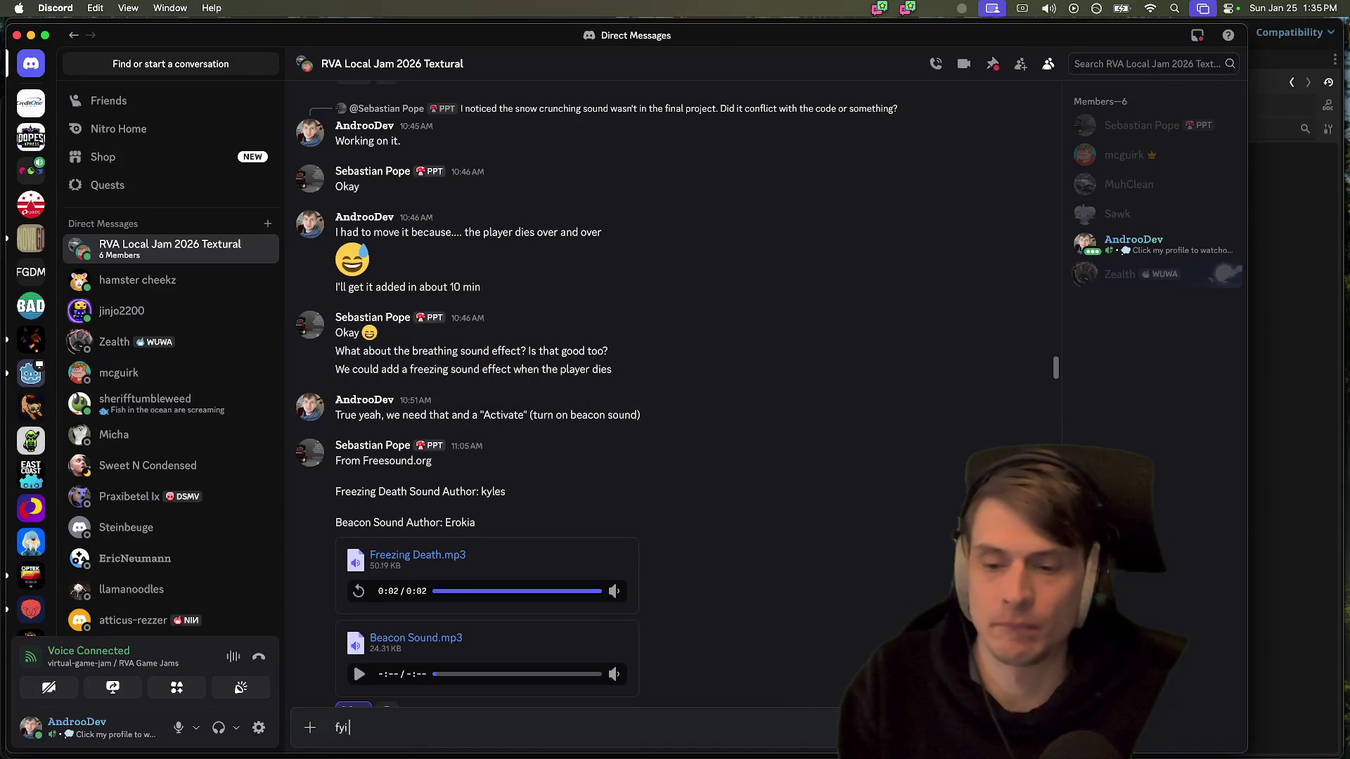
pyautogui.scroll(-20, 904, 436)
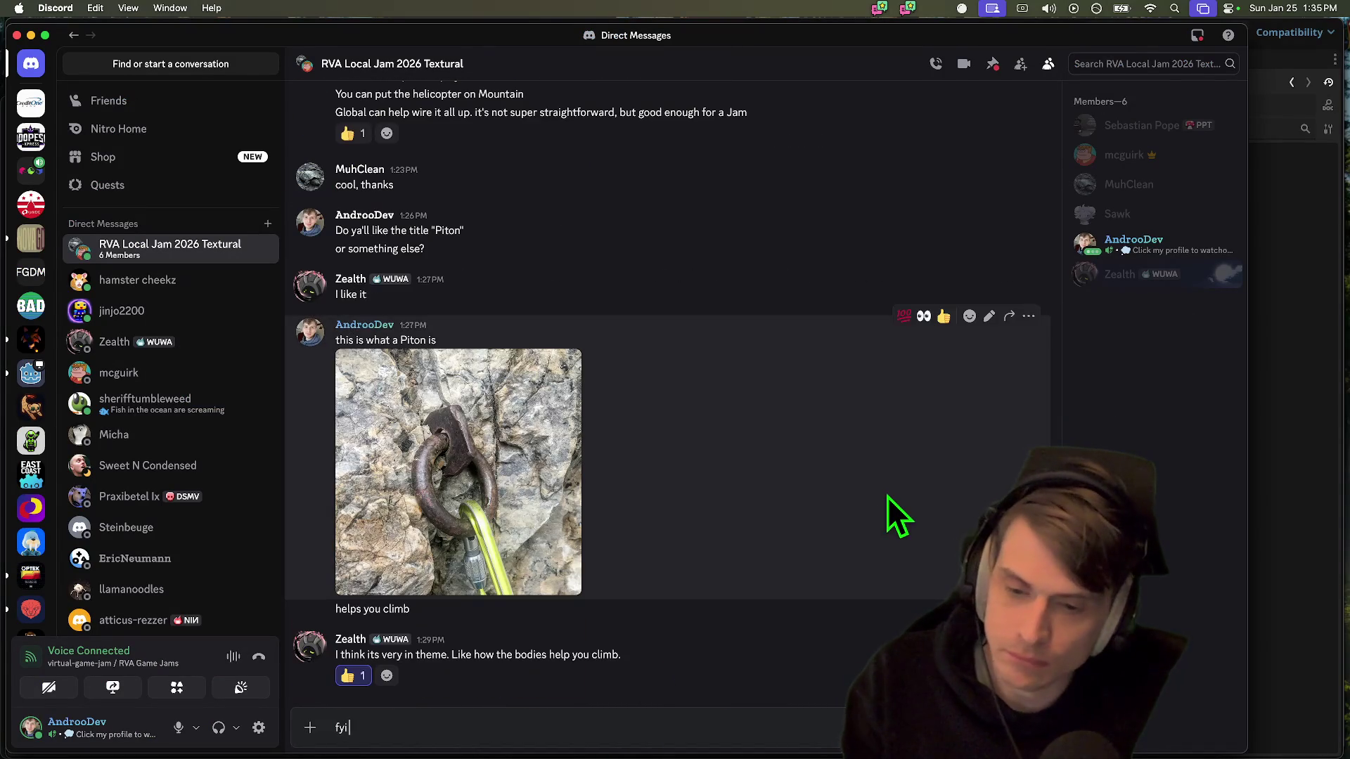
pyautogui.write(' i am on discord & on twitch if anyon e needs me. adding sou')
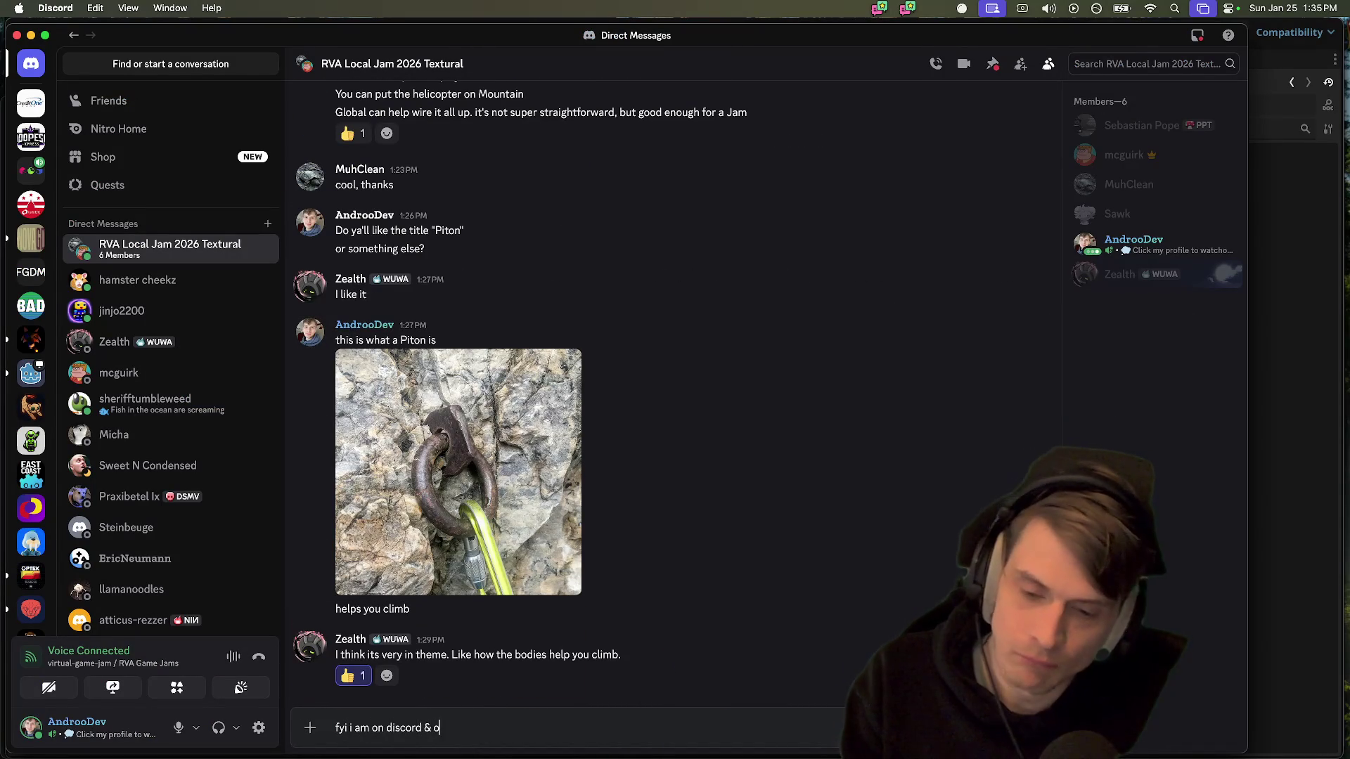
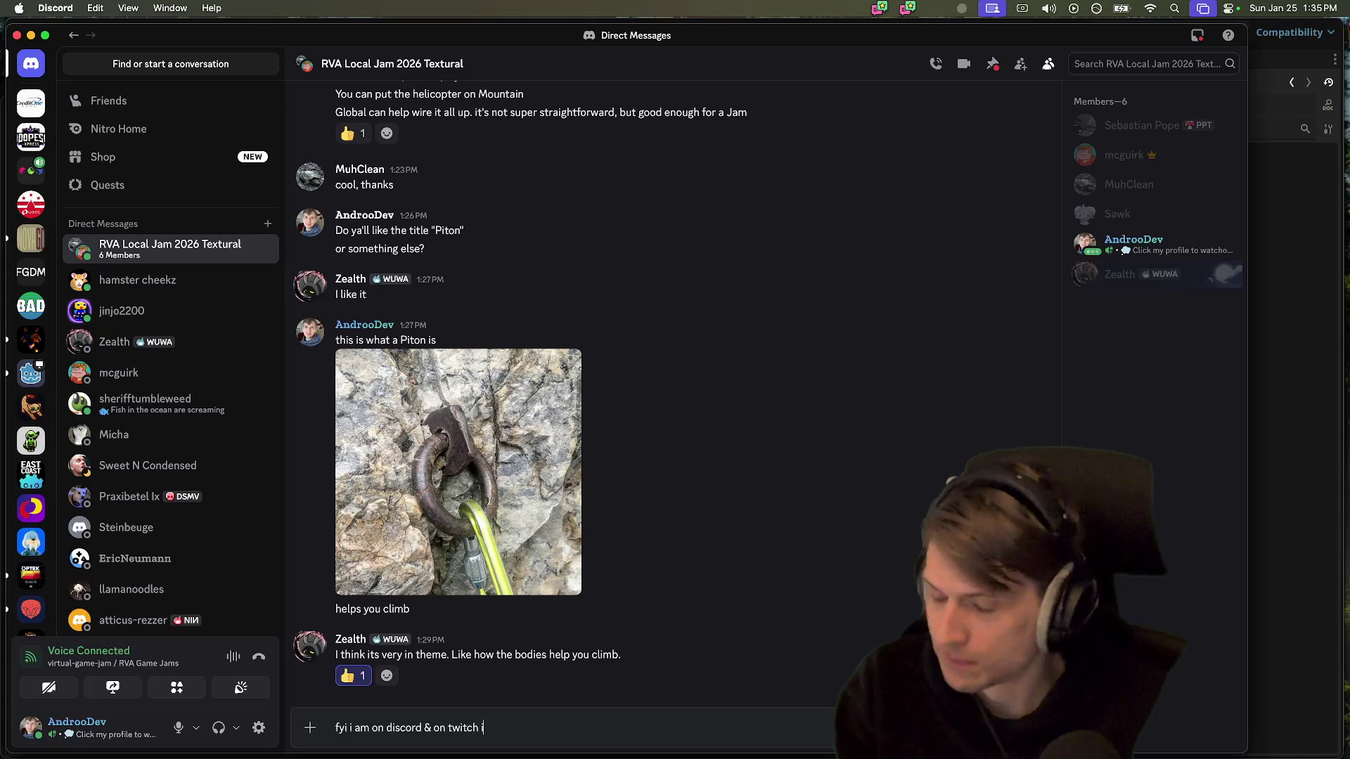
# Send the jam group the note that you're on Discord and Twitch and adding sound
pyautogui.write('if anyon e needs me. addi')
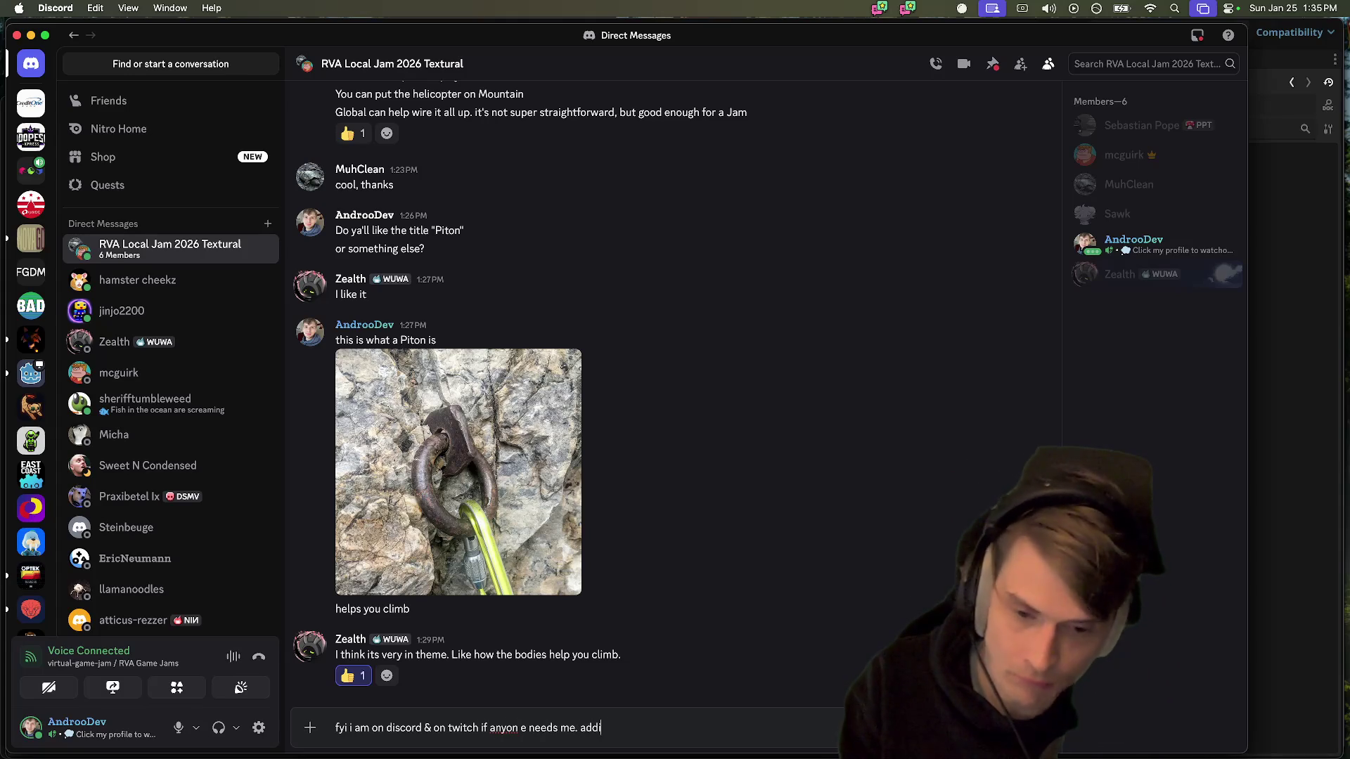
pyautogui.write('nd')
pyautogui.press('Return')
pyautogui.press('super+Tab')
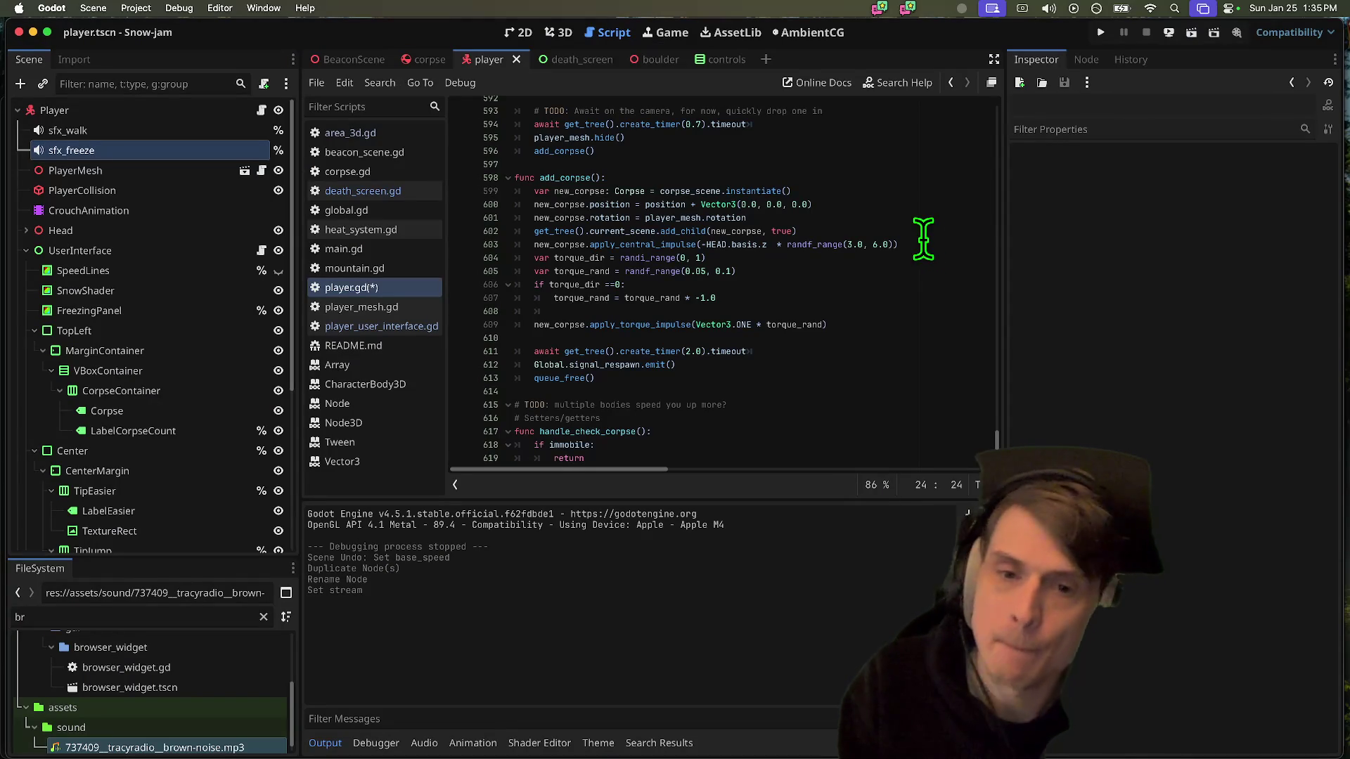
# Scroll through player.gd to locate the death sequence code
pyautogui.click(923, 234)
pyautogui.click(380, 287)
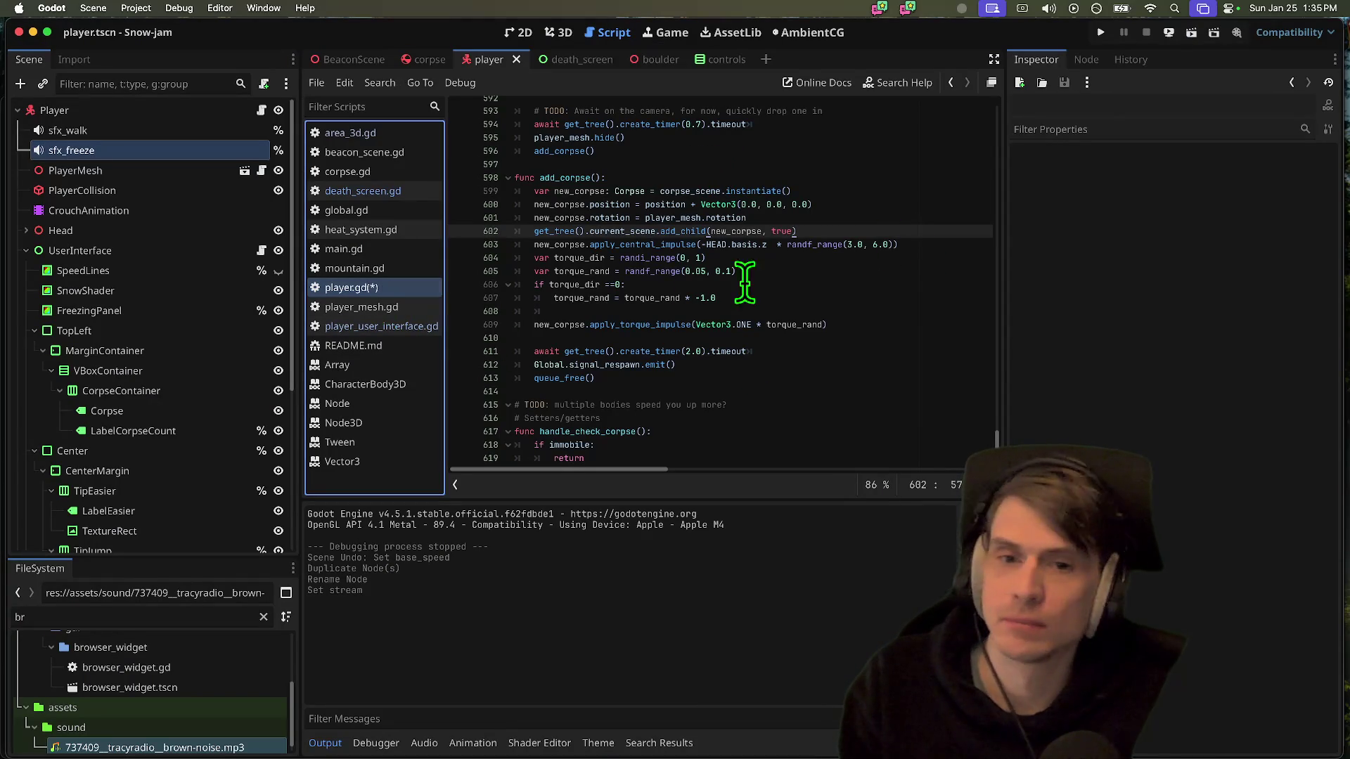
pyautogui.click(992, 433)
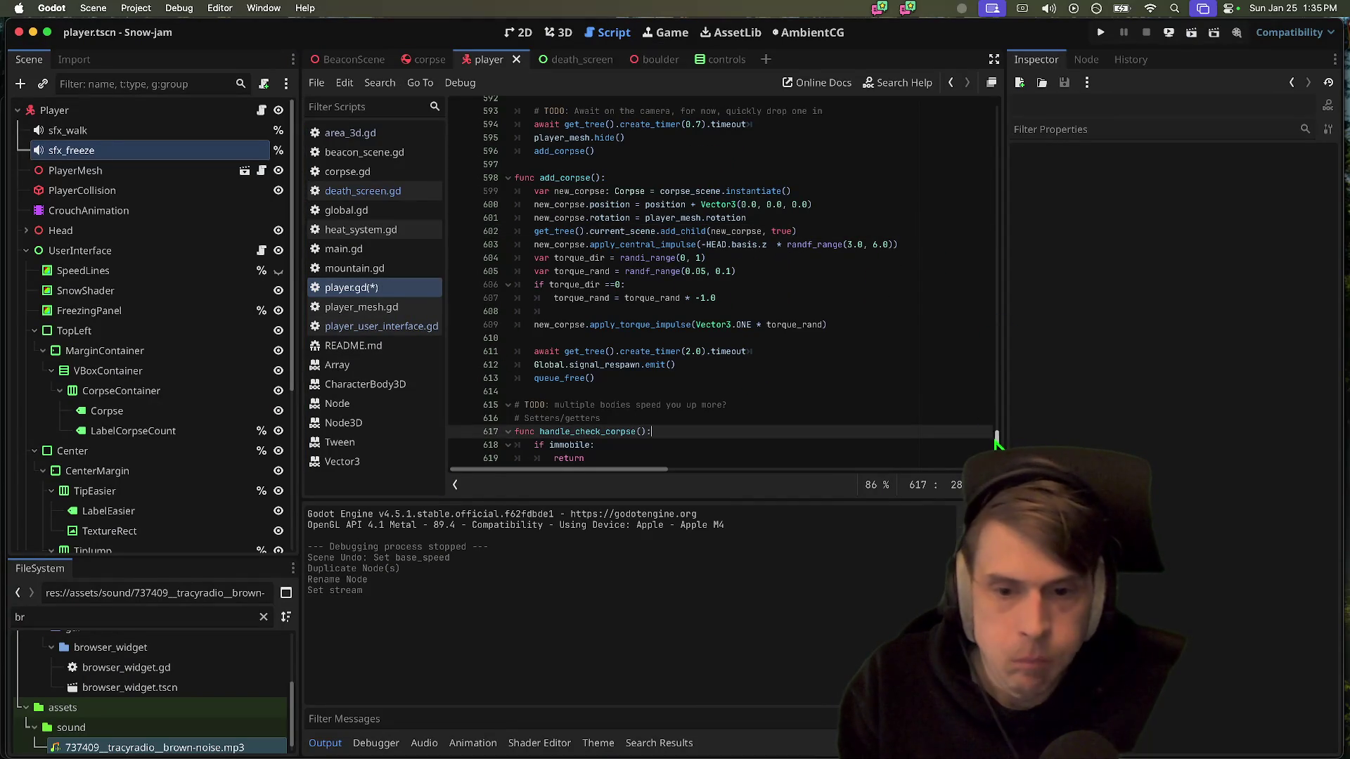
pyautogui.moveTo(997, 440); pyautogui.dragTo(973, 147)
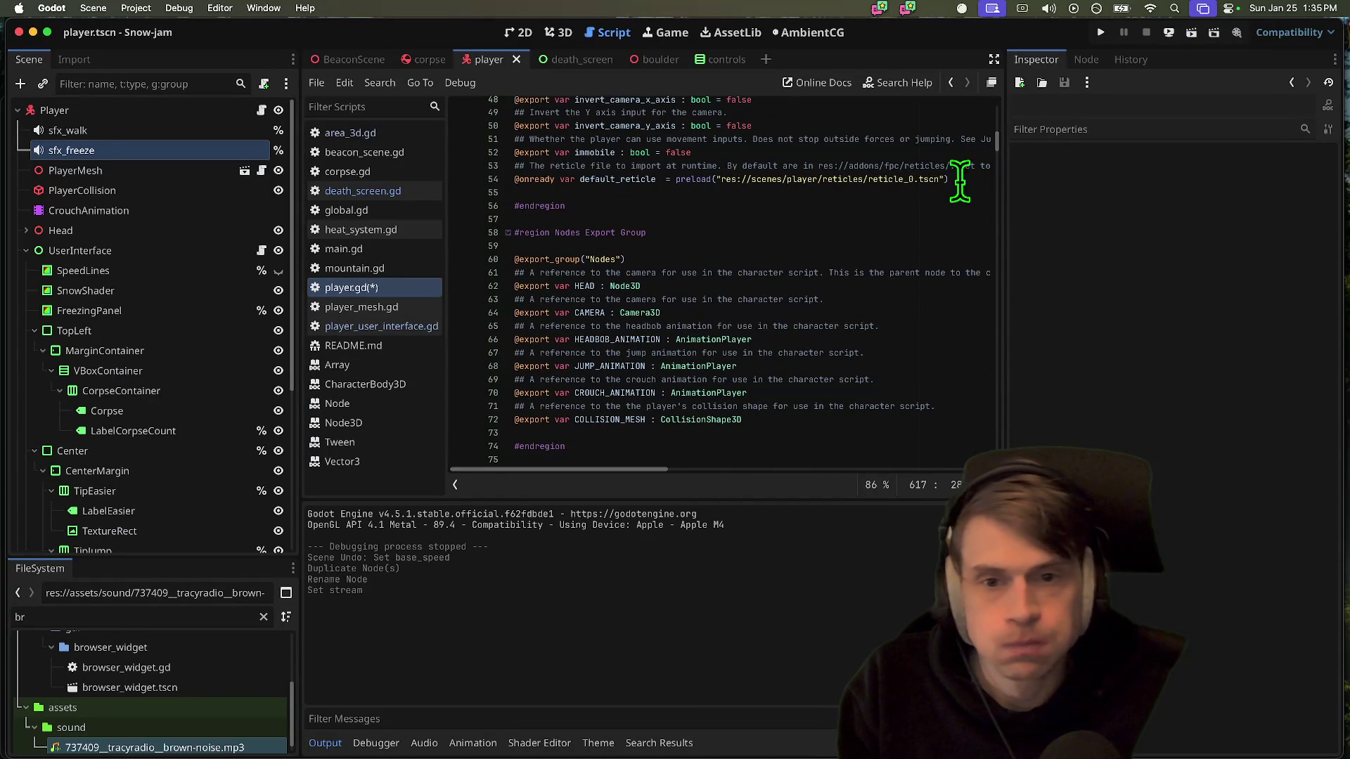
pyautogui.click(941, 209)
pyautogui.moveTo(996, 151); pyautogui.dragTo(997, 464)
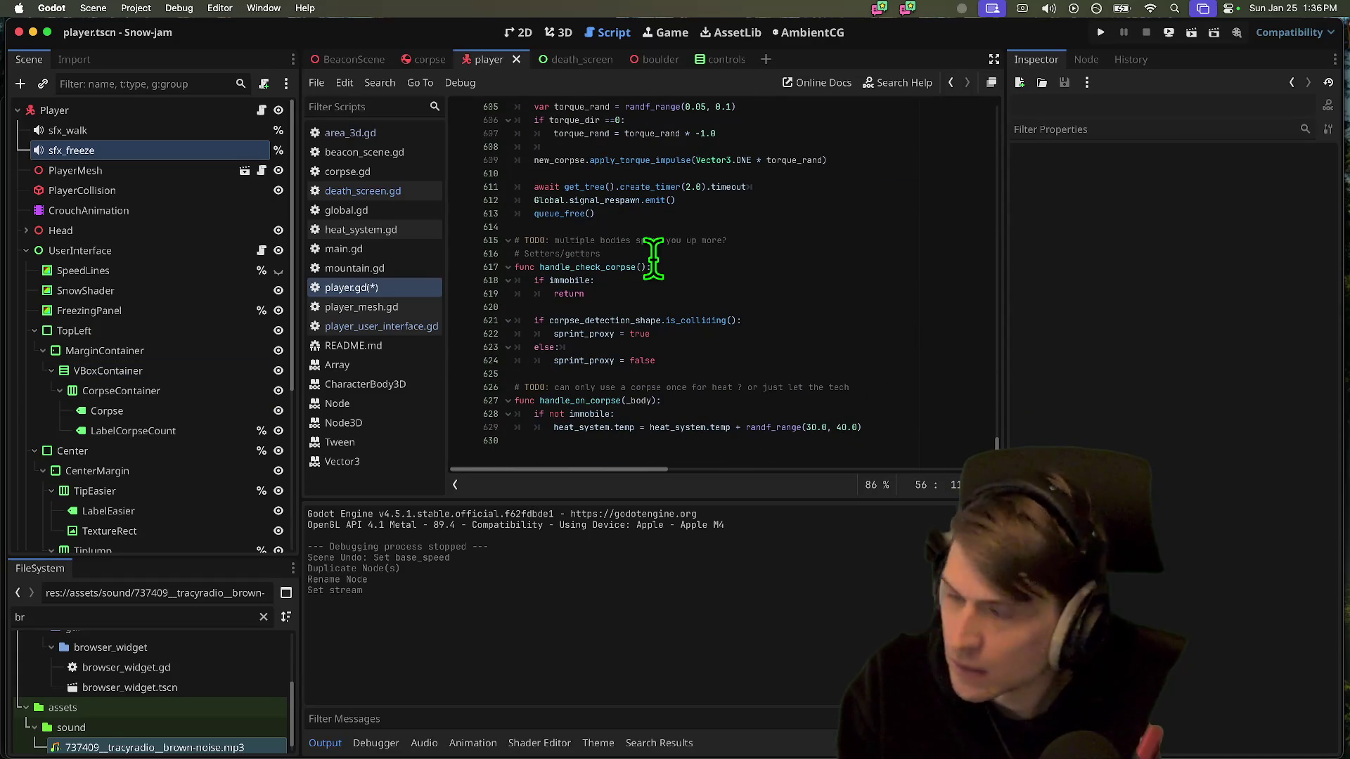
pyautogui.scroll(5, 654, 260)
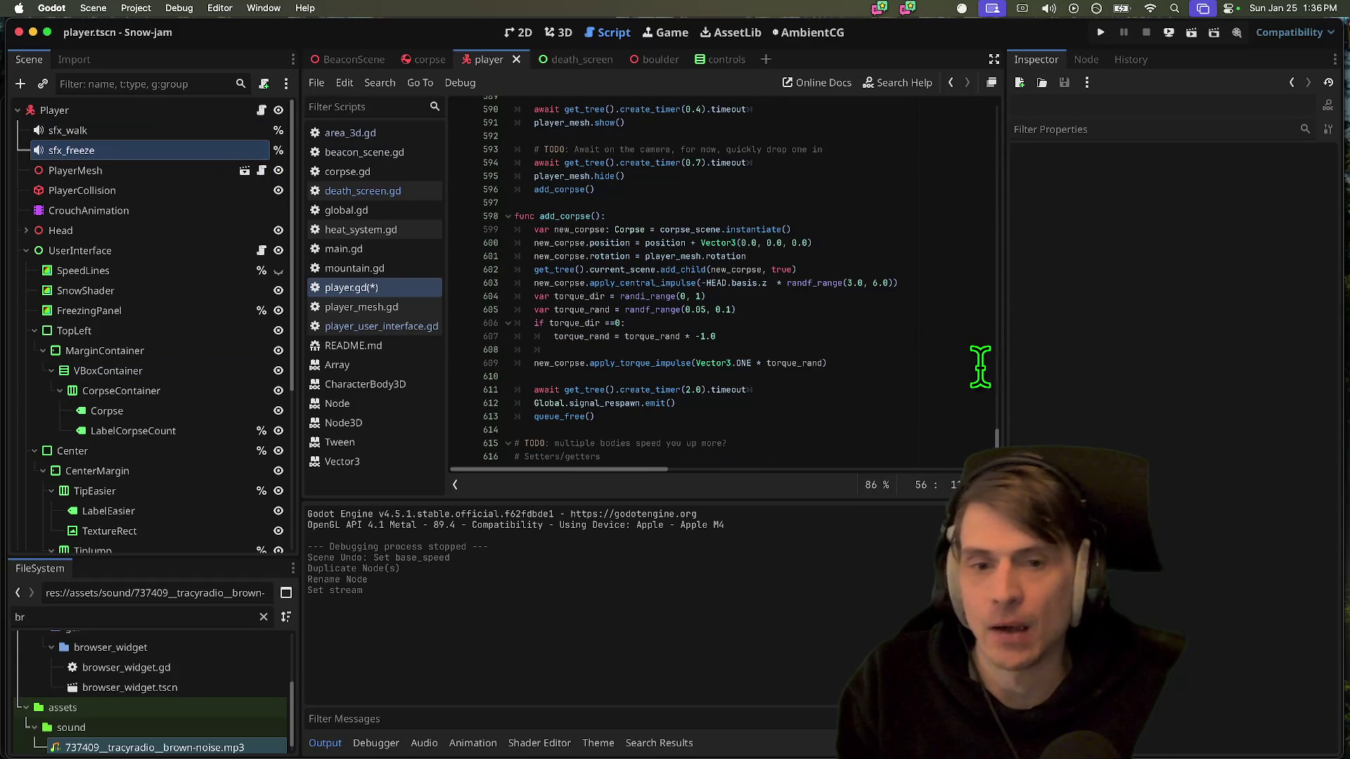
pyautogui.scroll(-3, 983, 365)
pyautogui.click(857, 278)
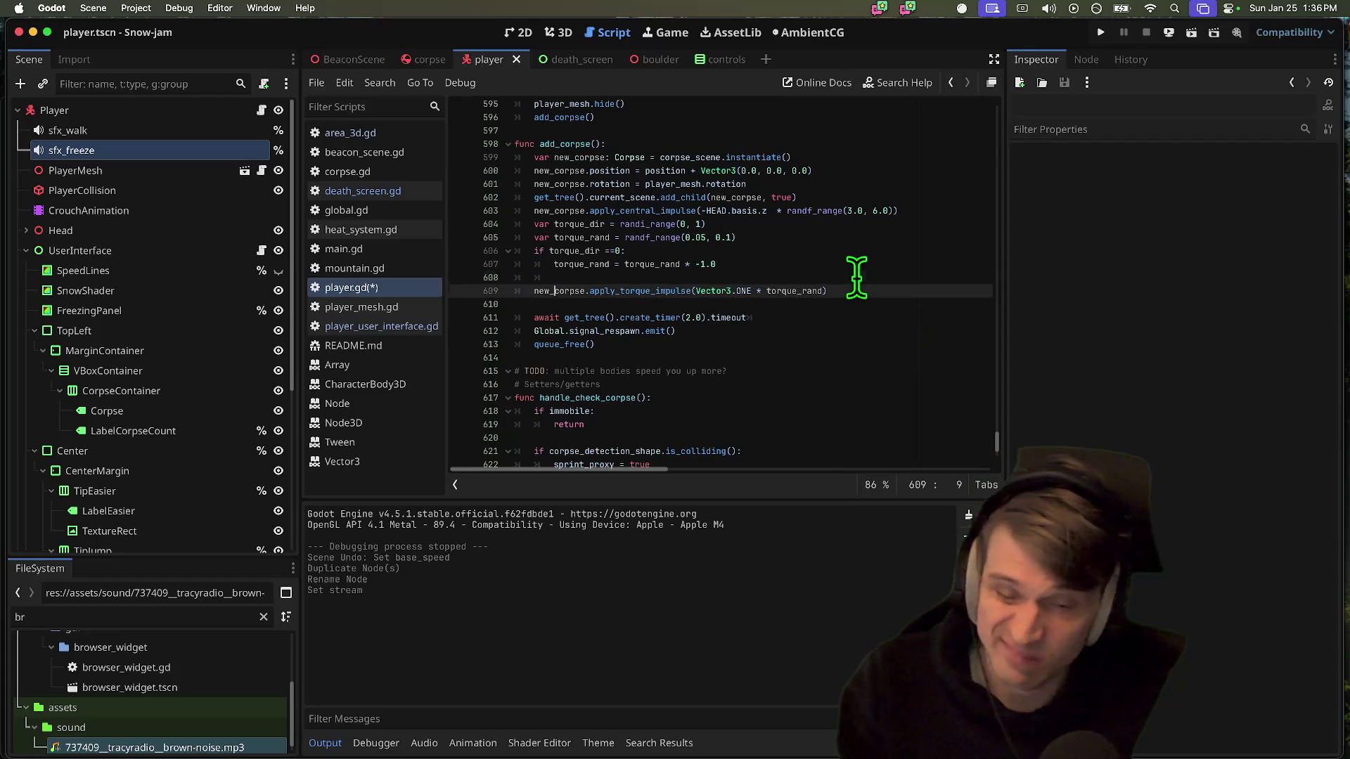
pyautogui.scroll(7, 857, 281)
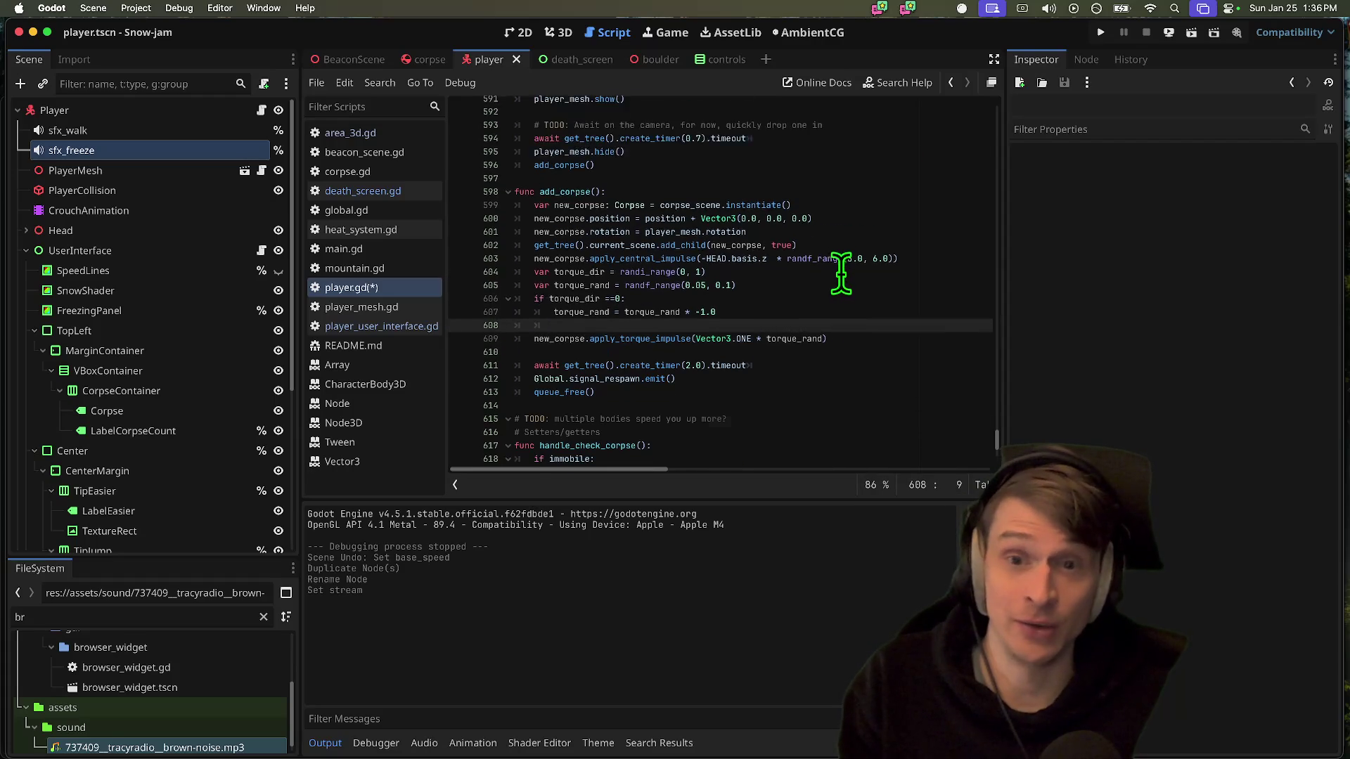
# Add sfx_freeze.play() after player_mesh.show() and playtest the freeze sound
pyautogui.click(851, 239)
pyautogui.press('Up')
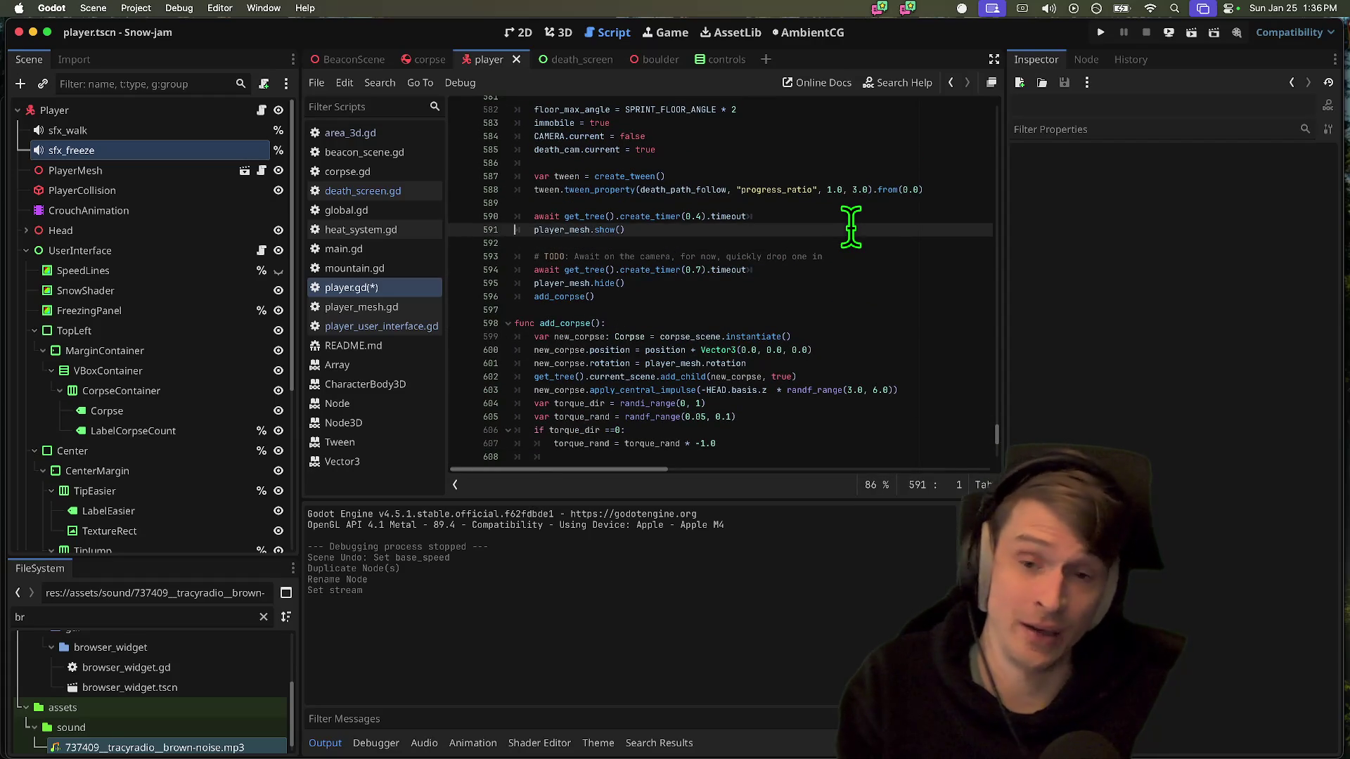
pyautogui.press('Down')
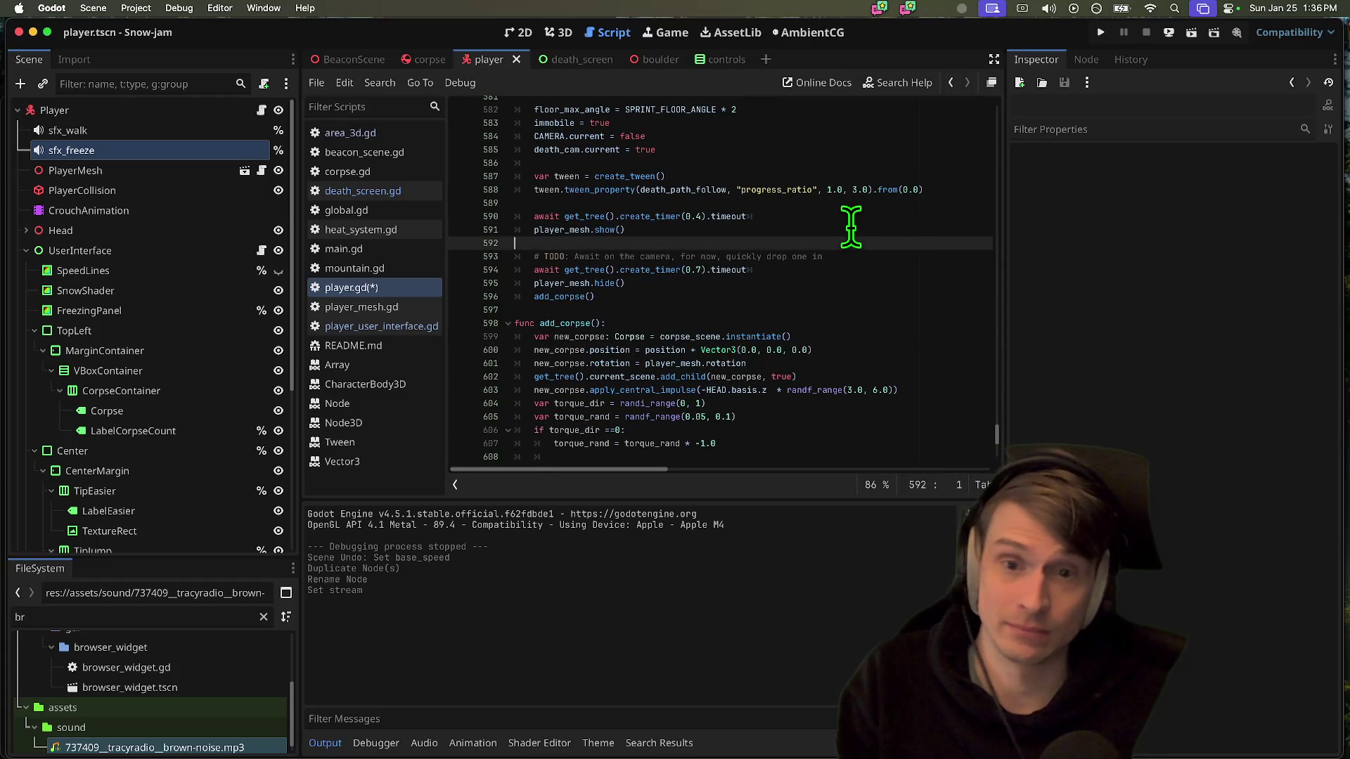
pyautogui.write('sfx_freeze')
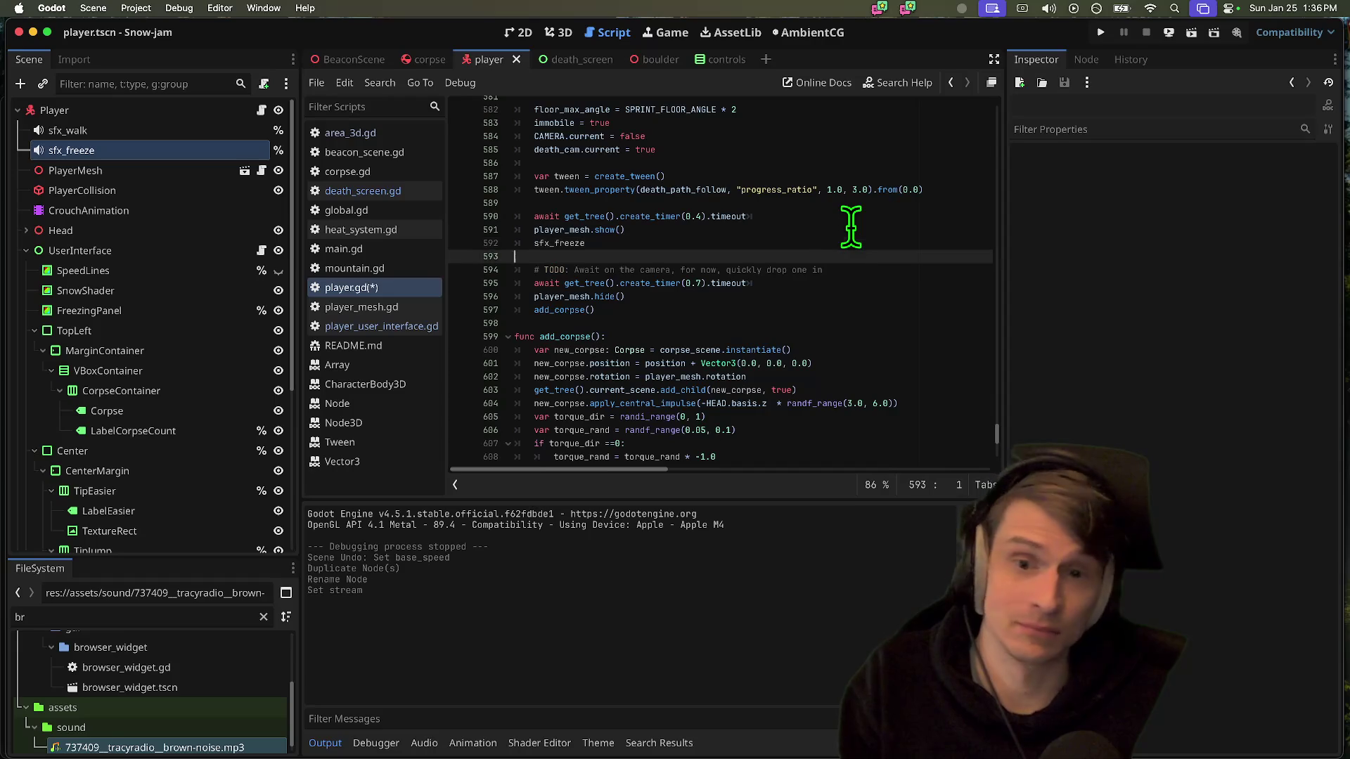
pyautogui.write('.play')
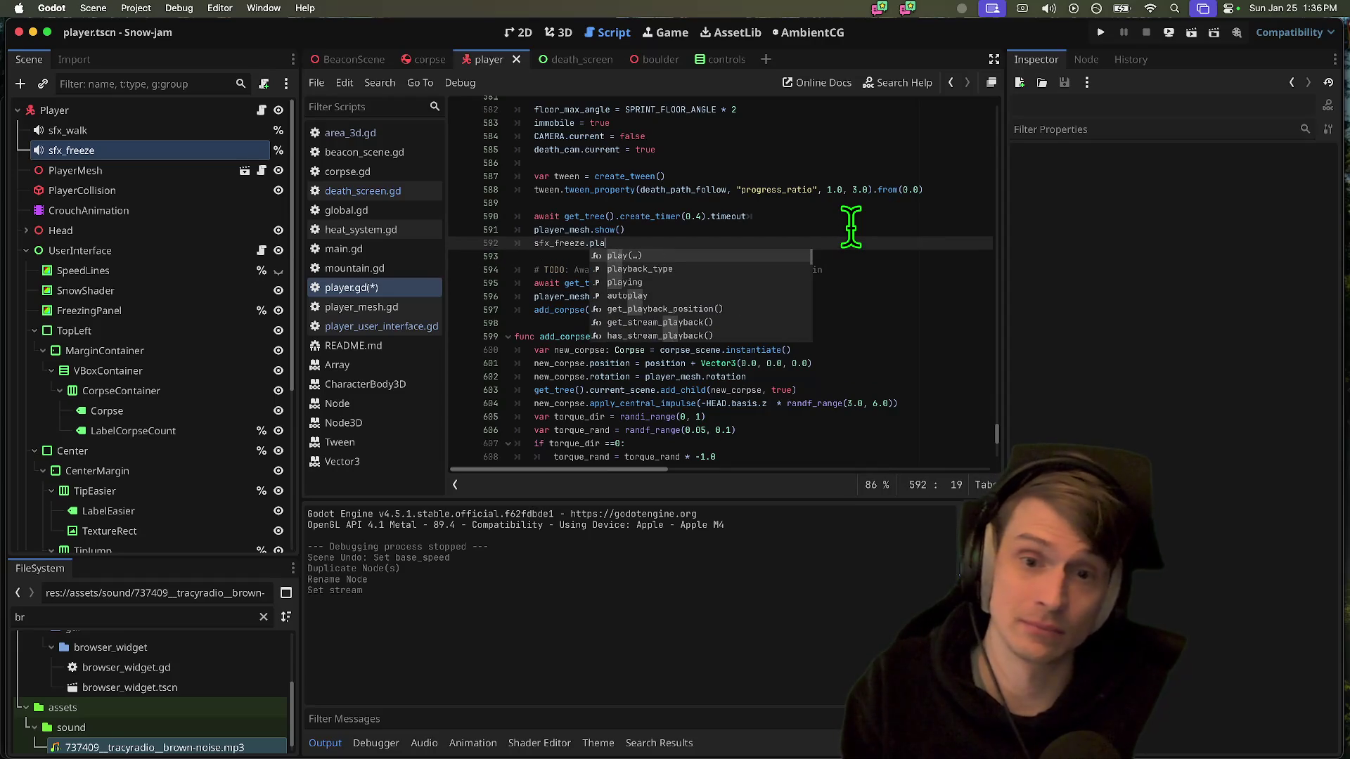
pyautogui.press('Return')
pyautogui.press('super+b')
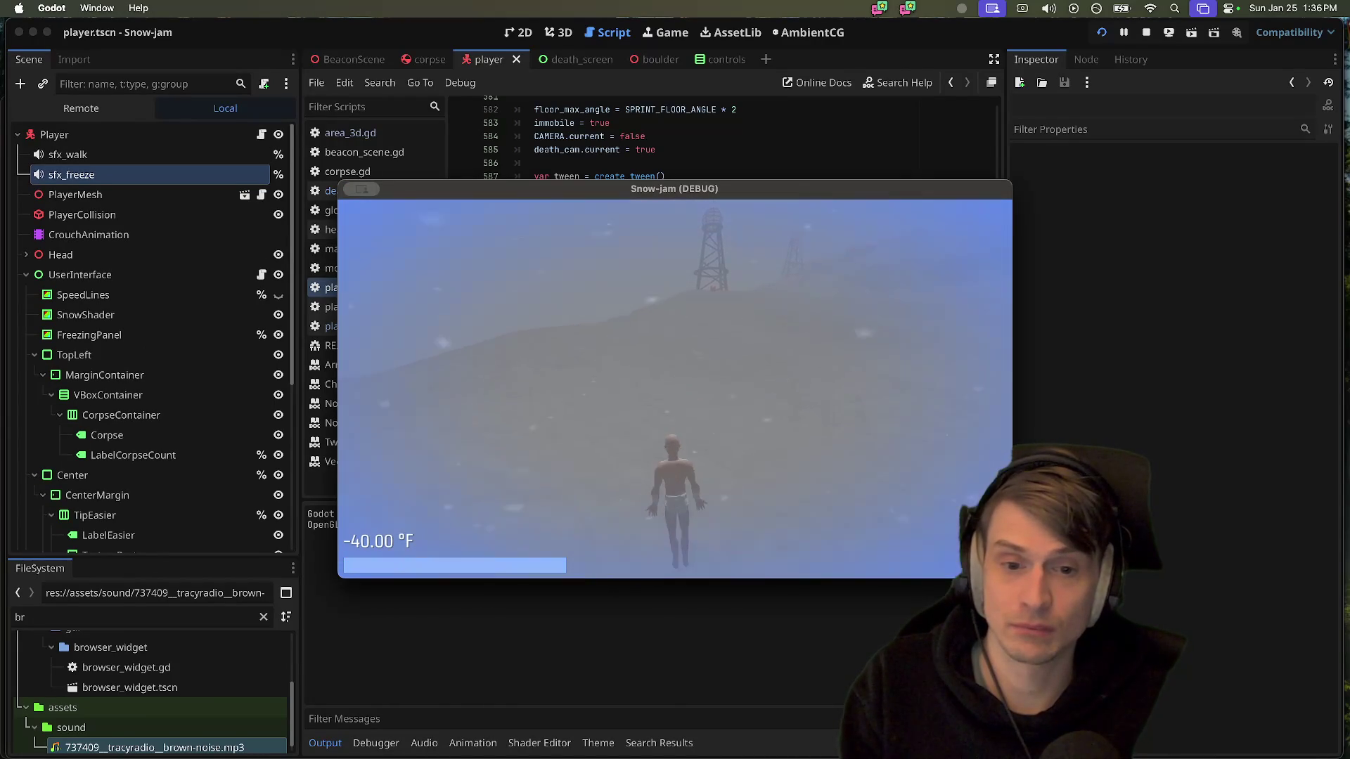
pyautogui.press('super+period')
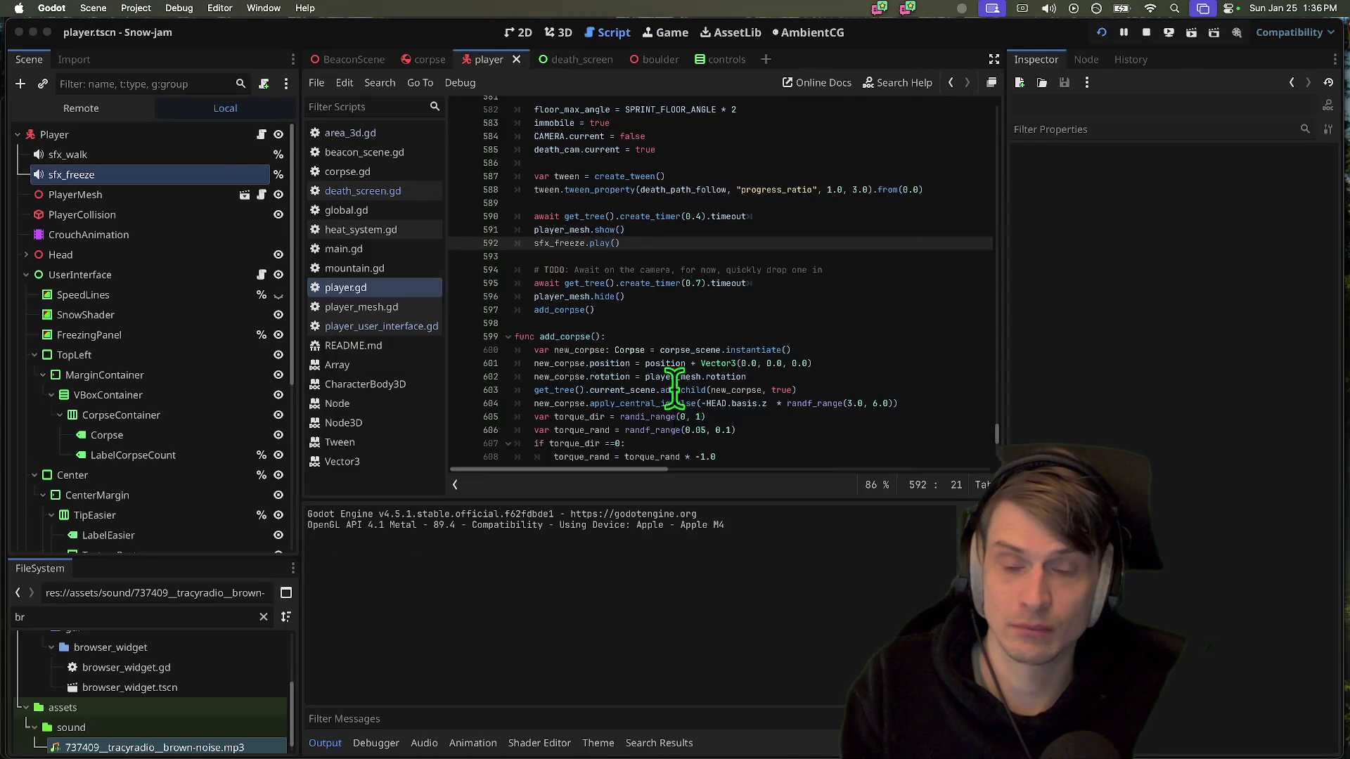
# Move the sfx_freeze.play() line below the 0.7 s await and playtest again
pyautogui.hotkey('ctrl', 'x')
pyautogui.press('Down')
pyautogui.press('Down')
pyautogui.press('Down')
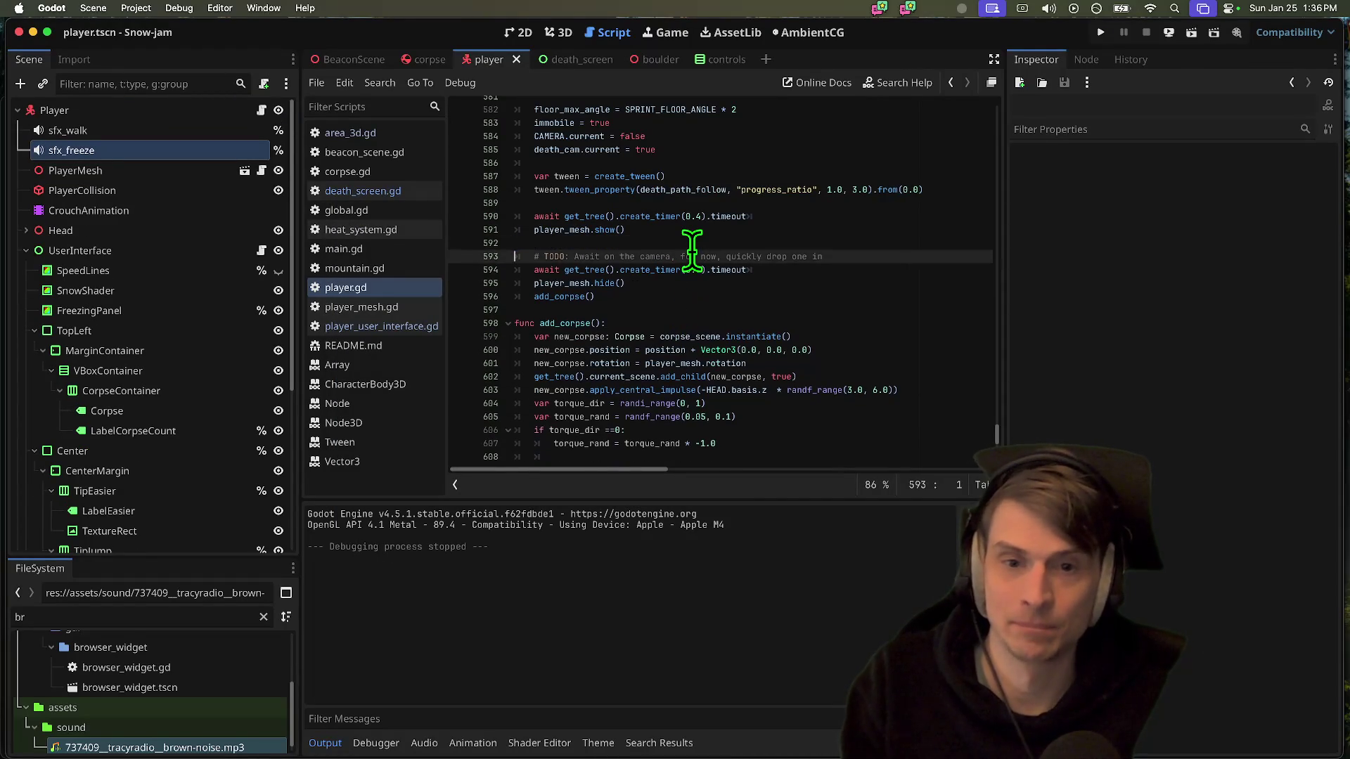
pyautogui.hotkey('ctrl', 'v')
pyautogui.press('super+b')
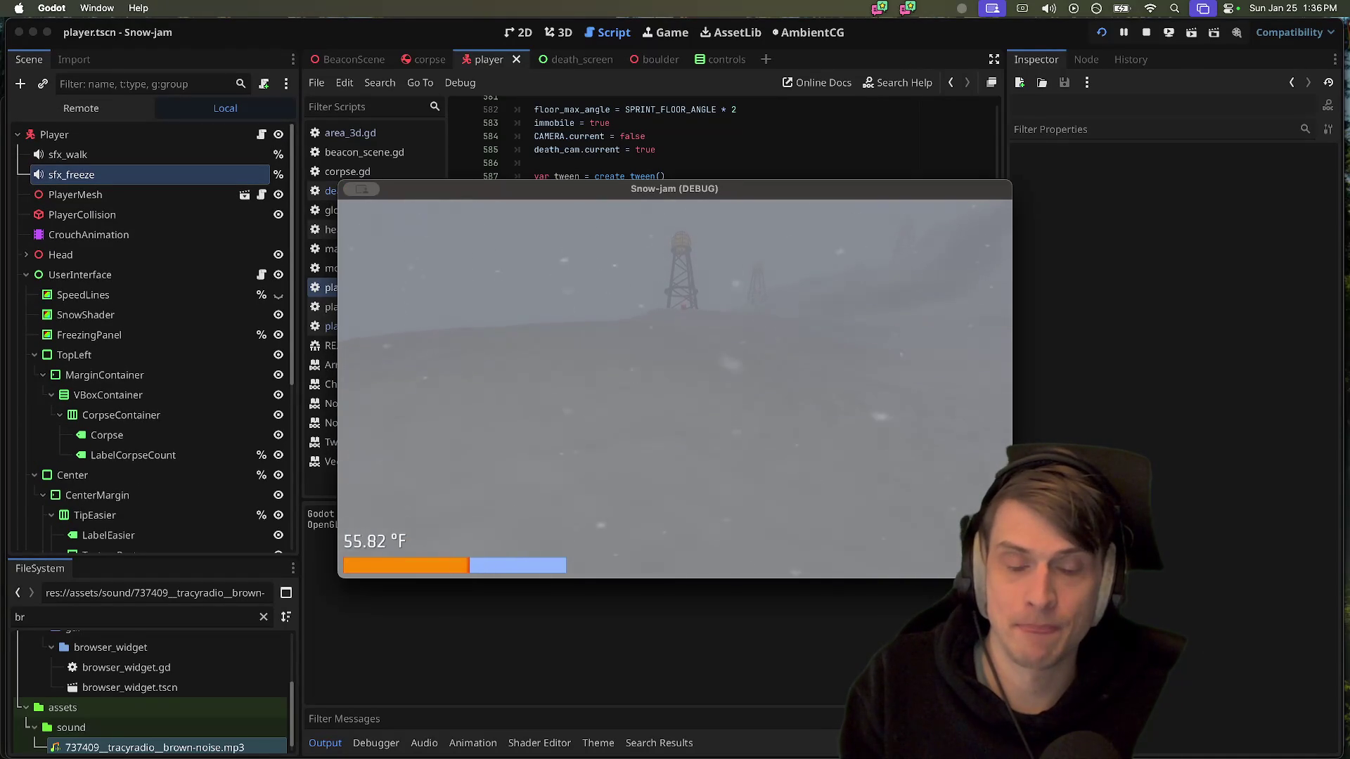
pyautogui.press('super+period')
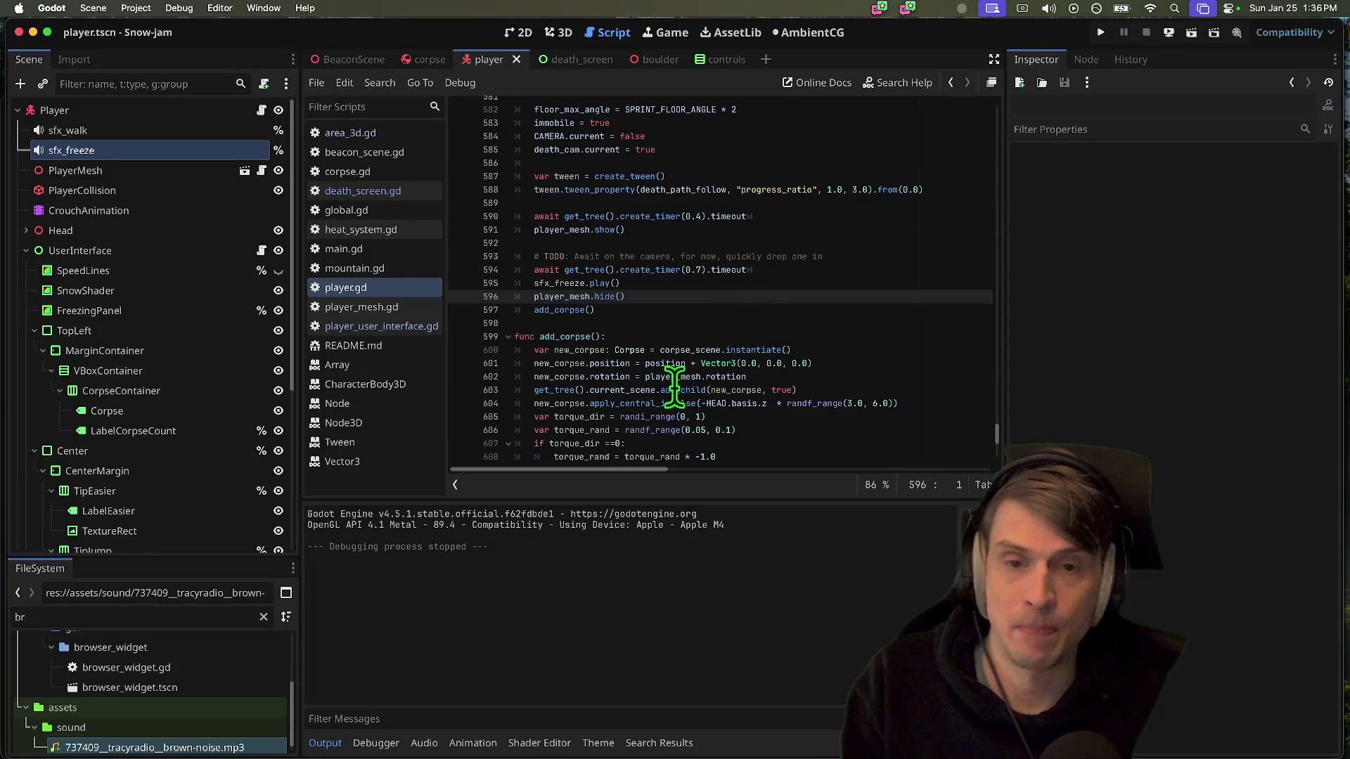
# Set sfx_freeze's Volume dB to -10 and Pitch Scale to 0.7 in the Inspector
pyautogui.tripleClick(773, 282)
pyautogui.click(134, 151)
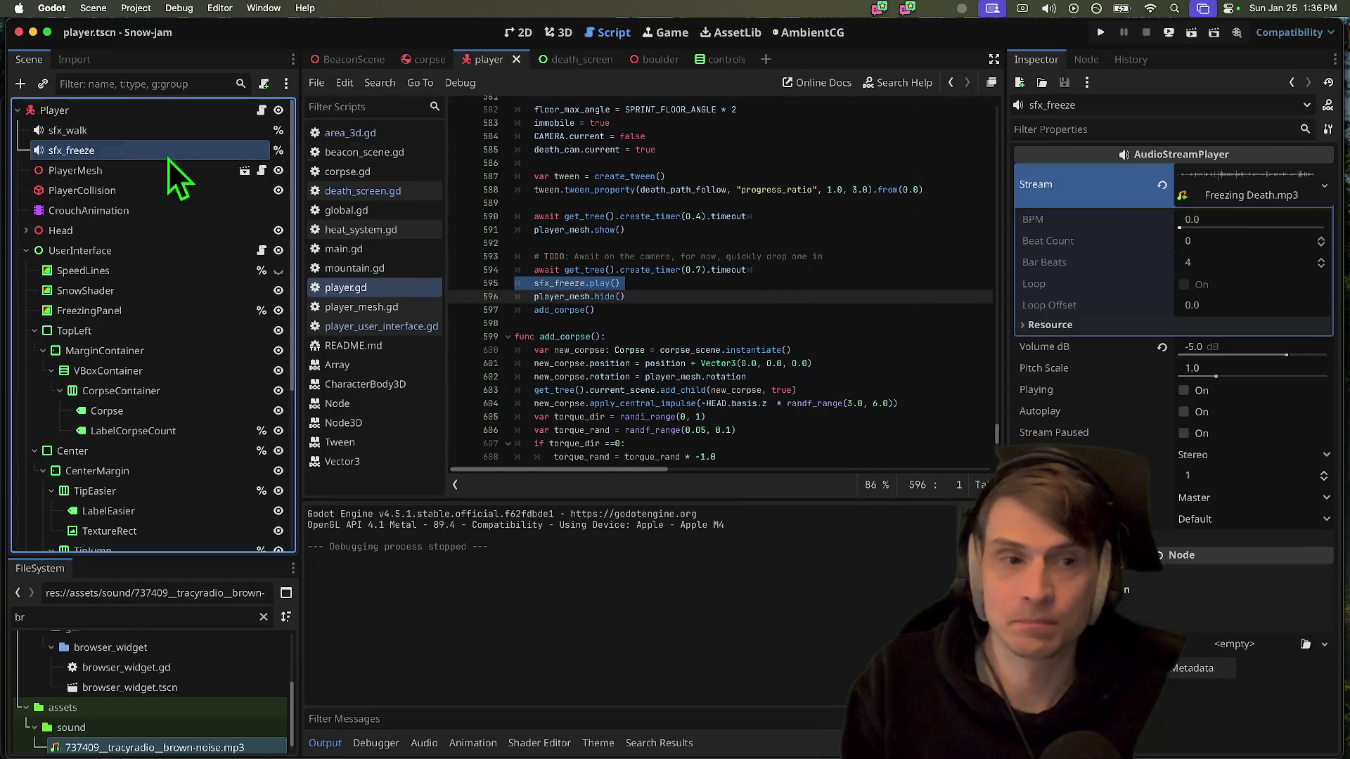
pyautogui.click(1226, 351)
pyautogui.write('-10')
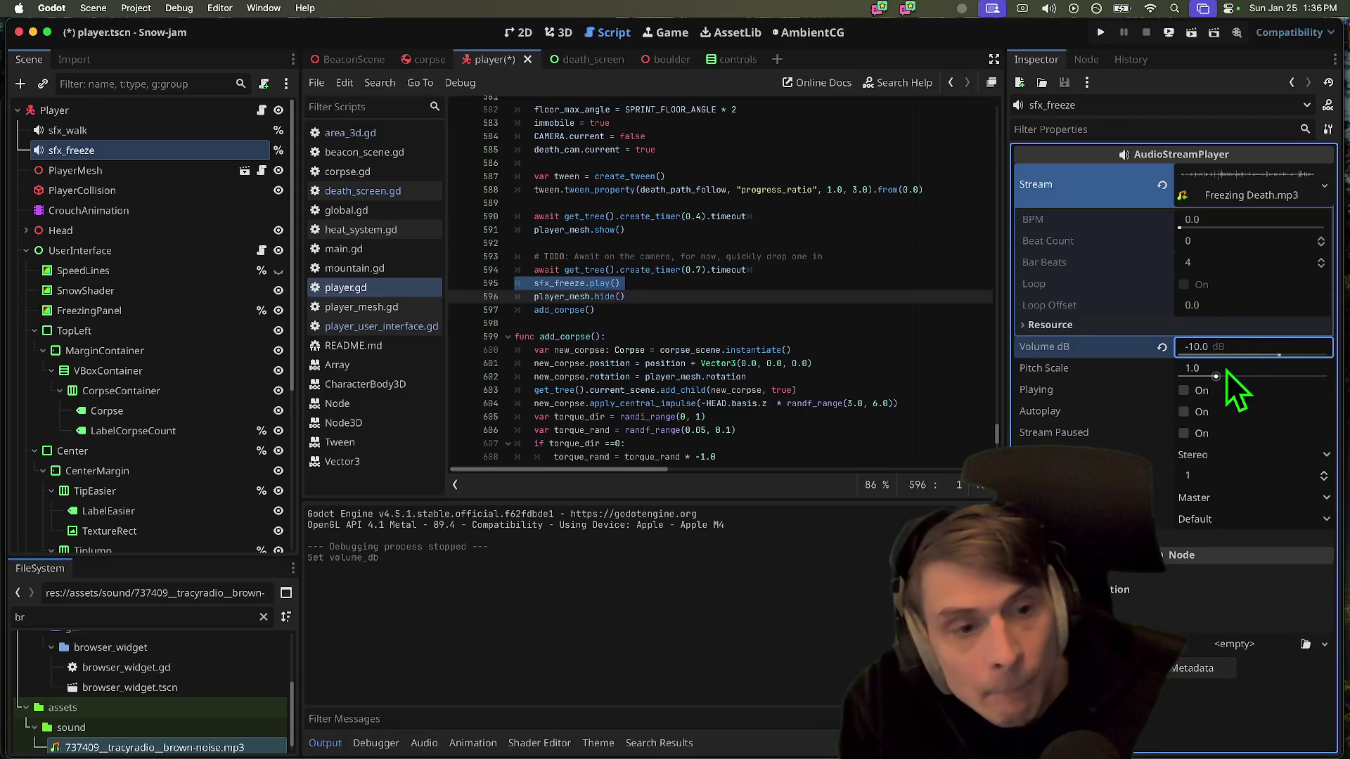
pyautogui.click(1226, 368)
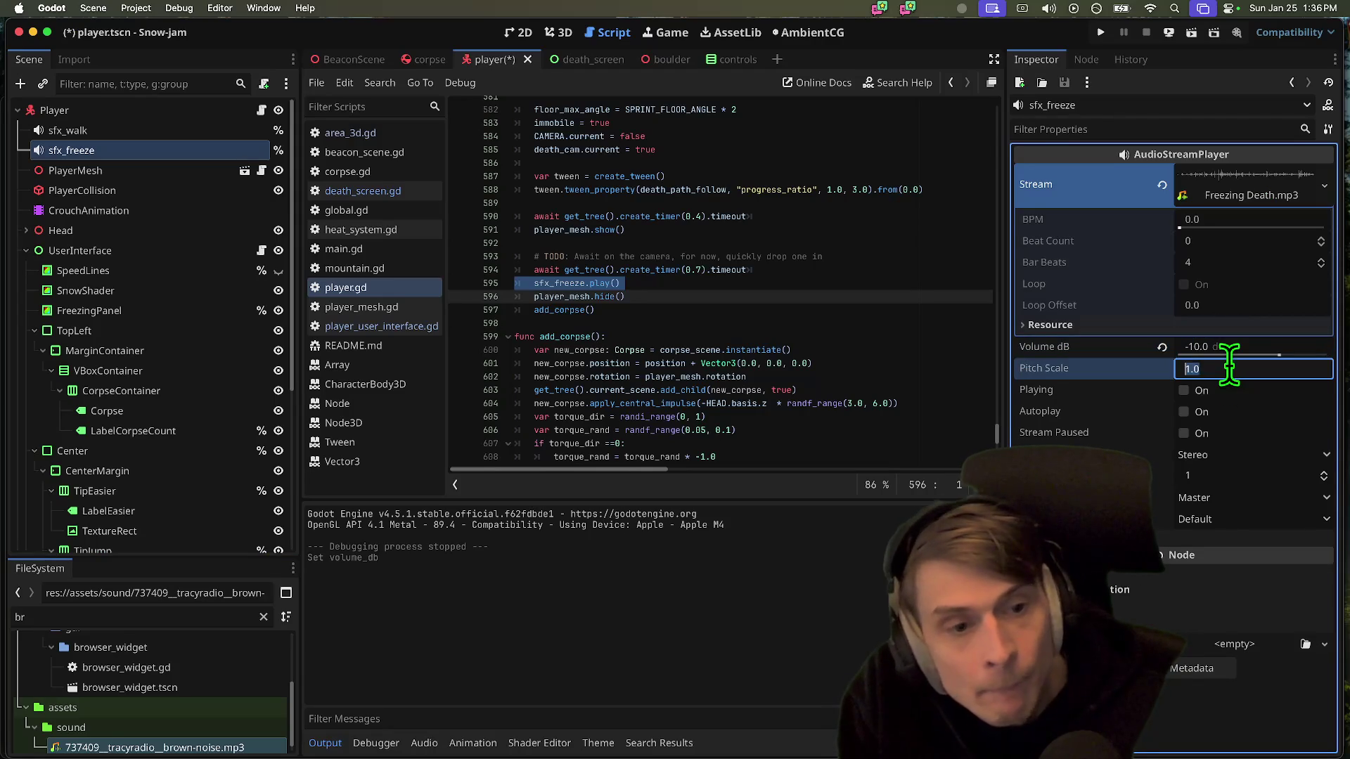
pyautogui.write('0.7')
pyautogui.press('Return')
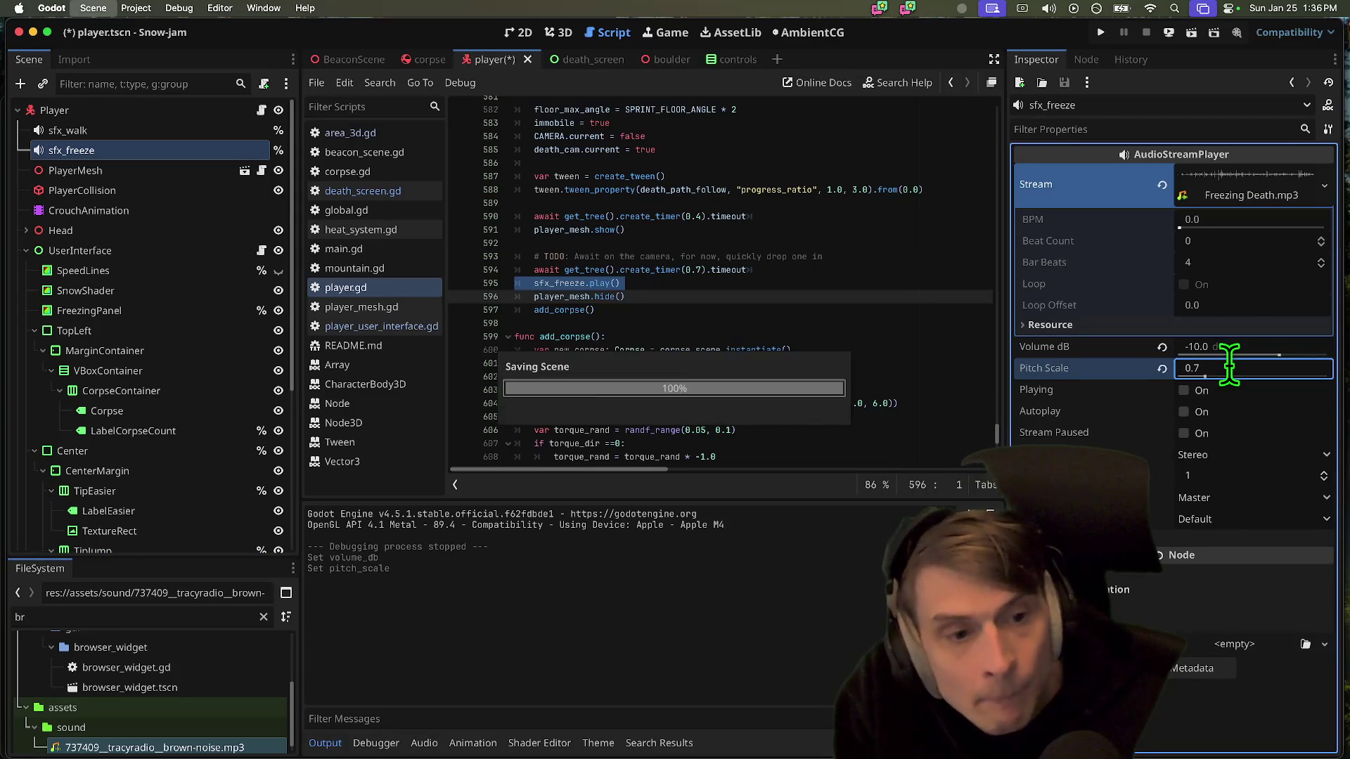
# Save and run the game, then capture a screenshot of the game window
pyautogui.press('super+b')
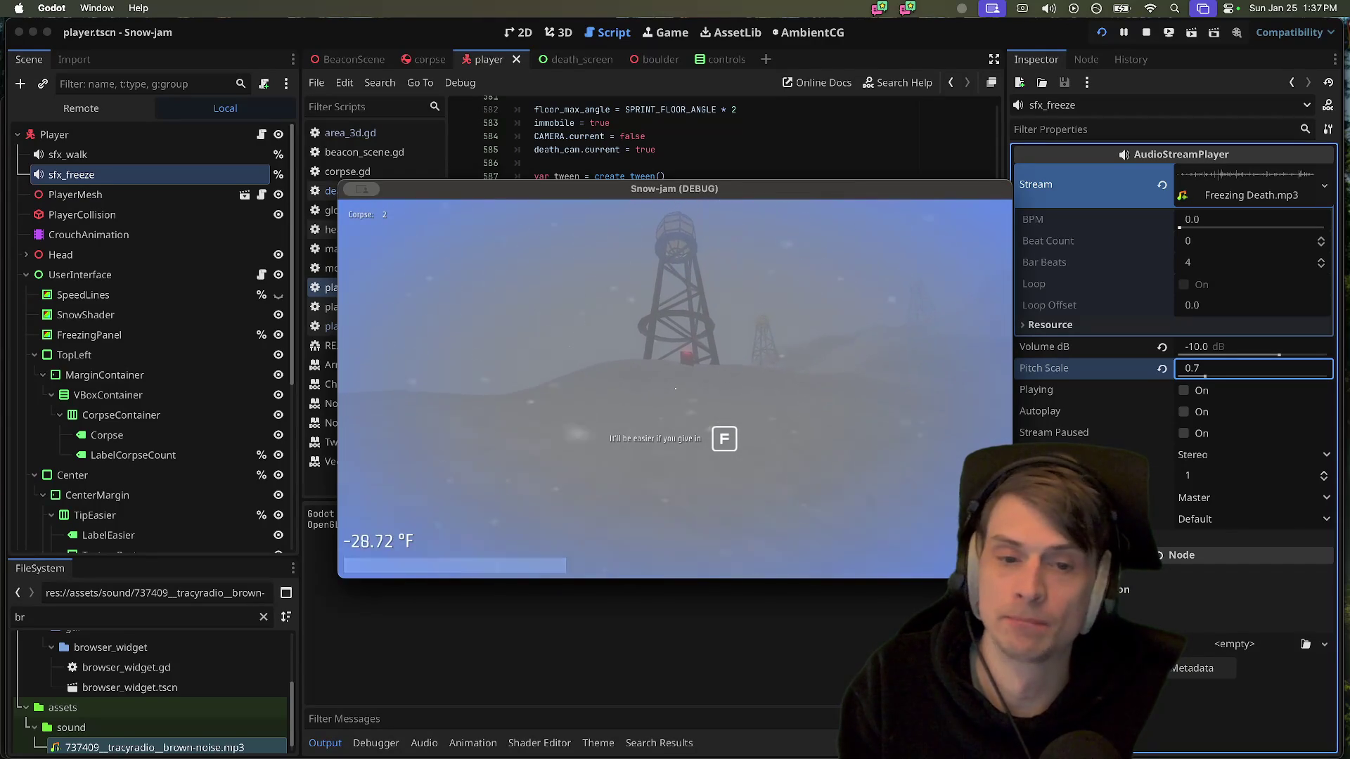
pyautogui.press('super+shift+4')
pyautogui.press('space')
pyautogui.click(676, 393)
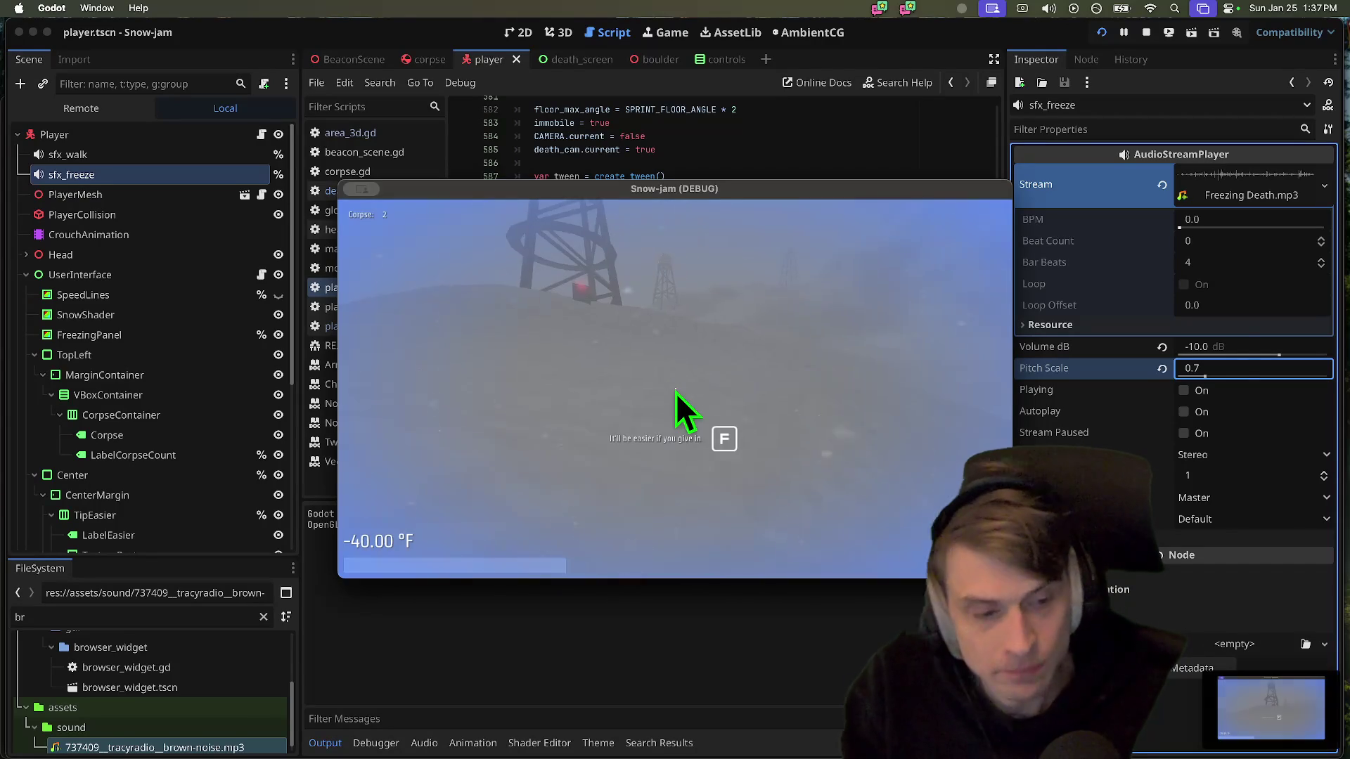
pyautogui.press('super+Tab')
pyautogui.press('super+Tab')
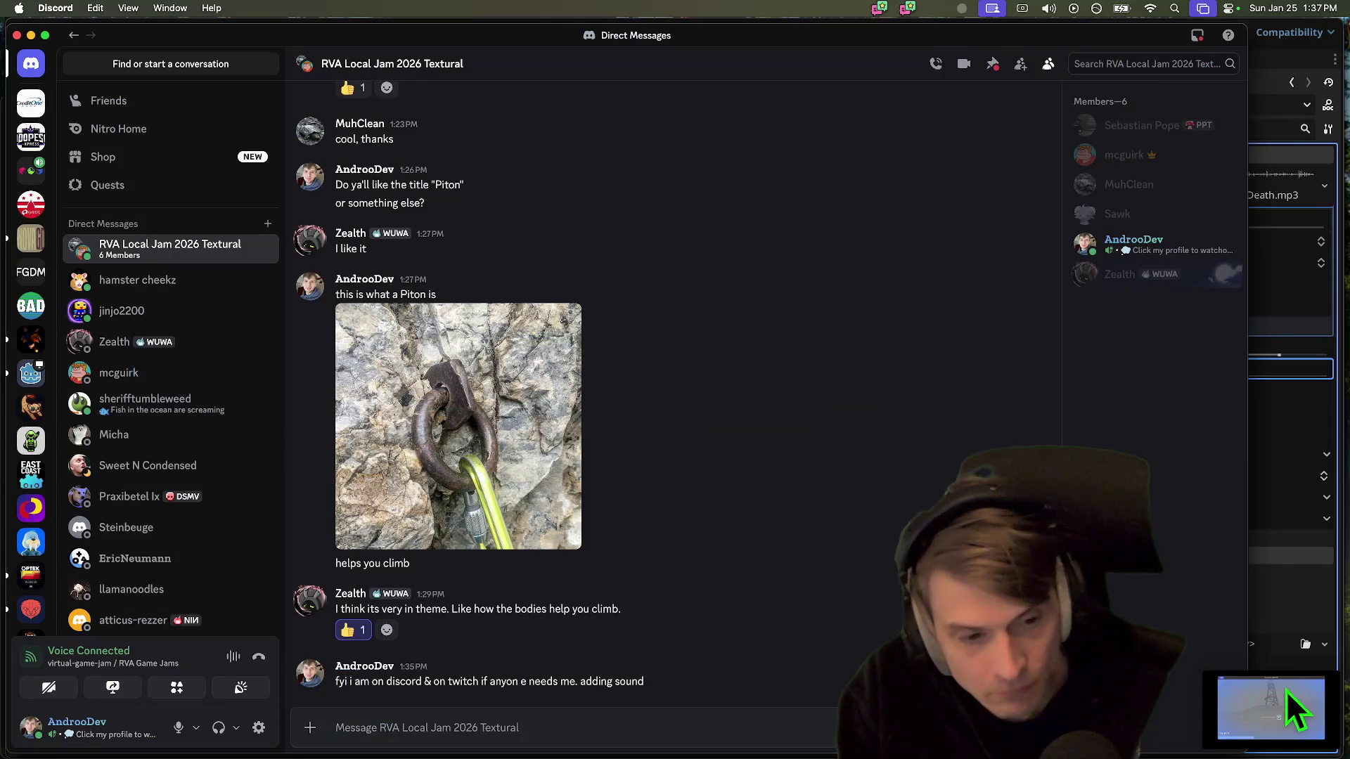
# Post the game screenshot to the jam group captioned 'F in the chat?'
pyautogui.rightClick(1298, 710)
pyautogui.click(1251, 623)
pyautogui.press('super+v')
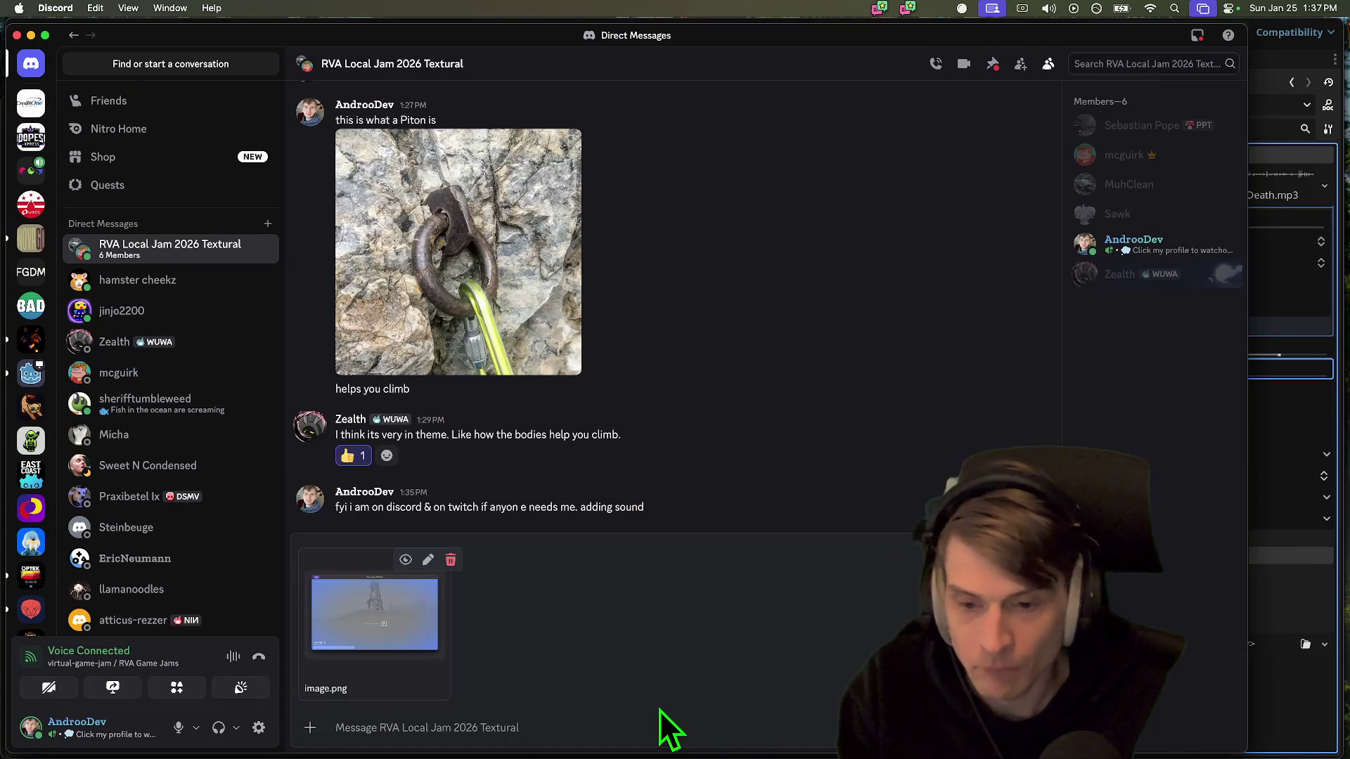
pyautogui.press('Return')
pyautogui.write('F in the chat?')
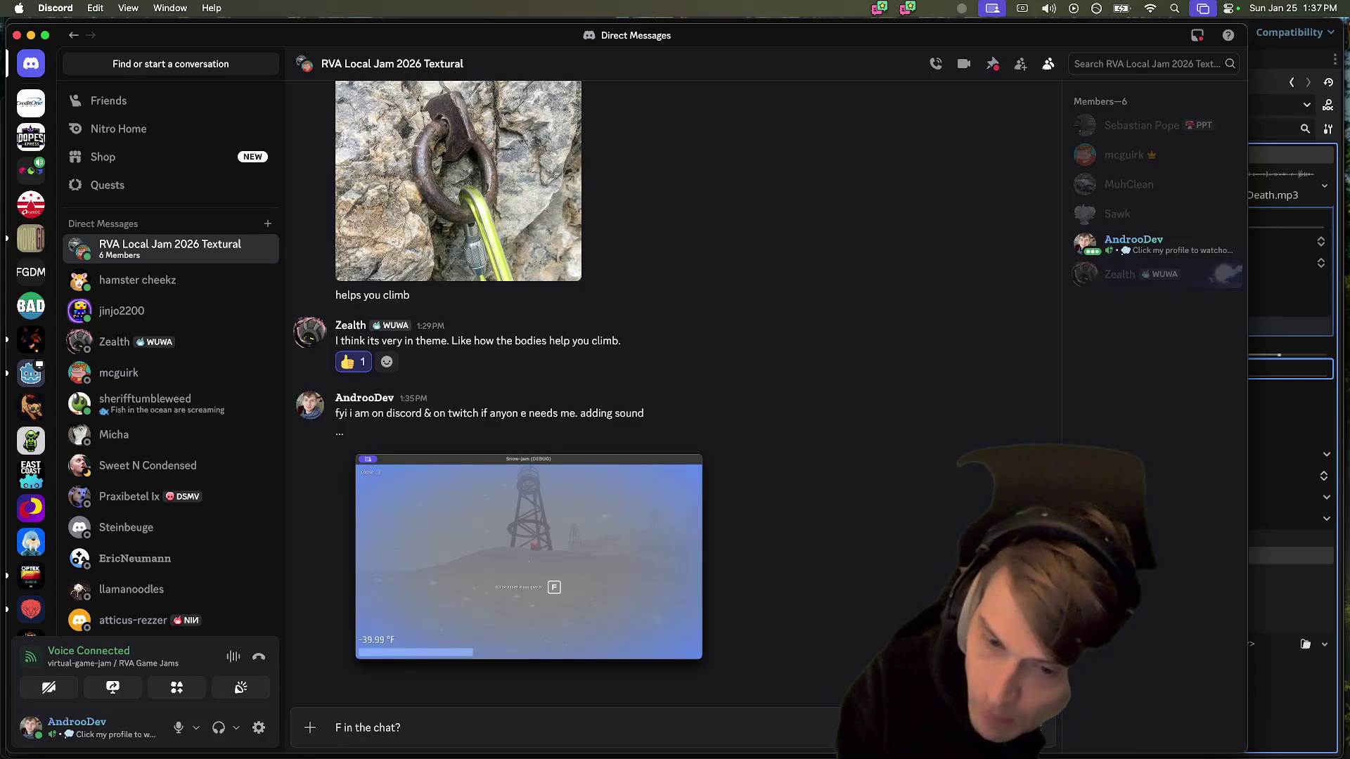
pyautogui.press('Return')
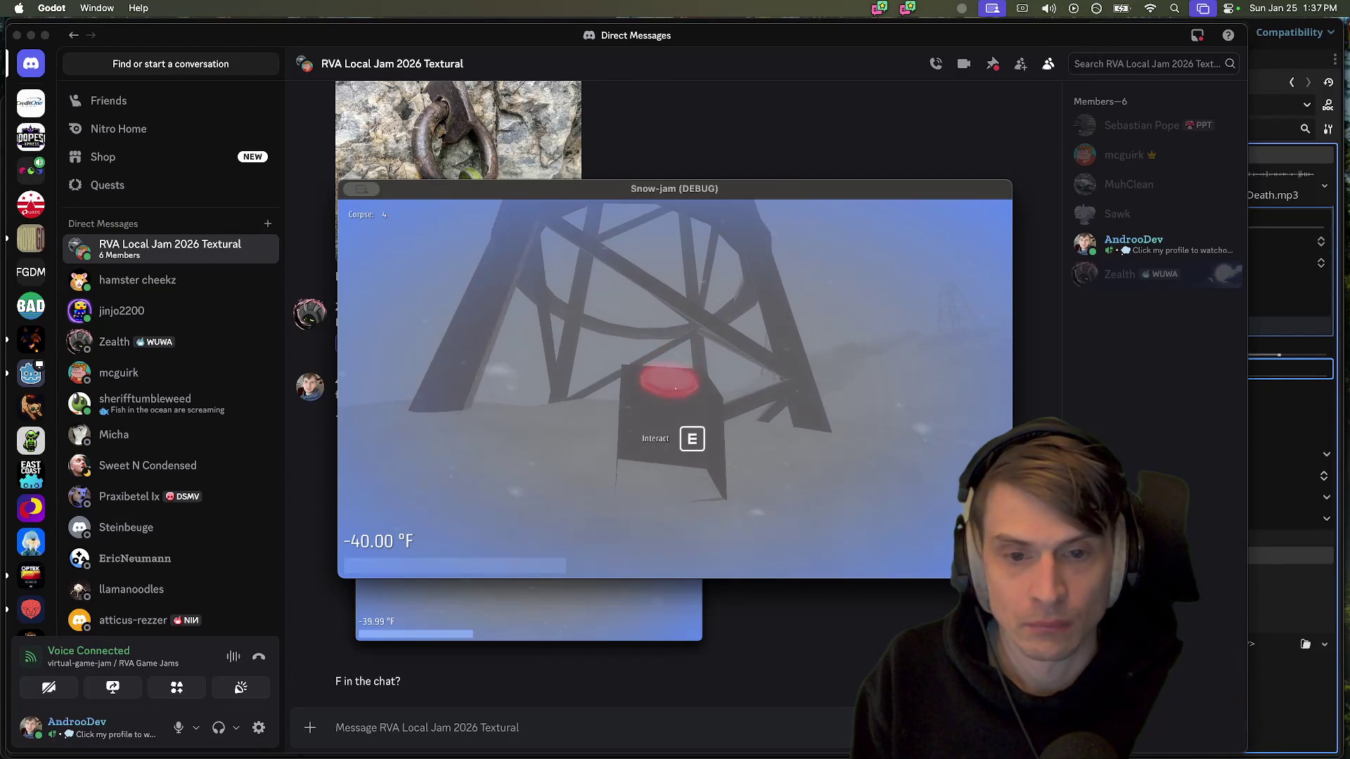
# Activate the tower's red button in-game, then close Discord's emoji picker and return to Godot
pyautogui.press('e')
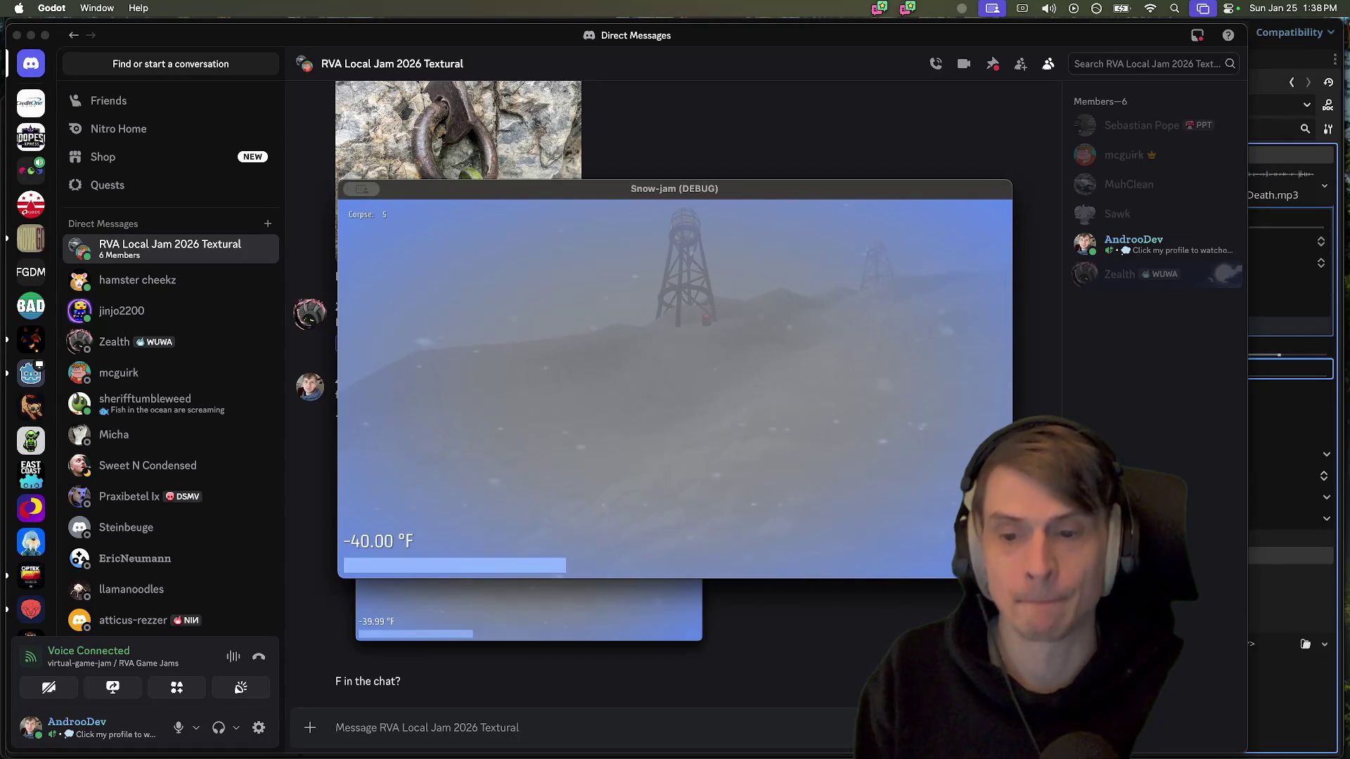
pyautogui.click(687, 400)
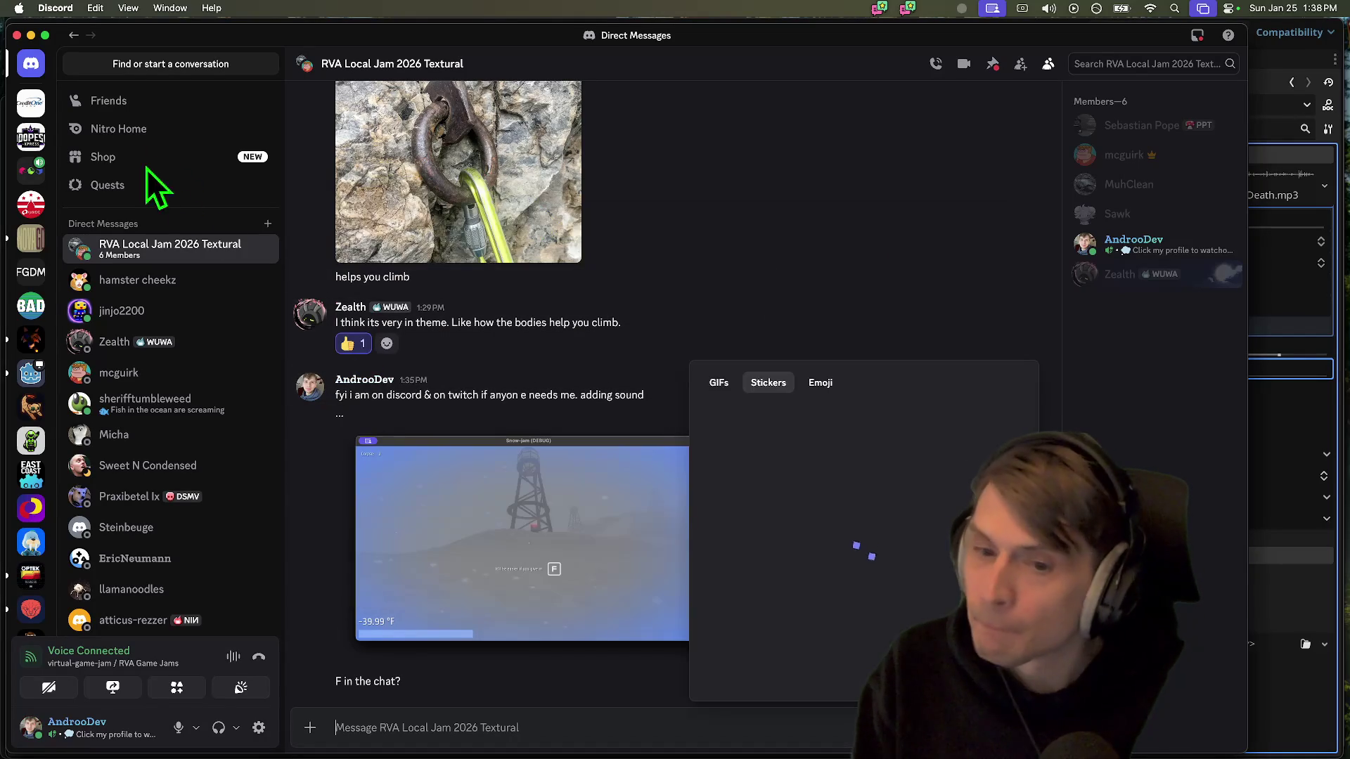
pyautogui.press('Escape')
pyautogui.moveTo(401, 756)
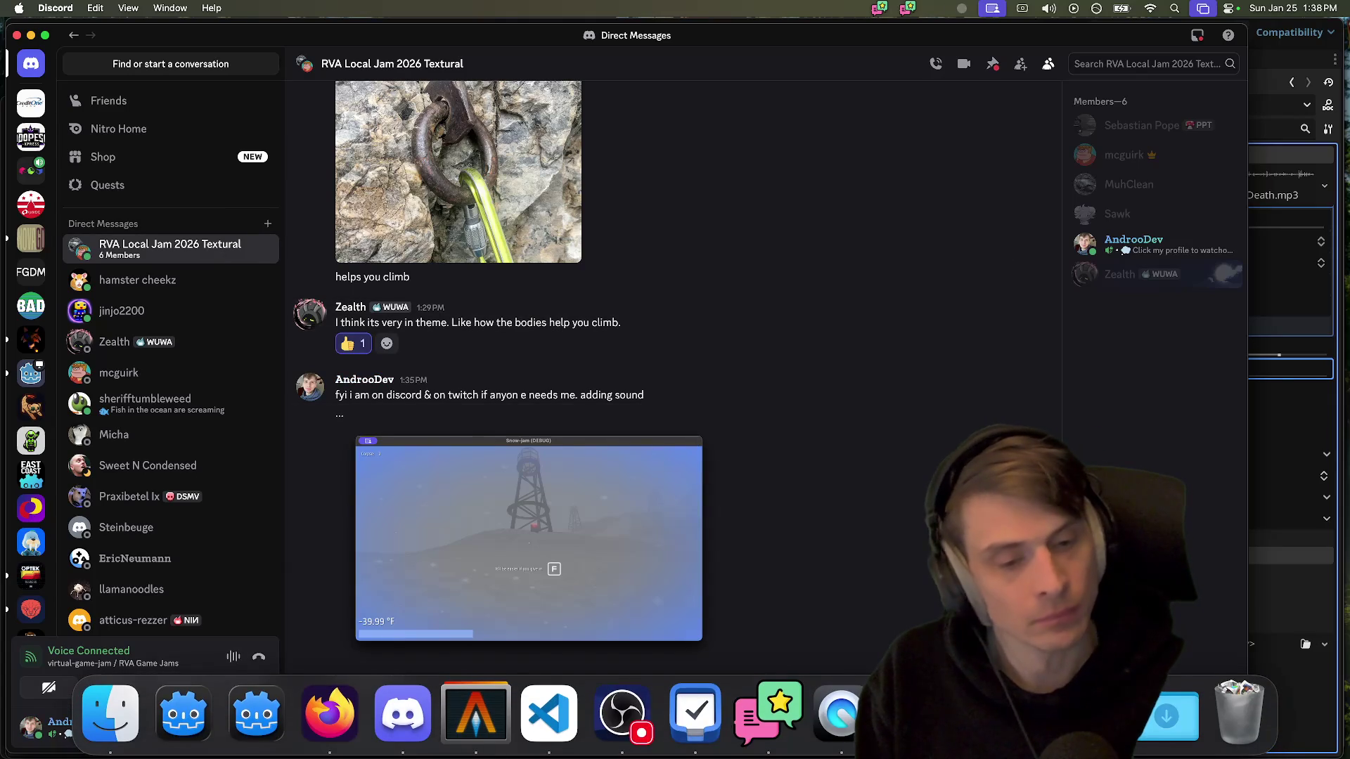
pyautogui.click(183, 714)
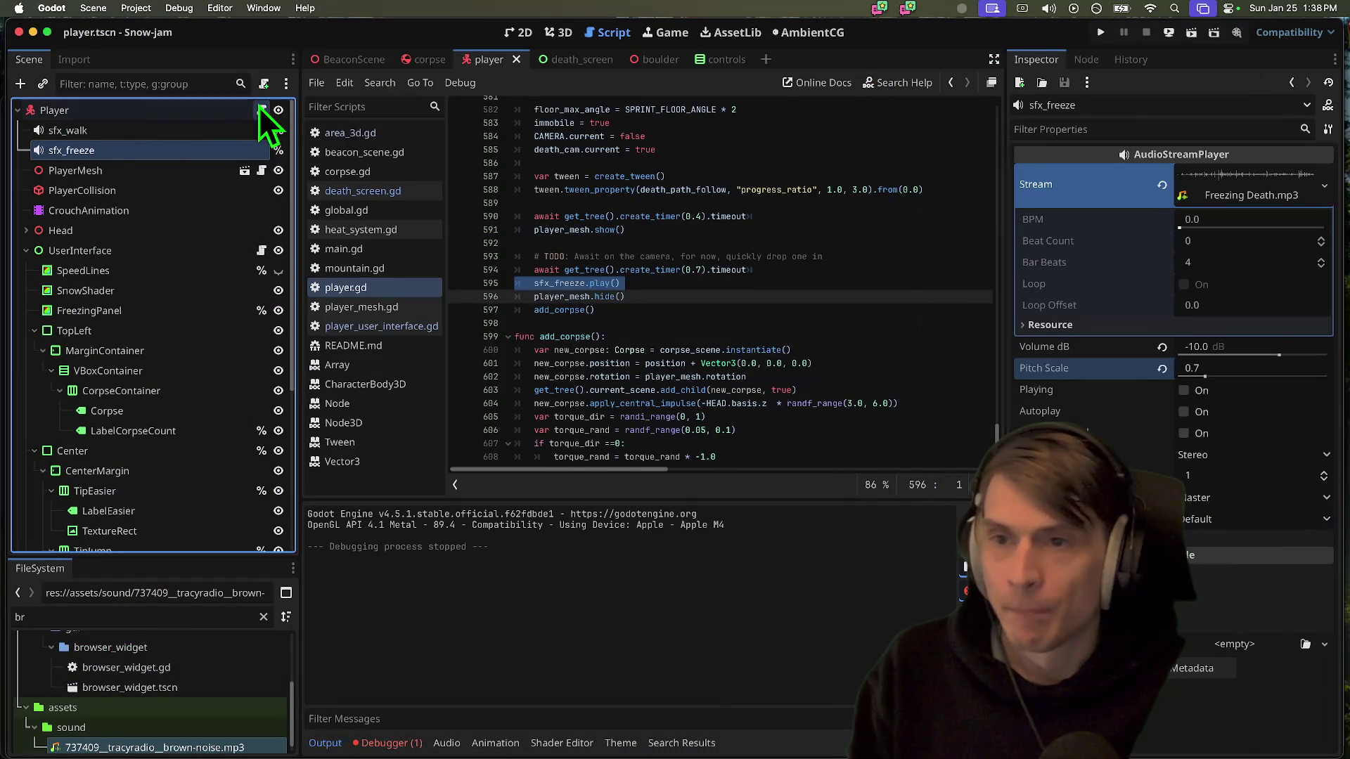
# Search player.gd for 'jump' and 'veloc' to locate the cold jump boost code
pyautogui.click(804, 182)
pyautogui.press('super+f')
pyautogui.write('jump')
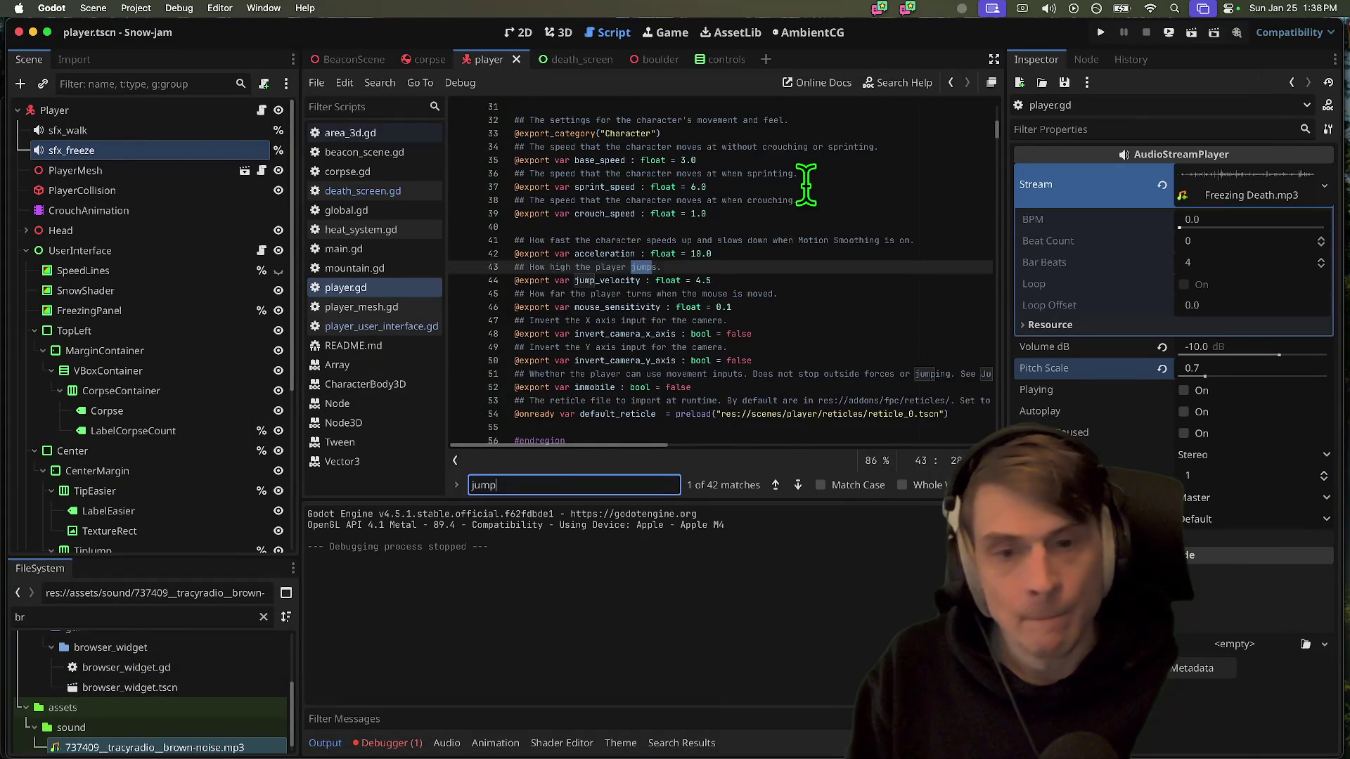
pyautogui.hotkey('shift', 'Return')
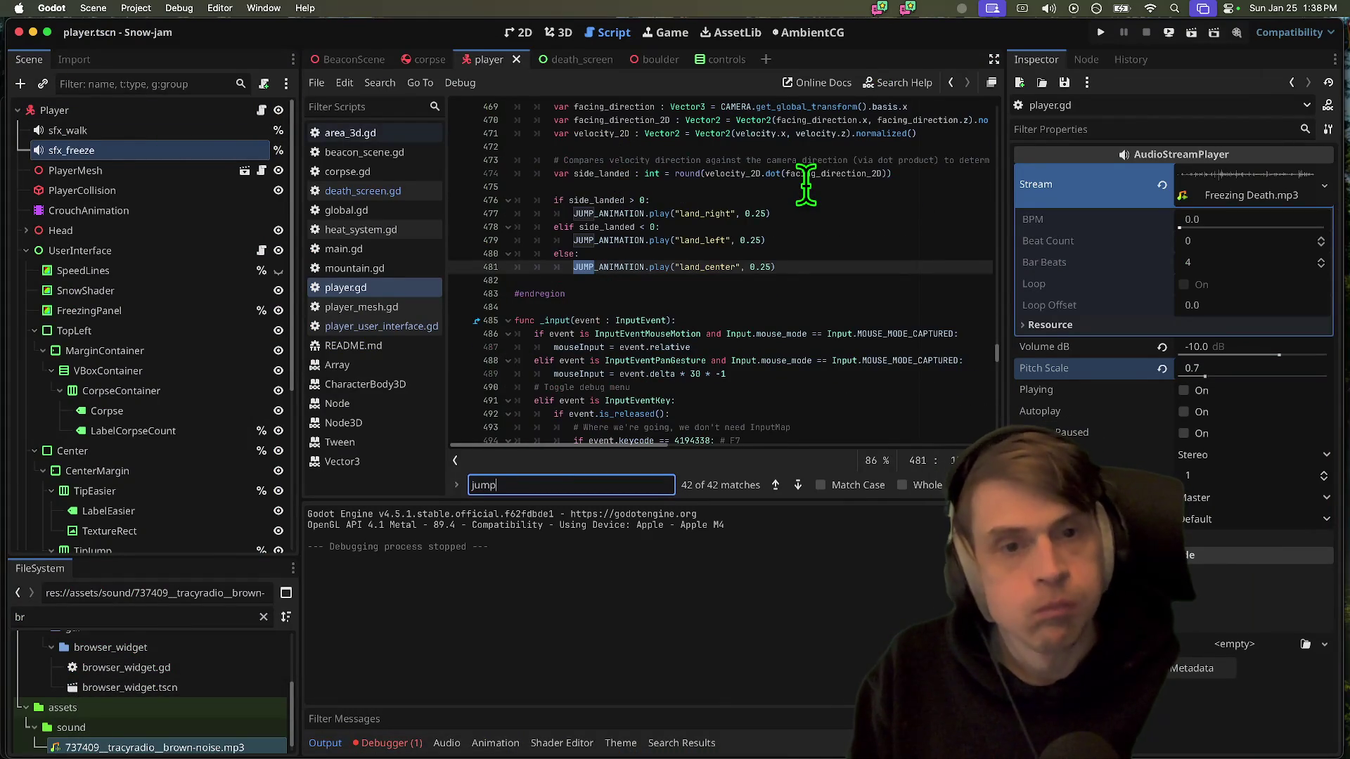
pyautogui.hotkey('shift', 'Return')
pyautogui.hotkey('shift', 'Return')
pyautogui.hotkey('shift', 'Return')
pyautogui.press('super+a')
pyautogui.write('veloc')
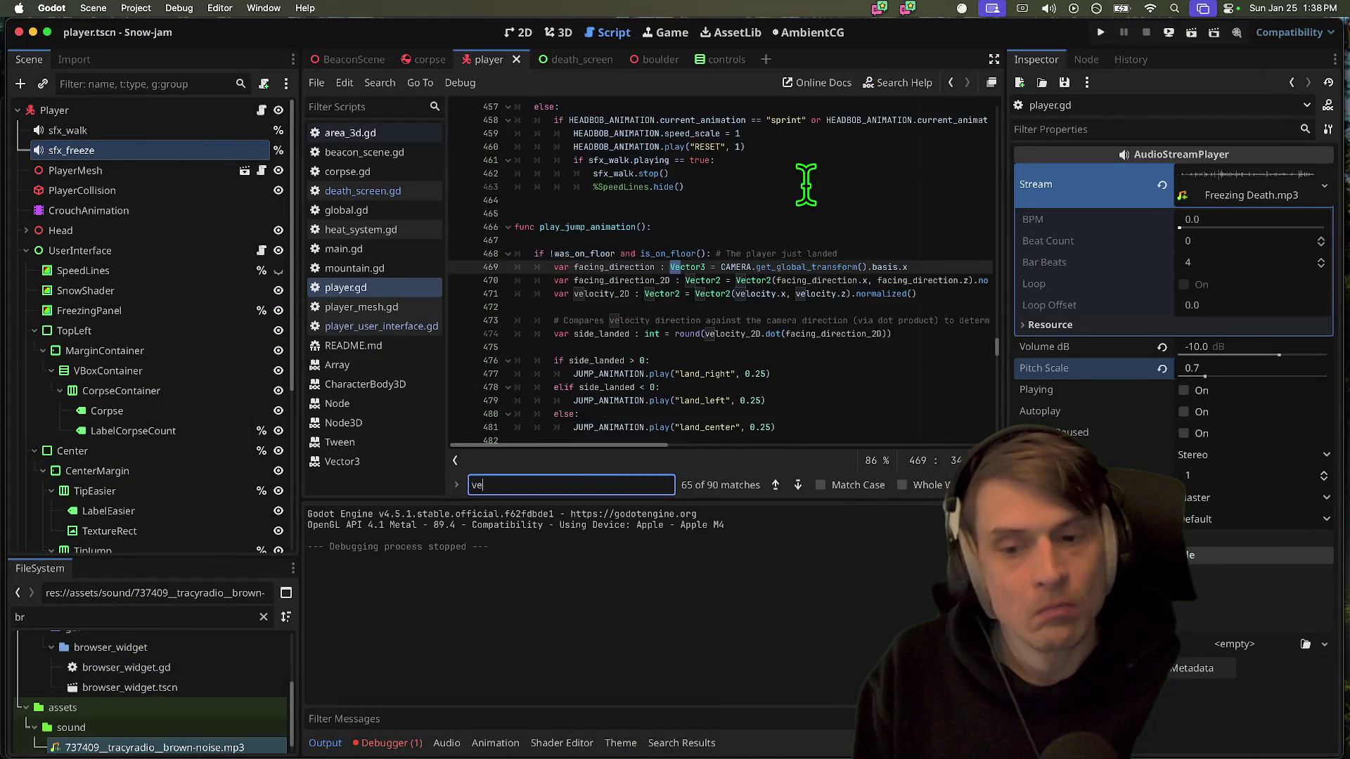
pyautogui.press('Return')
pyautogui.press('Return')
pyautogui.press('Return')
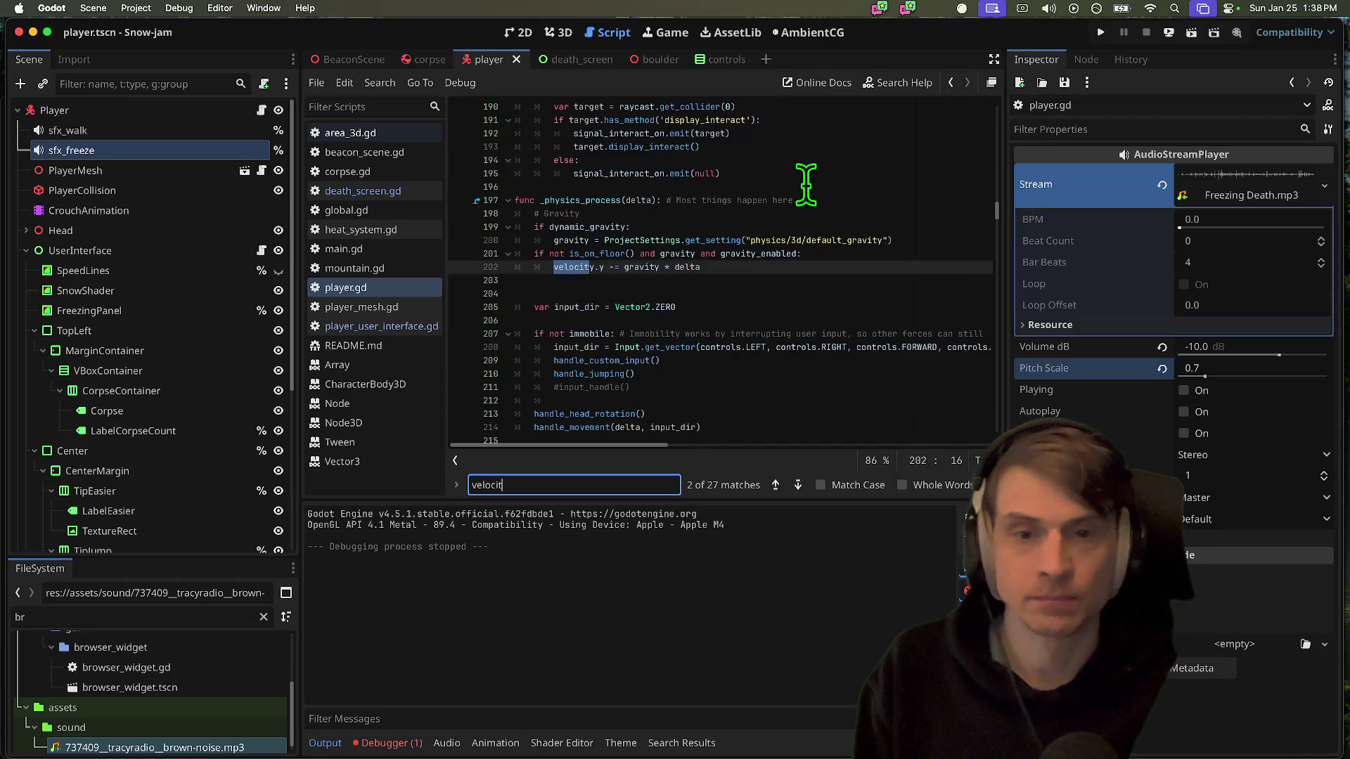
pyautogui.hotkey('shift', 'Return')
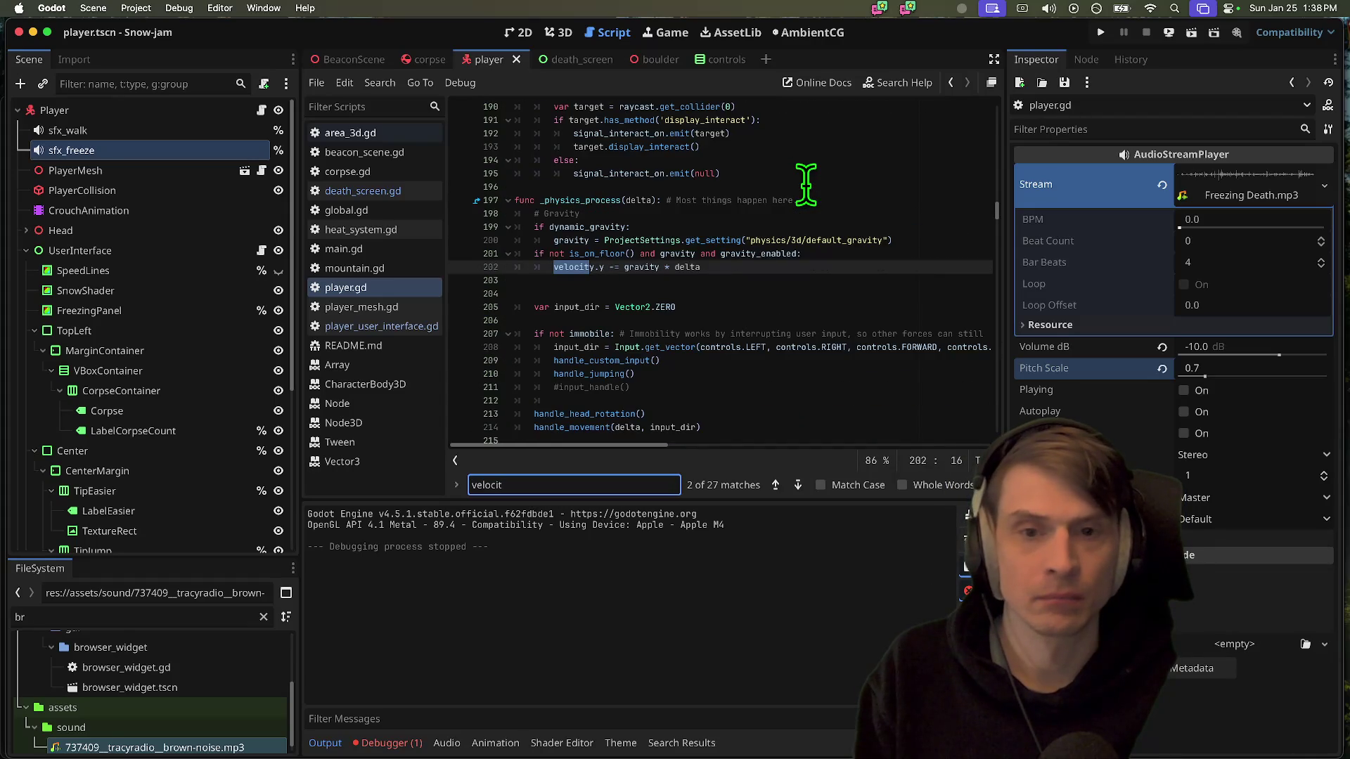
pyautogui.press('Return')
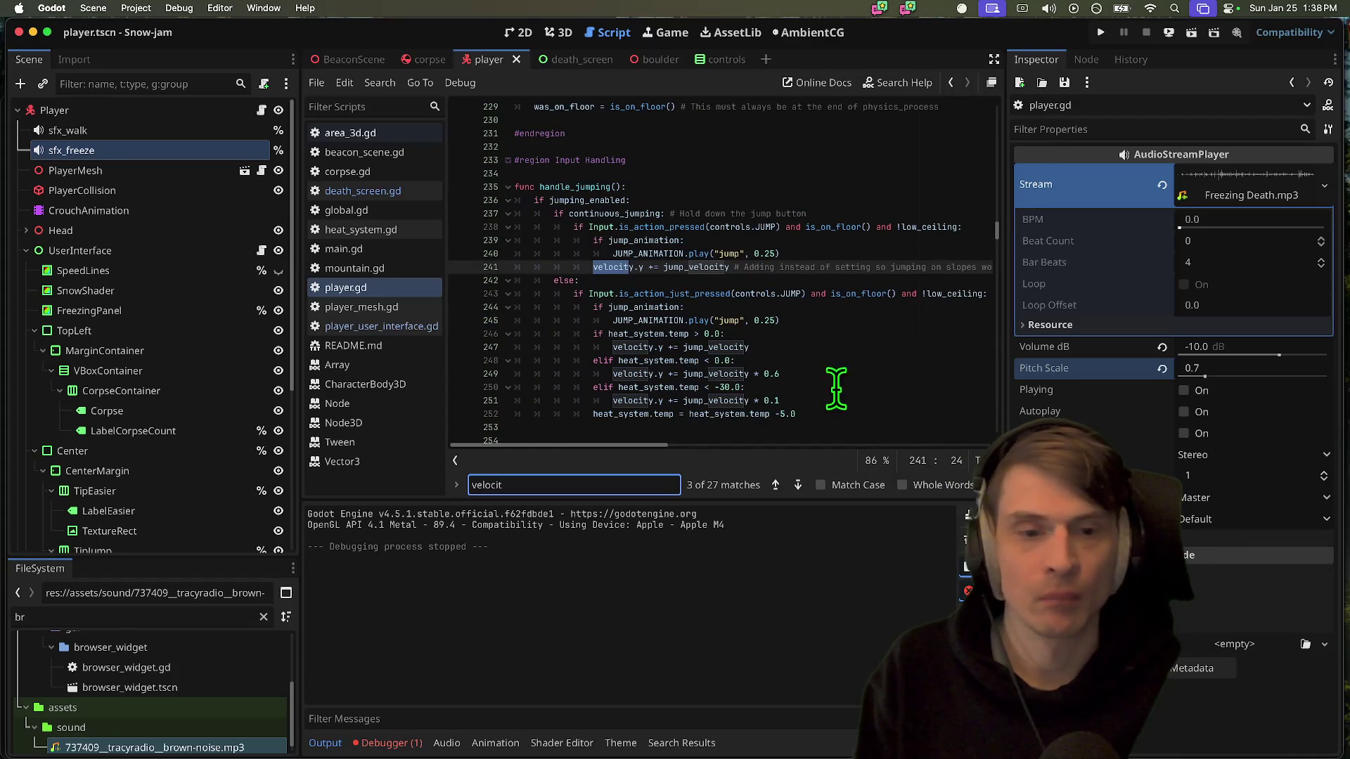
# Change line 251 to jump_velocity * 0.04 and test-run the game
pyautogui.click(827, 406)
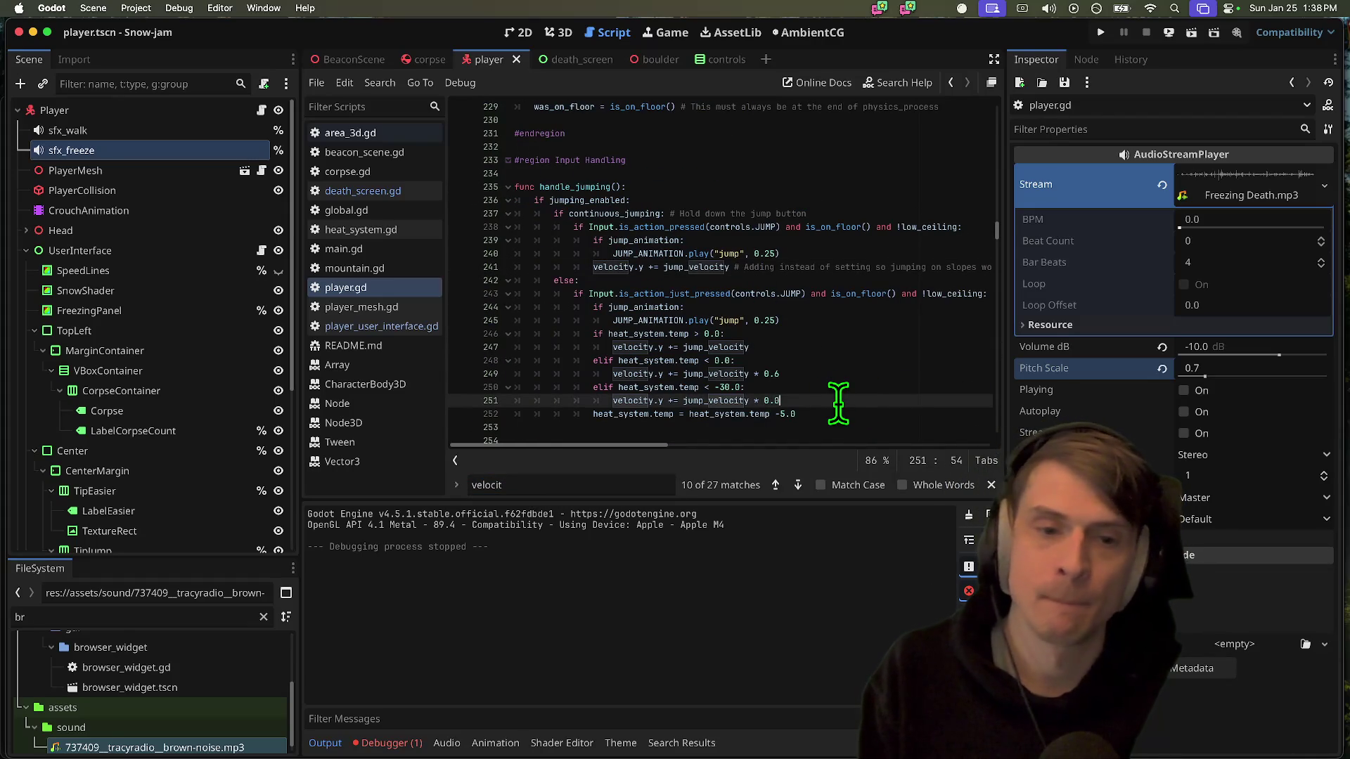
pyautogui.press('super+b')
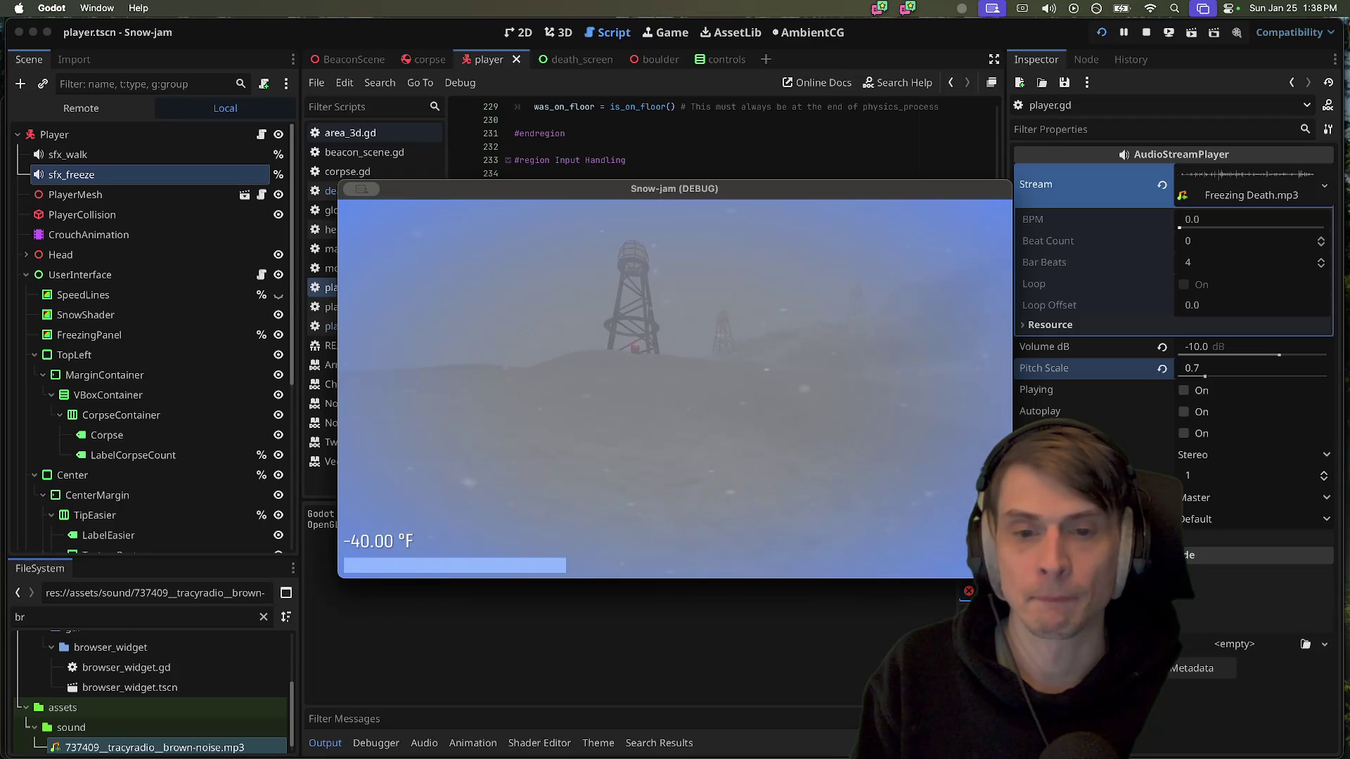
pyautogui.press('super+q')
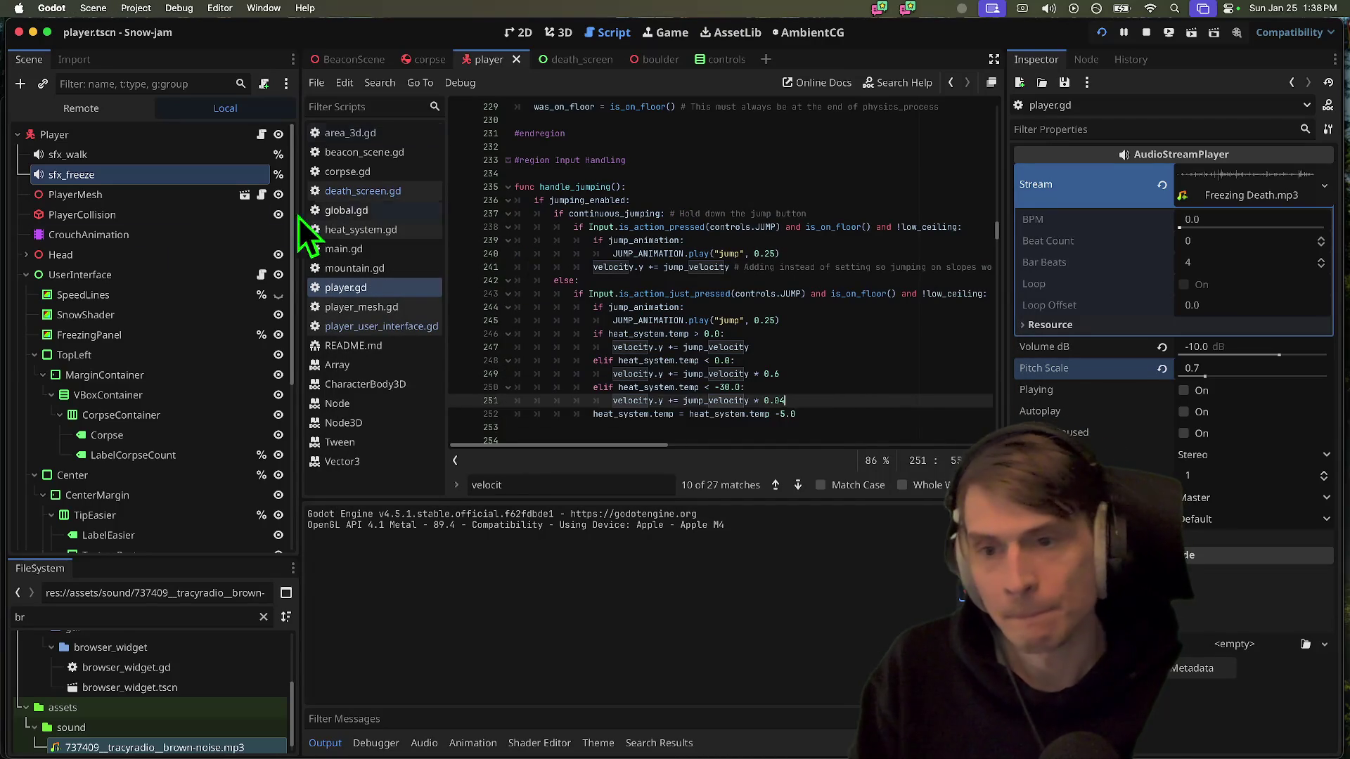
# Search 'sfc' to reach the sfx_walk pitch line and start trimming its value
pyautogui.press('super+f')
pyautogui.write('sfc')
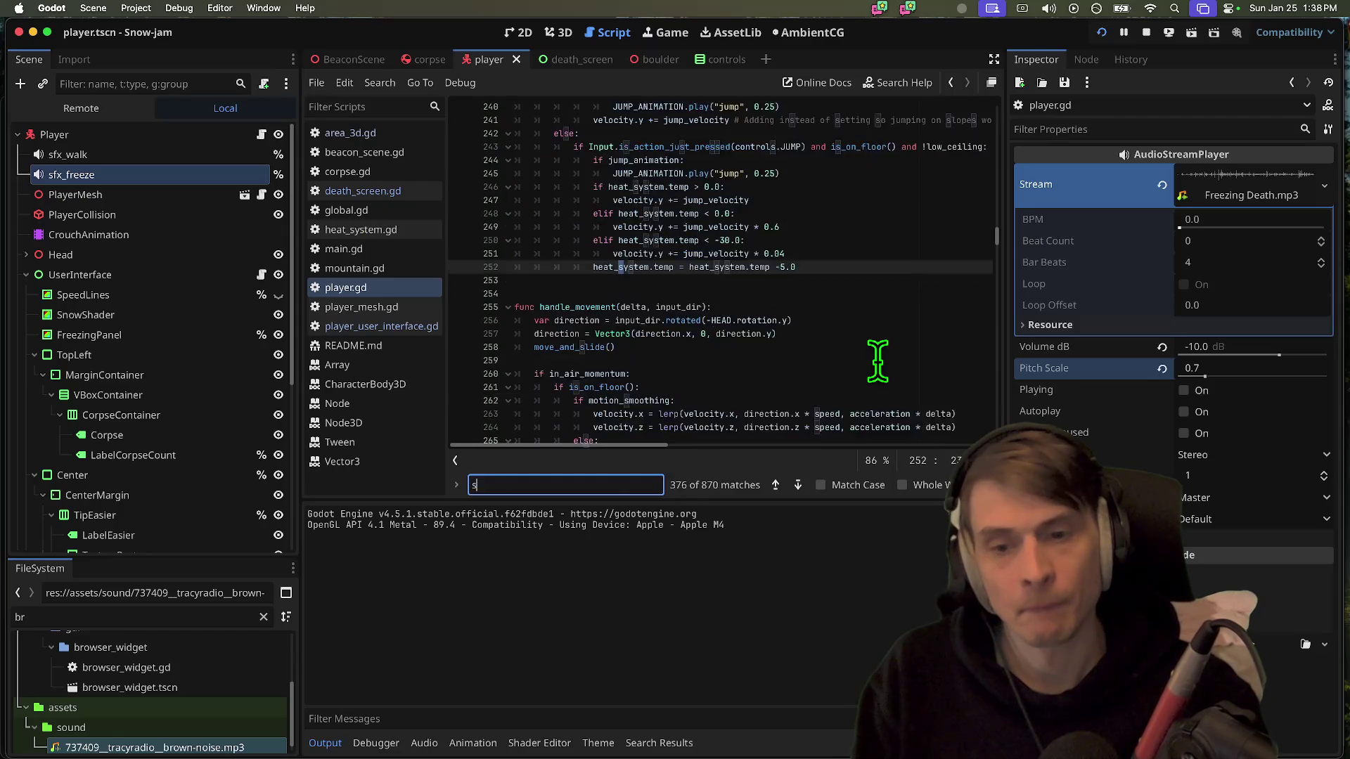
pyautogui.press('Return')
pyautogui.hotkey('shift', 'Return')
pyautogui.press('Return')
pyautogui.press('Escape')
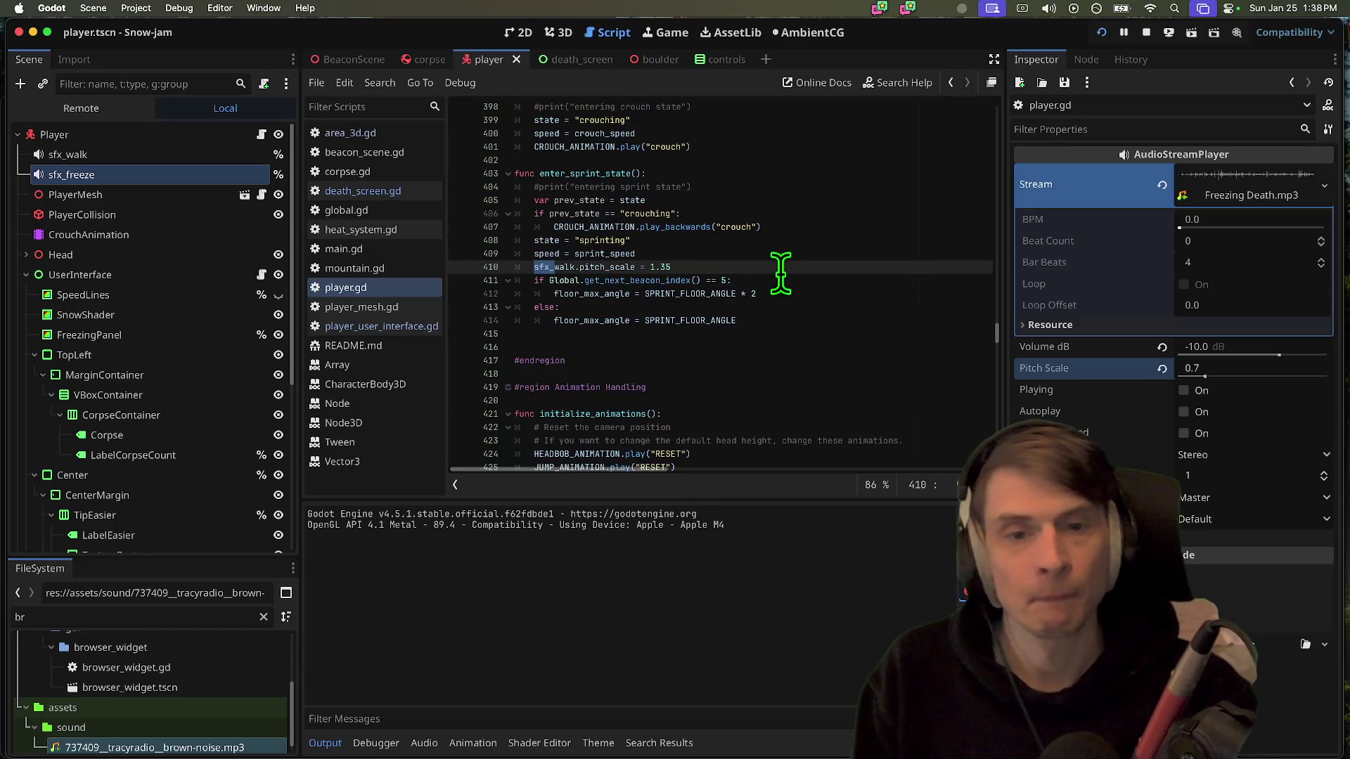
pyautogui.press('BackSpace')
pyautogui.press('BackSpace')
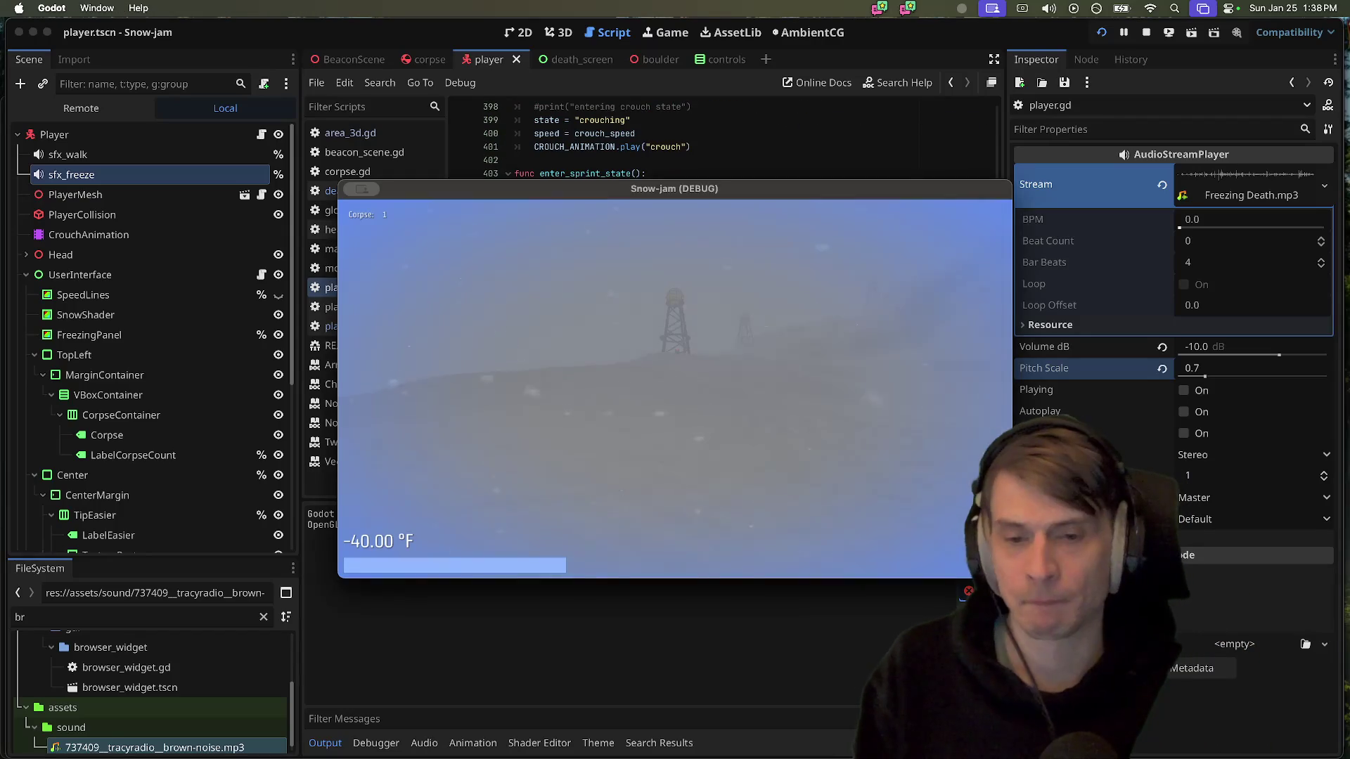
# Set sprint sfx_walk pitch_scale to 1.45, playtest walking to the tower, then select sfx_freeze
pyautogui.press('BackSpace')
pyautogui.press('BackSpace')
pyautogui.write('5')
pyautogui.press('super+b')
pyautogui.press('w')
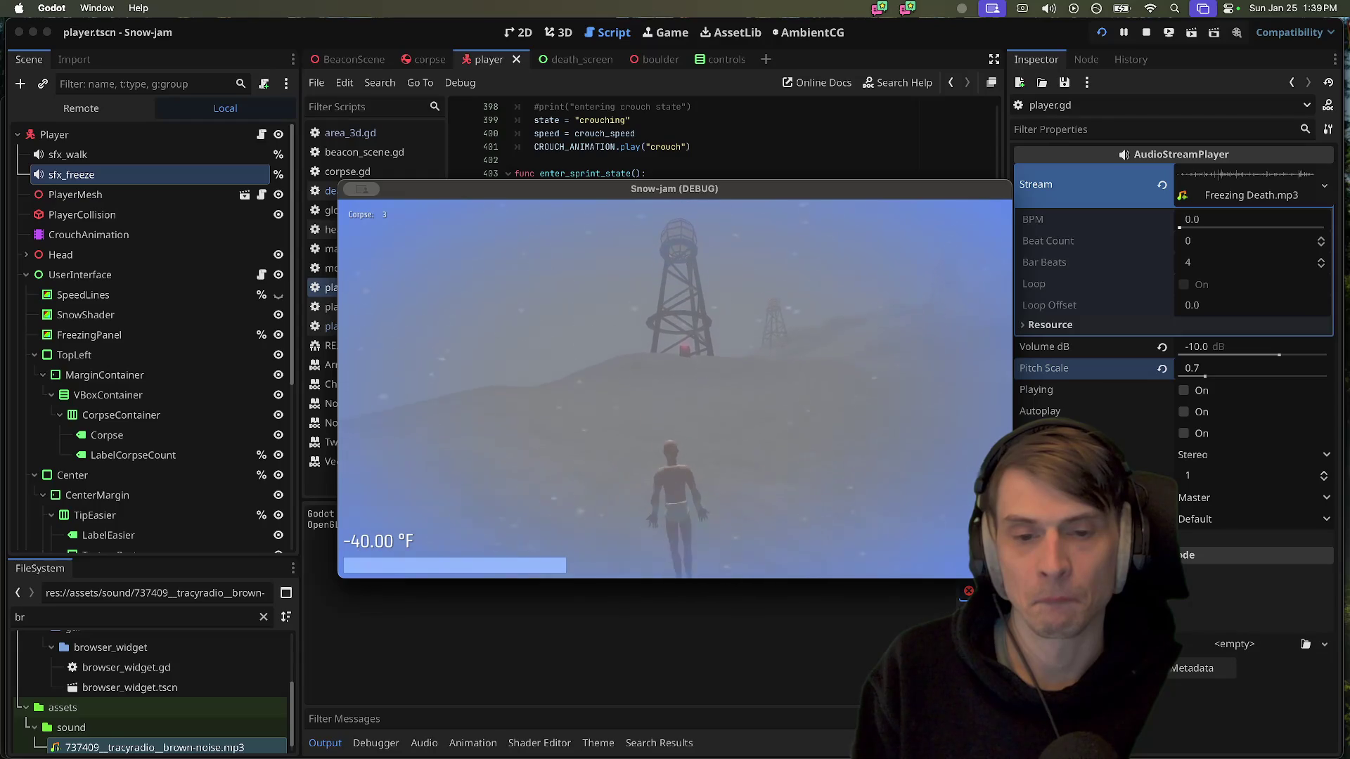
pyautogui.press('Escape')
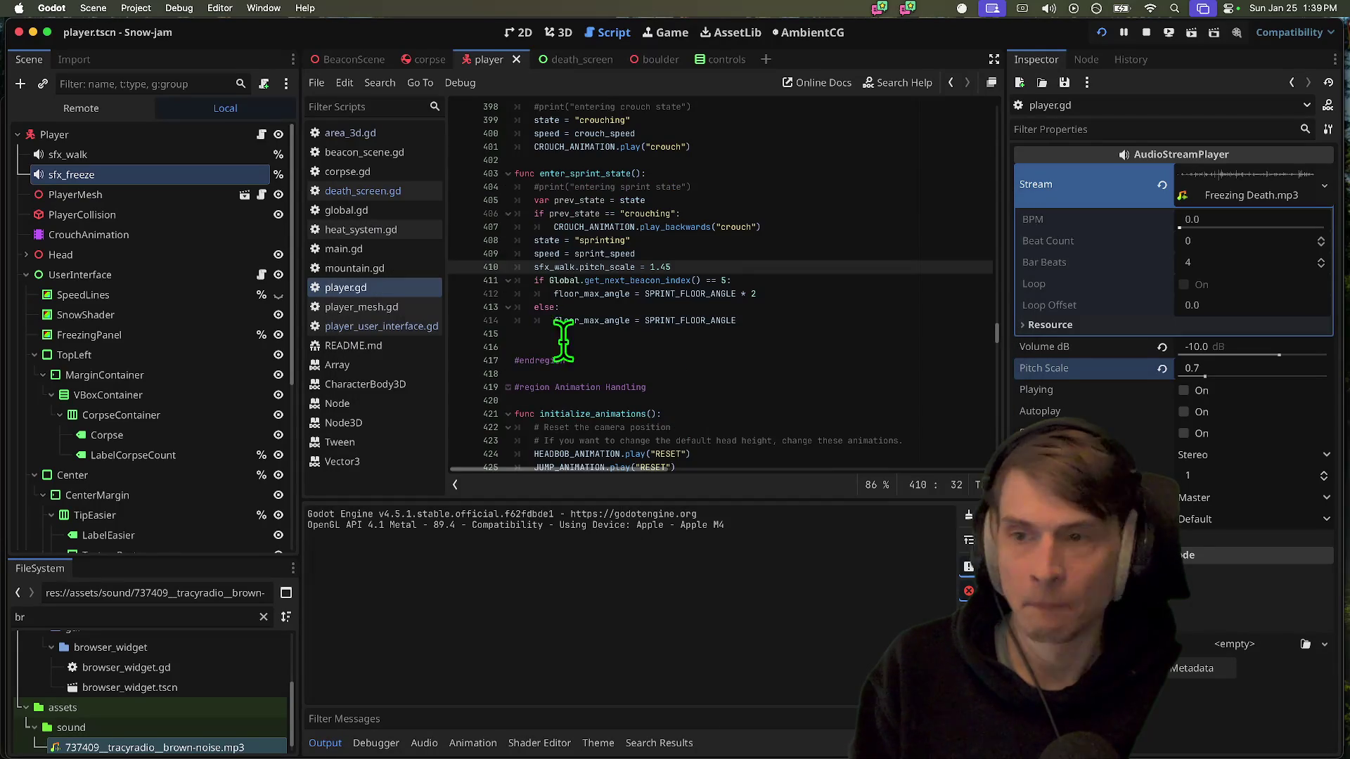
pyautogui.click(204, 213)
pyautogui.click(203, 179)
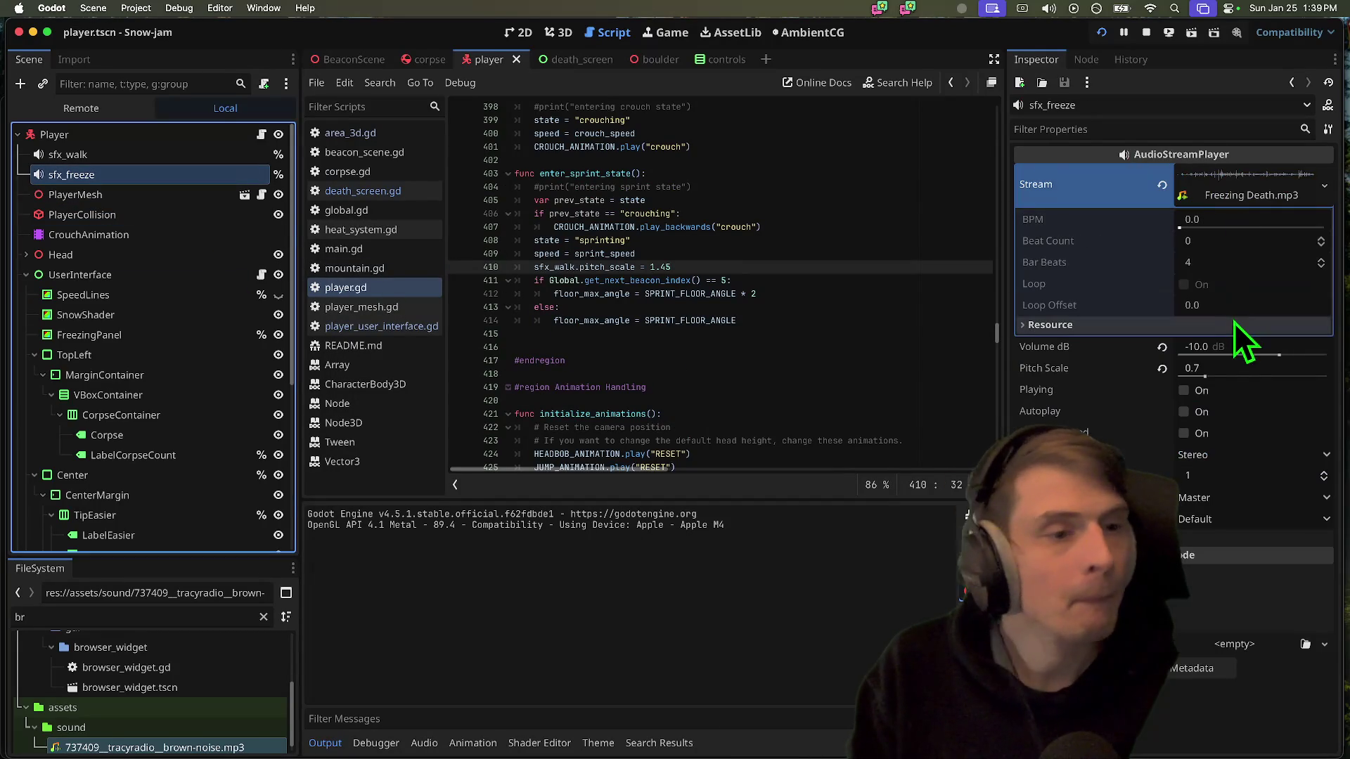
# Lower sfx_freeze's Volume dB from -10 to -15
pyautogui.click(1237, 346)
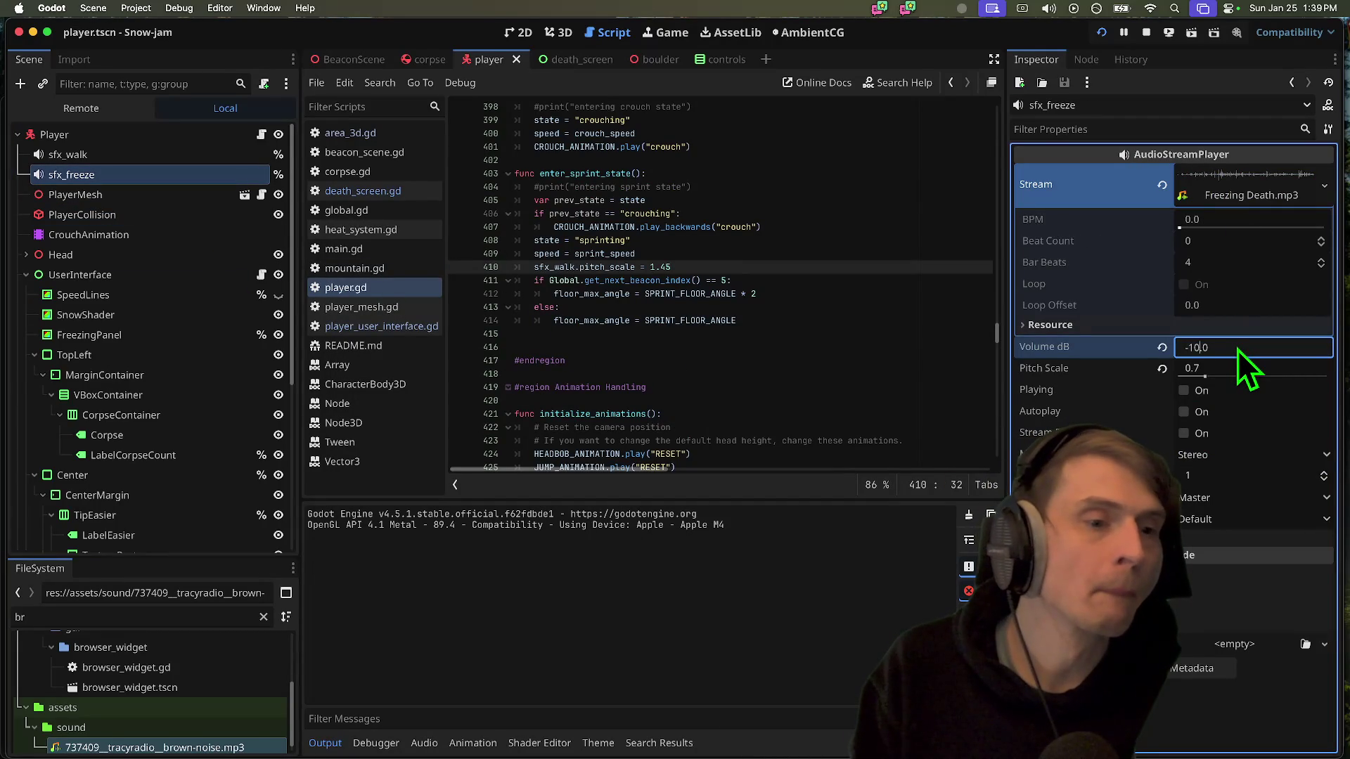
pyautogui.press('Left')
pyautogui.press('BackSpace')
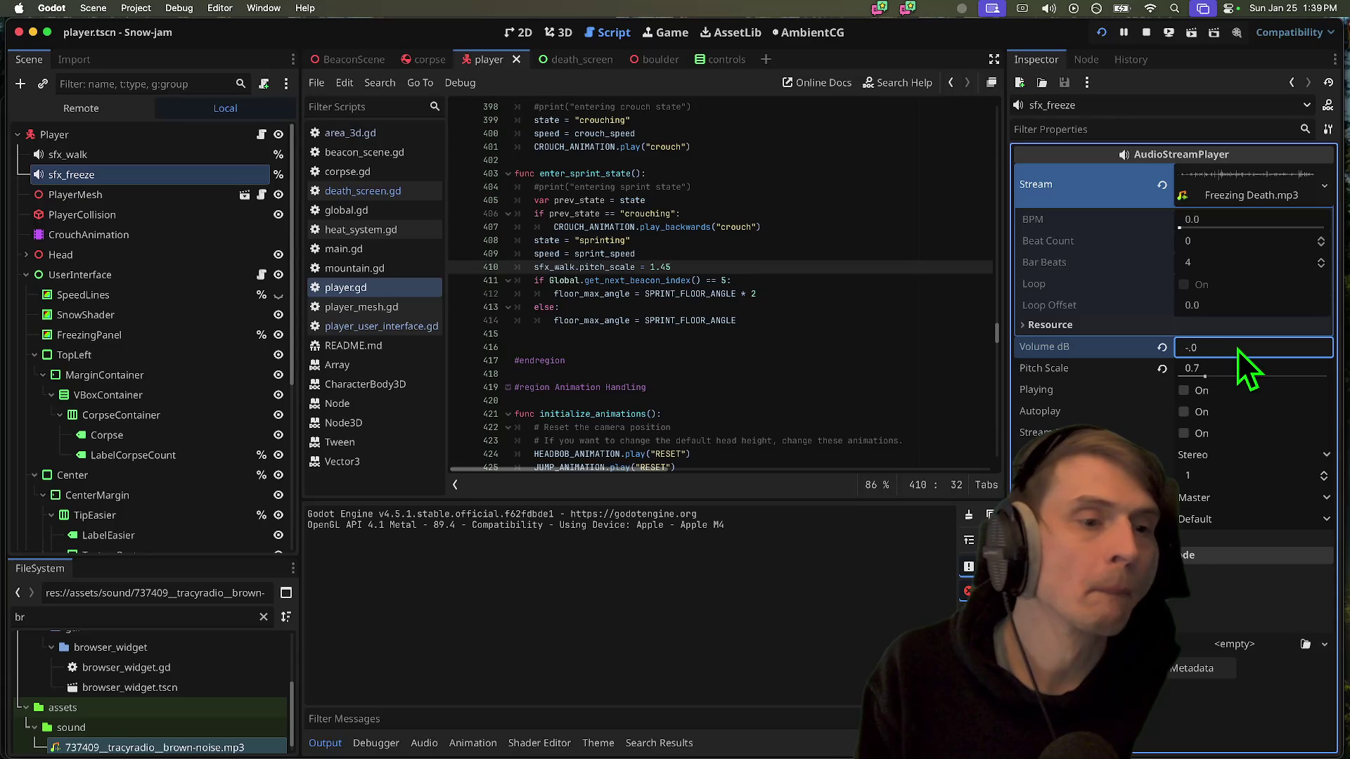
pyautogui.write('15')
pyautogui.press('Return')
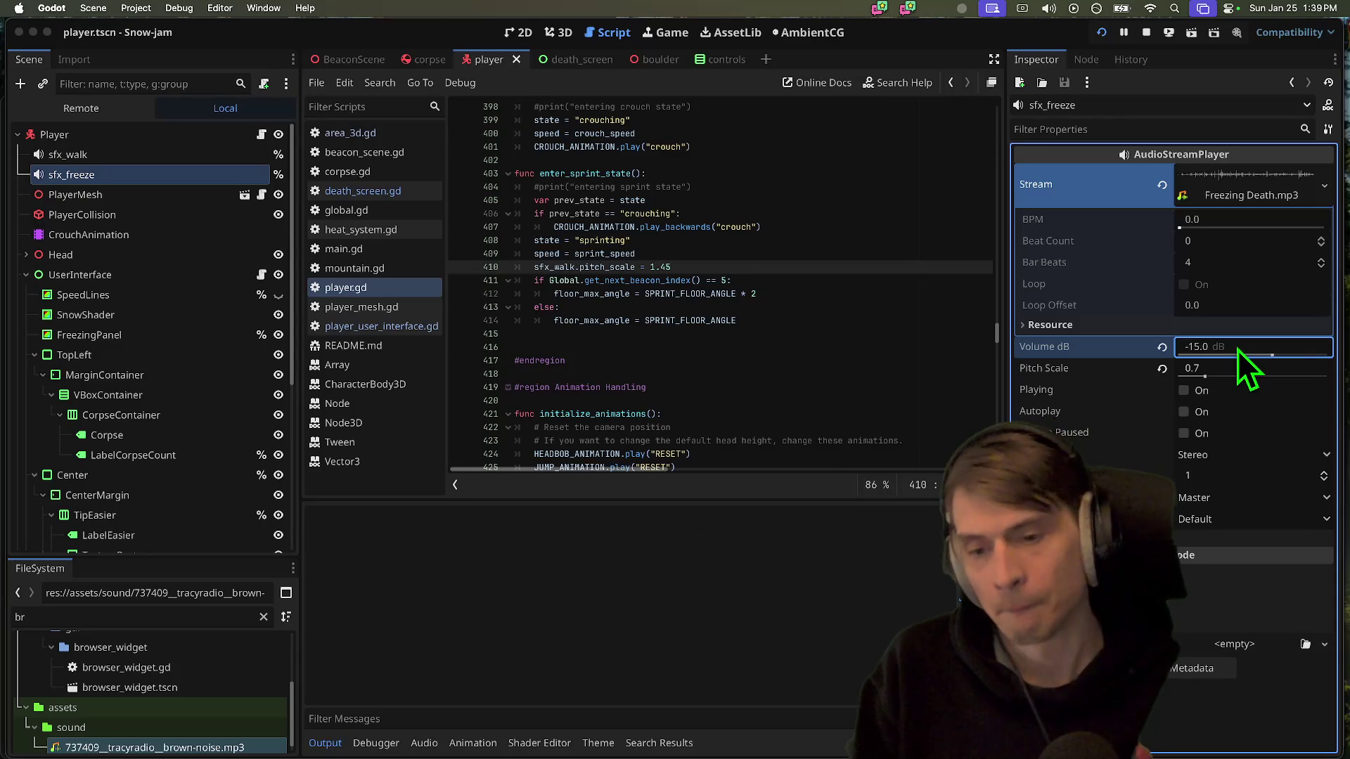
# Playtest the game walking toward the tower, then bring Firefox forward
pyautogui.press('super+Tab')
pyautogui.press('super+Tab')
pyautogui.press('super+Tab')
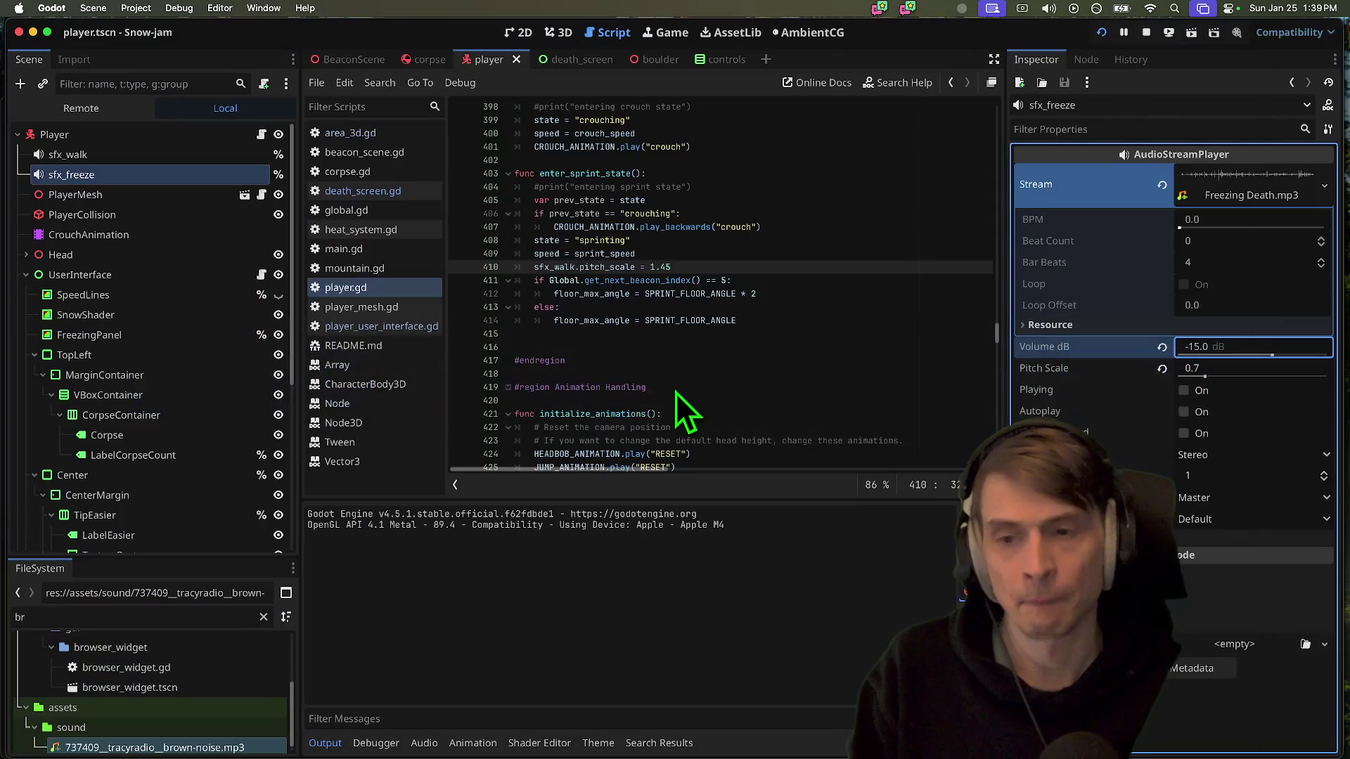
pyautogui.press('super+Tab')
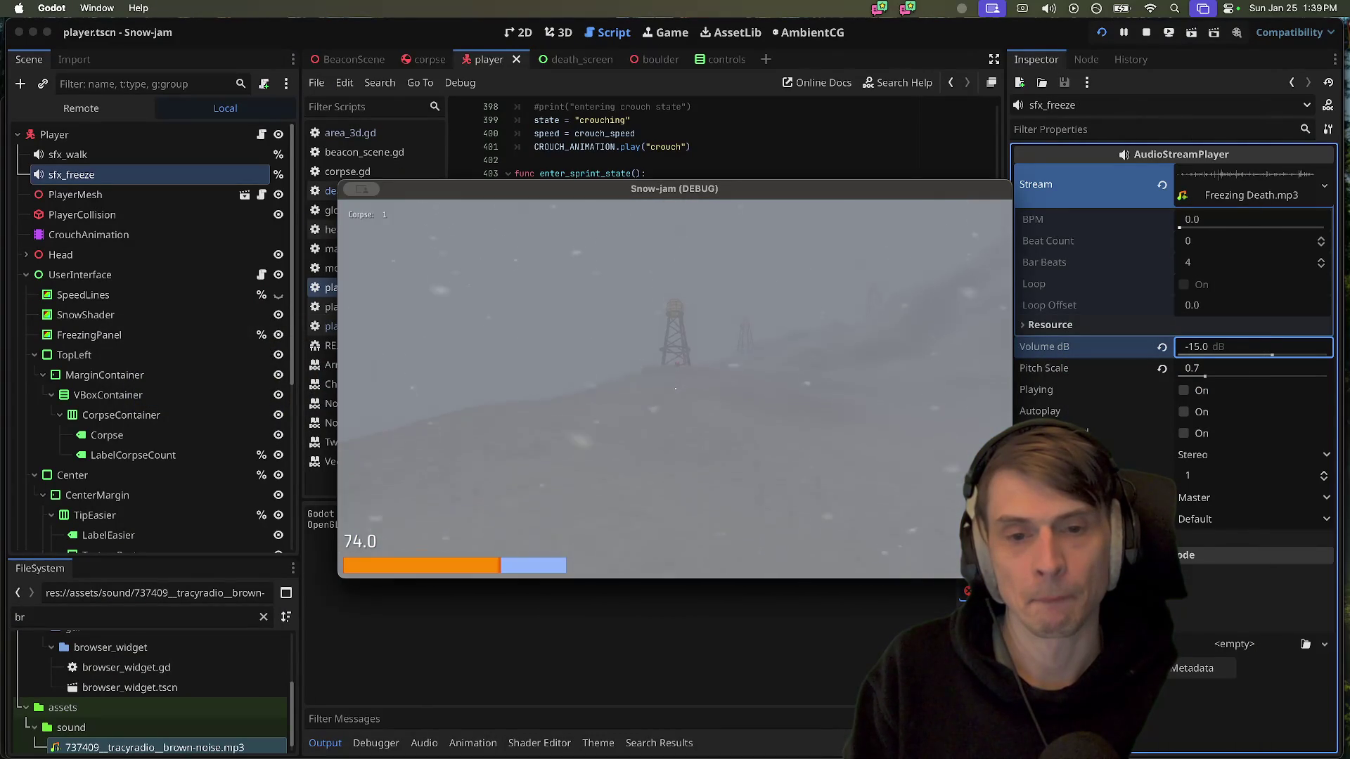
pyautogui.press('w')
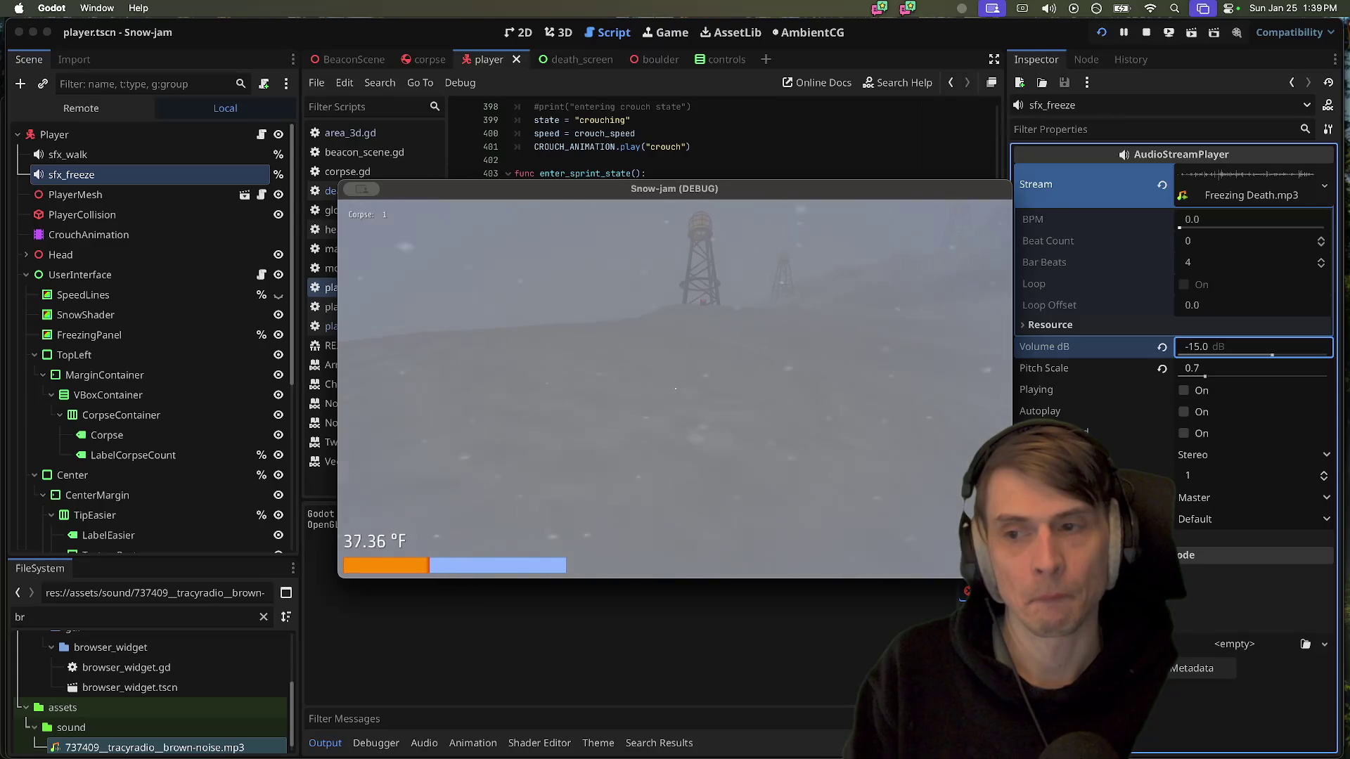
pyautogui.press('Escape')
pyautogui.press('super+Tab')
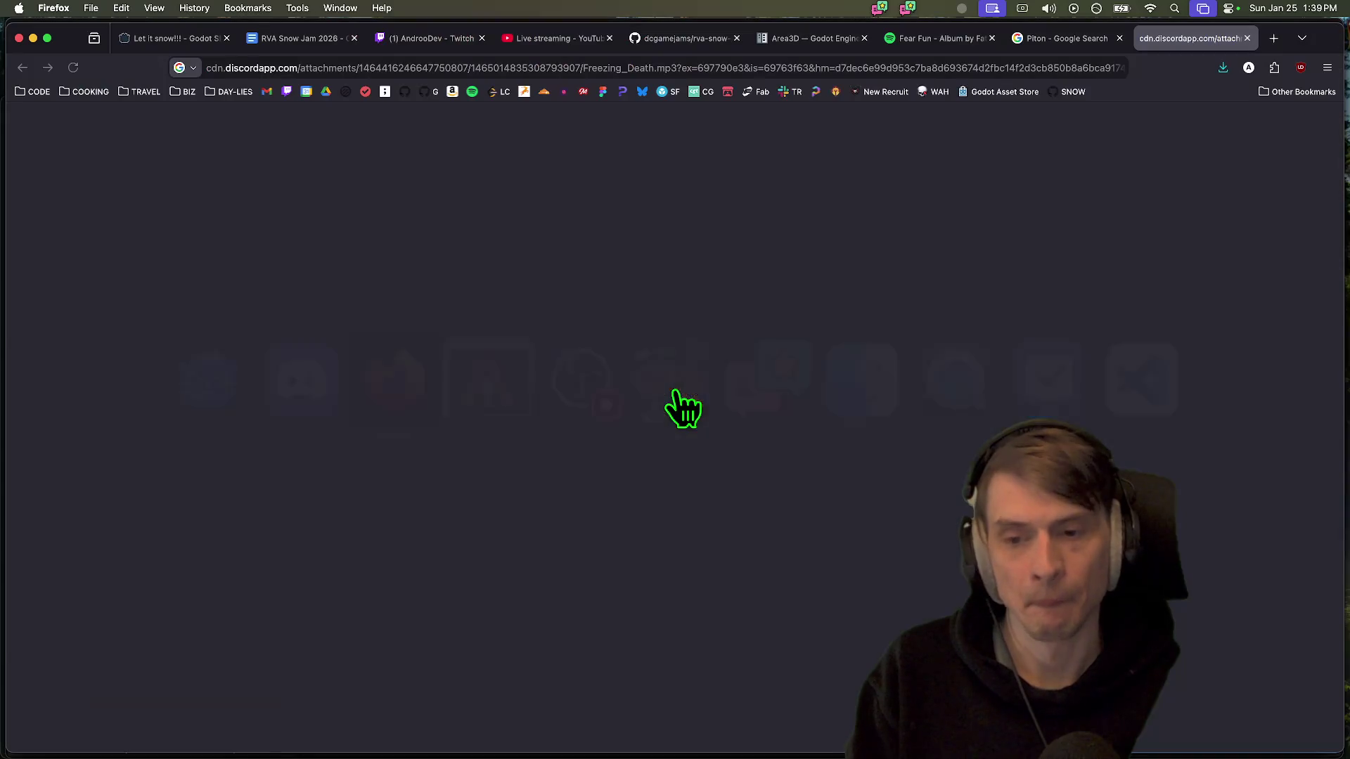
# Reply 'it's a very true tip tho' in the jam group chat
pyautogui.press('super+Tab')
pyautogui.press('super+Tab')
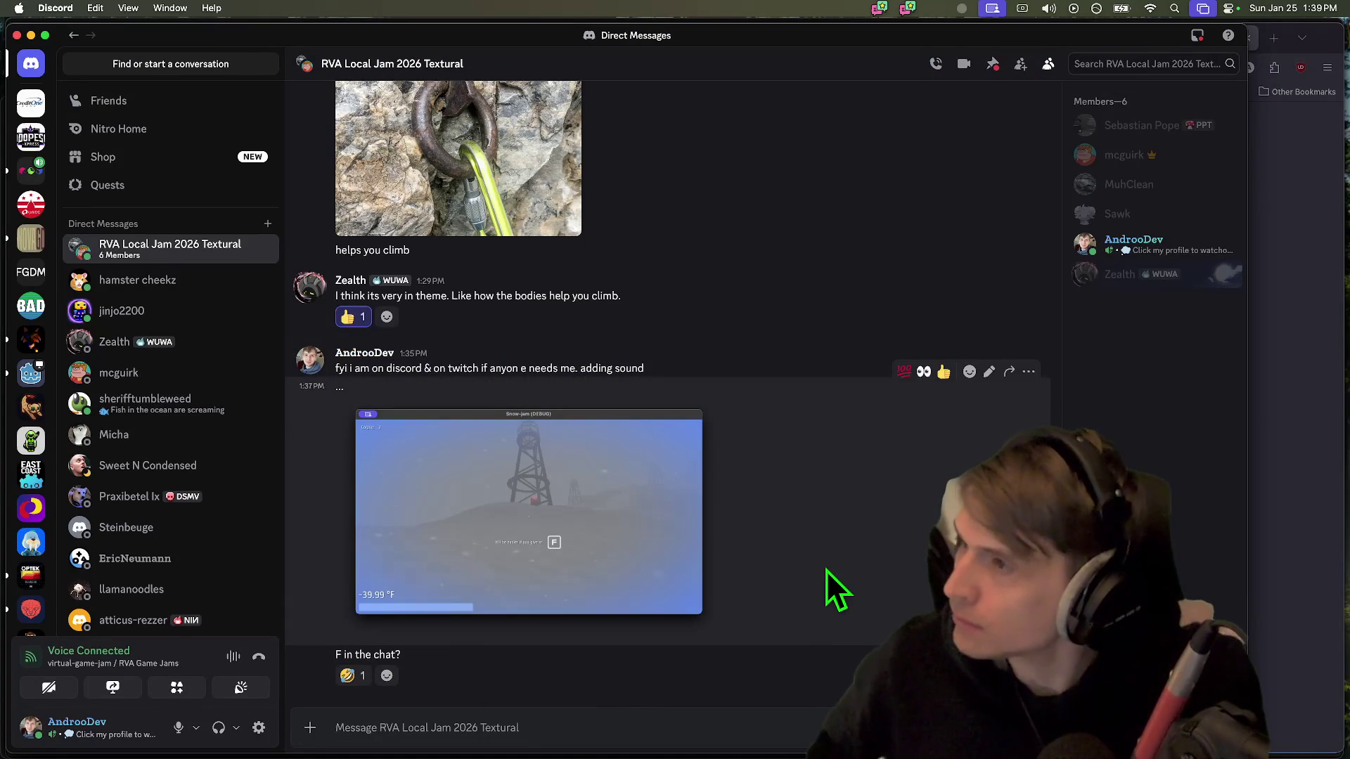
pyautogui.write('i')
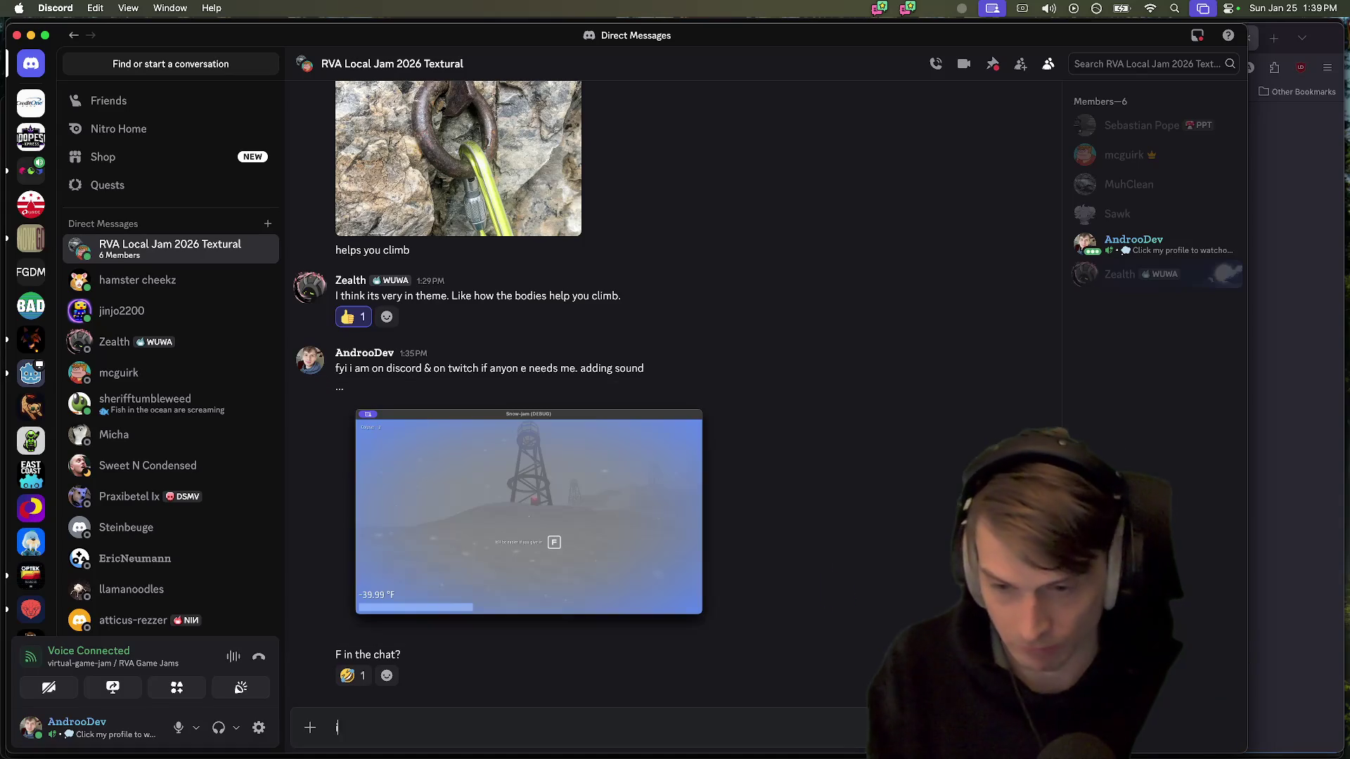
pyautogui.write("t's a very true tip tho")
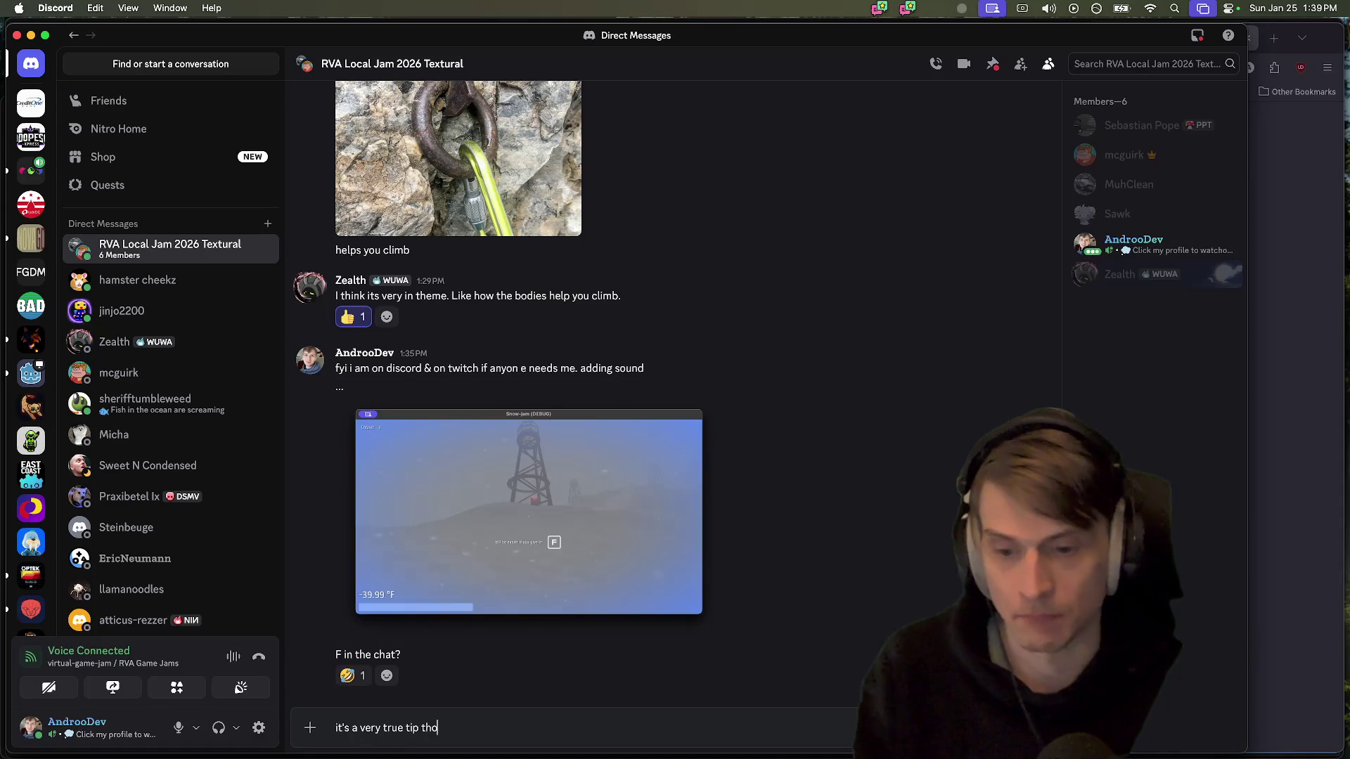
pyautogui.press('Return')
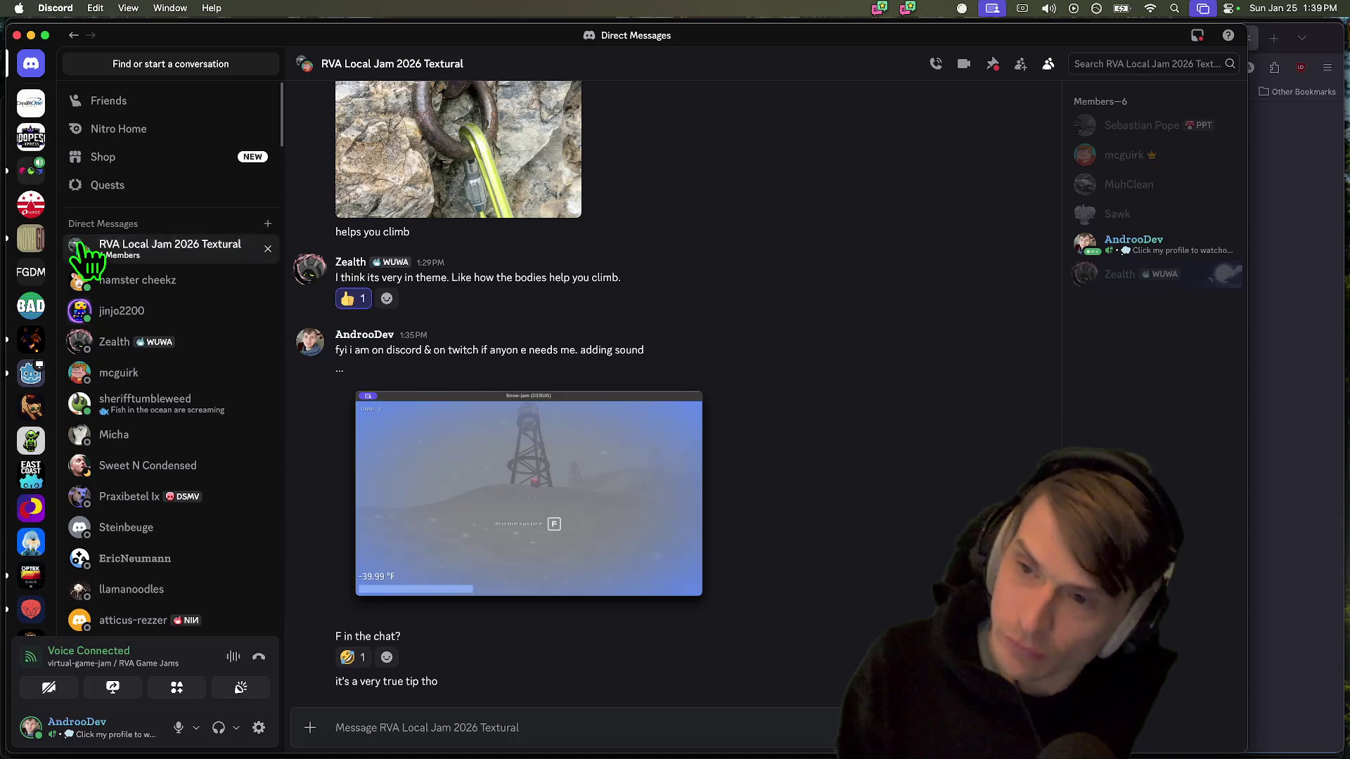
# Read the latest #local-game-jam message, then return to the jam DM and Godot
pyautogui.click(31, 169)
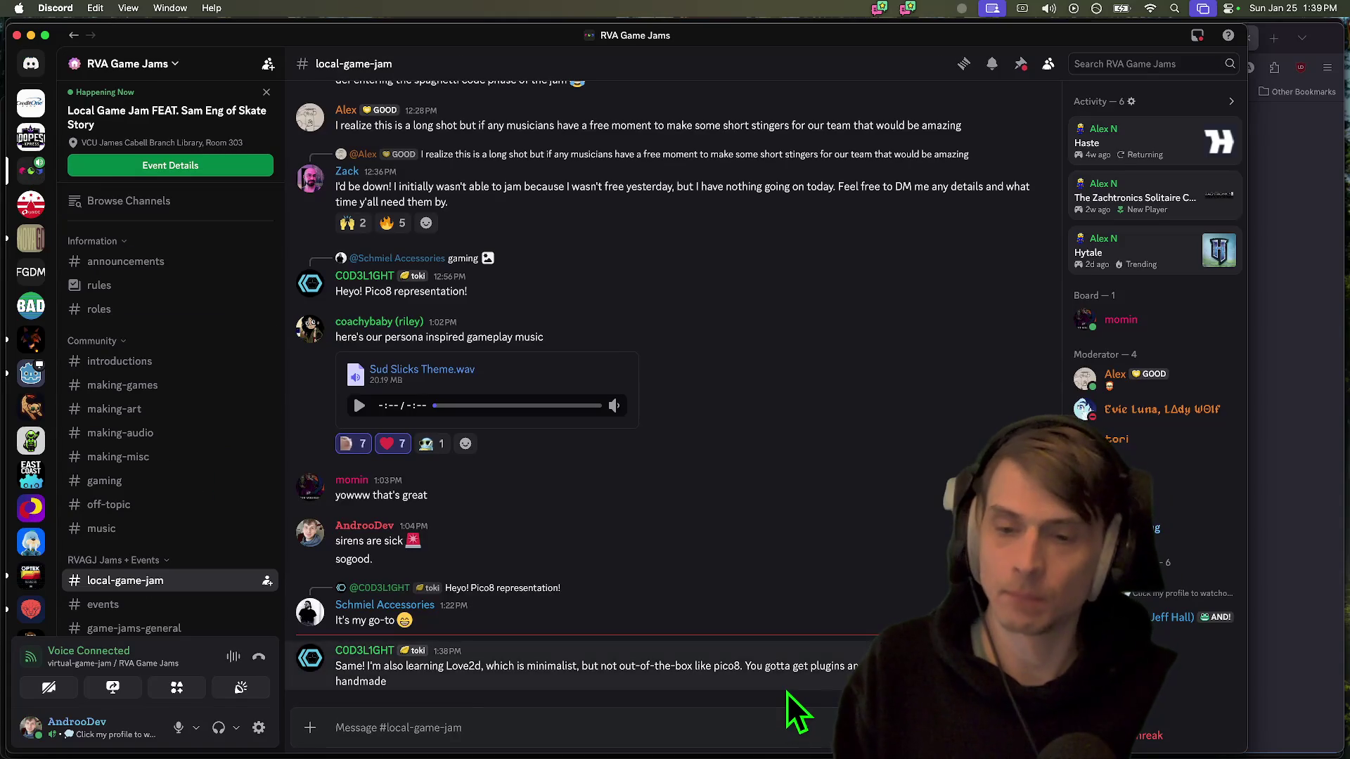
pyautogui.tripleClick(786, 691)
pyautogui.press('super+bracketleft')
pyautogui.press('super+Tab')
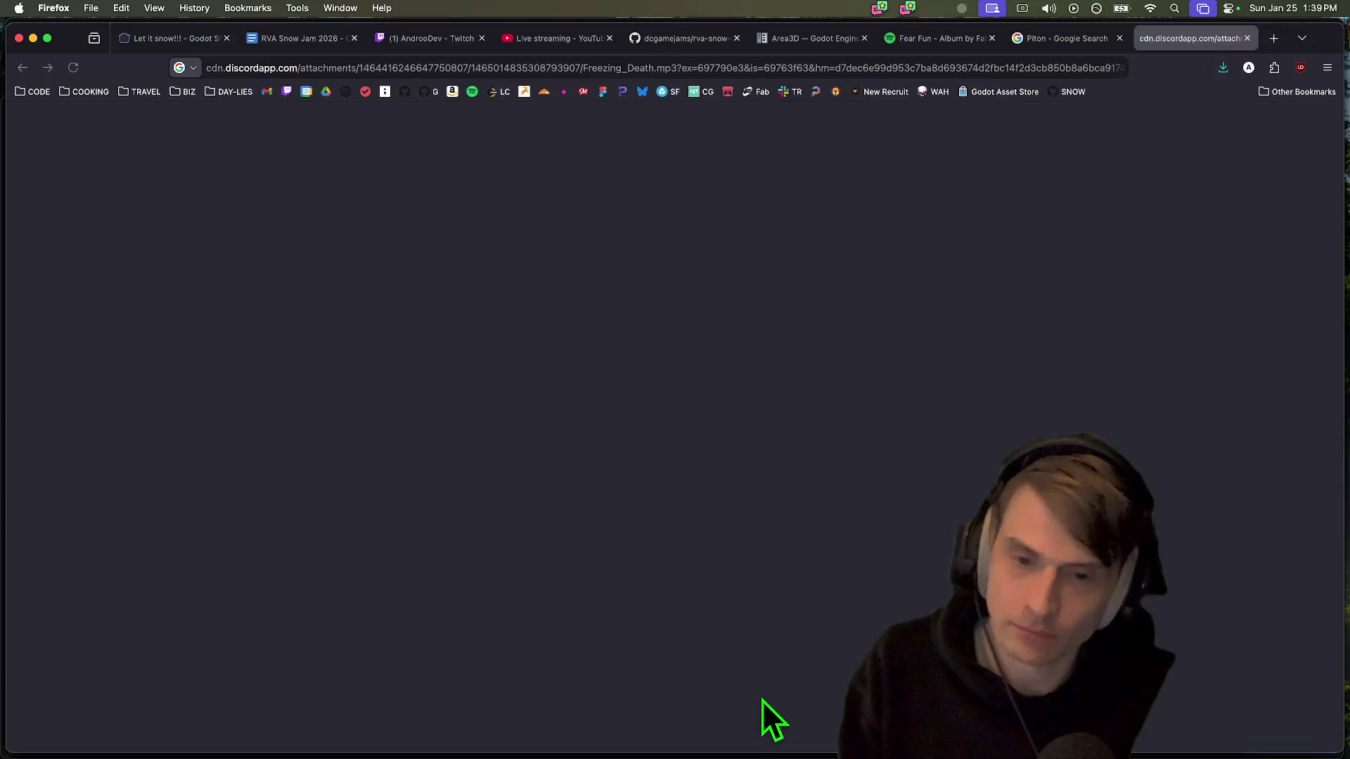
pyautogui.press('super+Tab')
pyautogui.press('super+Tab')
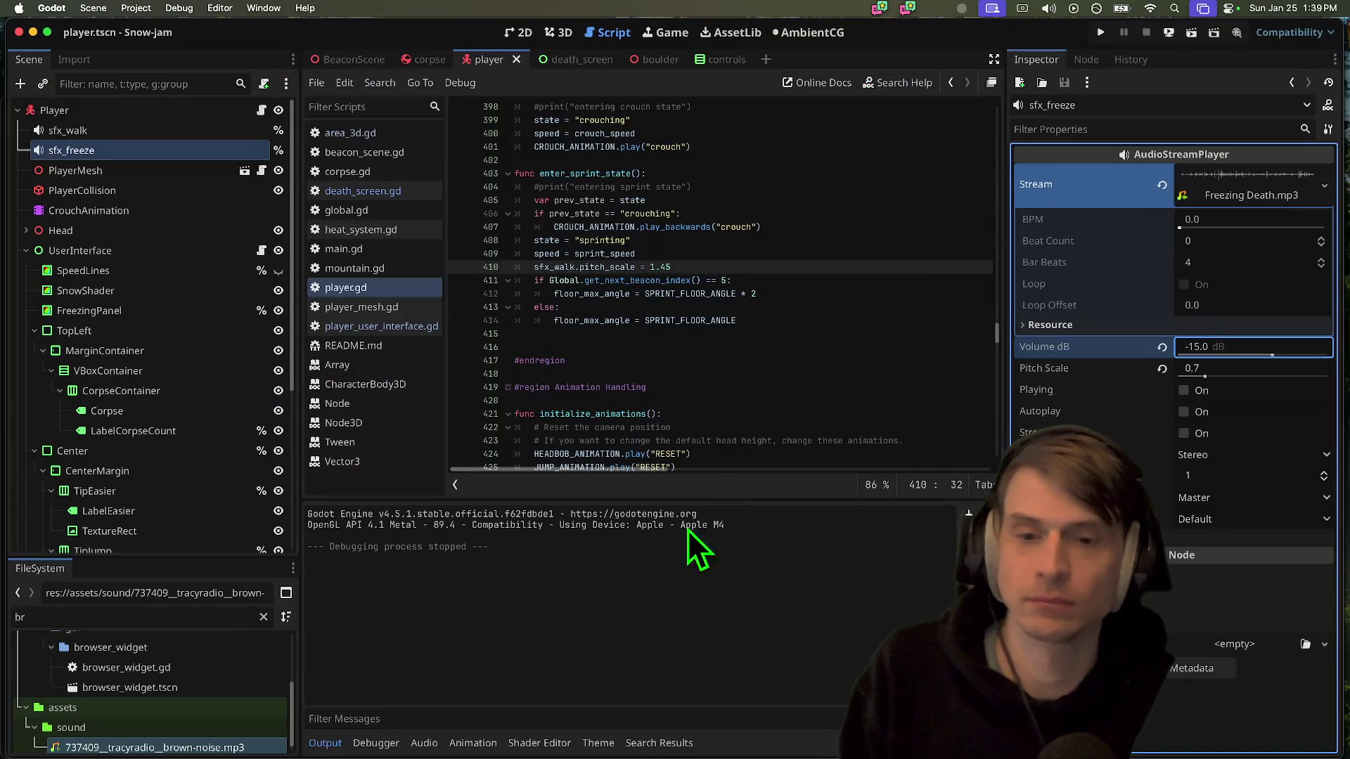
# Open player_user_interface.gd and scroll through its code before switching away
pyautogui.click(742, 334)
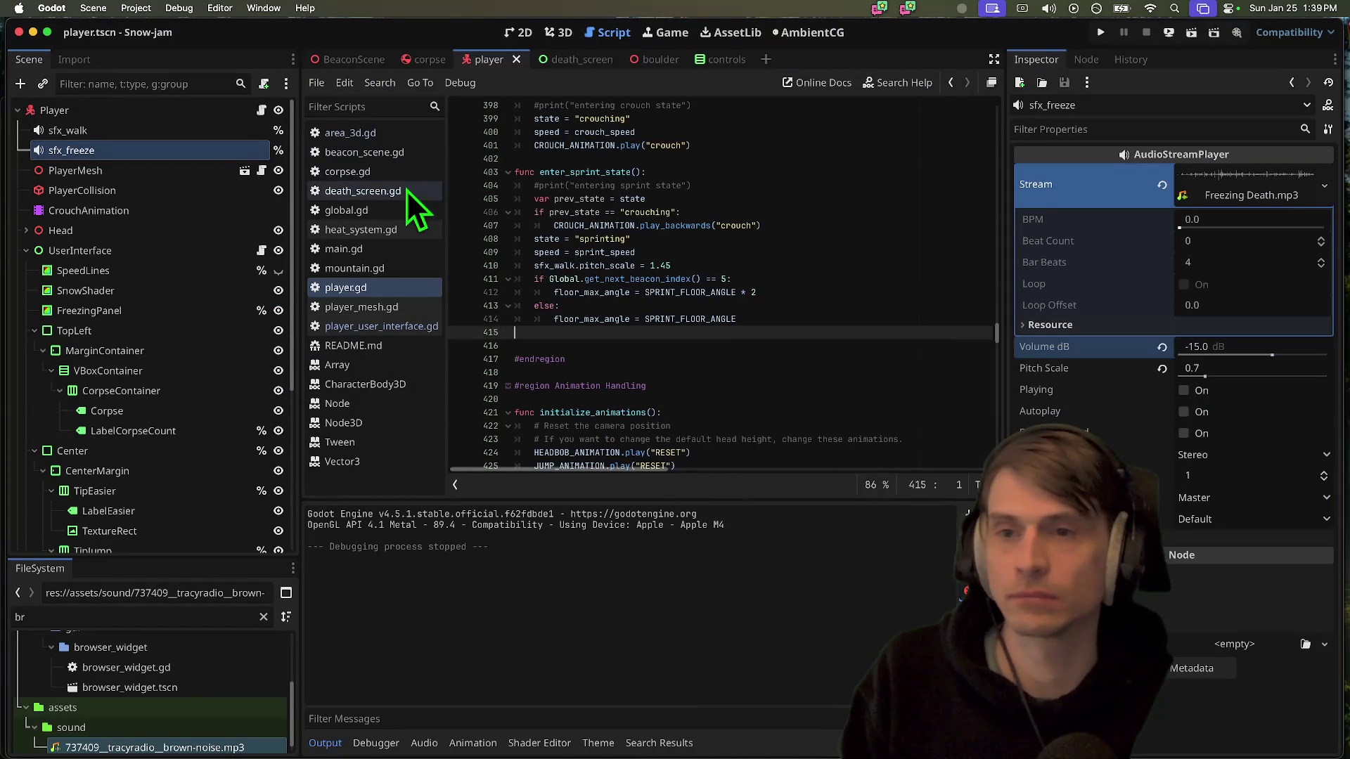
pyautogui.click(367, 326)
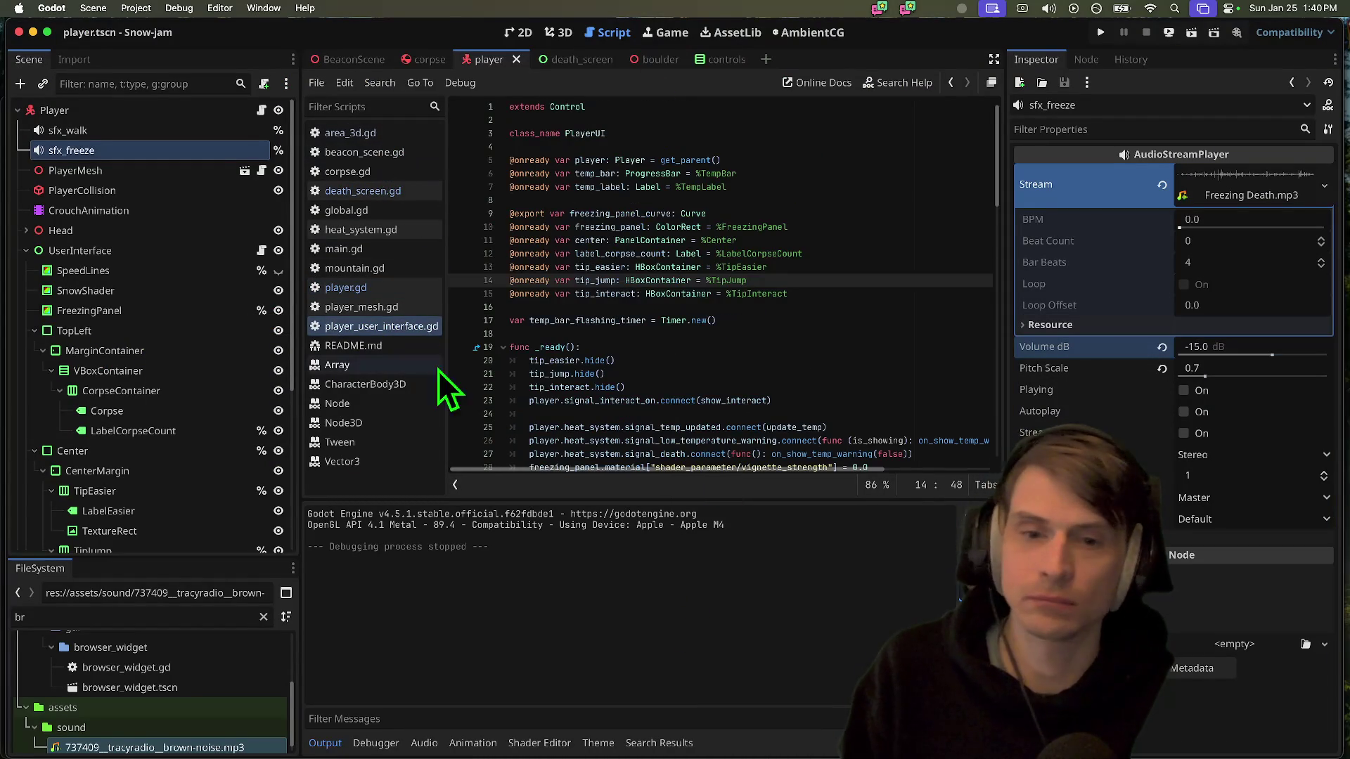
pyautogui.scroll(-2, 774, 371)
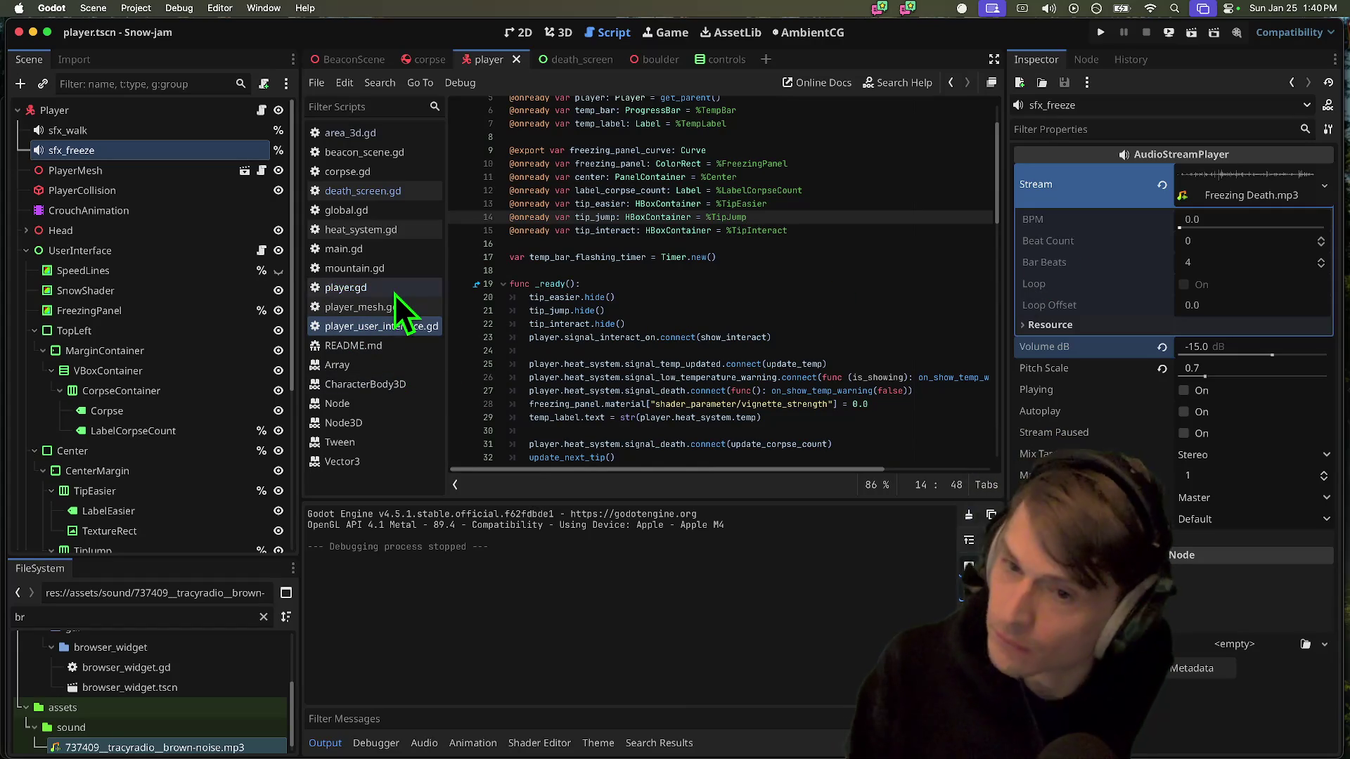
pyautogui.press('super+Tab')
pyautogui.press('super+Tab')
pyautogui.press('super+Tab')
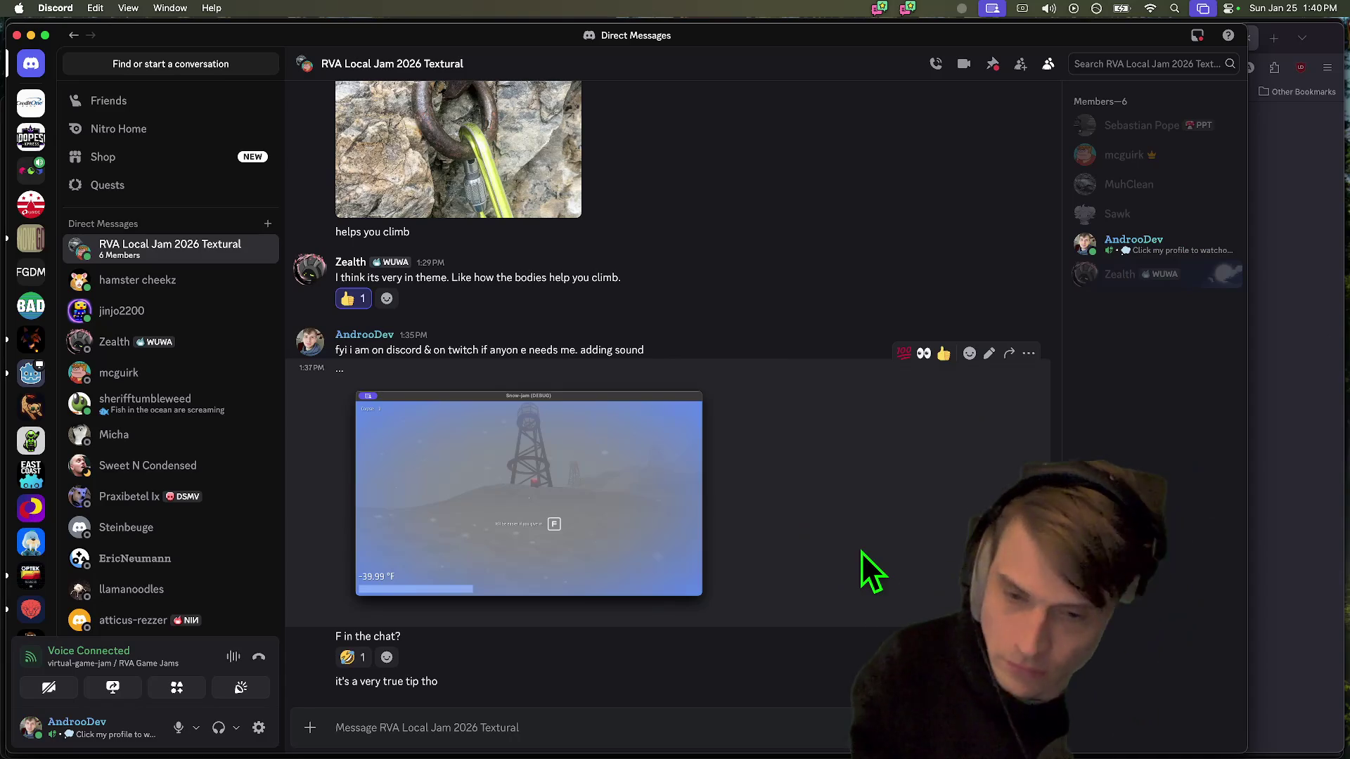
pyautogui.press('super+Tab')
pyautogui.press('super+Tab')
pyautogui.press('super+Tab')
# Check git status and stage all changes with git add
pyautogui.write('g')
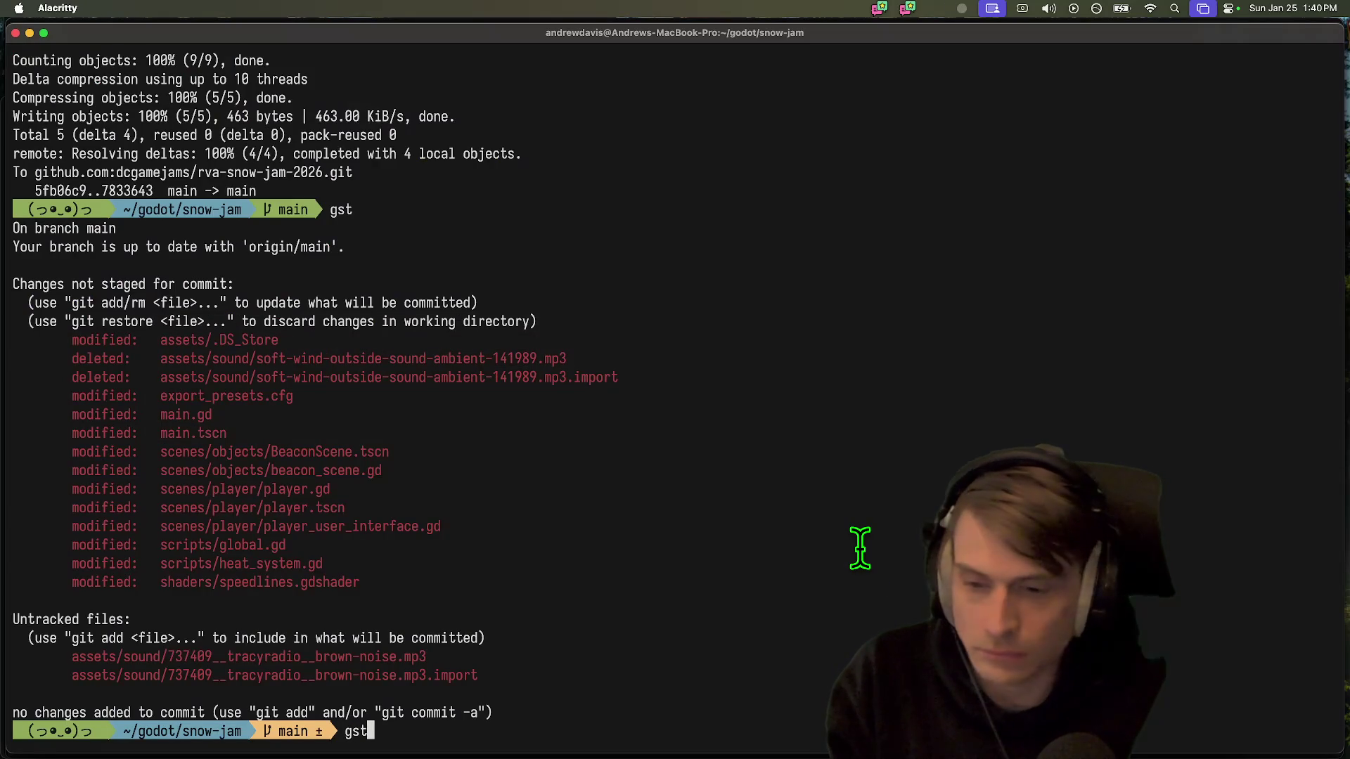
pyautogui.press('Return')
pyautogui.write('git add .')
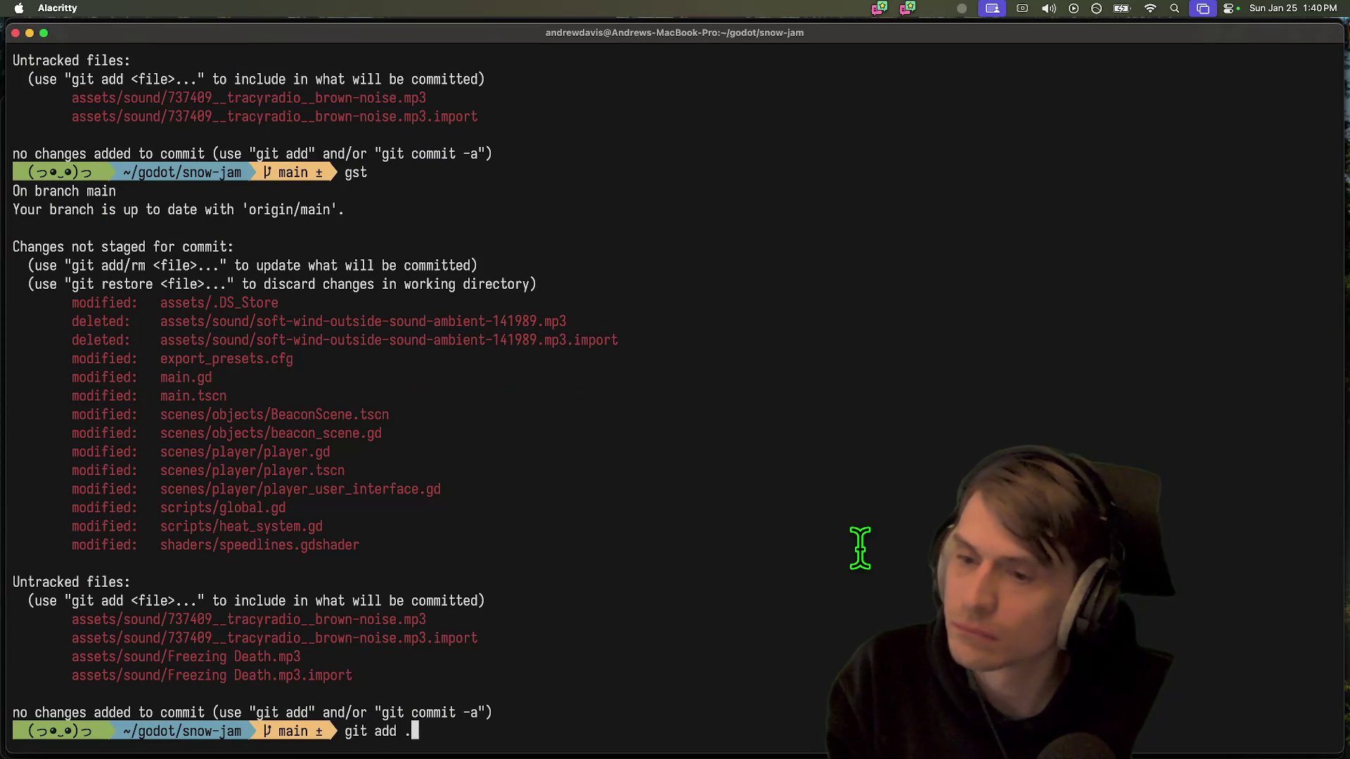
pyautogui.press('Return')
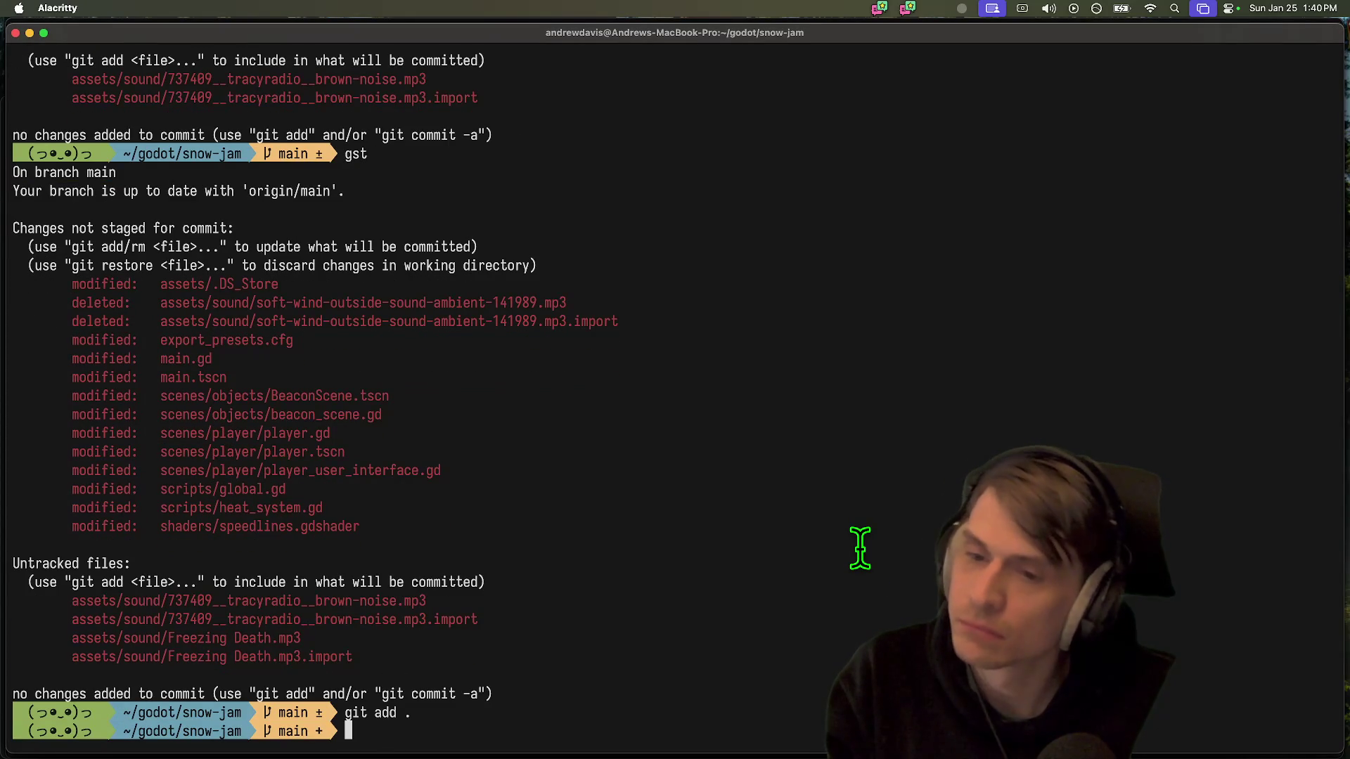
# Open Godot's project export window briefly, then close it
pyautogui.press('super+Tab')
pyautogui.press('super+Tab')
pyautogui.press('super+Tab')
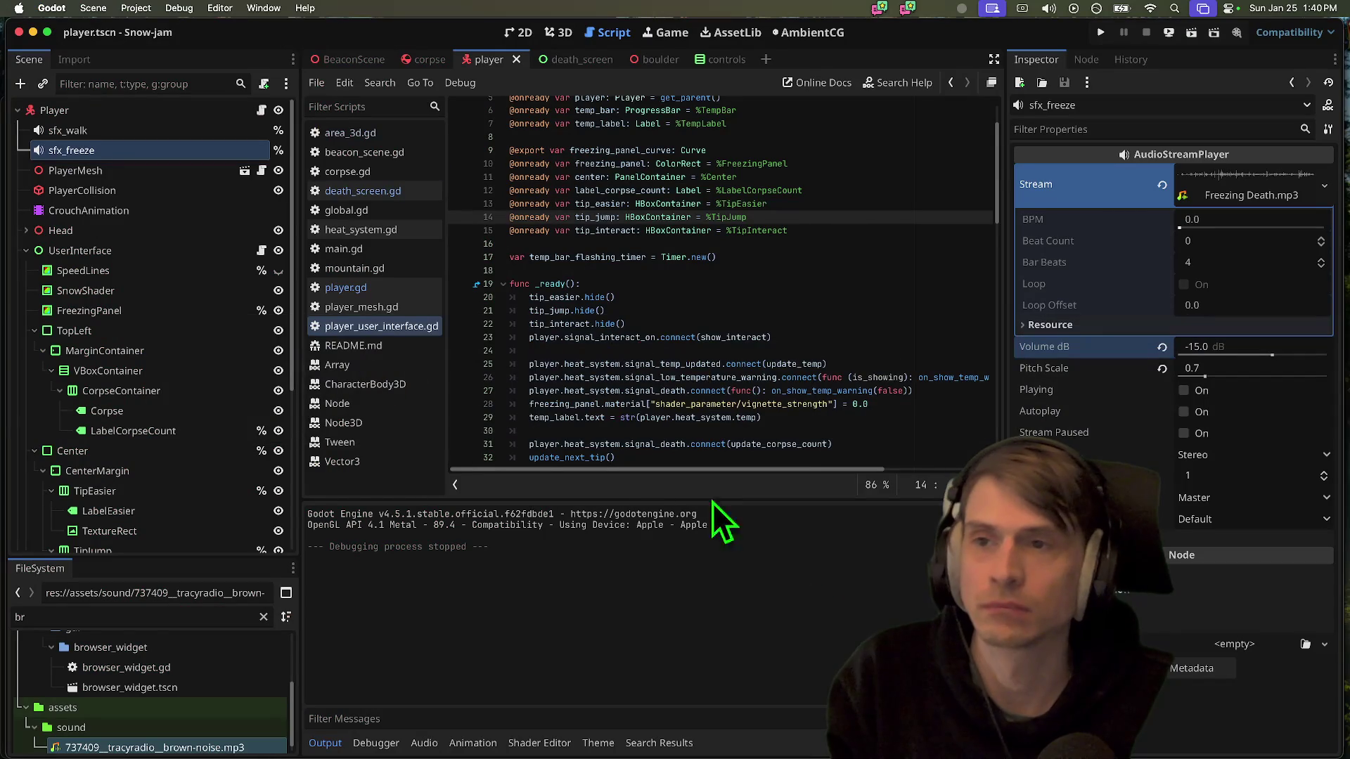
pyautogui.click(177, 9)
pyautogui.moveTo(117, 8)
pyautogui.click(142, 90)
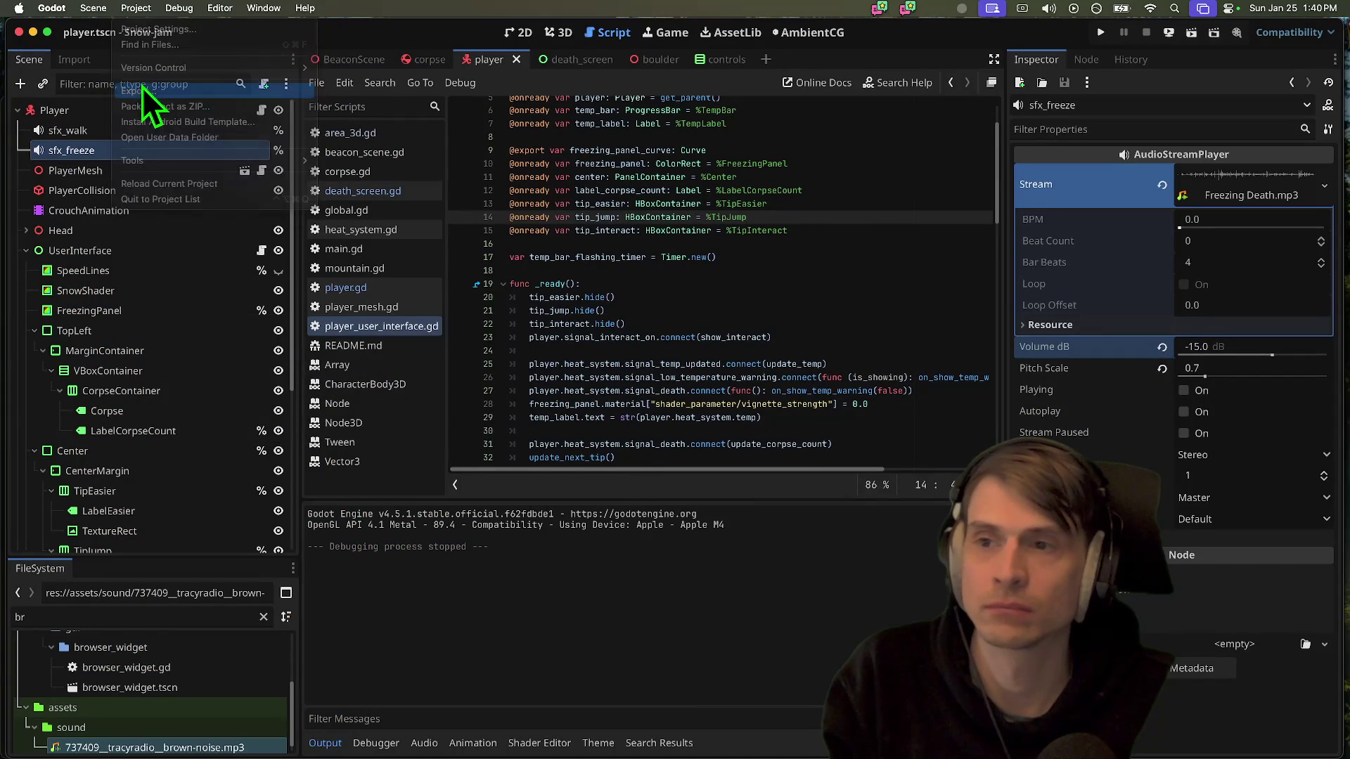
pyautogui.press('Escape')
pyautogui.press('super+Tab')
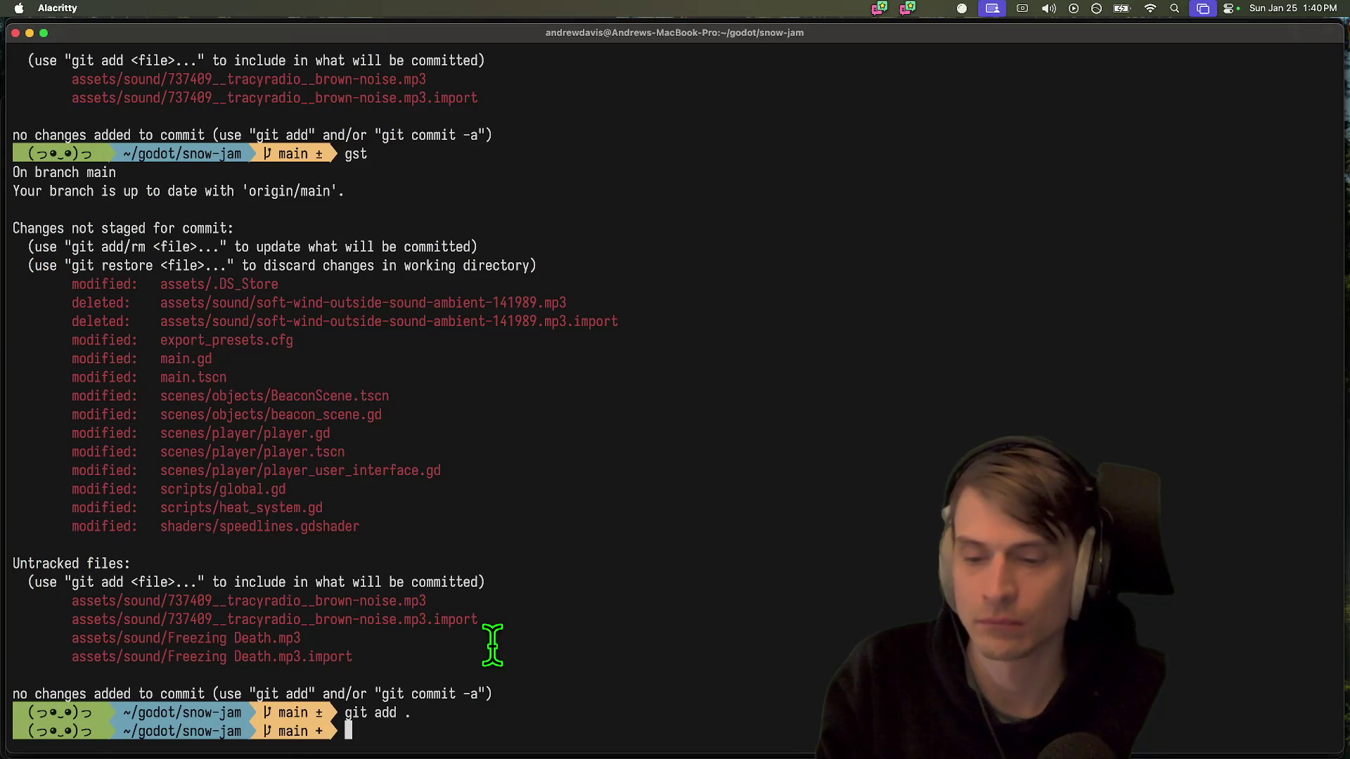
# Commit as 'feat: add sounds, tweaks and tips' and push to GitHub
pyautogui.write("cam 'feat: minus heat on jump'")
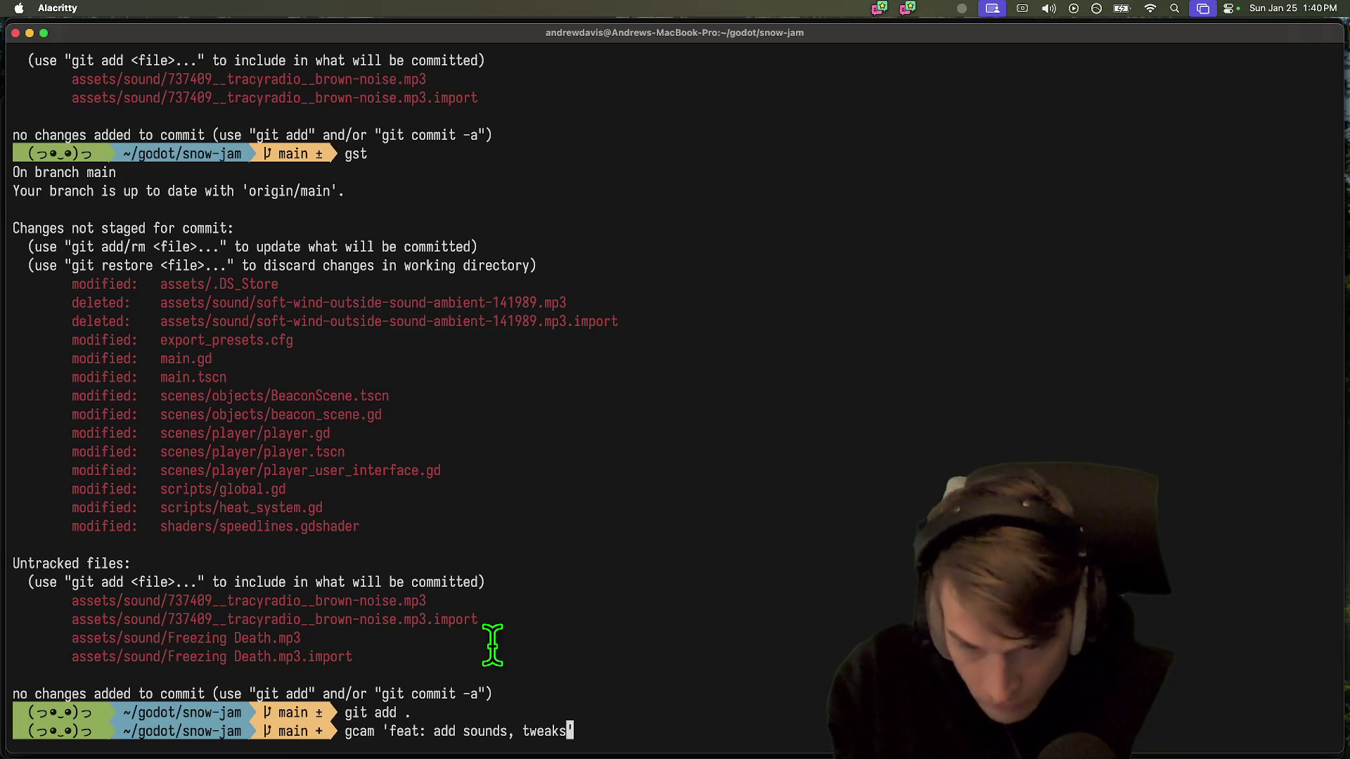
pyautogui.write("s'")
pyautogui.press('Return')
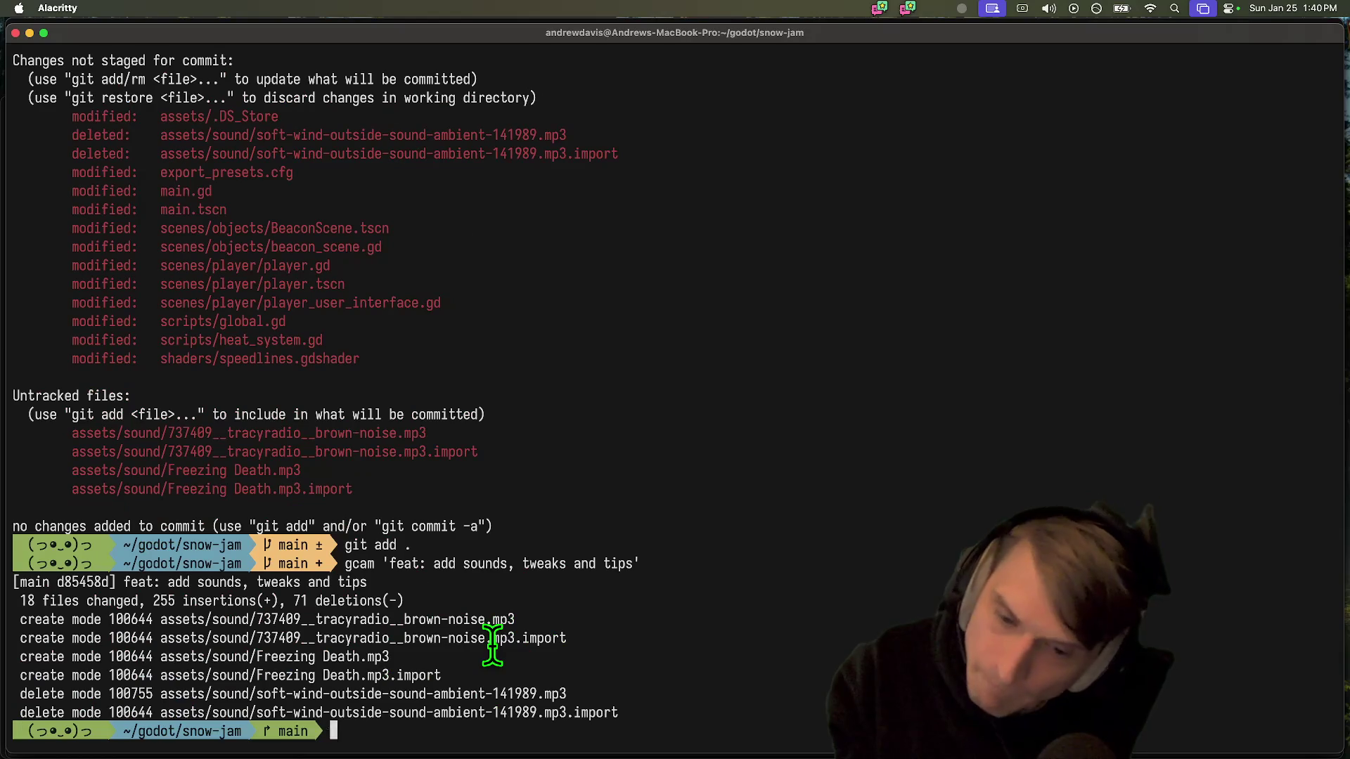
pyautogui.write('git push')
pyautogui.press('Return')
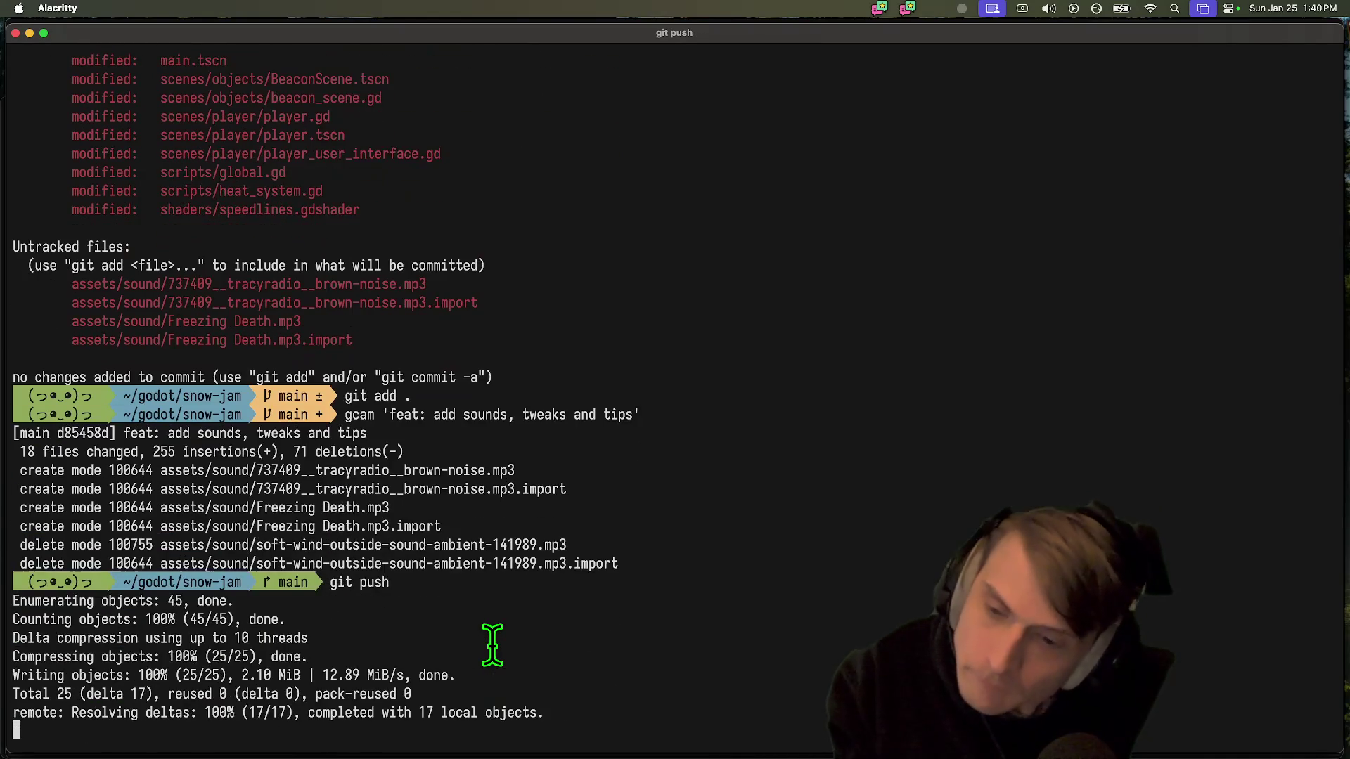
# Load the GitHub dashboard in a new browser tab
pyautogui.press('super+Tab')
pyautogui.press('super+Tab')
pyautogui.press('super+Tab')
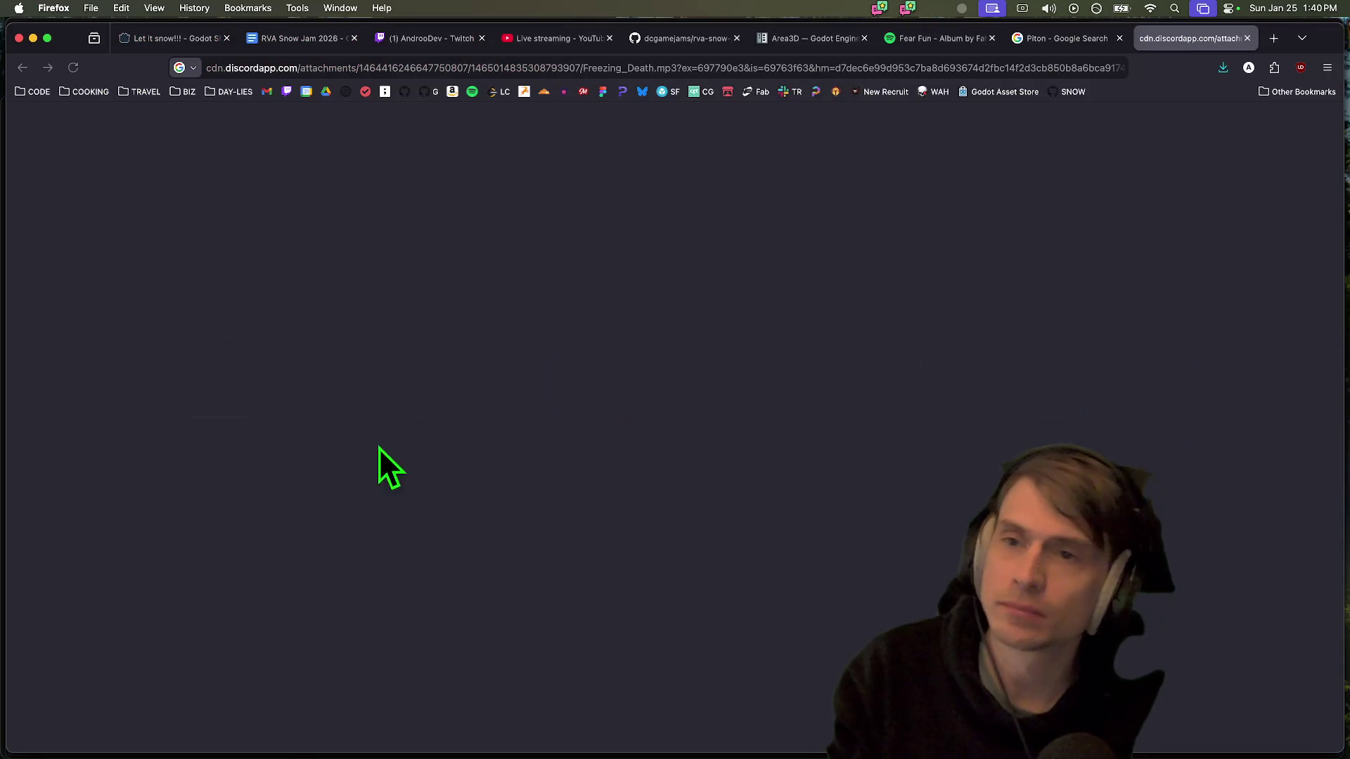
pyautogui.press('super+t')
pyautogui.write('git')
pyautogui.press('Return')
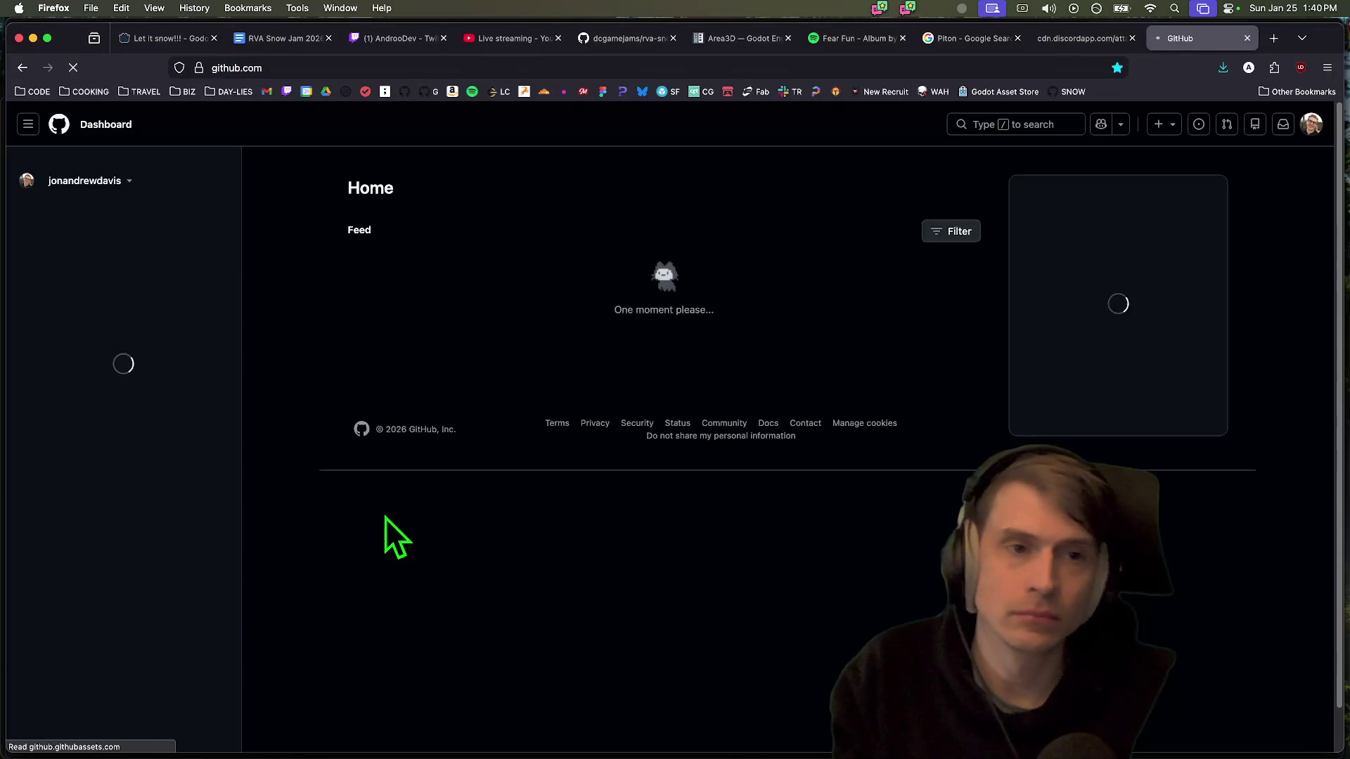
# Start the butler upload of the web build to itch.io, then abort it
pyautogui.press('super+Tab')
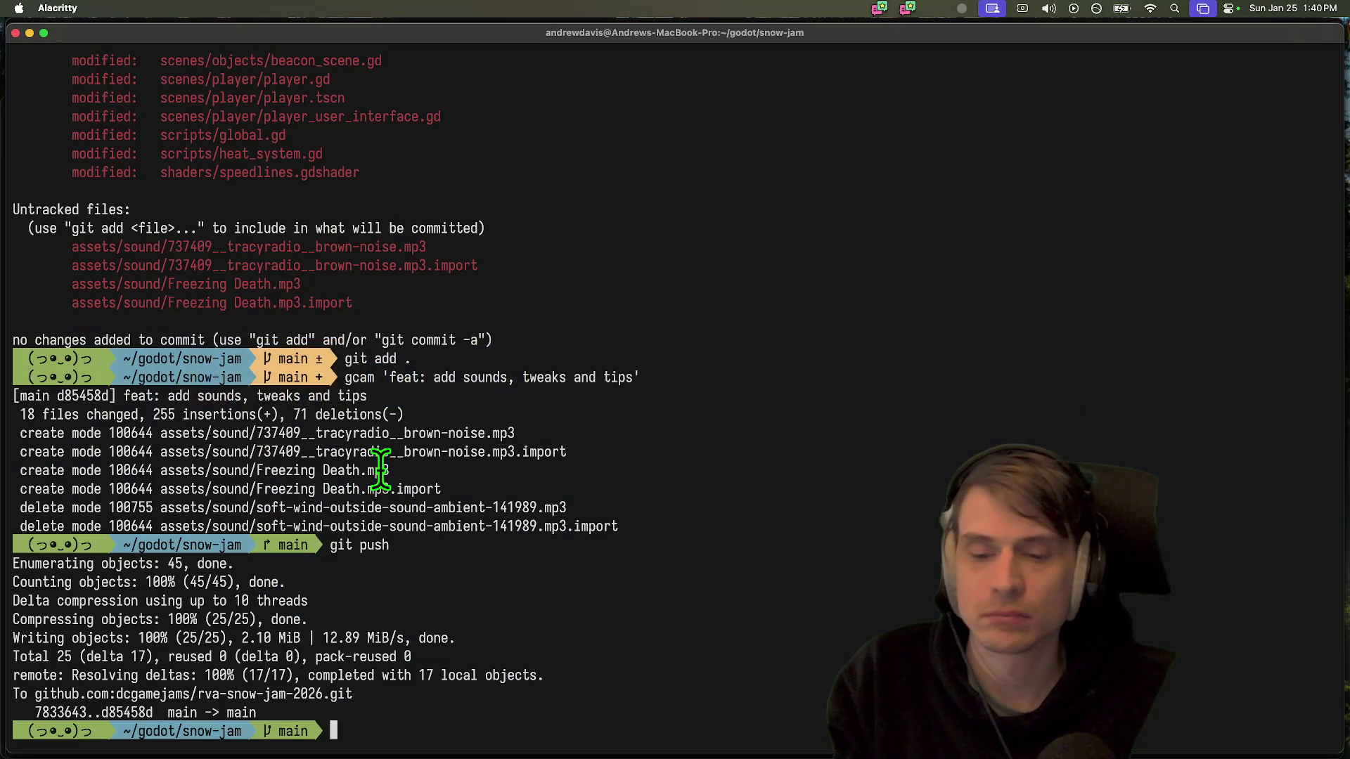
pyautogui.press('Up')
pyautogui.press('Return')
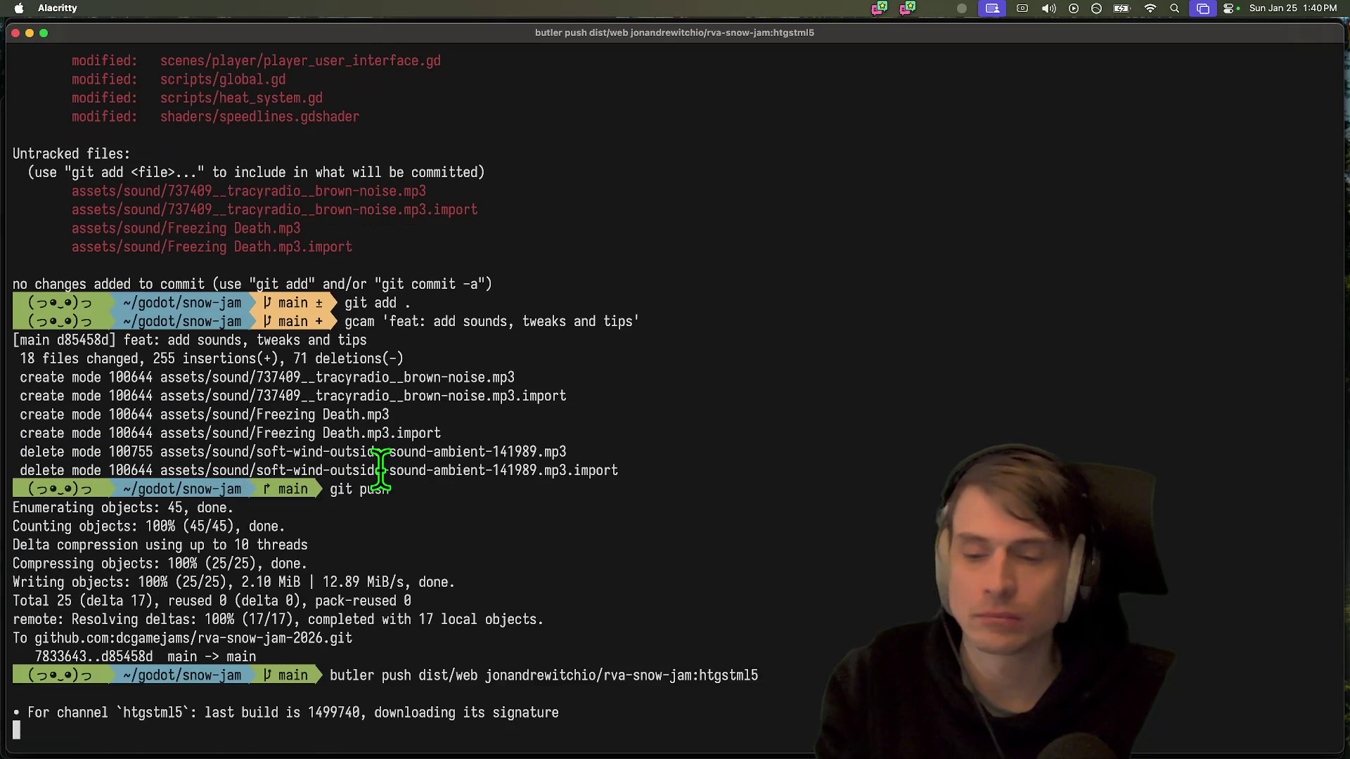
pyautogui.hotkey('ctrl', 'c')
pyautogui.press('super+Tab')
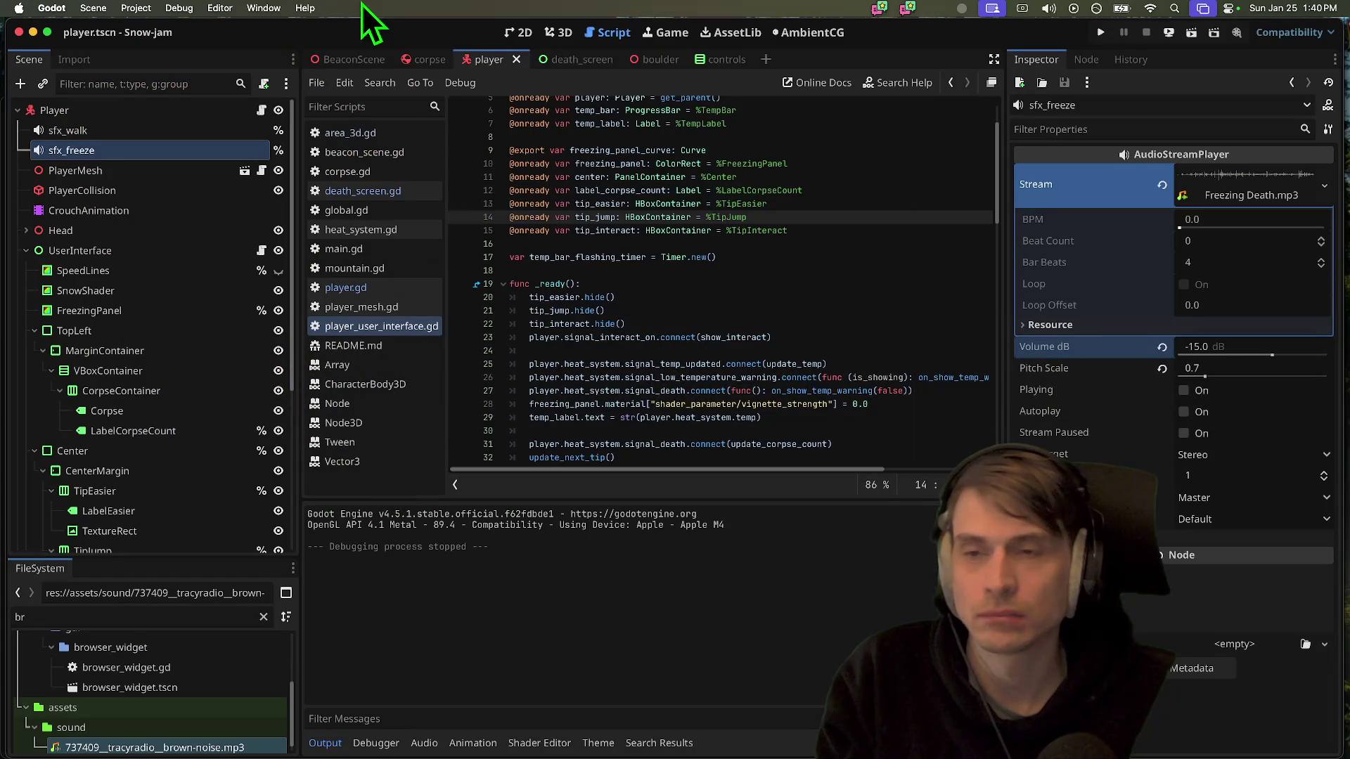
pyautogui.click(137, 7)
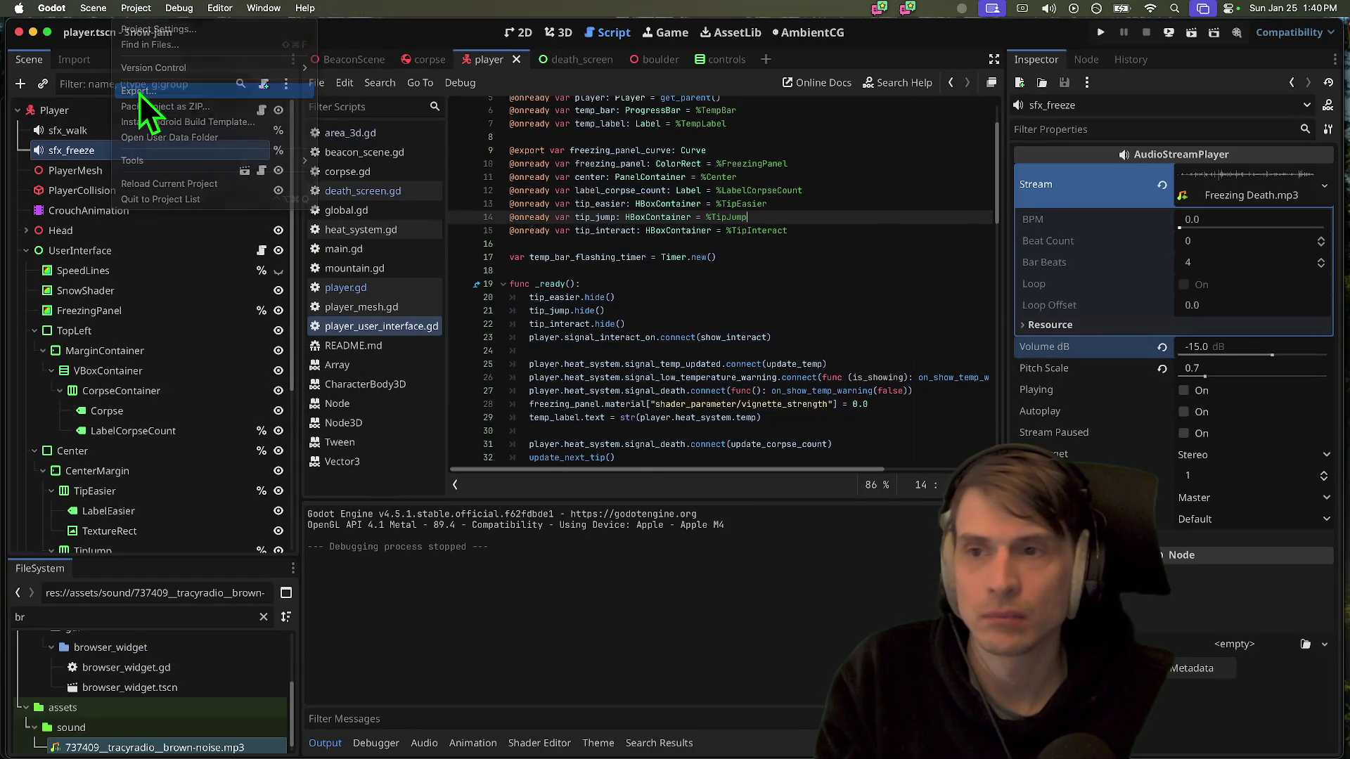
# Delete the Windows Desktop export preset and turn off PCK encryption on the Web preset
pyautogui.click(139, 93)
pyautogui.click(413, 195)
pyautogui.click(436, 231)
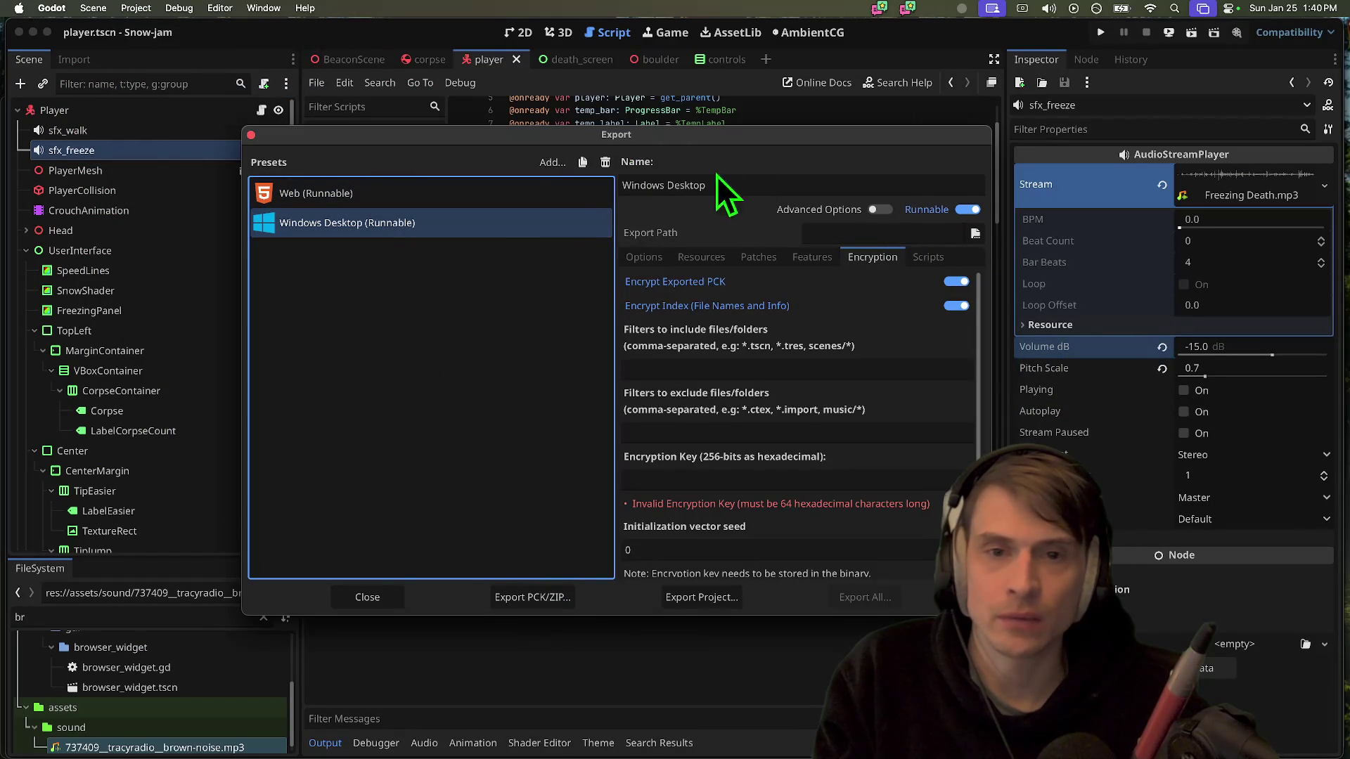
pyautogui.click(603, 163)
pyautogui.click(695, 388)
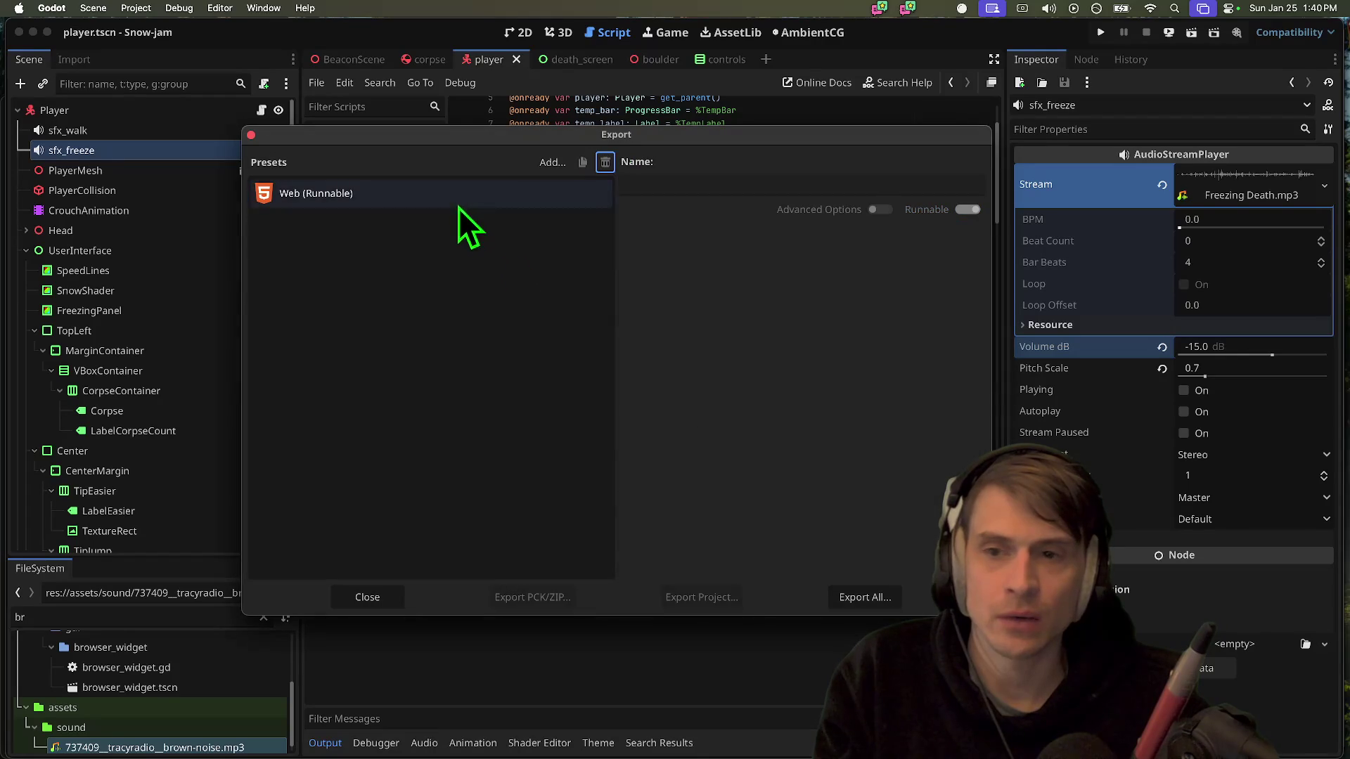
pyautogui.click(458, 204)
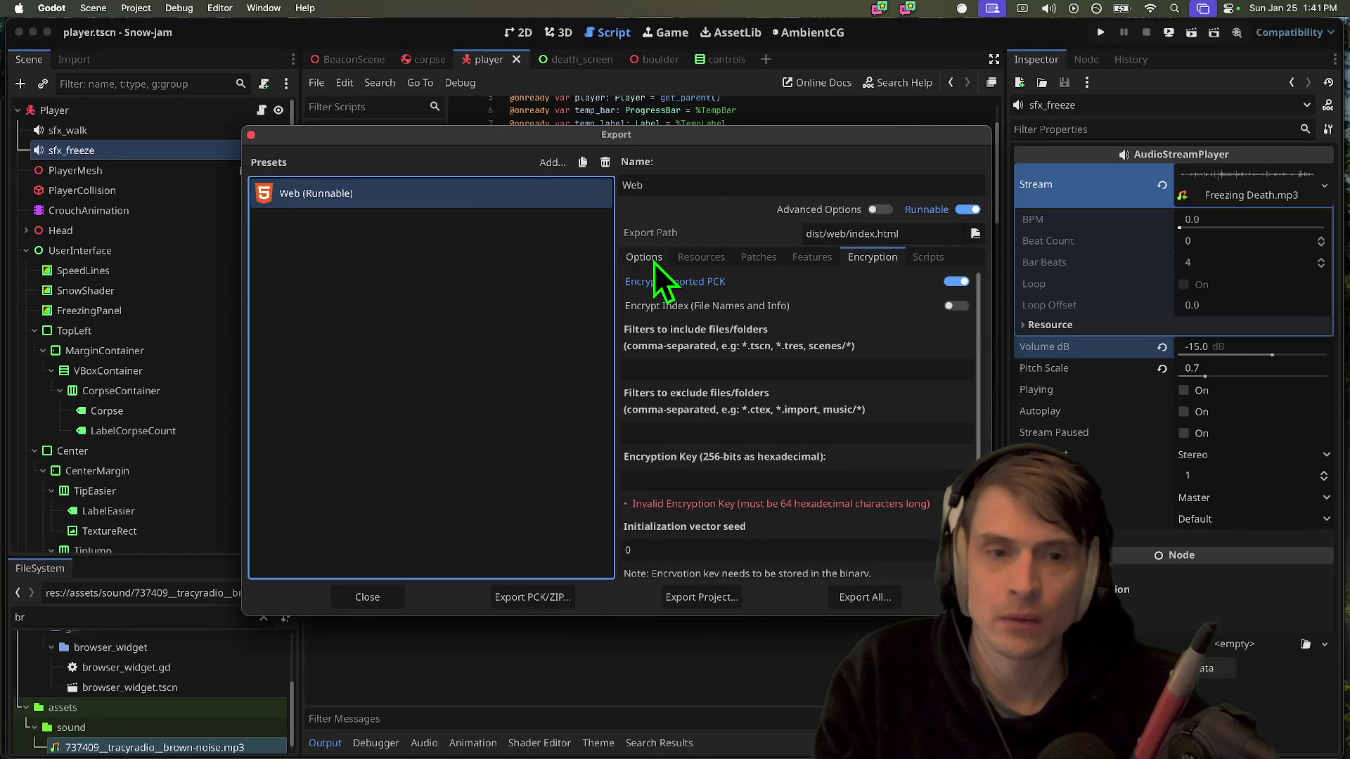
pyautogui.click(958, 282)
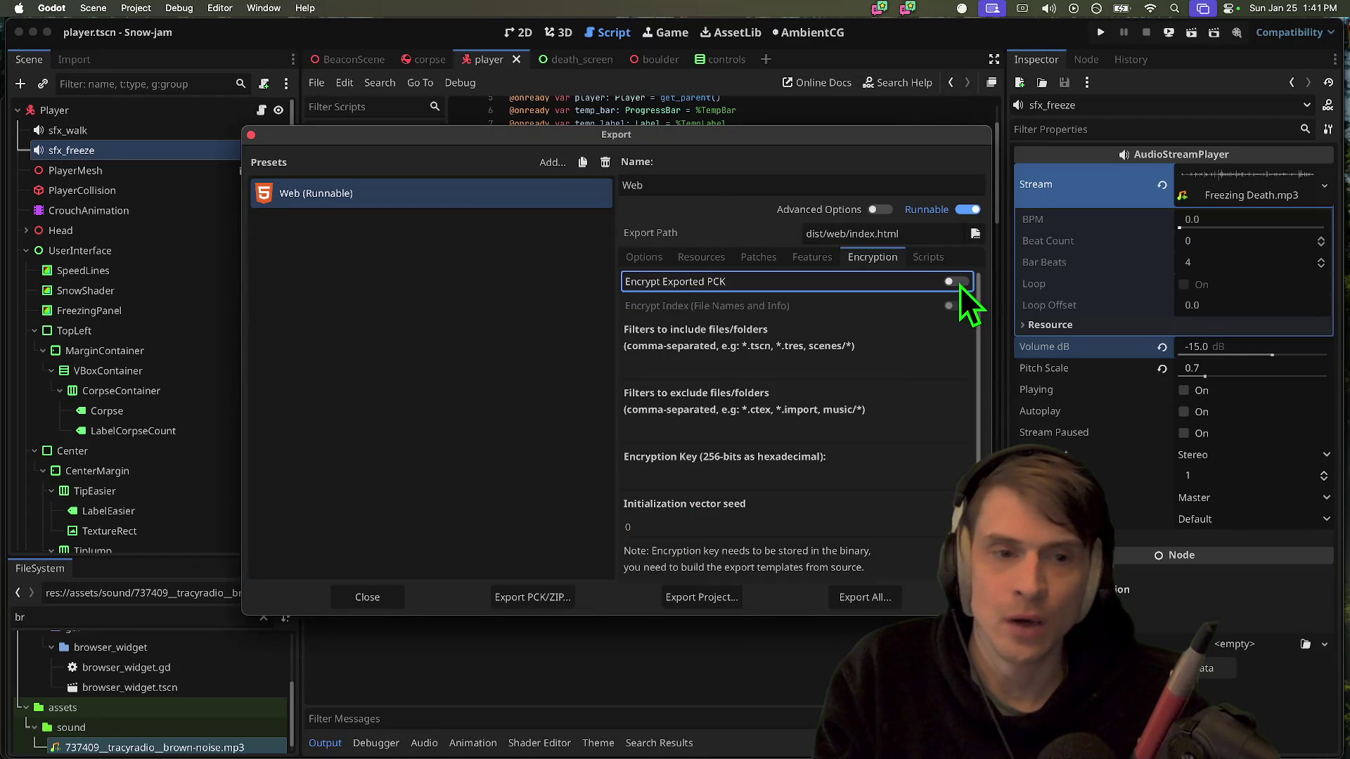
# Export the Web project to dist/web/index.html, overwriting the previous export
pyautogui.click(644, 256)
pyautogui.click(703, 598)
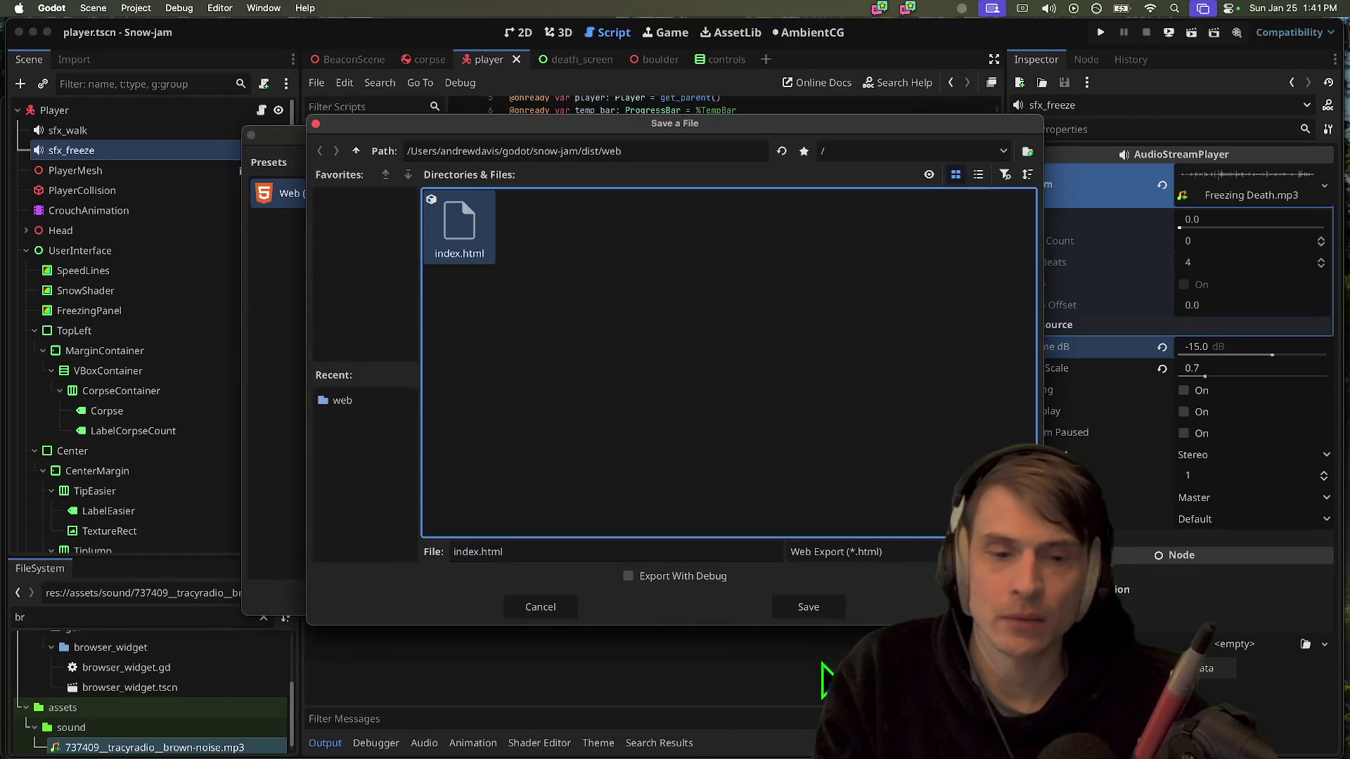
pyautogui.click(809, 609)
pyautogui.click(757, 408)
pyautogui.moveTo(768, 710)
pyautogui.click(429, 260)
pyautogui.click(367, 597)
# Start the local server so the web build loads in Firefox at 127.0.0.1:8060
pyautogui.click(467, 714)
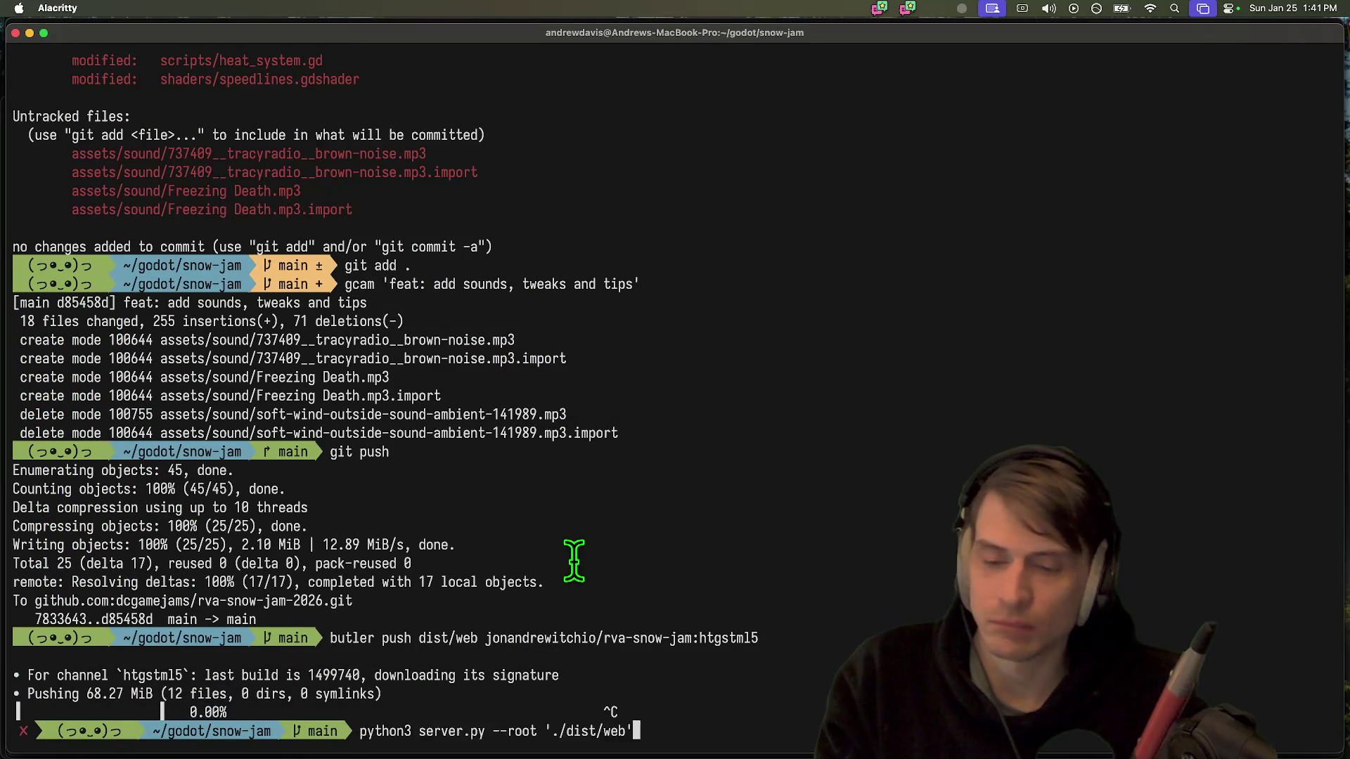
pyautogui.press('Return')
pyautogui.click(396, 68)
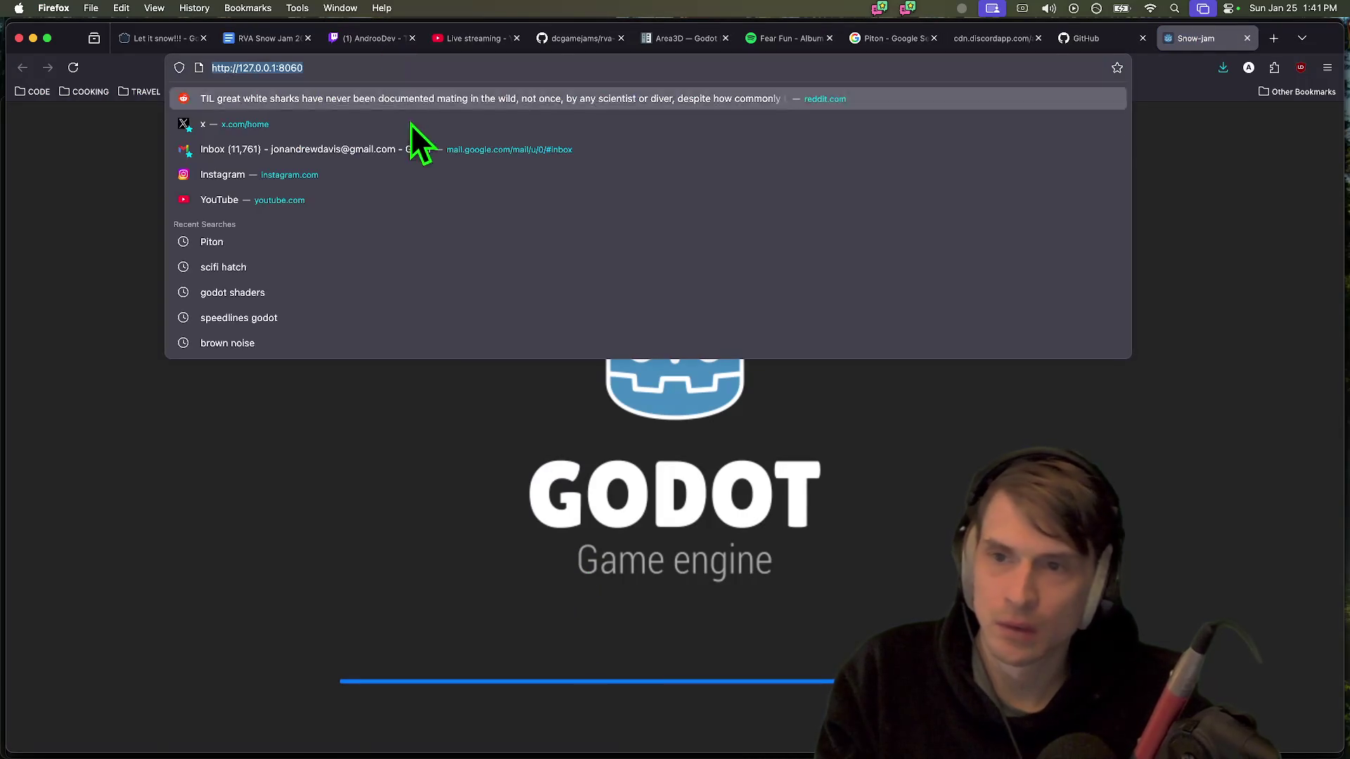
# Reload the game page at 127.0.0.1:8060 and start a new game of Piton
pyautogui.click(638, 687)
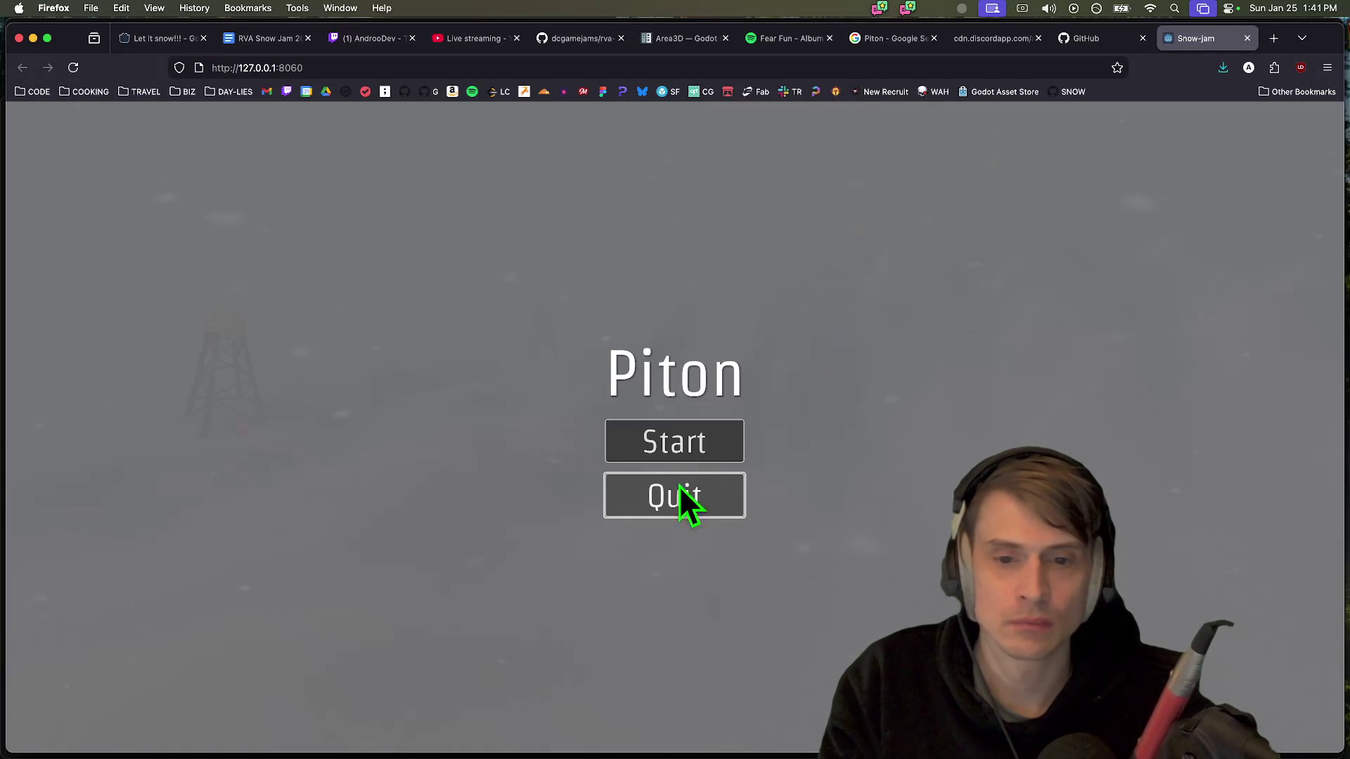
pyautogui.click(562, 68)
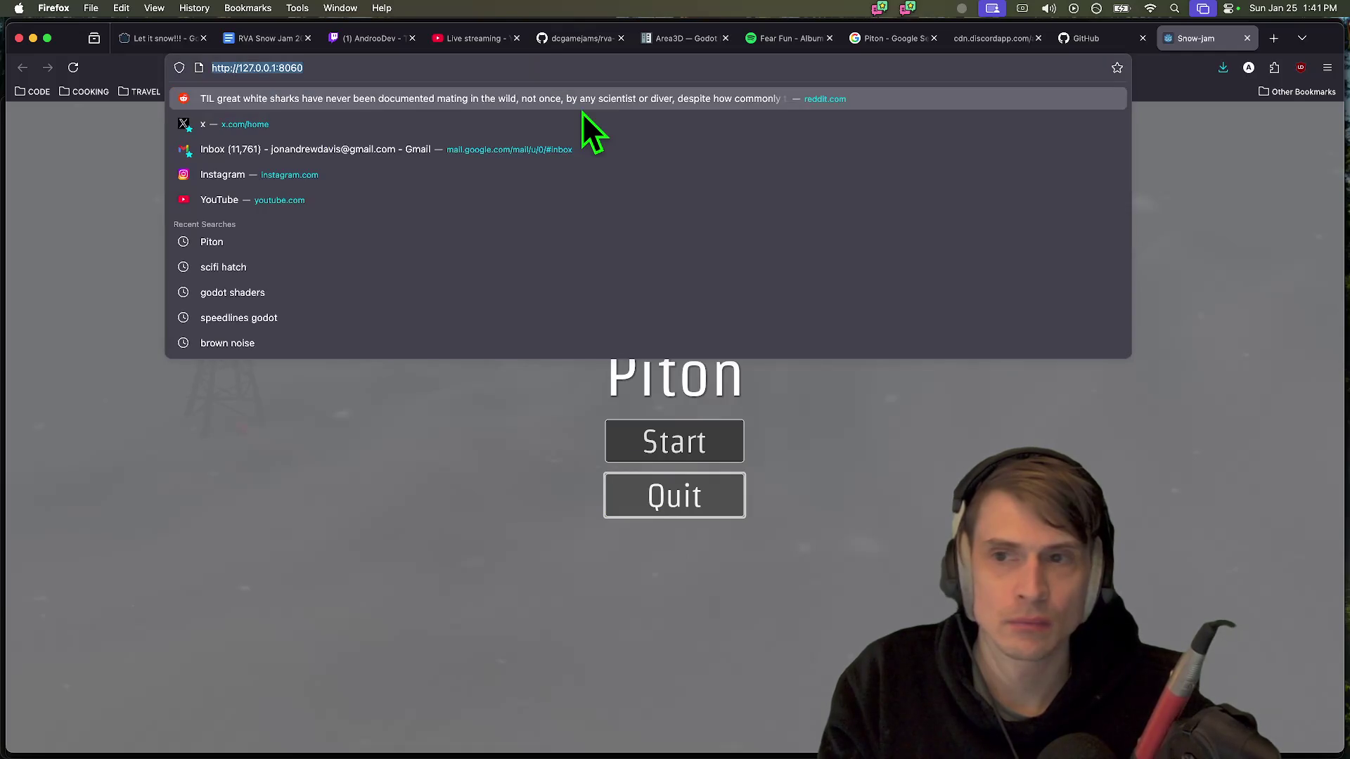
pyautogui.press('Return')
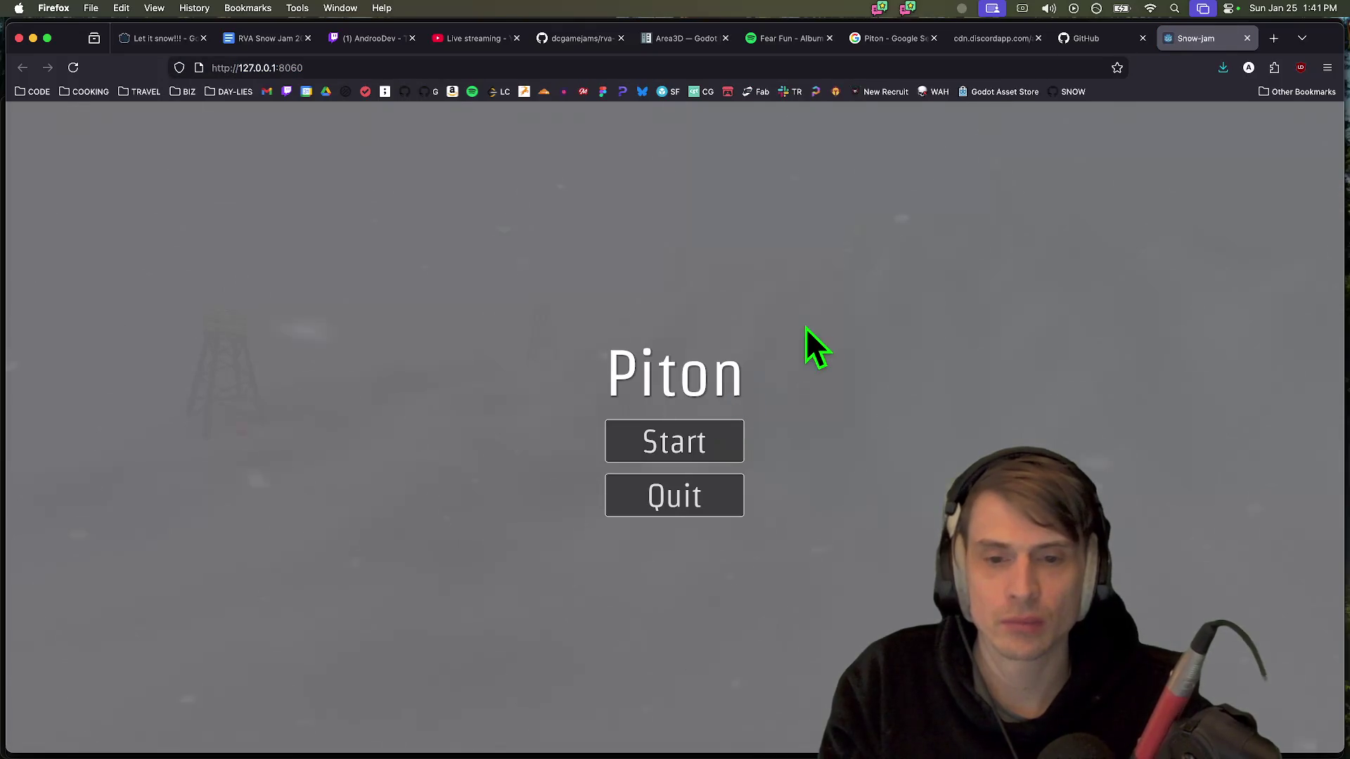
pyautogui.click(685, 441)
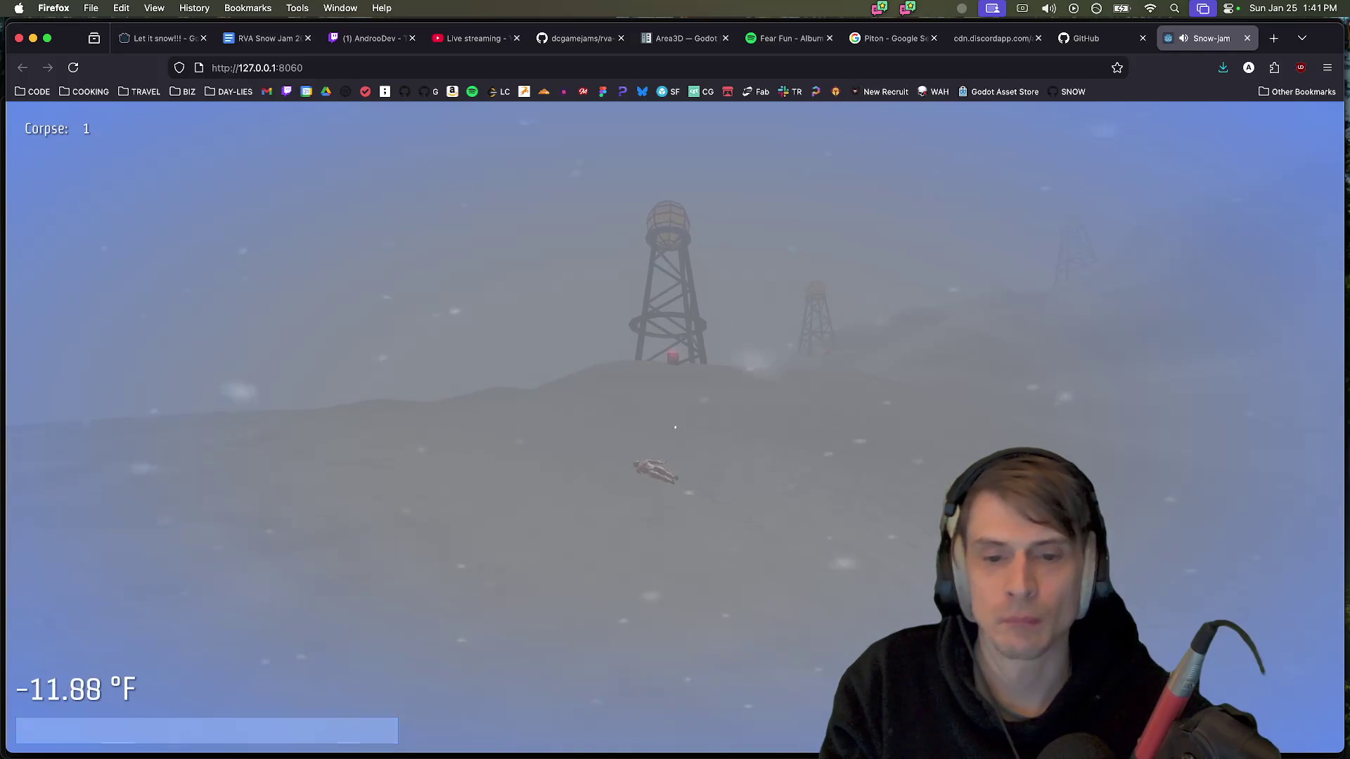
# Walk toward the towers and give in to the cold to respawn
pyautogui.press('w')
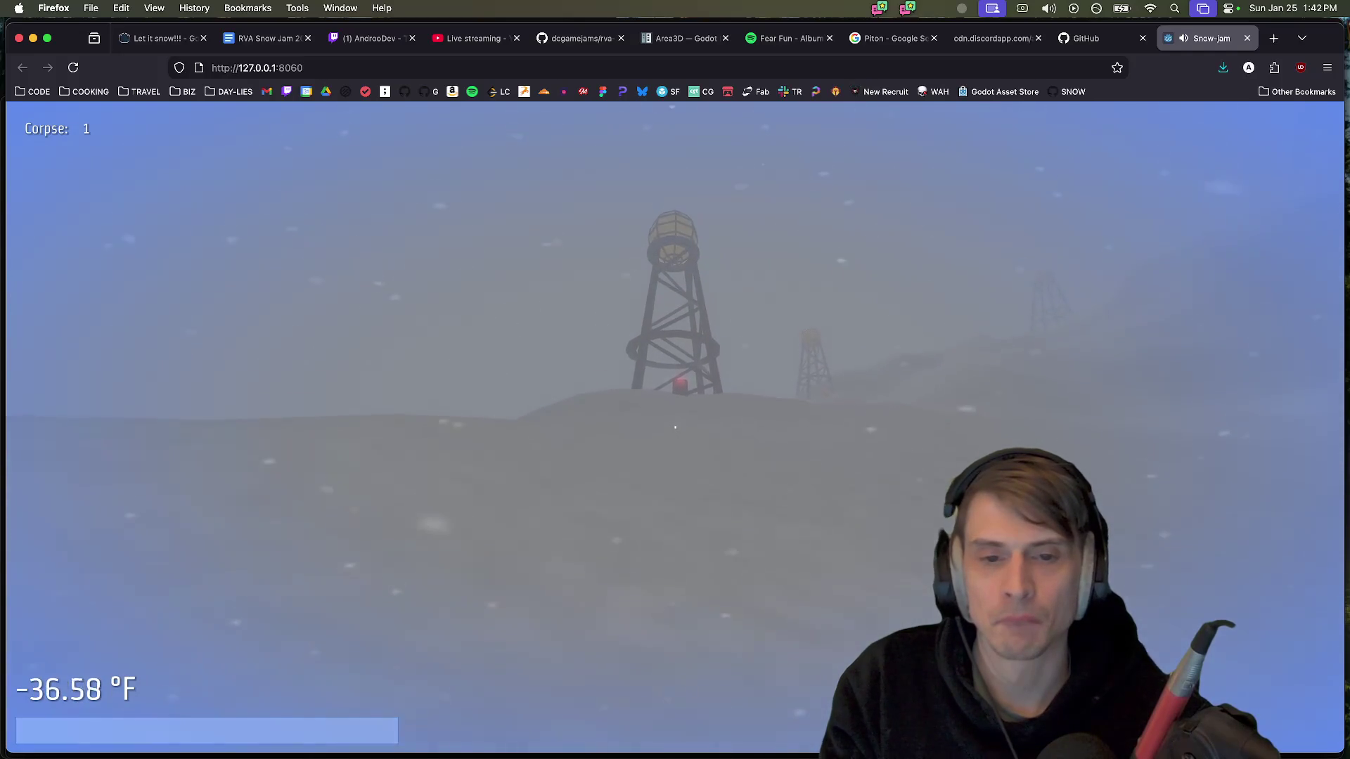
pyautogui.press('w')
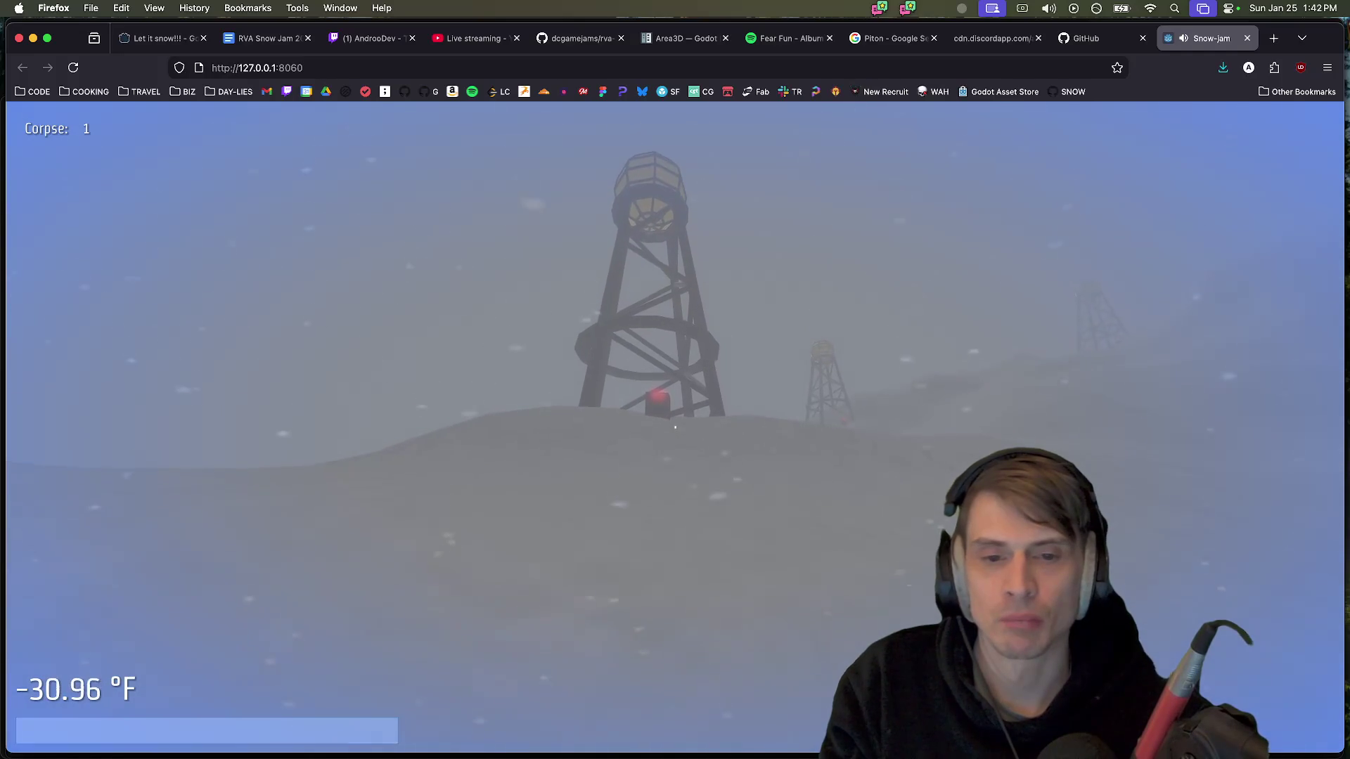
pyautogui.press('w')
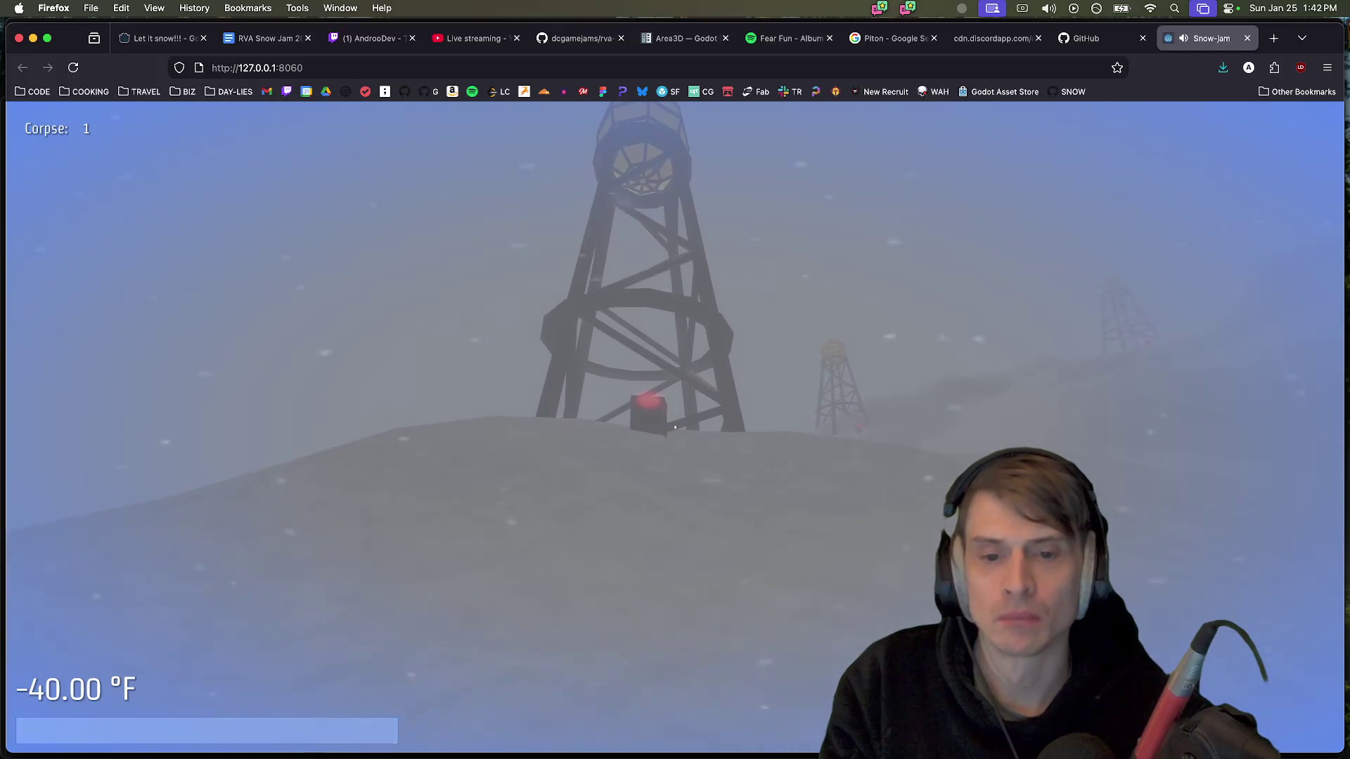
pyautogui.press('w')
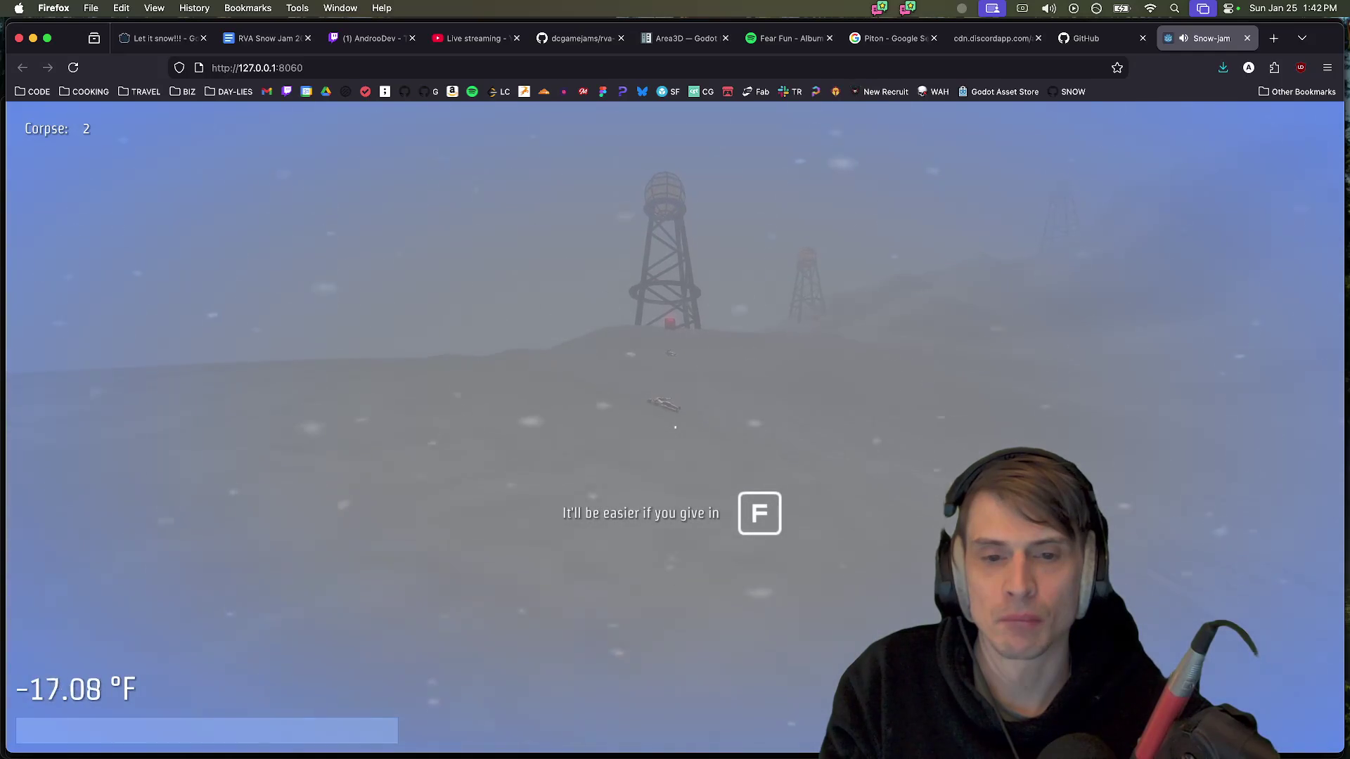
pyautogui.press('w')
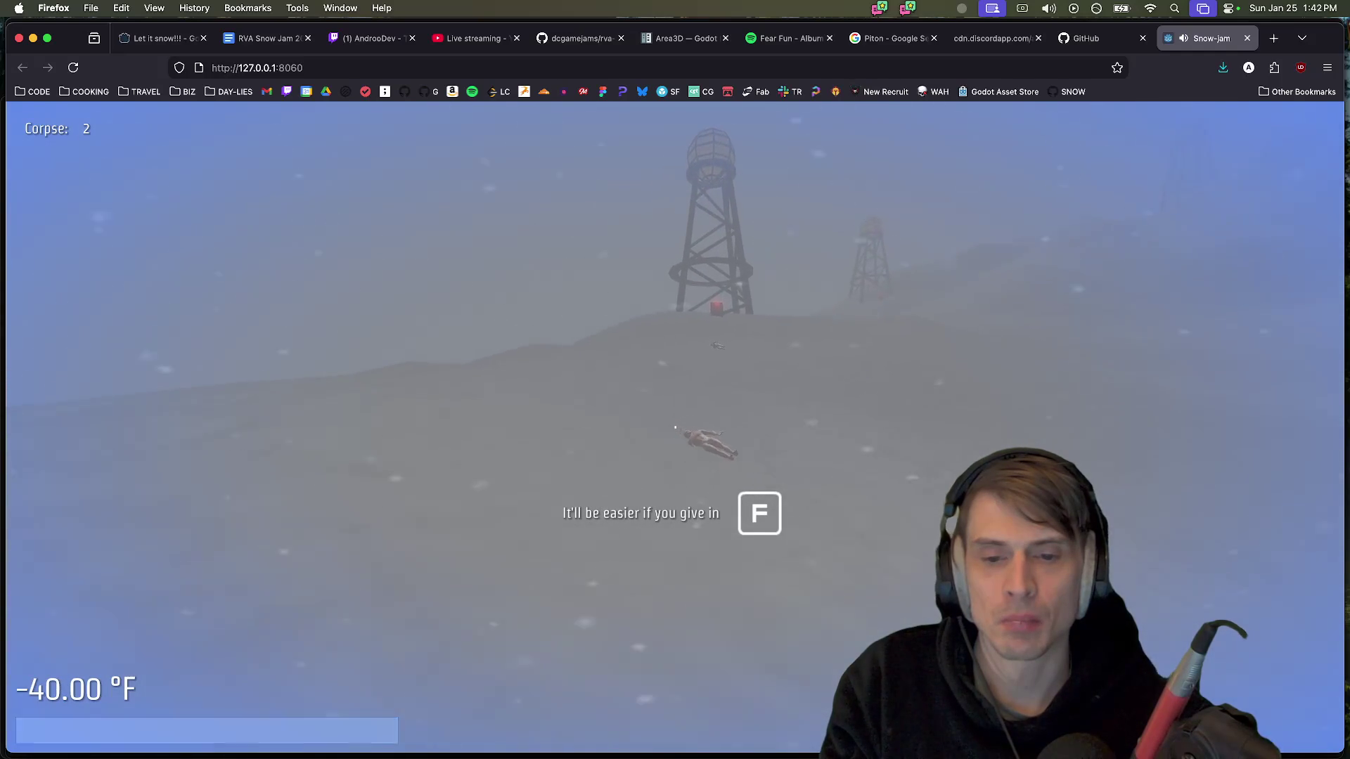
pyautogui.press('f')
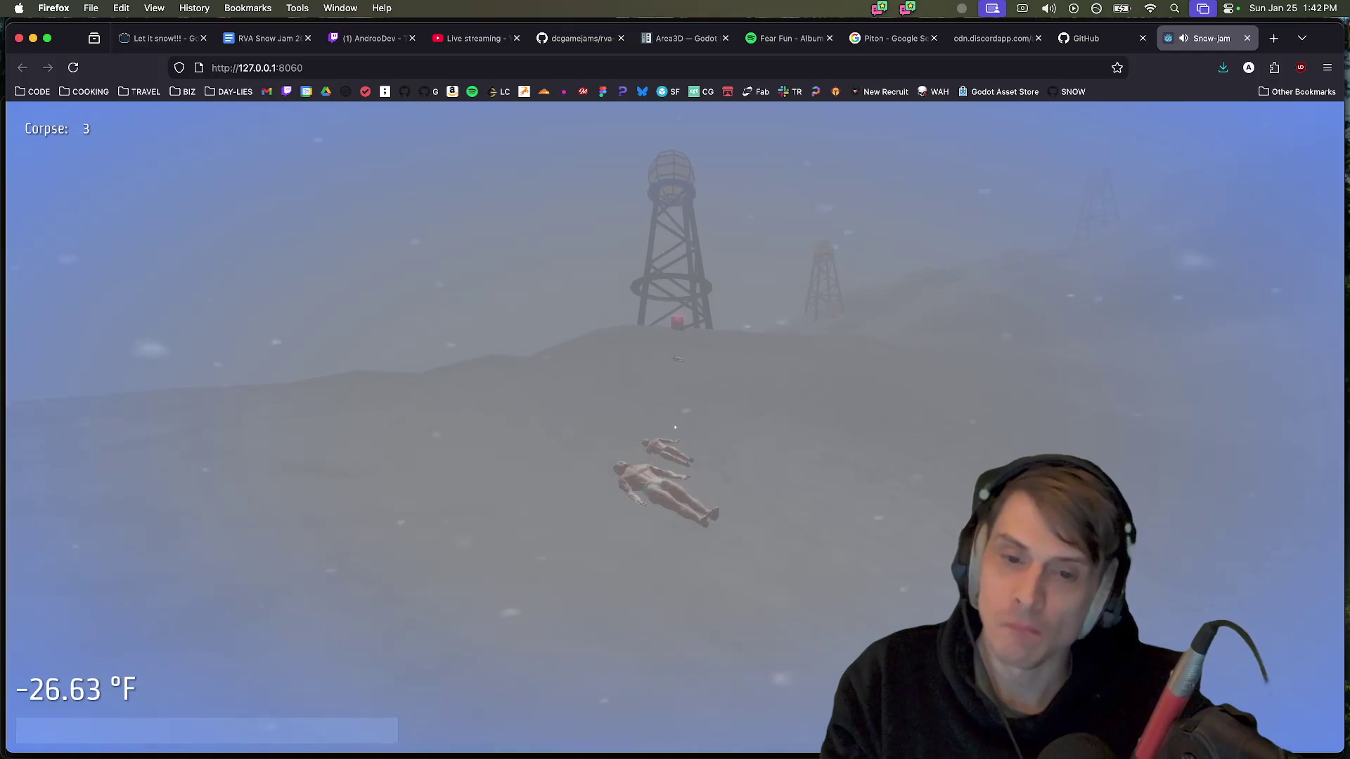
# Walk past the corpse, lock the pointer into the game, and keep heading toward the towers
pyautogui.press('w')
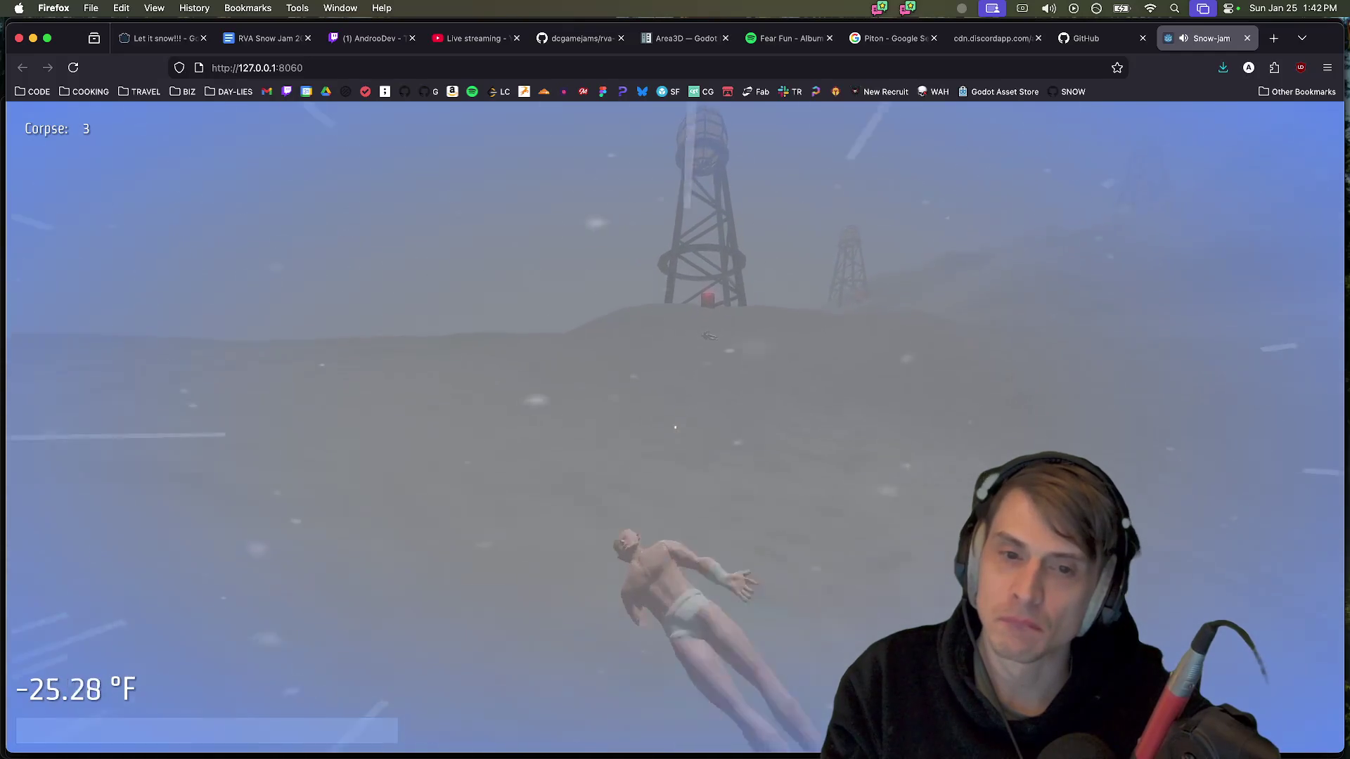
pyautogui.press('w')
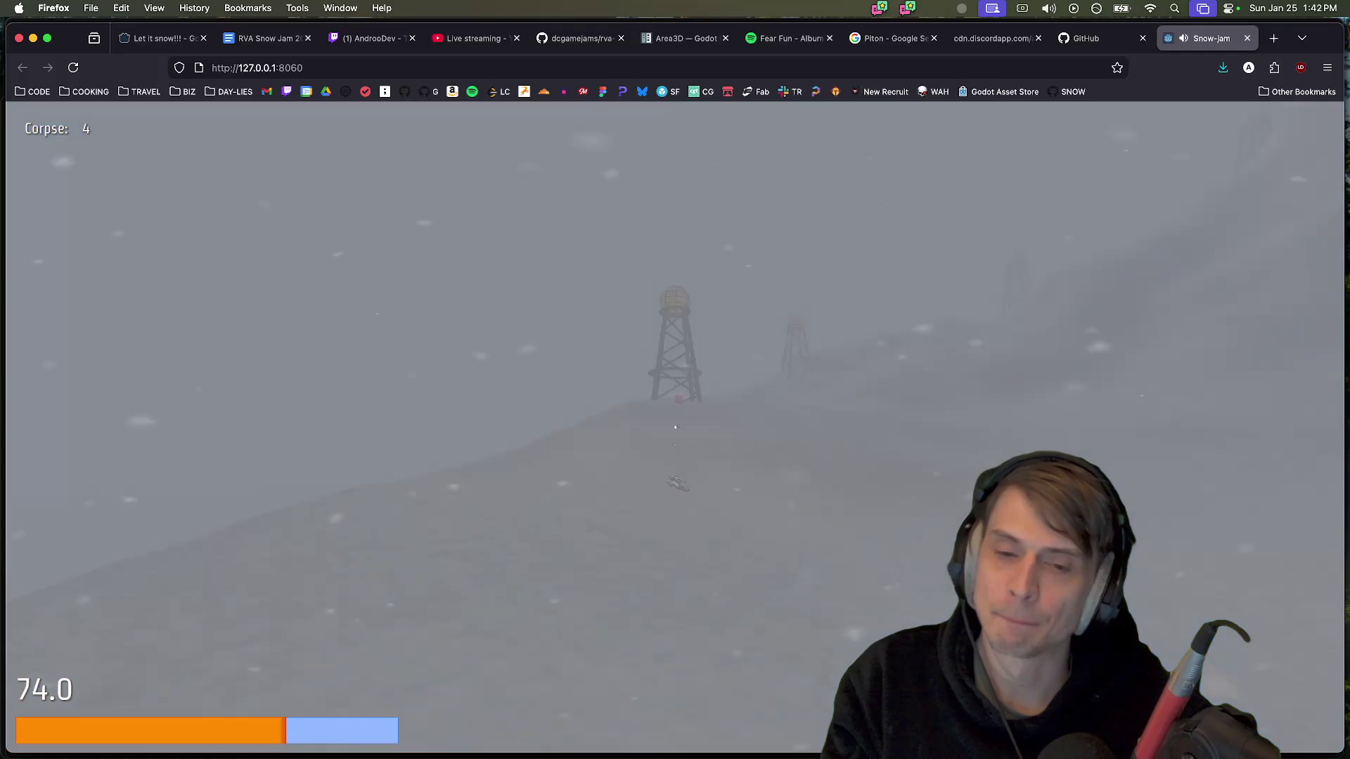
pyautogui.click(945, 429)
pyautogui.press('Escape')
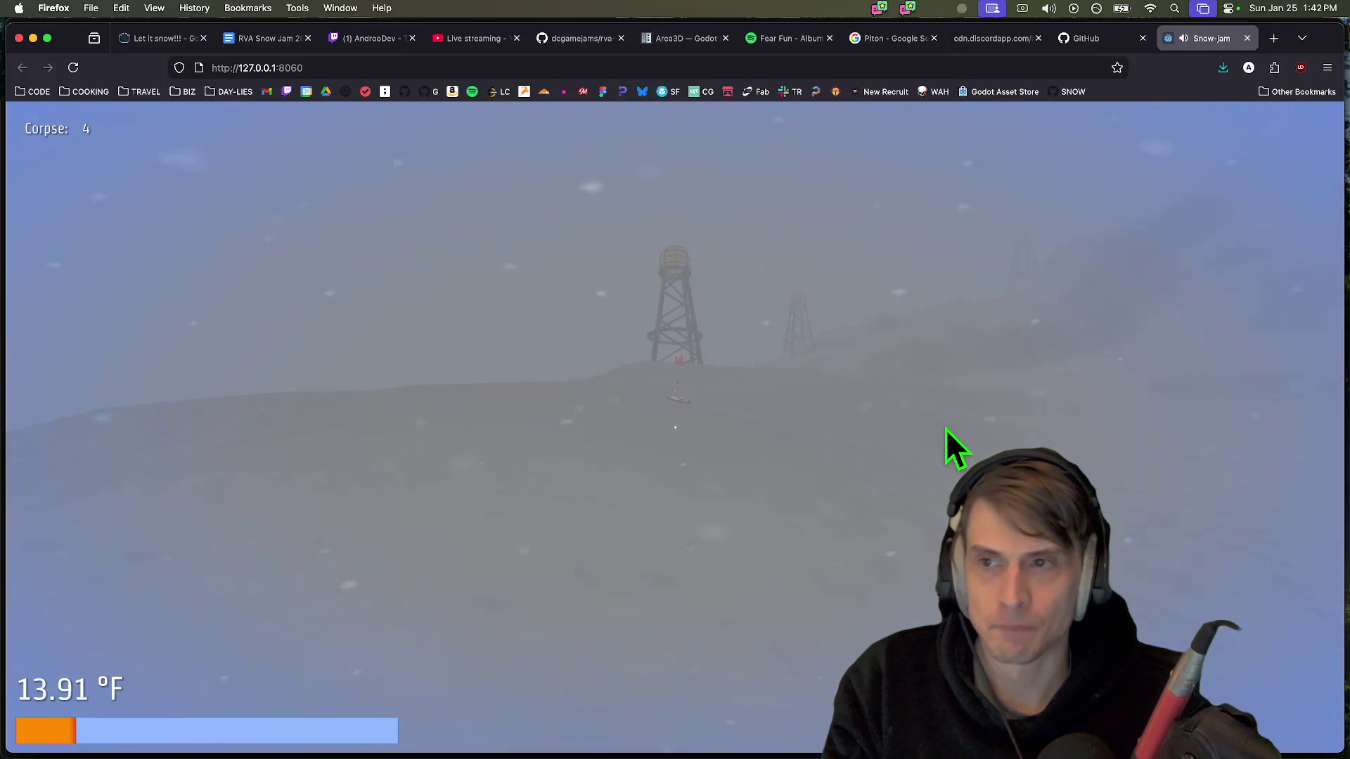
pyautogui.click(1039, 431)
pyautogui.press('w')
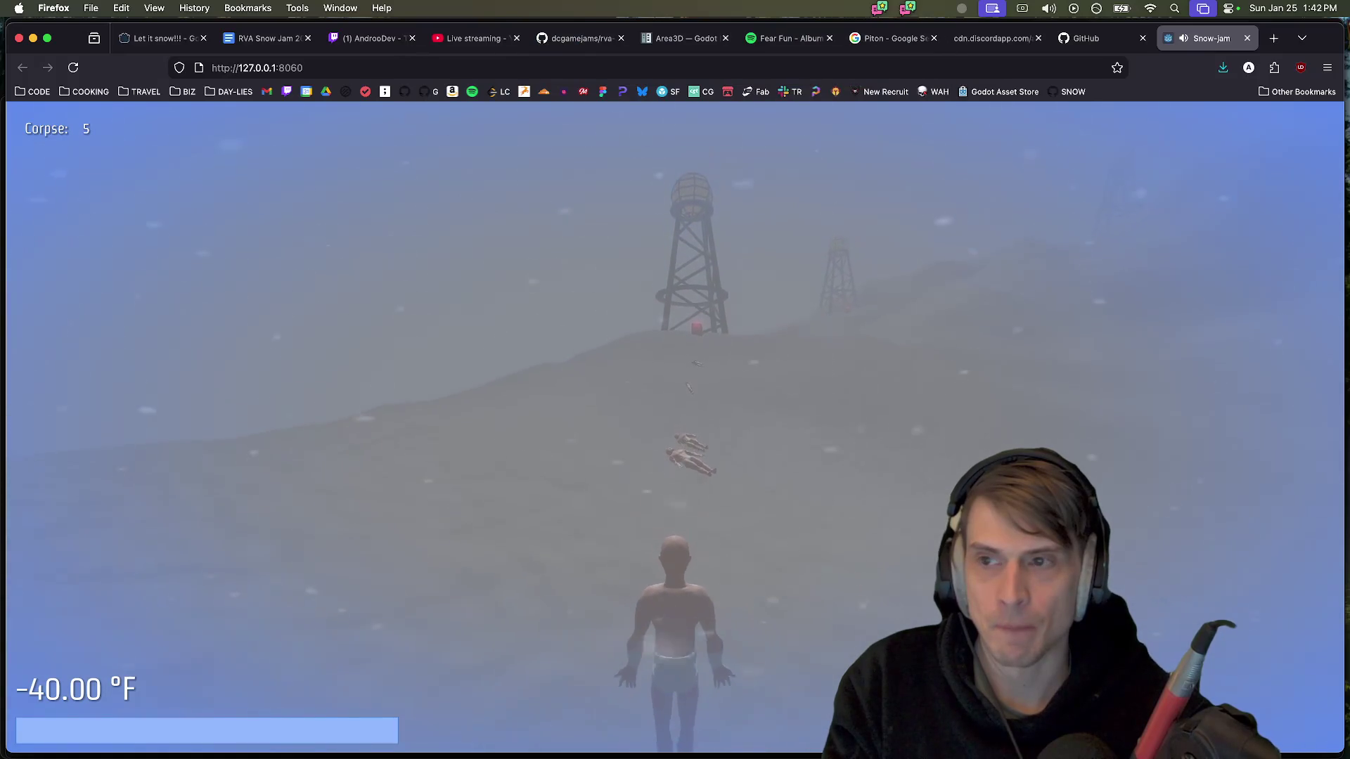
pyautogui.press('super+Tab')
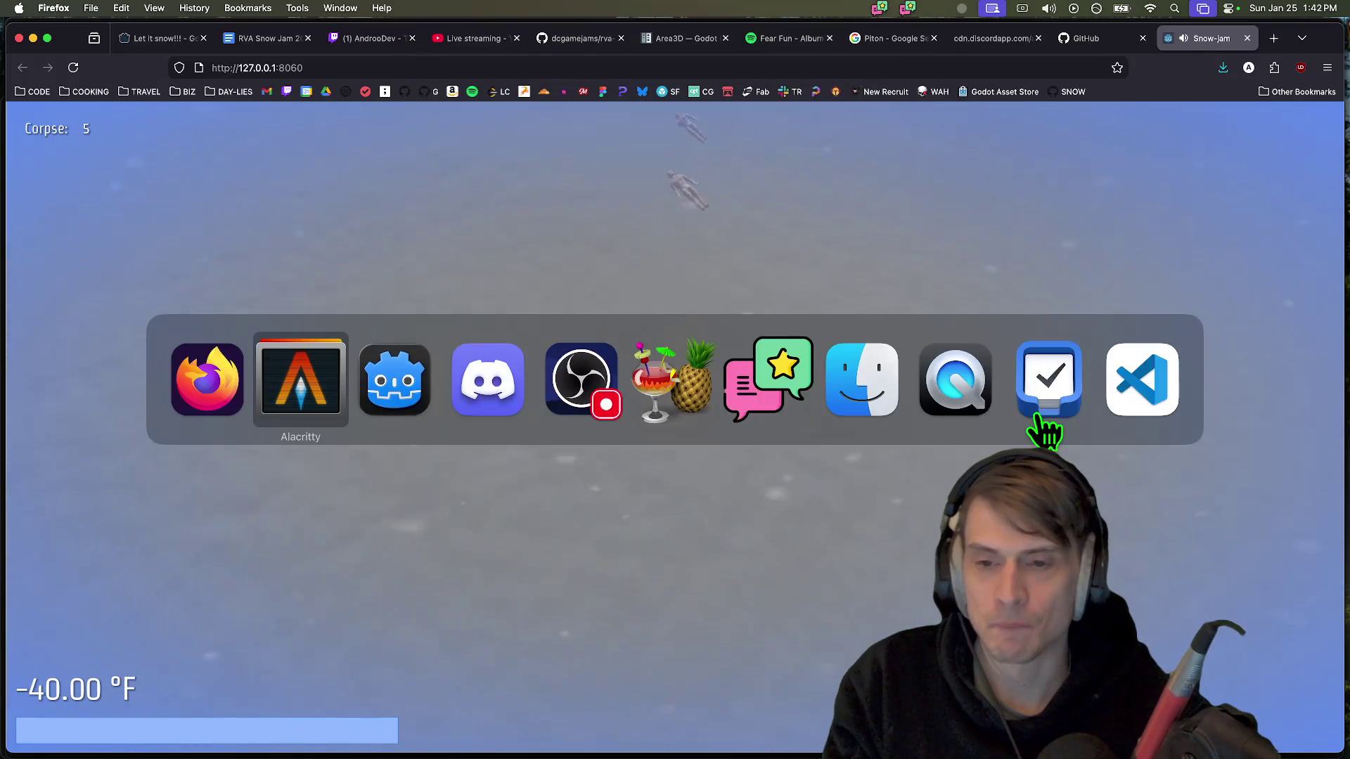
# Stop server.py with Ctrl+C and run git status in the snow-jam repository
pyautogui.press('super+Tab')
pyautogui.hotkey('ctrl', 'shift', 'Tab')
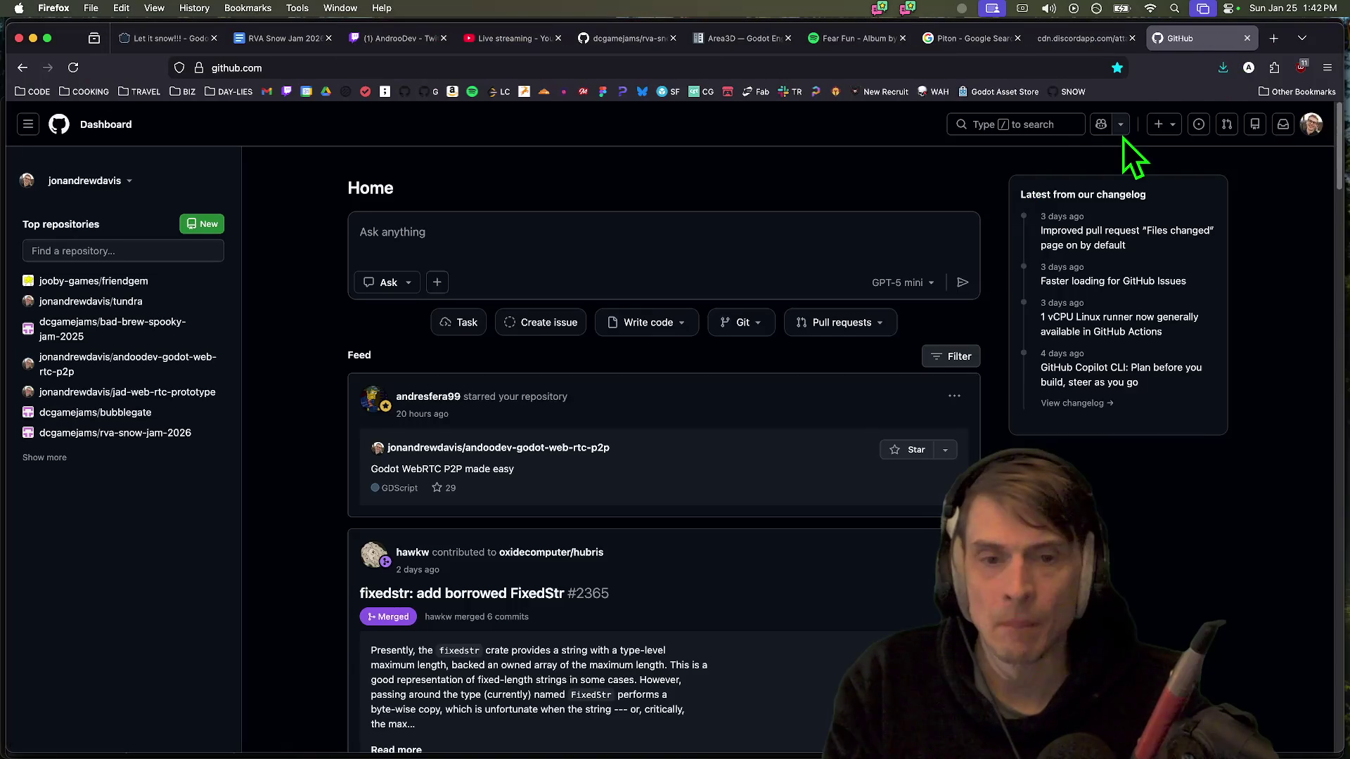
pyautogui.press('super+Tab')
pyautogui.press('super+Tab')
pyautogui.hotkey('ctrl', 'c')
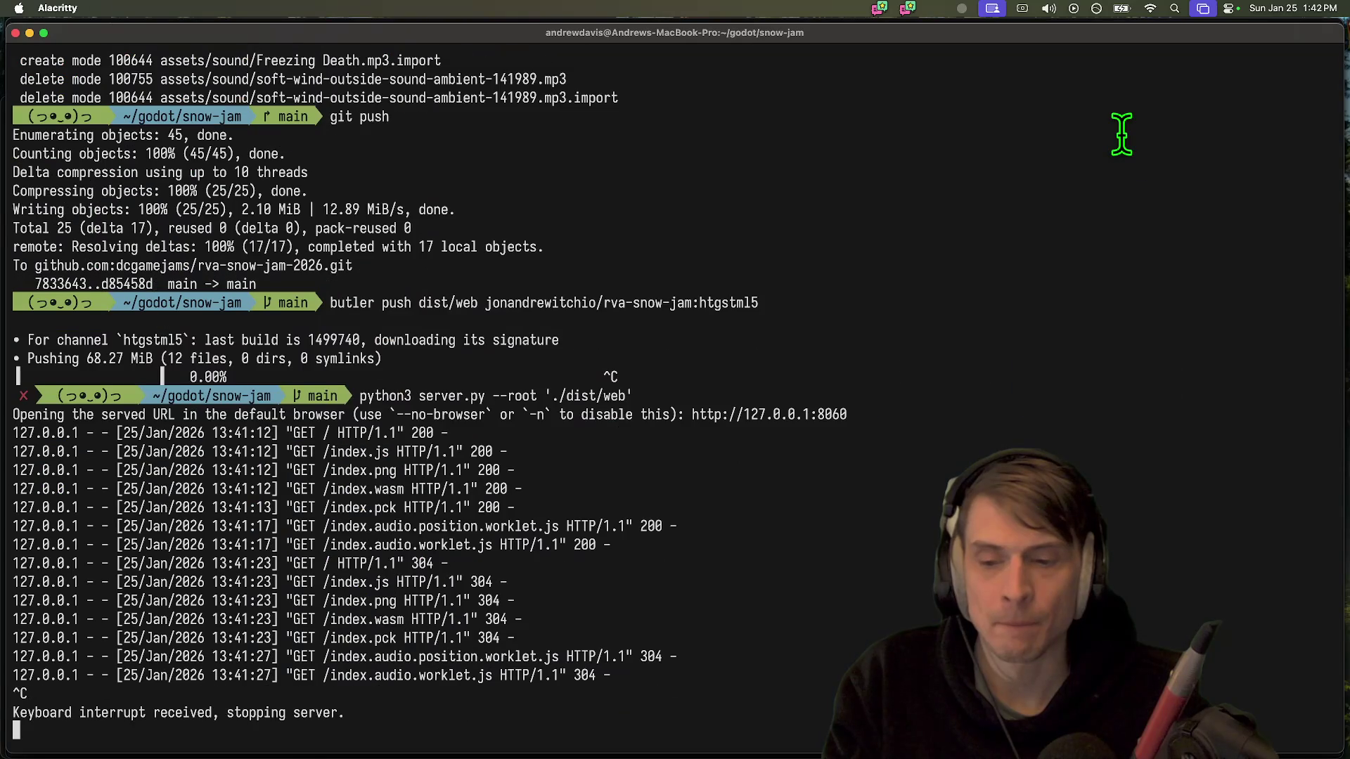
pyautogui.write('git status')
pyautogui.press('Return')
pyautogui.press('super+Tab')
pyautogui.press('super+Tab')
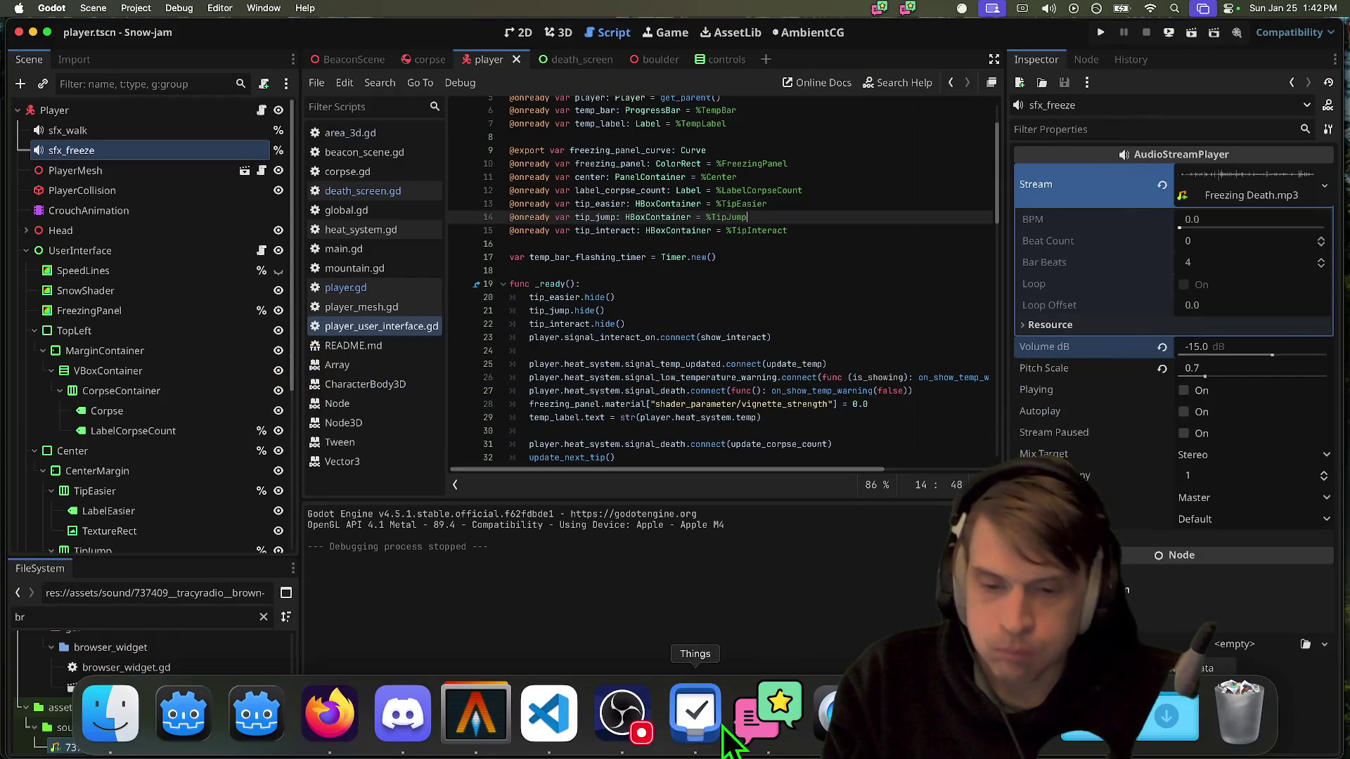
pyautogui.click(394, 714)
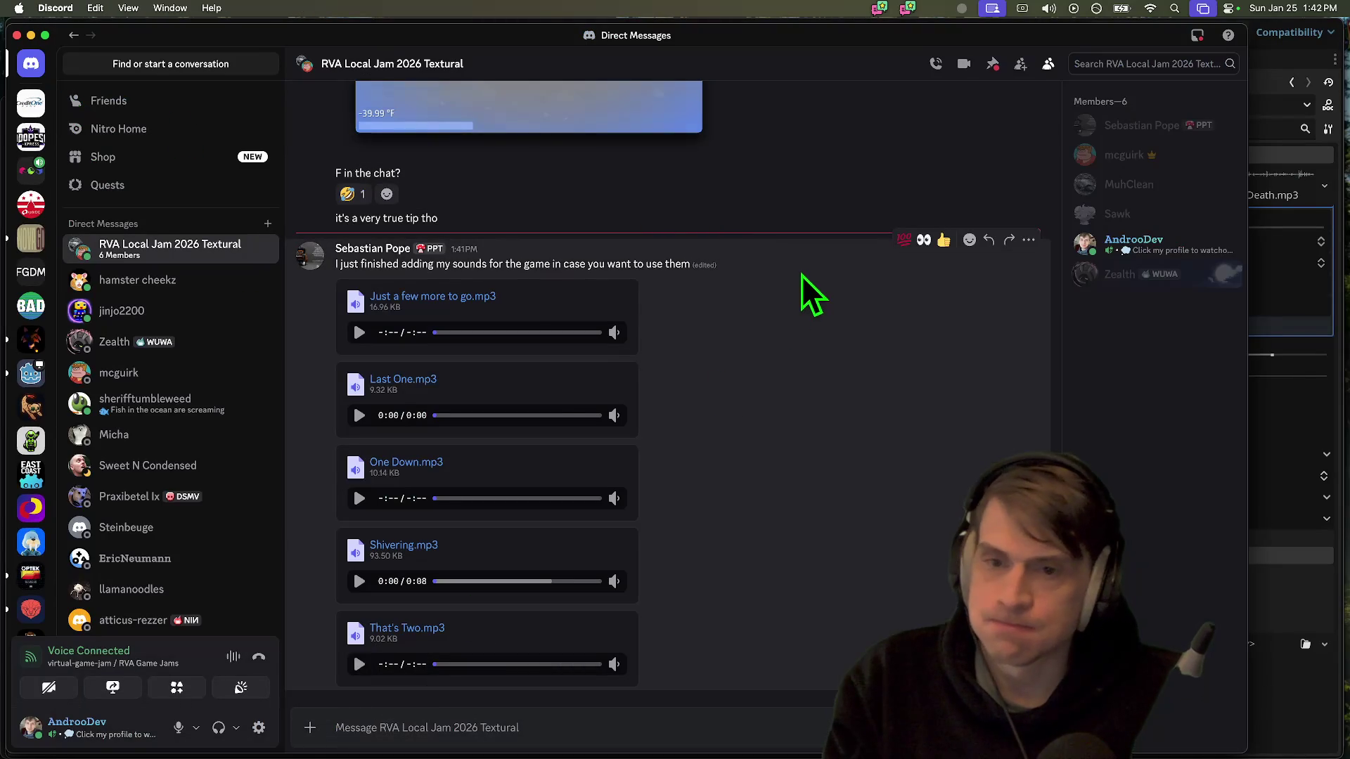
# Play 'Just a few more to go.mp3' and 'Shivering.mp3', then send a 'HELL YEAH!!!' reply
pyautogui.click(358, 333)
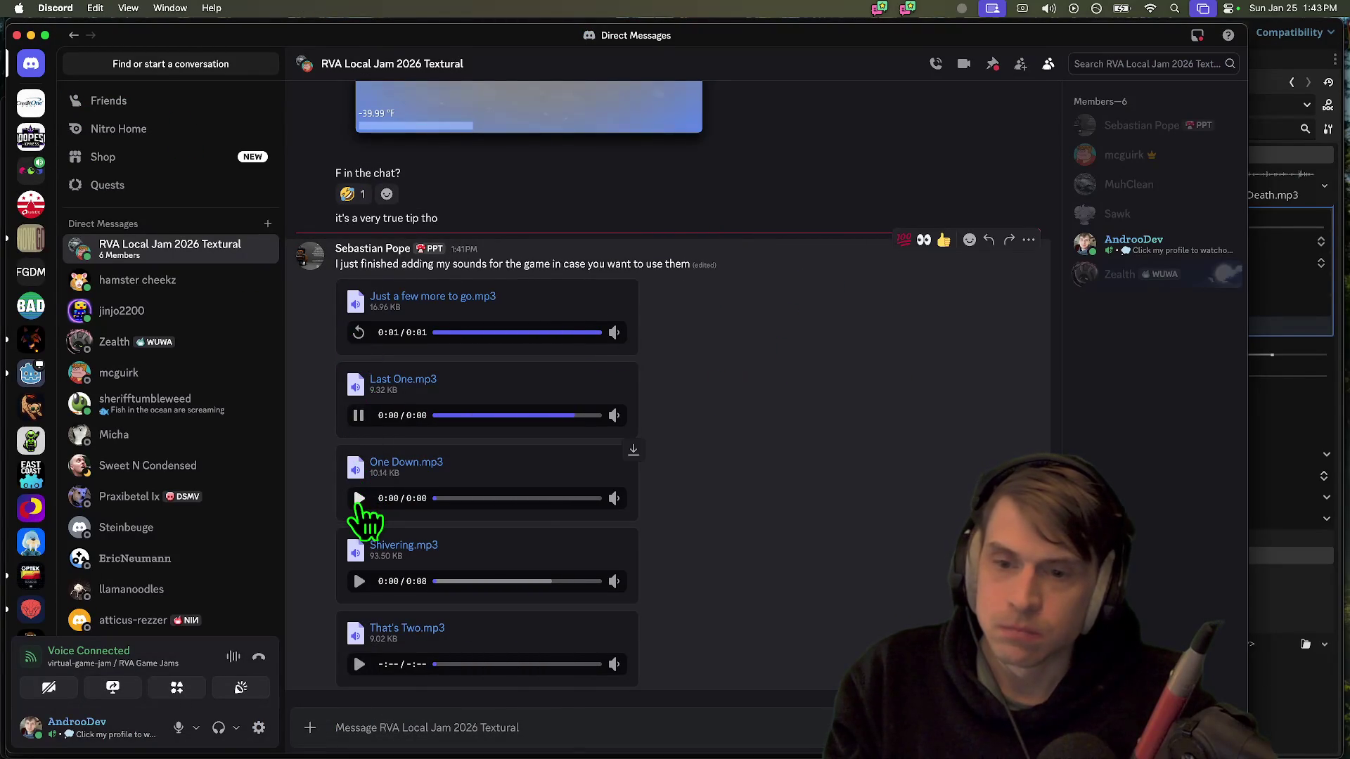
pyautogui.click(358, 582)
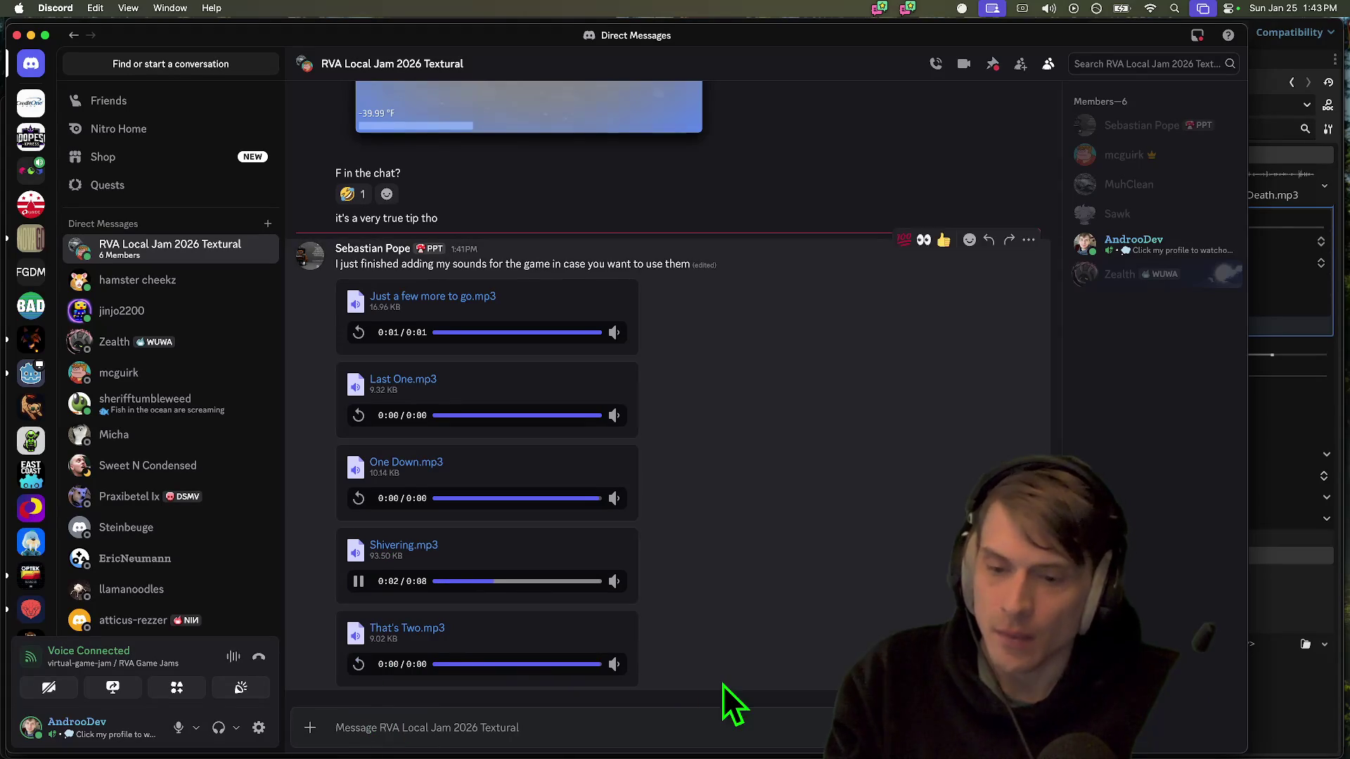
pyautogui.click(356, 580)
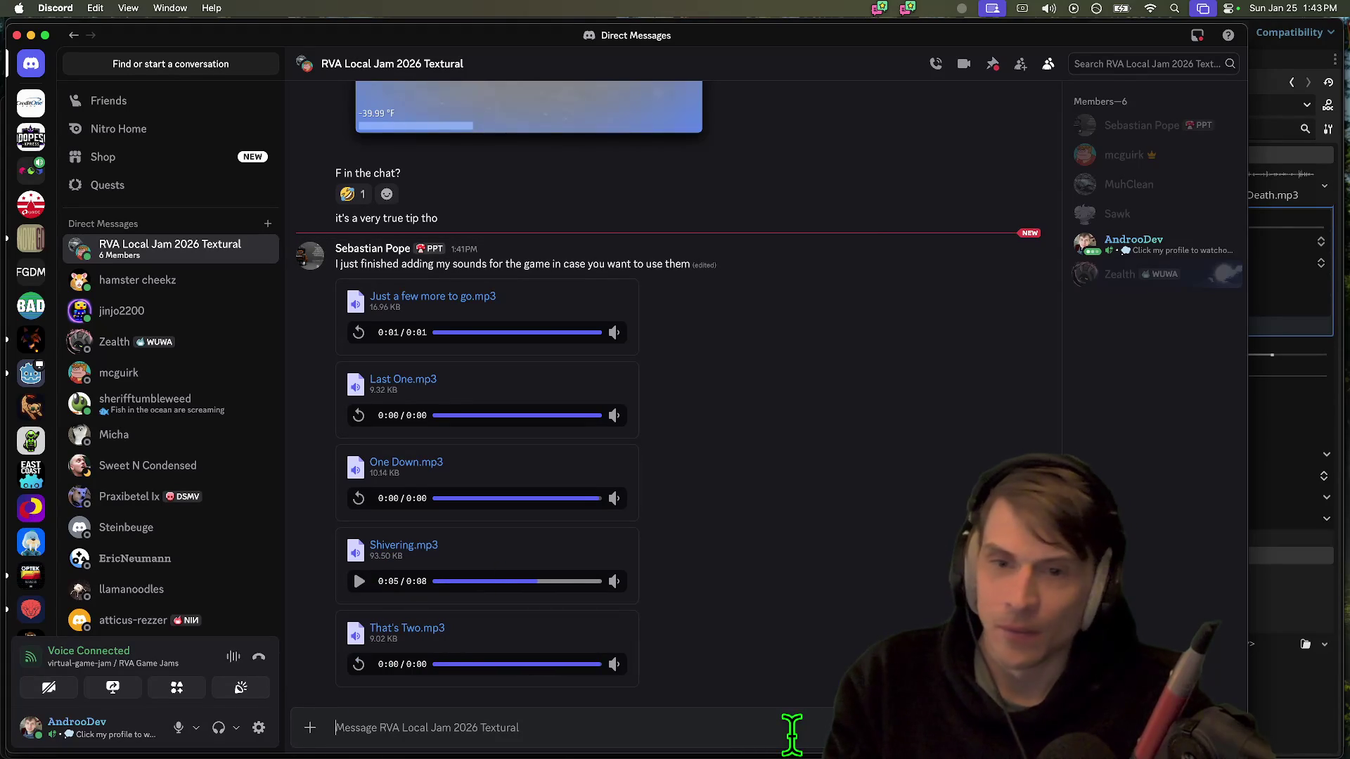
pyautogui.write('HELL YEAH!!!')
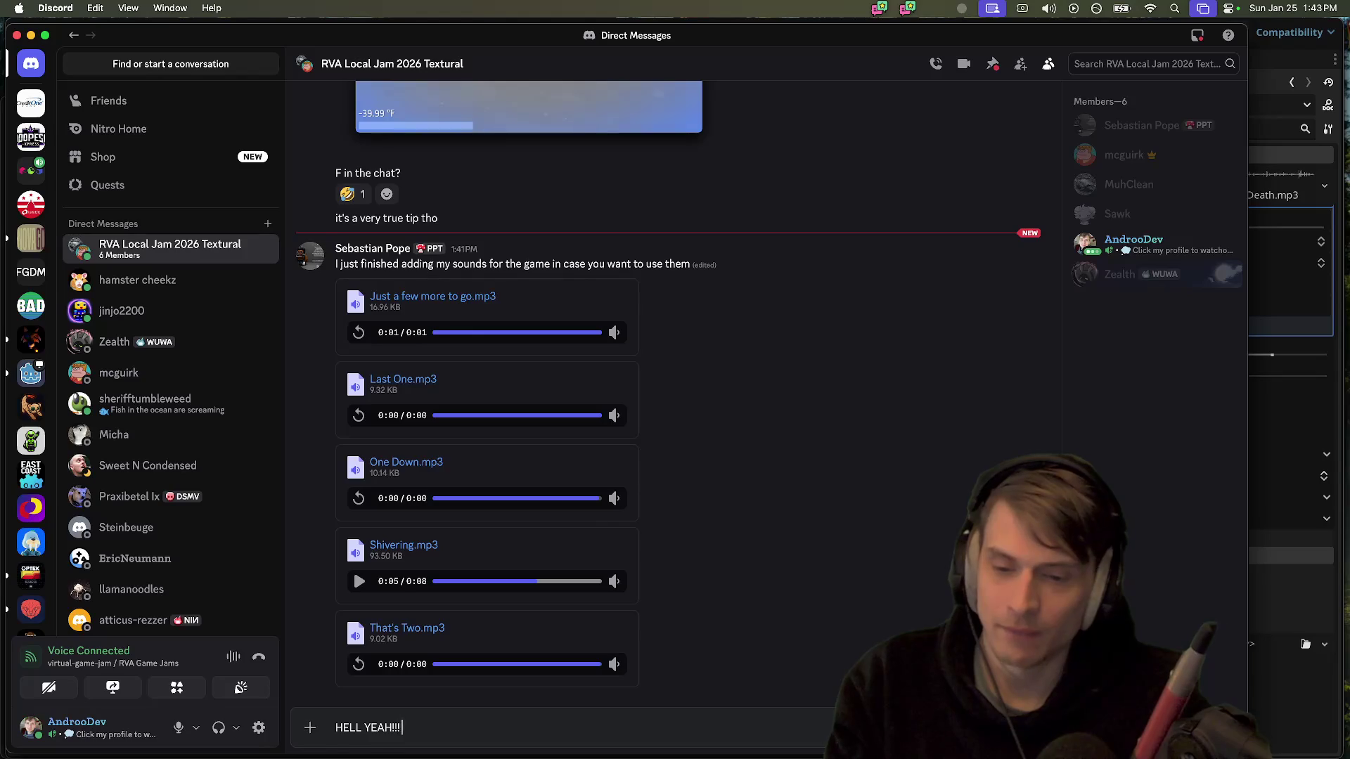
pyautogui.press('Return')
pyautogui.write('these are FANTASTIC. THank you')
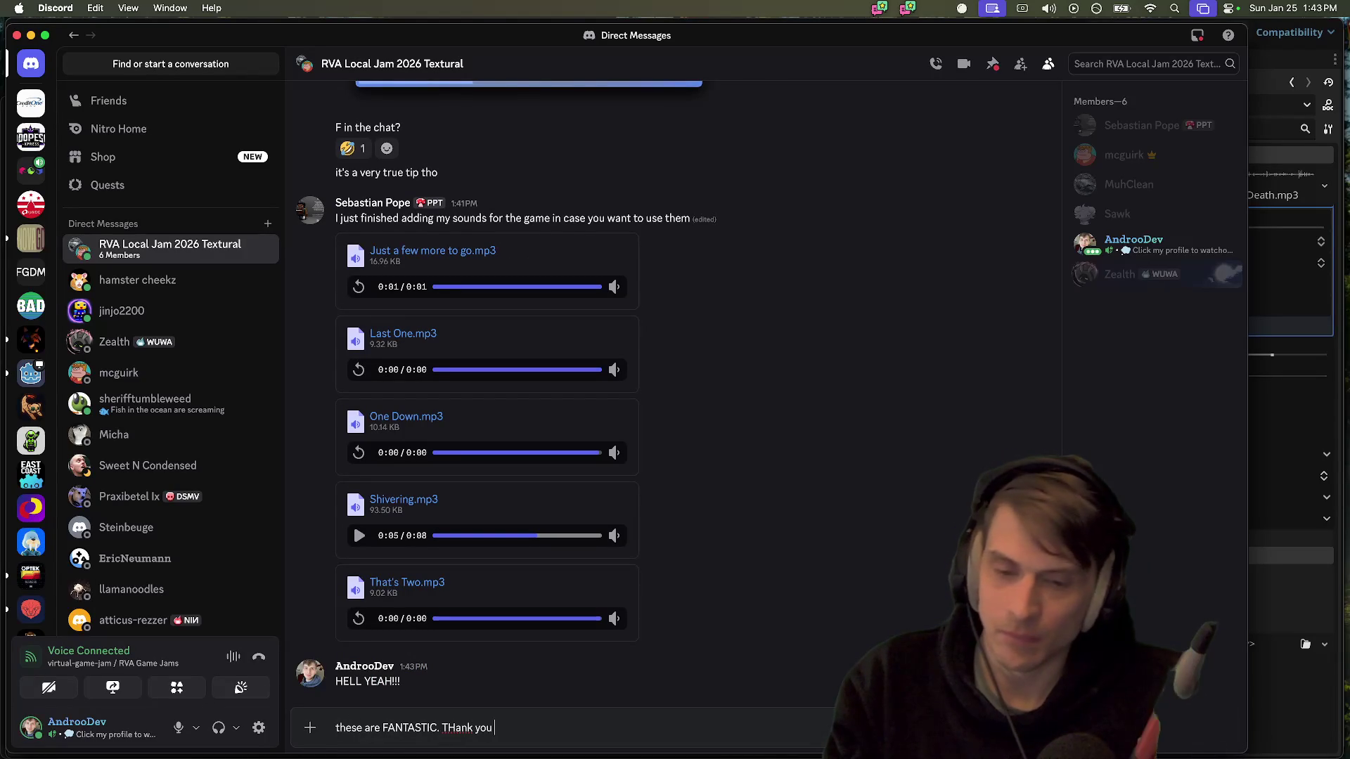
pyautogui.write('Sebas')
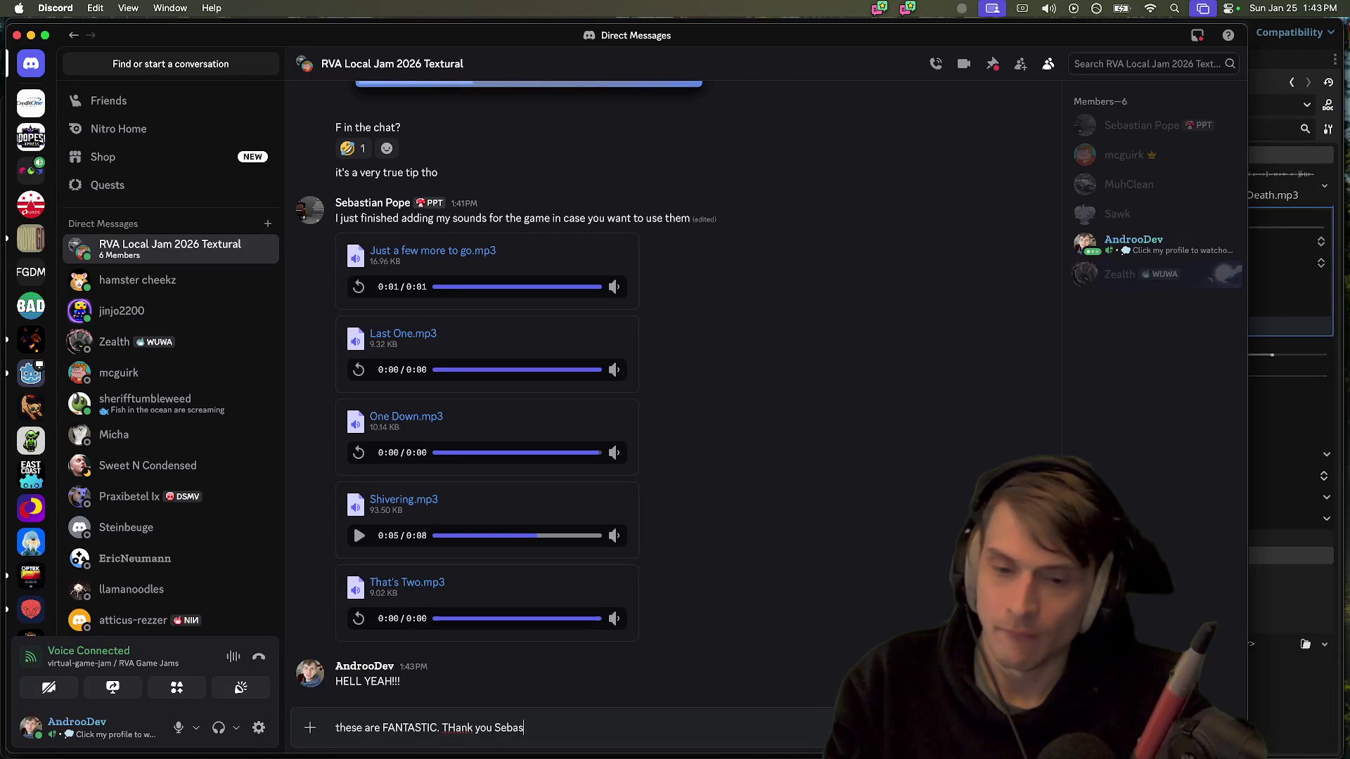
pyautogui.write('n!!')
# Send the thank-you reply and a message promising to push a new build
pyautogui.press('Return')
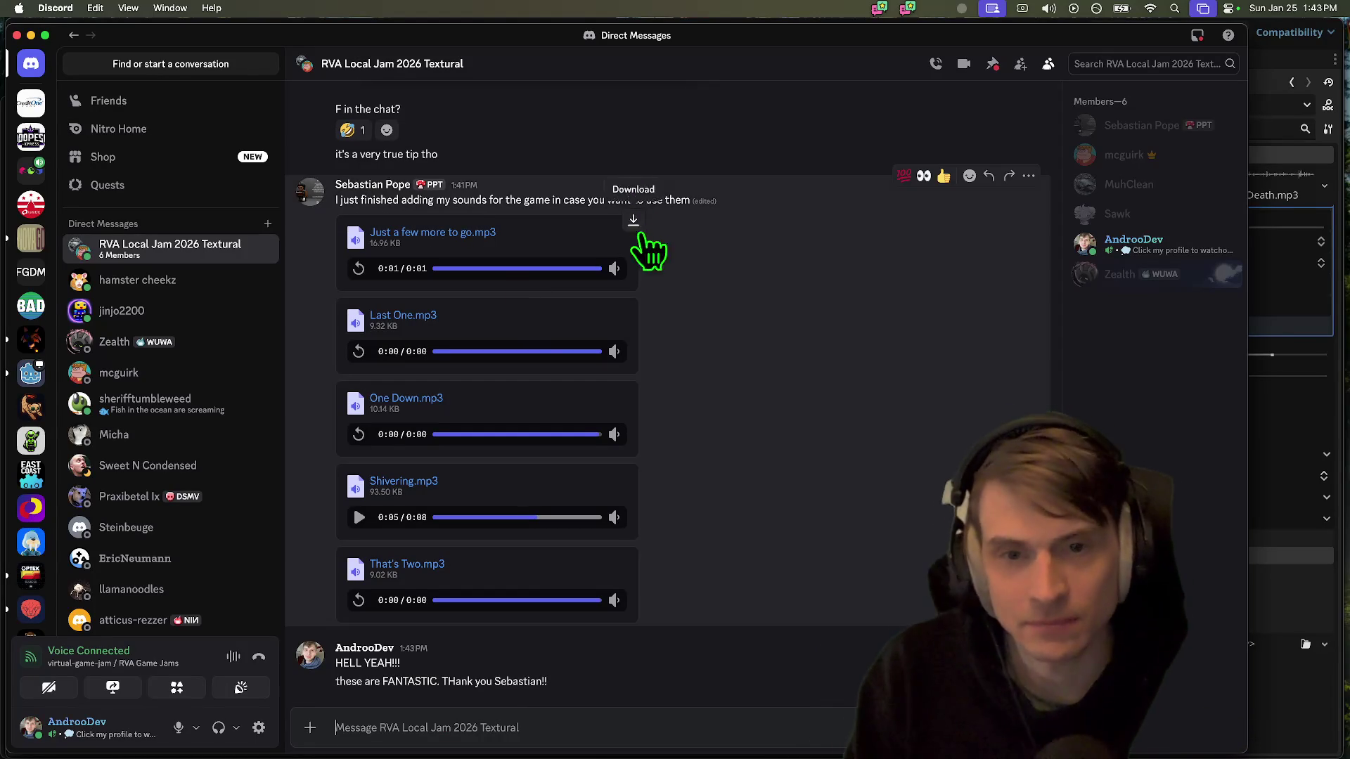
pyautogui.press('shift')
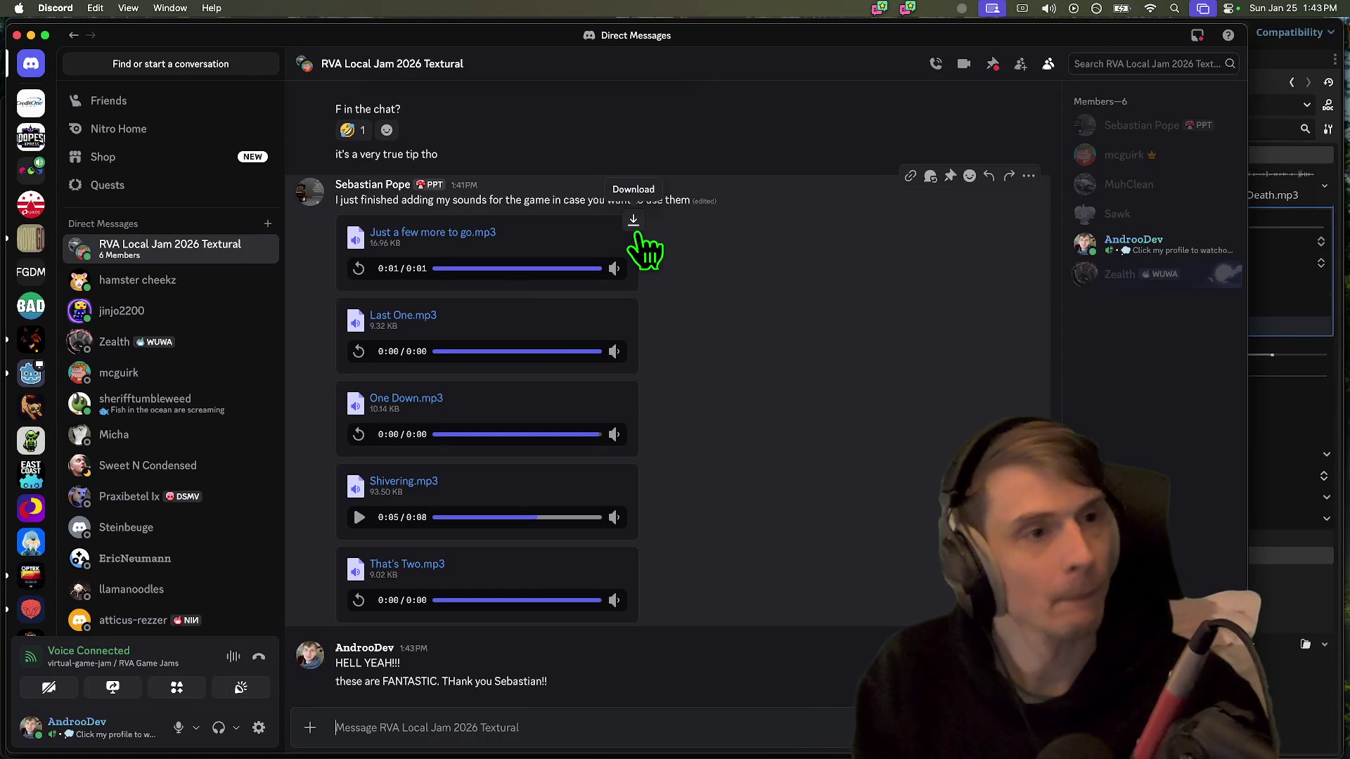
pyautogui.write('Let me g')
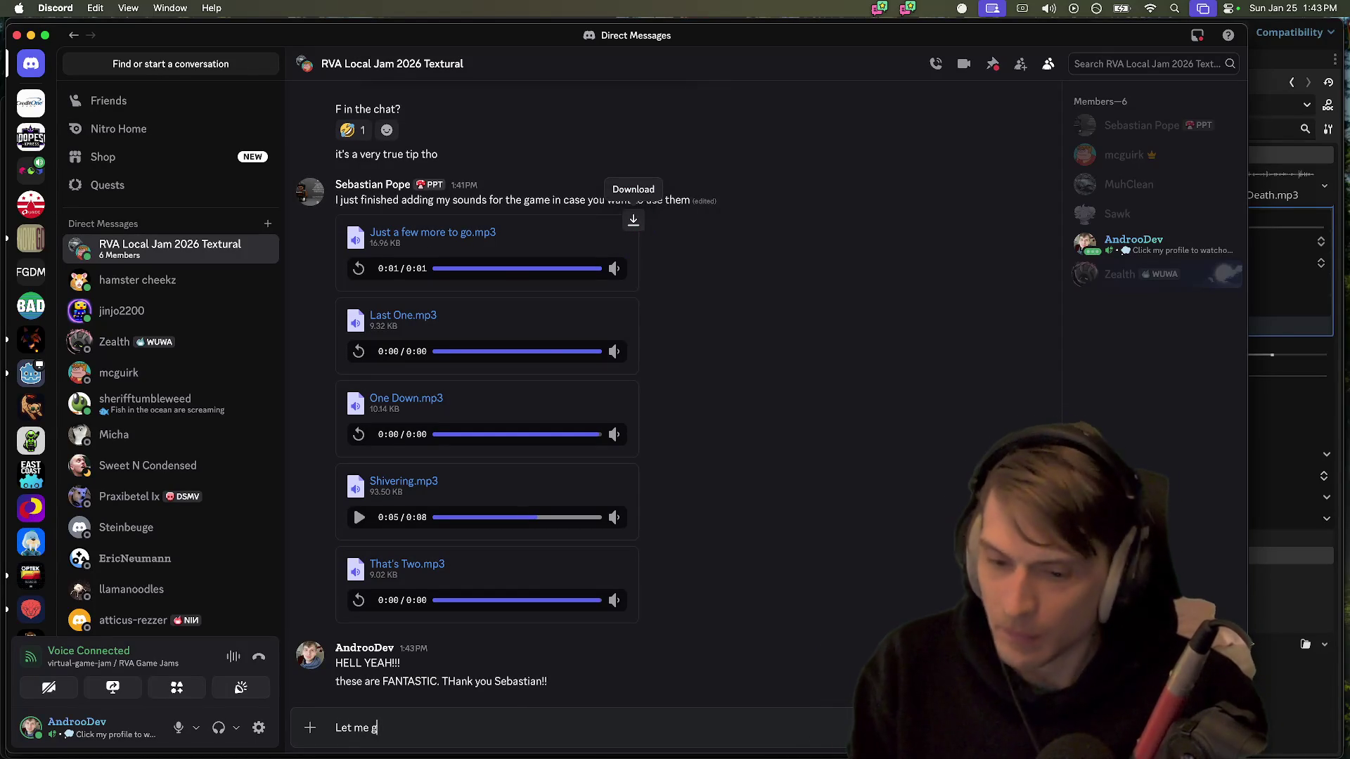
pyautogui.write('et these al')
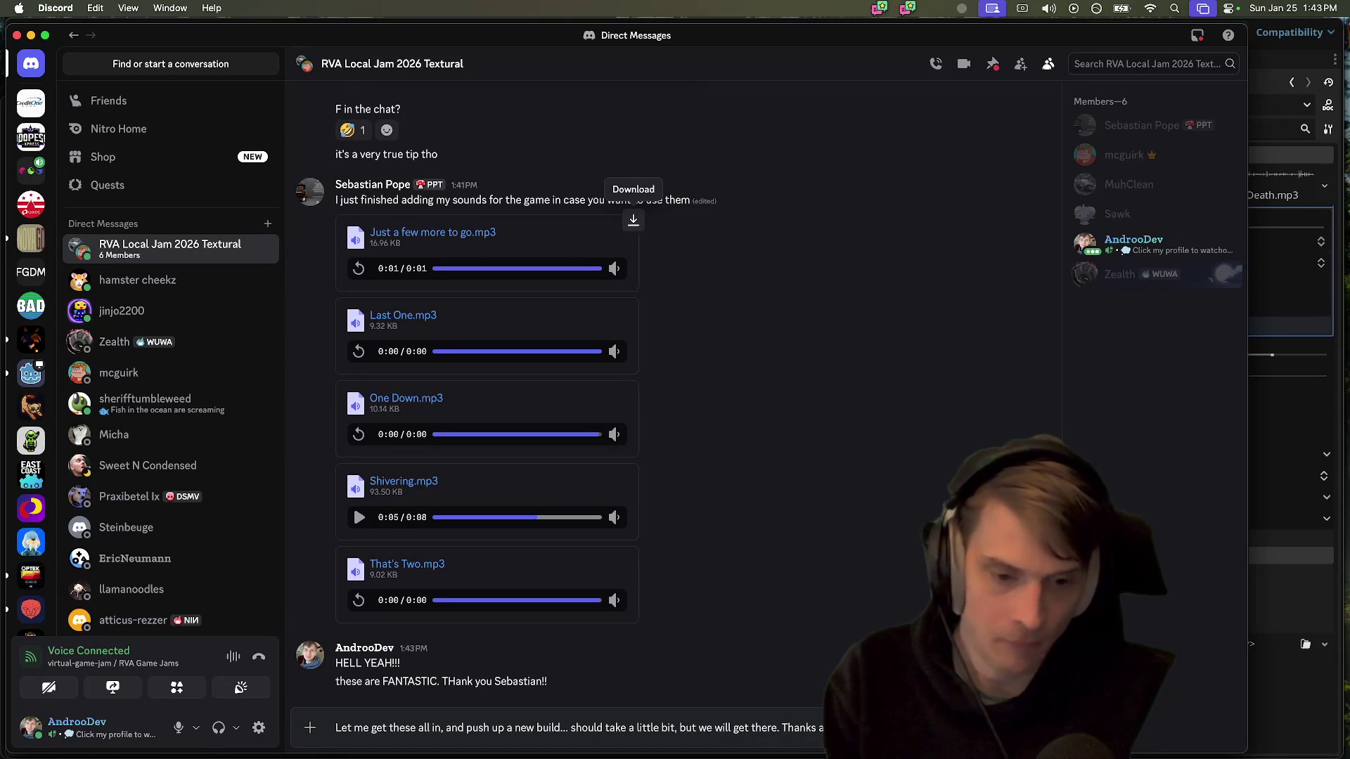
pyautogui.press('Return')
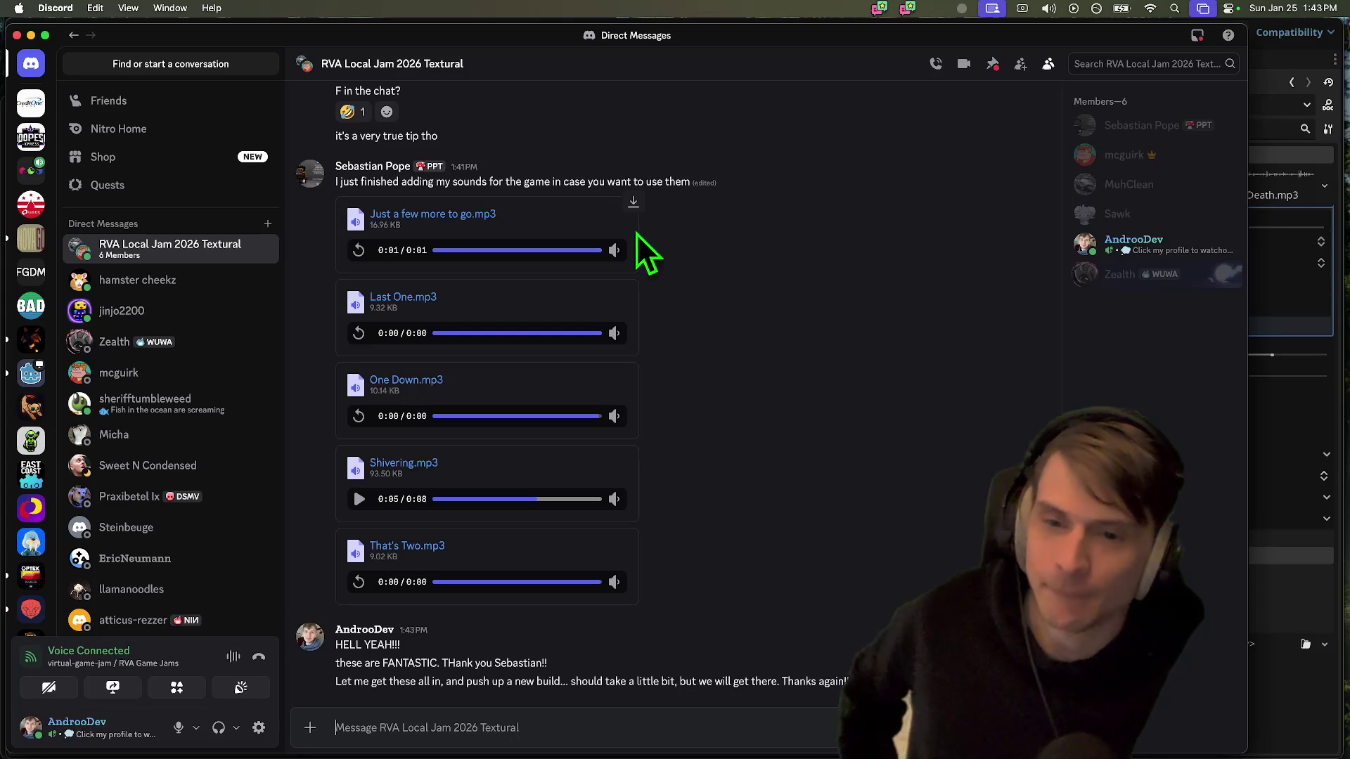
# Play the One Down.mp3 and first shared clips, then bring up the Finder Trash window
pyautogui.click(359, 416)
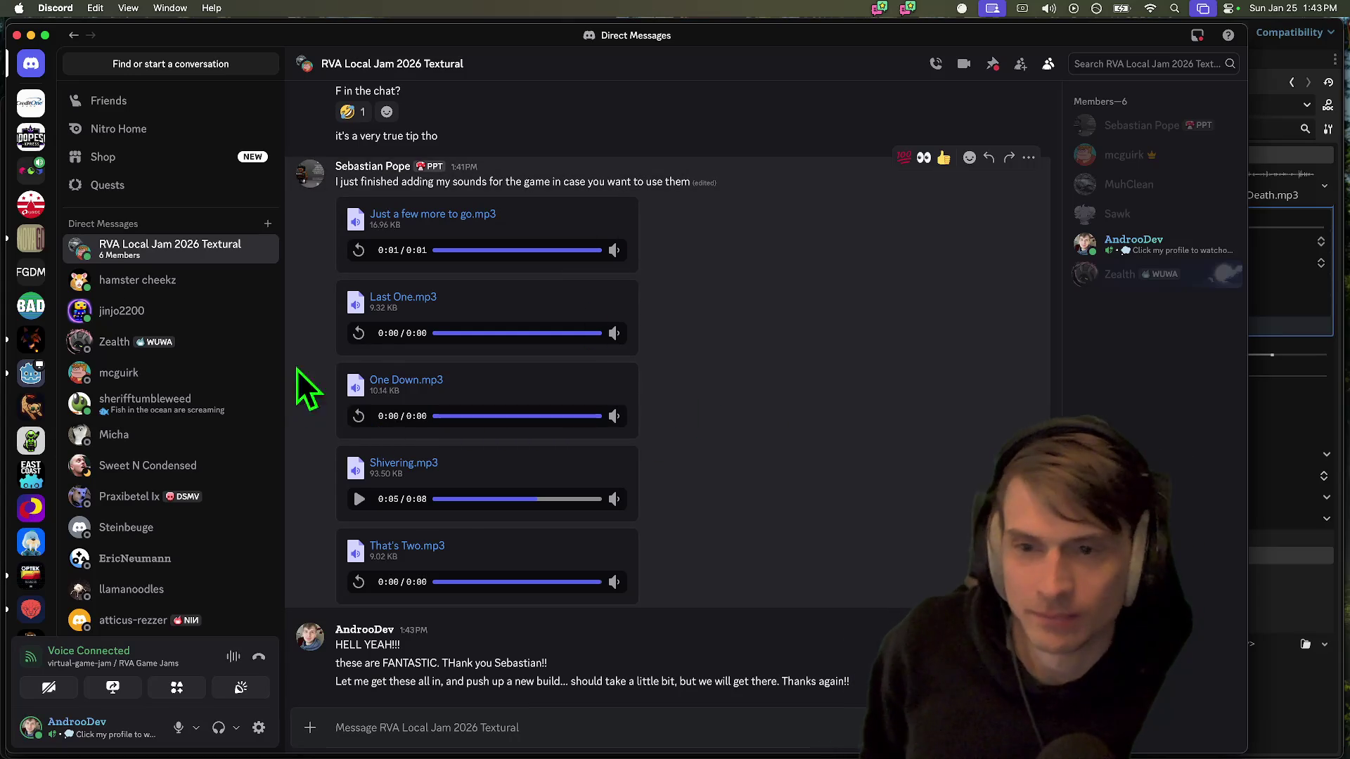
pyautogui.click(357, 251)
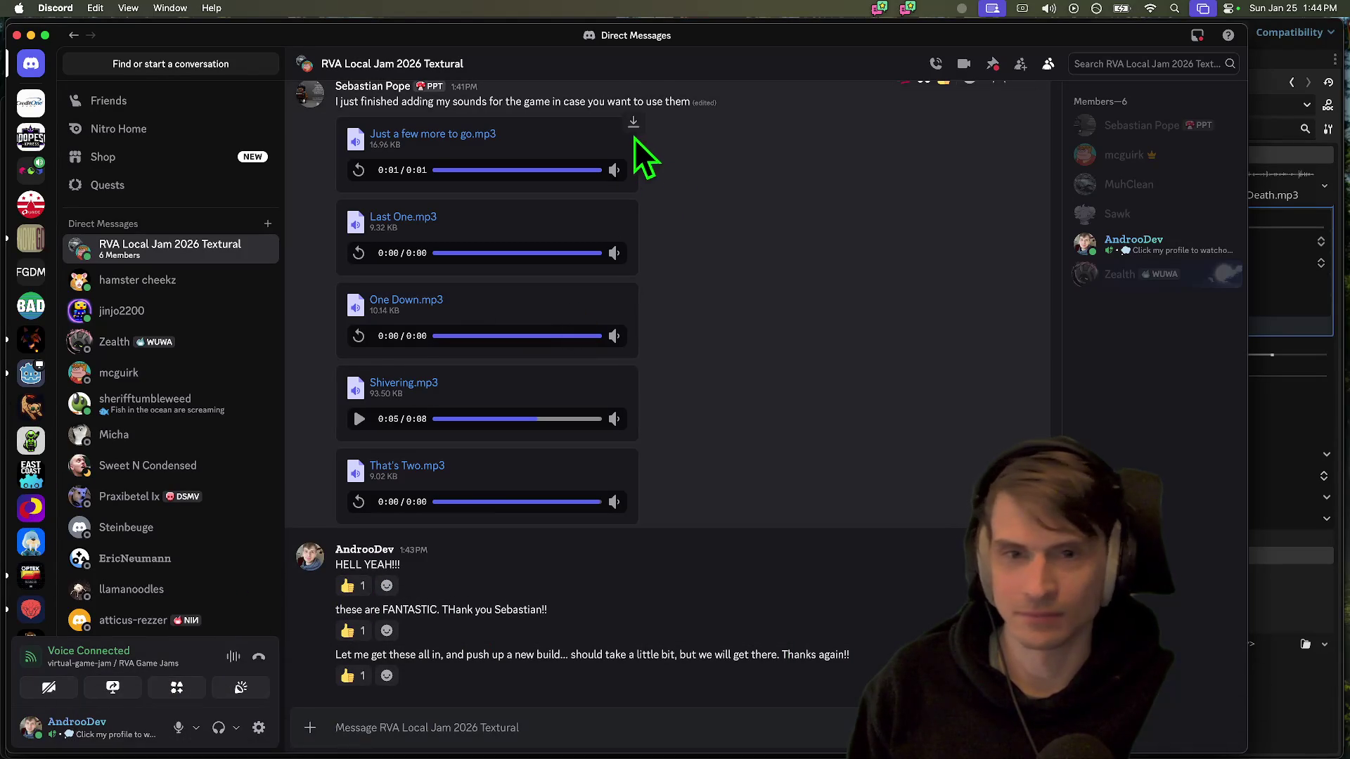
pyautogui.click(109, 715)
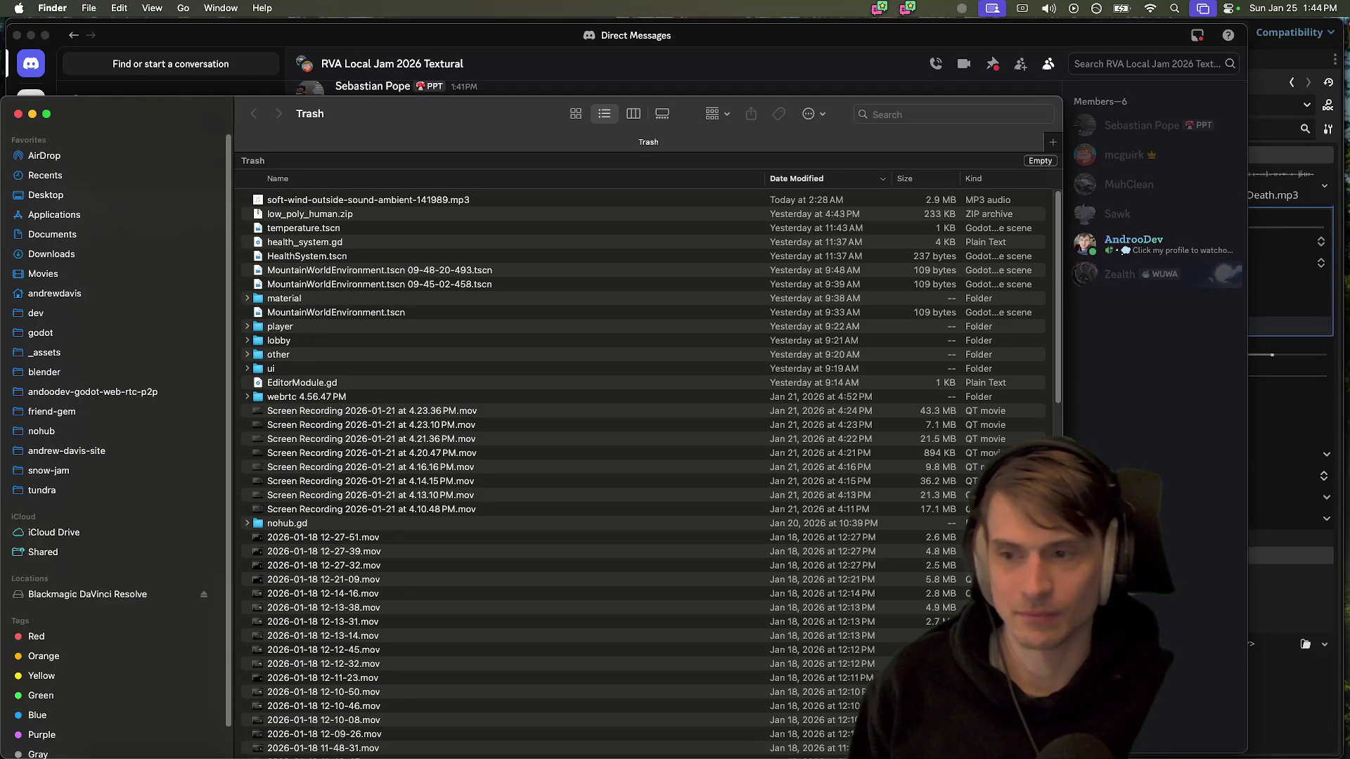
# Run the suggested butler push of dist/web to the itch.io htgstml5 channel
pyautogui.click(482, 717)
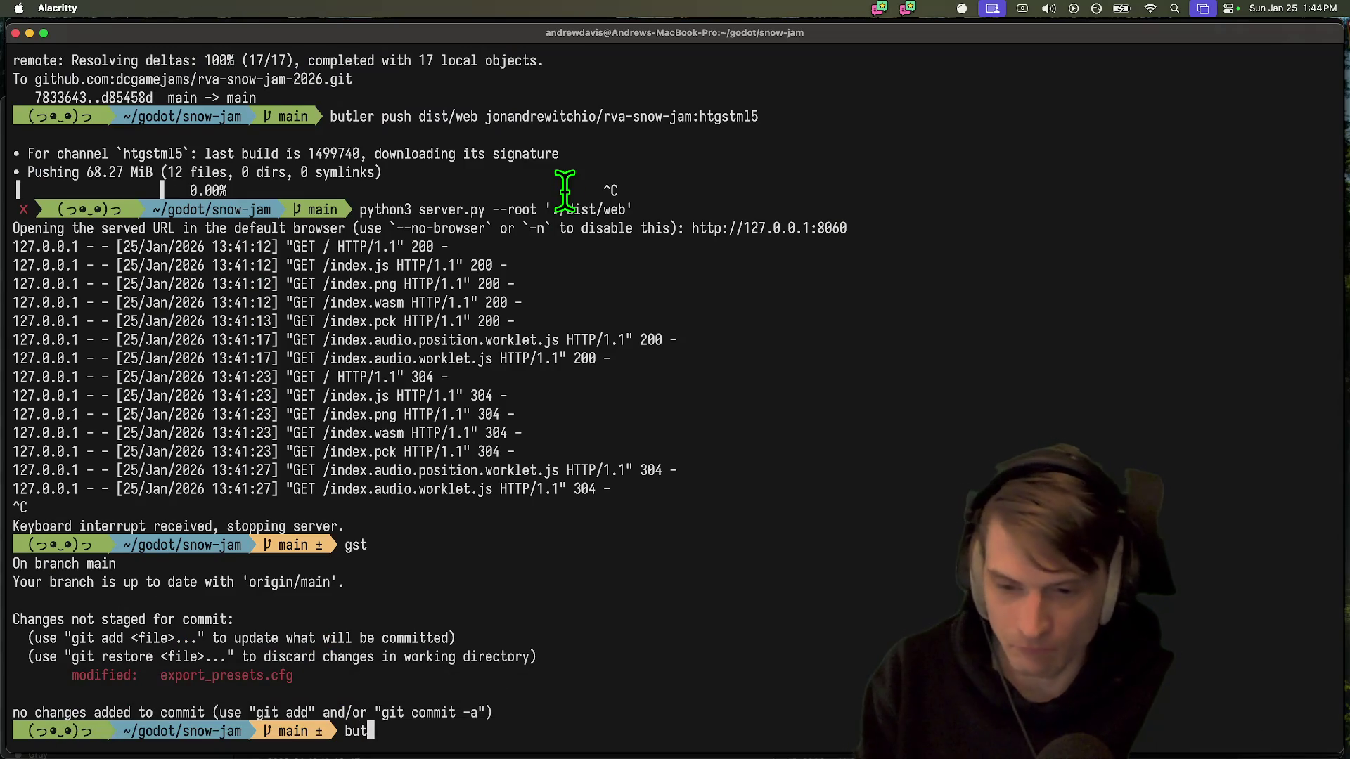
pyautogui.press('Right')
pyautogui.press('Return')
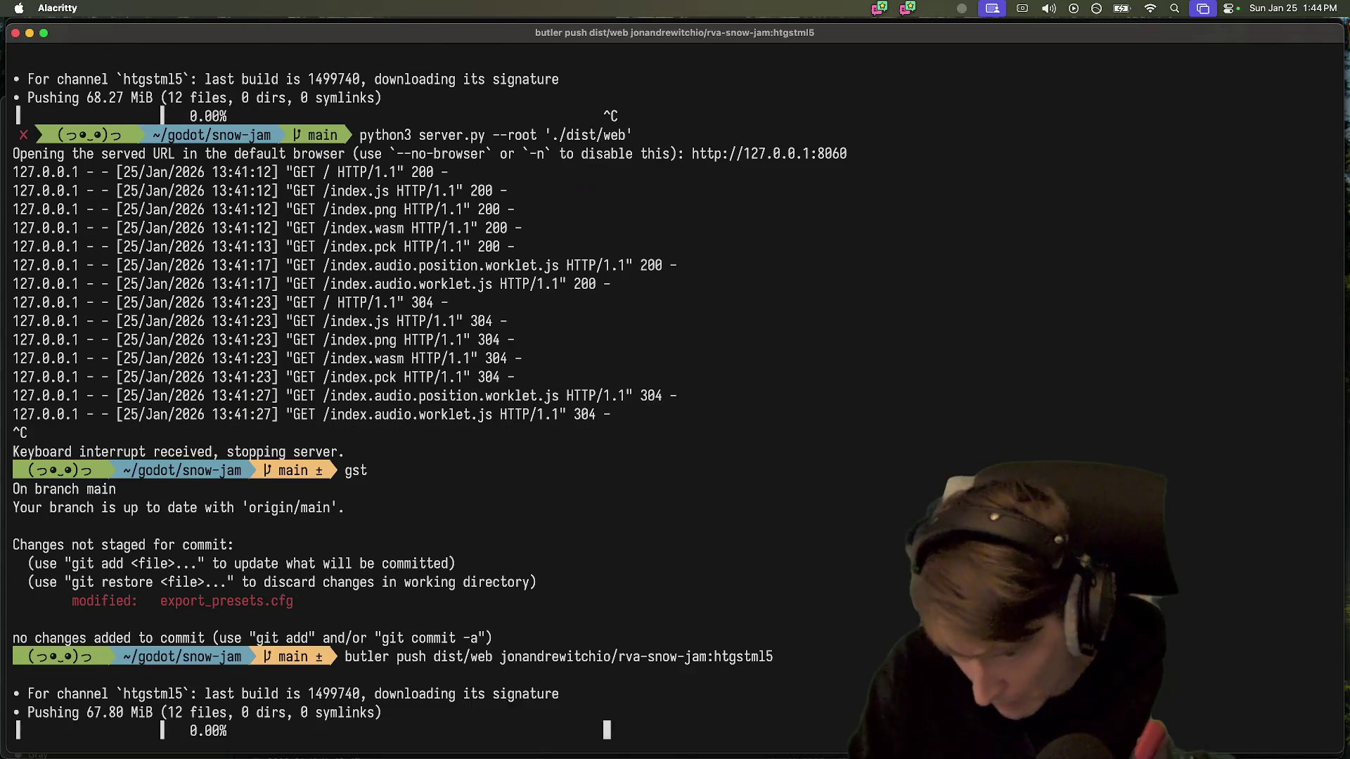
pyautogui.press('super+Tab')
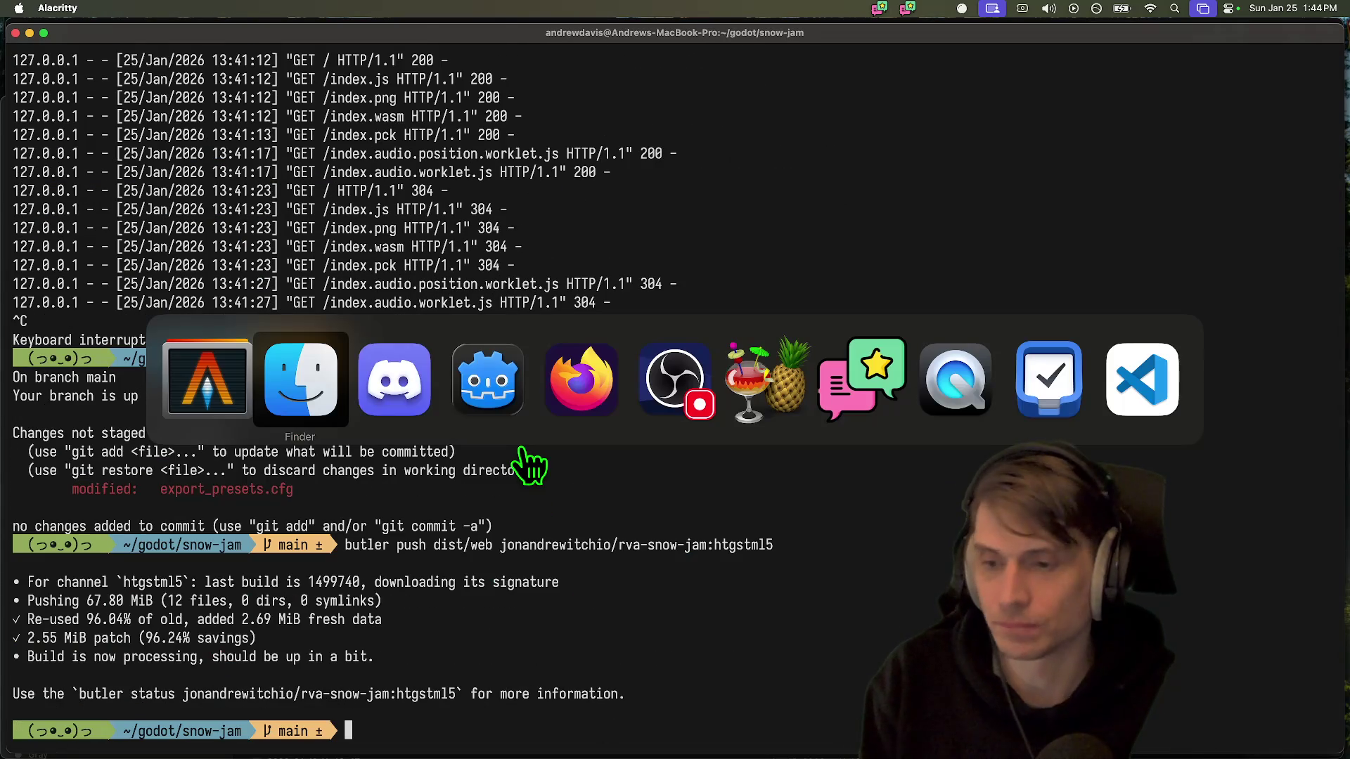
pyautogui.press('Escape')
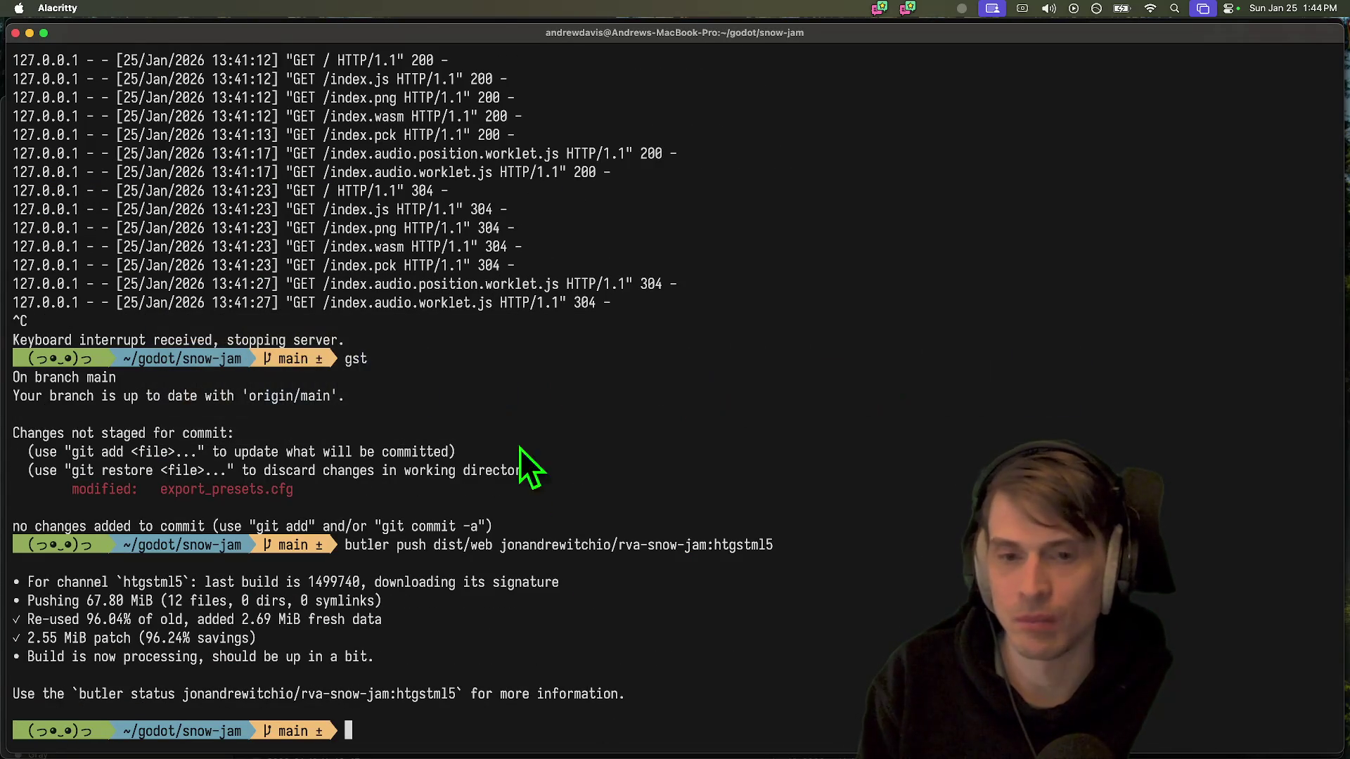
# Open the itch.io creator dashboard in a new tab and edit the rva-snow-jam project
pyautogui.click(320, 717)
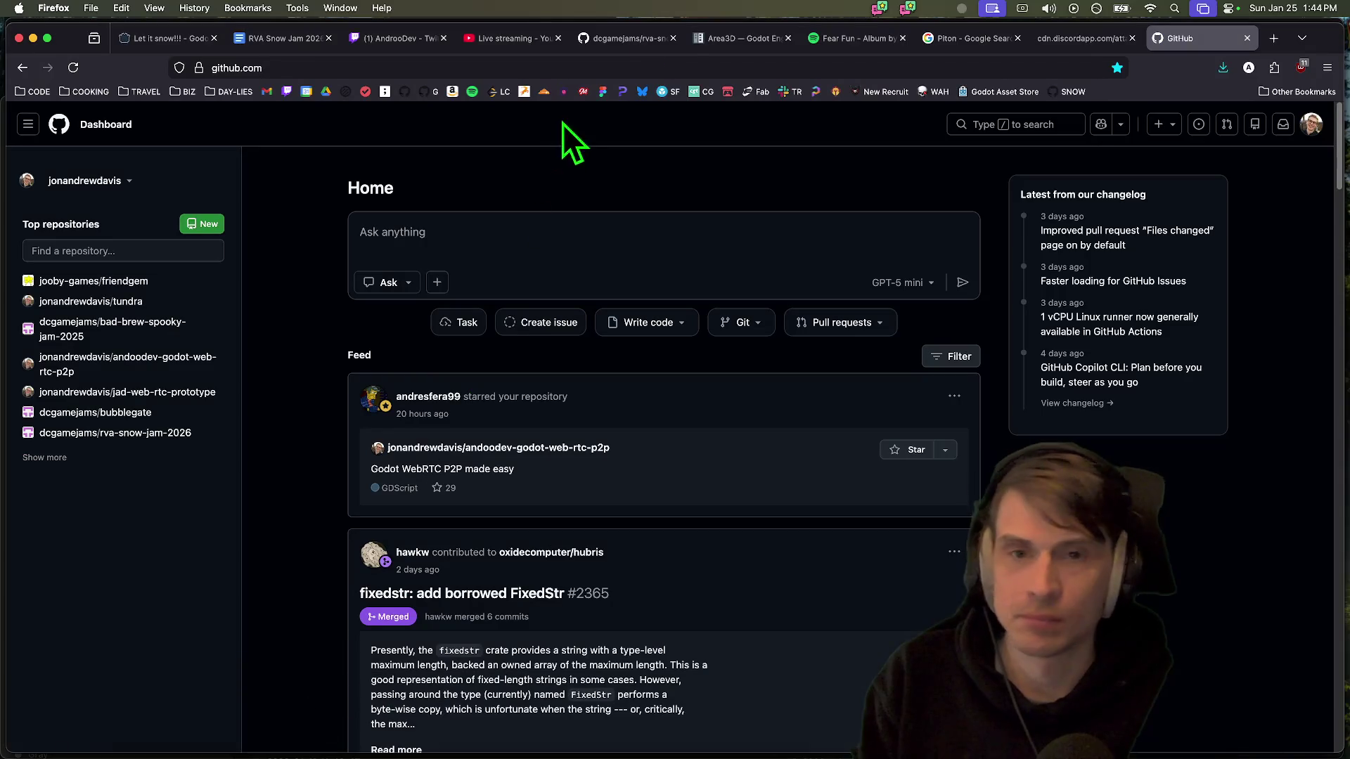
pyautogui.press('super+t')
pyautogui.write('buttondown.email/')
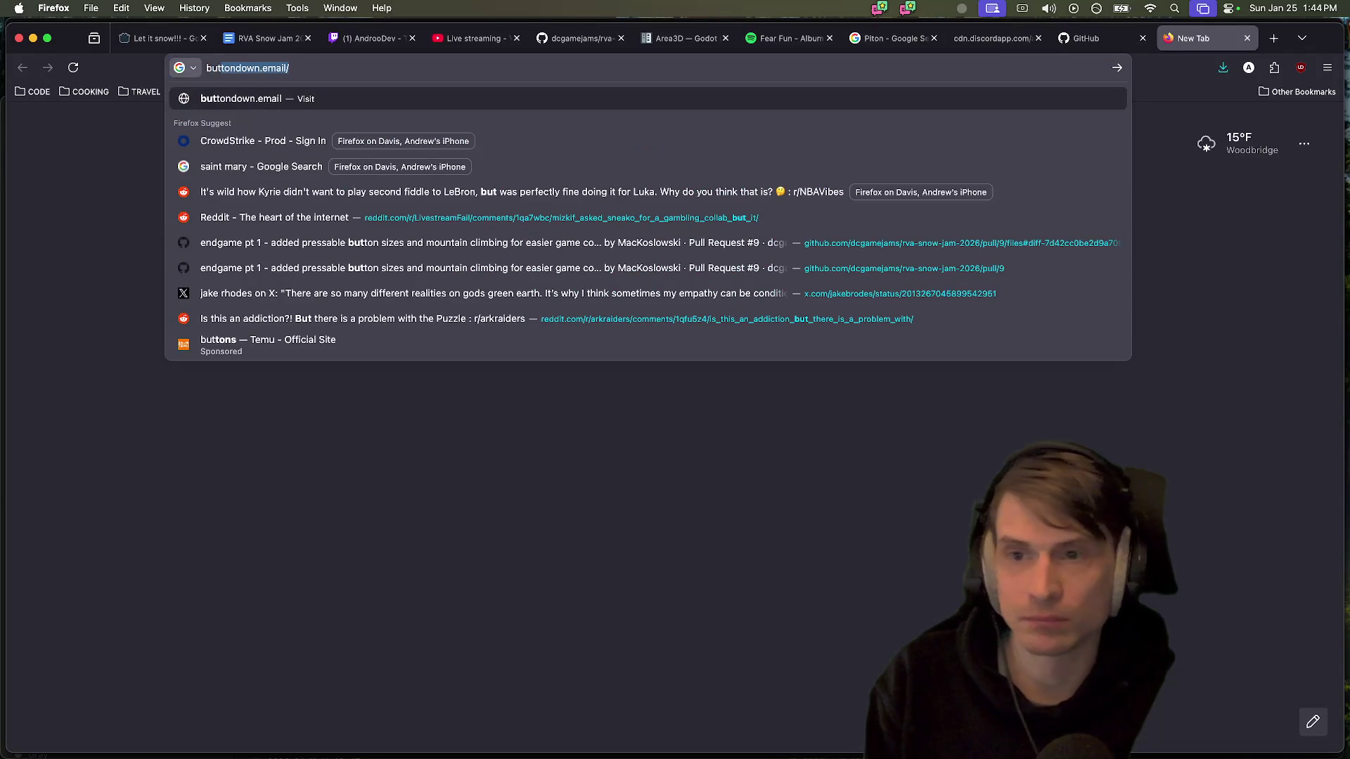
pyautogui.press('super+a')
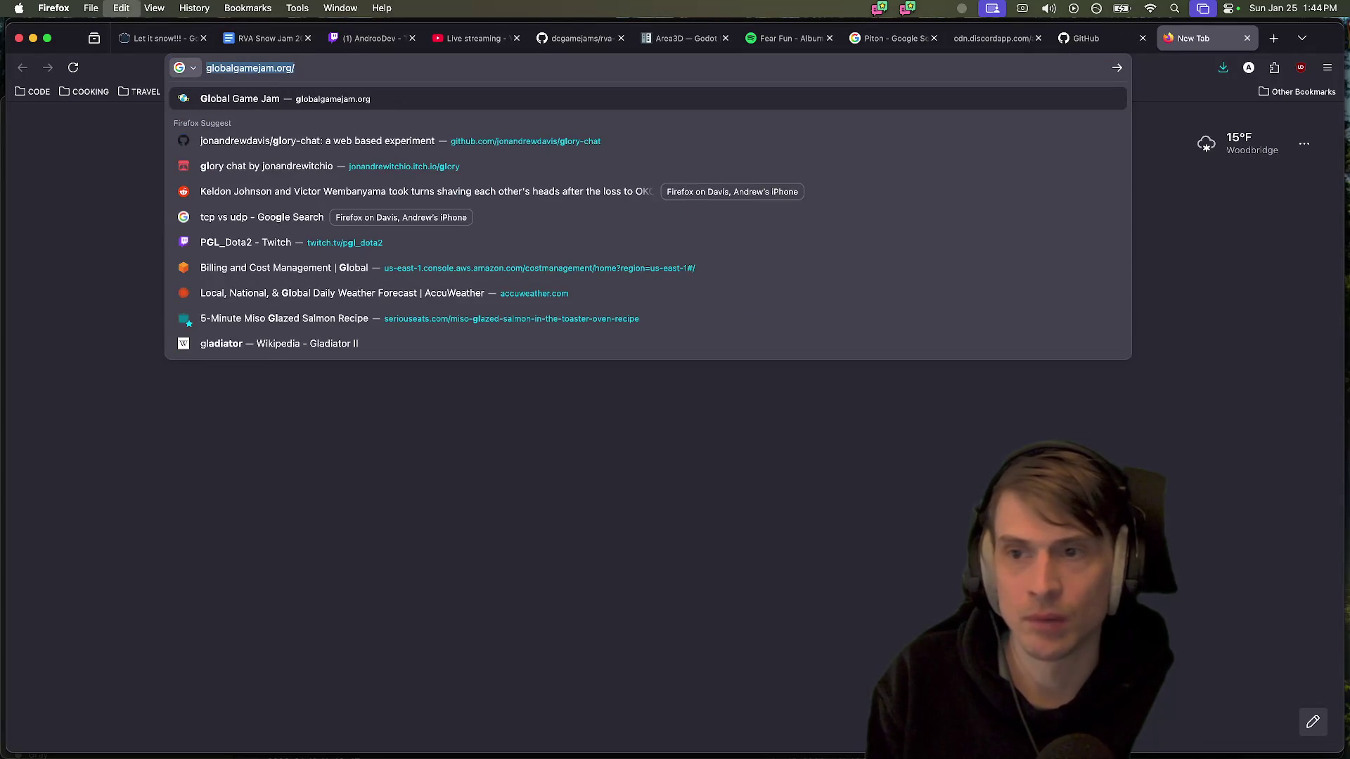
pyautogui.press('Down')
pyautogui.press('Down')
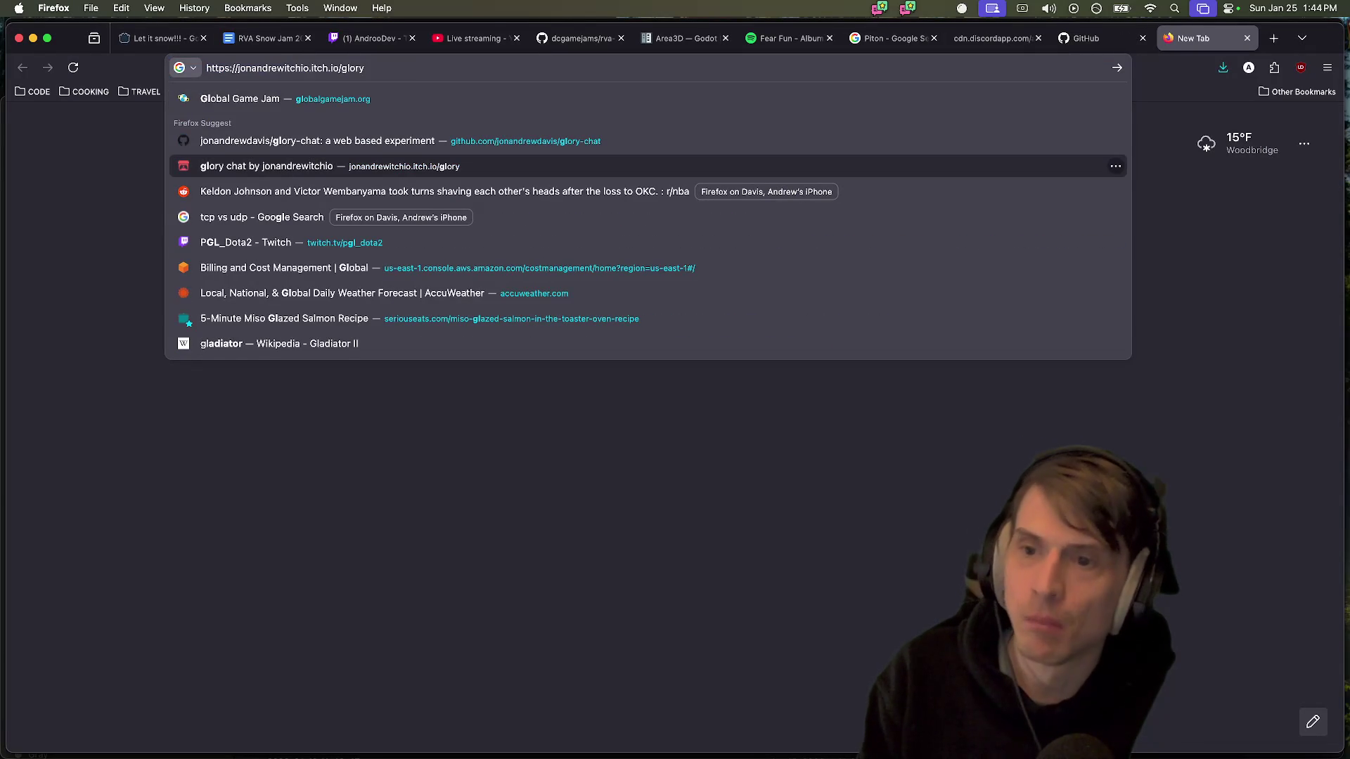
pyautogui.press('Escape')
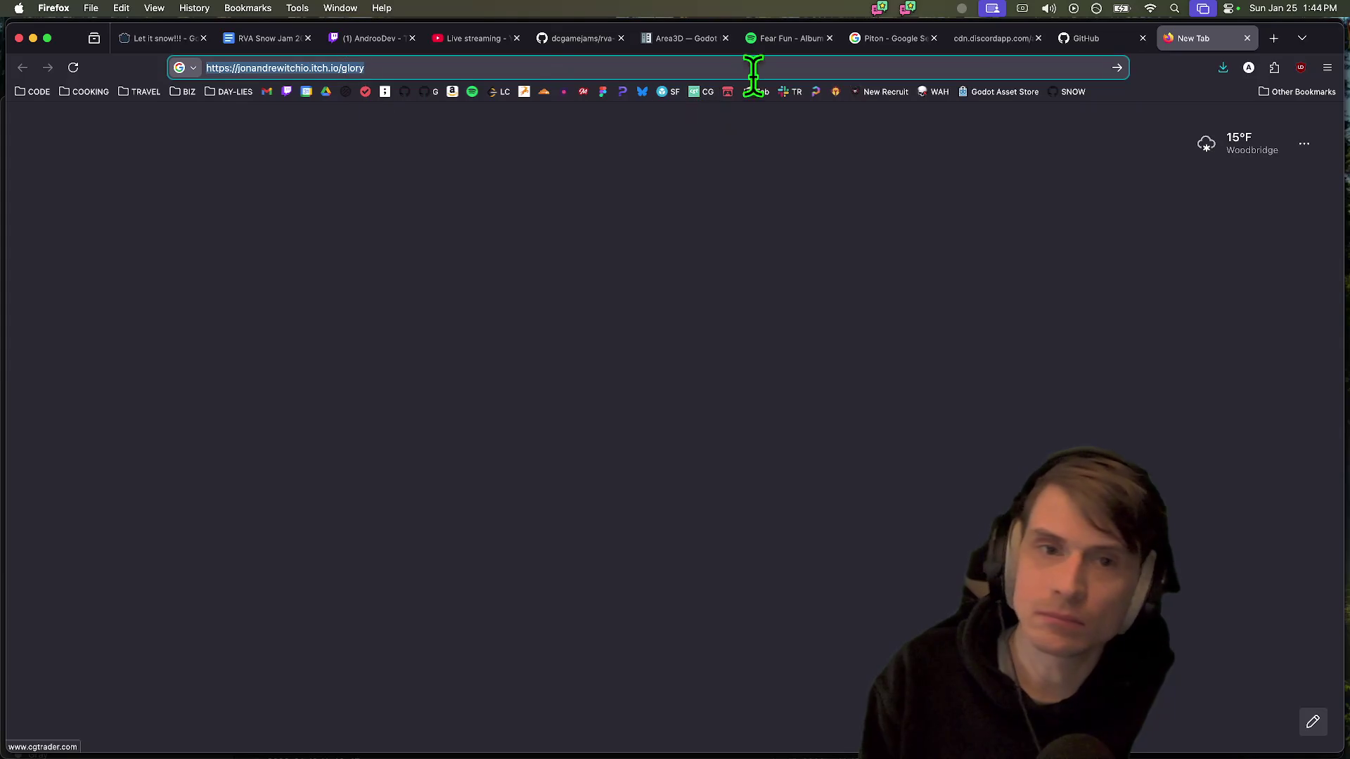
pyautogui.click(728, 93)
pyautogui.scroll(-8, 316, 446)
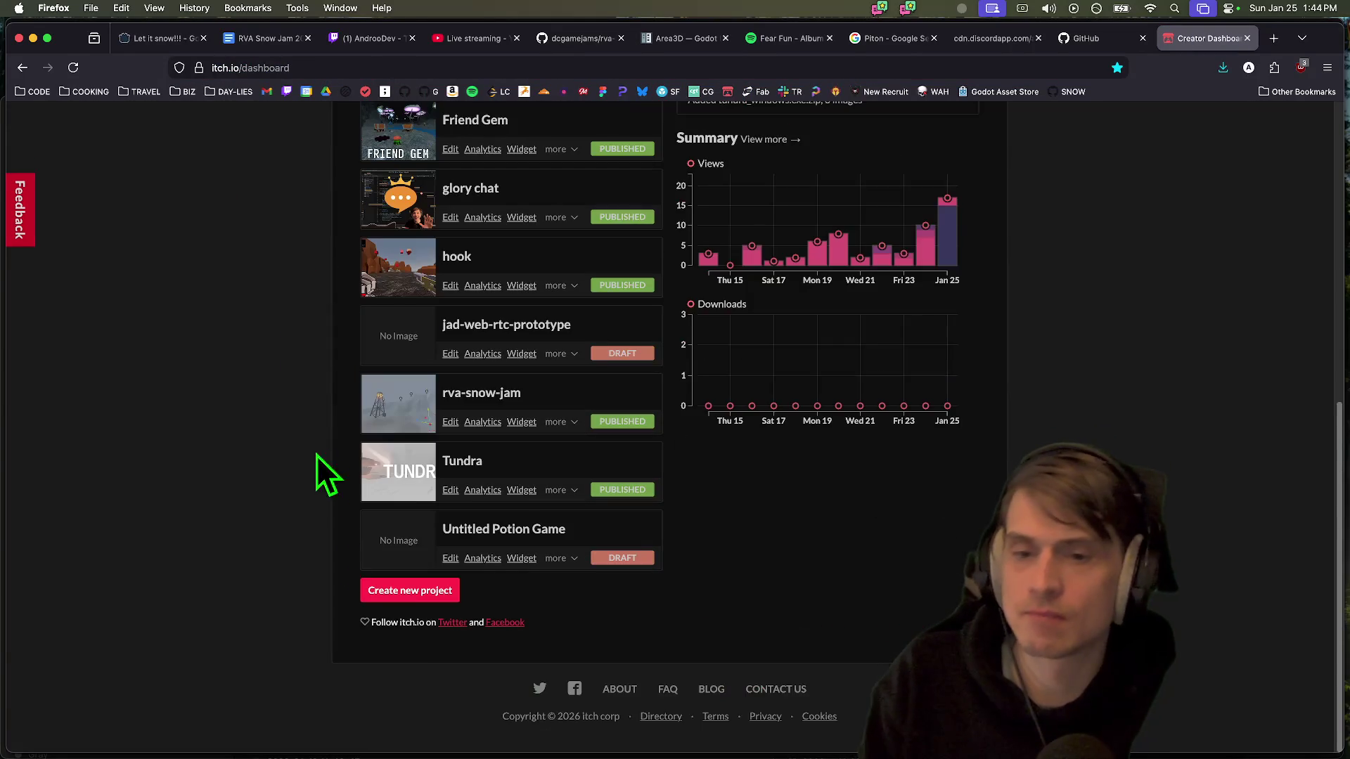
pyautogui.click(451, 422)
# Rename the project title to 'Piton' and change its URL slug to piton
pyautogui.click(467, 265)
pyautogui.press('super+a')
pyautogui.write('piton')
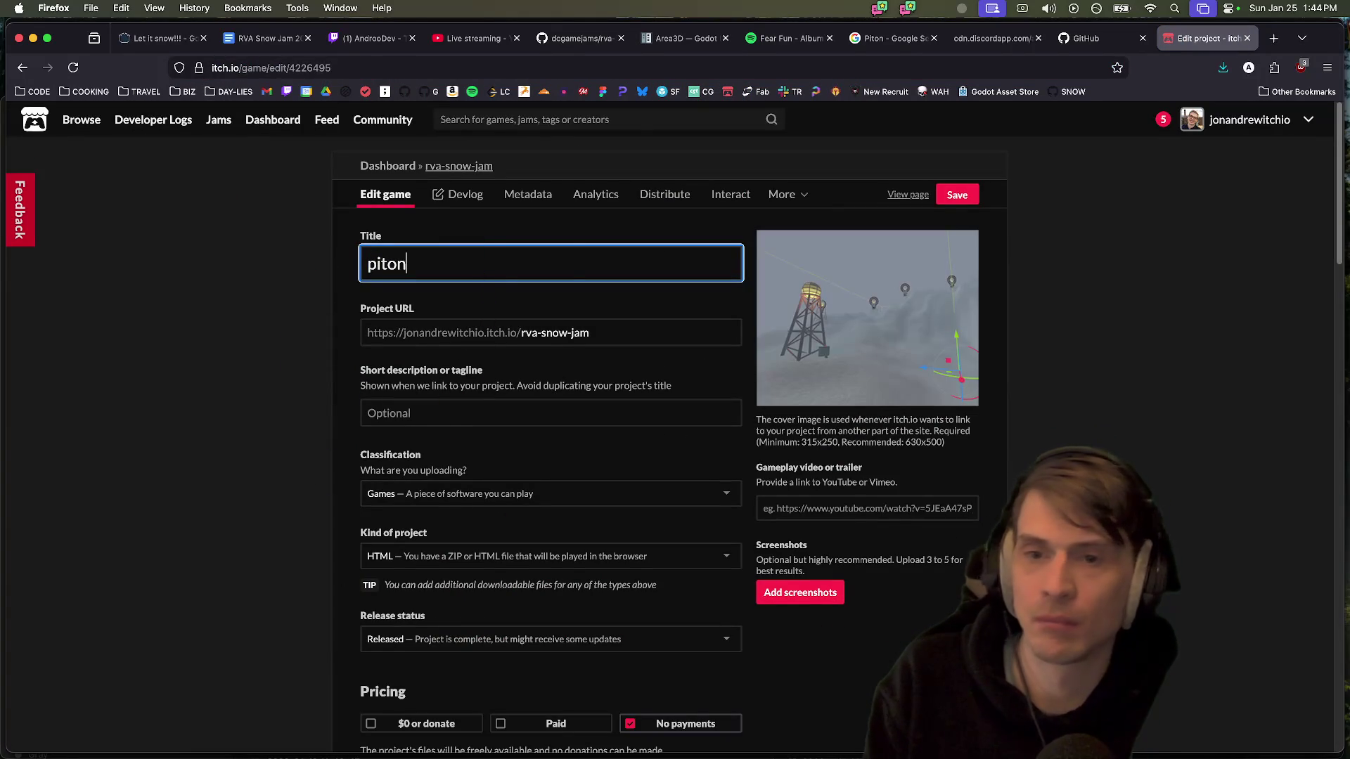
pyautogui.click(1143, 452)
pyautogui.doubleClick(512, 262)
pyautogui.write('Piton')
pyautogui.click(617, 327)
pyautogui.doubleClick(617, 327)
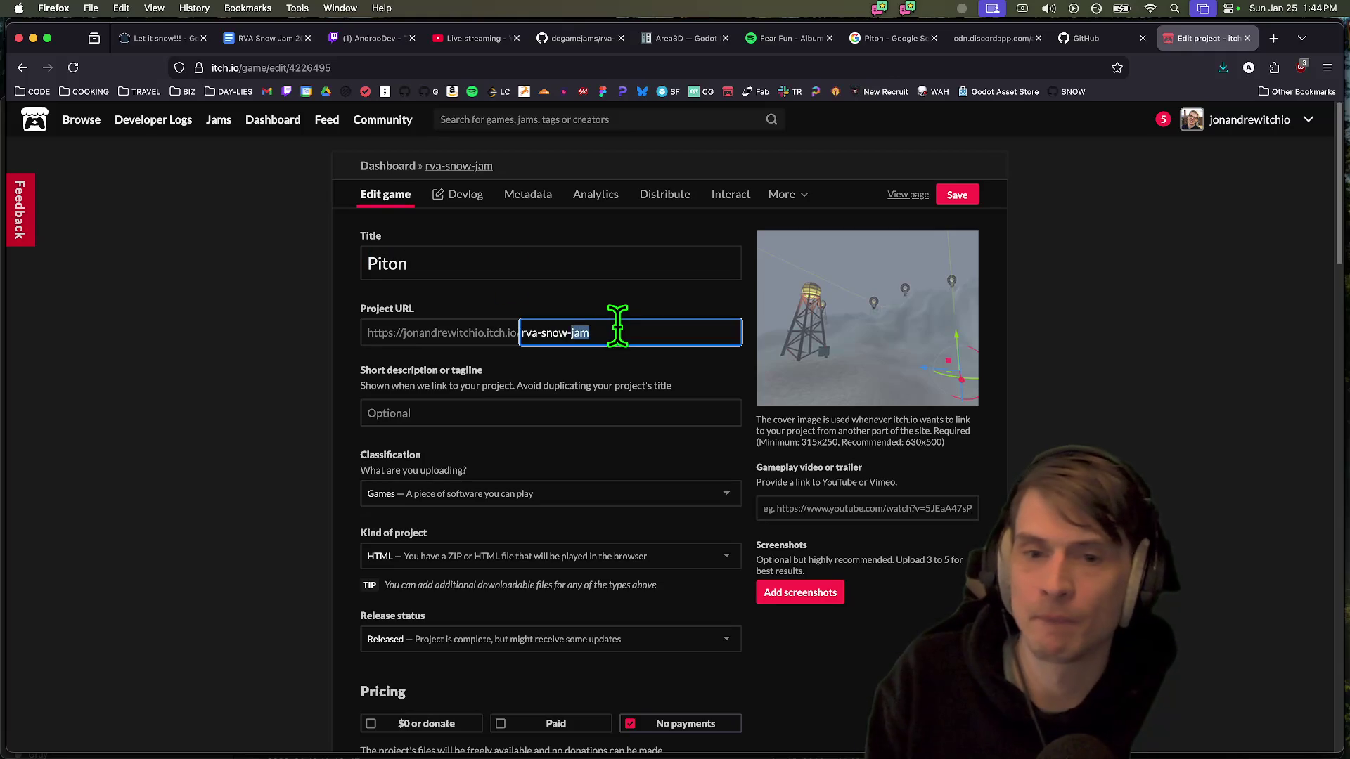
pyautogui.write('n')
pyautogui.click(642, 361)
# Save the project settings and replace the description heading with 'PITON'
pyautogui.scroll(-10, 837, 686)
pyautogui.scroll(15, 762, 617)
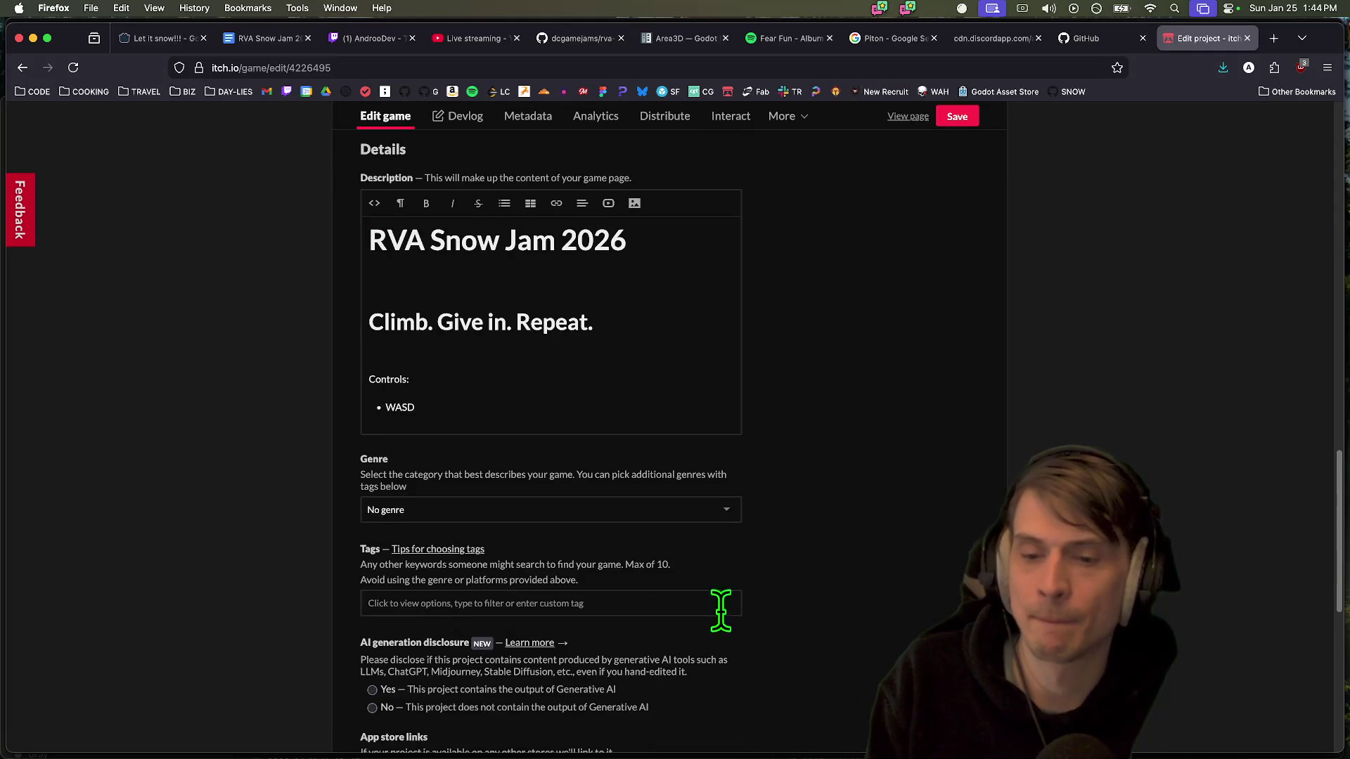
pyautogui.scroll(-20, 534, 626)
pyautogui.click(380, 629)
pyautogui.scroll(15, 862, 555)
pyautogui.scroll(-5, 616, 589)
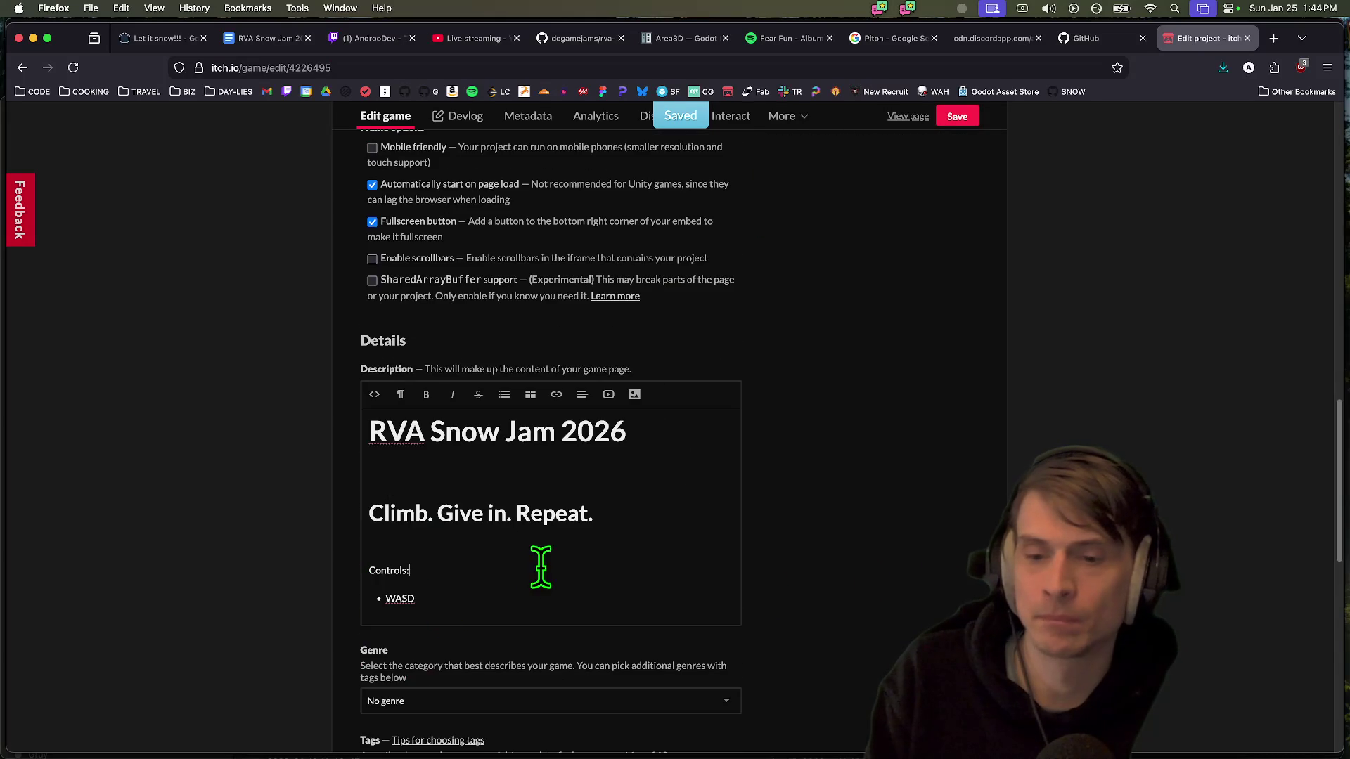
pyautogui.tripleClick(569, 432)
pyautogui.write('PITON')
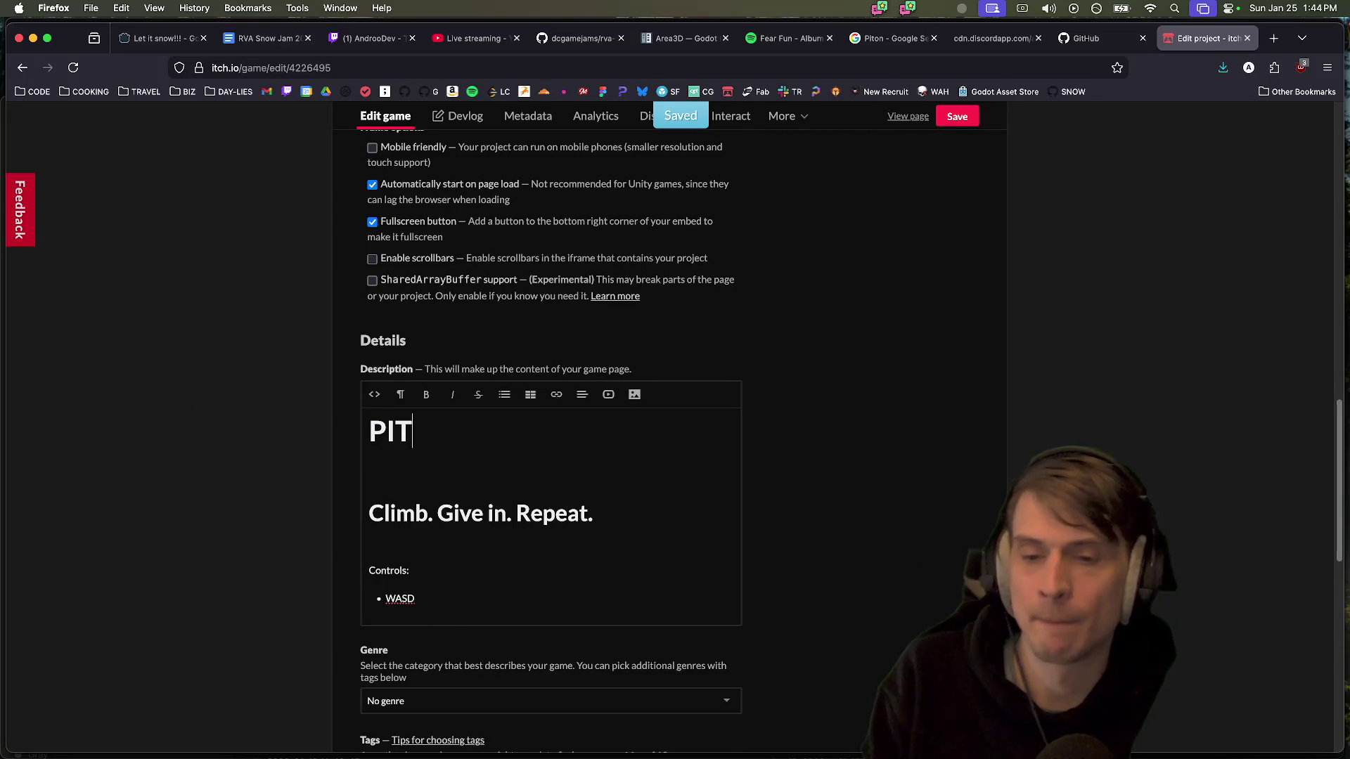
# Retype the title as 'Piton', trim the PITON heading's last letter, and view the page
pyautogui.scroll(15, 914, 436)
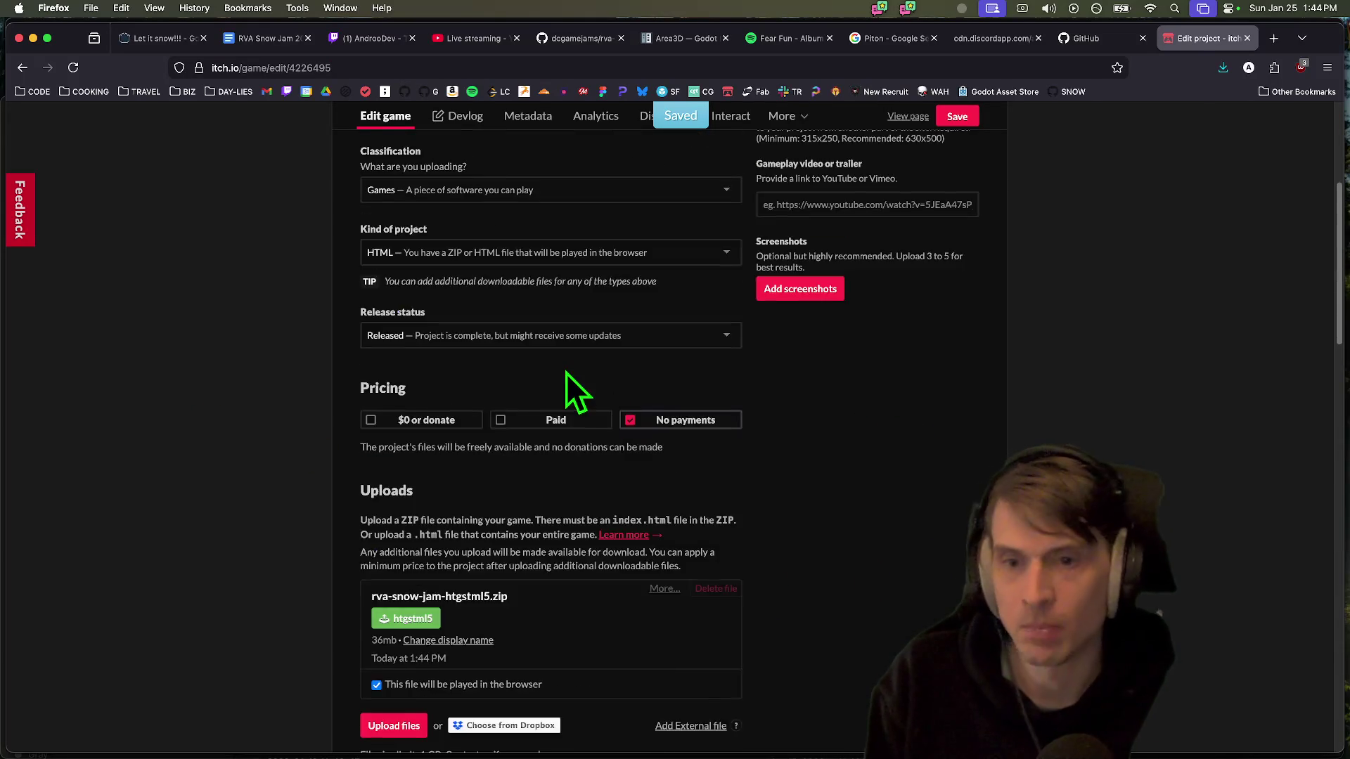
pyautogui.doubleClick(439, 265)
pyautogui.press('BackSpace')
pyautogui.write('piton')
pyautogui.press('super+a')
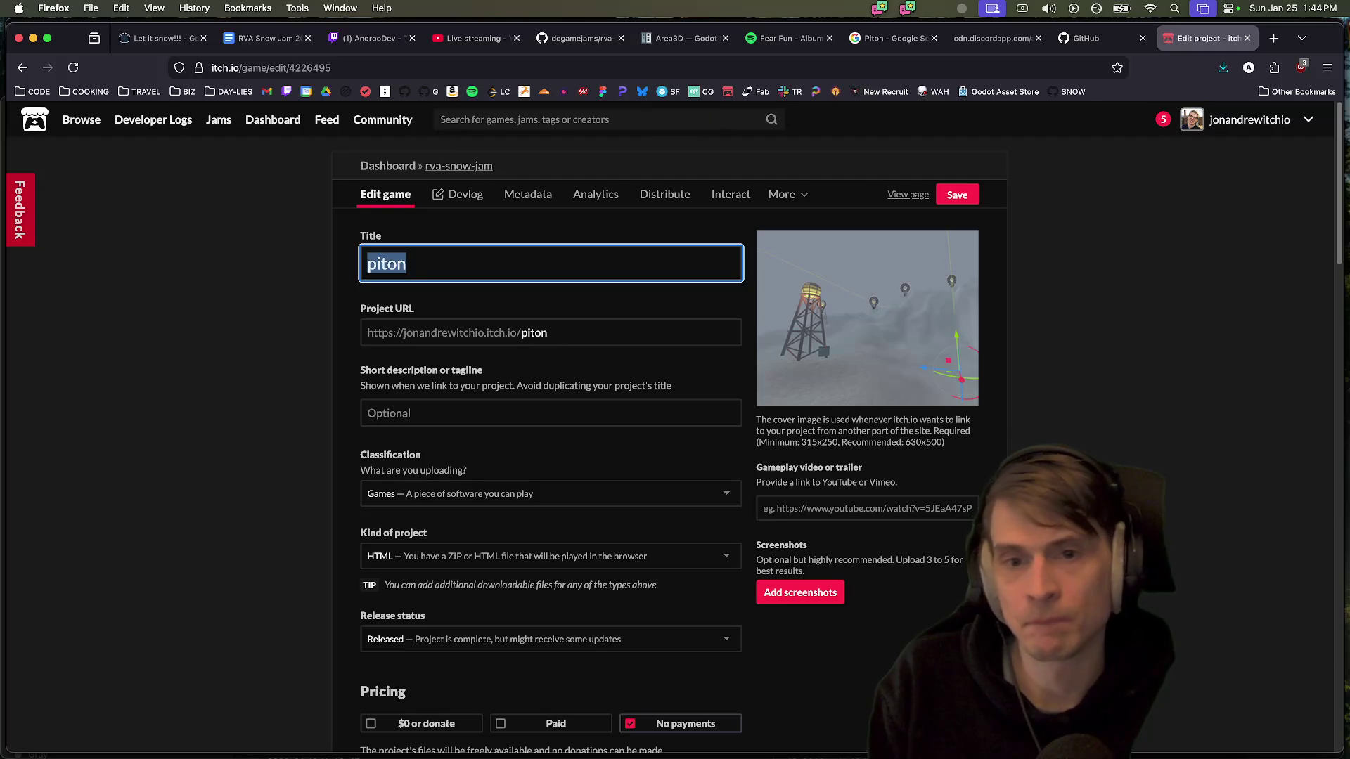
pyautogui.write('Piton')
pyautogui.scroll(-10, 589, 478)
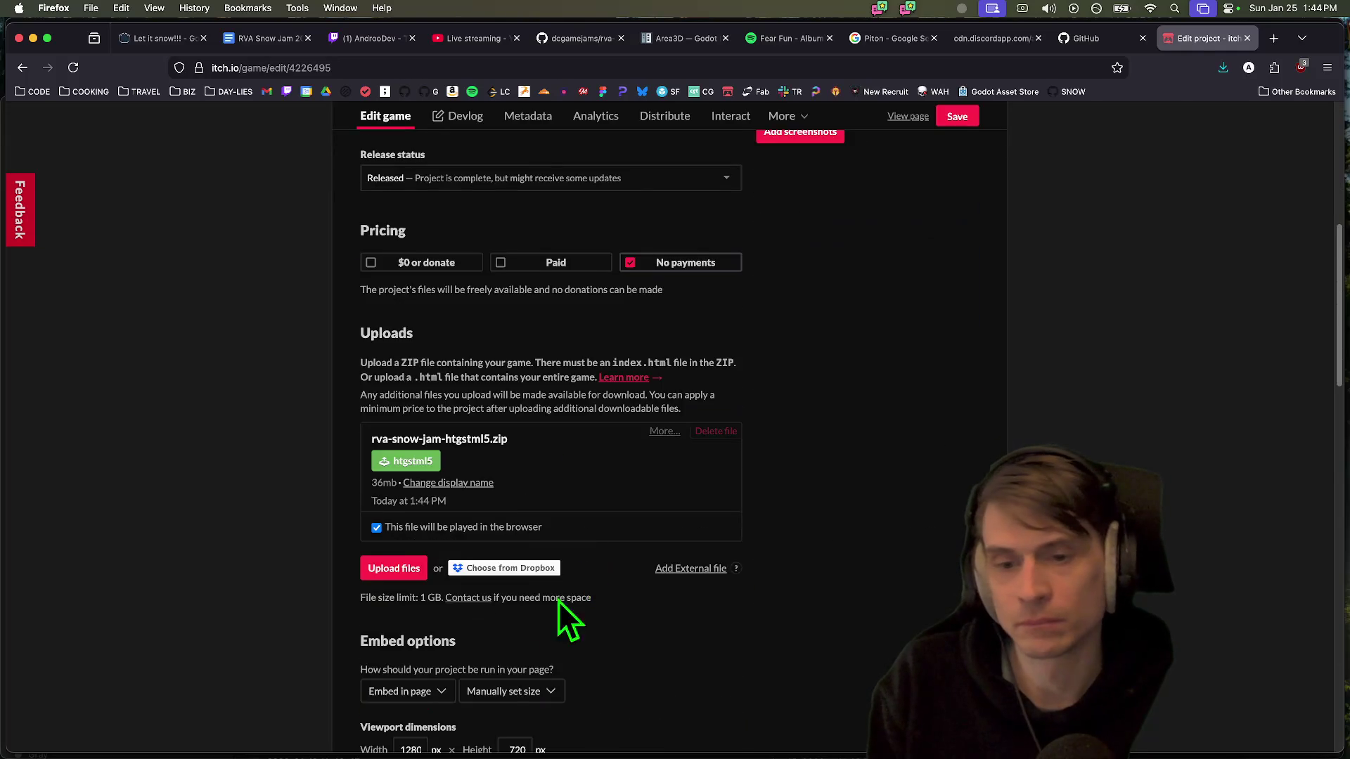
pyautogui.click(503, 689)
pyautogui.press('BackSpace')
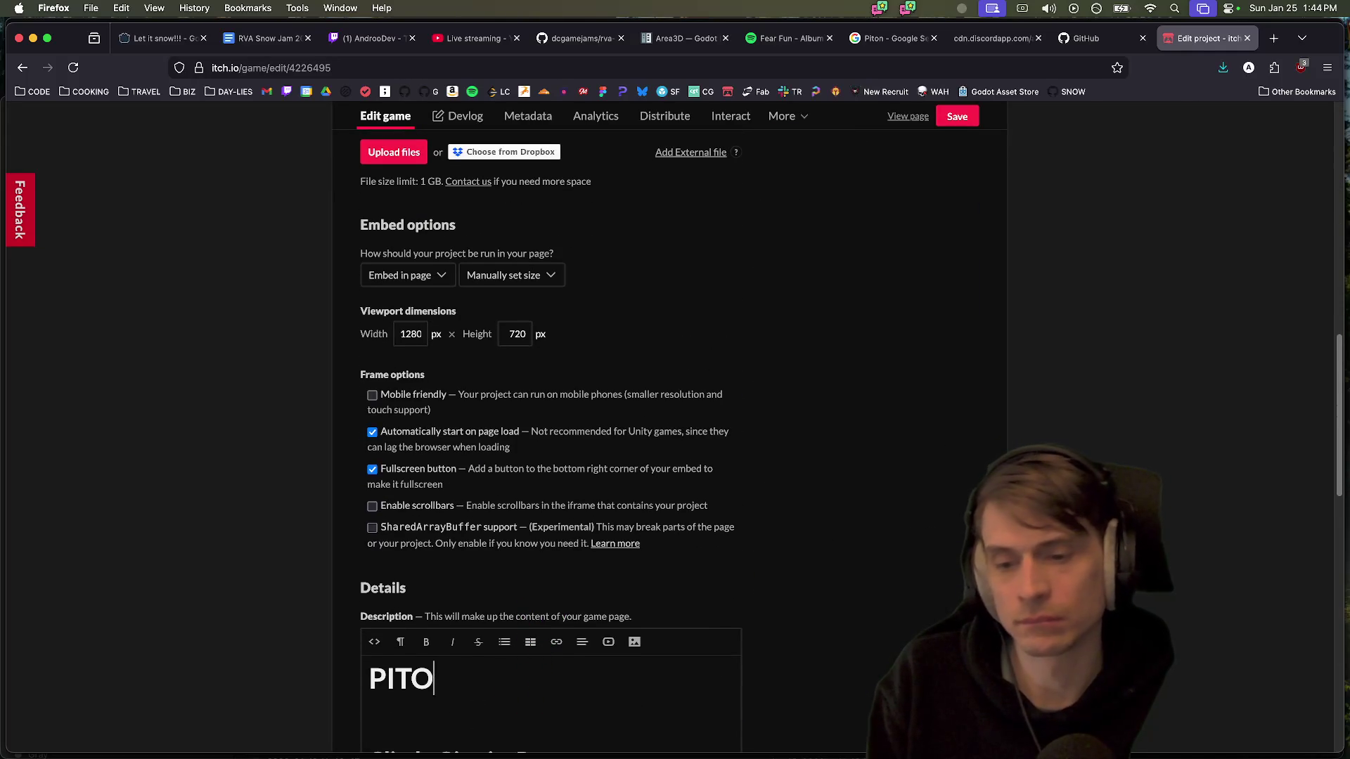
pyautogui.scroll(-15, 853, 547)
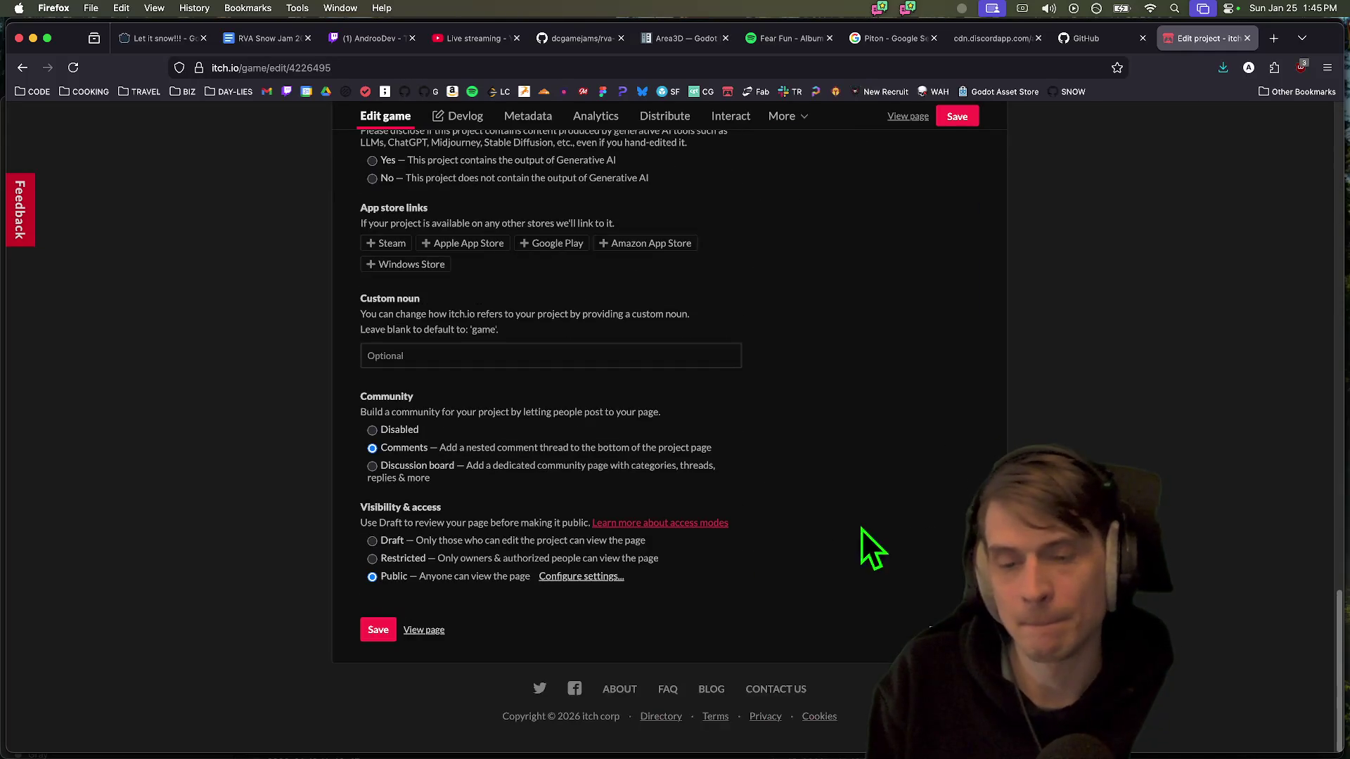
pyautogui.click(439, 631)
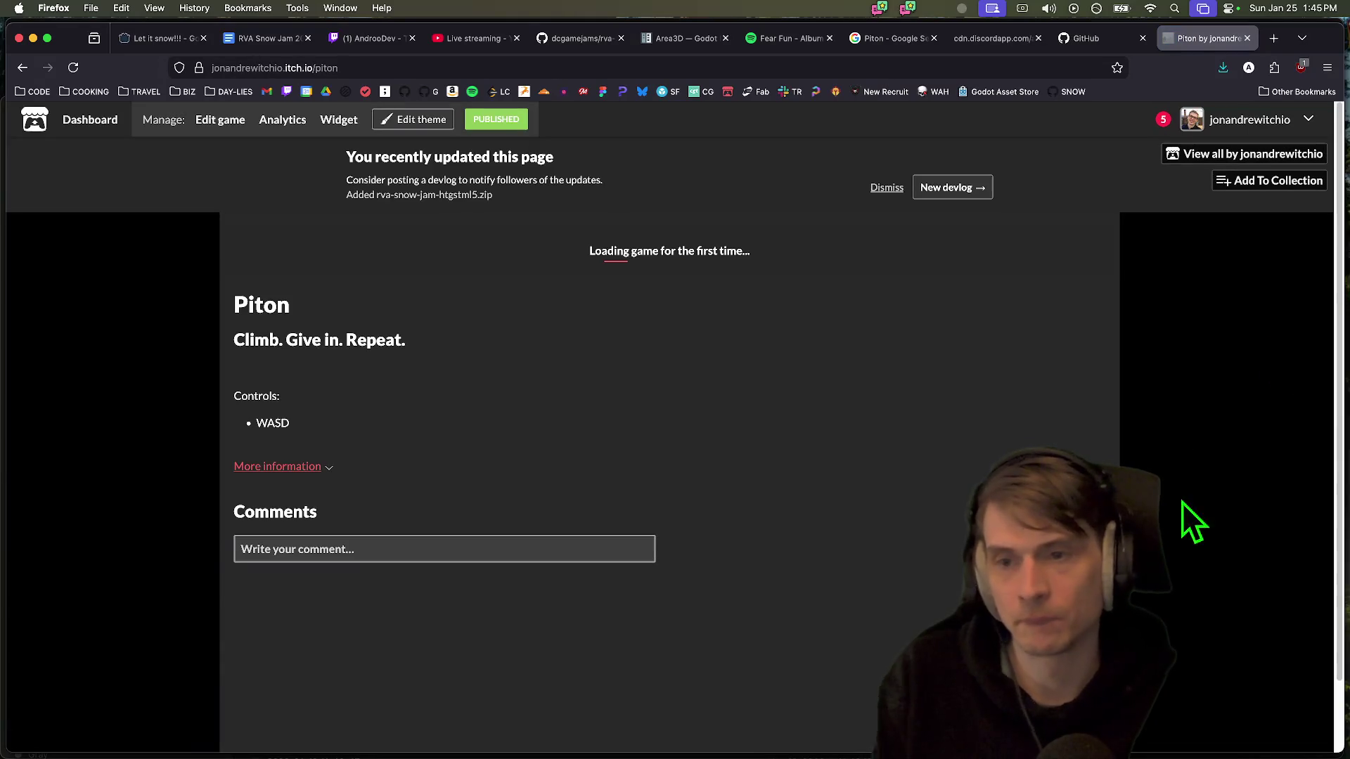
# Back in the Piton editor, add a 'TAB to refocus mouse' bullet under the WASD controls
pyautogui.scroll(-3, 1025, 422)
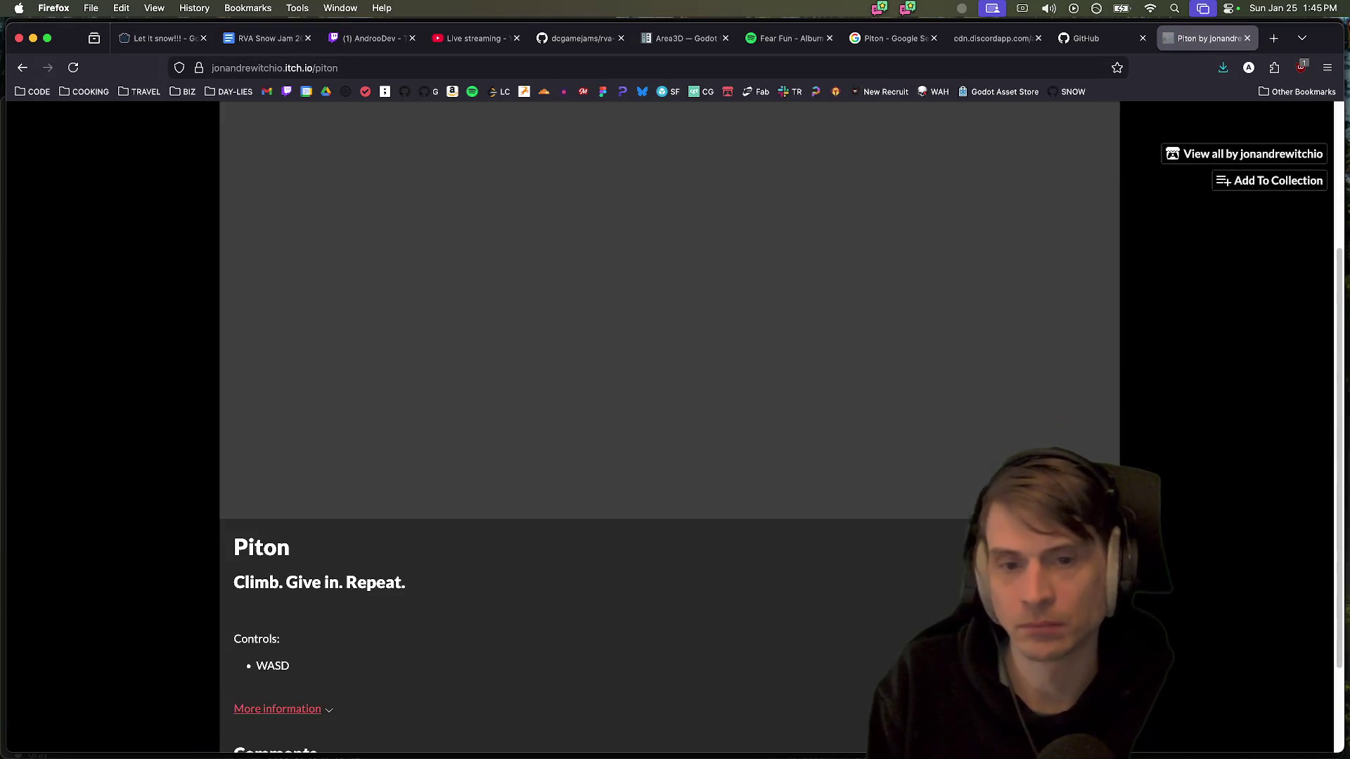
pyautogui.scroll(-2, 885, 593)
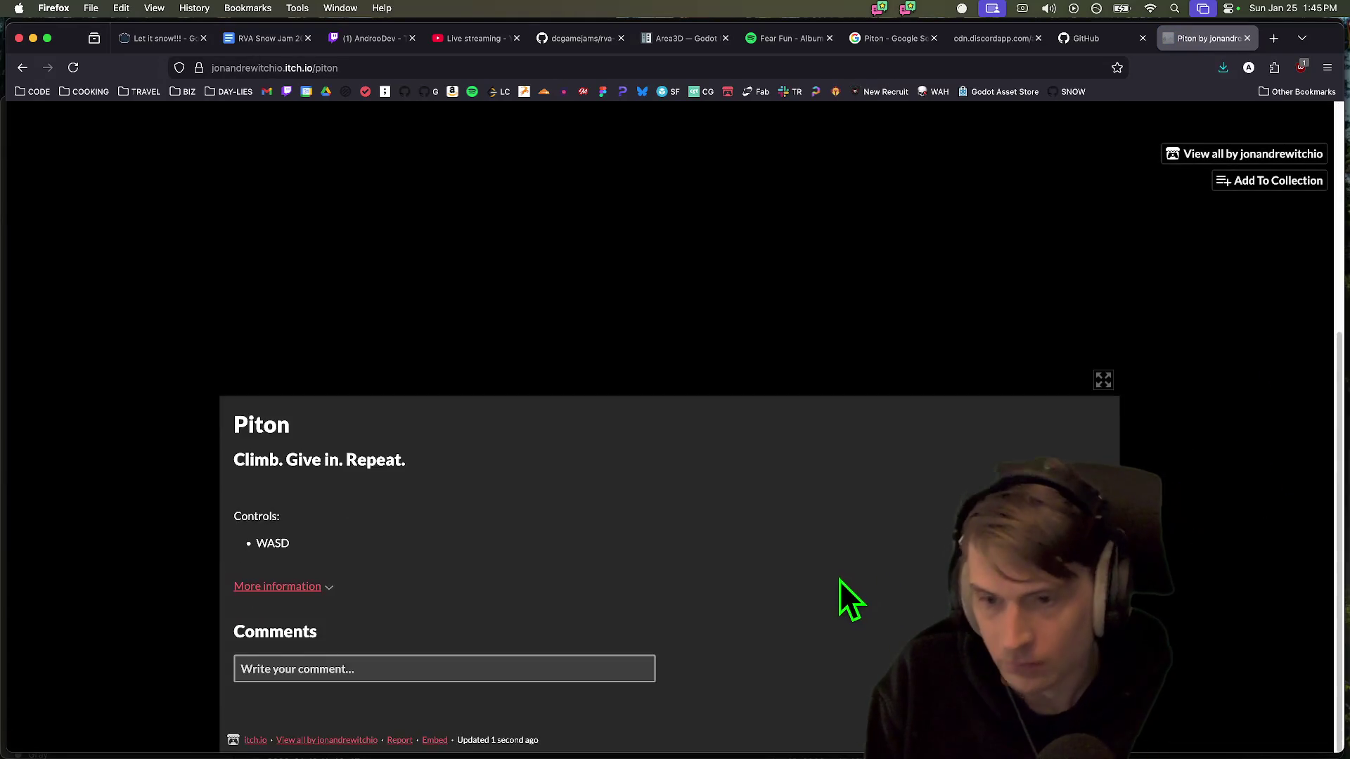
pyautogui.scroll(5, 837, 596)
pyautogui.click(239, 126)
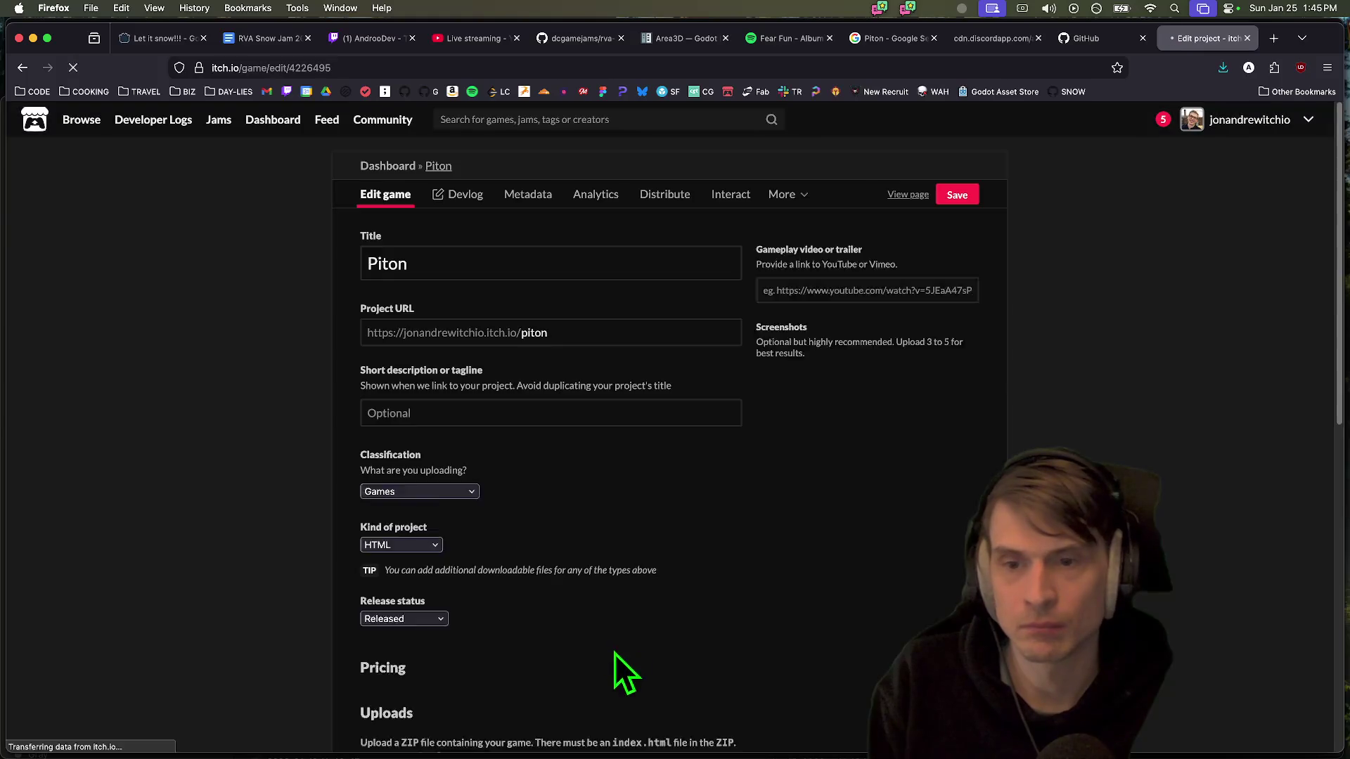
pyautogui.scroll(-10, 615, 654)
pyautogui.scroll(-3, 721, 515)
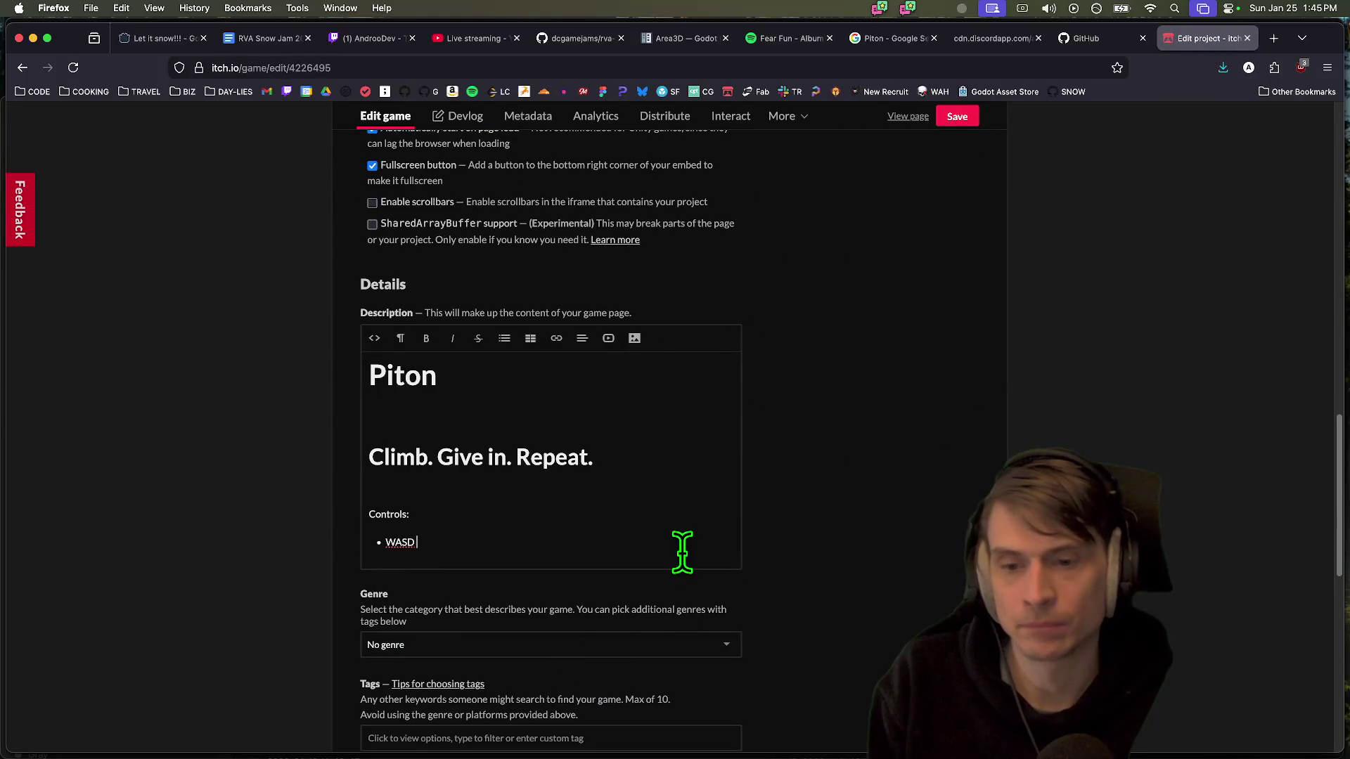
pyautogui.press('Return')
pyautogui.write('TAB')
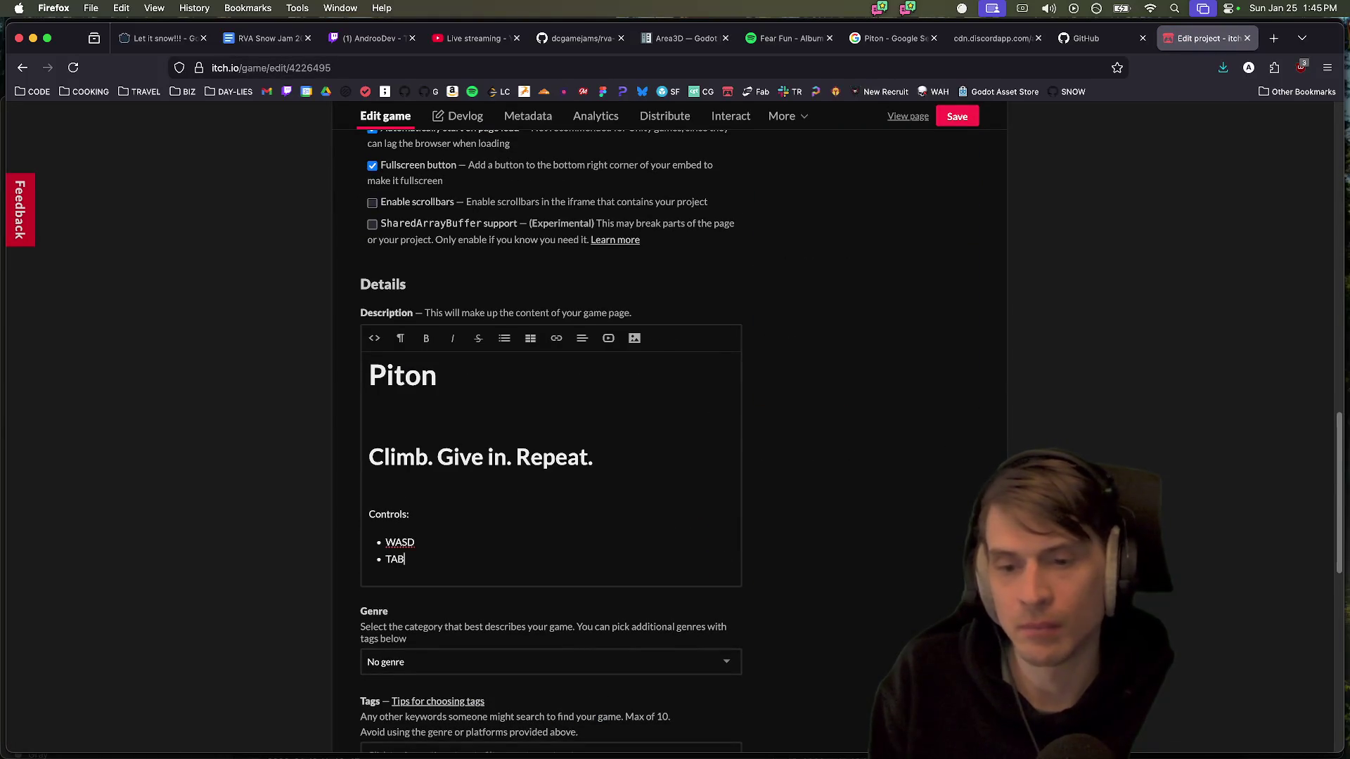
pyautogui.press('super+Left')
pyautogui.press('super+Right')
pyautogui.write(' t')
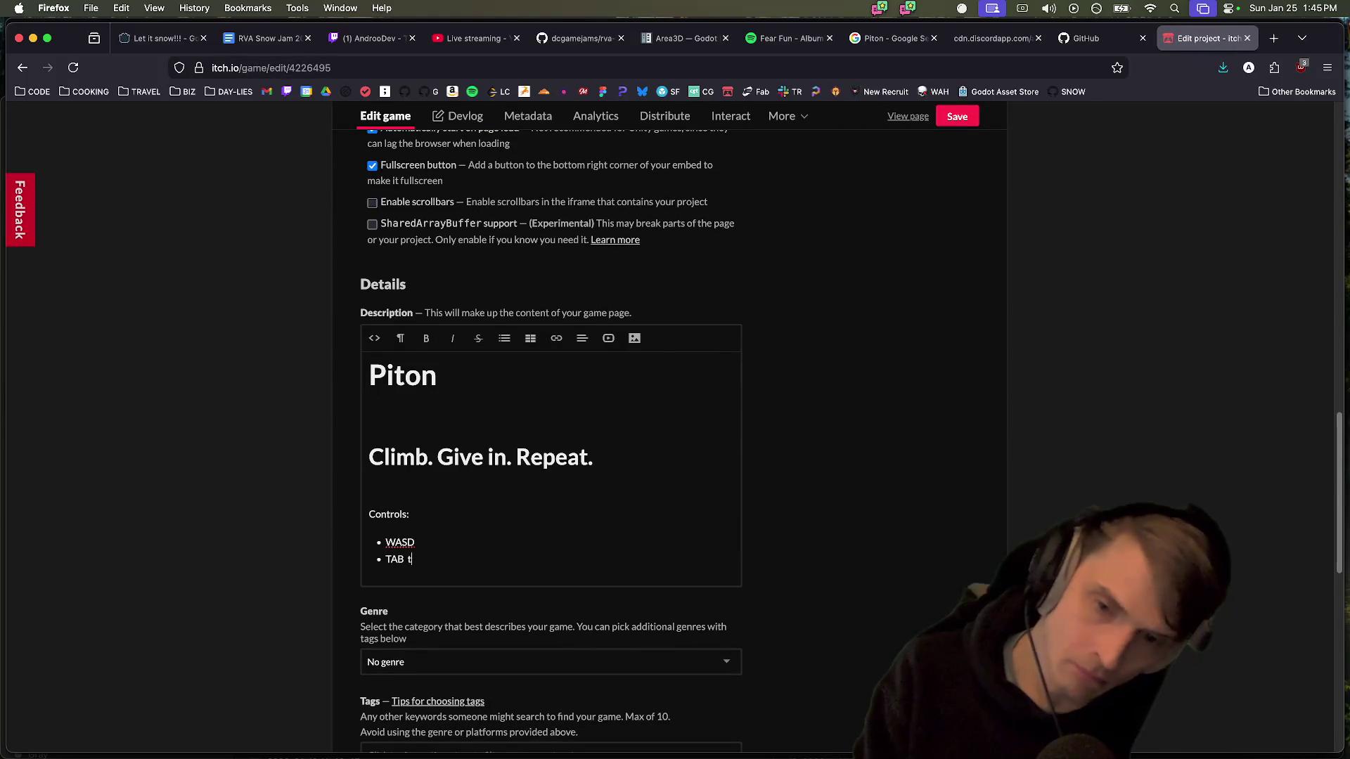
pyautogui.write('o refocus mous')
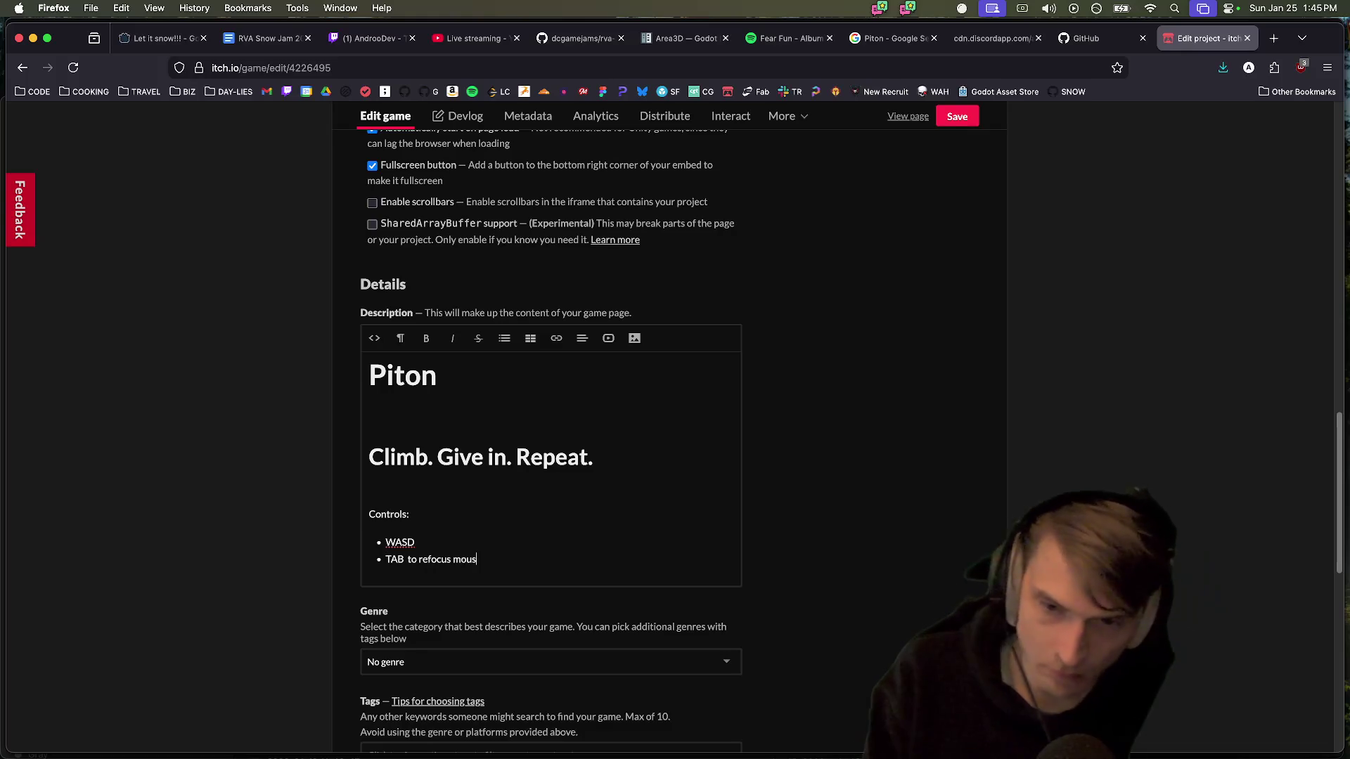
# Save the page, open the public Piton page and select its web address
pyautogui.scroll(-15, 896, 555)
pyautogui.click(388, 641)
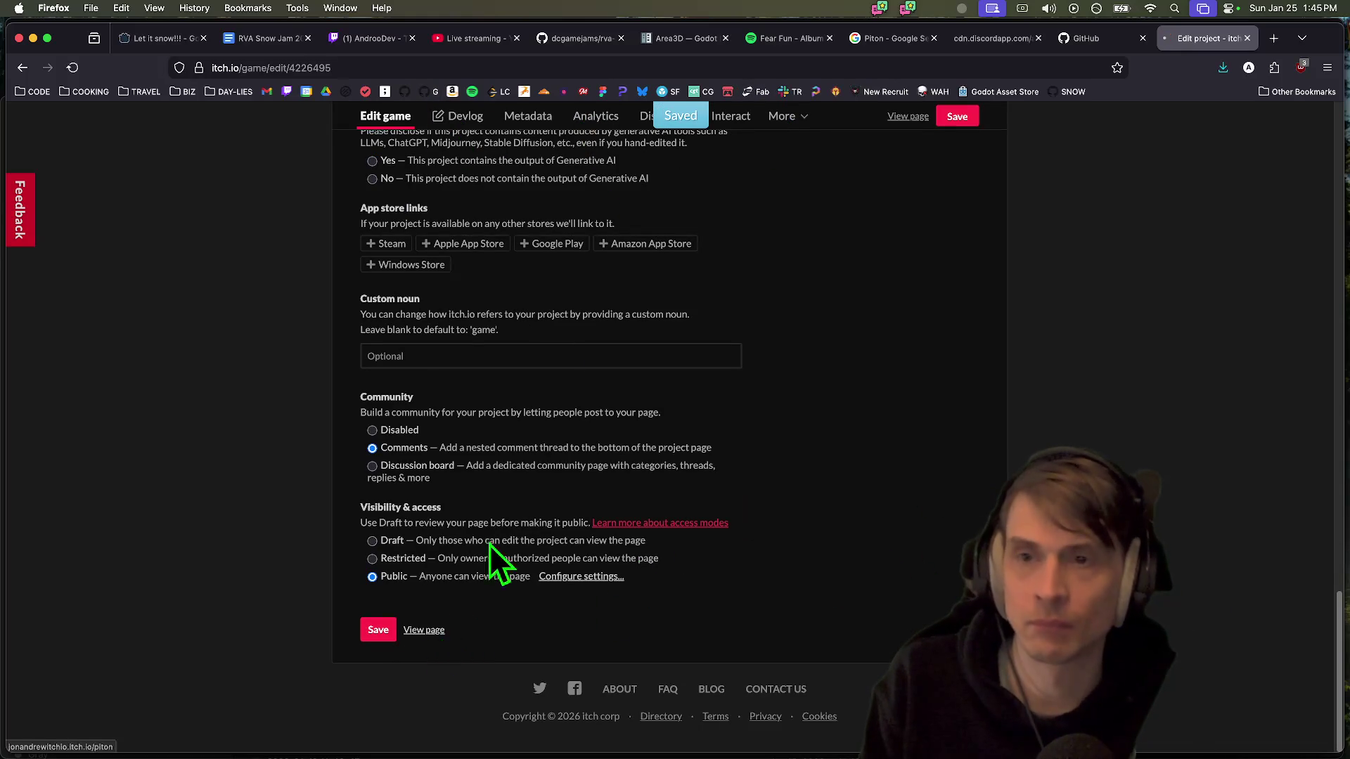
pyautogui.click(428, 631)
pyautogui.press('super+l')
pyautogui.press('super+Tab')
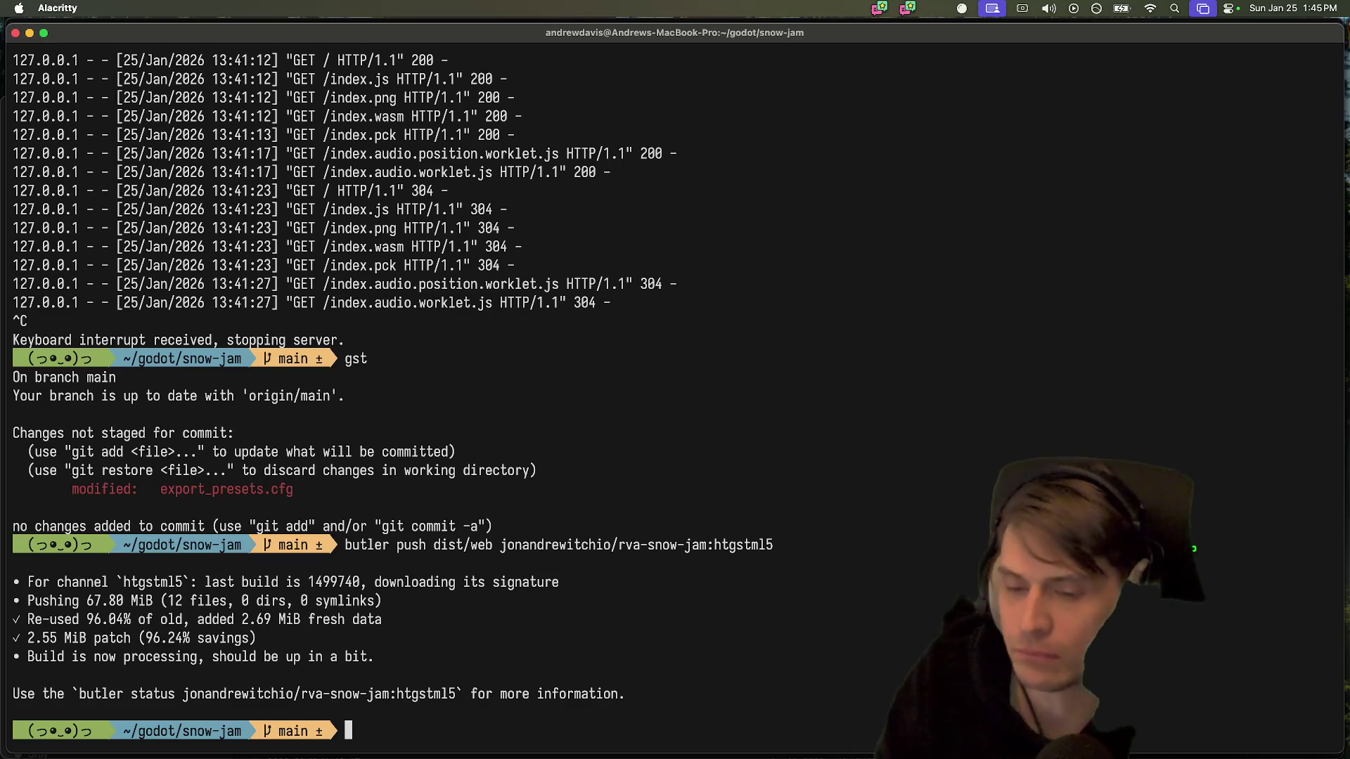
# Review the finished butler push output, then switch via Firefox to the Godot editor
pyautogui.press('super+Tab')
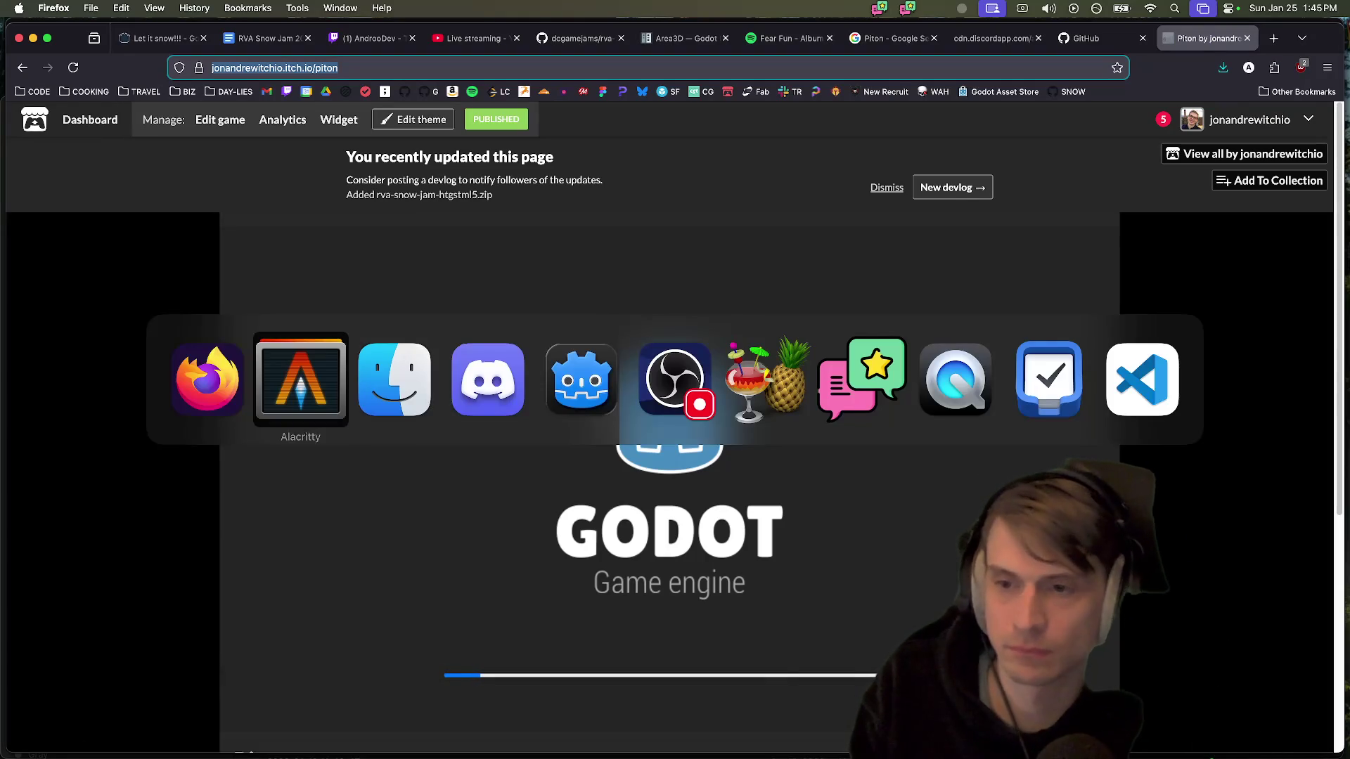
pyautogui.press('super+Tab')
pyautogui.press('super+Tab')
pyautogui.press('super+Tab')
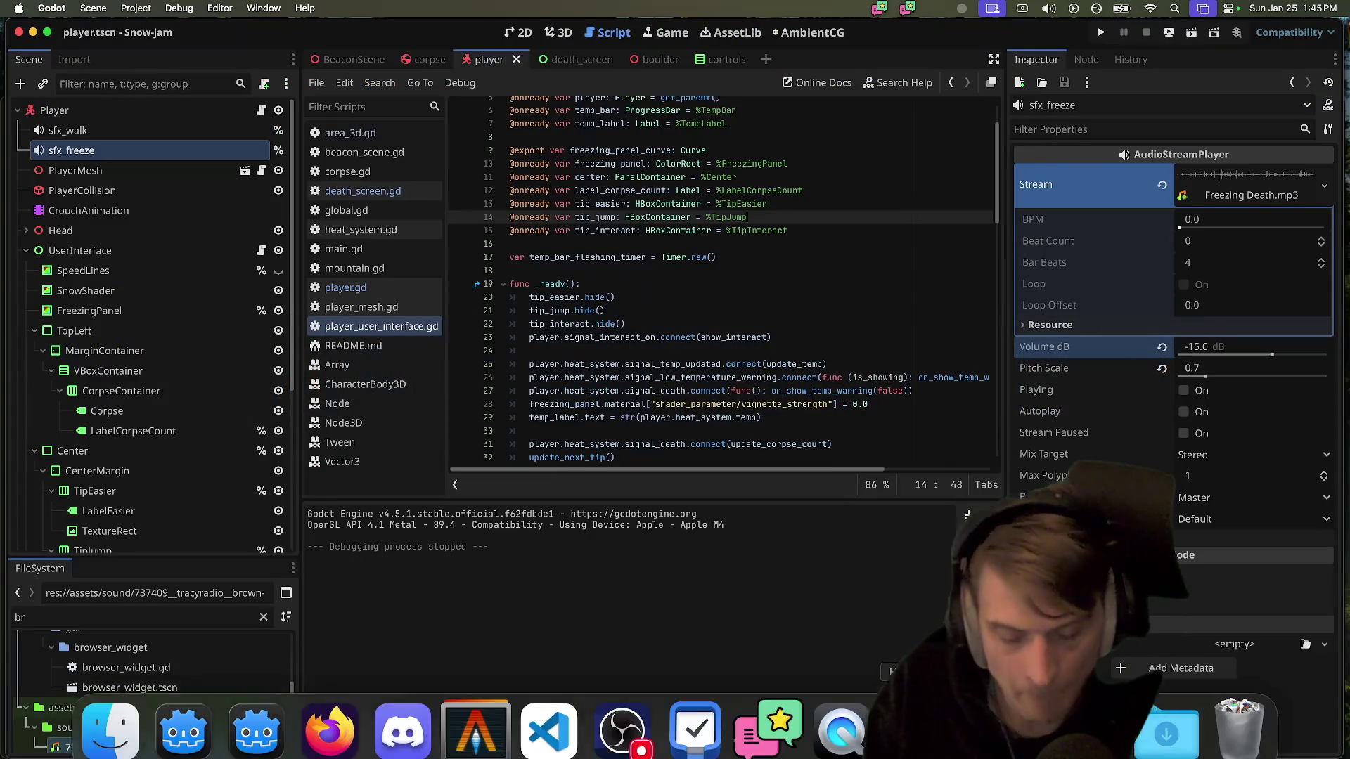
# Post the Piton itch.io link to the jam group, announcing new tips, a COLOR changing BUTTON and SOUNDS :loud_sound:
pyautogui.click(485, 739)
pyautogui.write('https://jonandrewitchio.itch.io/piton')
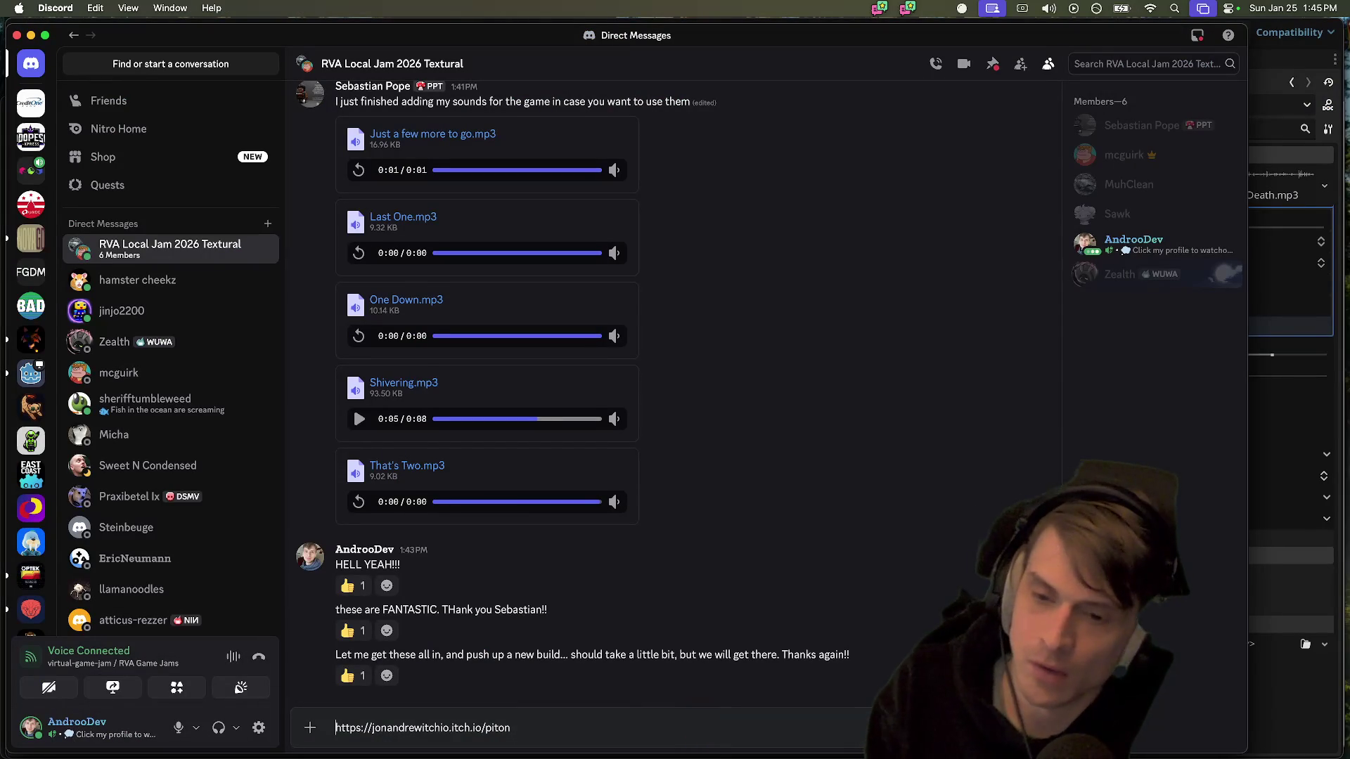
pyautogui.hotkey('shift', 'Return')
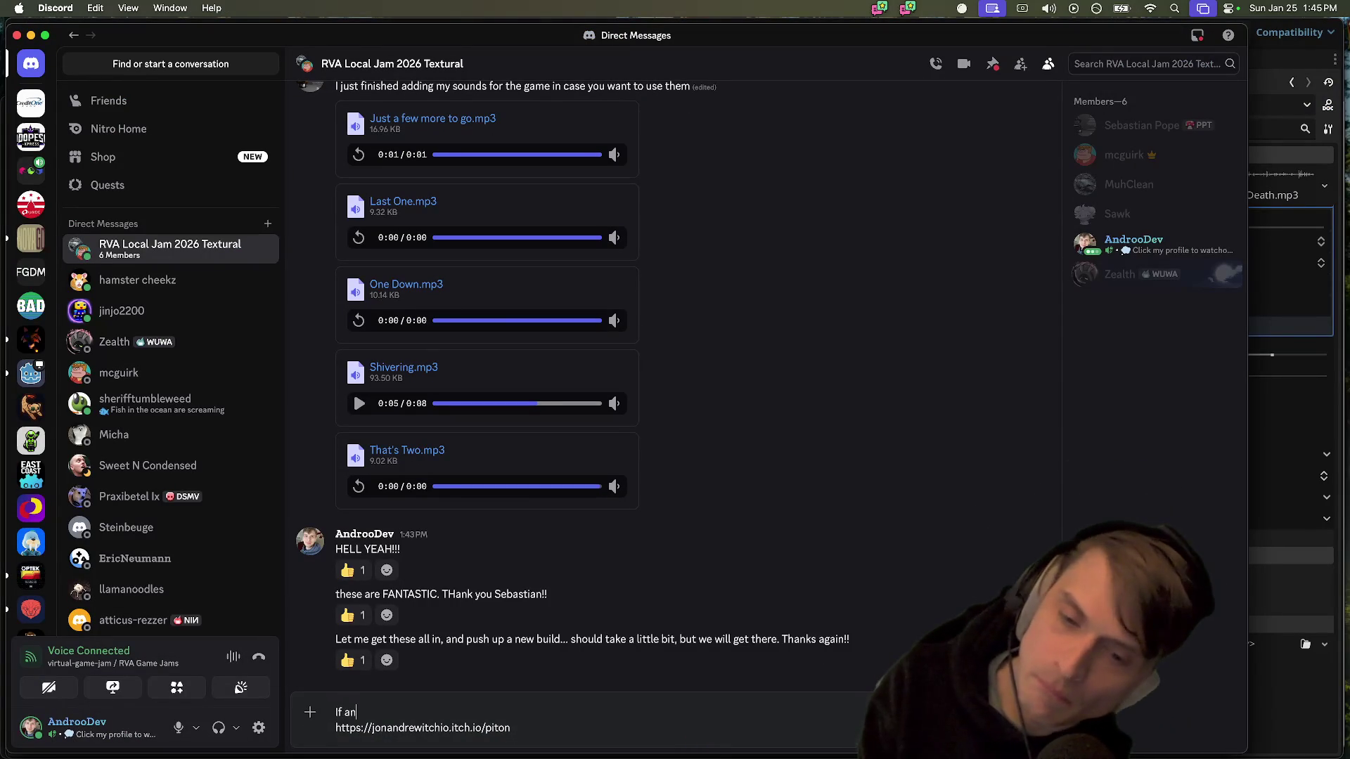
pyautogui.write('If anyone would like, I')
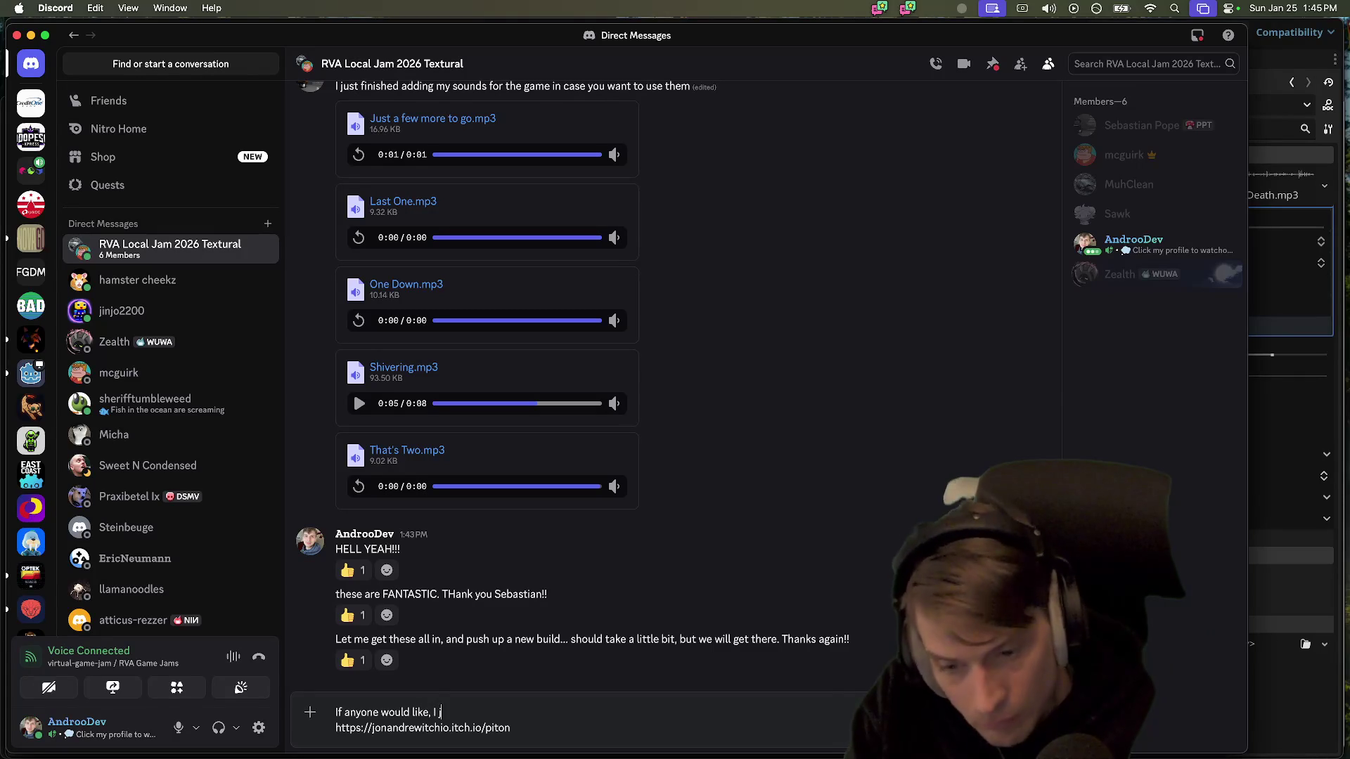
pyautogui.write('ust did a enw bu')
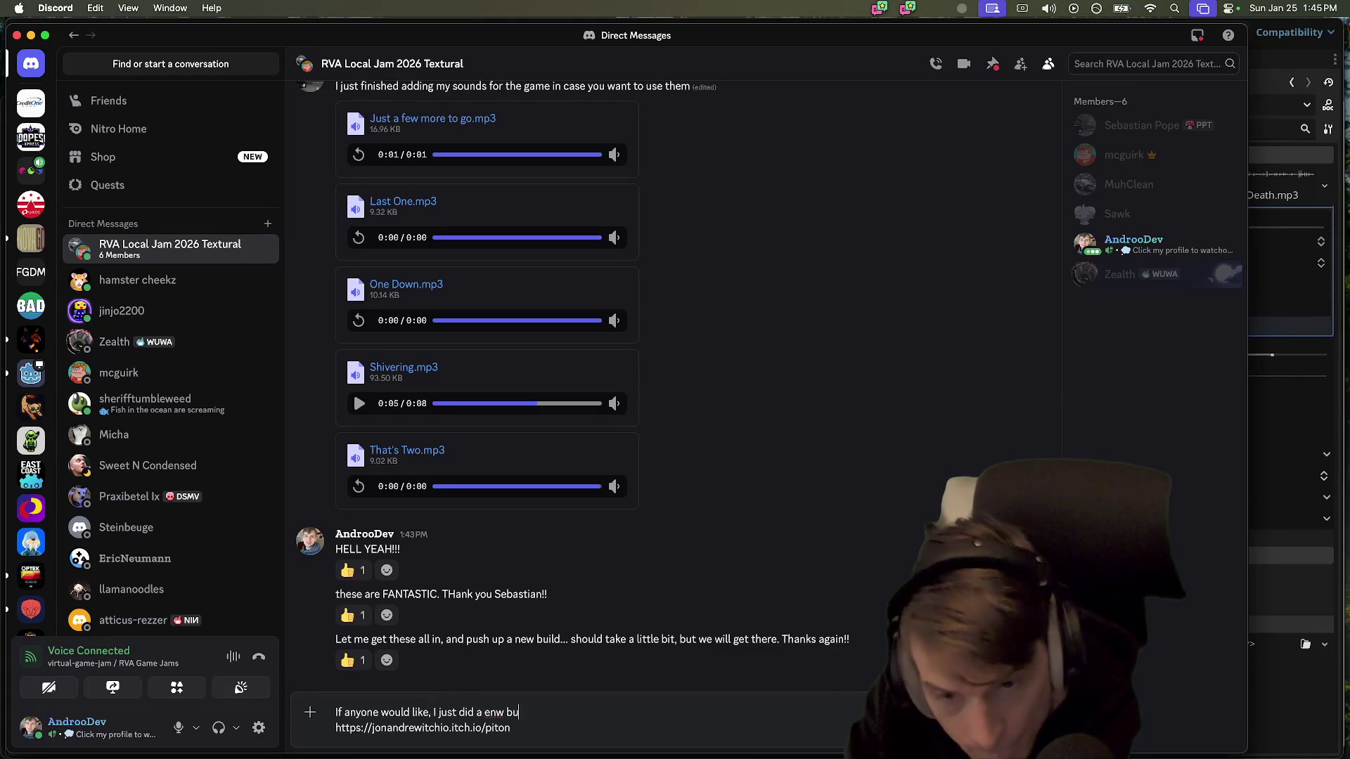
pyautogui.write('ome Tip')
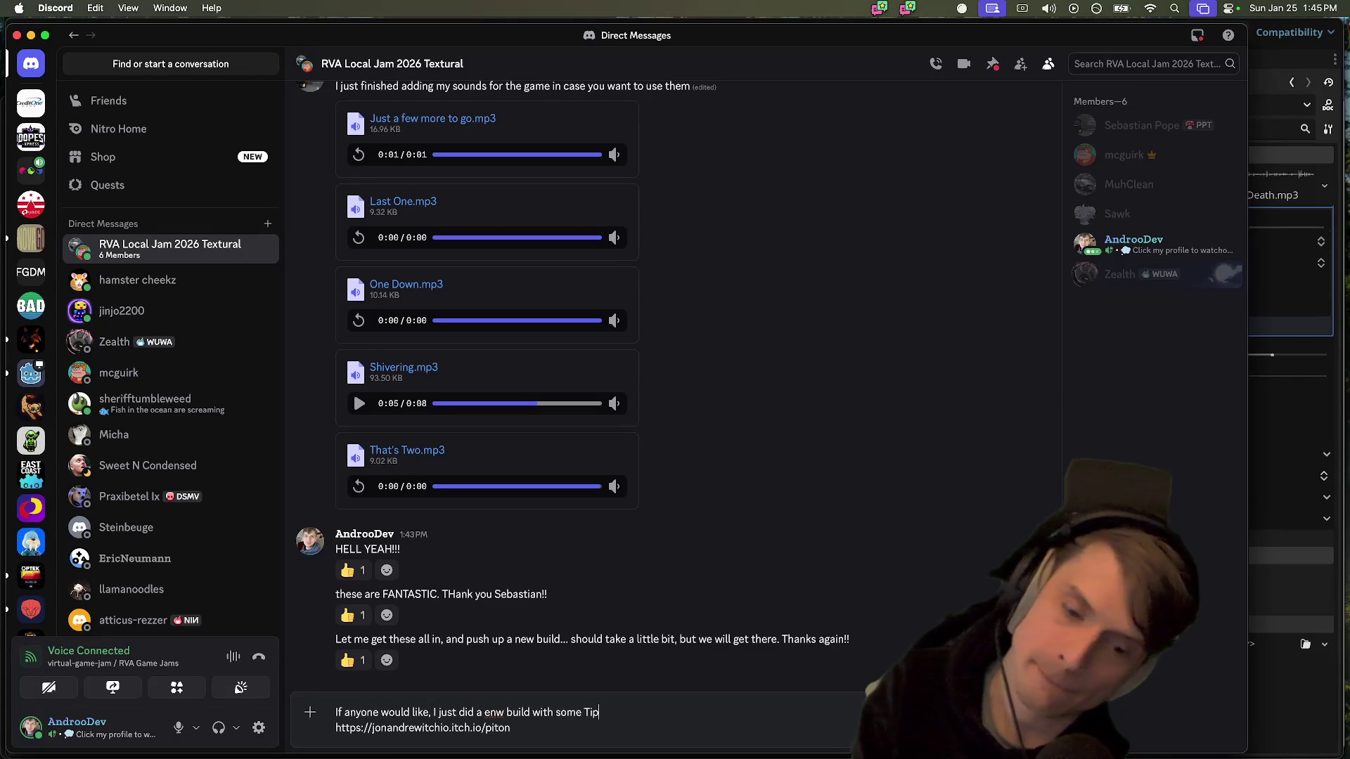
pyautogui.write('s, and a COLOR ')
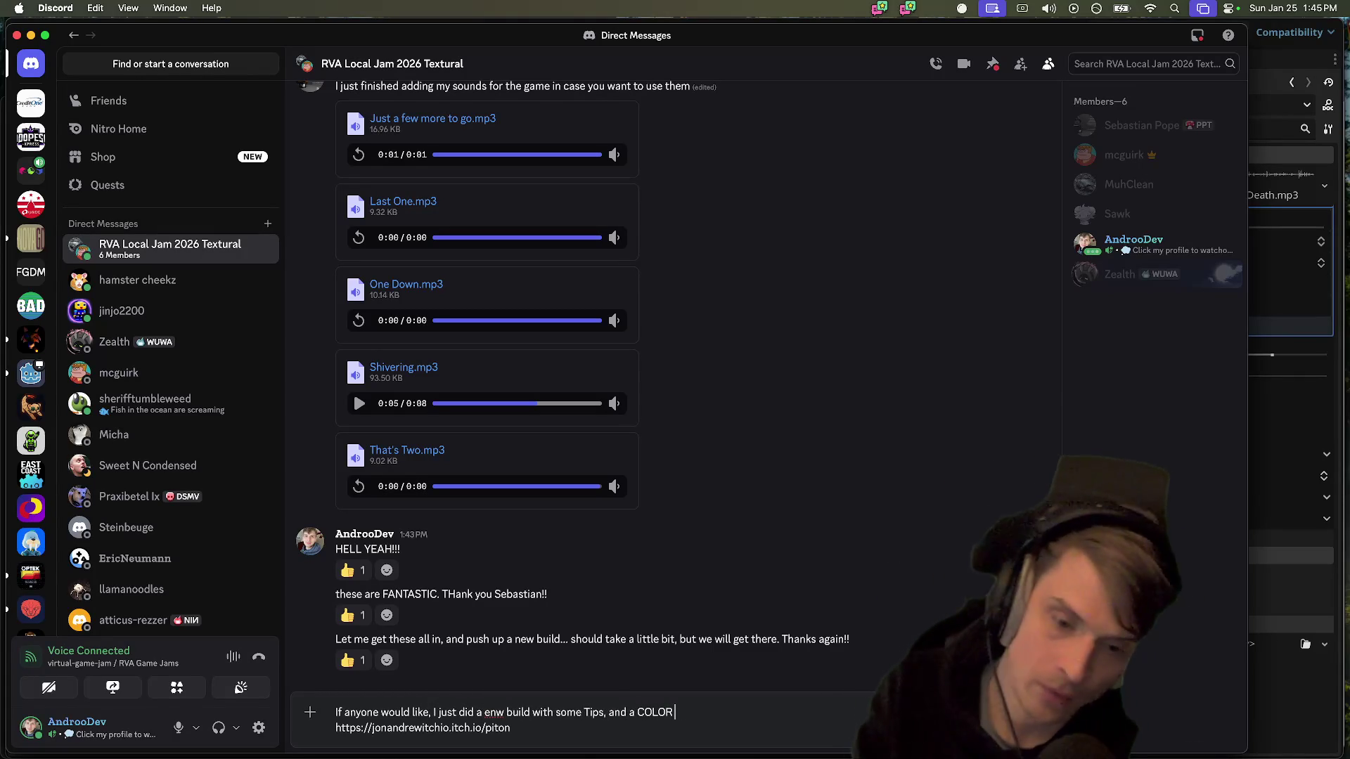
pyautogui.write('changing BUTTON. ')
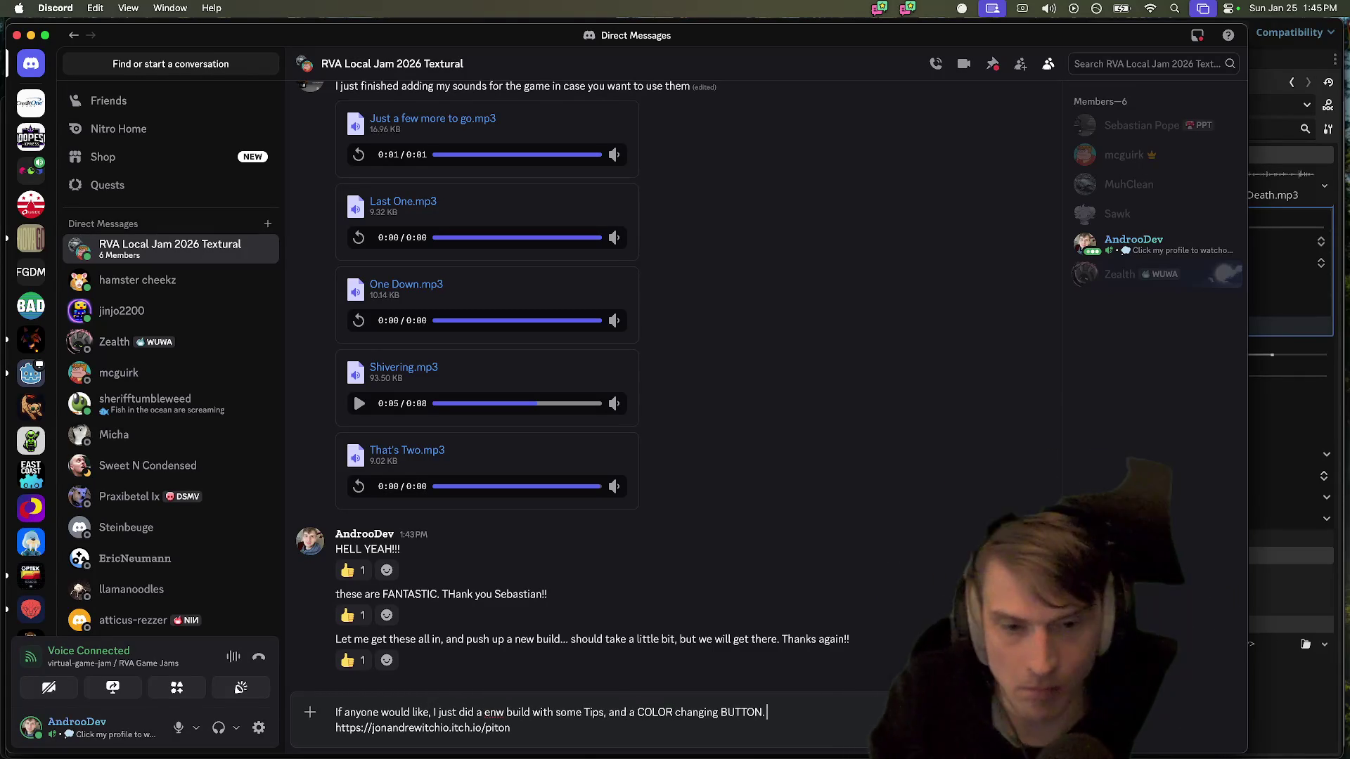
pyautogui.write('(get to that button')
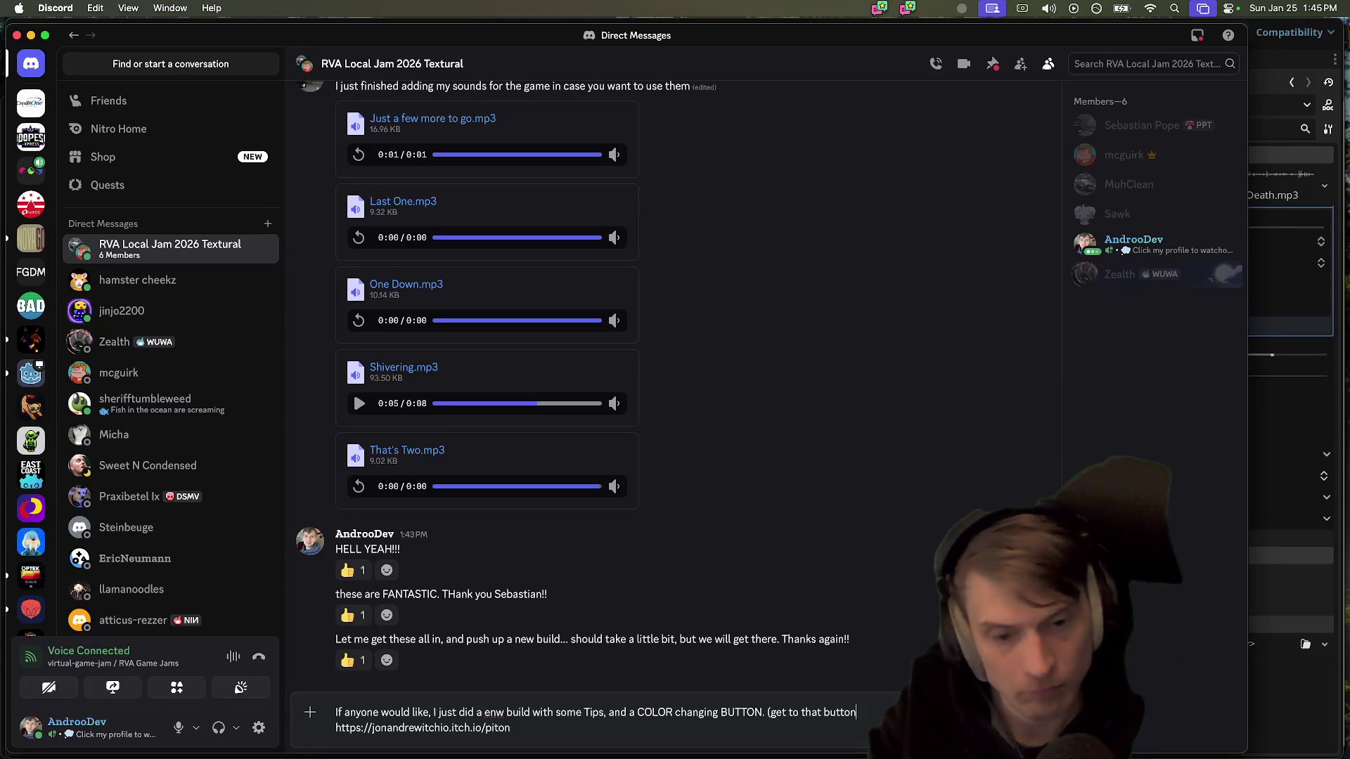
pyautogui.write('!!) plus ')
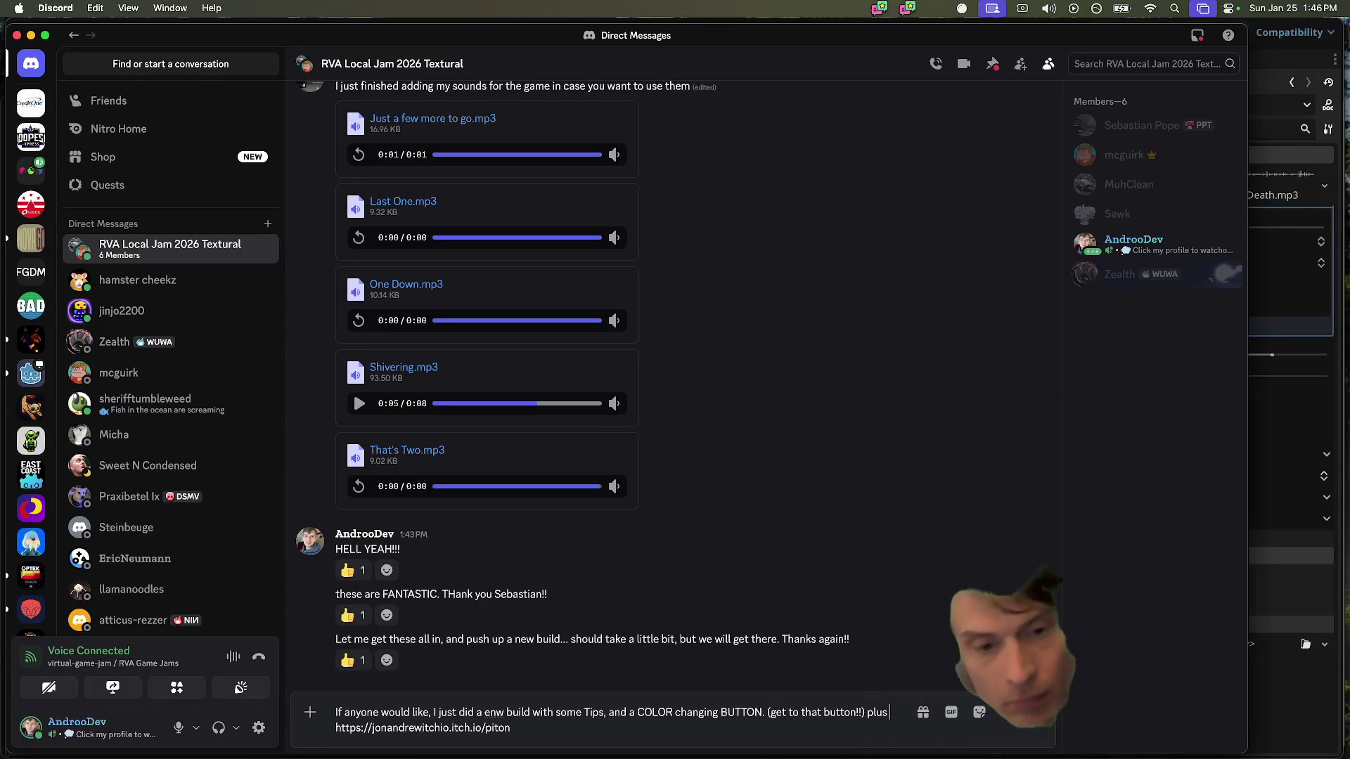
pyautogui.write('lots of SOUNDS')
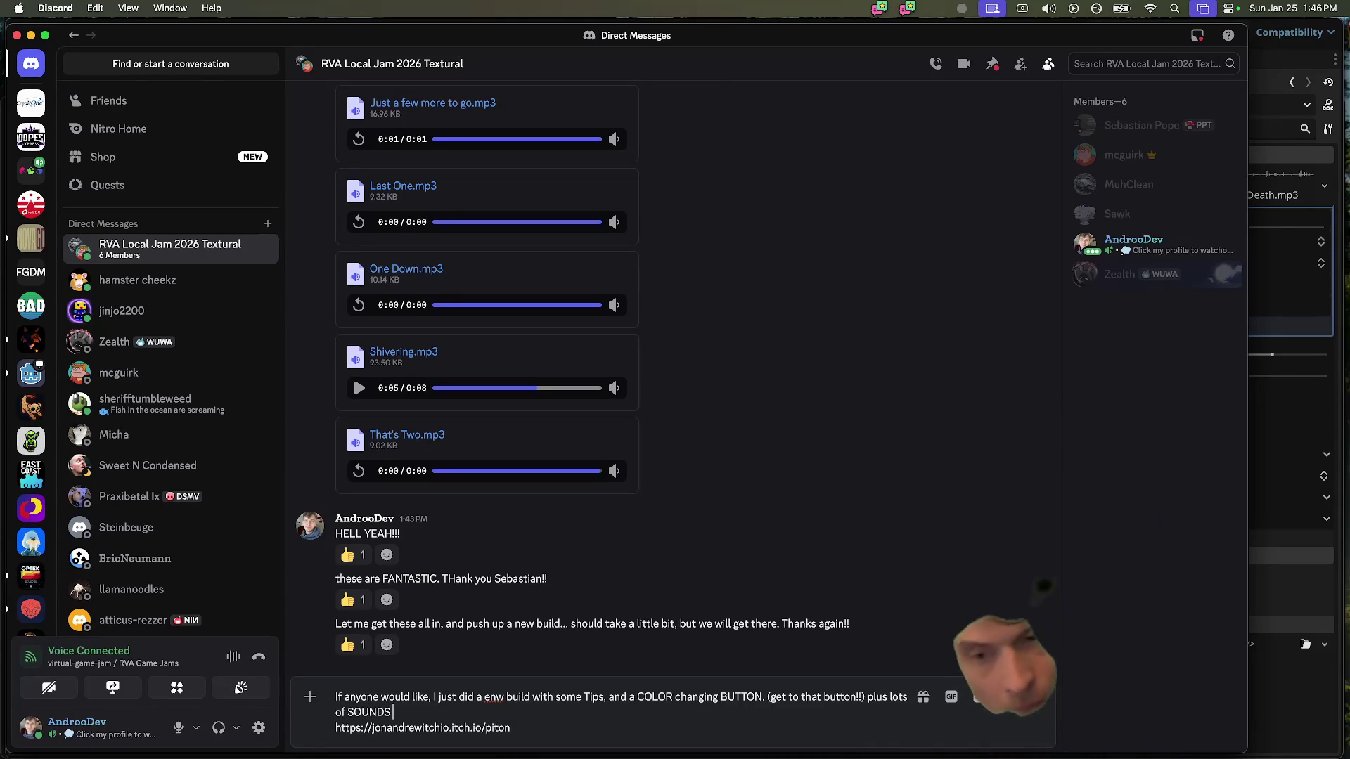
pyautogui.write(' :sound:')
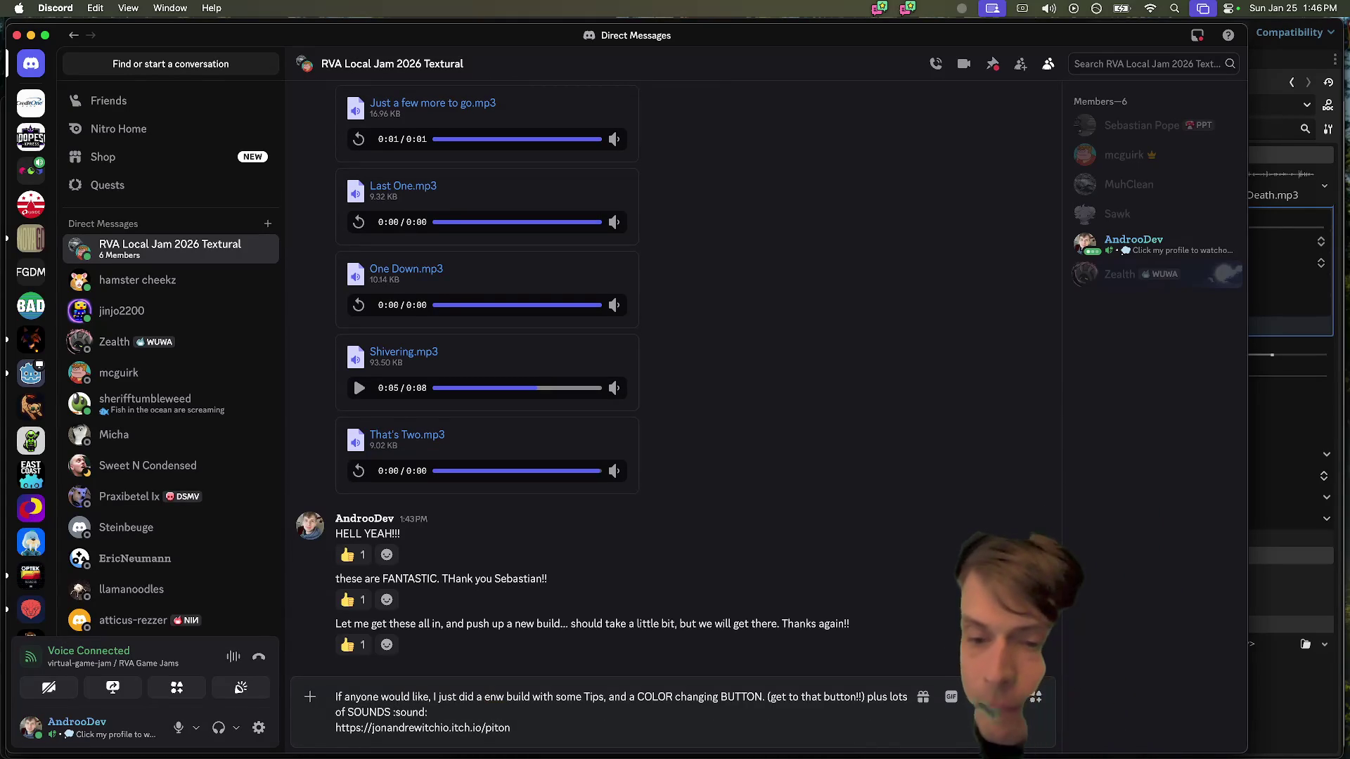
pyautogui.press('BackSpace')
pyautogui.press('BackSpace')
pyautogui.press('BackSpace')
pyautogui.write(':loud_sound')
pyautogui.press('Down')
pyautogui.press('Return')
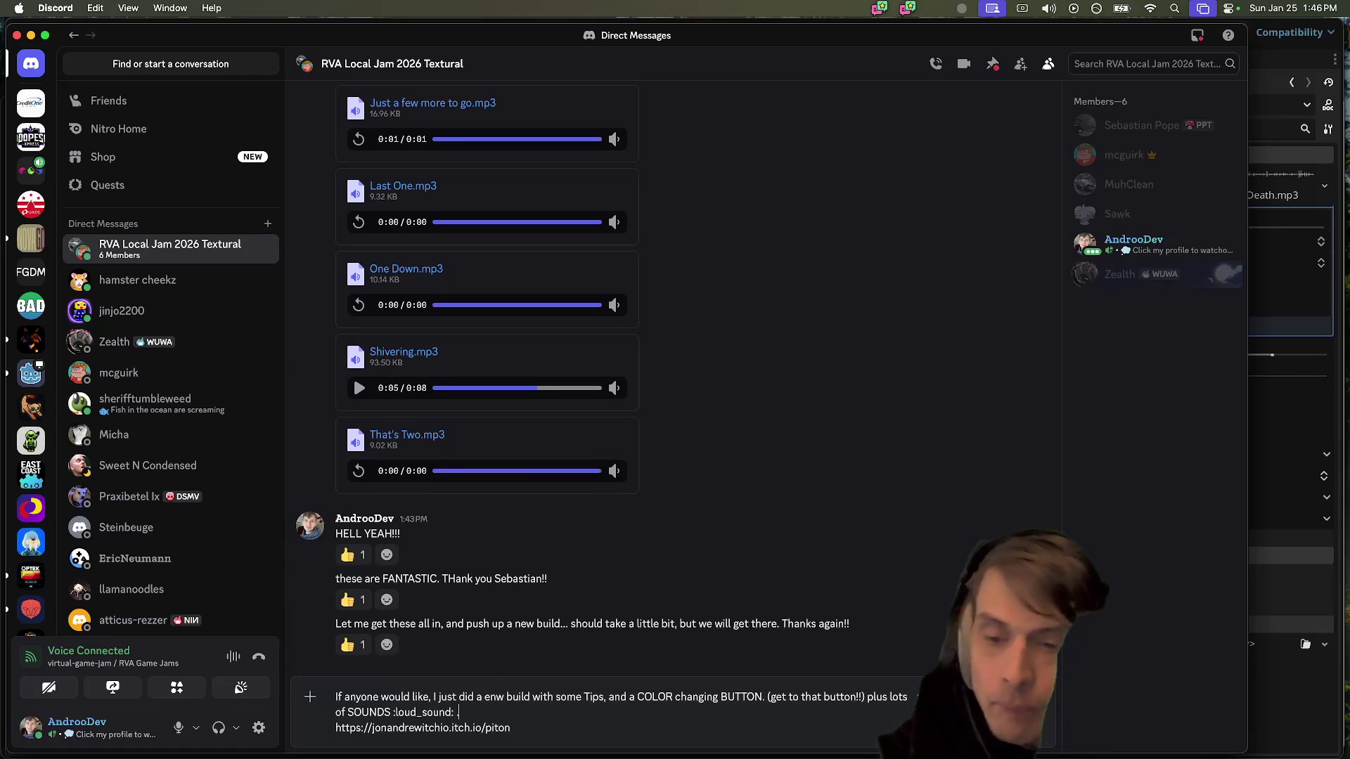
pyautogui.press('Return')
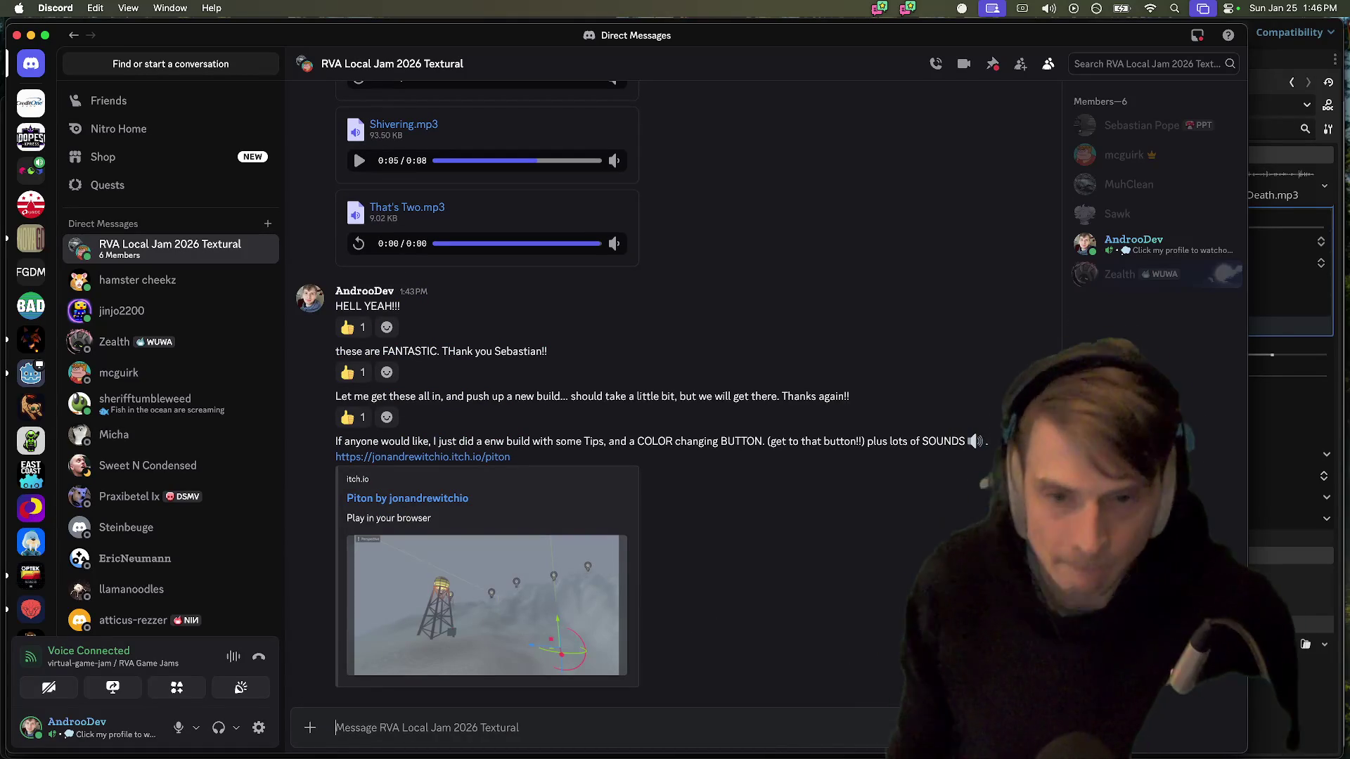
pyautogui.press('super+Tab')
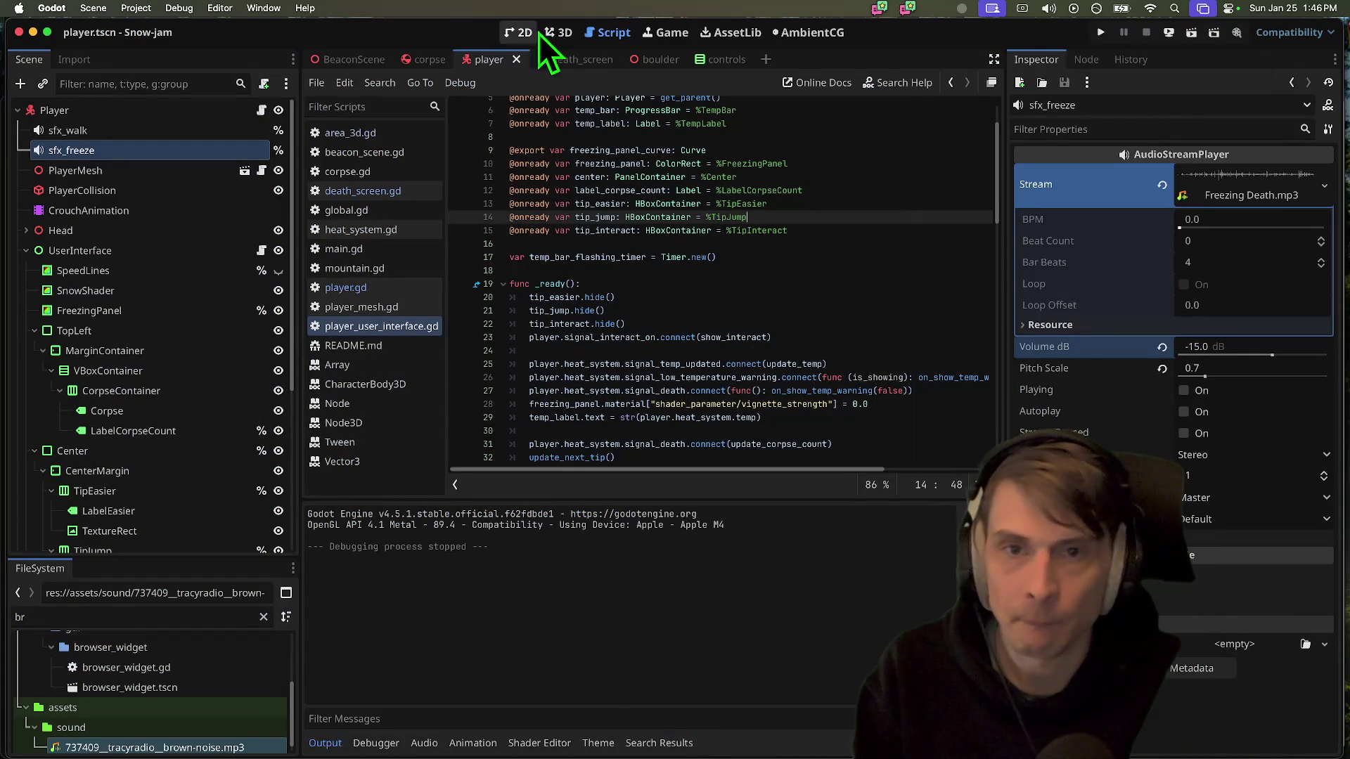
# Show the player scene in 3D and run the project's web build in the browser, then close it
pyautogui.click(540, 33)
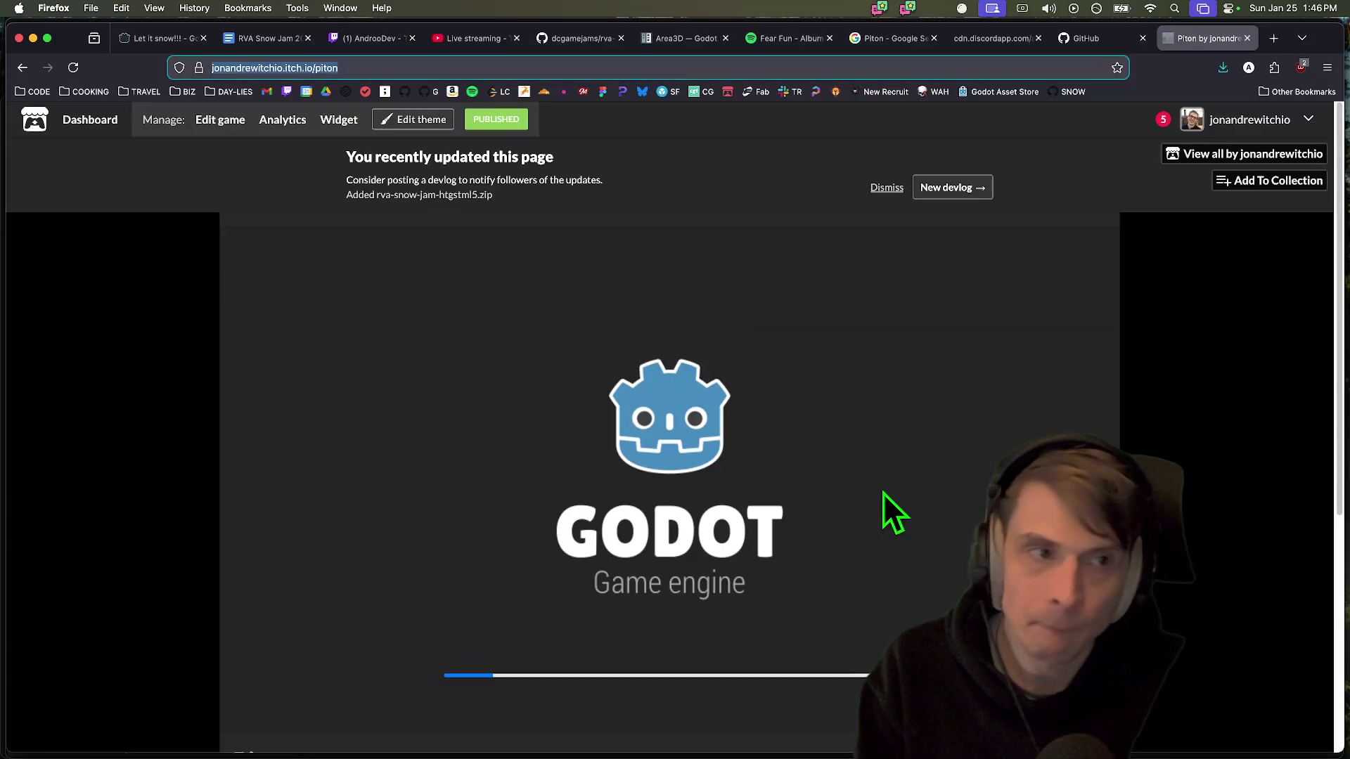
pyautogui.press('super+Tab')
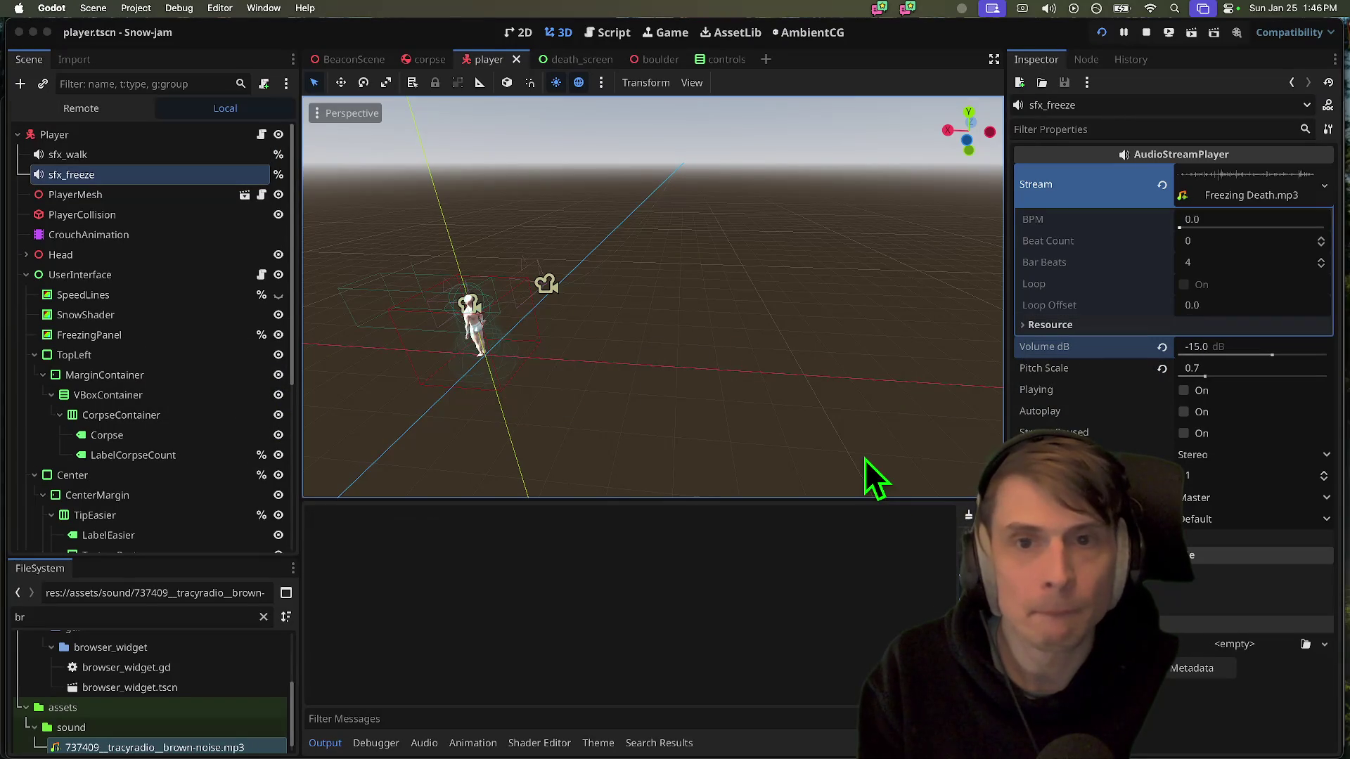
pyautogui.press('super+q')
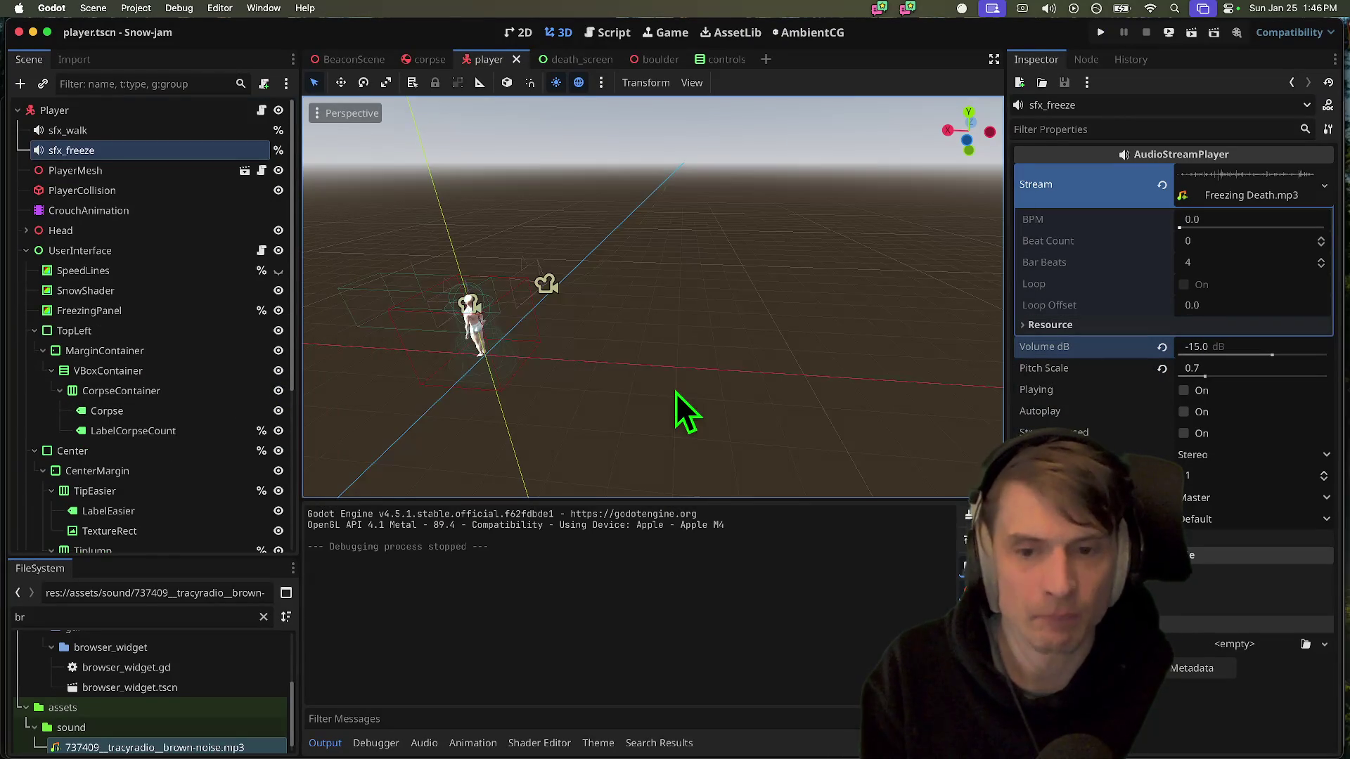
pyautogui.press('super+Tab')
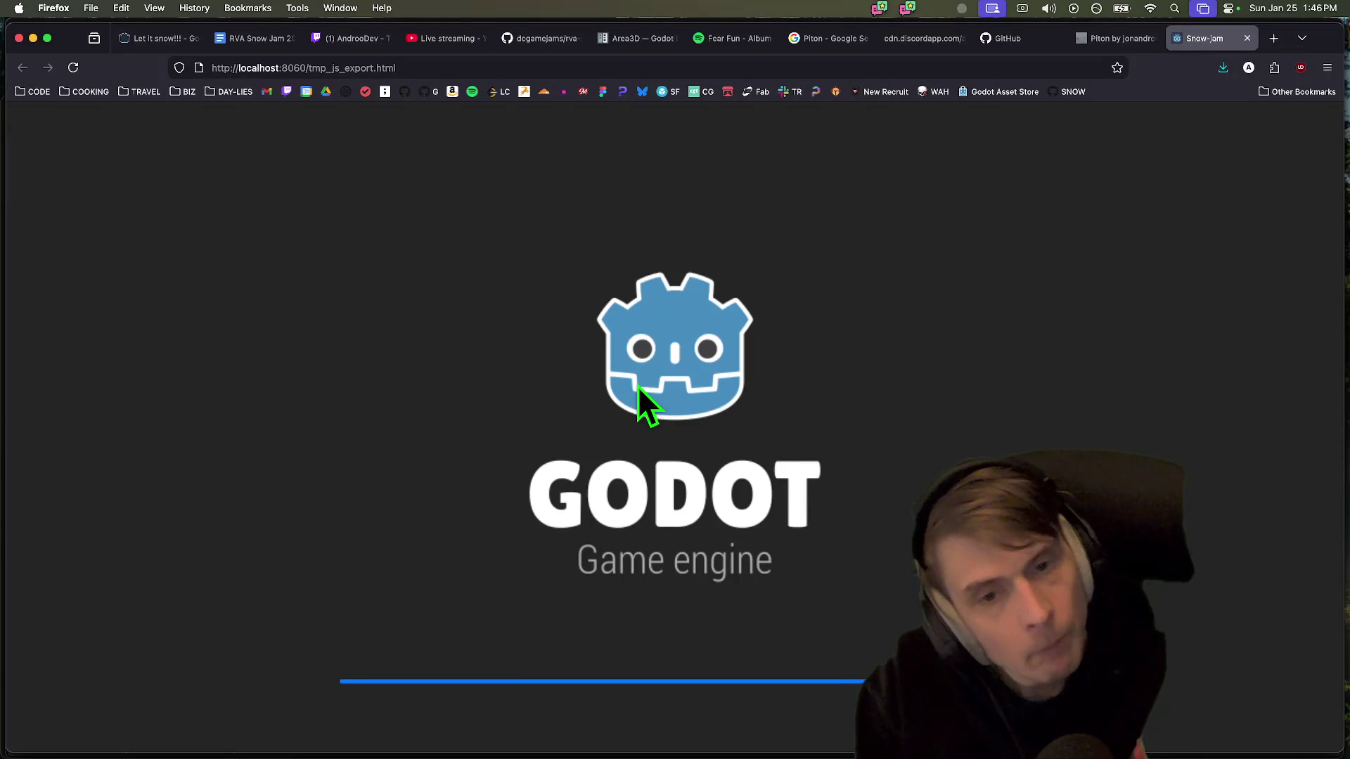
pyautogui.press('super+w')
pyautogui.press('super+Tab')
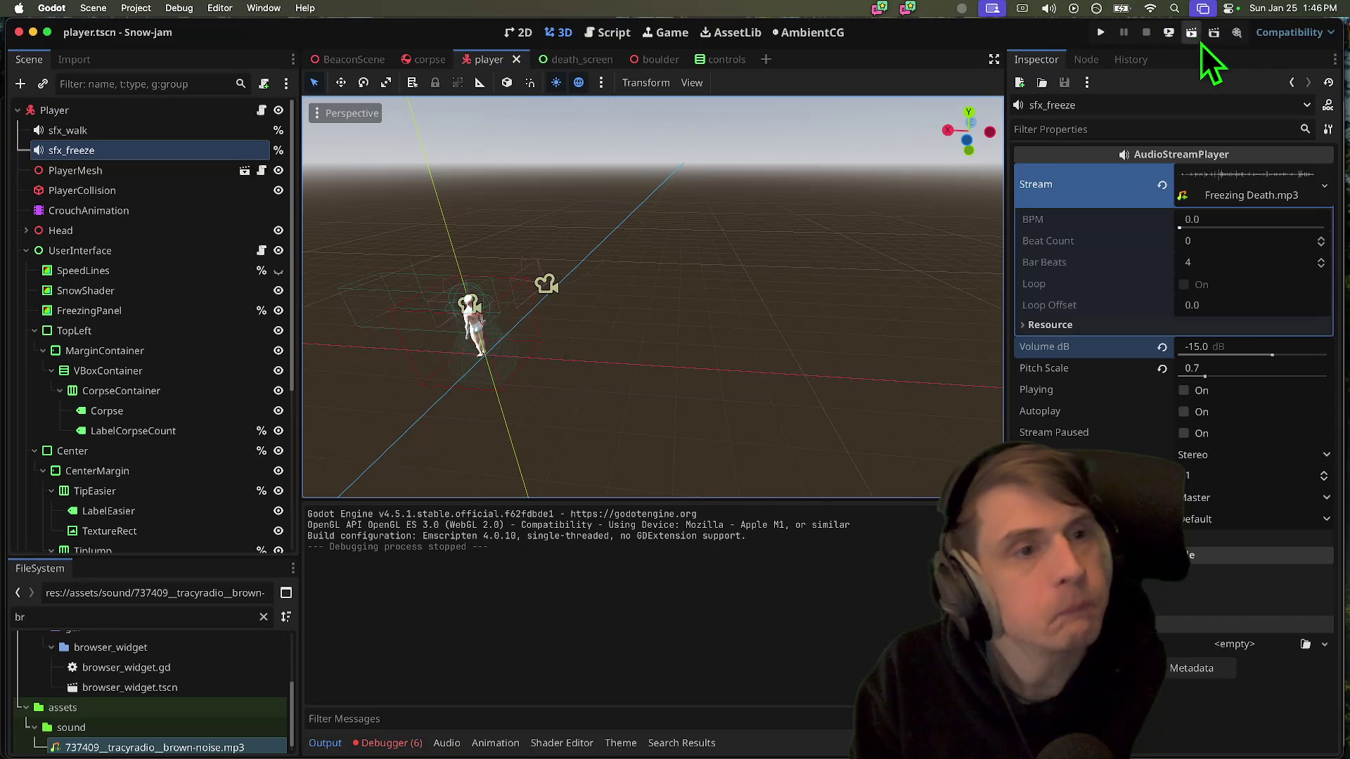
# Screenshot the web deploy options menu and copy the image to the clipboard
pyautogui.click(1170, 38)
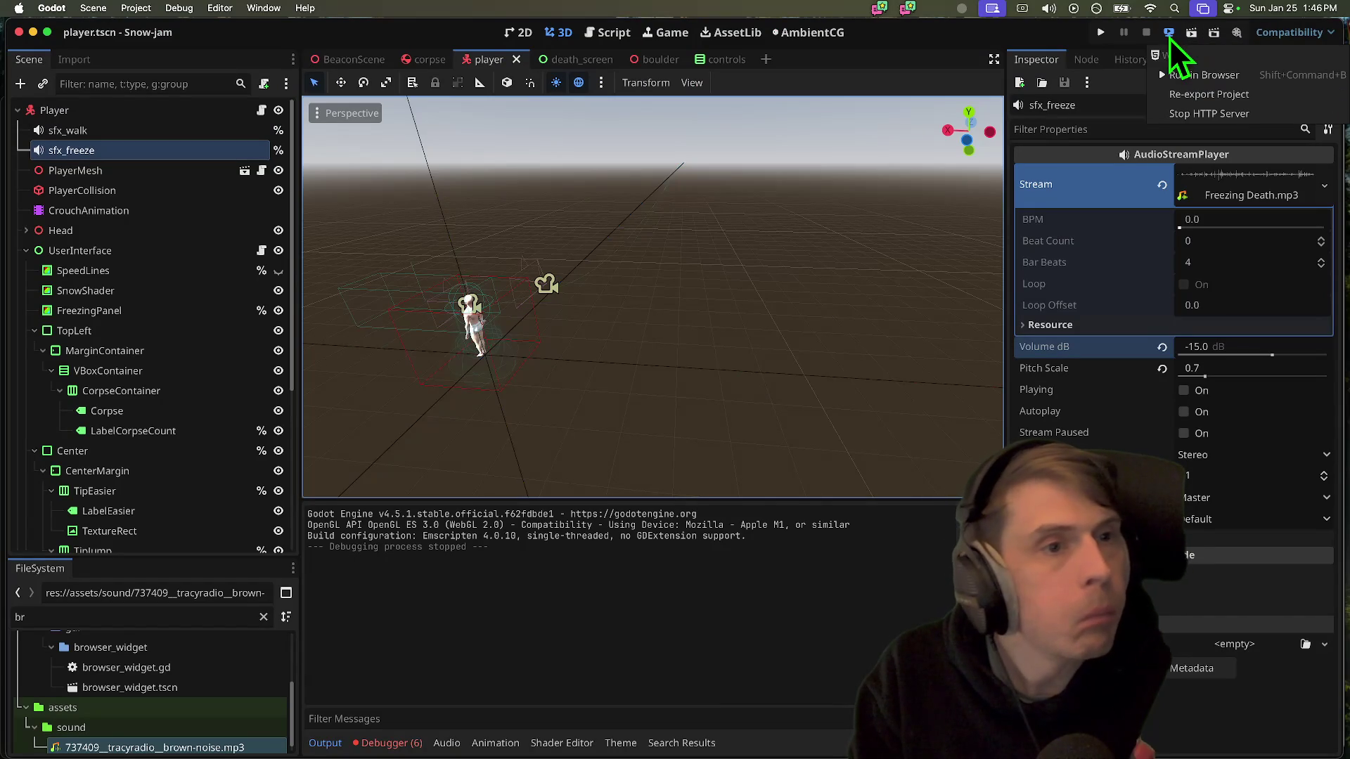
pyautogui.press('super+shift+4')
pyautogui.moveTo(1349, 1); pyautogui.dragTo(919, 221)
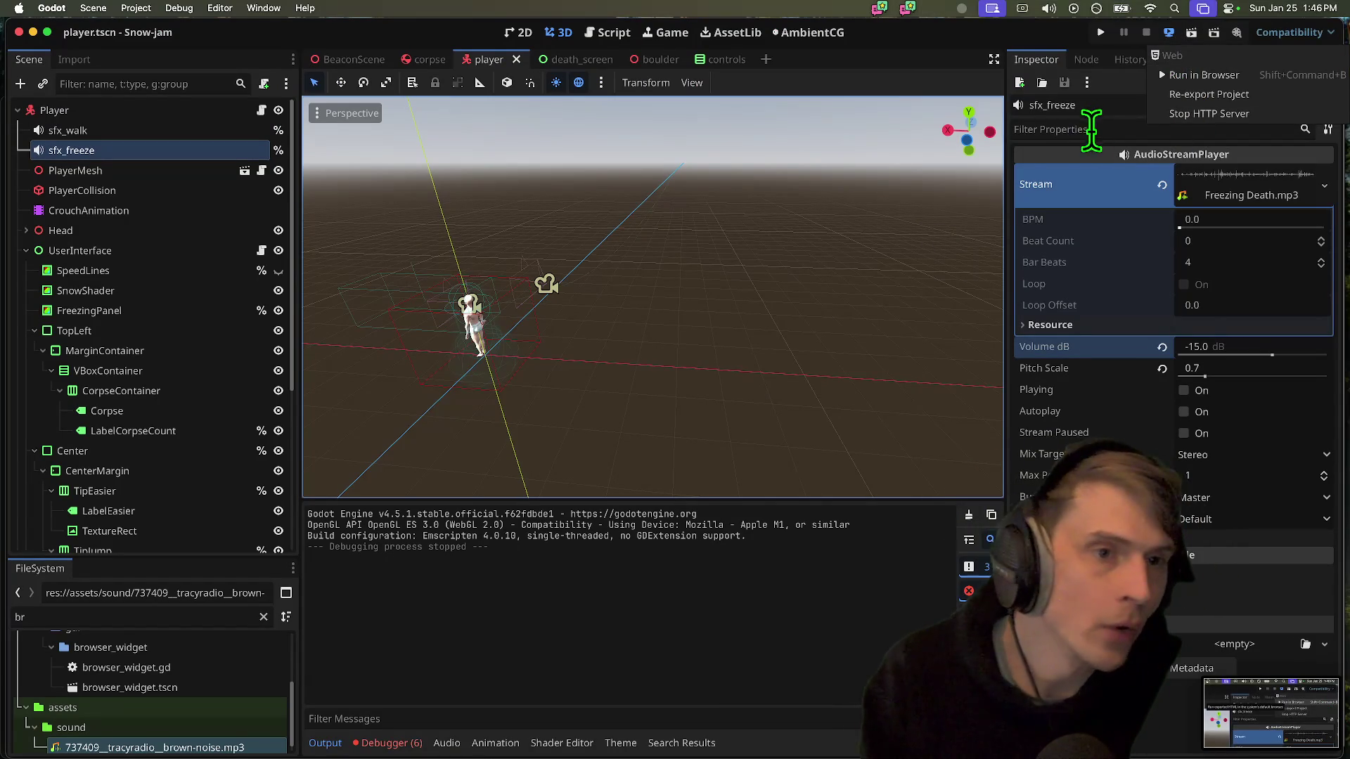
pyautogui.rightClick(1273, 710)
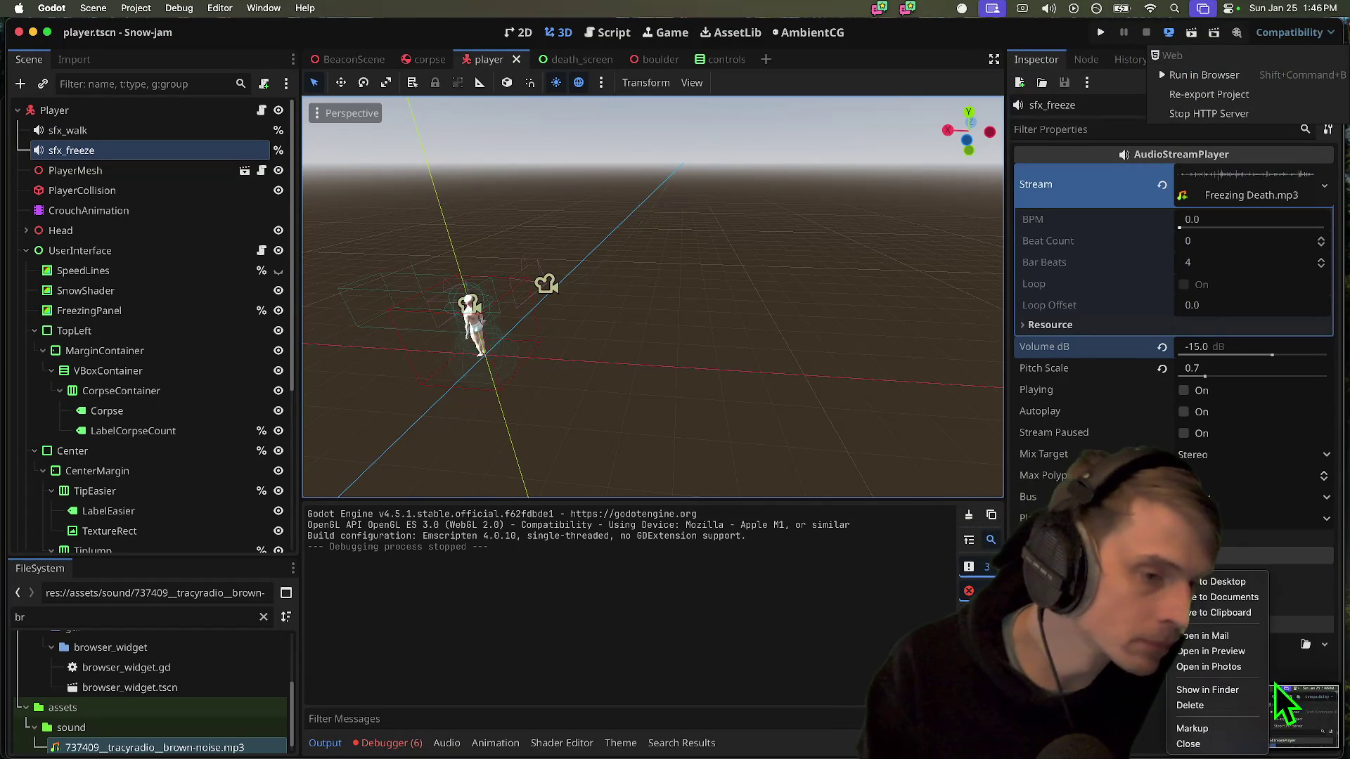
pyautogui.click(1227, 612)
pyautogui.press('super+Tab')
pyautogui.press('super+Tab')
# Discard the stray draft and go to the RVA Game Jams #local-game-jam channel
pyautogui.write('WILL PUT')
pyautogui.press('super+a')
pyautogui.press('BackSpace')
pyautogui.write('WHAT')
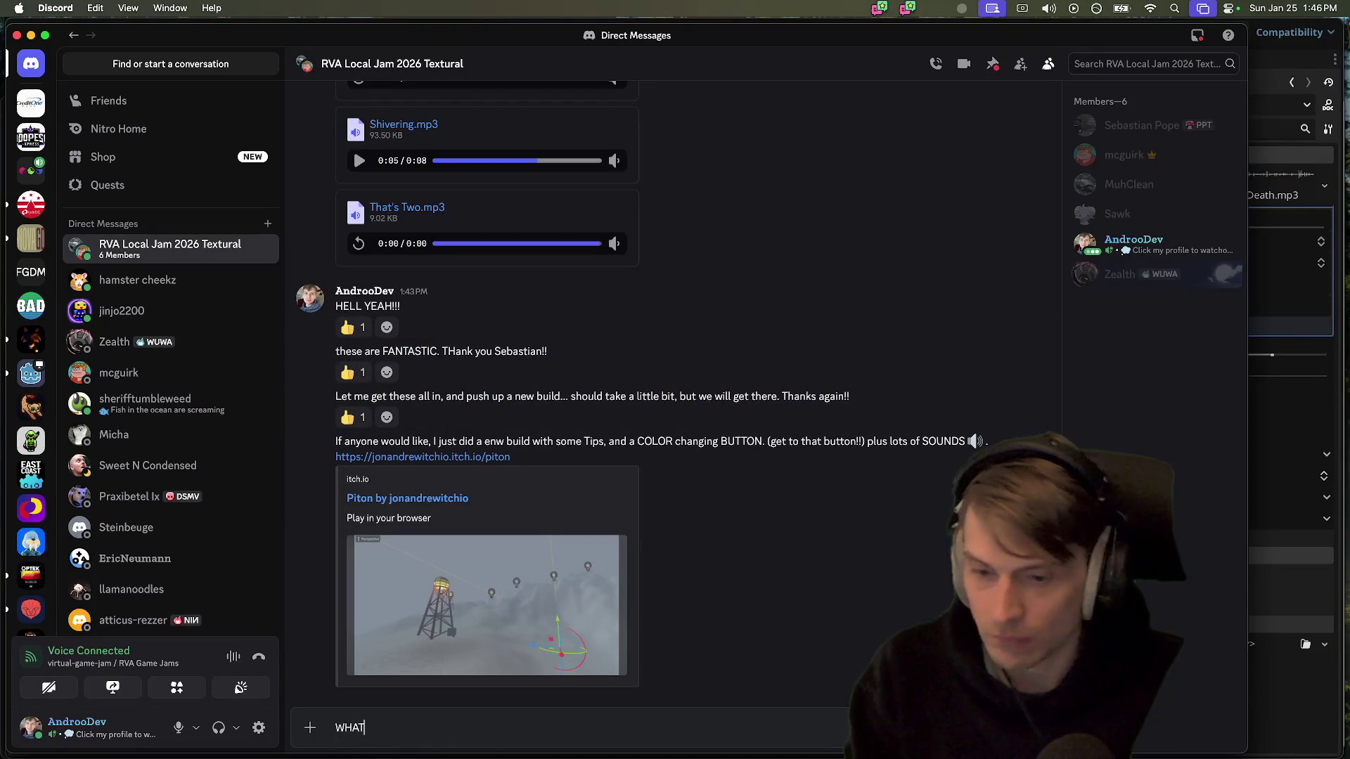
pyautogui.click(31, 169)
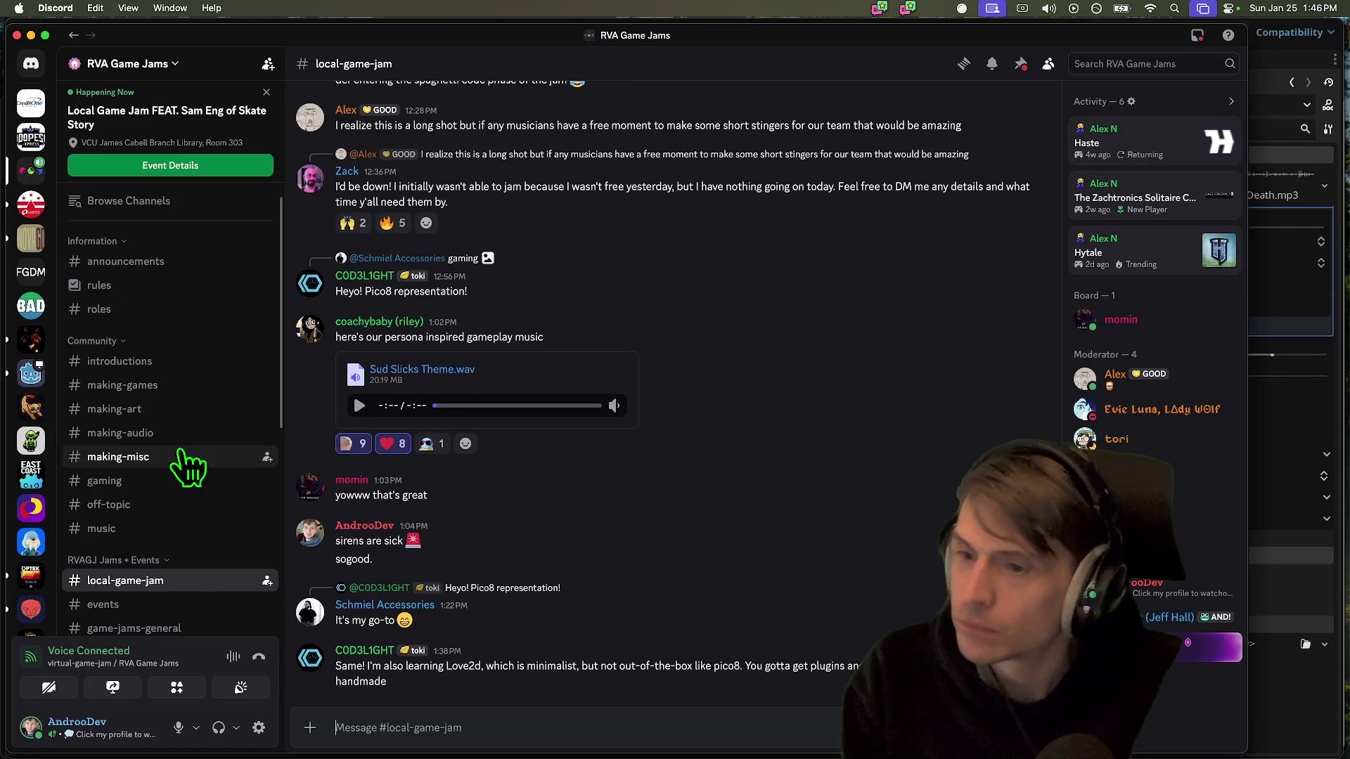
pyautogui.click(188, 388)
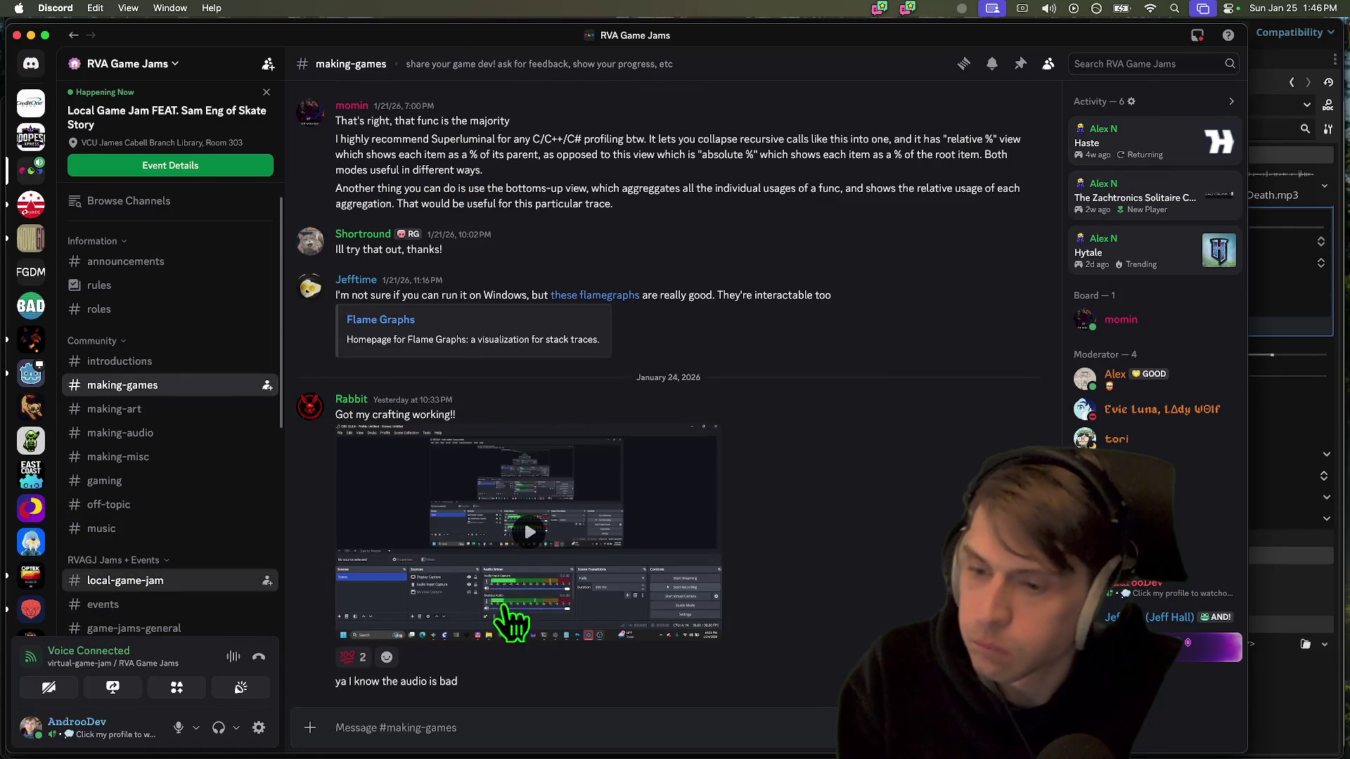
pyautogui.press('super+bracketleft')
# Post a message about Run in Browser with the copied screenshot attached
pyautogui.write('Wha')
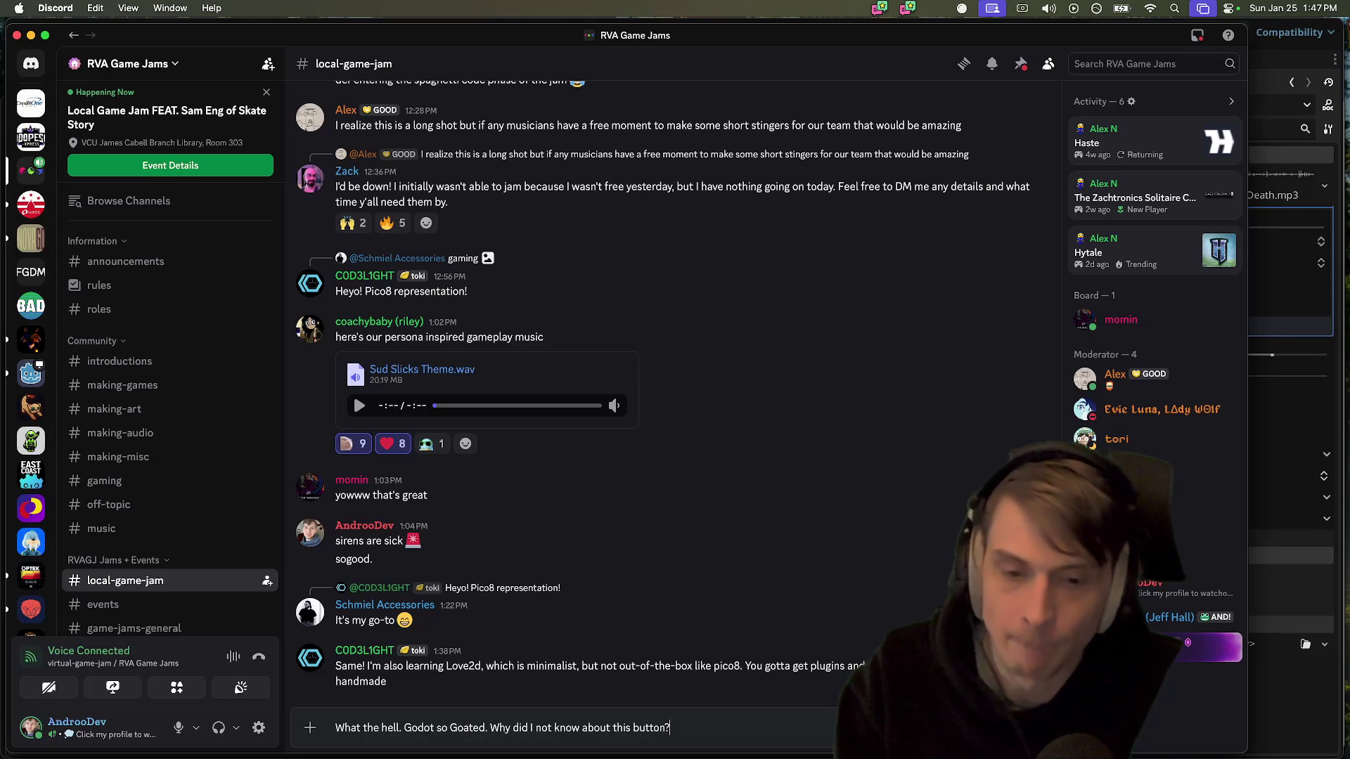
pyautogui.press('super+v')
pyautogui.hotkey('shift', 'Return')
pyautogui.write('it')
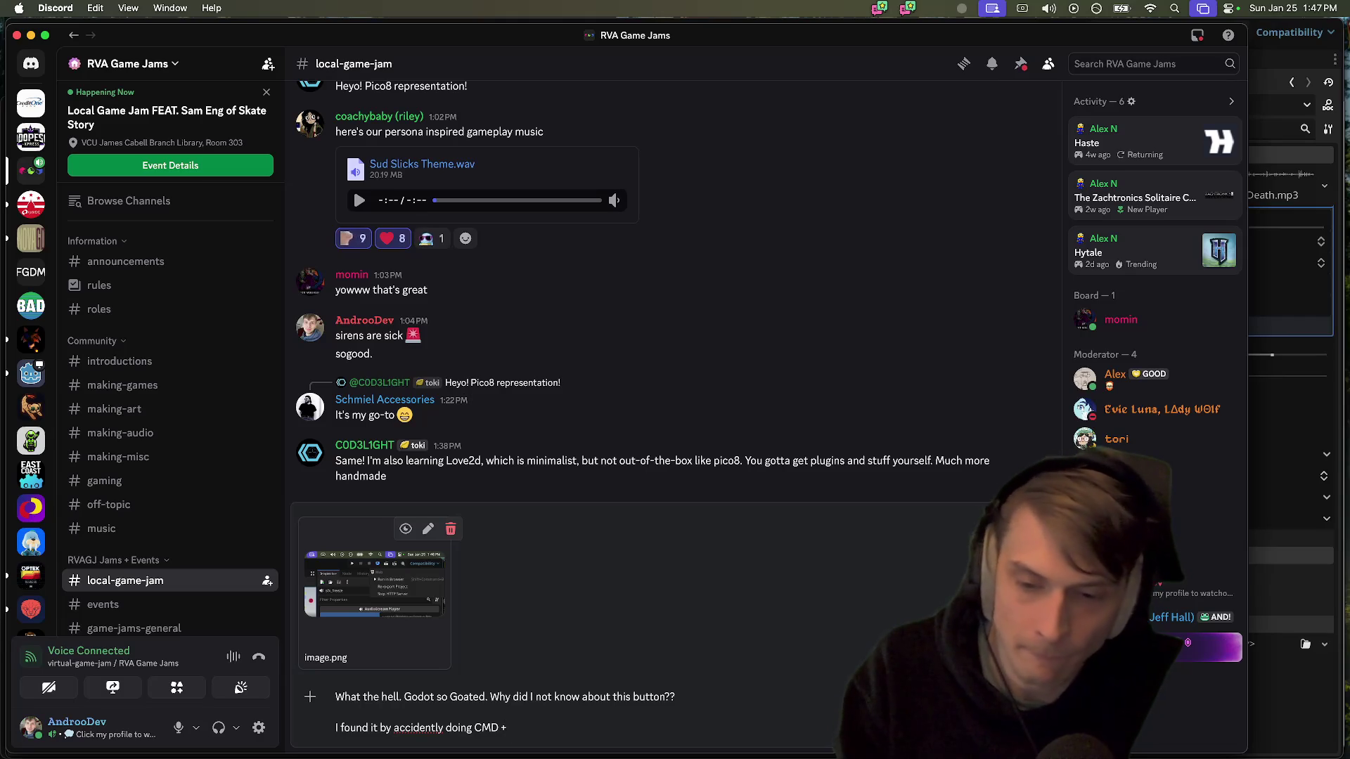
pyautogui.write('B')
pyautogui.click(472, 728)
pyautogui.write('the ')
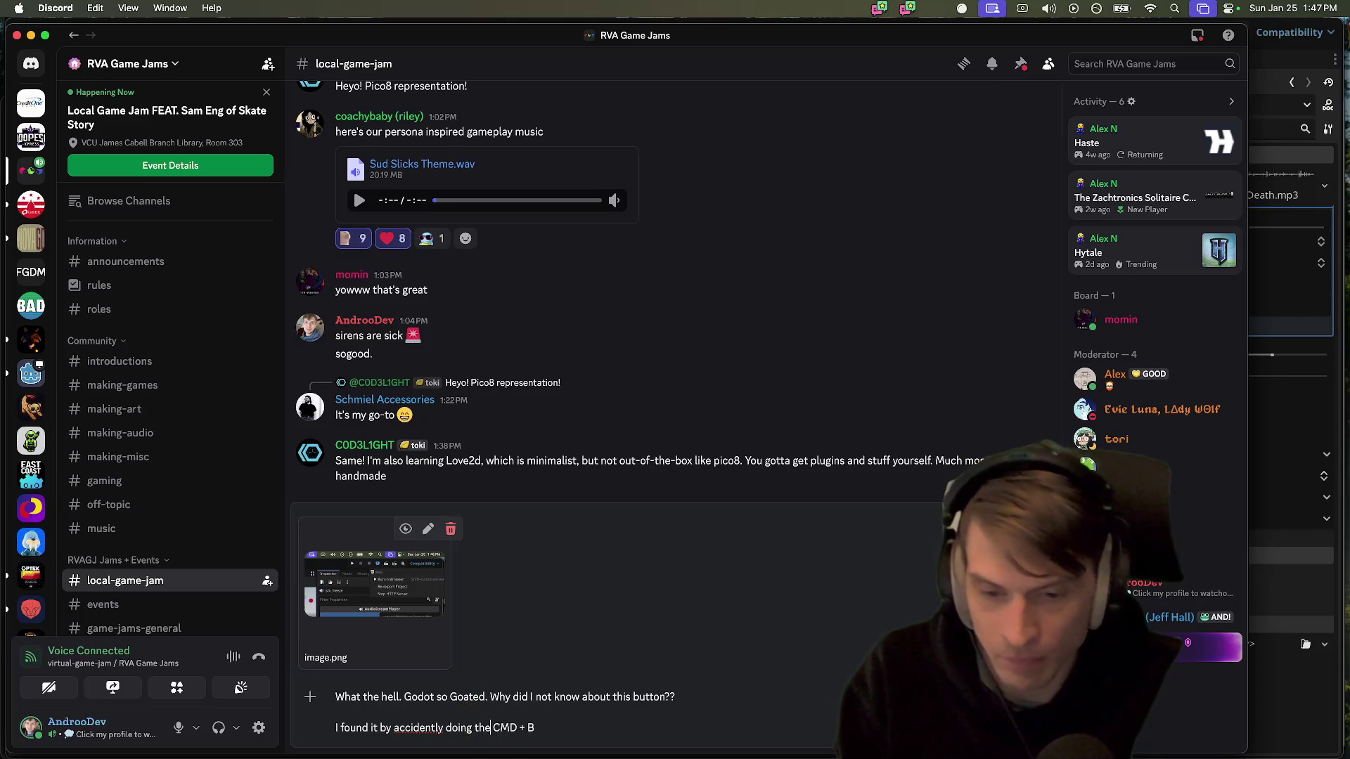
pyautogui.write('I ususal')
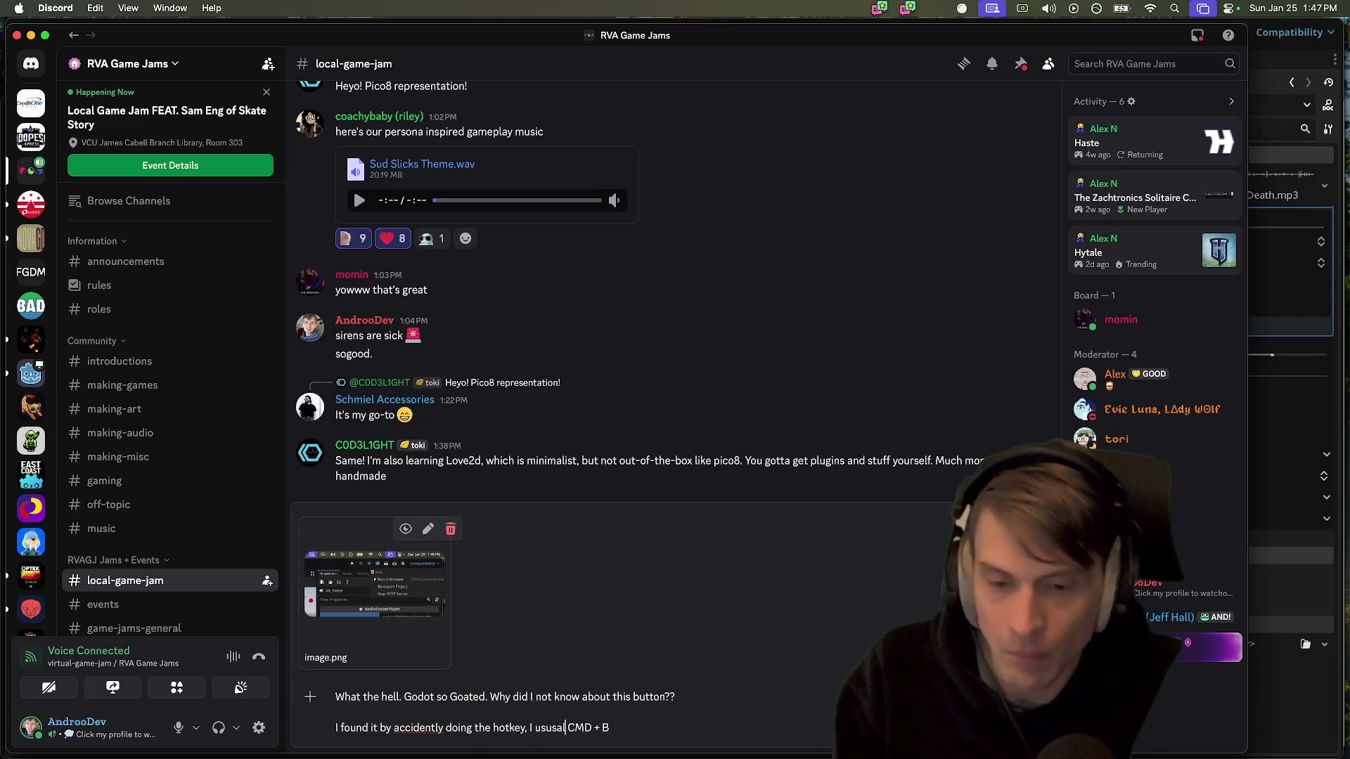
pyautogui.write('ly do')
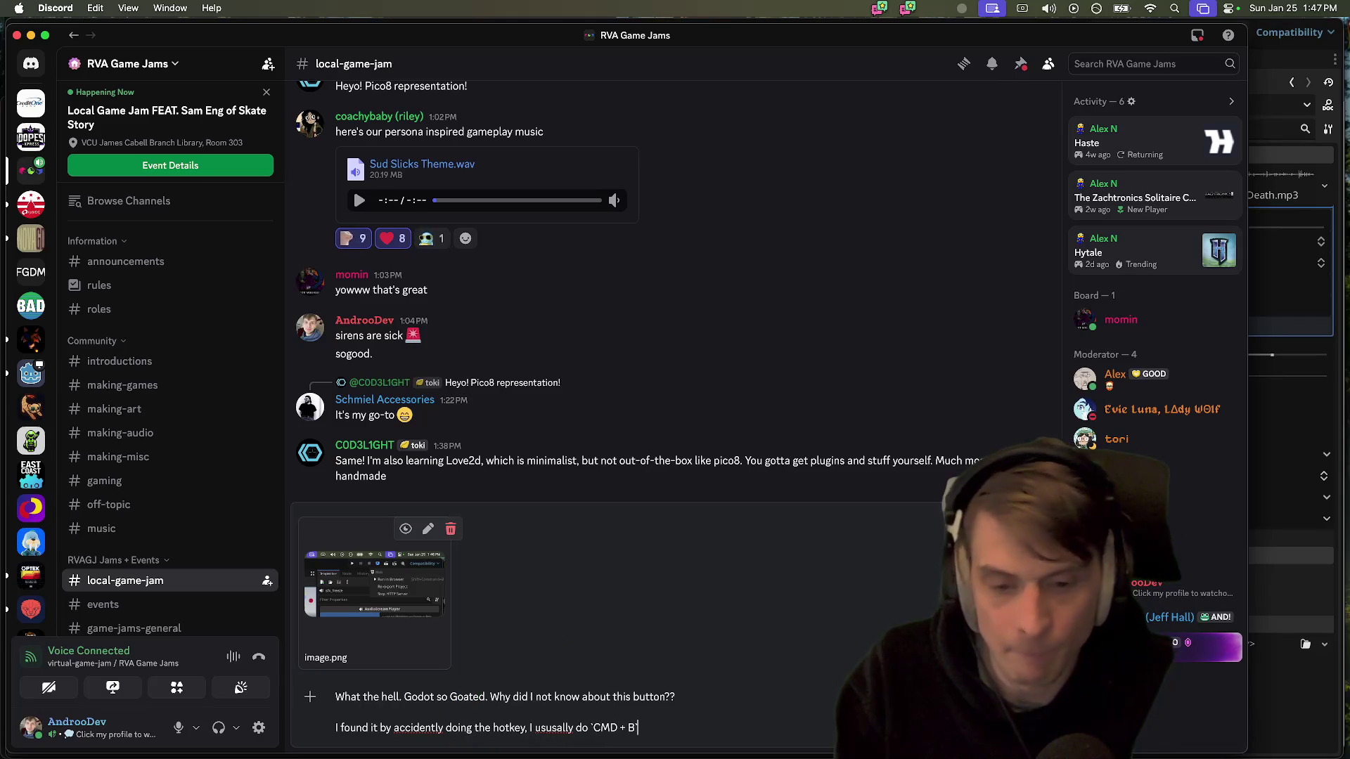
pyautogui.press('BackSpace')
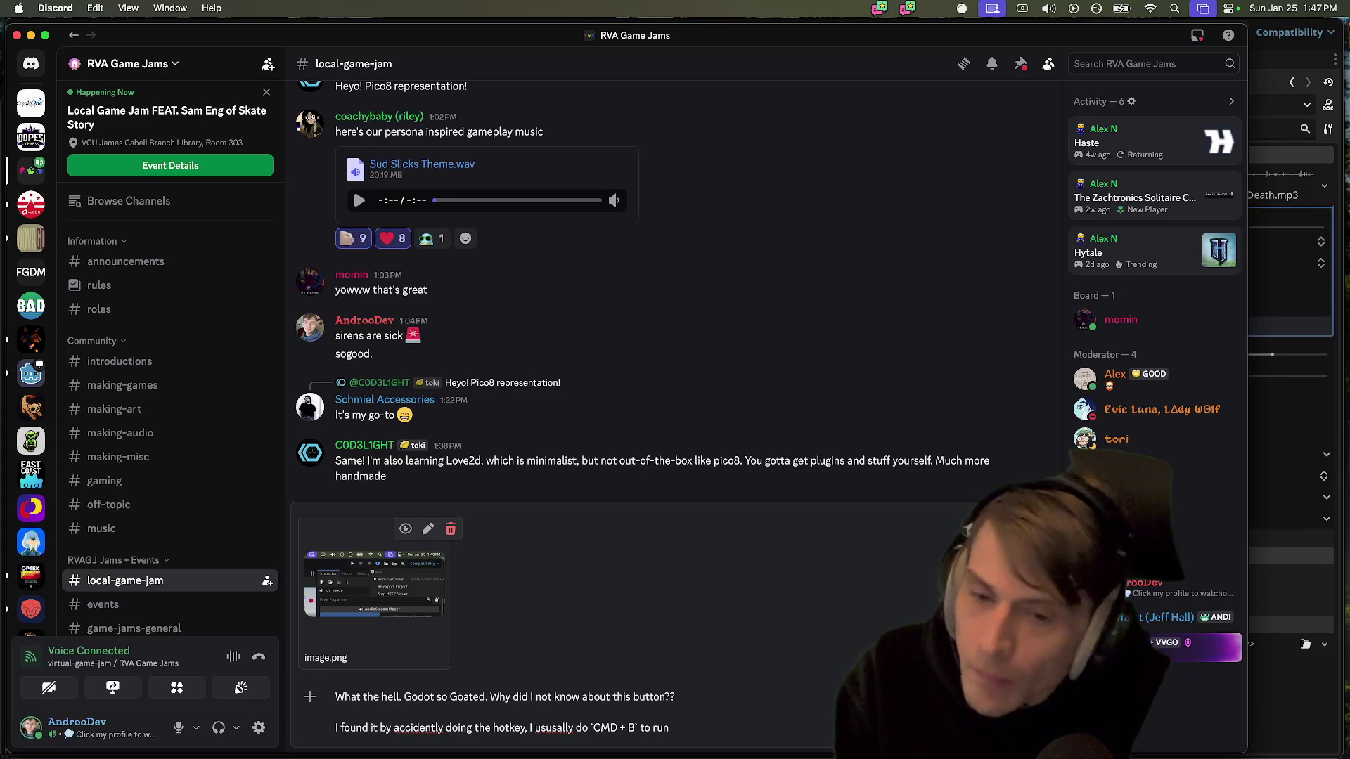
pyautogui.write('the full game')
pyautogui.press('Return')
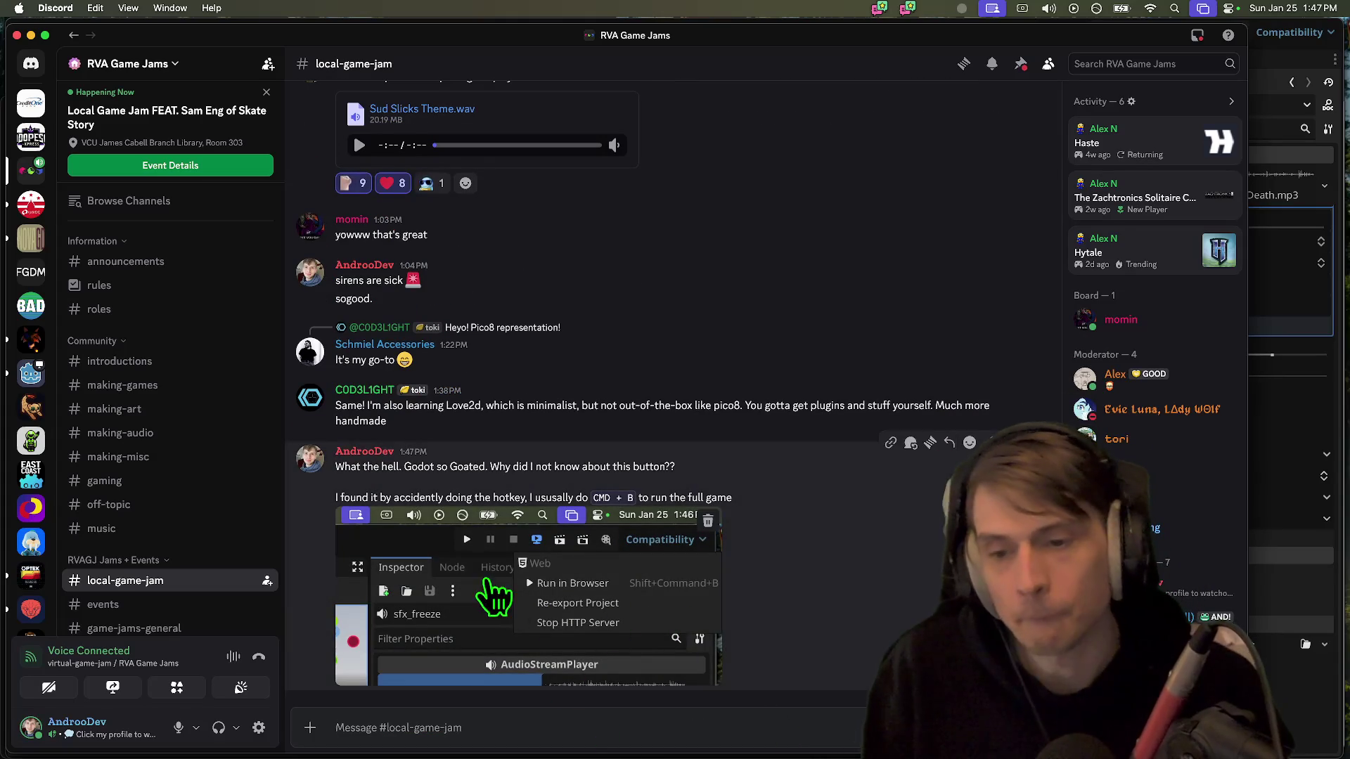
# Delete the just-posted message from the channel
pyautogui.moveTo(695, 734)
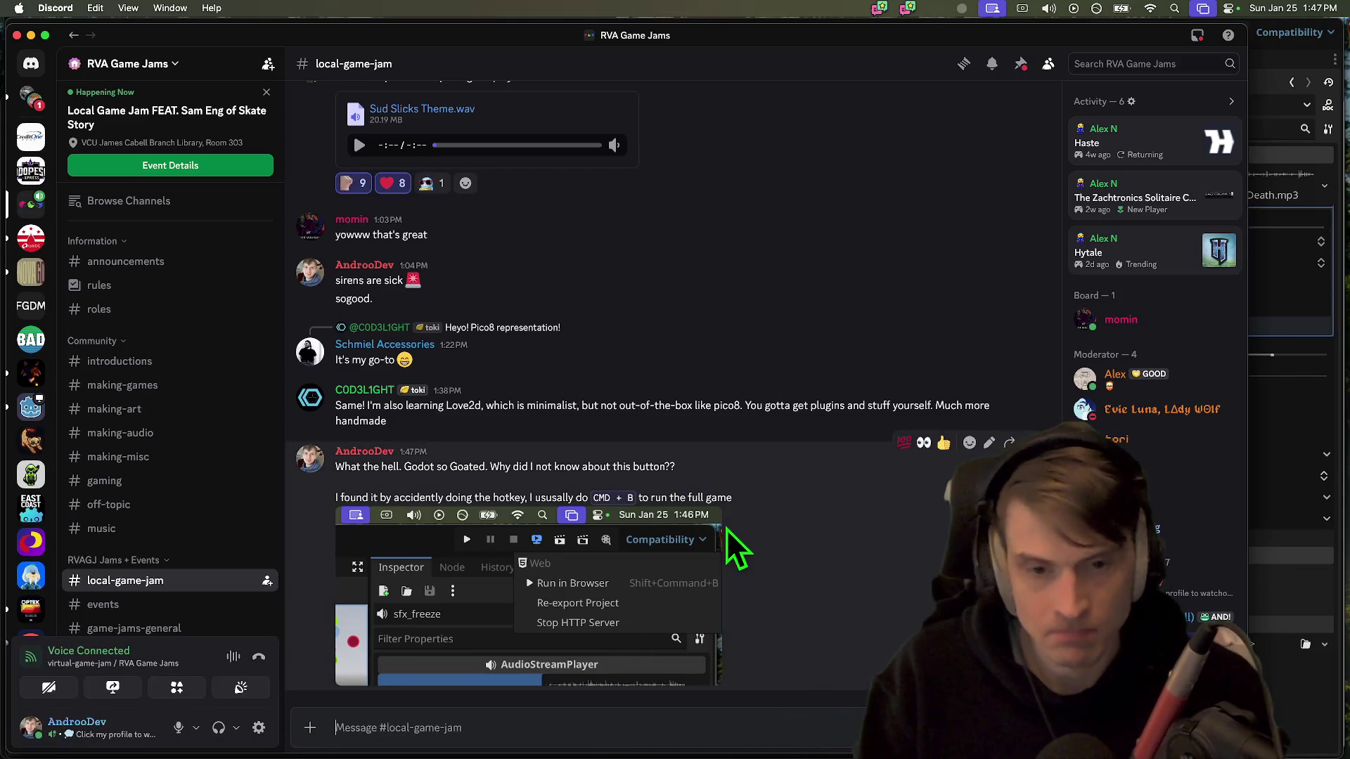
pyautogui.click(1028, 442)
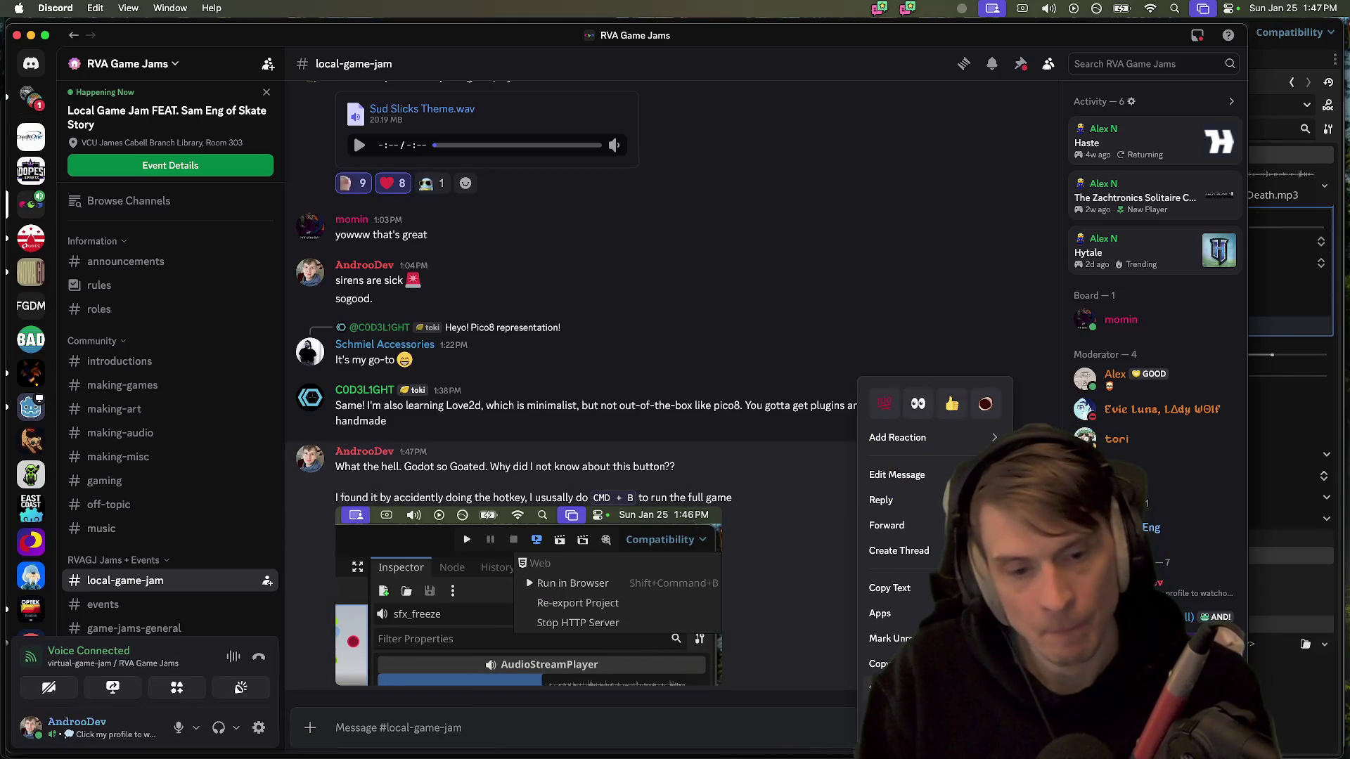
pyautogui.click(900, 715)
# Confirm the deletion, then capture and copy a fresh screenshot of Godot's Web run options
pyautogui.press('Return')
pyautogui.press('super+Tab')
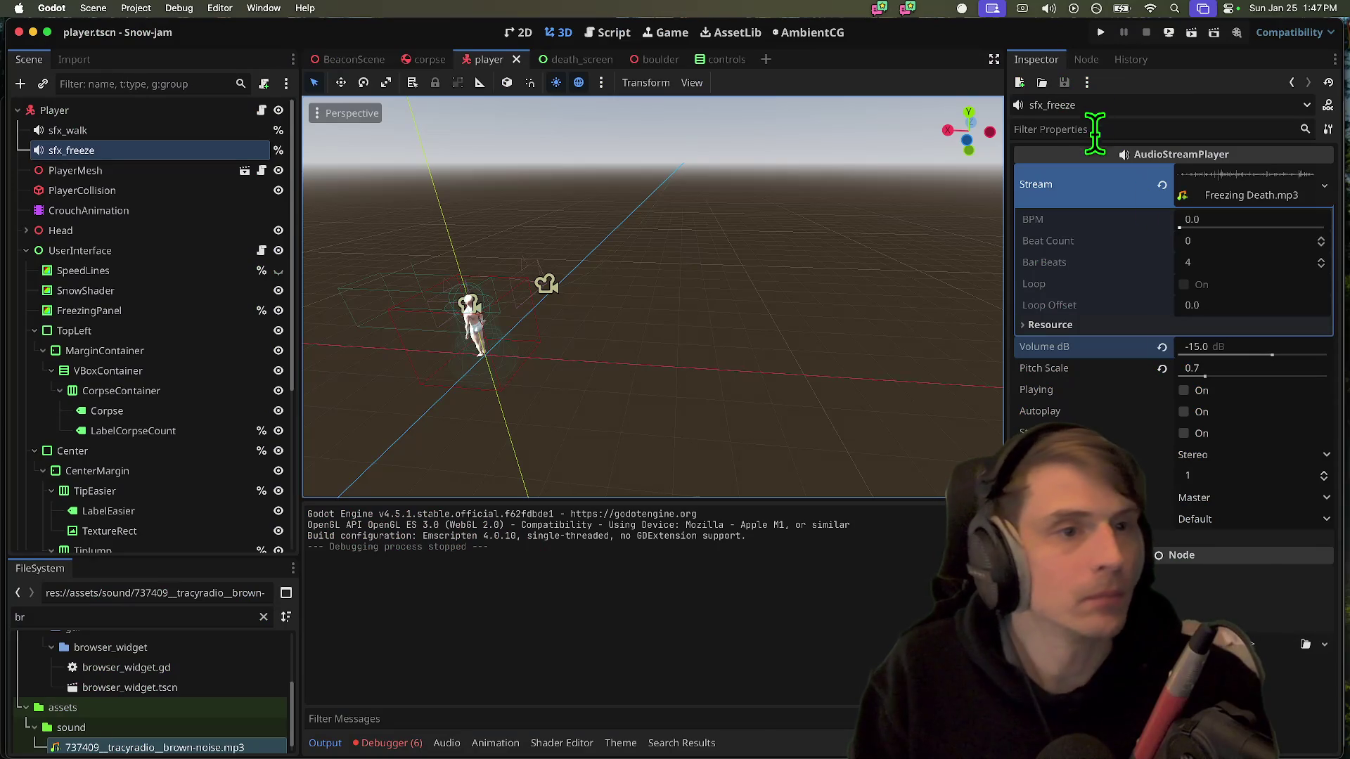
pyautogui.click(1163, 37)
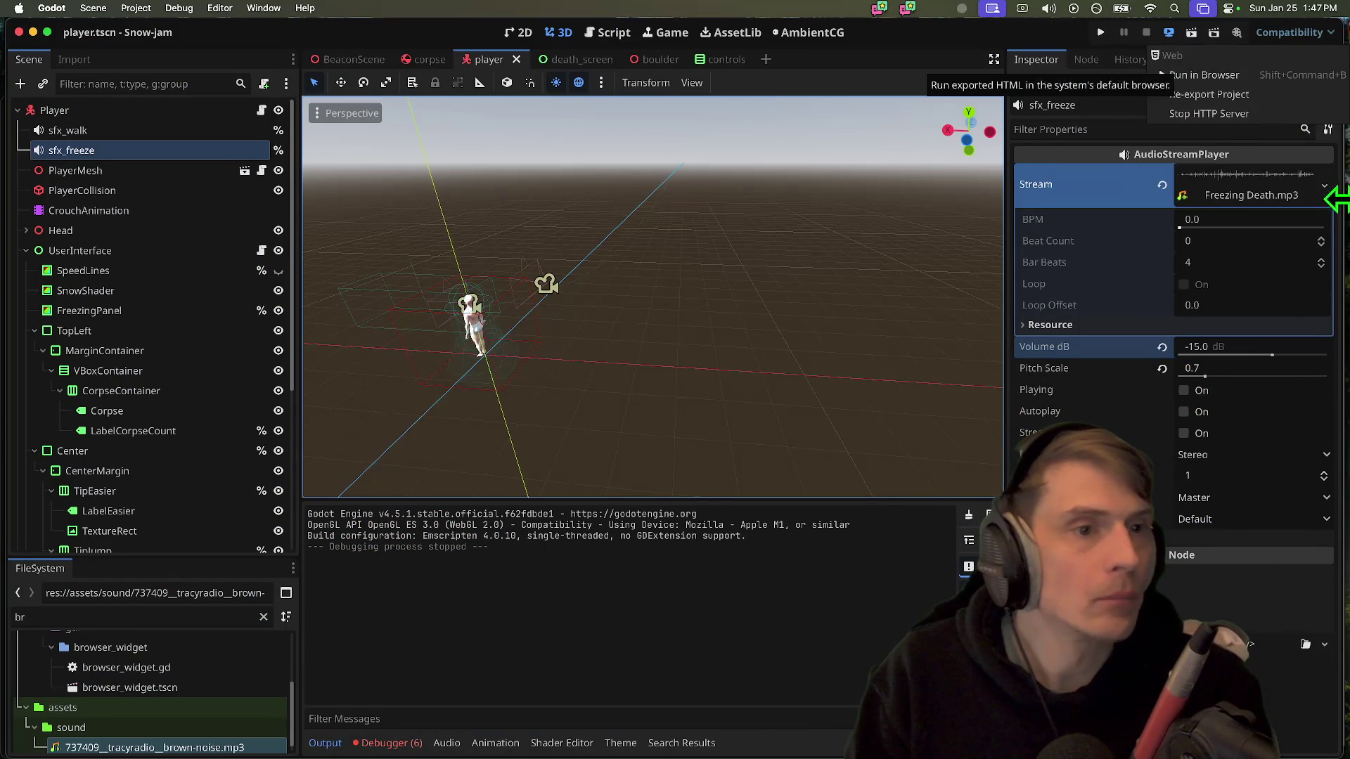
pyautogui.press('super+shift+4')
pyautogui.moveTo(1080, 19)
pyautogui.mouseDown()
pyautogui.moveTo(1348, 143)
pyautogui.moveTo(1349, 159)
pyautogui.mouseUp()
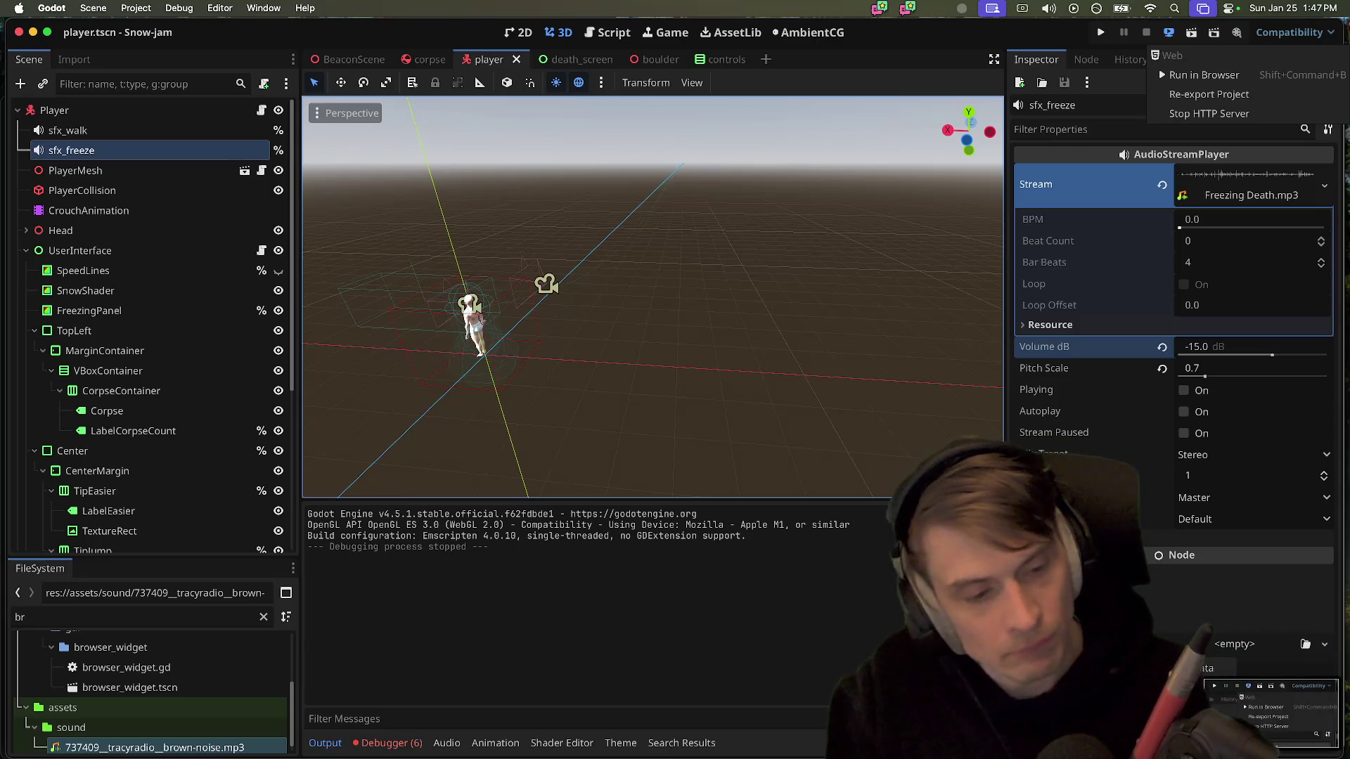
pyautogui.rightClick(1243, 703)
pyautogui.click(1243, 622)
pyautogui.press('super+Tab')
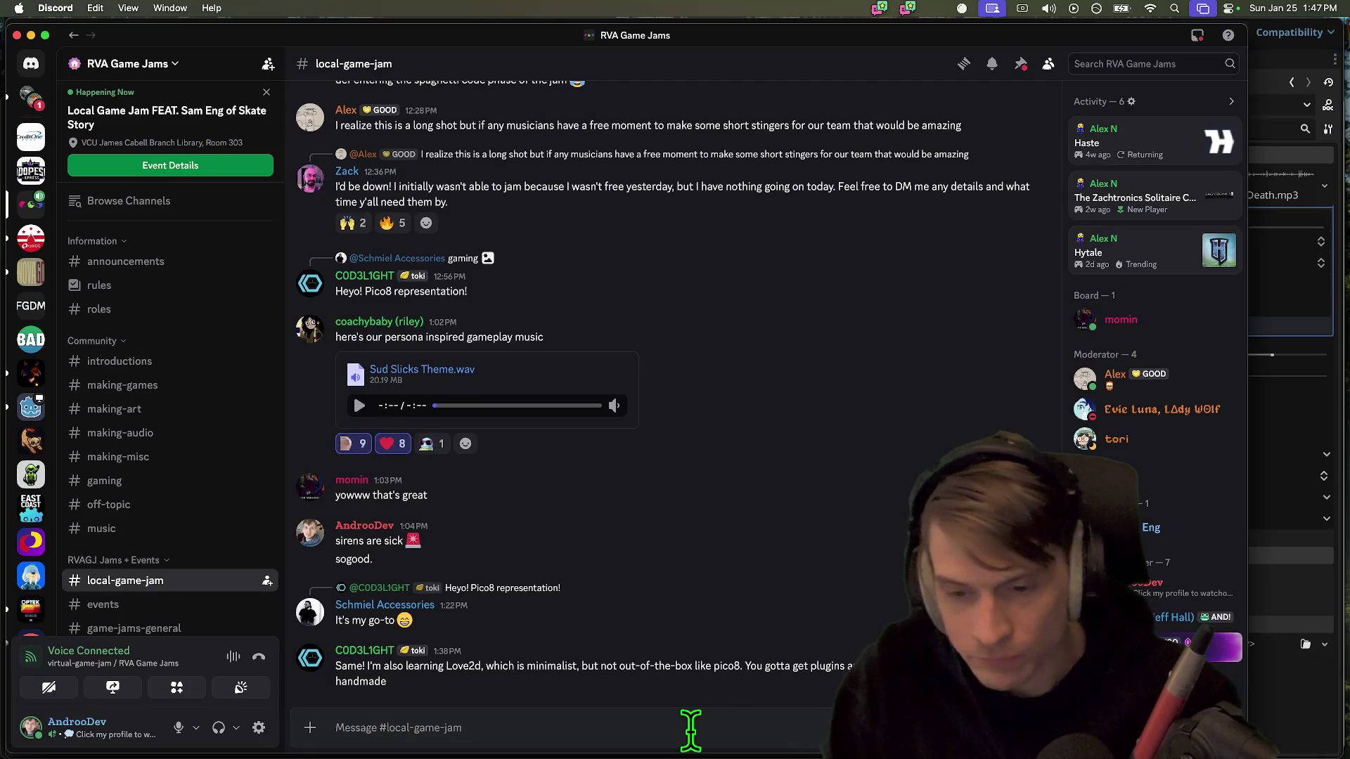
# Post the 'Godot so Goated, how did I not know about Run In Browser' tip with the screenshot
pyautogui.press('super+v')
pyautogui.write('Godot so Goat')
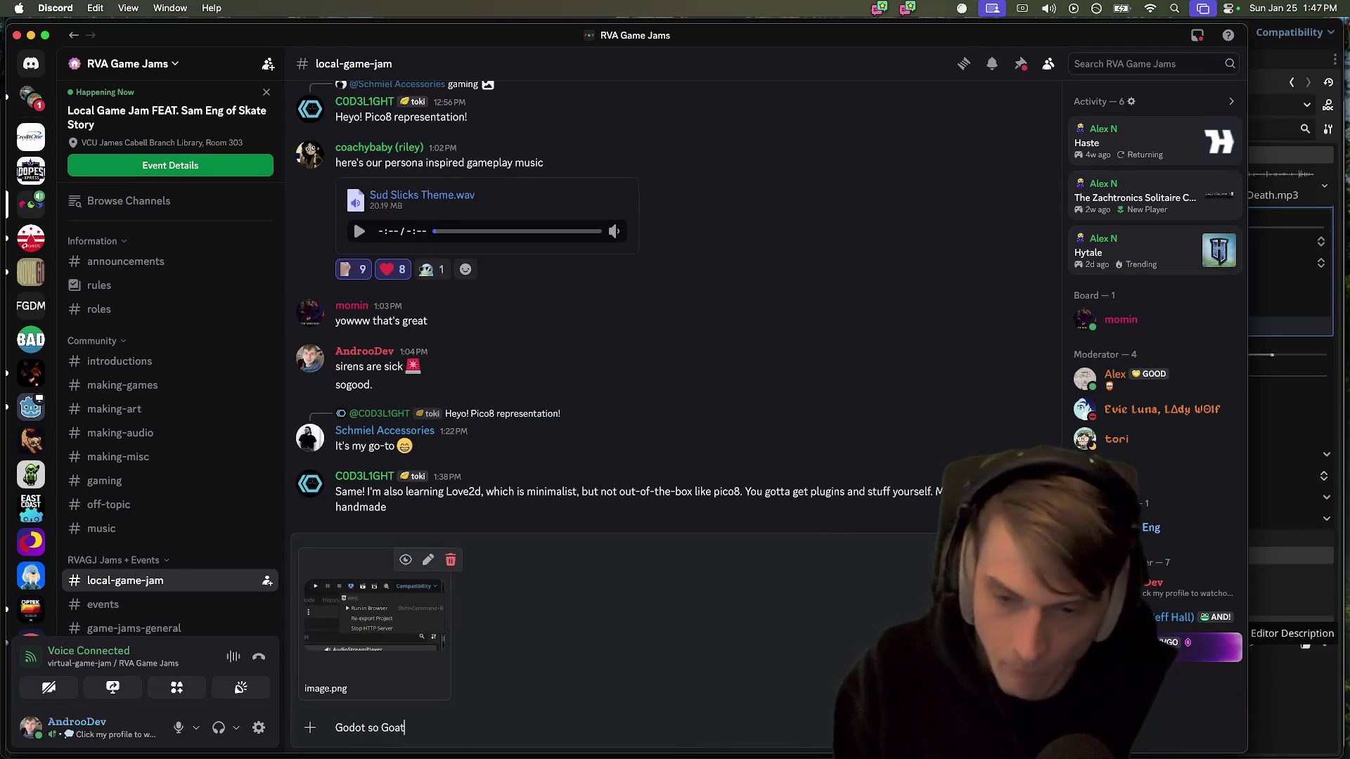
pyautogui.write('ed, how did I not know about ')
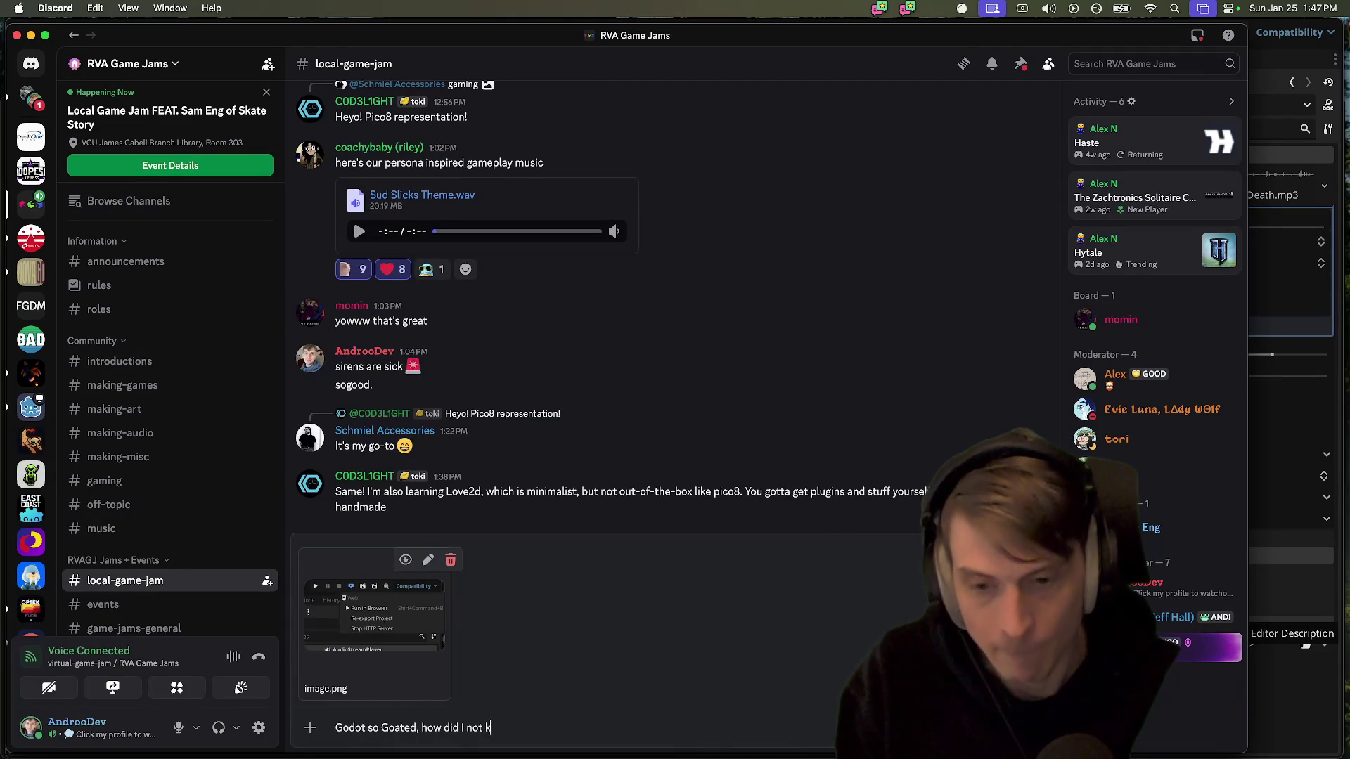
pyautogui.write('Ru')
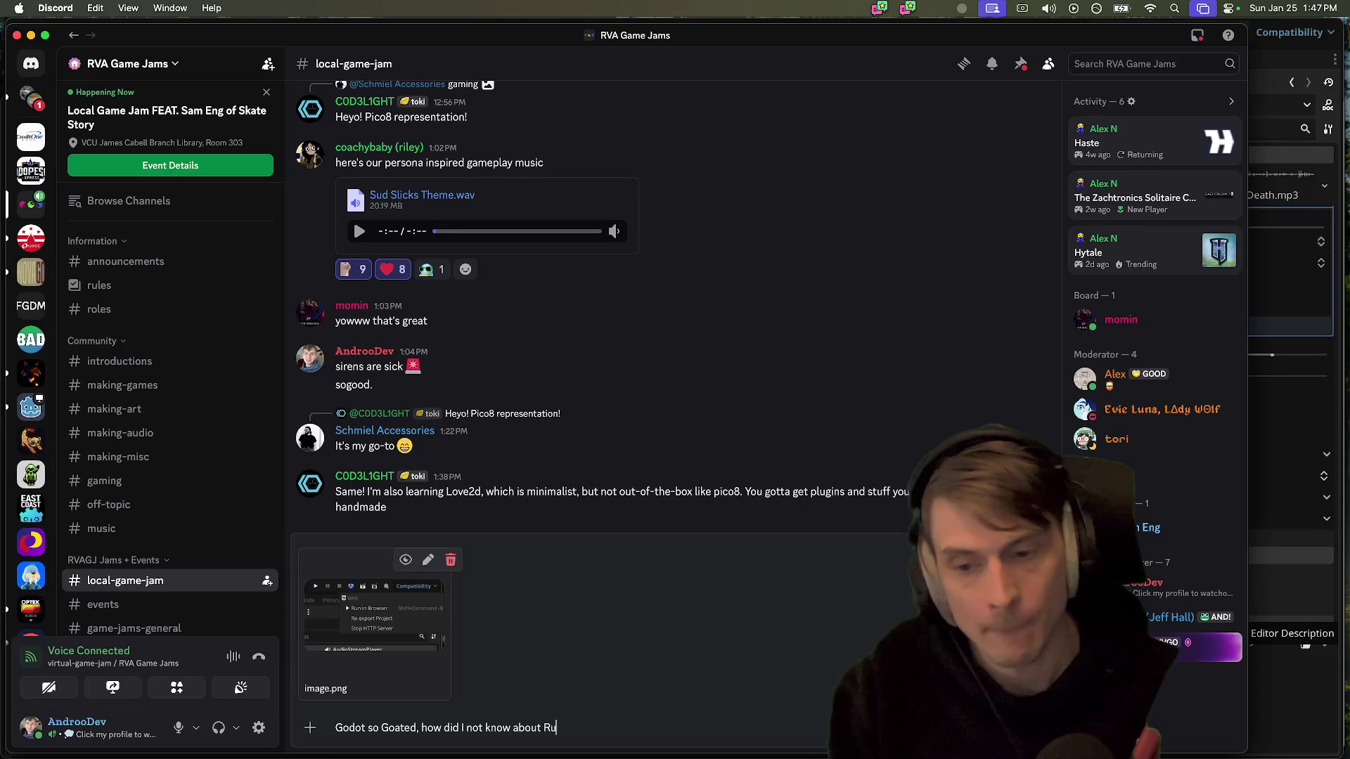
pyautogui.write('n In Bow')
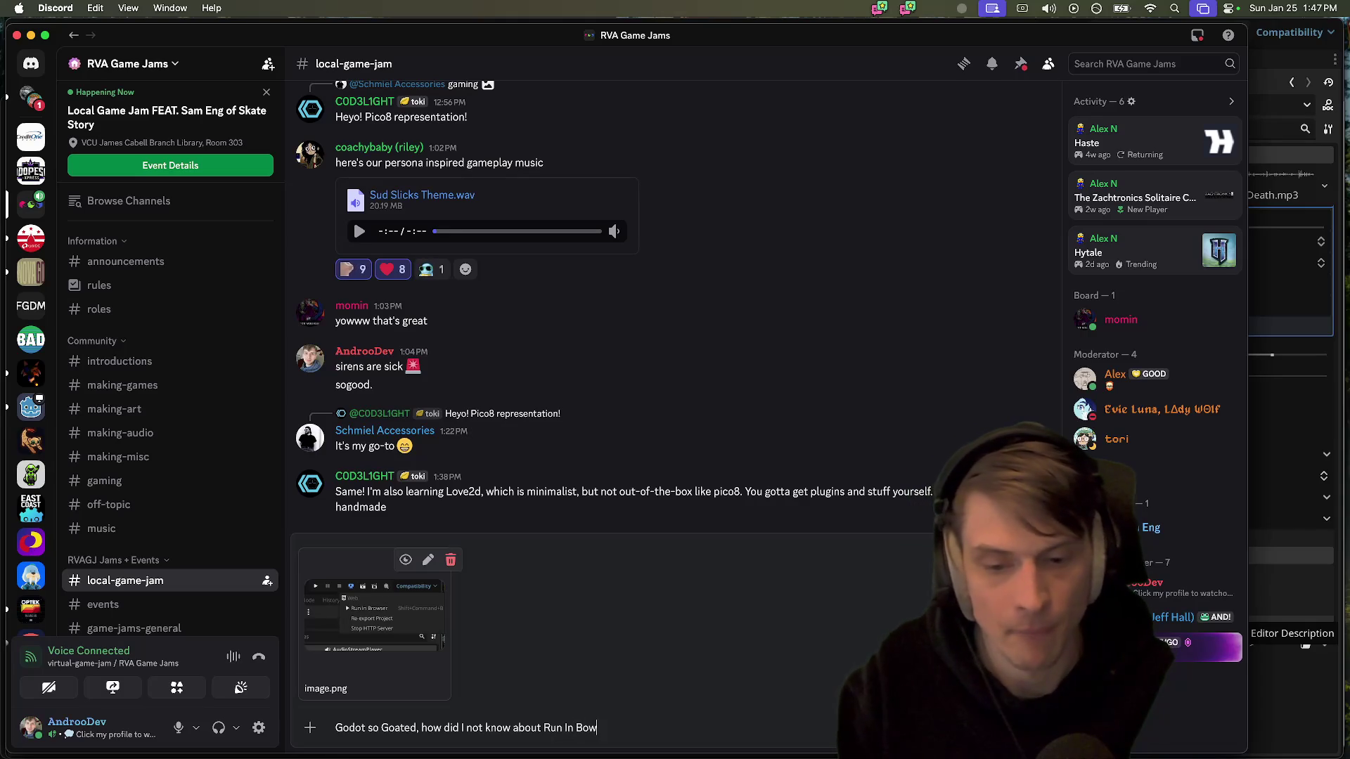
pyautogui.hotkey('shift', 'Return')
pyautogui.write('I usually export')
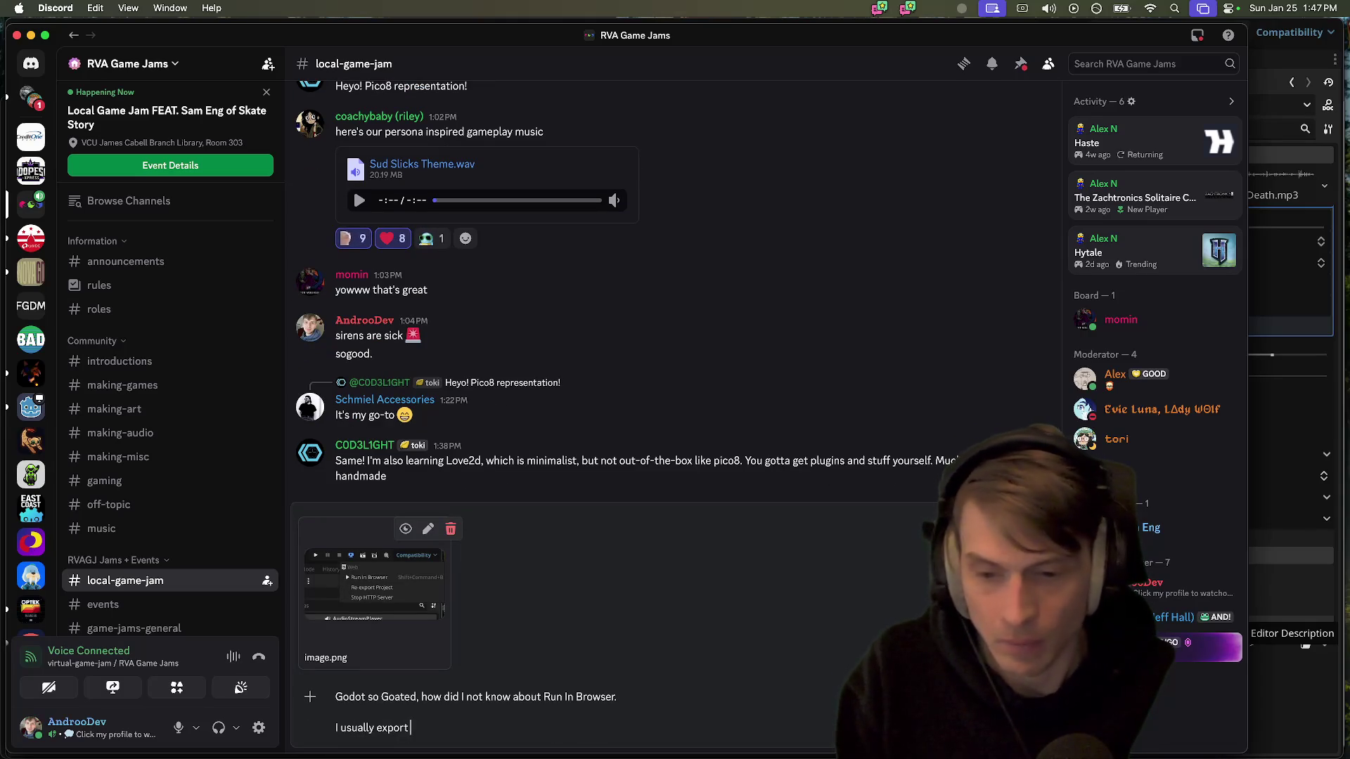
pyautogui.write('a')
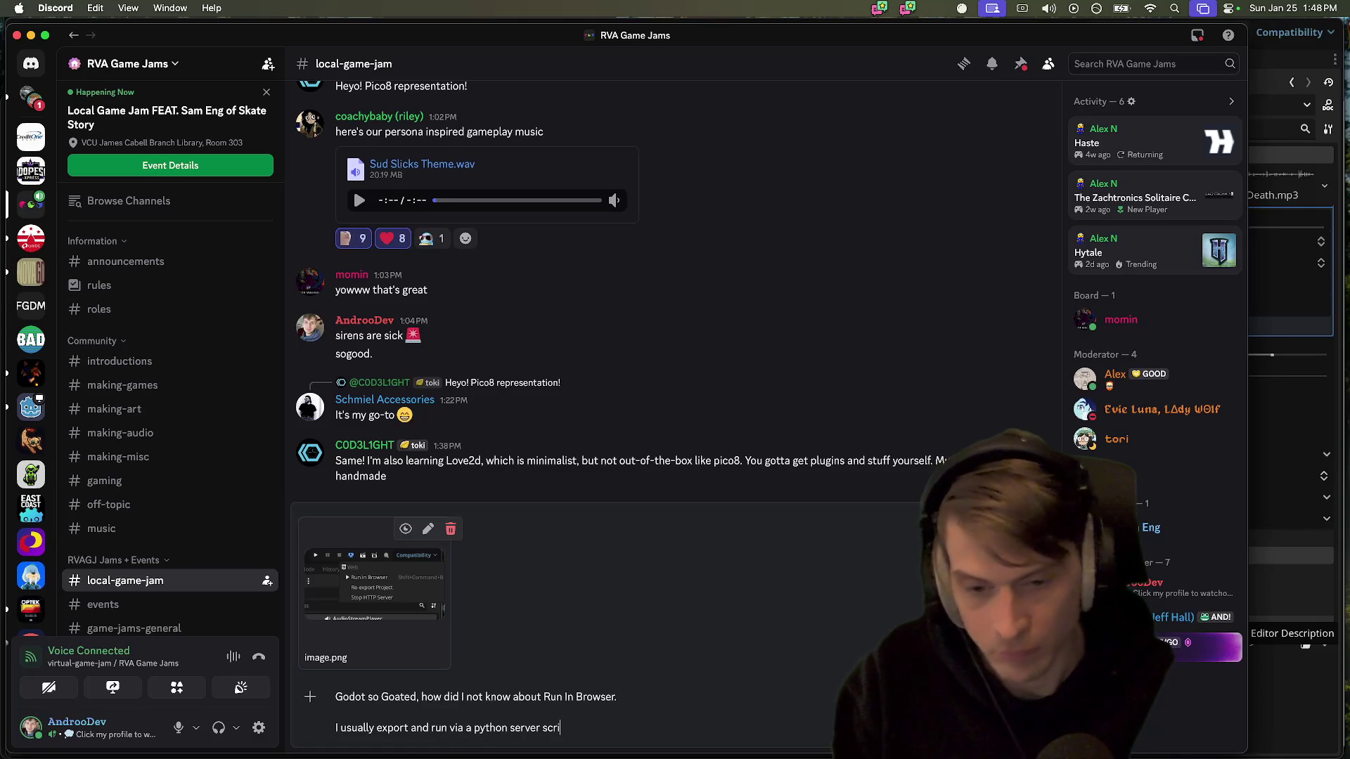
pyautogui.hotkey('shift', 'Return')
pyautogui.write('I just found this out by accidently hitting the hot key, since I usually use Command + B to')
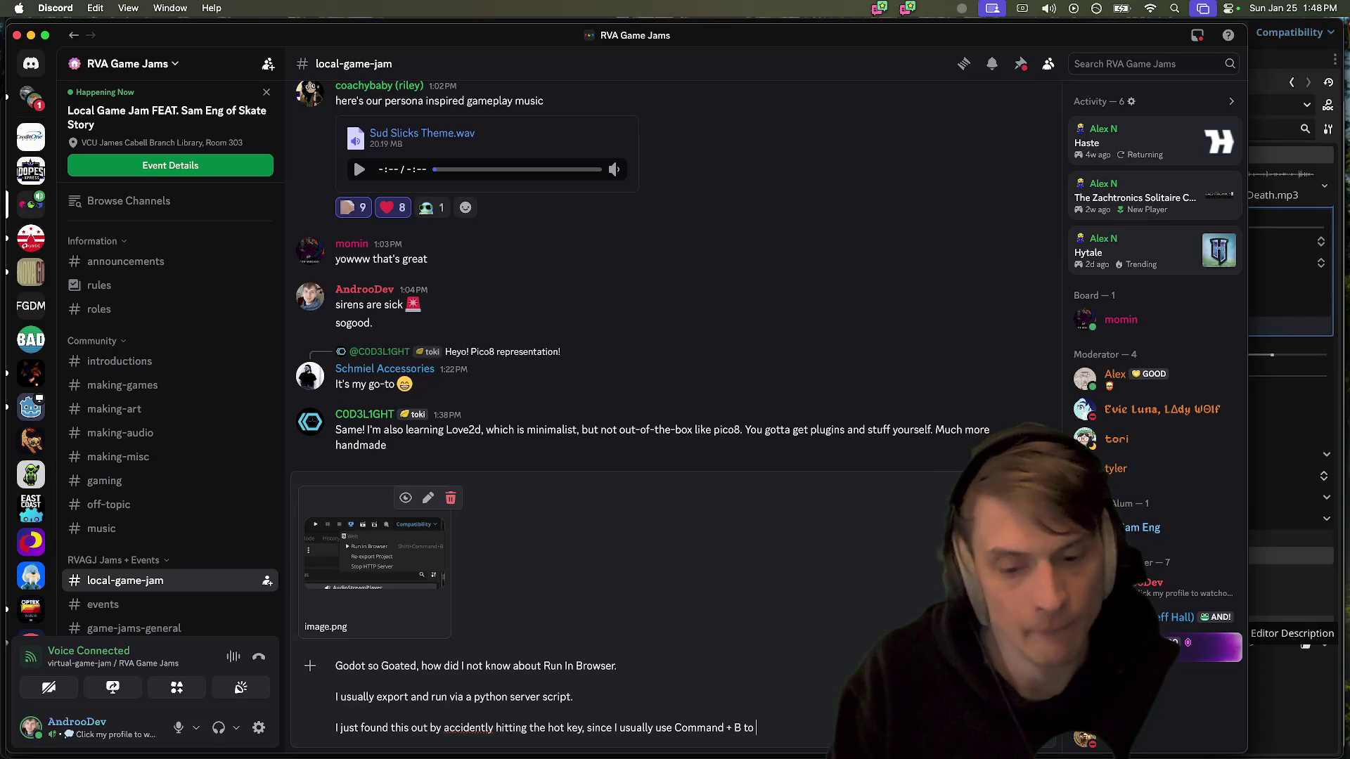
pyautogui.write('run the entire pro')
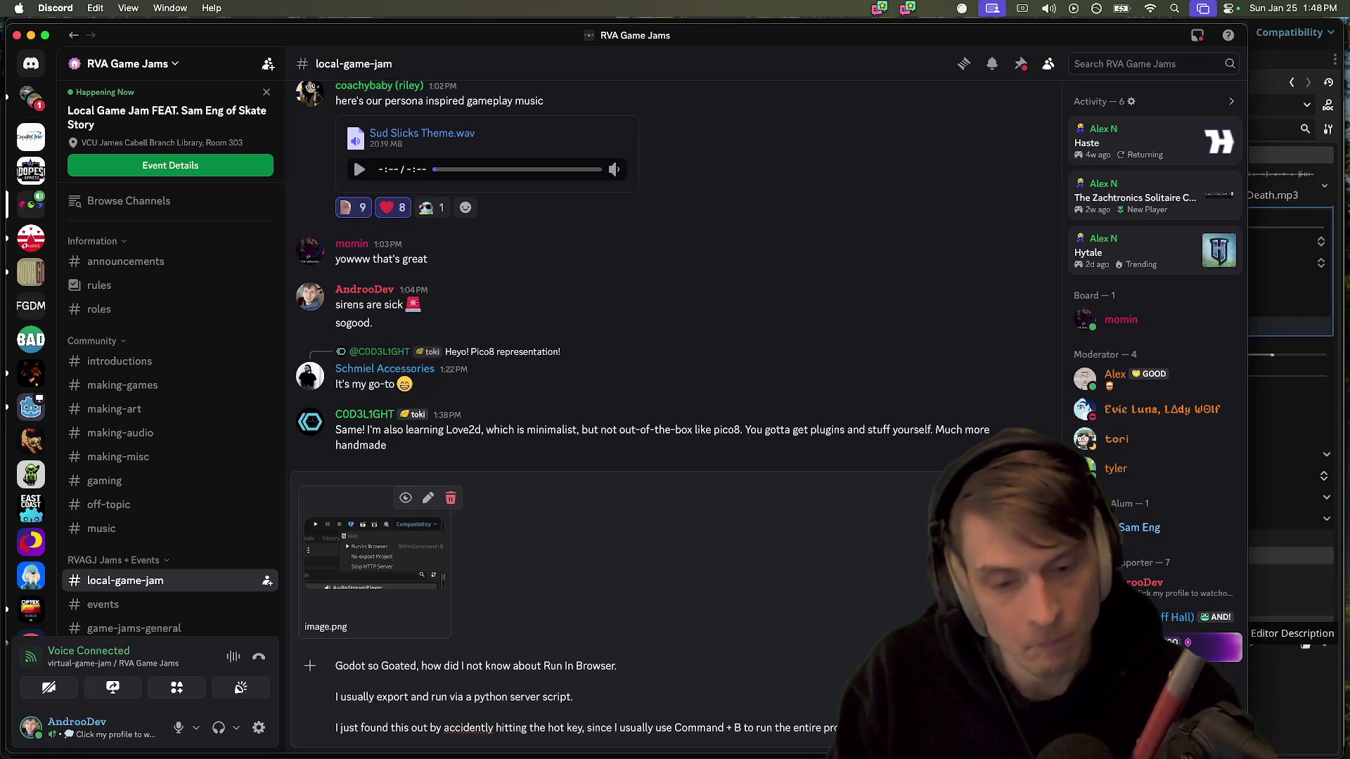
pyautogui.press('Up')
pyautogui.press('BackSpace')
pyautogui.press('BackSpace')
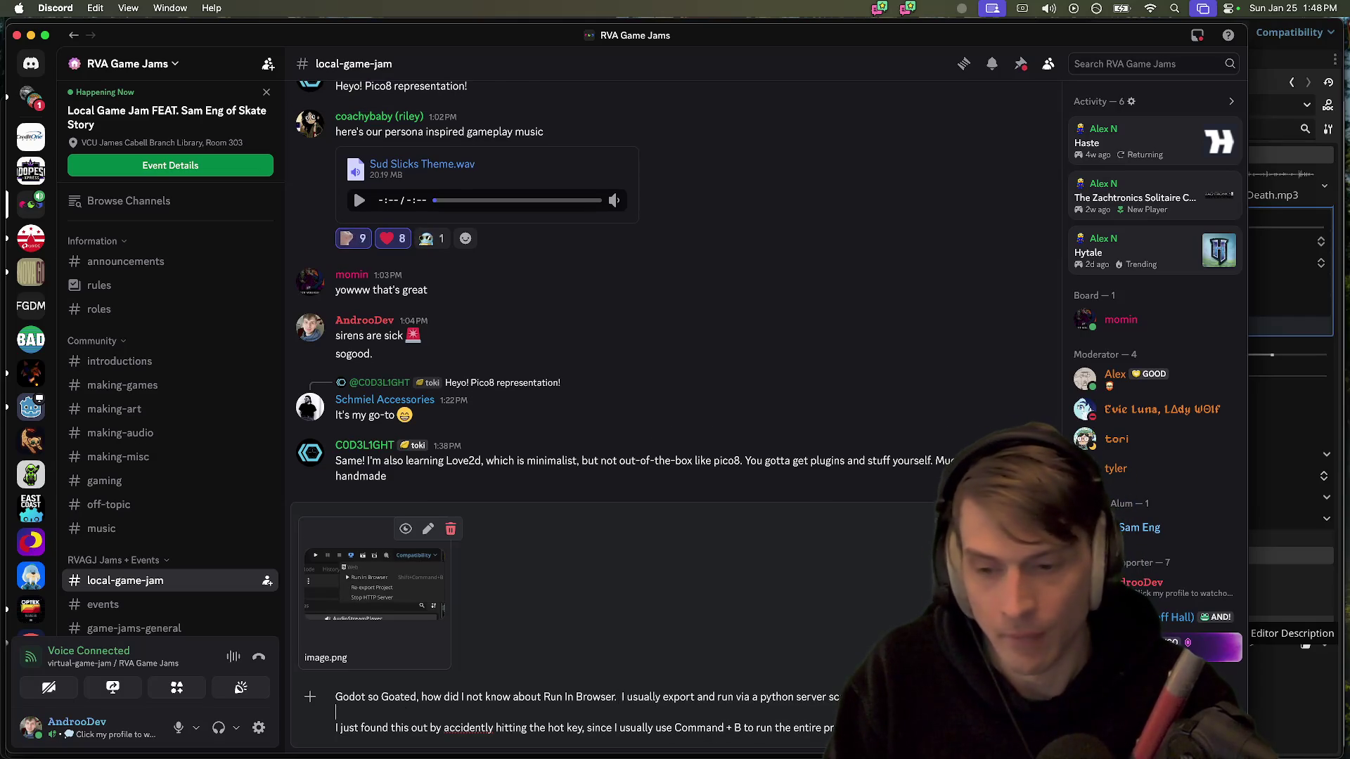
pyautogui.press('BackSpace')
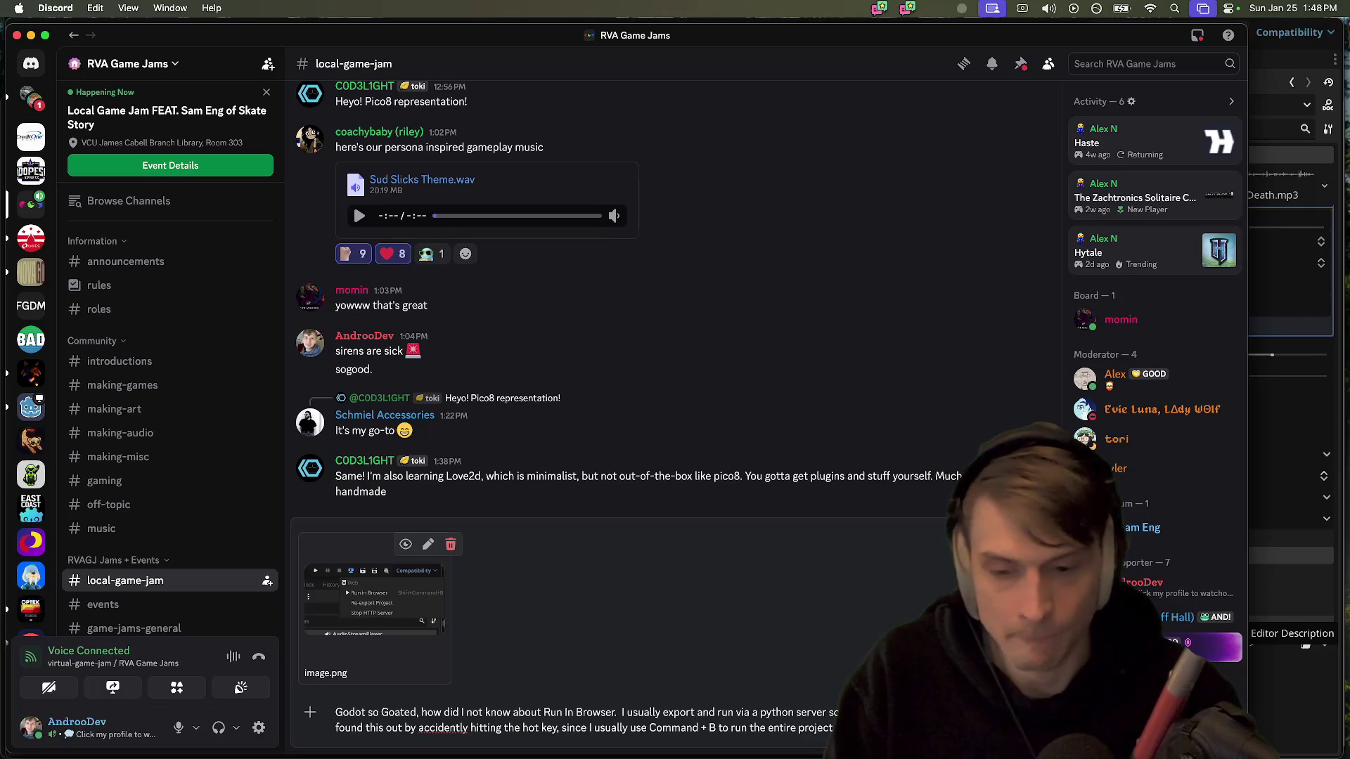
pyautogui.press('Return')
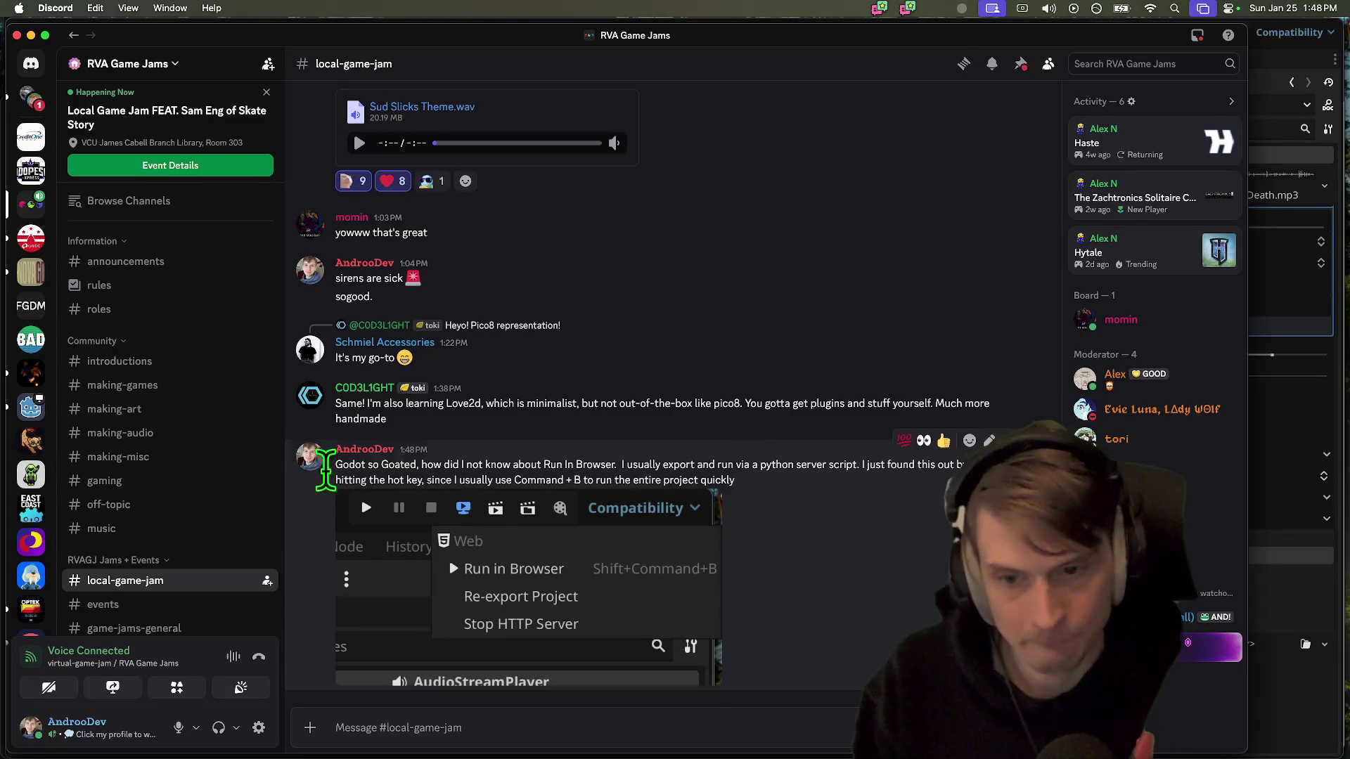
# In the RVA Local Jam 2026 Textural group, react with eyes to the tree upload message
pyautogui.moveTo(102, 569)
pyautogui.click(31, 99)
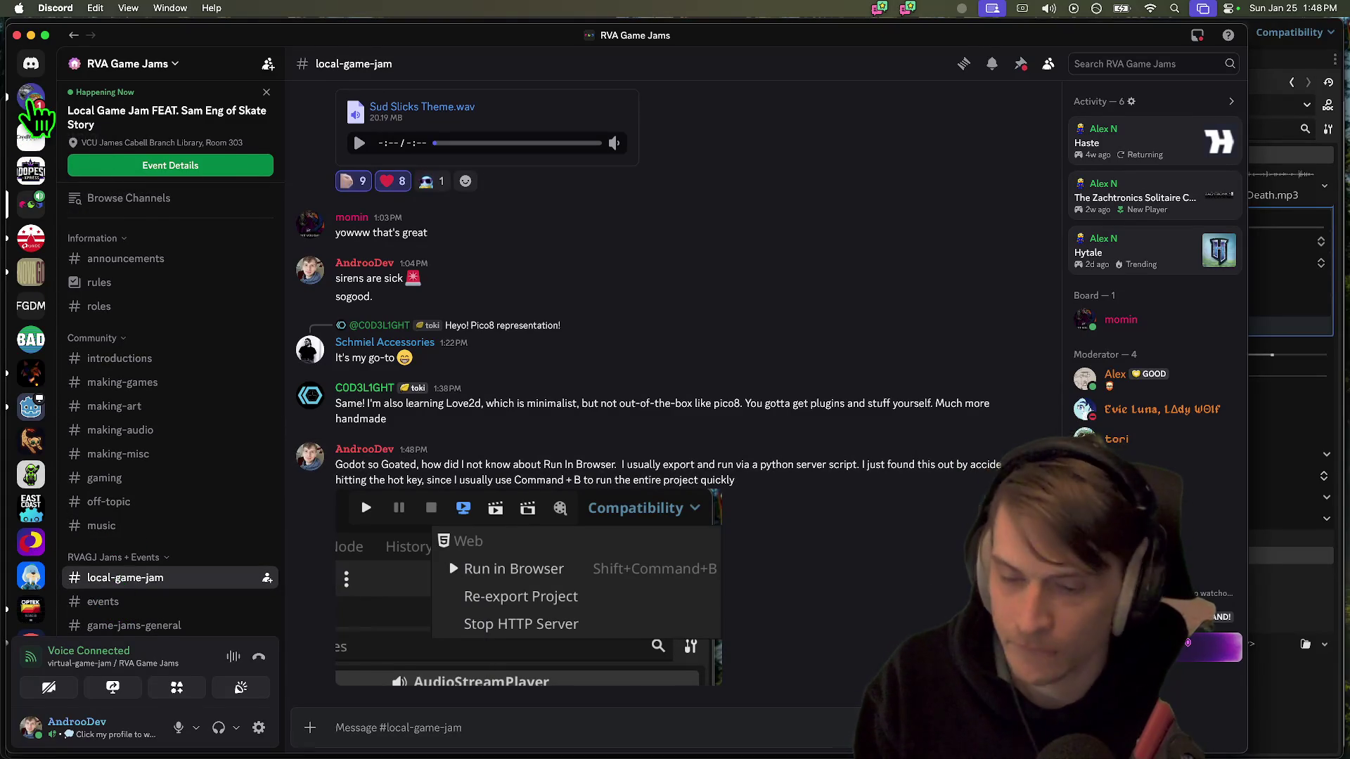
pyautogui.write('WHAT')
pyautogui.press('BackSpace')
pyautogui.press('BackSpace')
pyautogui.press('BackSpace')
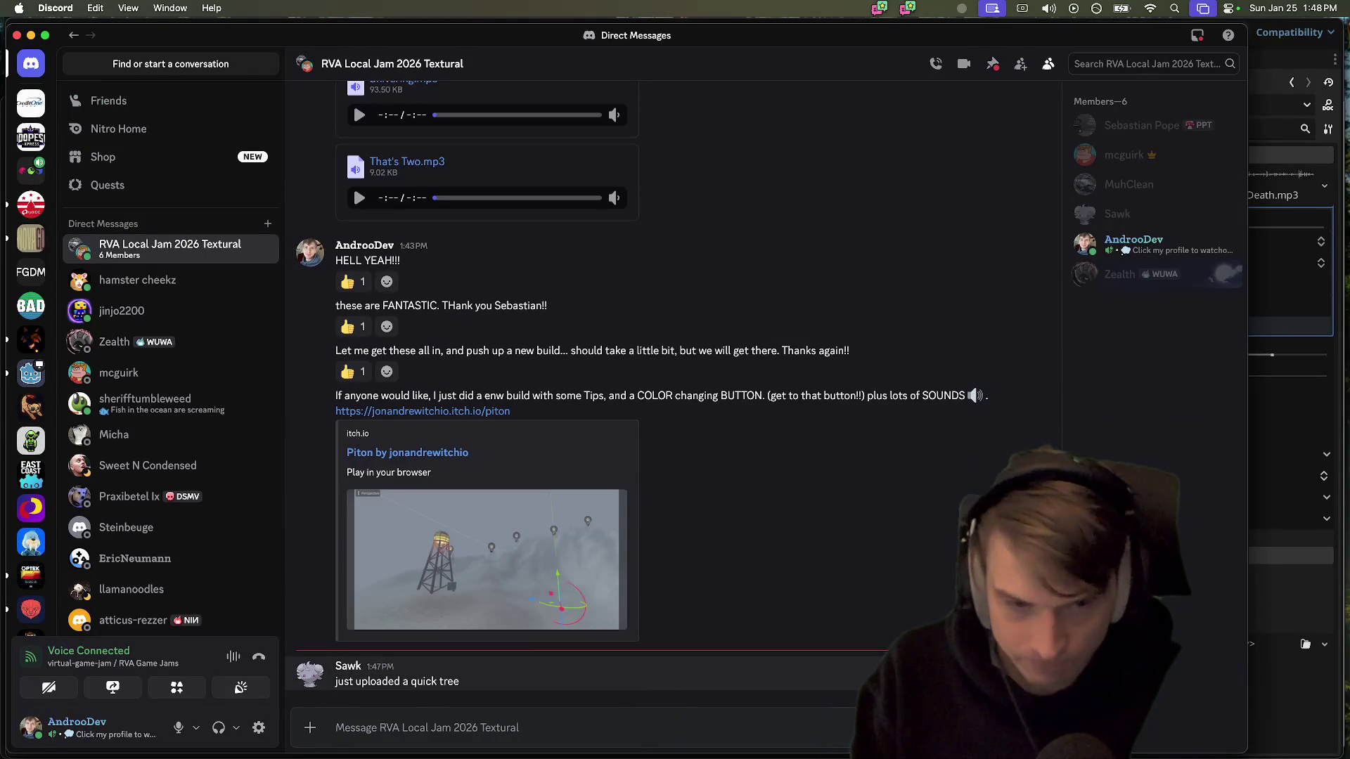
pyautogui.click(923, 650)
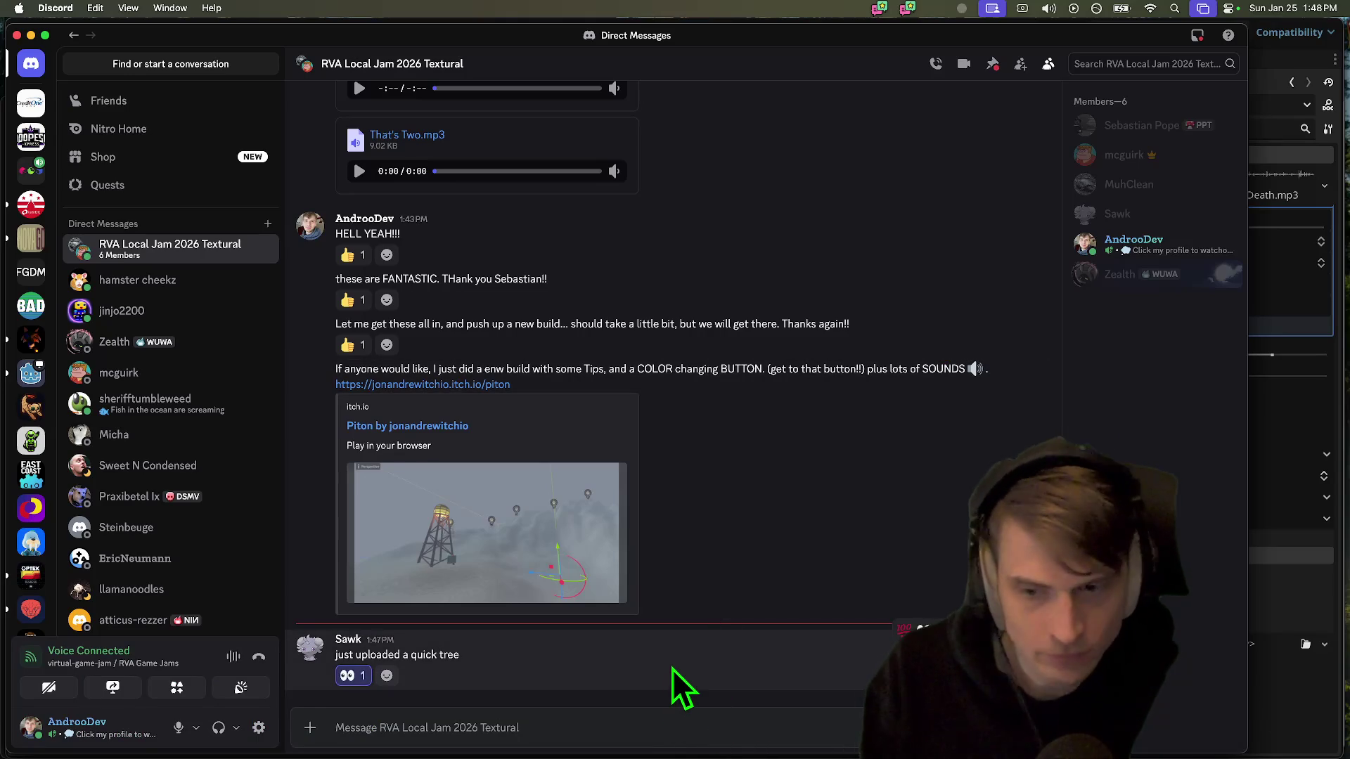
# Check git status in the terminal, then switch to the web browser
pyautogui.press('super+Tab')
pyautogui.press('super+Tab')
pyautogui.press('super+Tab')
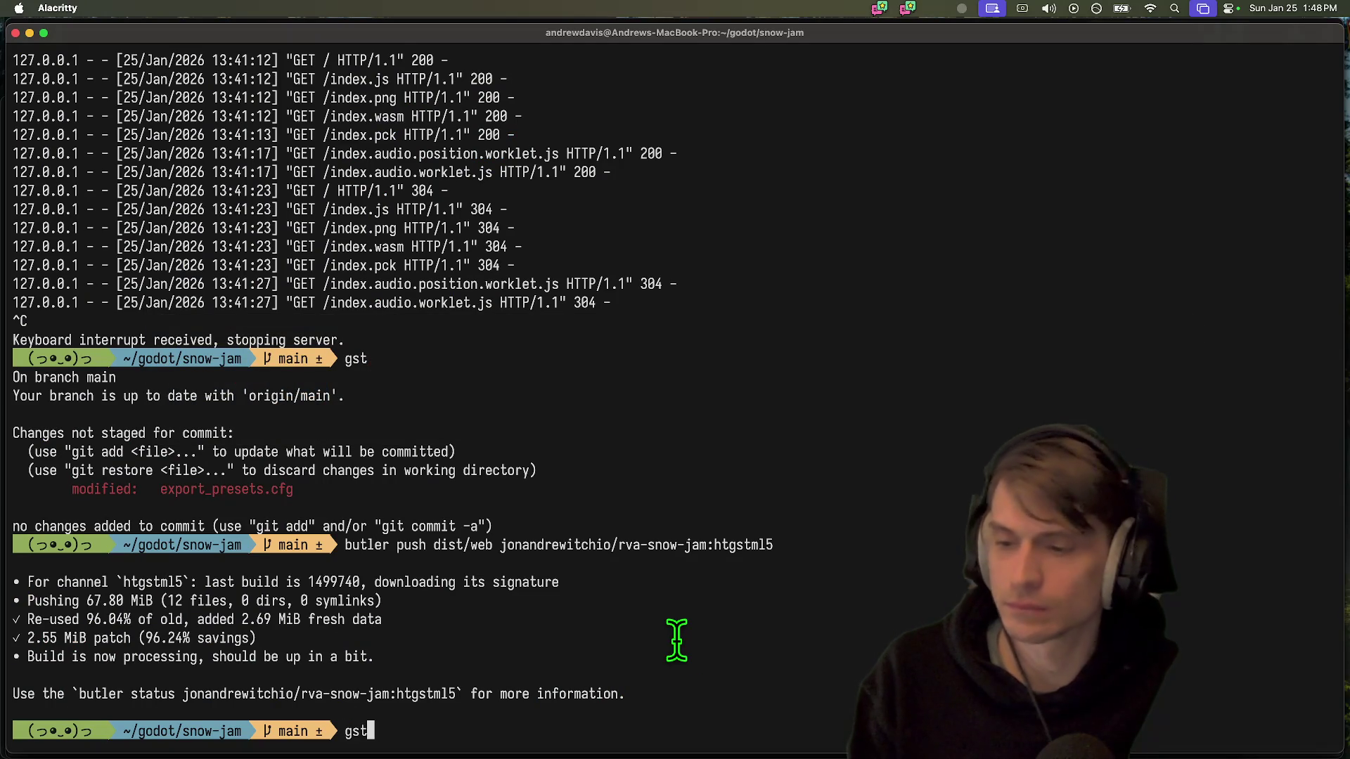
pyautogui.press('Return')
pyautogui.write('gi')
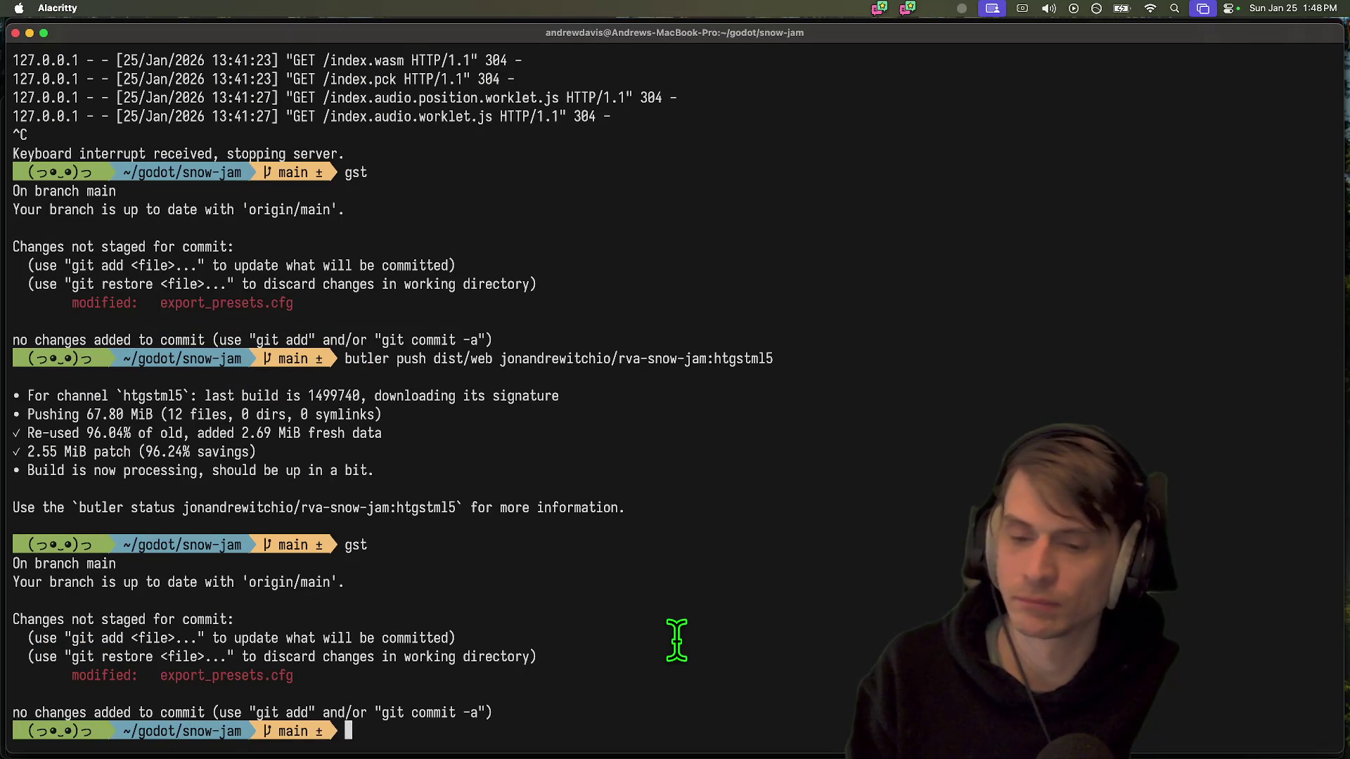
pyautogui.press('super+Tab')
pyautogui.click(482, 713)
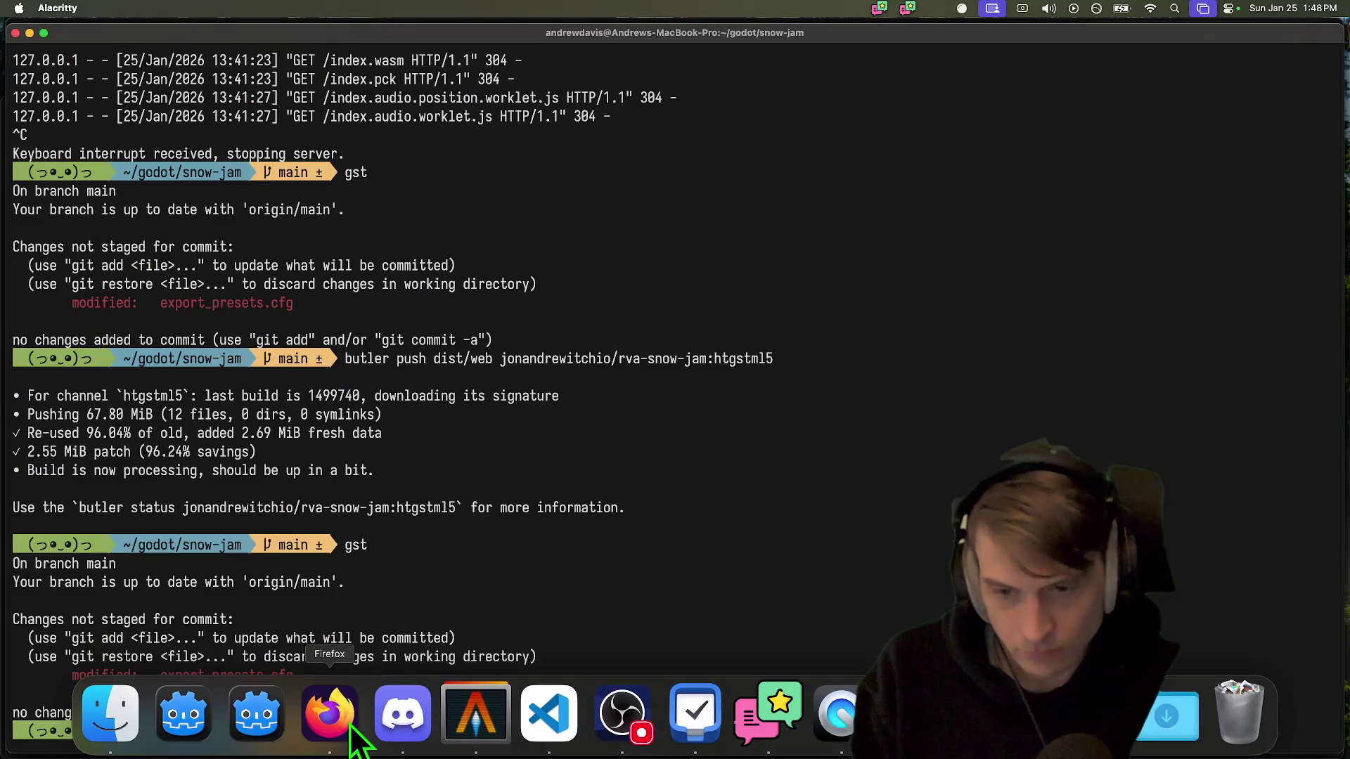
pyautogui.click(360, 725)
# Open a pull request from ShayneBranch into main titled 'Shayne branch - control panel, tree'
pyautogui.click(559, 39)
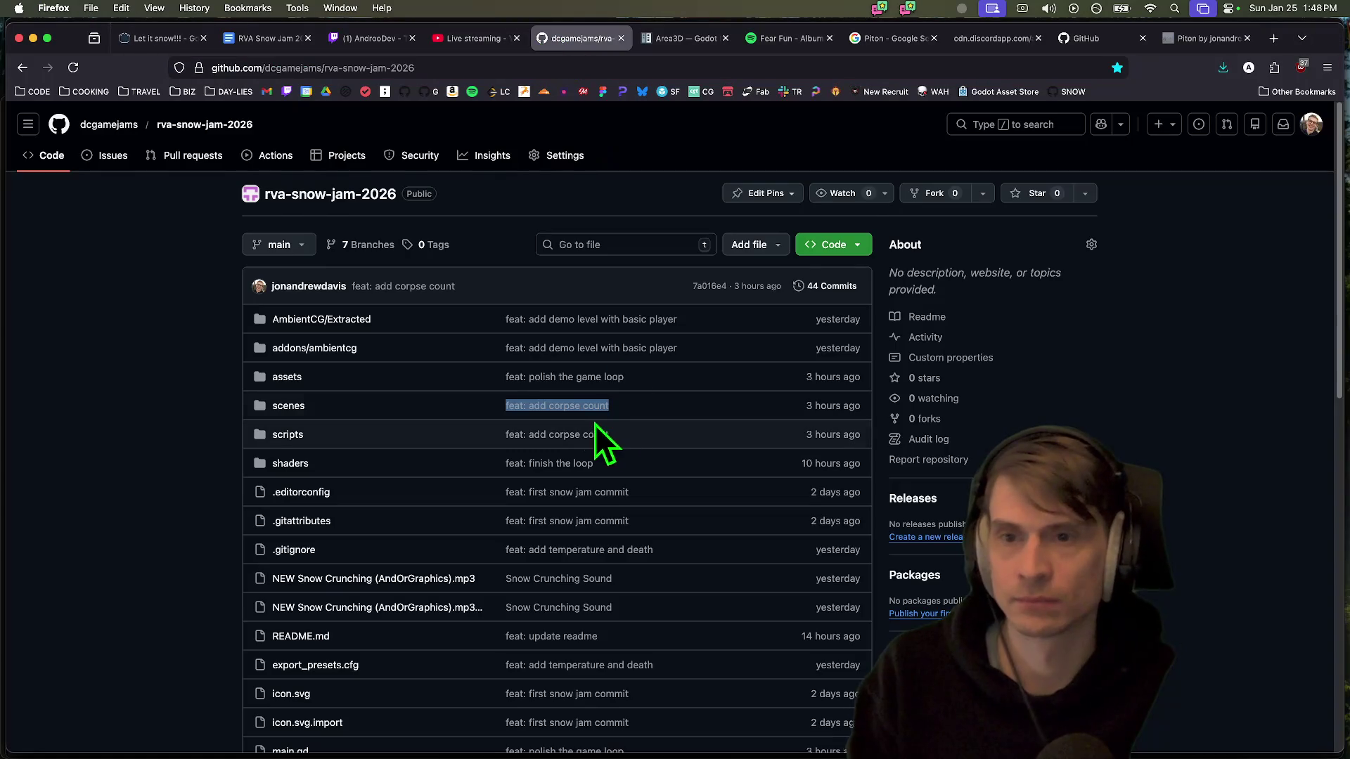
pyautogui.click(211, 156)
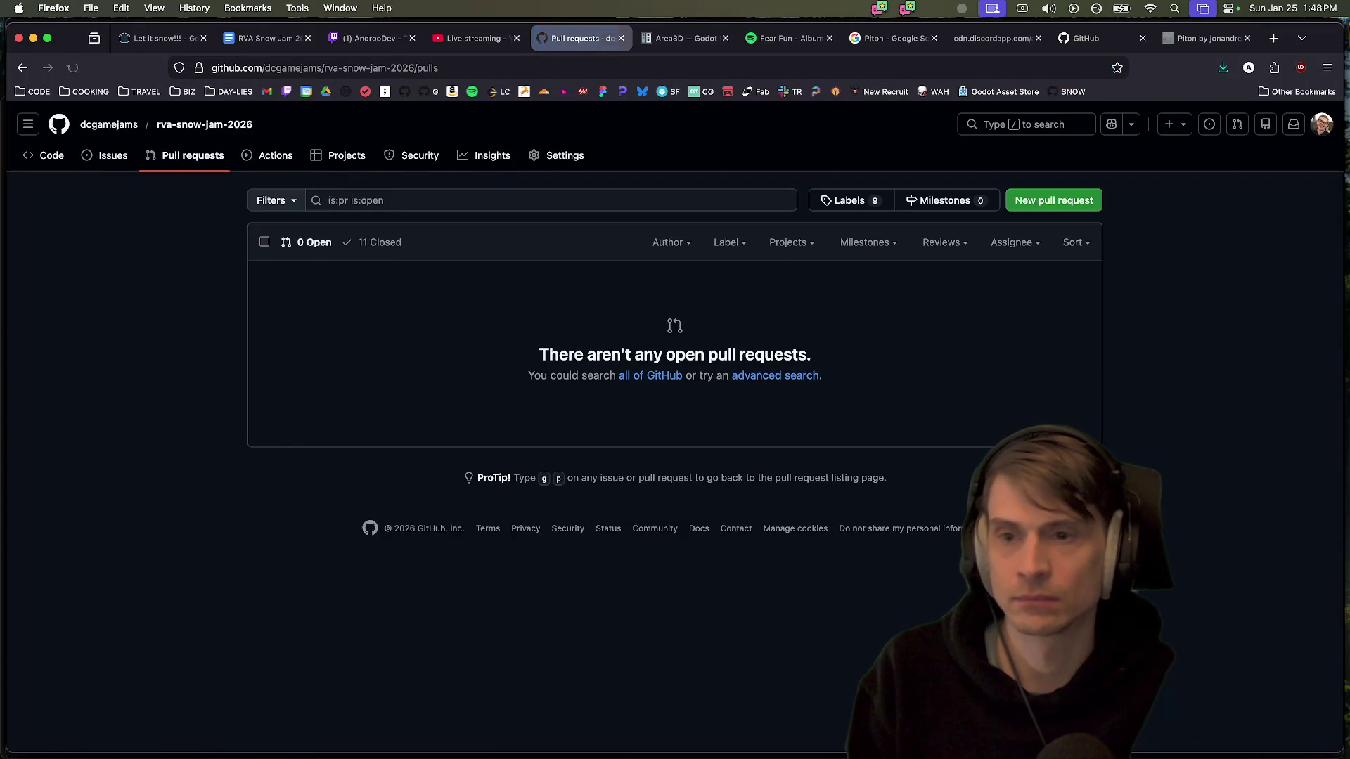
pyautogui.click(1067, 204)
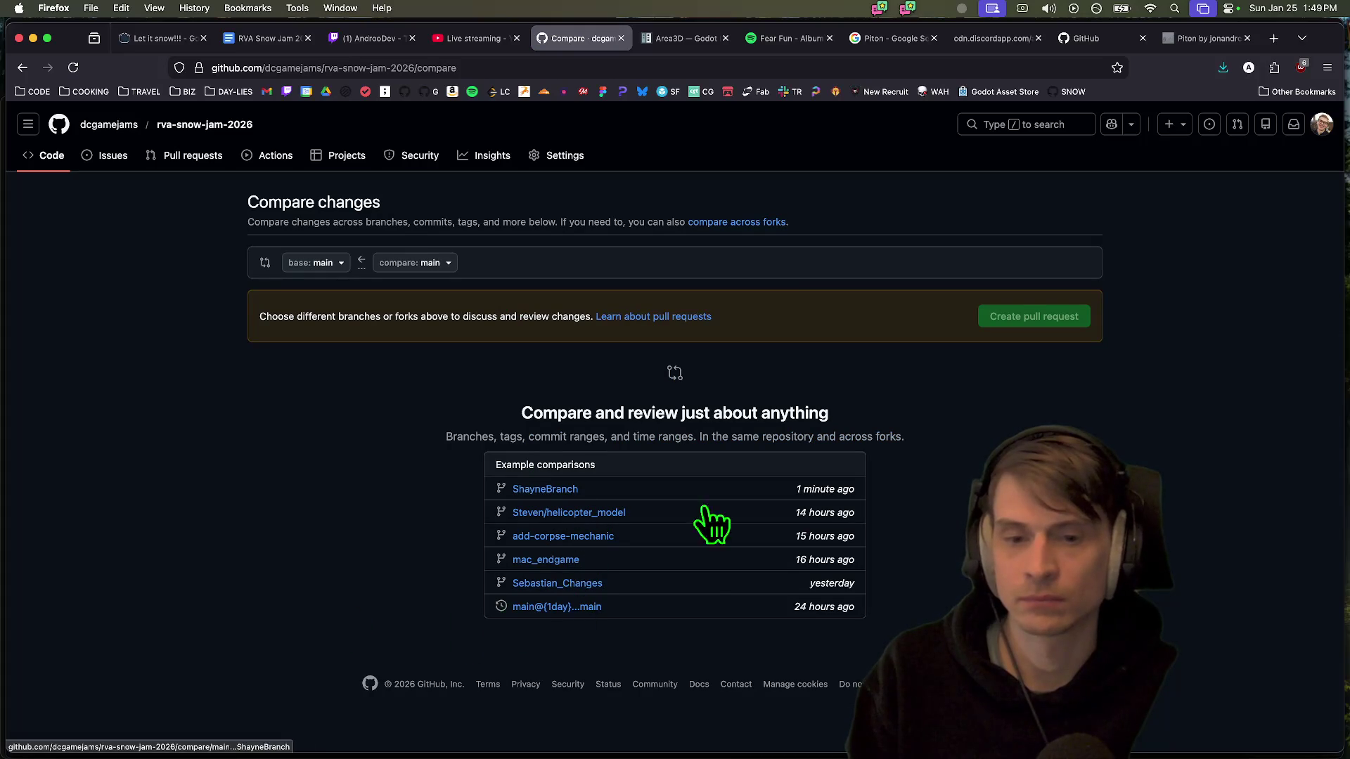
pyautogui.click(573, 489)
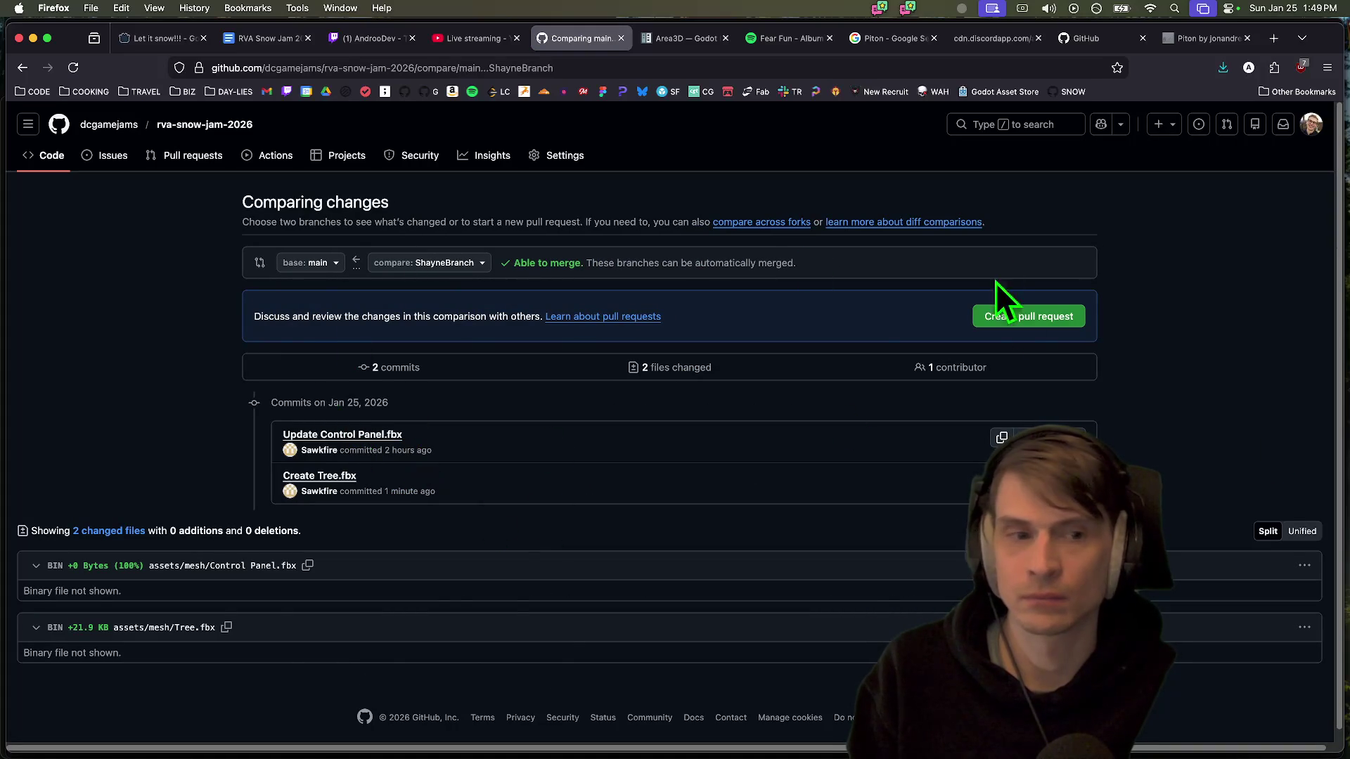
pyautogui.click(1028, 316)
pyautogui.click(578, 534)
pyautogui.write('got')
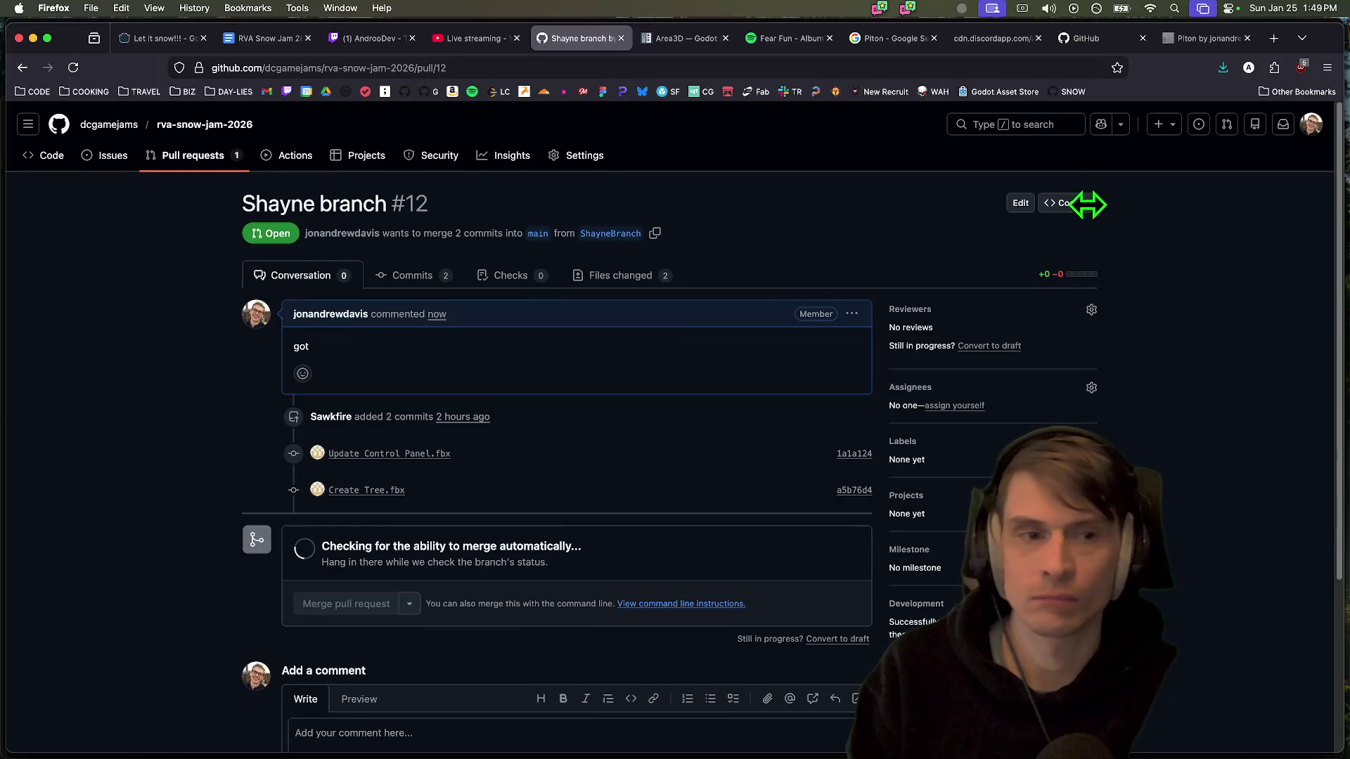
pyautogui.click(1021, 206)
pyautogui.write('- control pan')
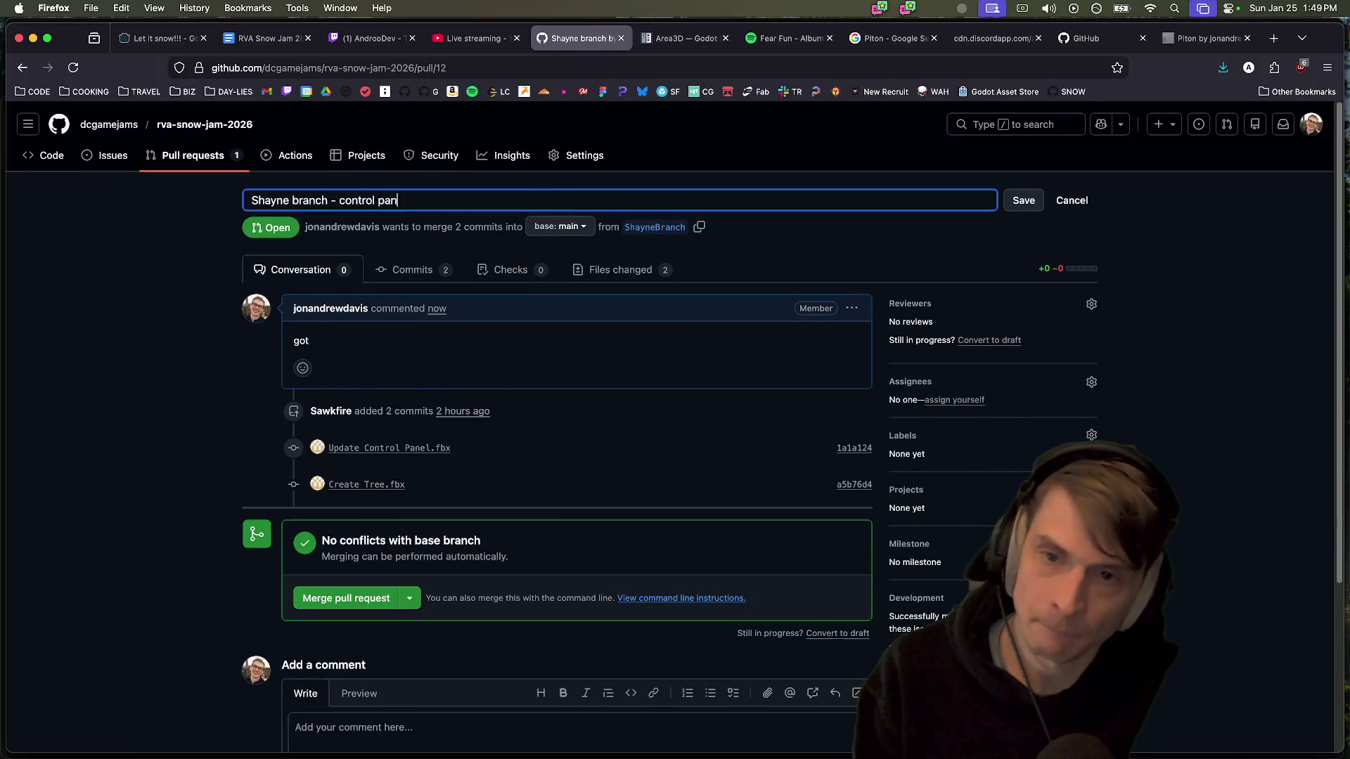
pyautogui.press('Return')
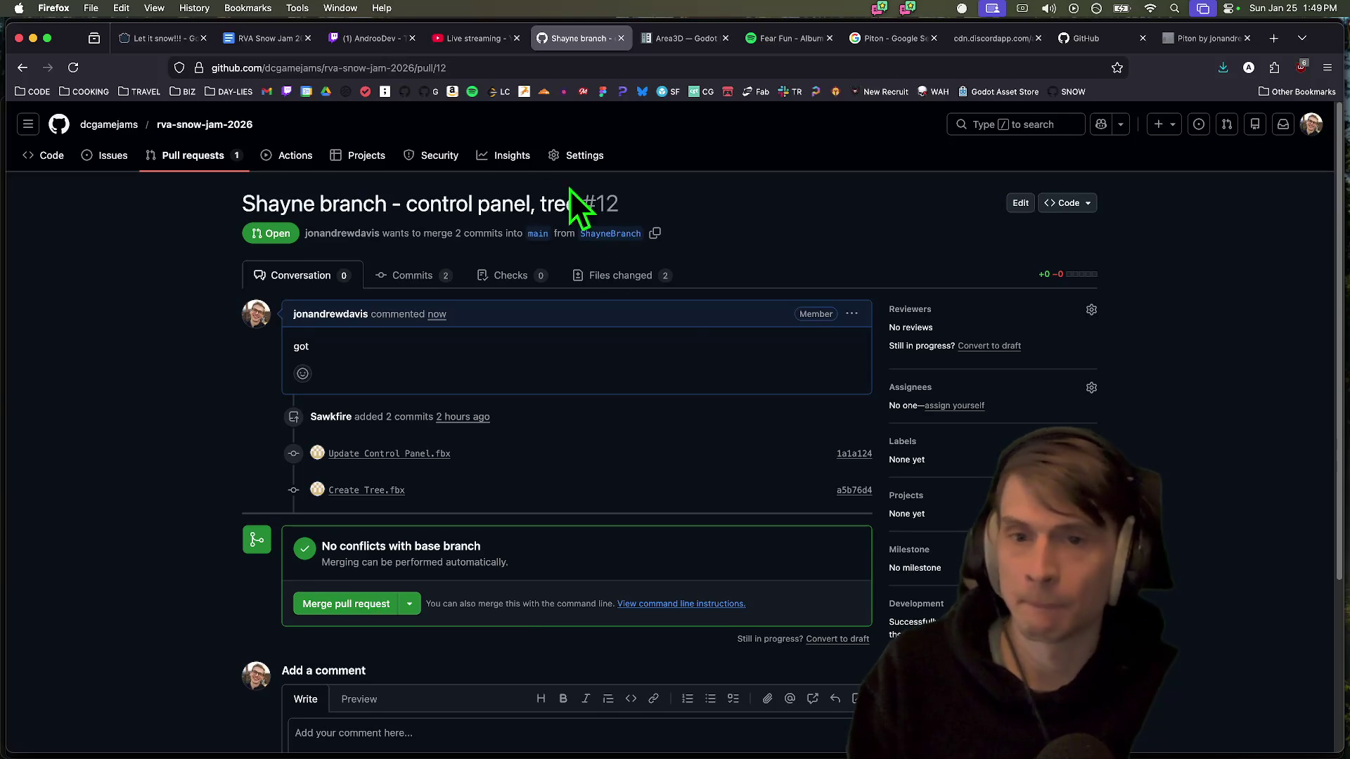
# Merge the ShayneBranch pull request into main
pyautogui.scroll(-4, 703, 352)
pyautogui.click(331, 384)
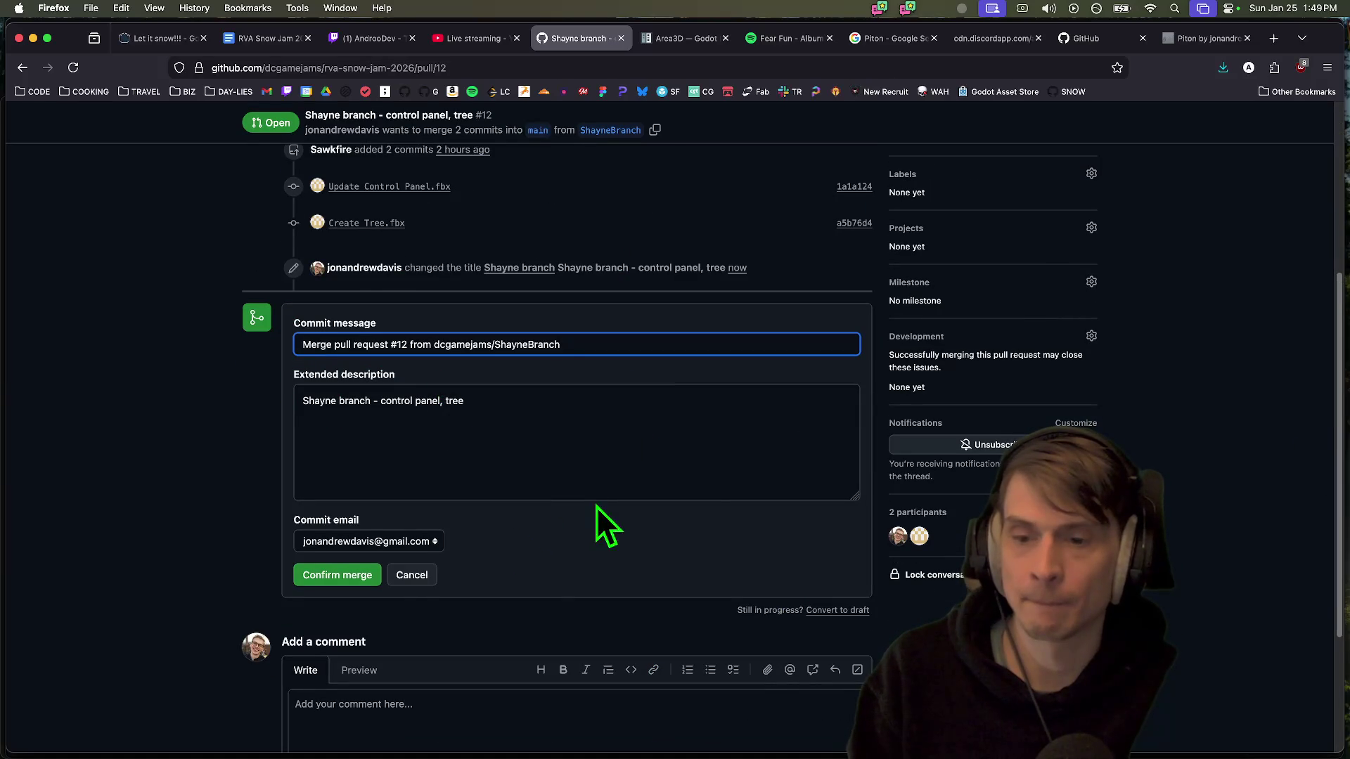
pyautogui.click(411, 574)
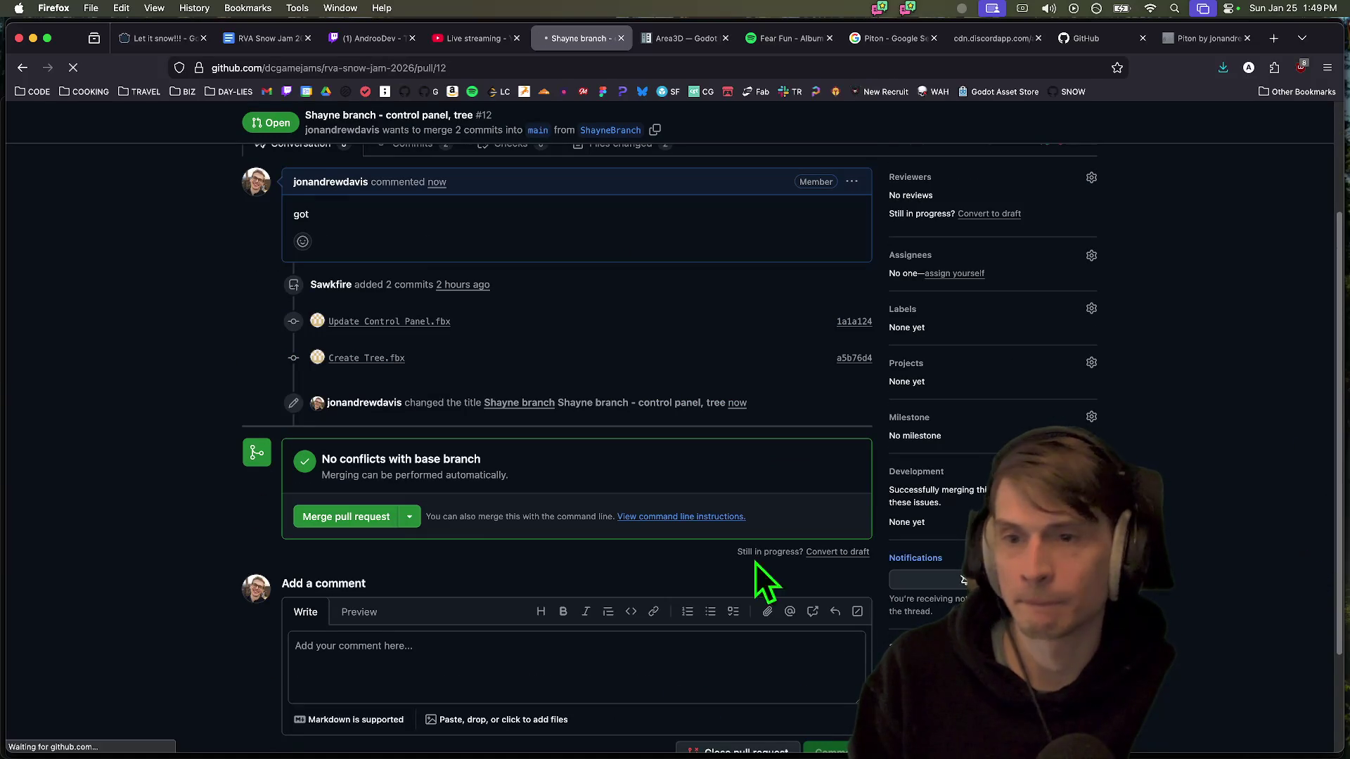
pyautogui.click(313, 513)
pyautogui.click(337, 691)
pyautogui.press('super+Tab')
pyautogui.press('super+Tab')
pyautogui.press('super+Tab')
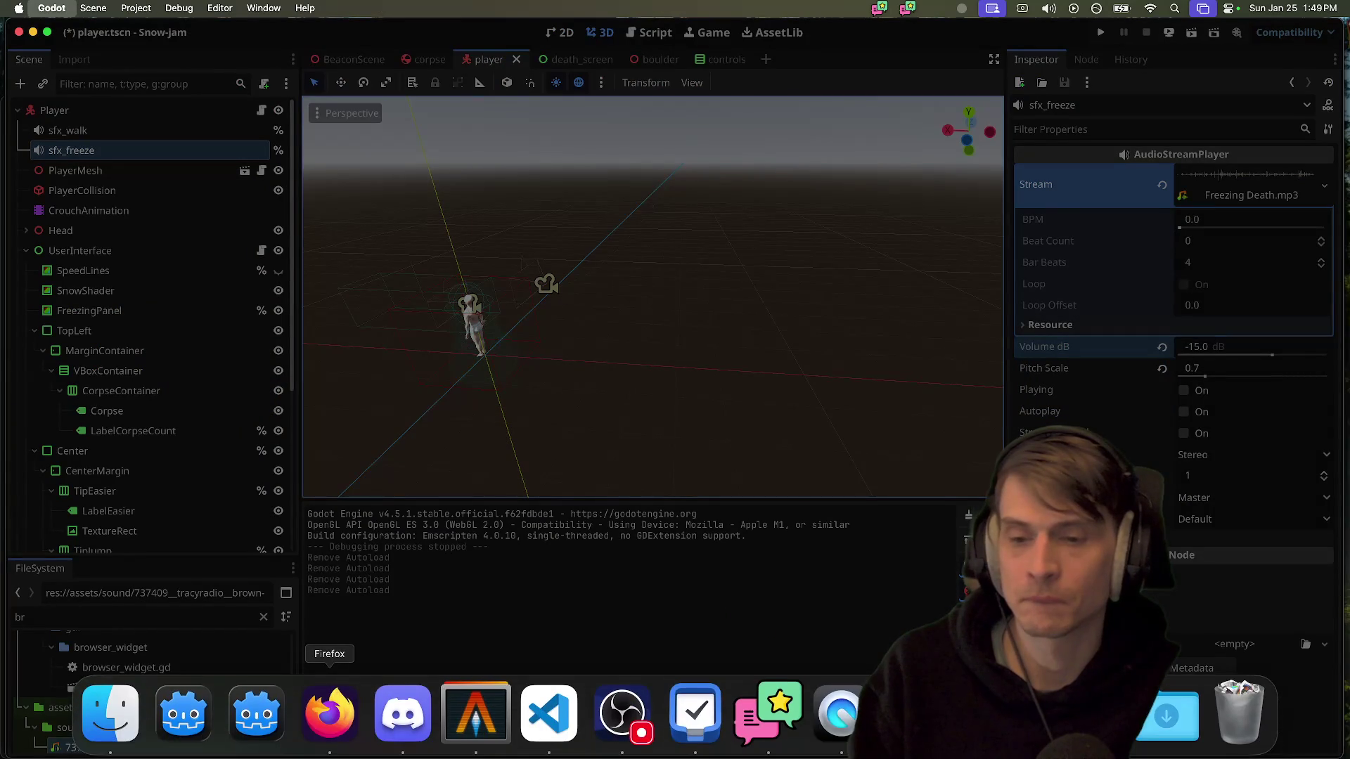
# Reopen the Snow-jam project, save the player scene and run the game in the browser
pyautogui.click(363, 731)
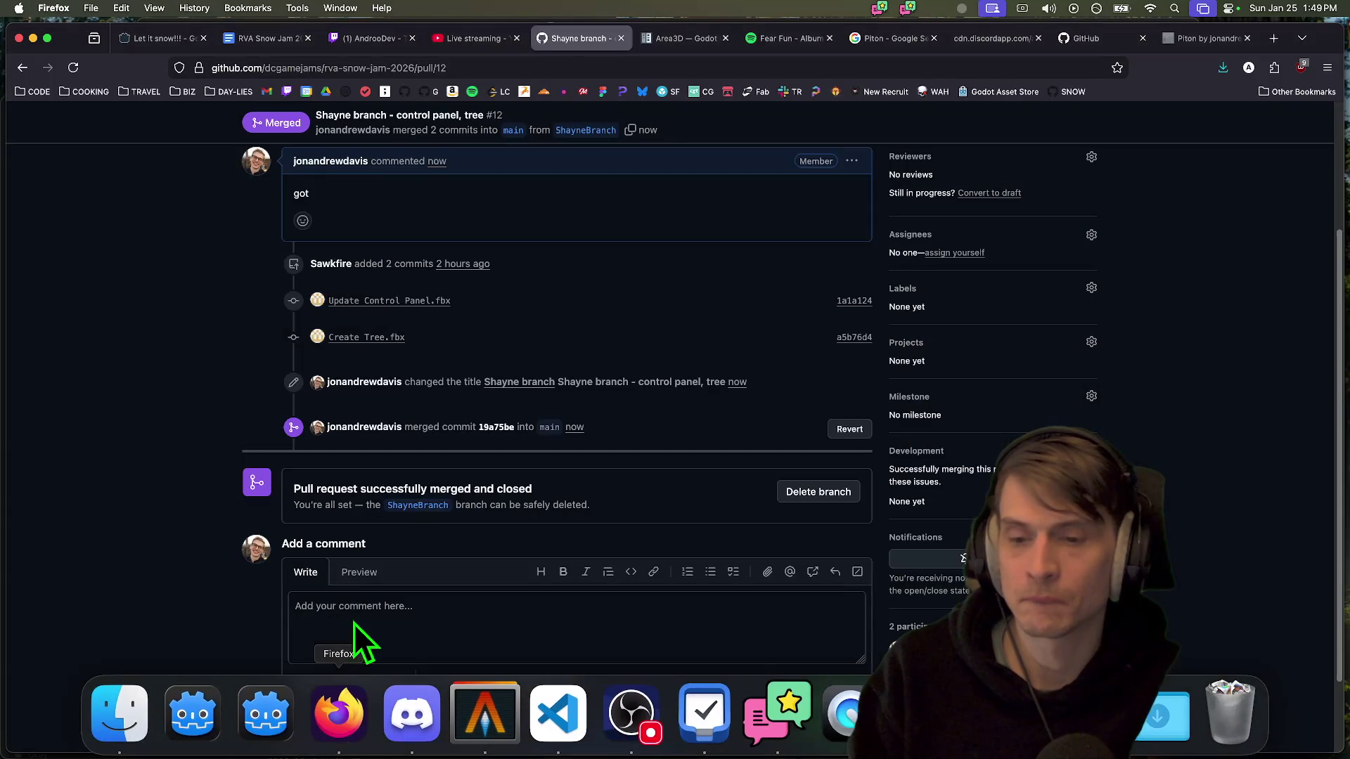
pyautogui.click(220, 731)
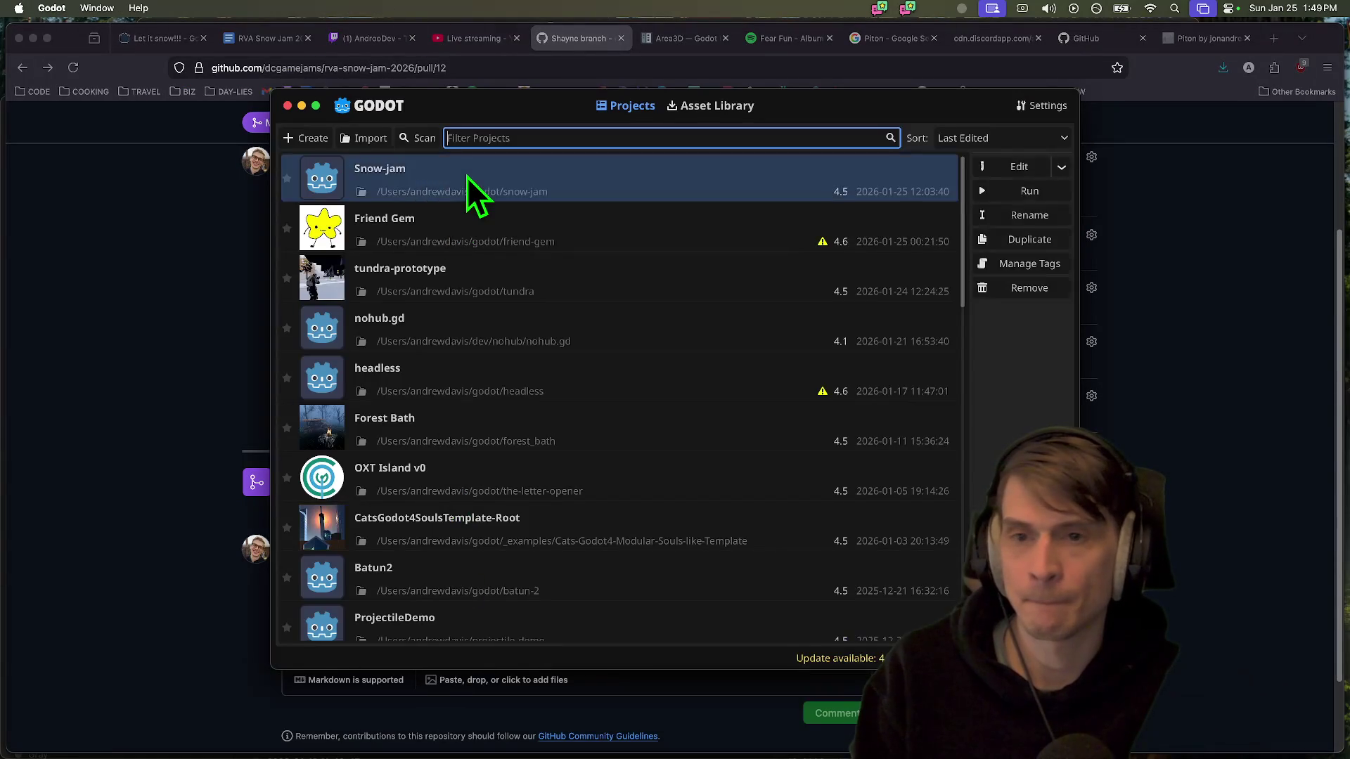
pyautogui.doubleClick(467, 175)
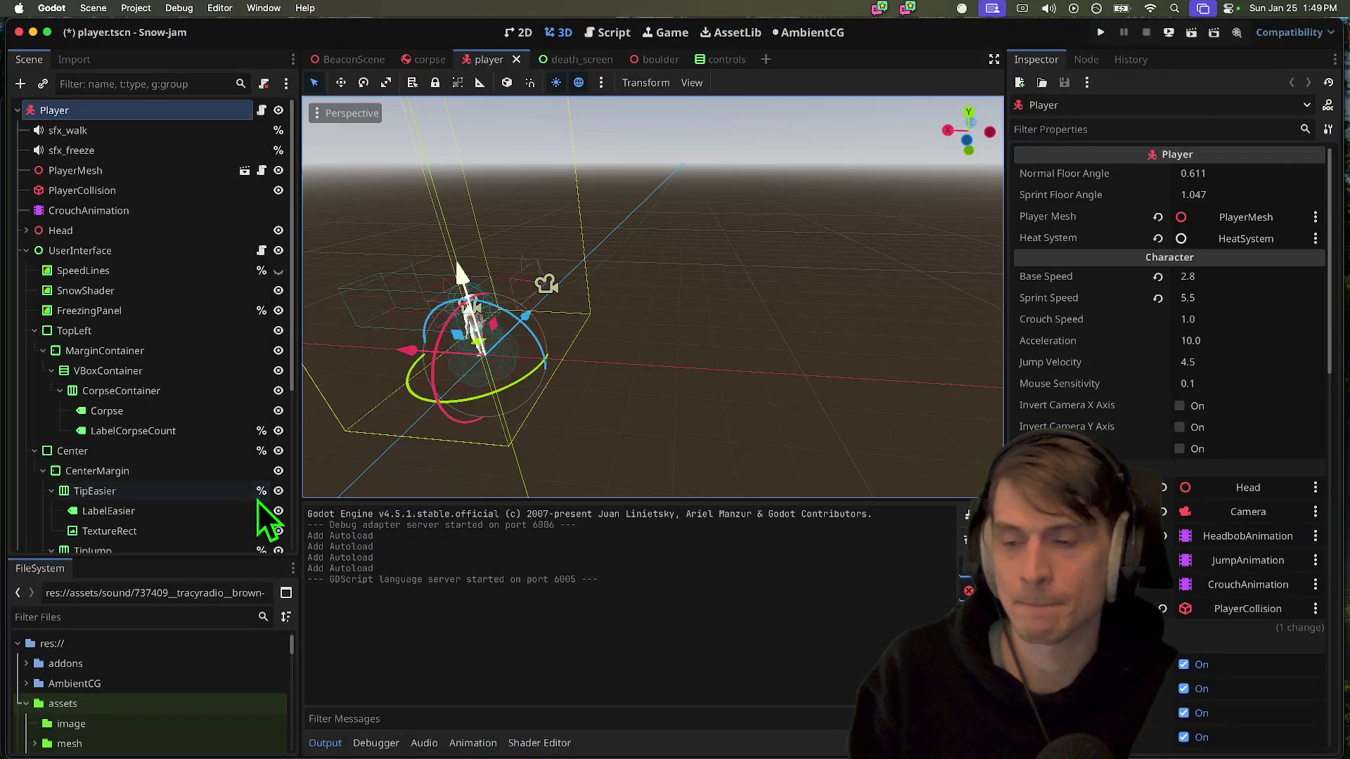
pyautogui.press('super+s')
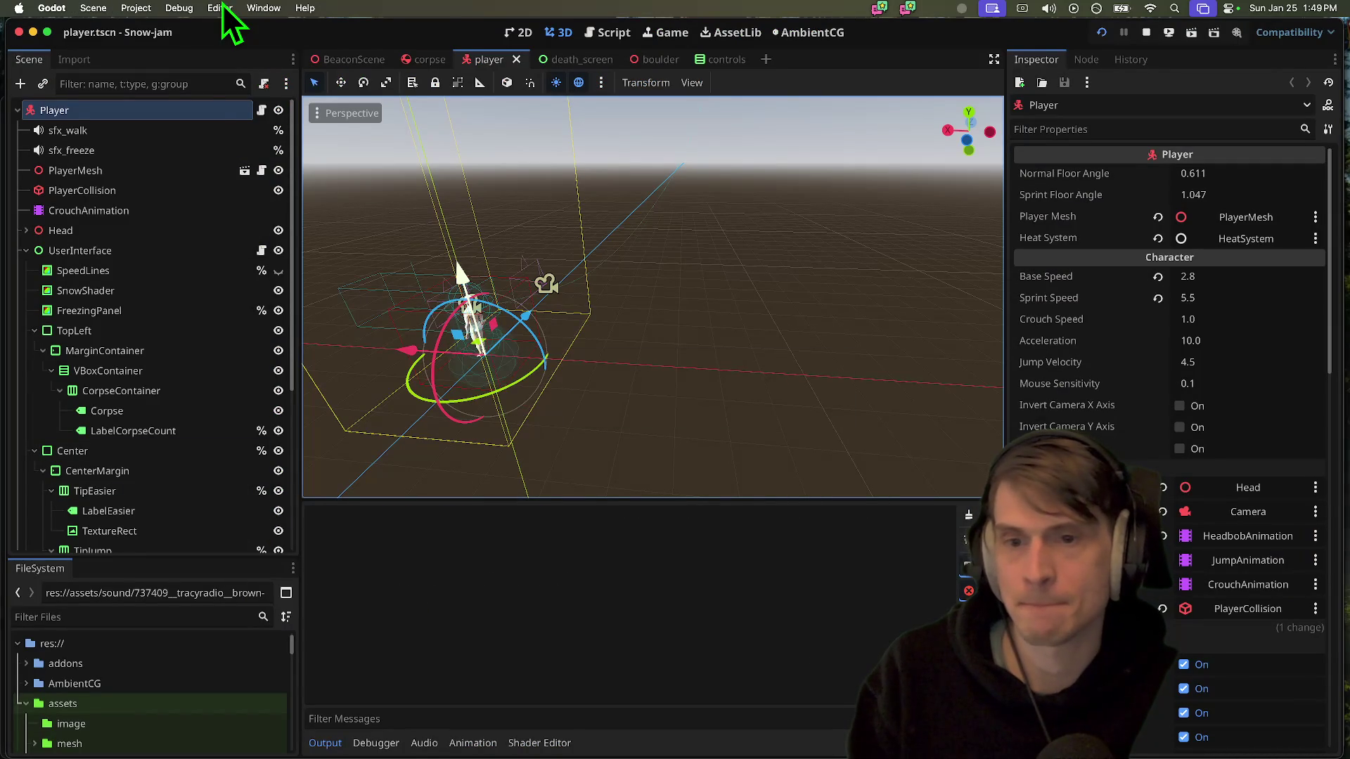
pyautogui.press('super+q')
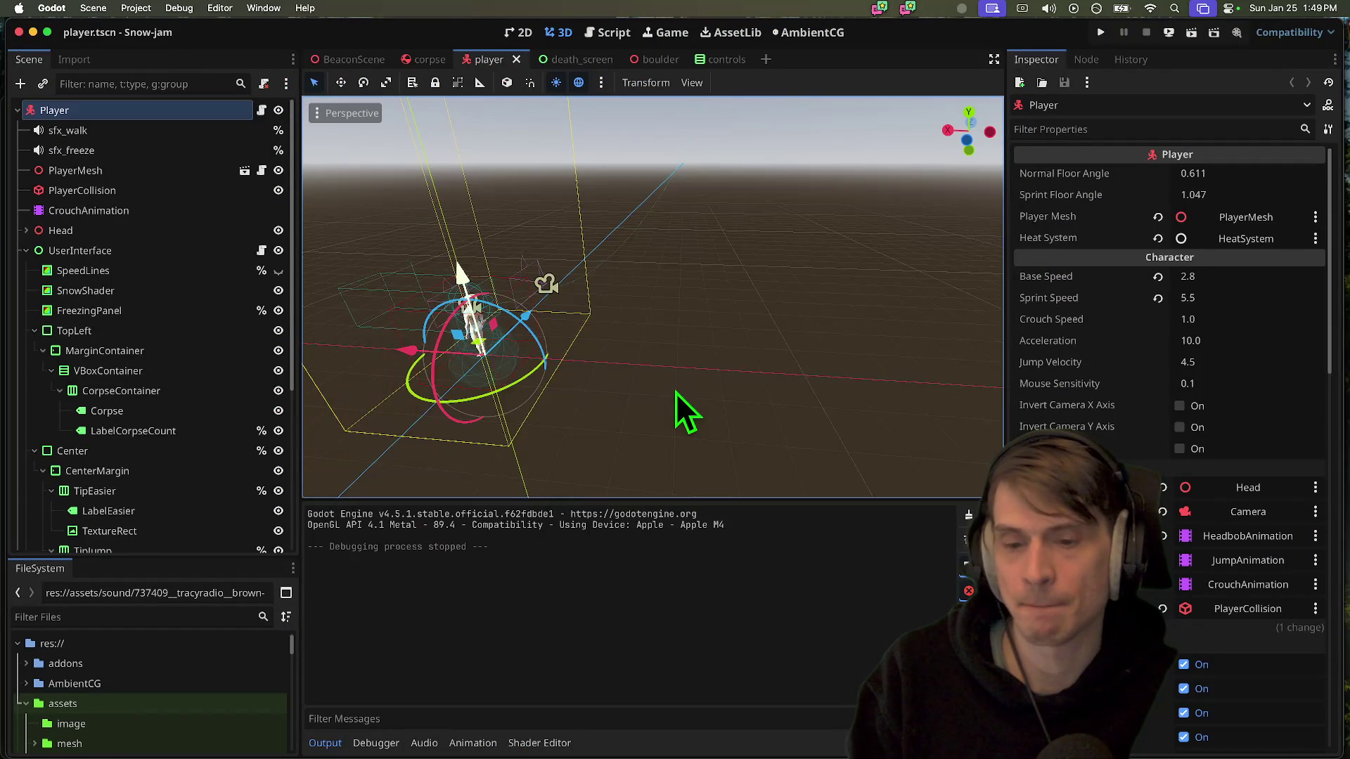
pyautogui.press('super+b')
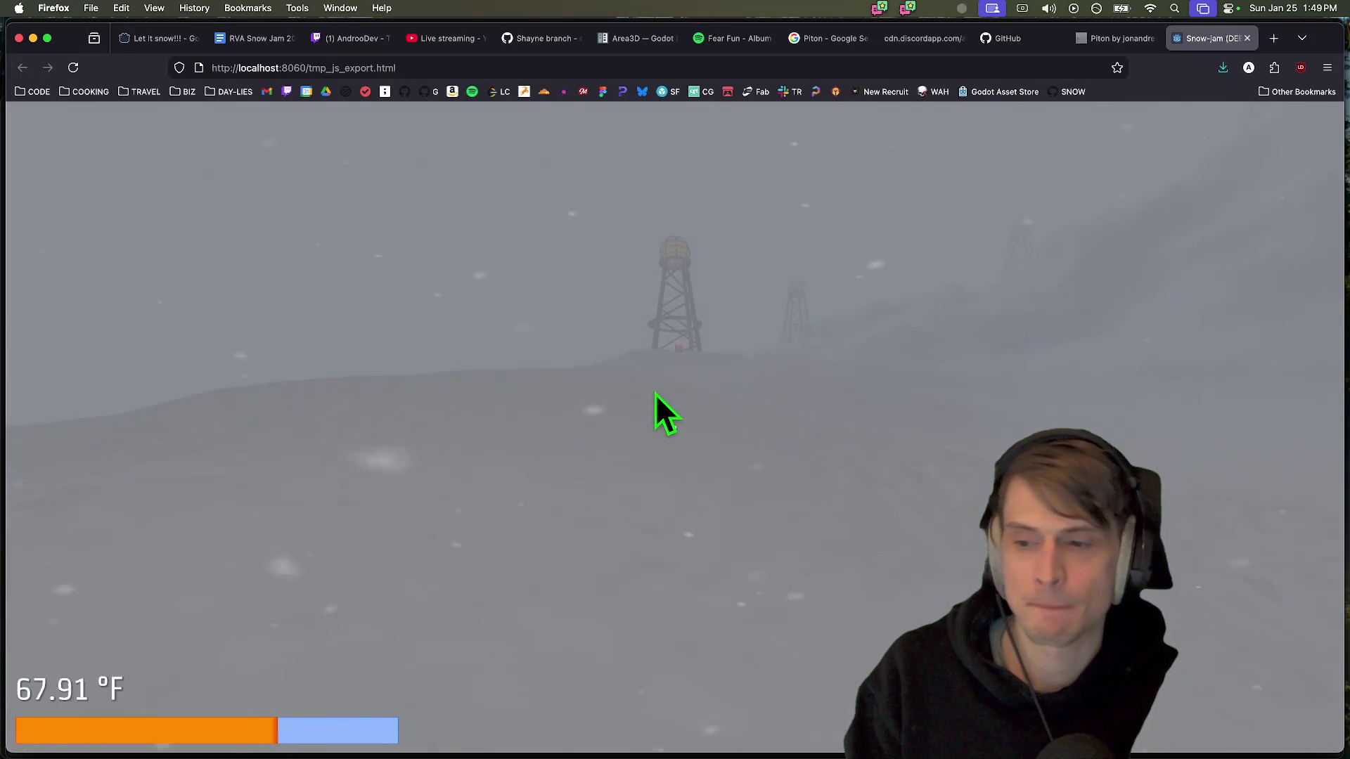
# Look through the browser tabs, including the Piton itch.io page, then close the game tab
pyautogui.press('super+5')
pyautogui.press('super+4')
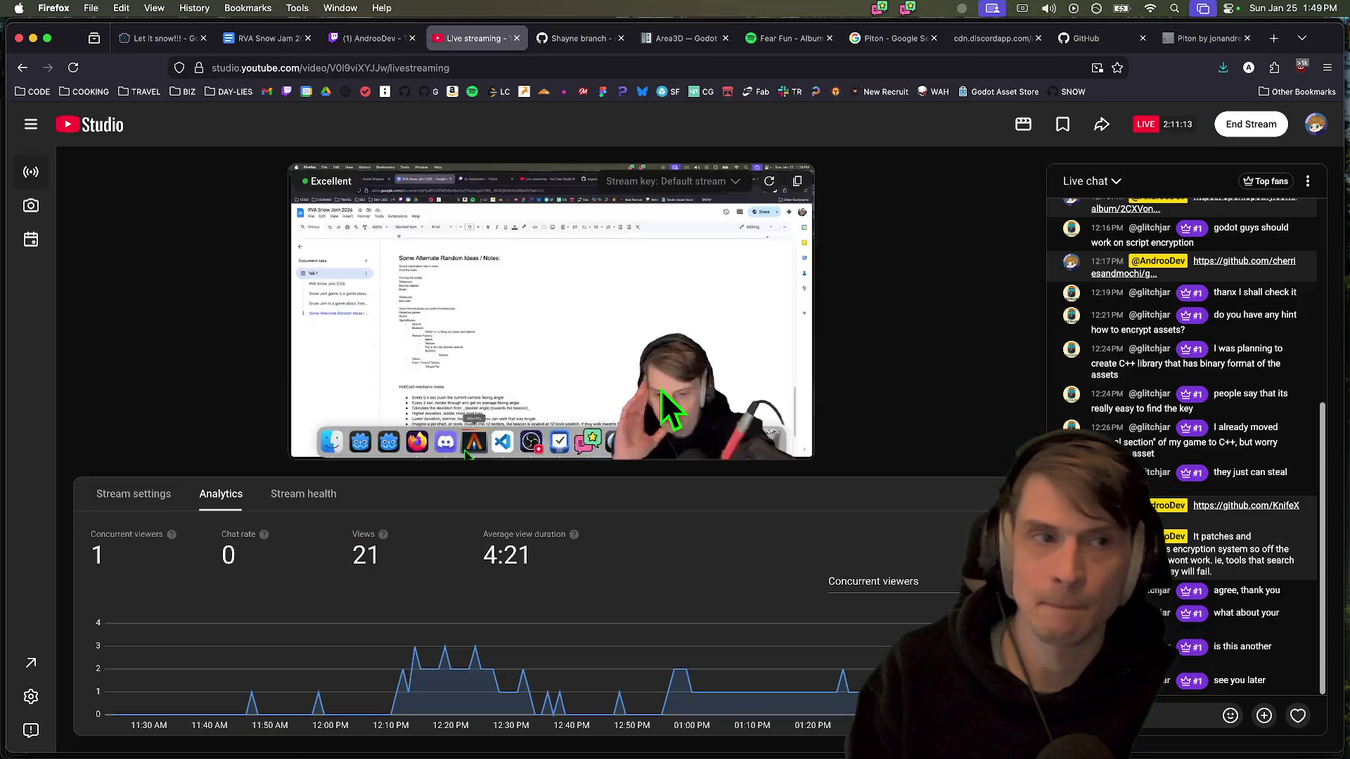
pyautogui.click(1171, 39)
pyautogui.press('super+w')
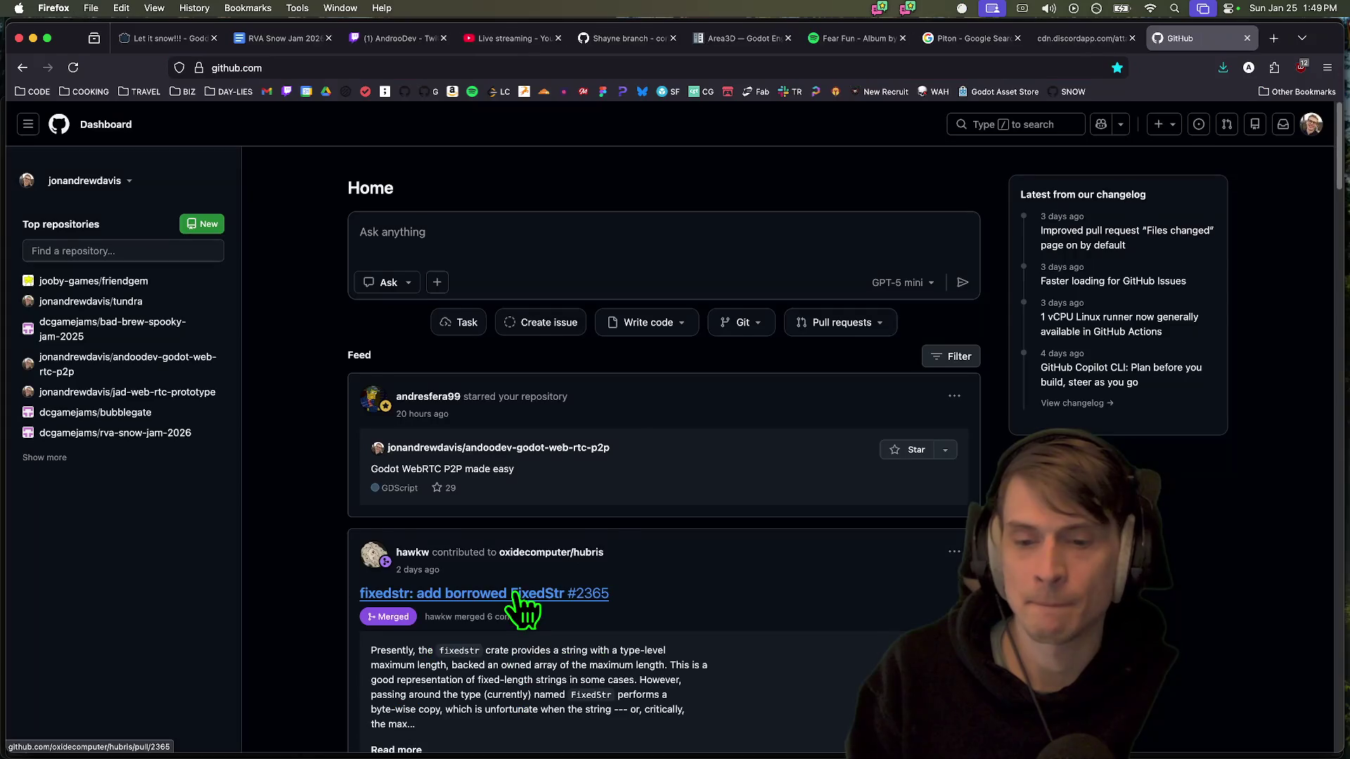
pyautogui.press('super+Tab')
# Review the ambientcg addon script load and compile errors in the Debugger's Errors list
pyautogui.click(391, 743)
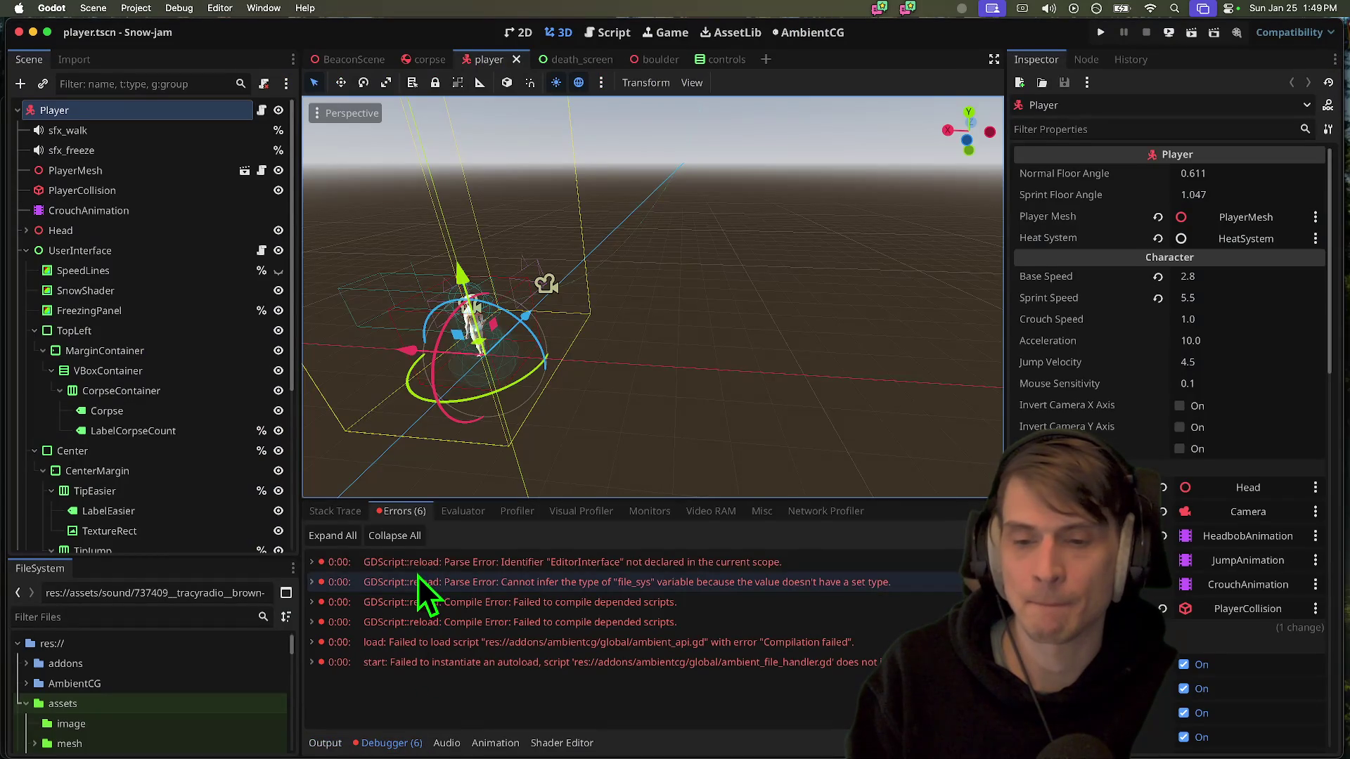
pyautogui.click(419, 578)
pyautogui.click(426, 642)
pyautogui.click(413, 661)
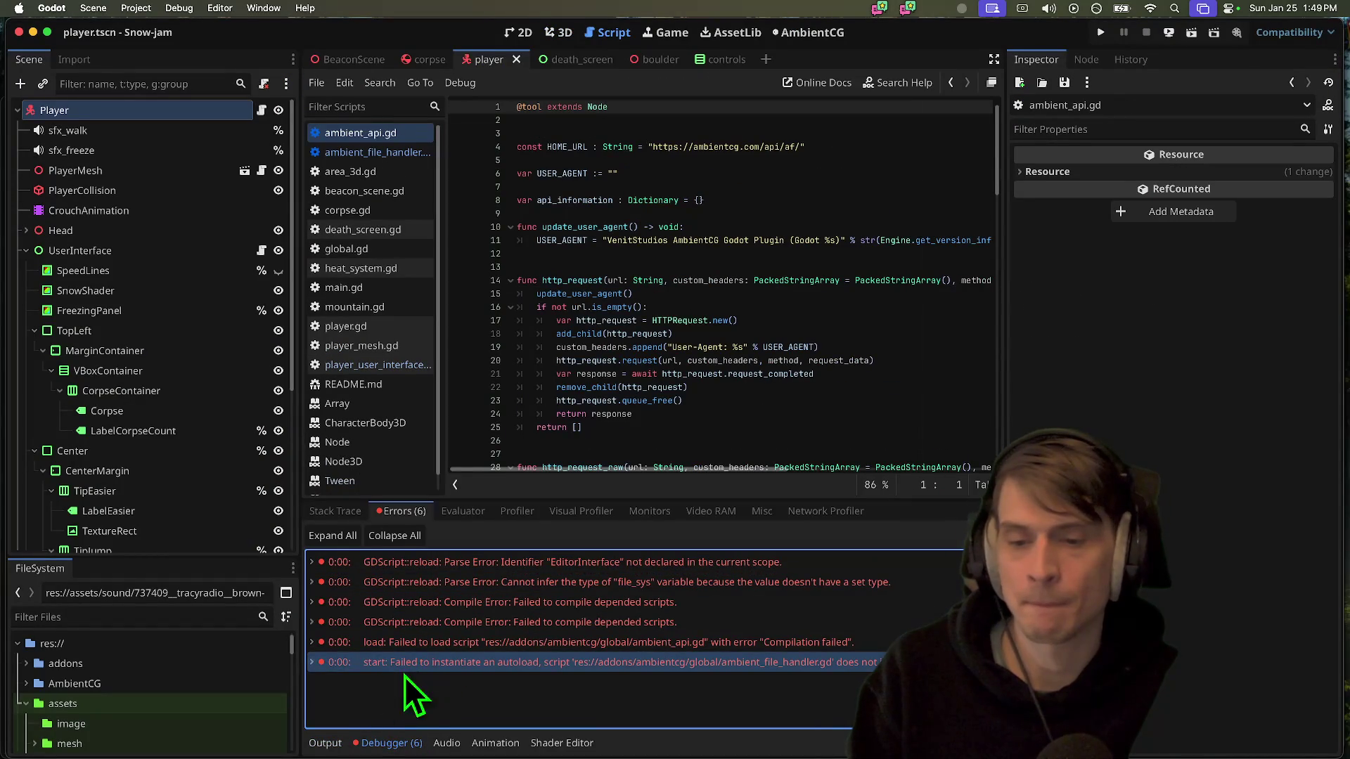
pyautogui.click(701, 622)
pyautogui.press('super+Tab')
pyautogui.press('super+Tab')
pyautogui.press('super+Tab')
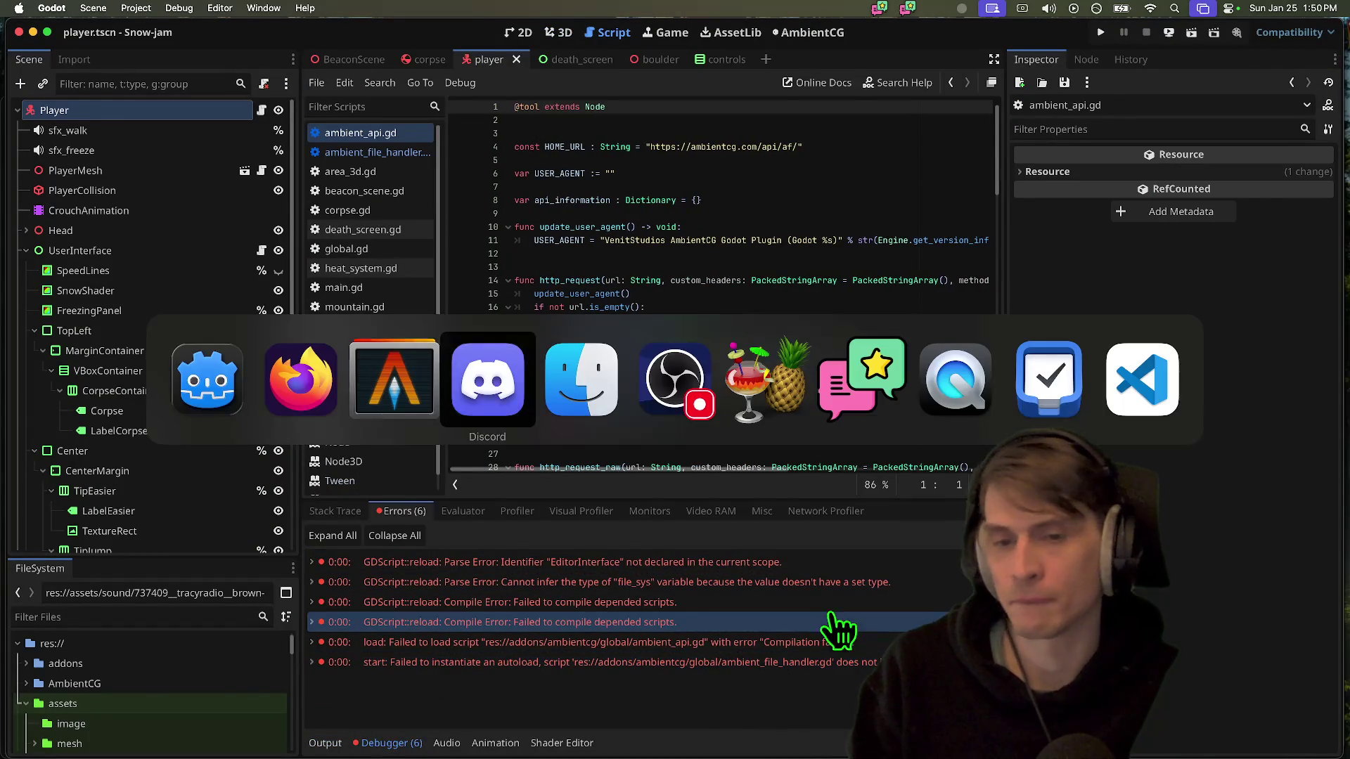
pyautogui.press('super+bracketleft')
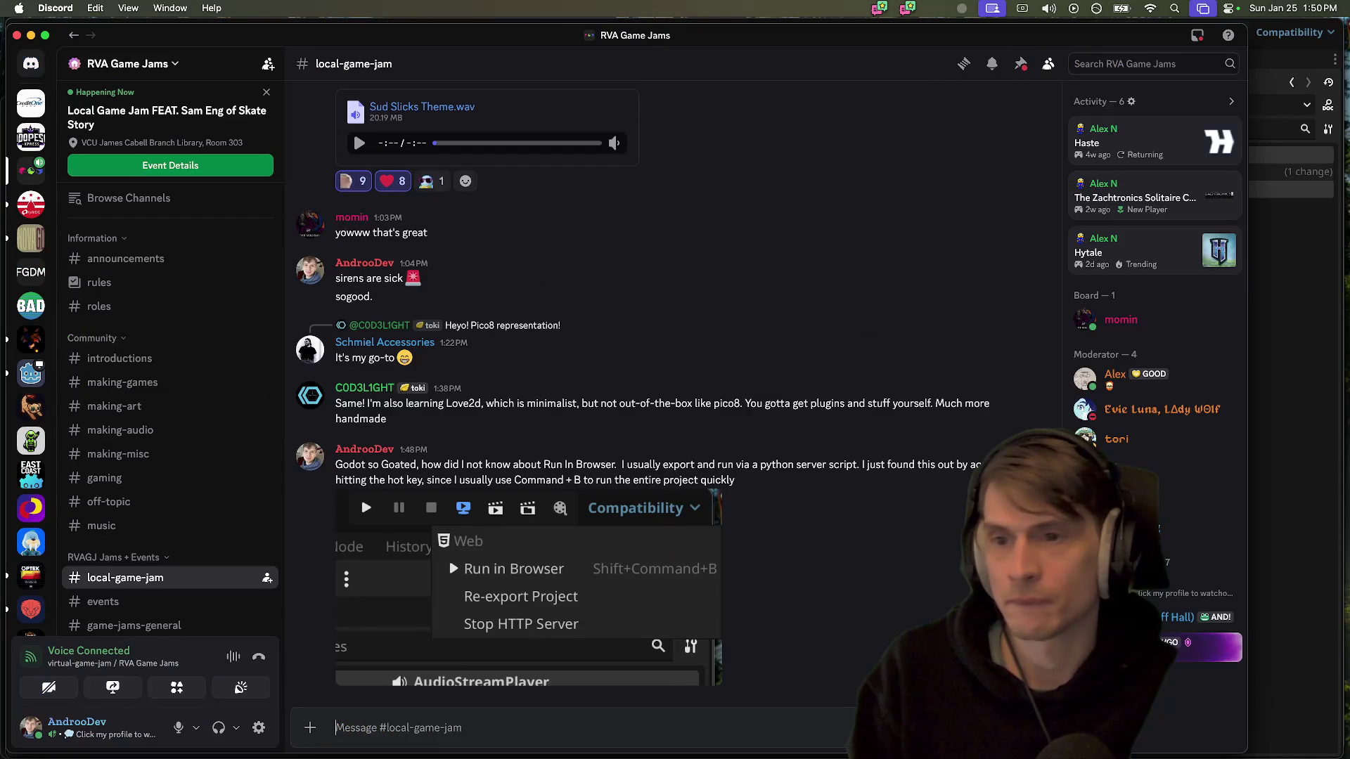
# Post follow-ups that browser errors are reported back to the Godot IDE, and no more console.log
pyautogui.write('I even get my browser errors _in the IDE_')
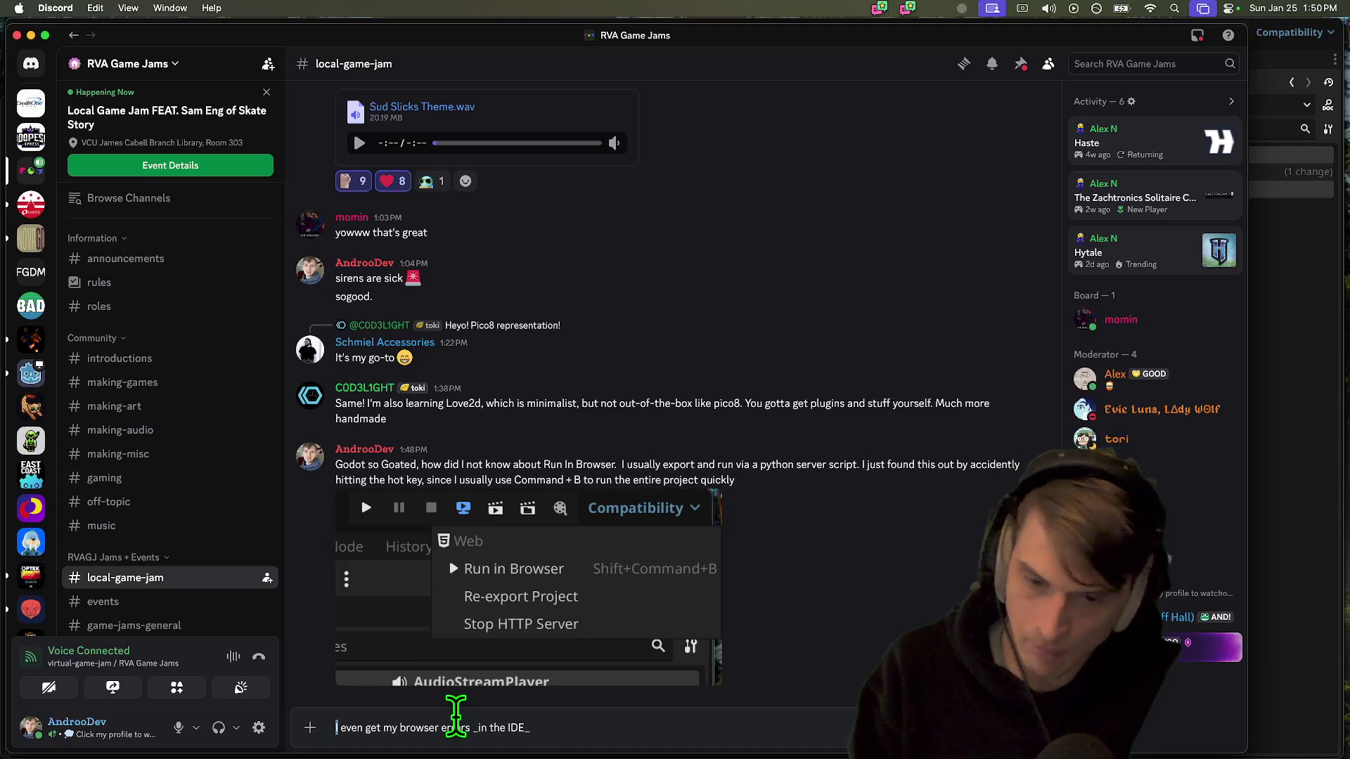
pyautogui.click(473, 727)
pyautogui.write('ported back')
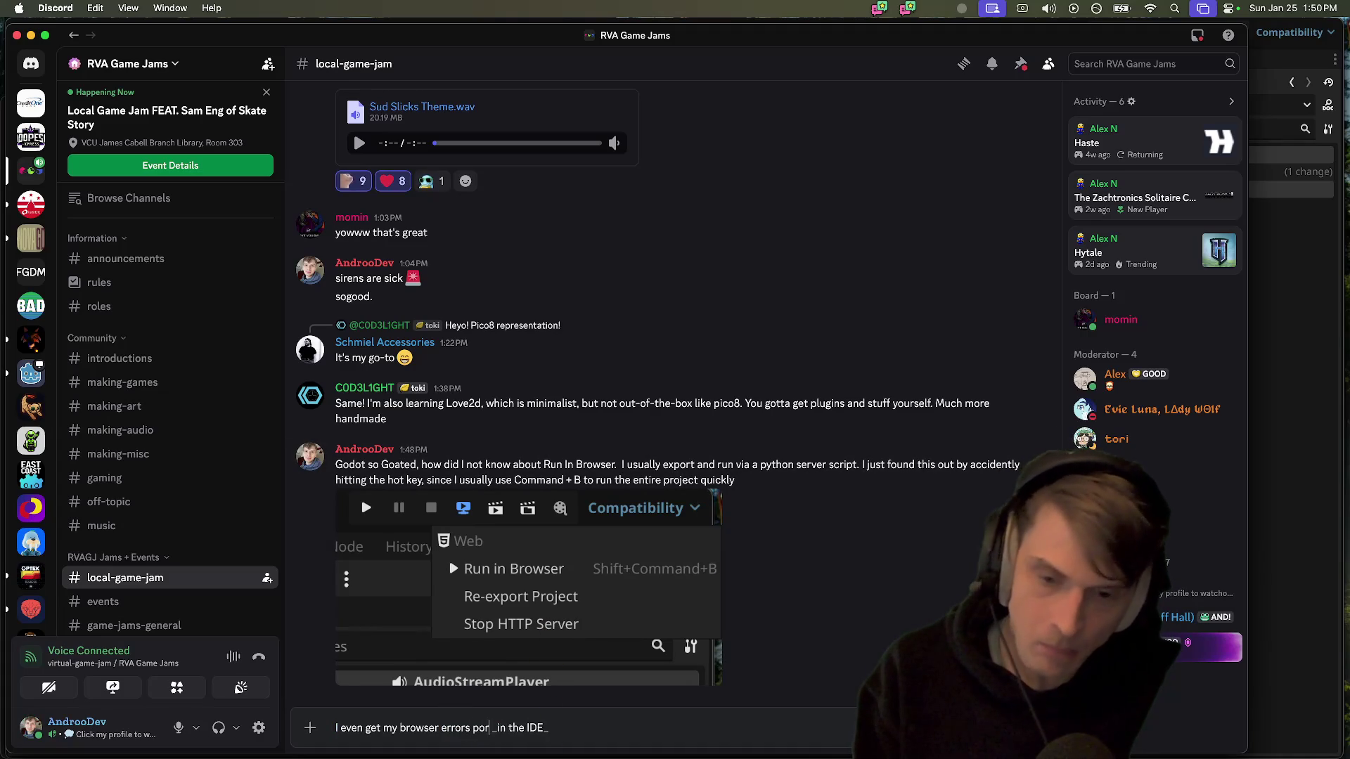
pyautogui.write(' to th')
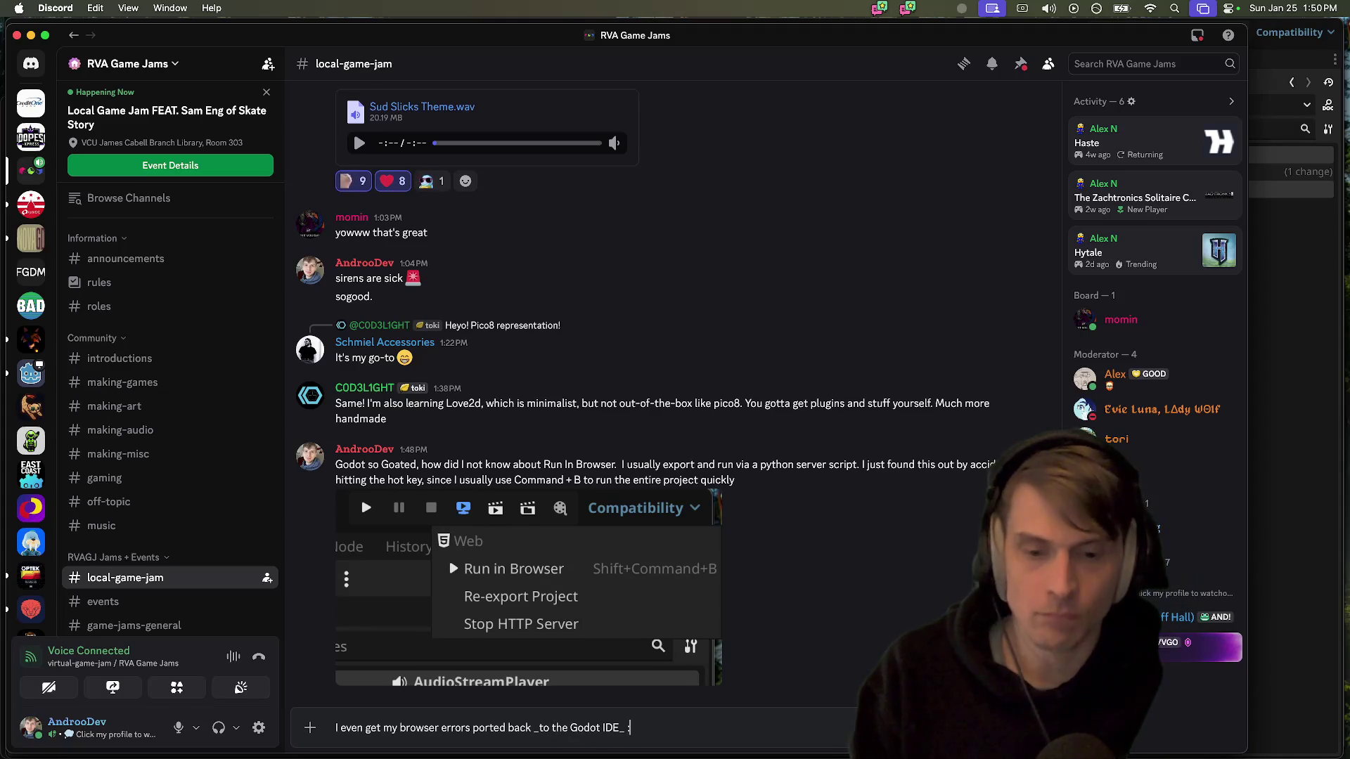
pyautogui.write('head')
pyautogui.press('Return')
pyautogui.press('Return')
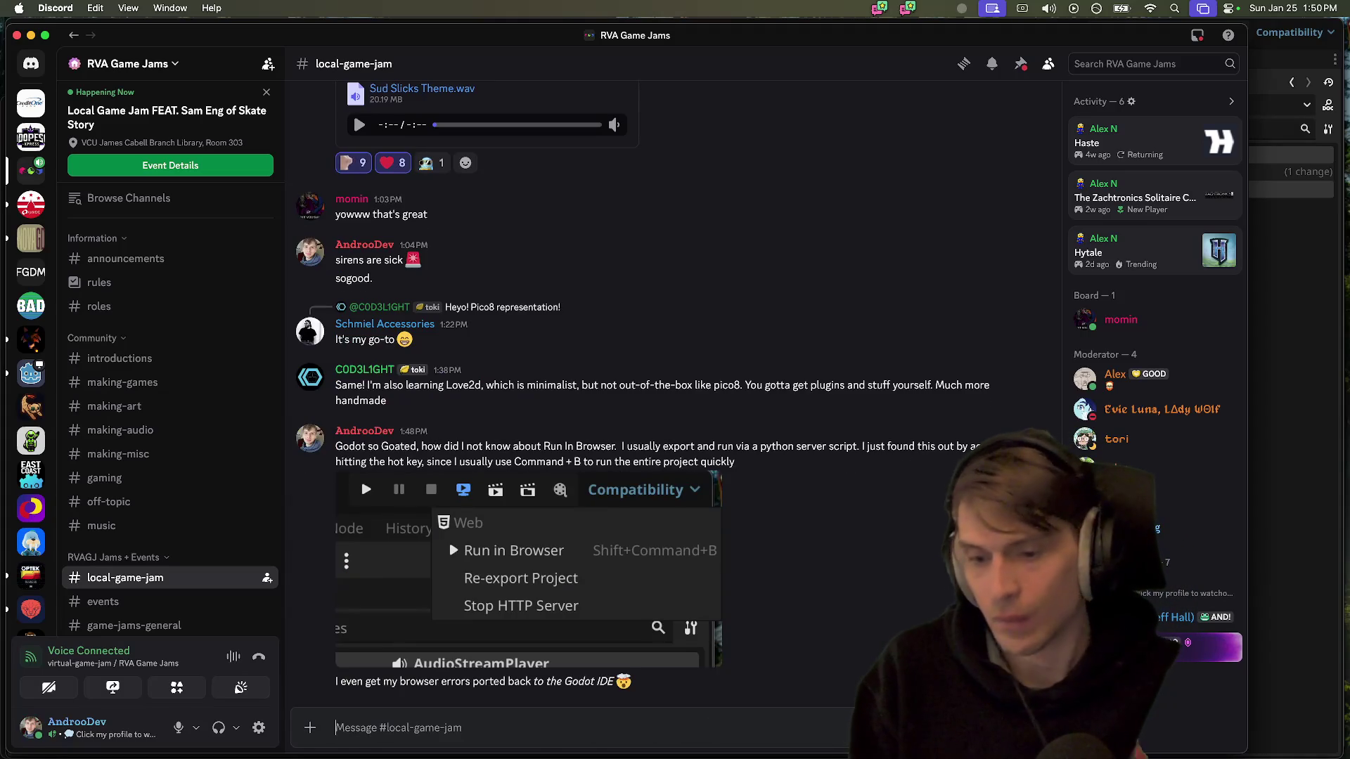
pyautogui.write('no more console.log')
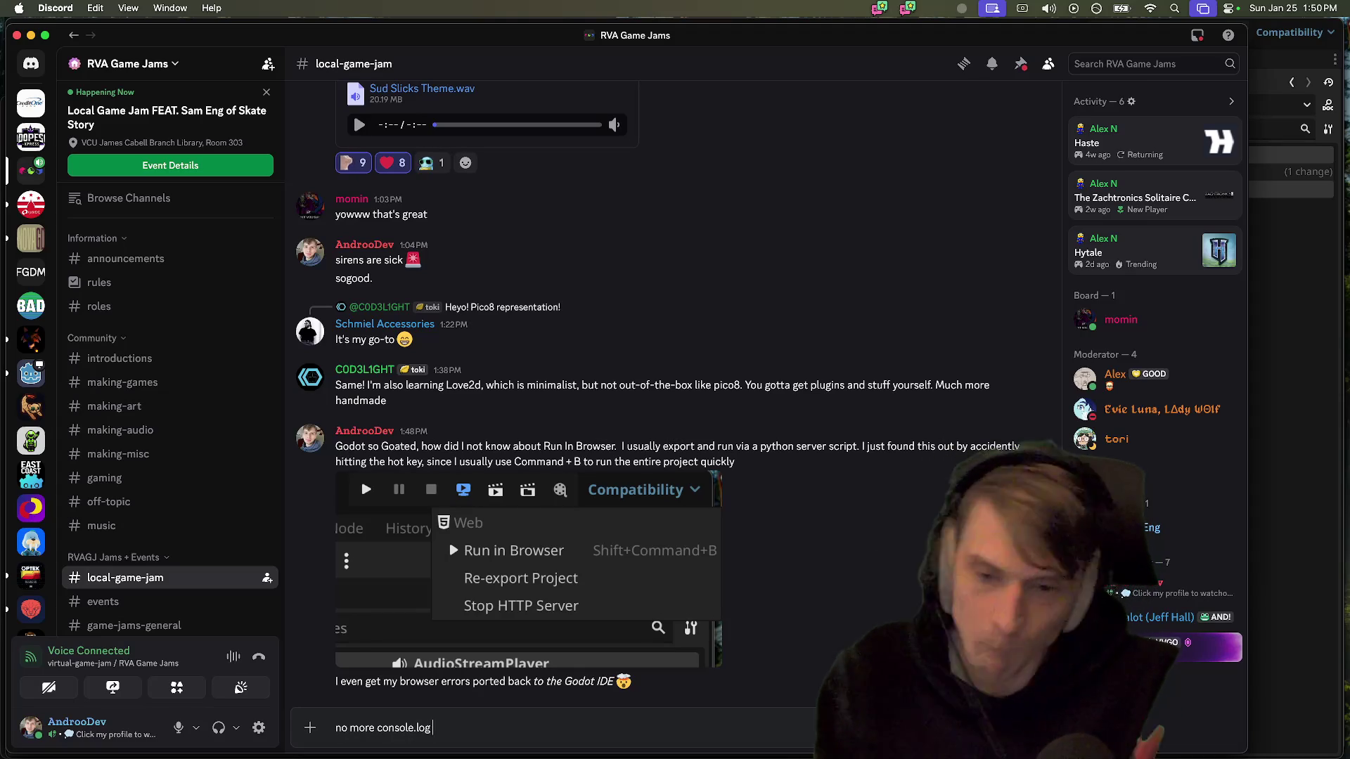
pyautogui.write(' d')
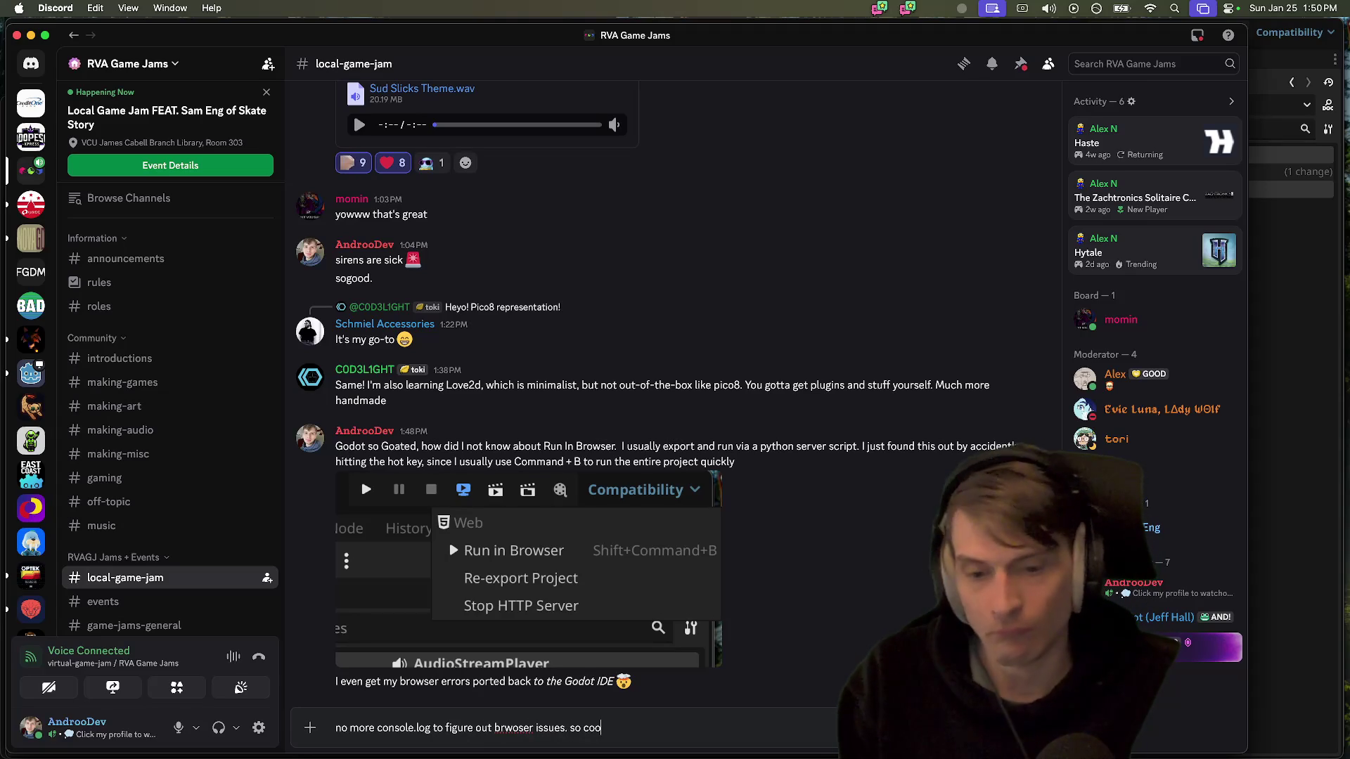
pyautogui.write('.')
pyautogui.press('Return')
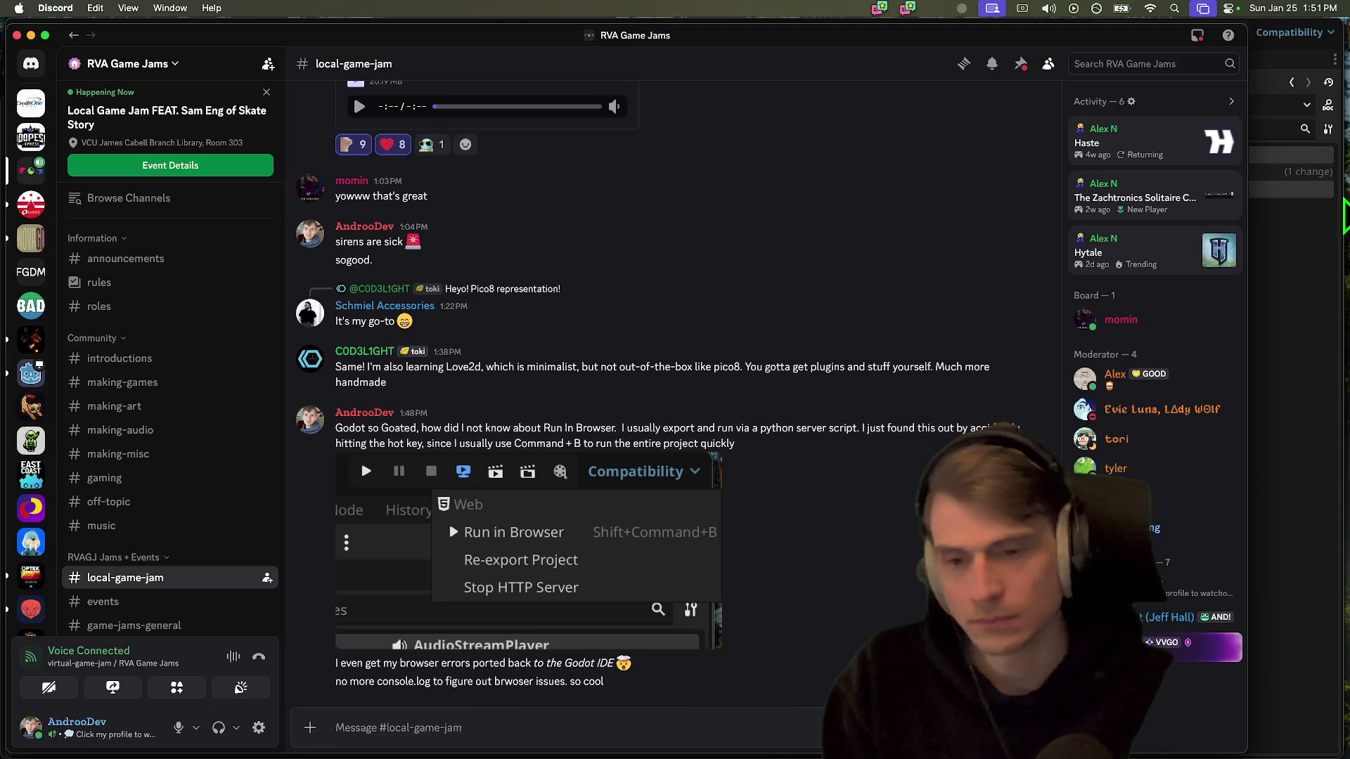
# Screenshot the Run in Browser tip messages and begin a hydration reminder with a water emoji
pyautogui.press('super+shift+4')
pyautogui.moveTo(281, 393)
pyautogui.mouseDown()
pyautogui.moveTo(1125, 752)
pyautogui.moveTo(1076, 703)
pyautogui.moveTo(944, 703)
pyautogui.mouseUp()
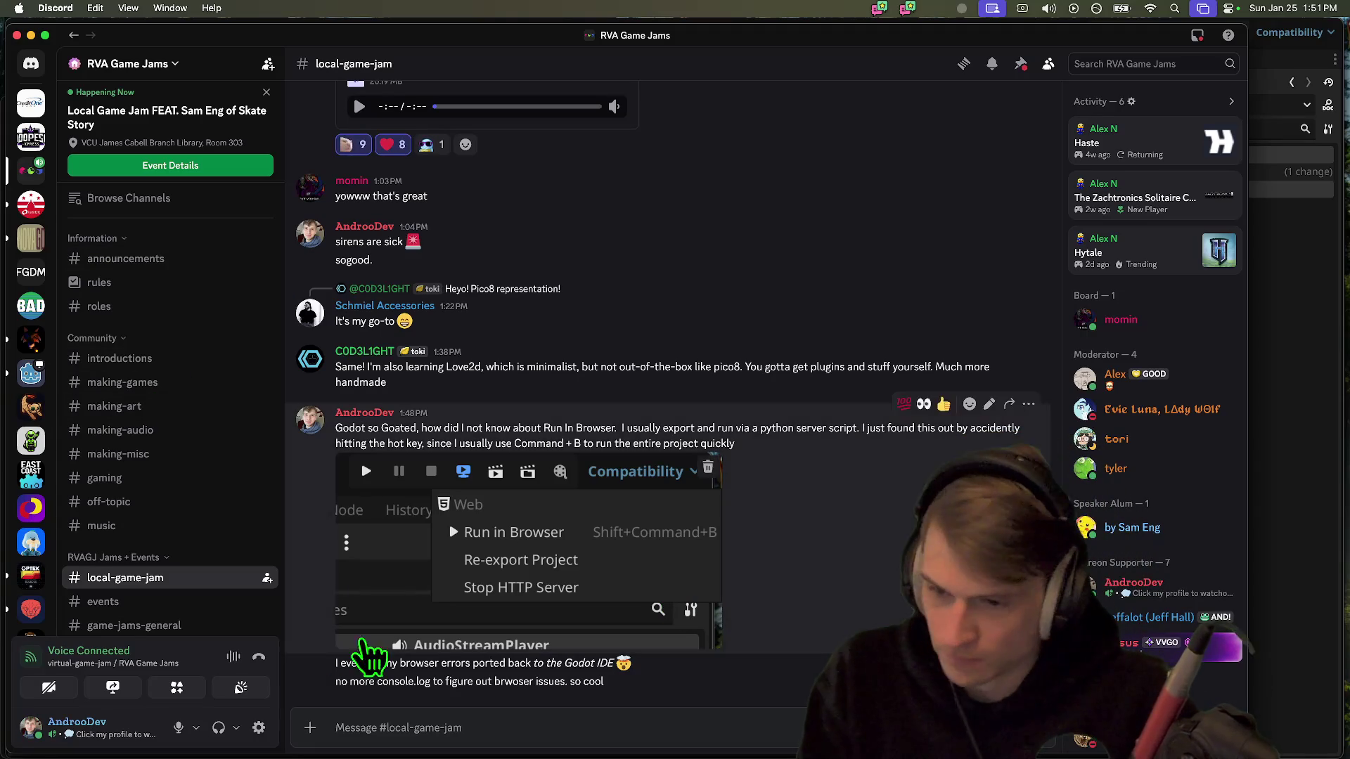
pyautogui.write('I')
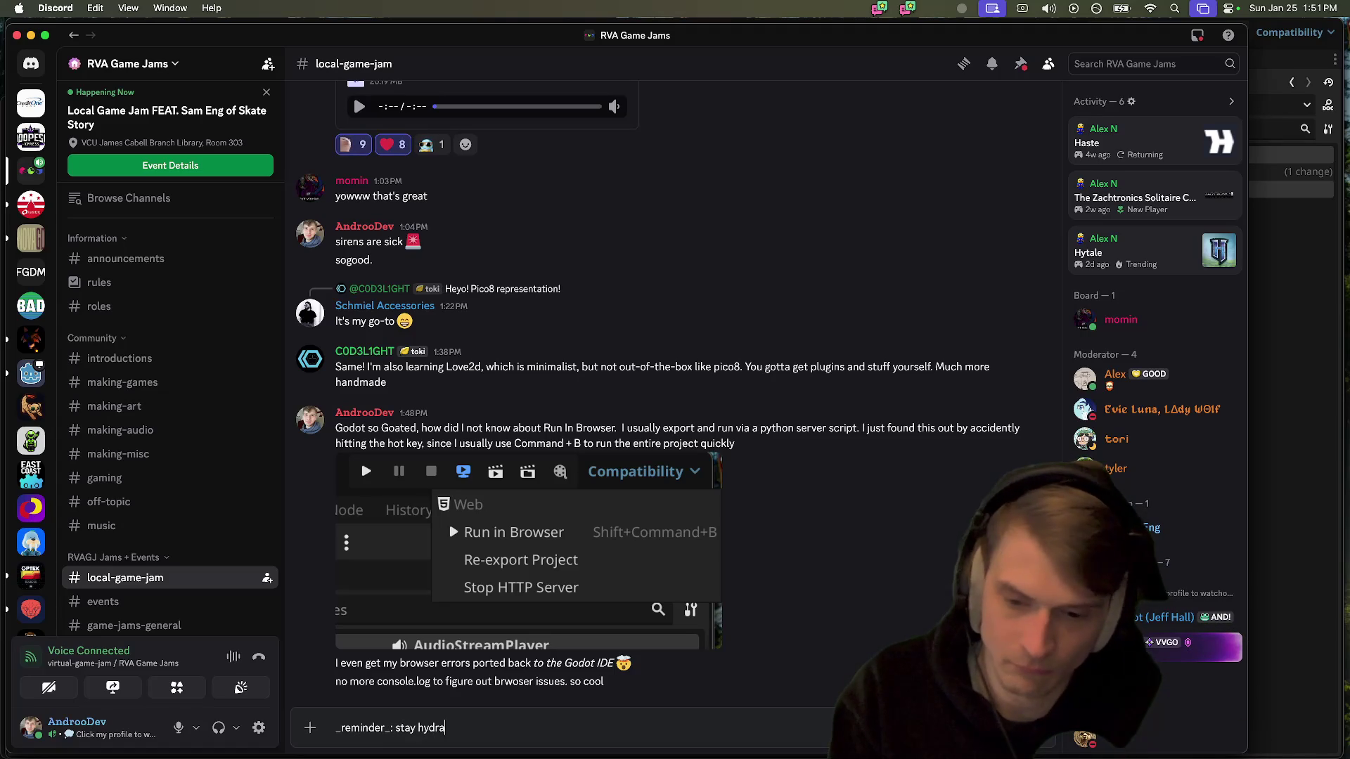
pyautogui.write(' :hyd')
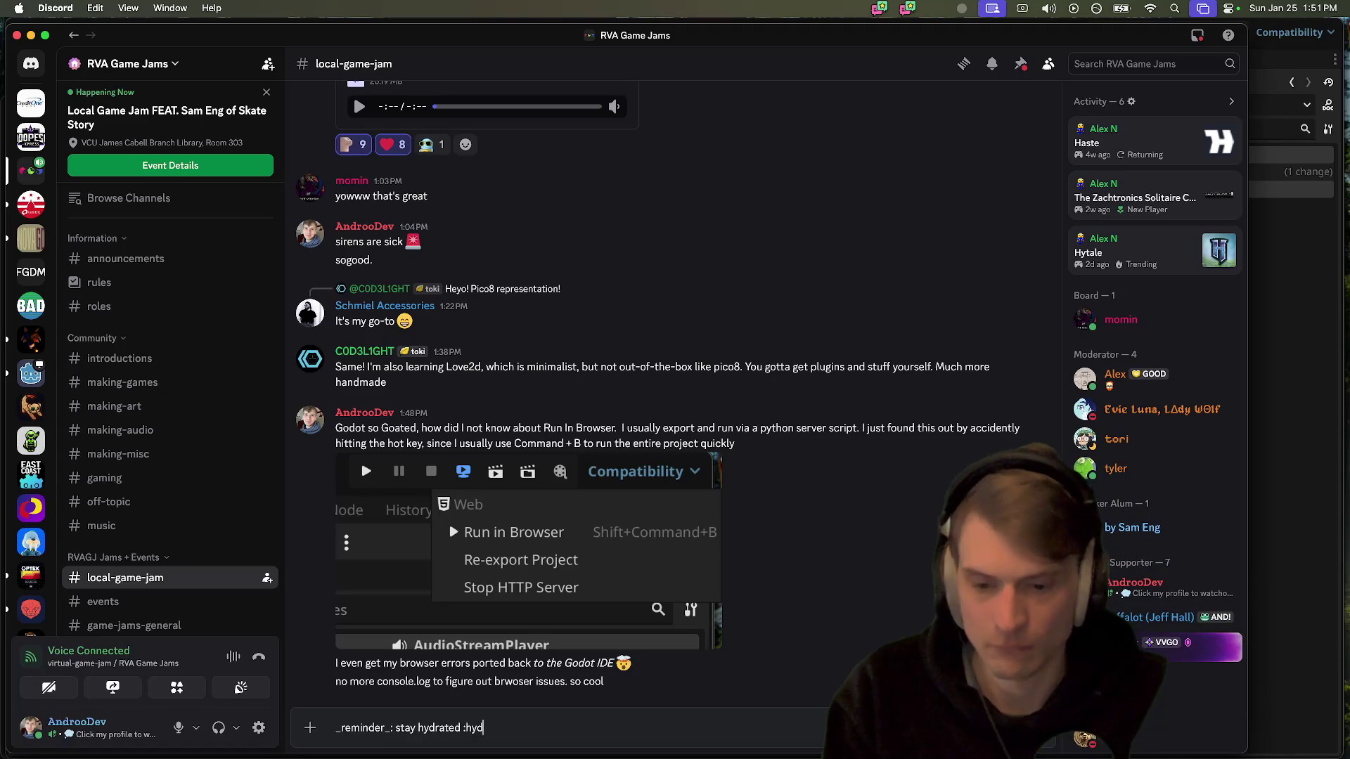
pyautogui.press('BackSpace')
pyautogui.press('BackSpace')
pyautogui.press('BackSpace')
pyautogui.write('water')
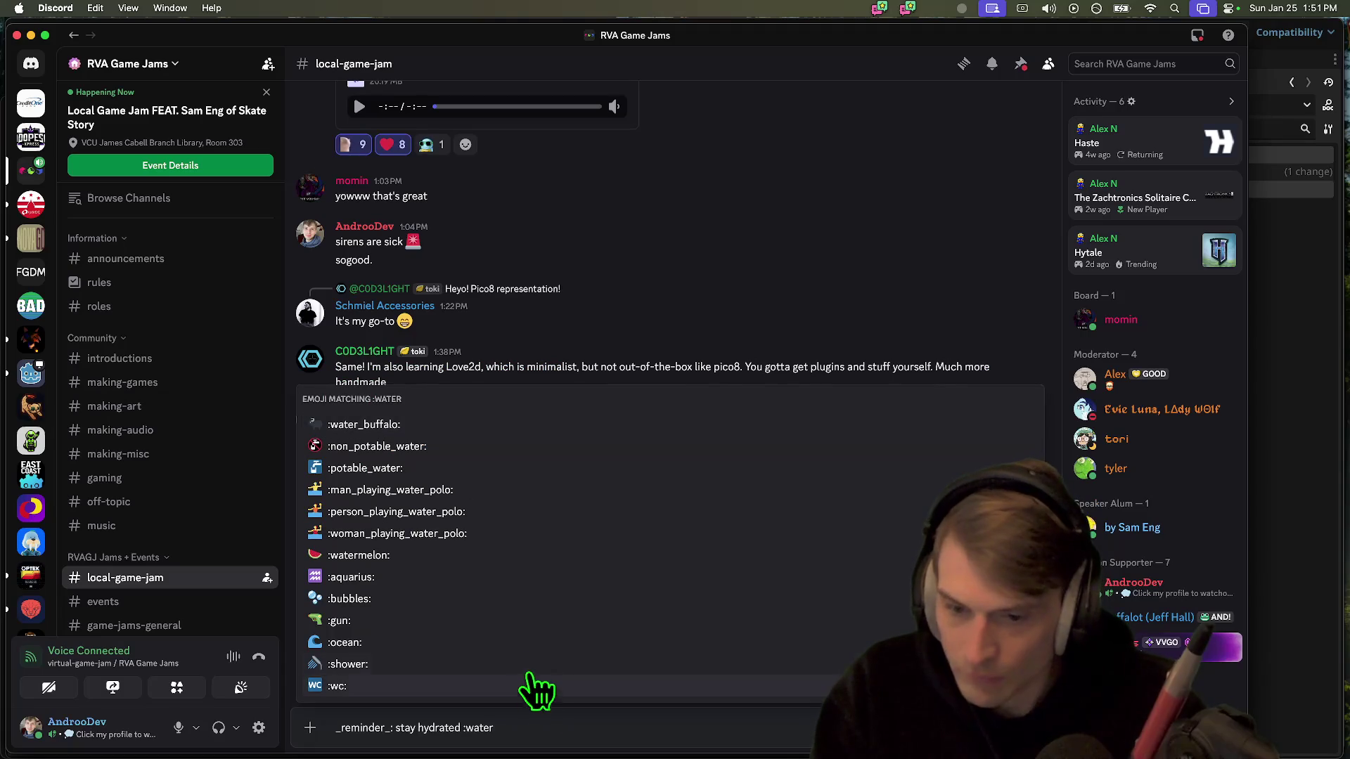
# Finish the 'reminder: stay hydrated' message with the potable water emoji and send it
pyautogui.click(538, 643)
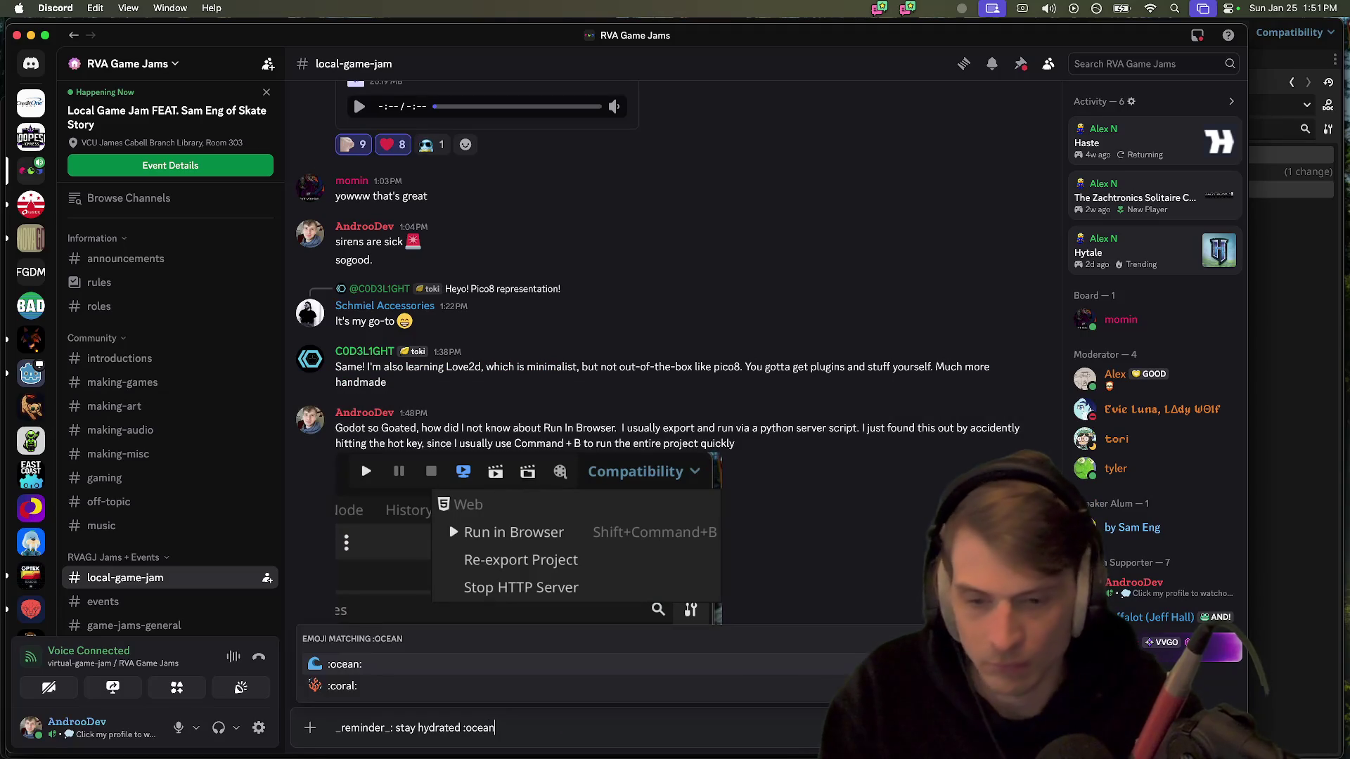
pyautogui.press('BackSpace')
pyautogui.press('BackSpace')
pyautogui.press('BackSpace')
pyautogui.write('glas')
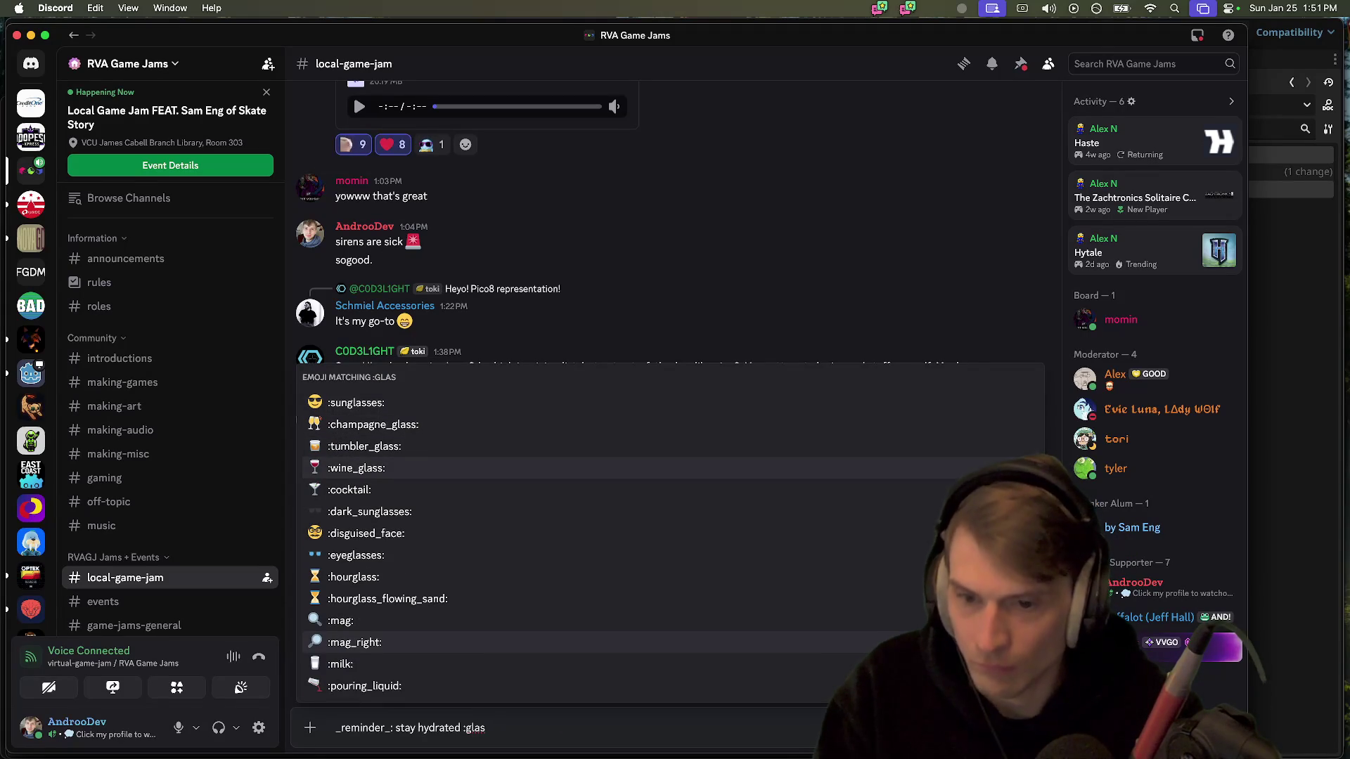
pyautogui.press('BackSpace')
pyautogui.press('BackSpace')
pyautogui.press('BackSpace')
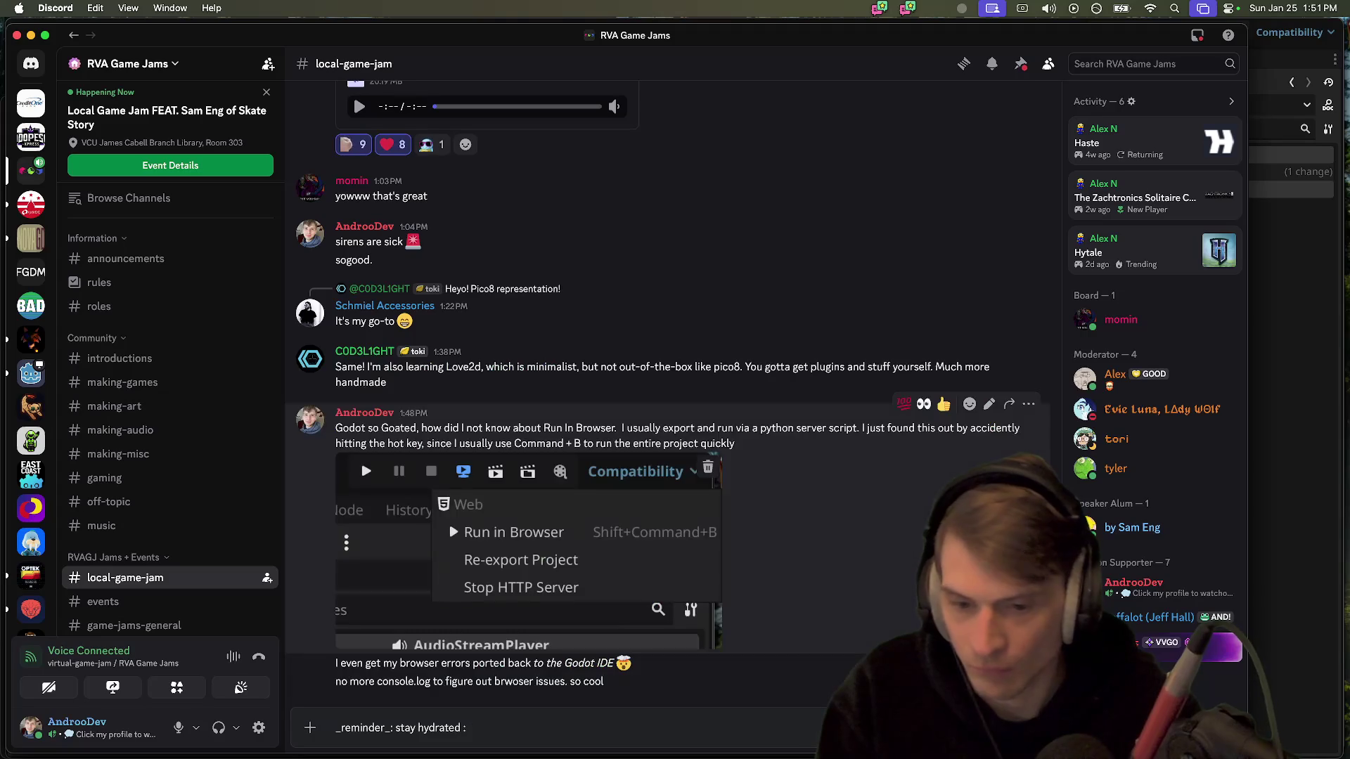
pyautogui.write('water')
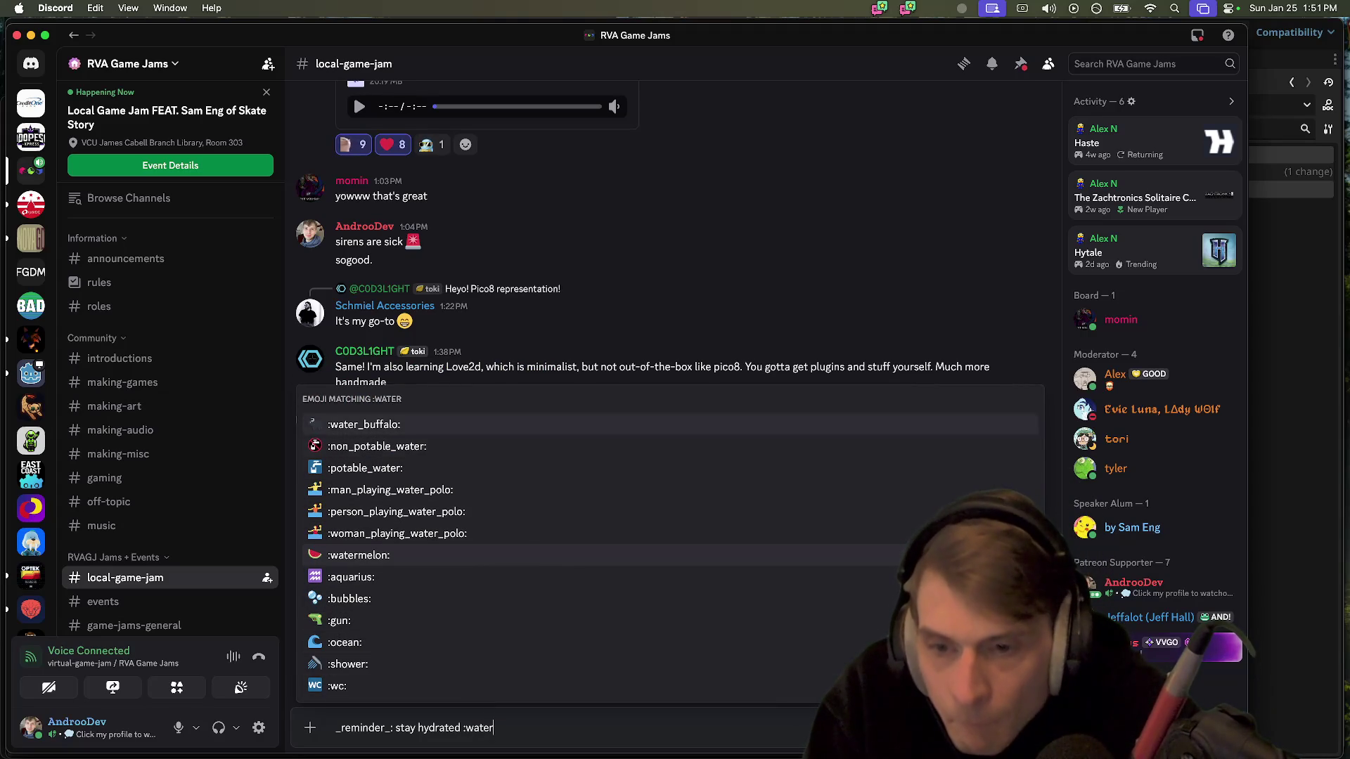
pyautogui.press('Down')
pyautogui.press('Down')
pyautogui.press('Return')
pyautogui.press('Return')
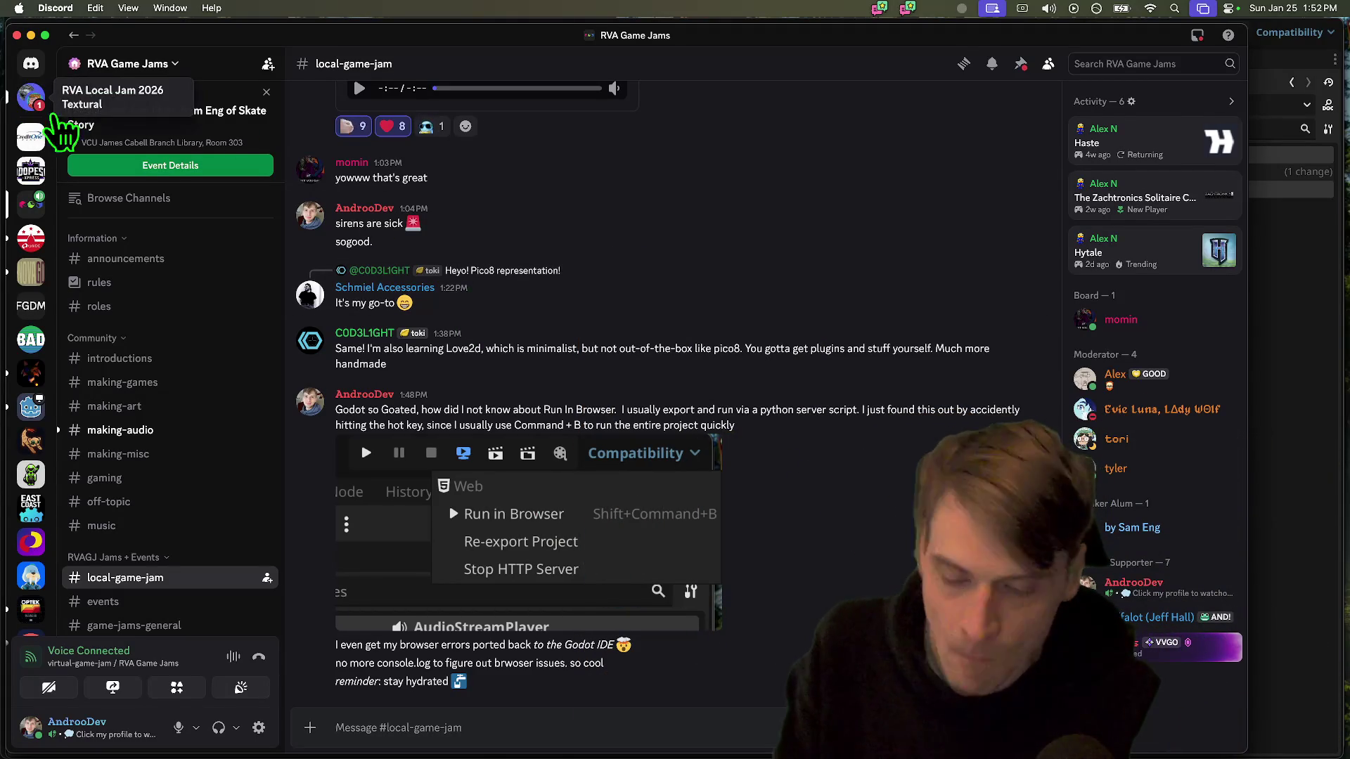
# Reply 'Always closed.' to the hatch question in the jam group, then return to #local-game-jam
pyautogui.click(30, 98)
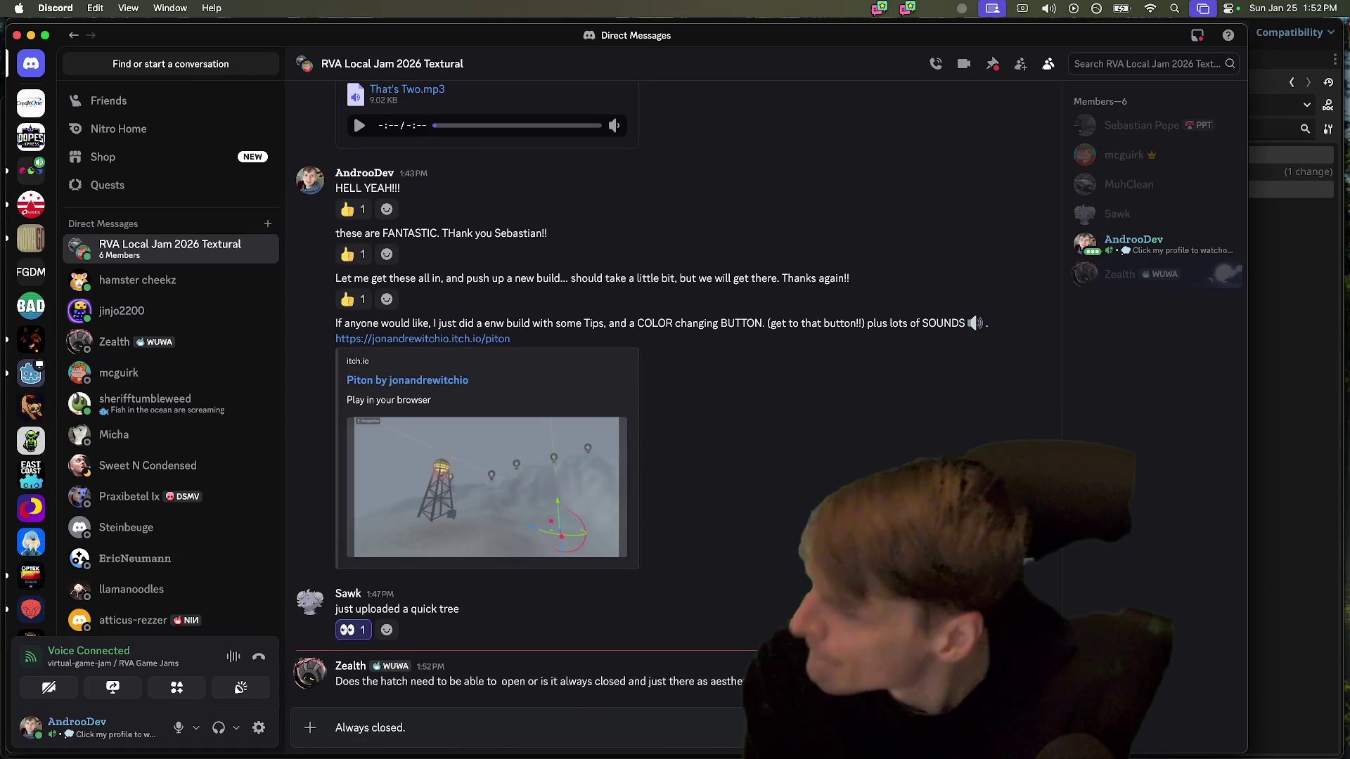
pyautogui.write('Always closed.')
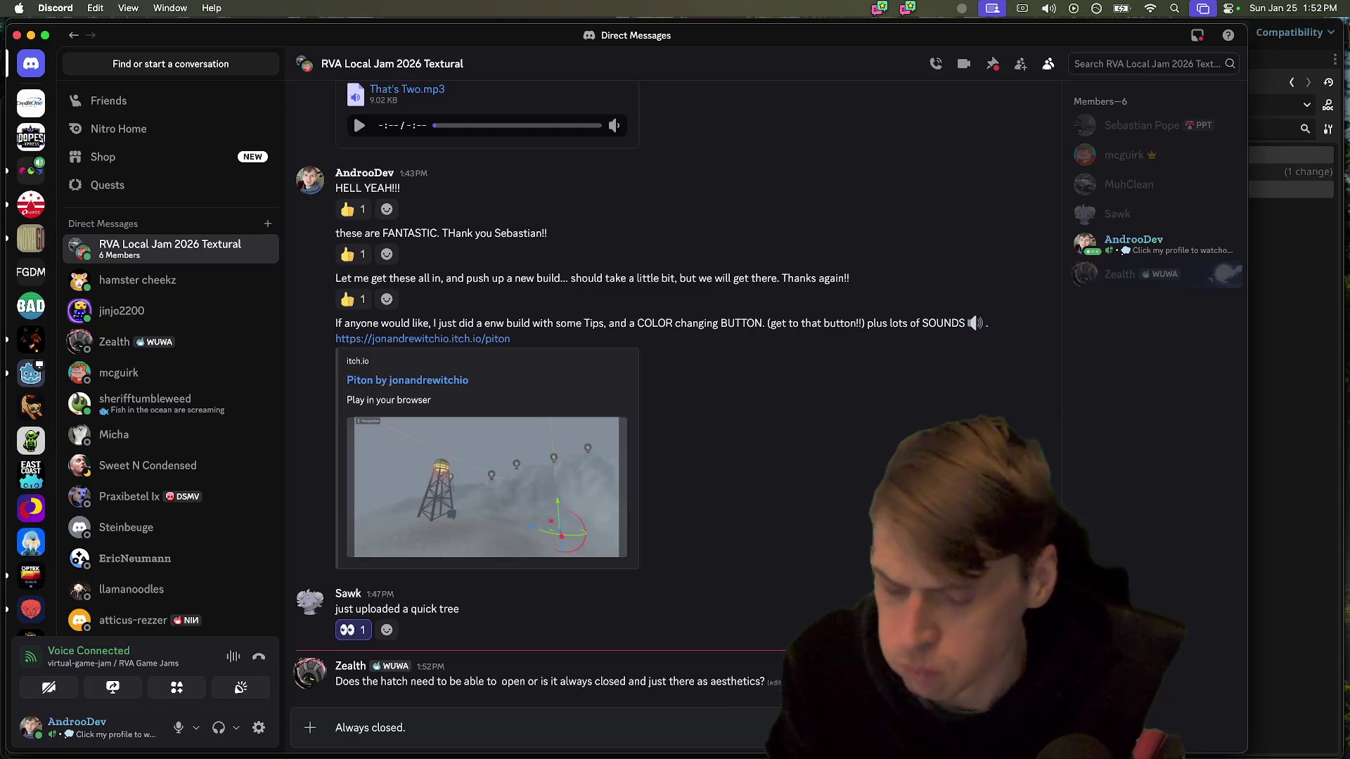
pyautogui.press('Return')
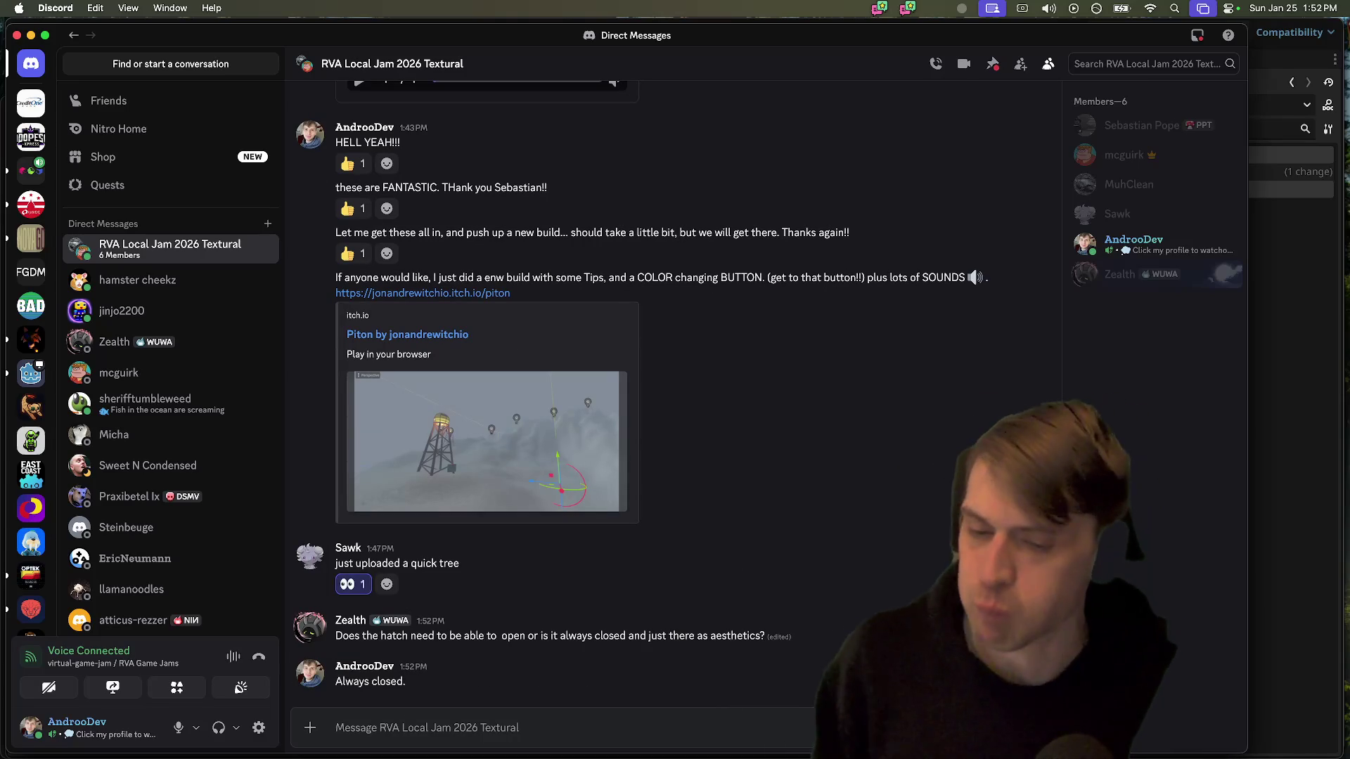
pyautogui.press('super+Tab')
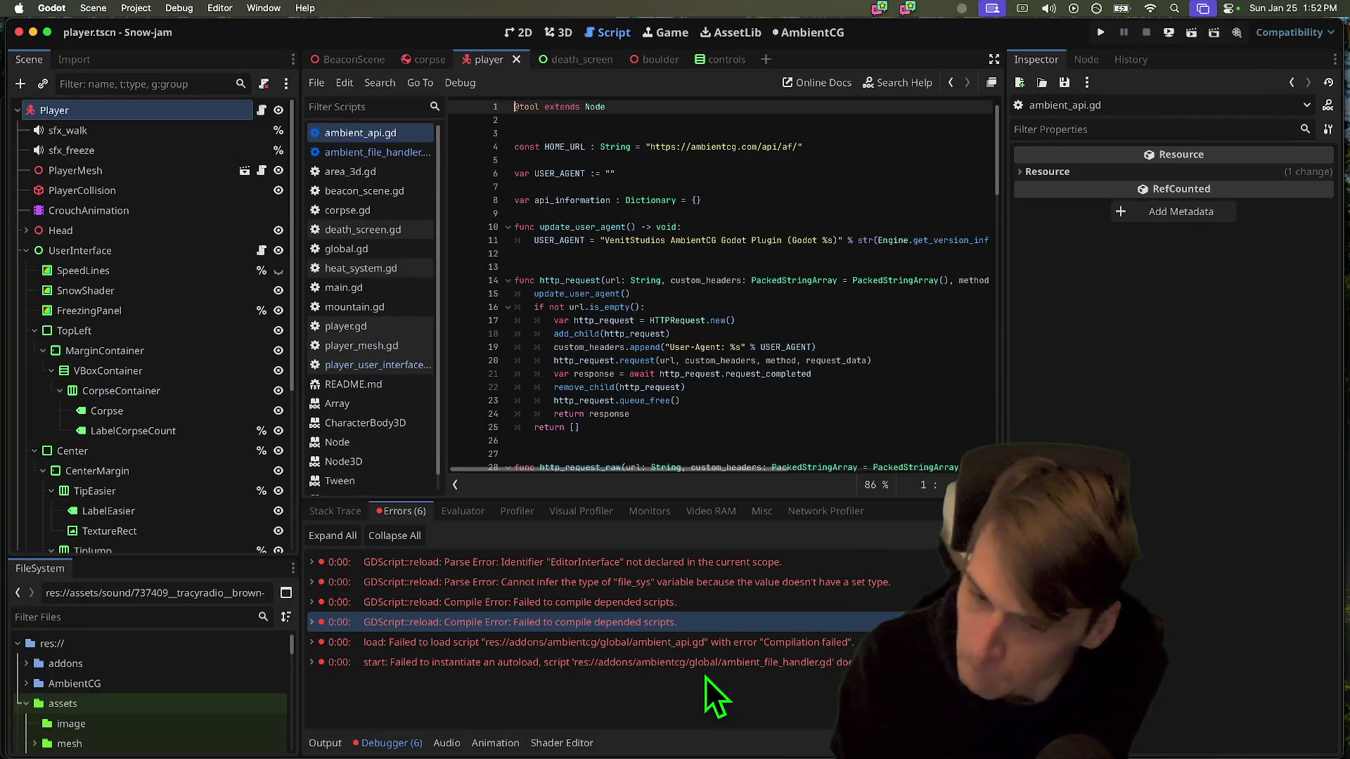
pyautogui.press('super+Tab')
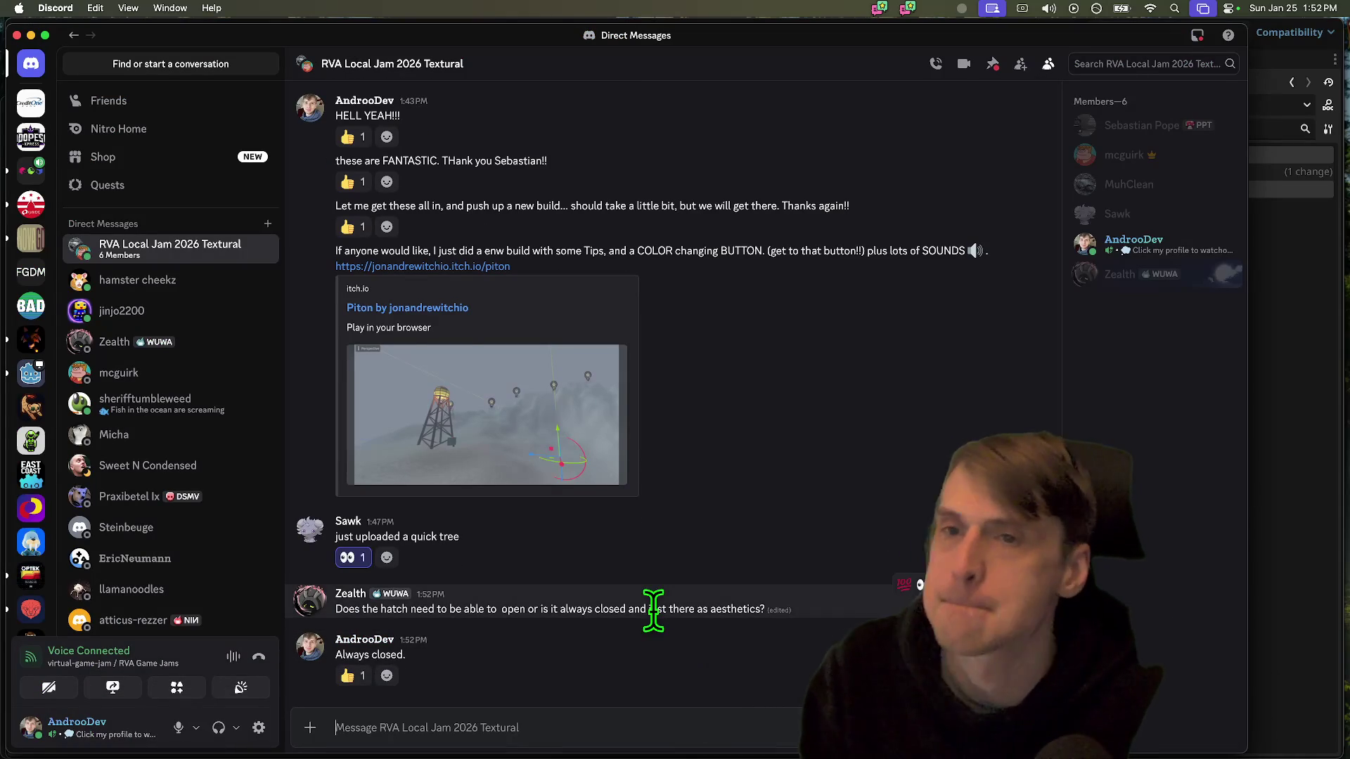
pyautogui.click(31, 169)
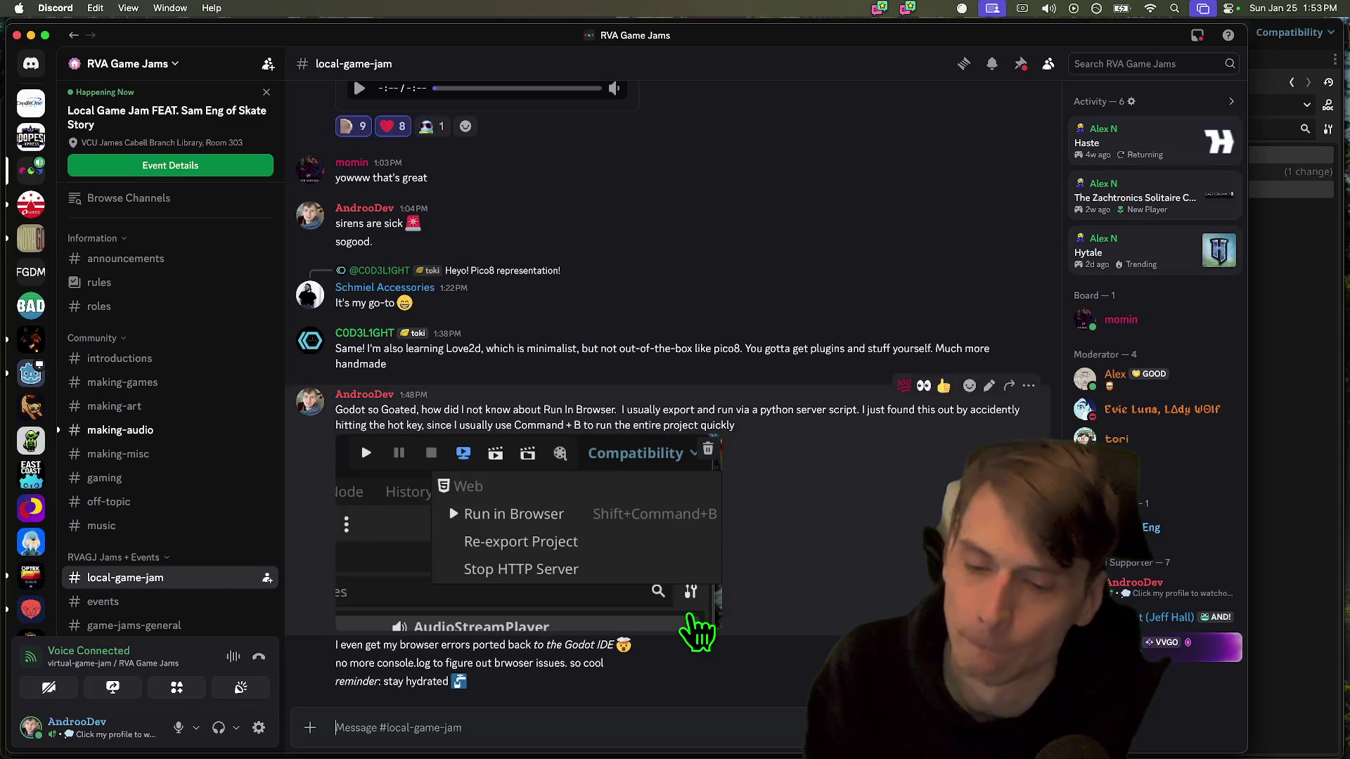
# Mute the mic from the Discord user panel and dismiss the input-device options
pyautogui.scroll(-5, 211, 603)
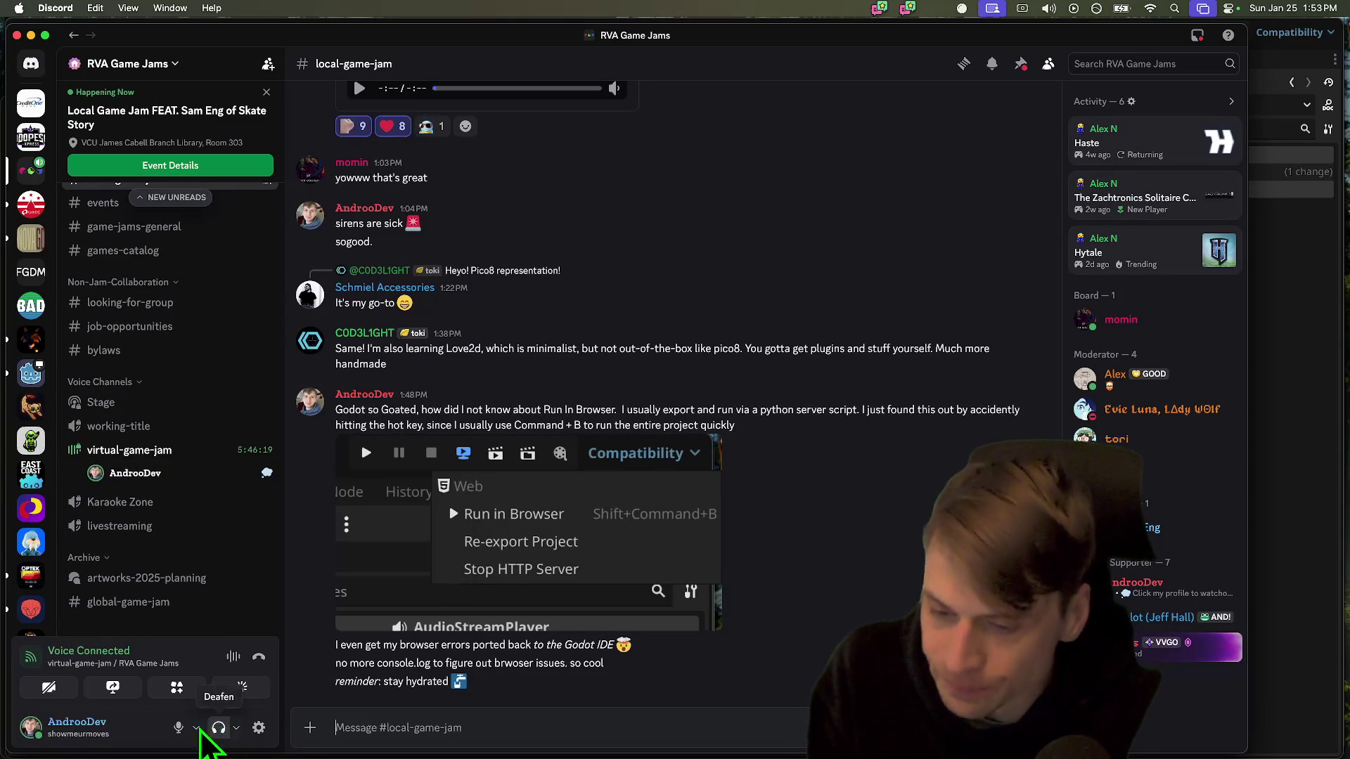
pyautogui.click(196, 728)
pyautogui.click(179, 727)
pyautogui.click(682, 650)
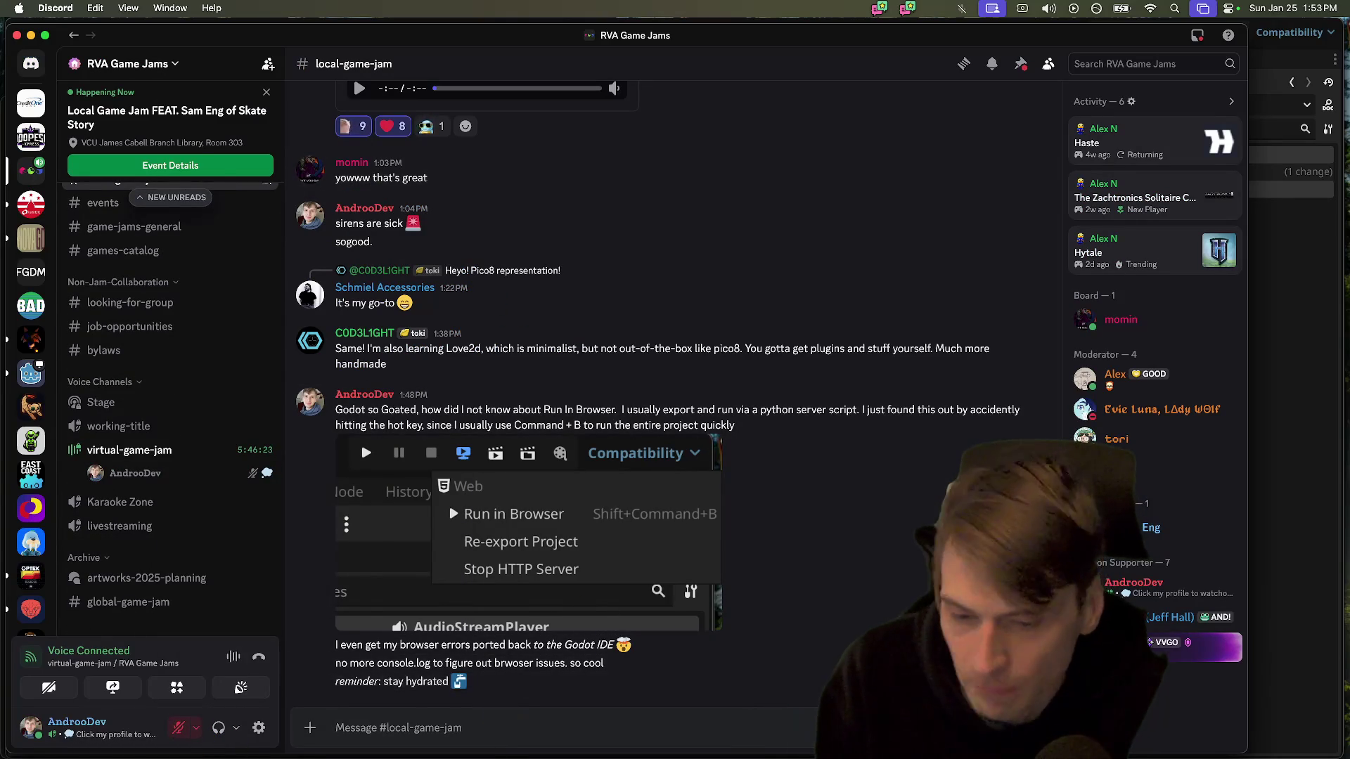
# Bring Firefox to the front from the Dock
pyautogui.press('super+Tab')
pyautogui.press('super+Tab')
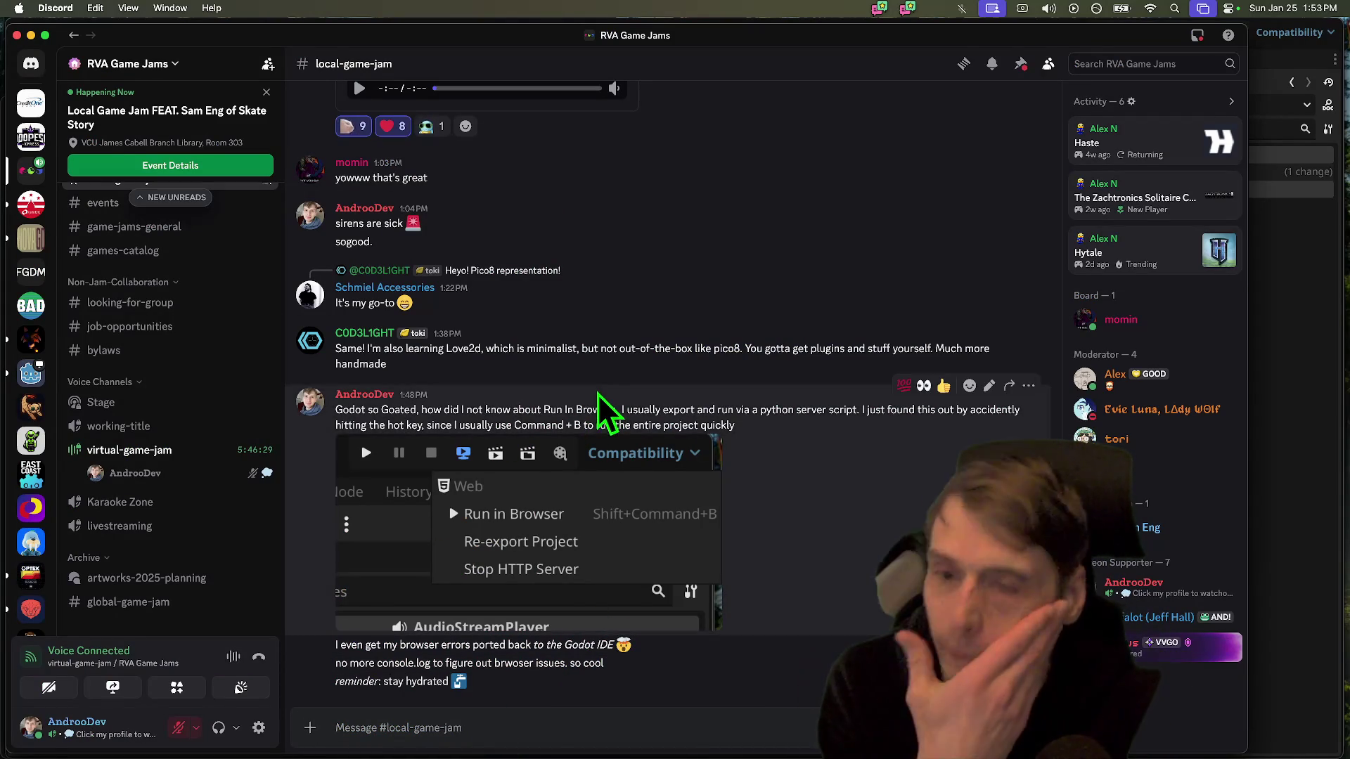
pyautogui.moveTo(331, 754)
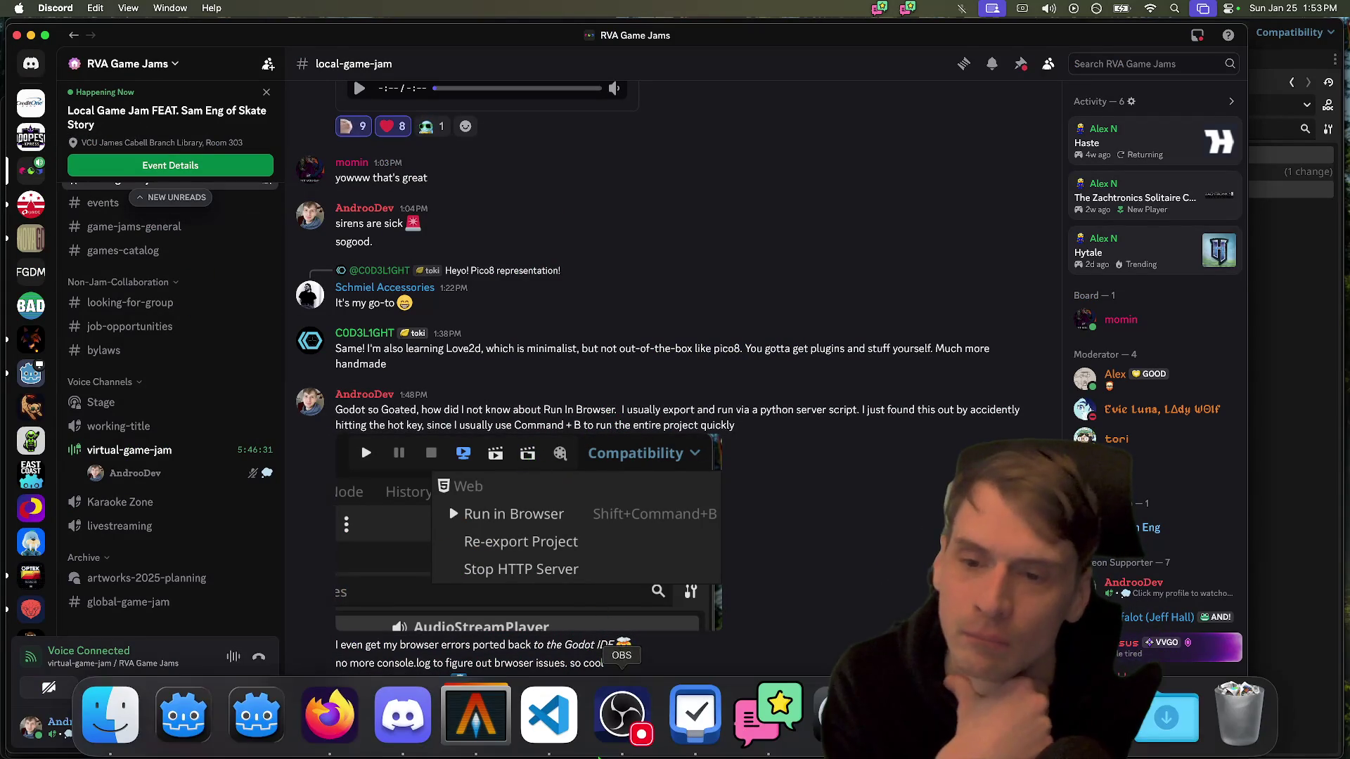
pyautogui.click(330, 717)
# Open Bluesky in a new Firefox tab via its bookmark
pyautogui.press('super+t')
pyautogui.write('twit')
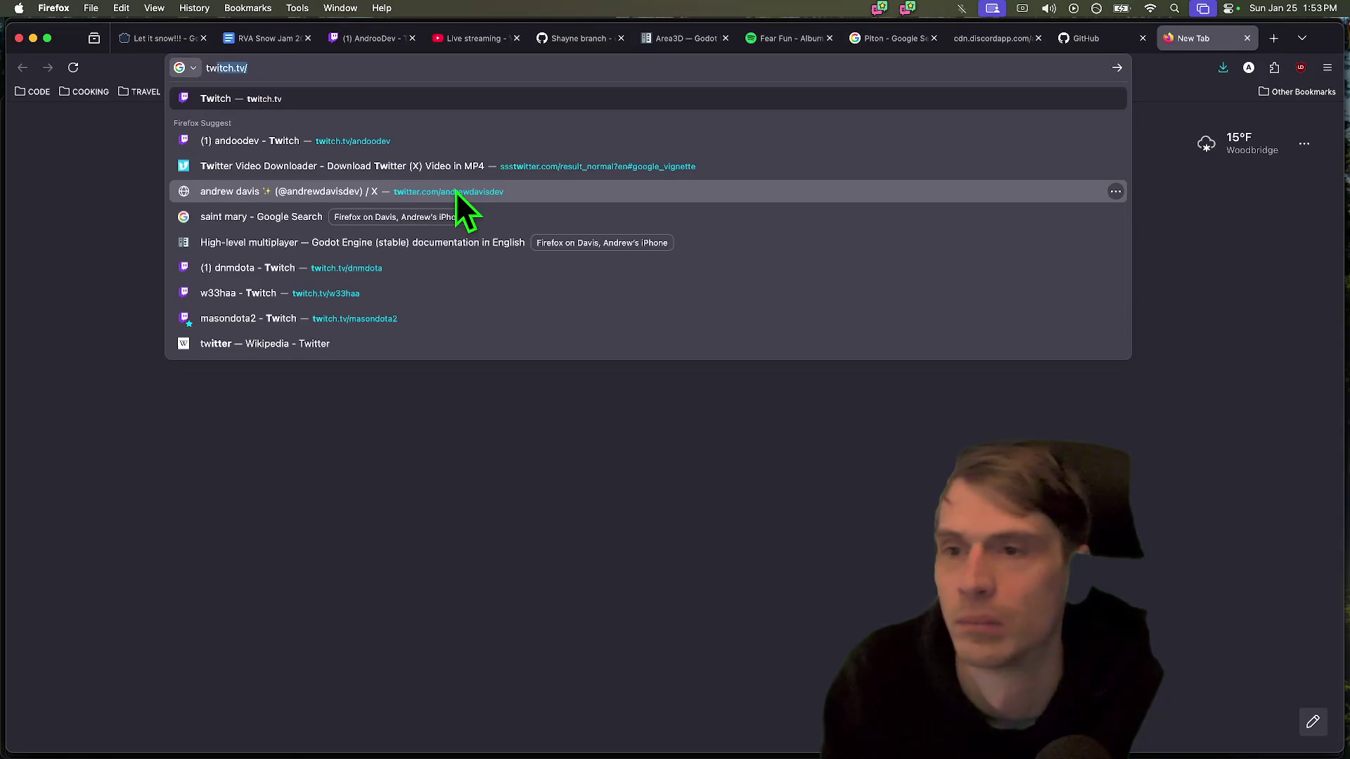
pyautogui.write('bsky')
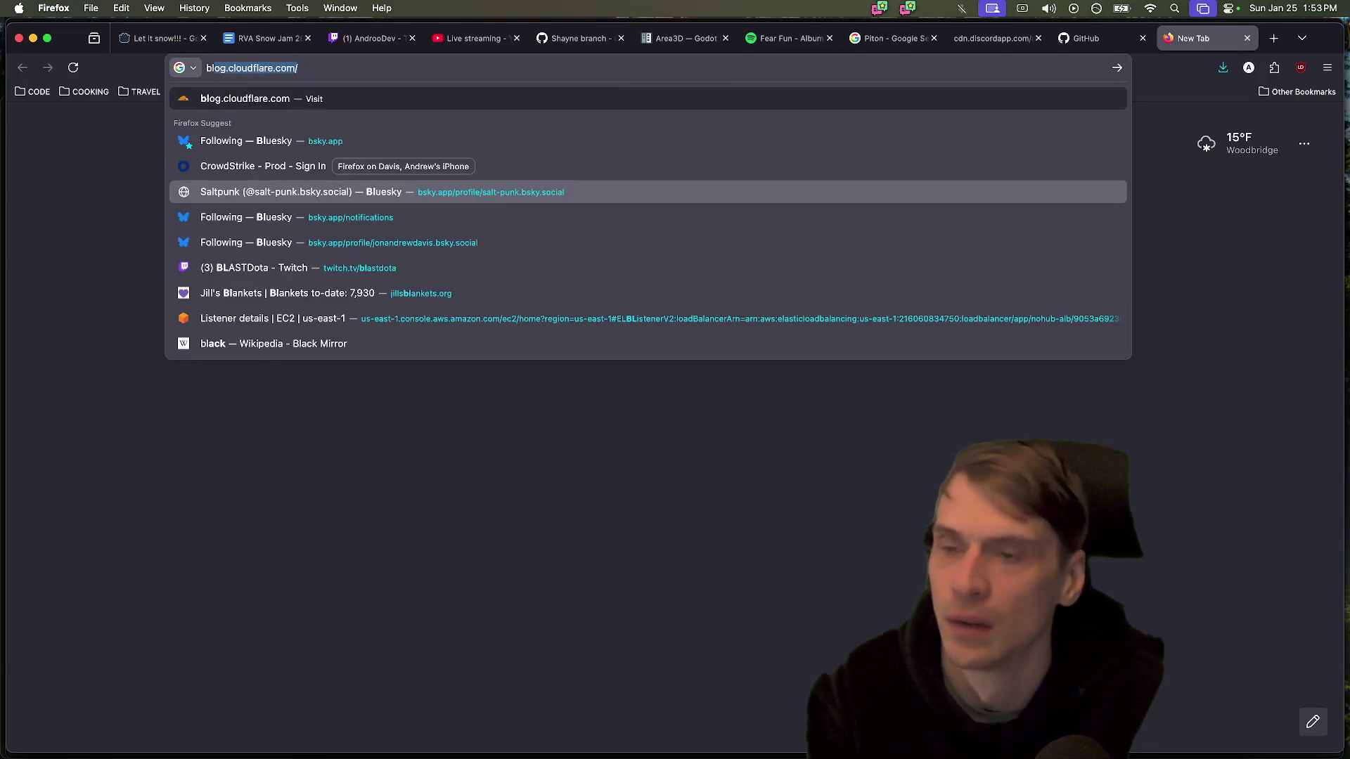
pyautogui.press('Escape')
pyautogui.press('Escape')
pyautogui.click(635, 94)
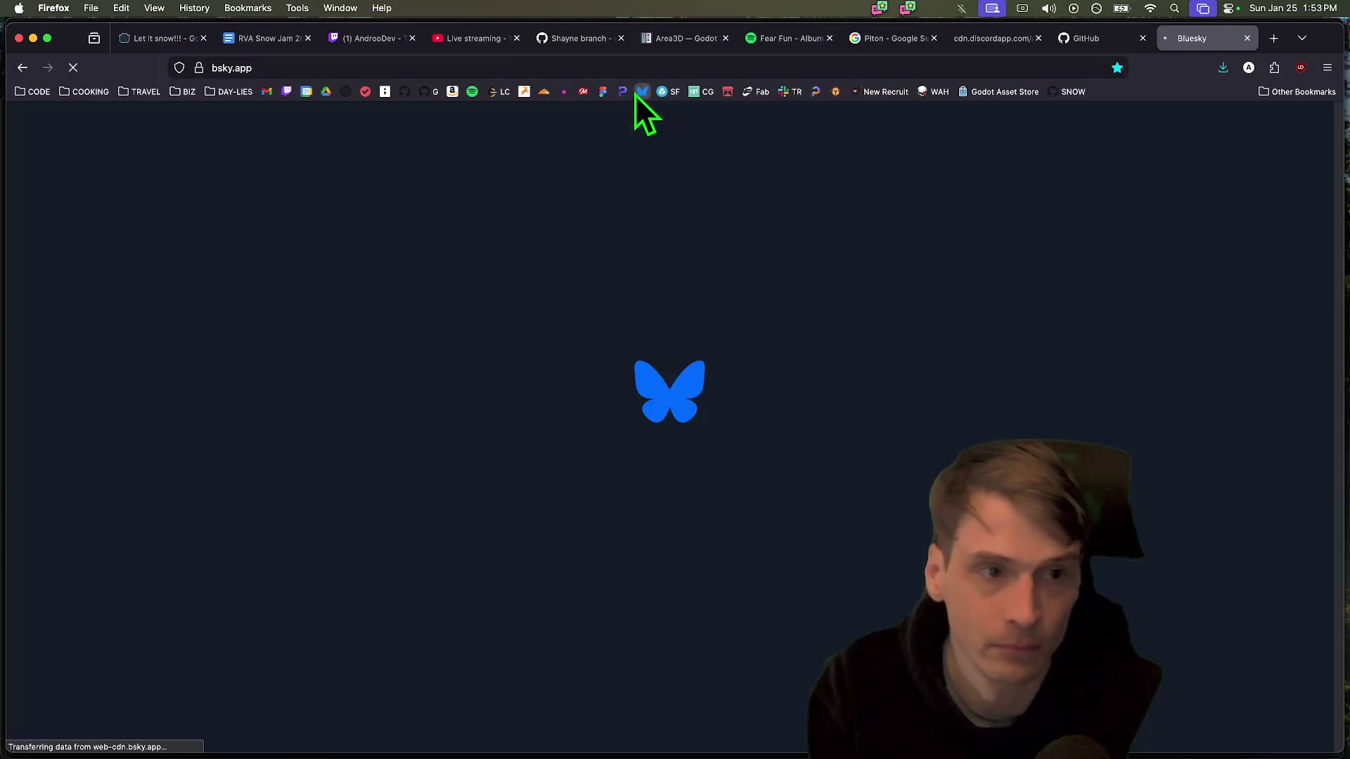
# Start a new Bluesky post and preview the newest Run-in-Browser screenshot for attaching
pyautogui.click(344, 497)
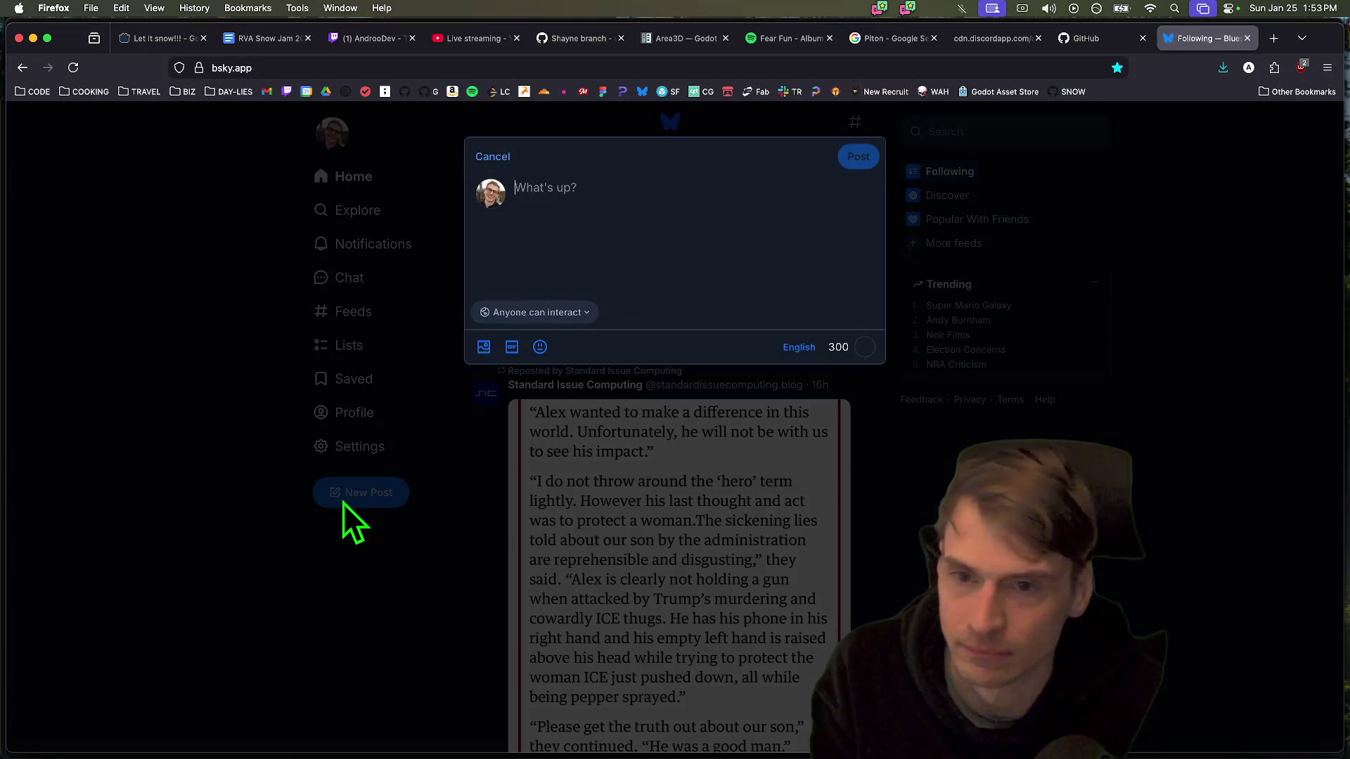
pyautogui.click(484, 346)
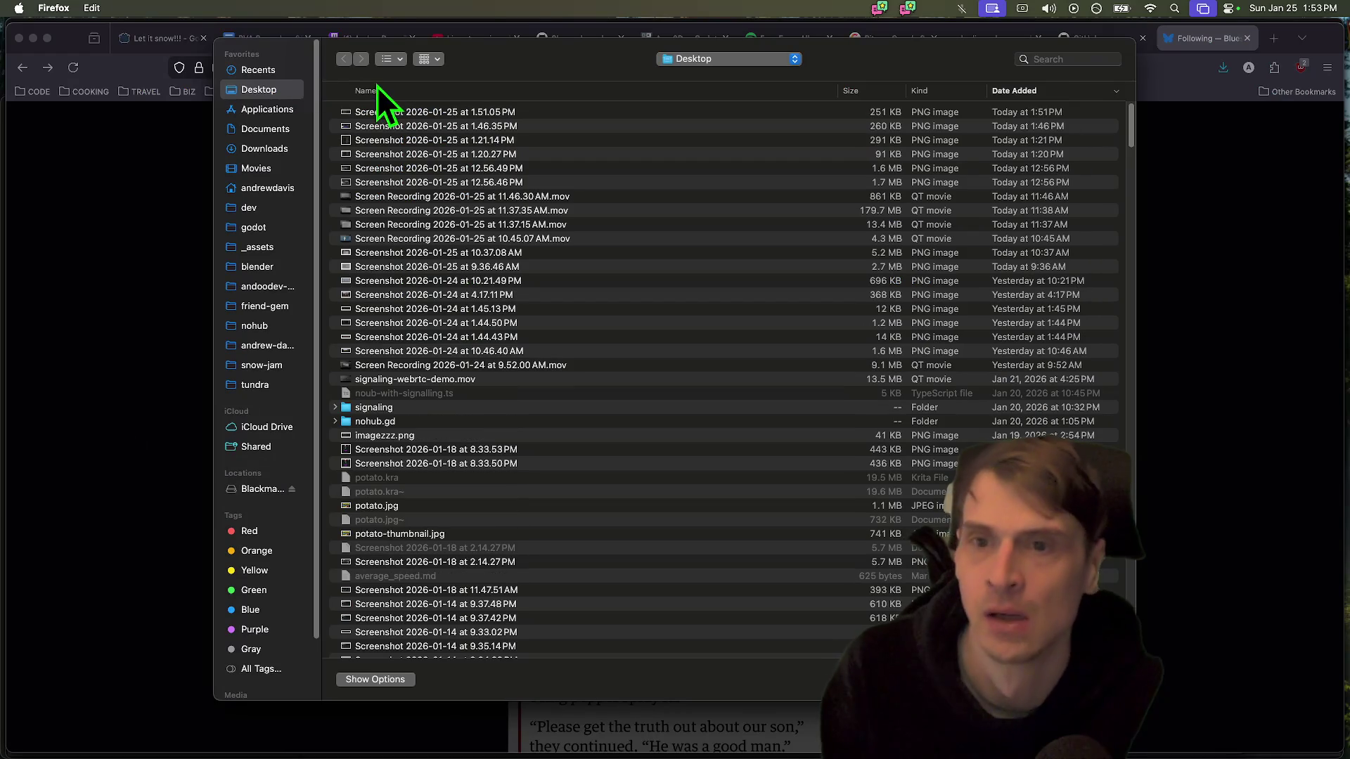
pyautogui.click(355, 114)
pyautogui.press('space')
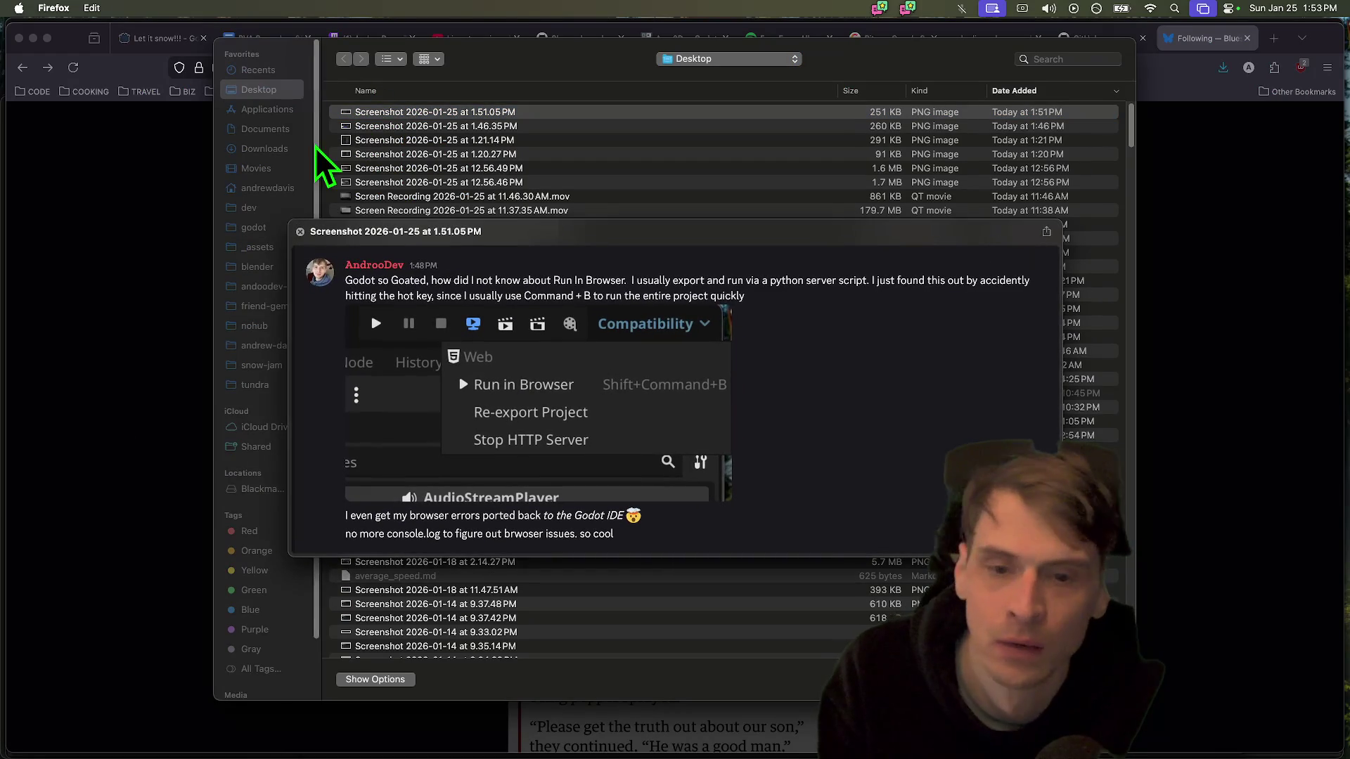